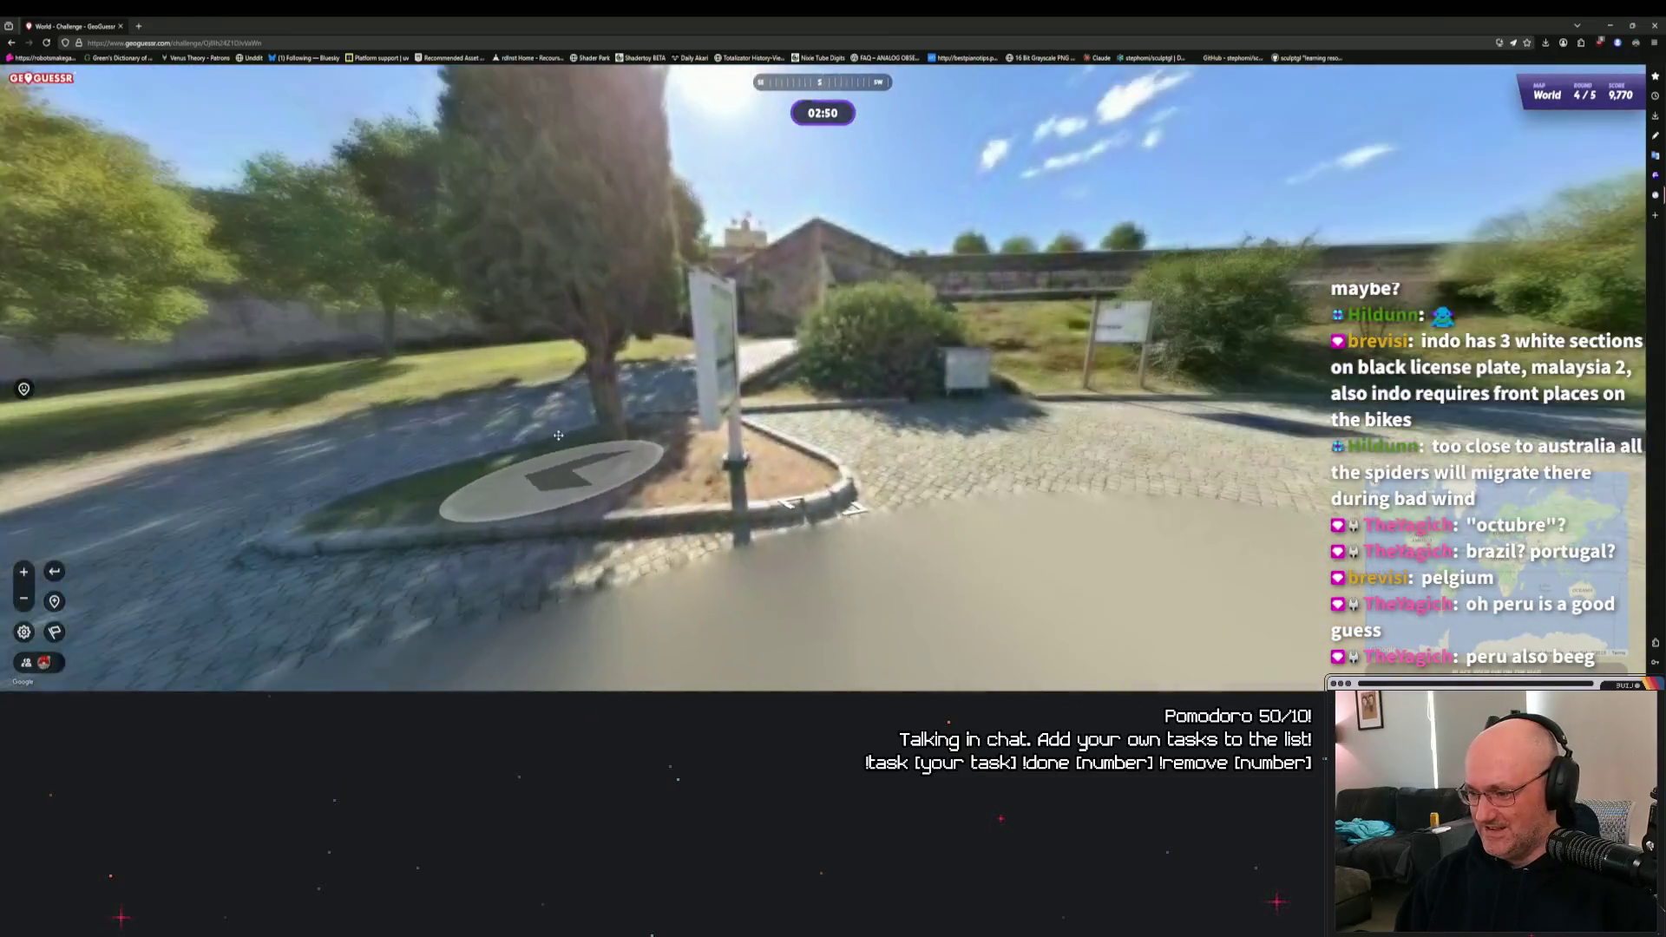
Look around the fortress grounds at the castle flags and move past the parked car
left_click_drag(989, 473, 853, 450)
left_click(914, 408)
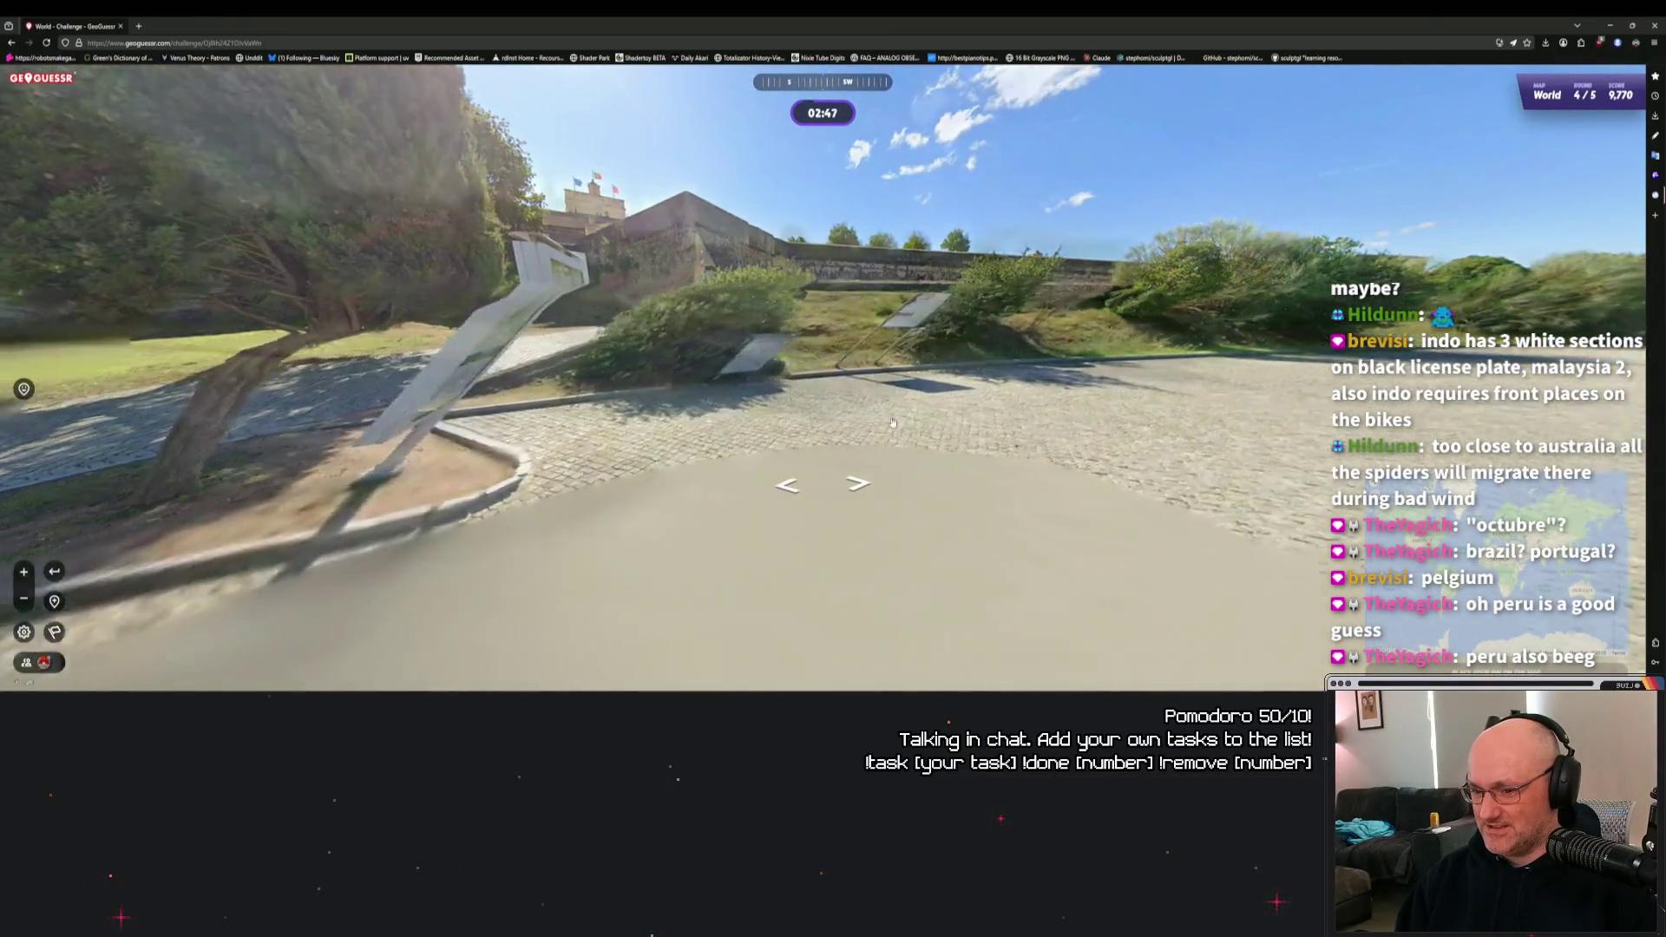
scroll(890, 377, "up", 3)
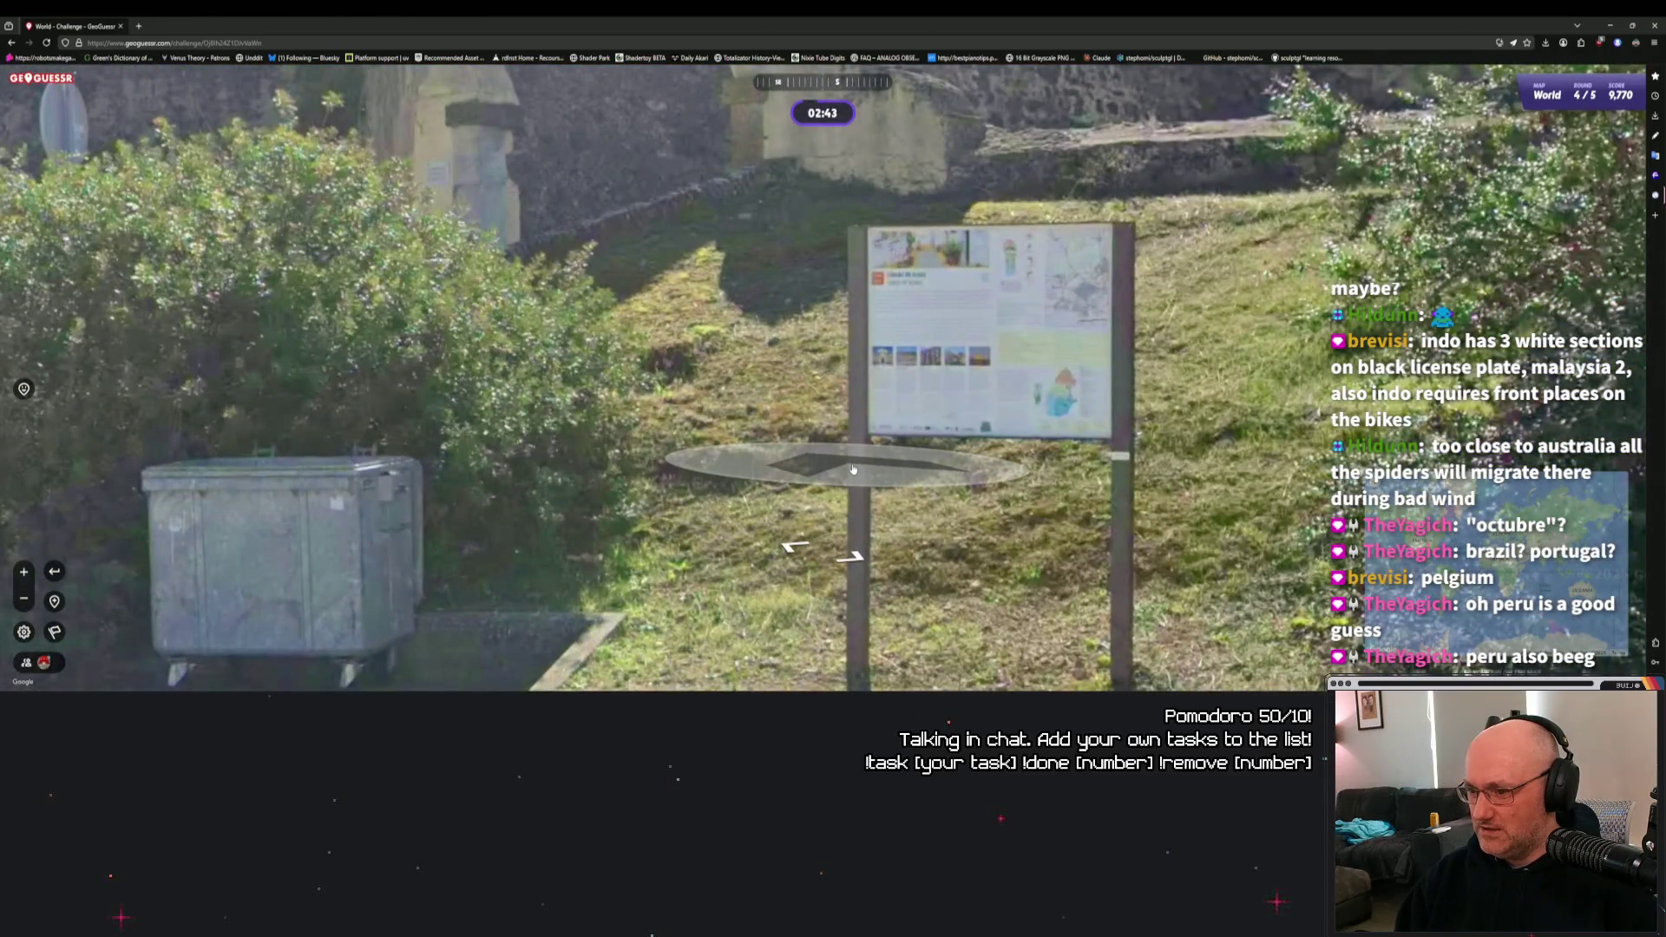
scroll(853, 468, "down", 3)
left_click_drag(656, 227, 879, 300)
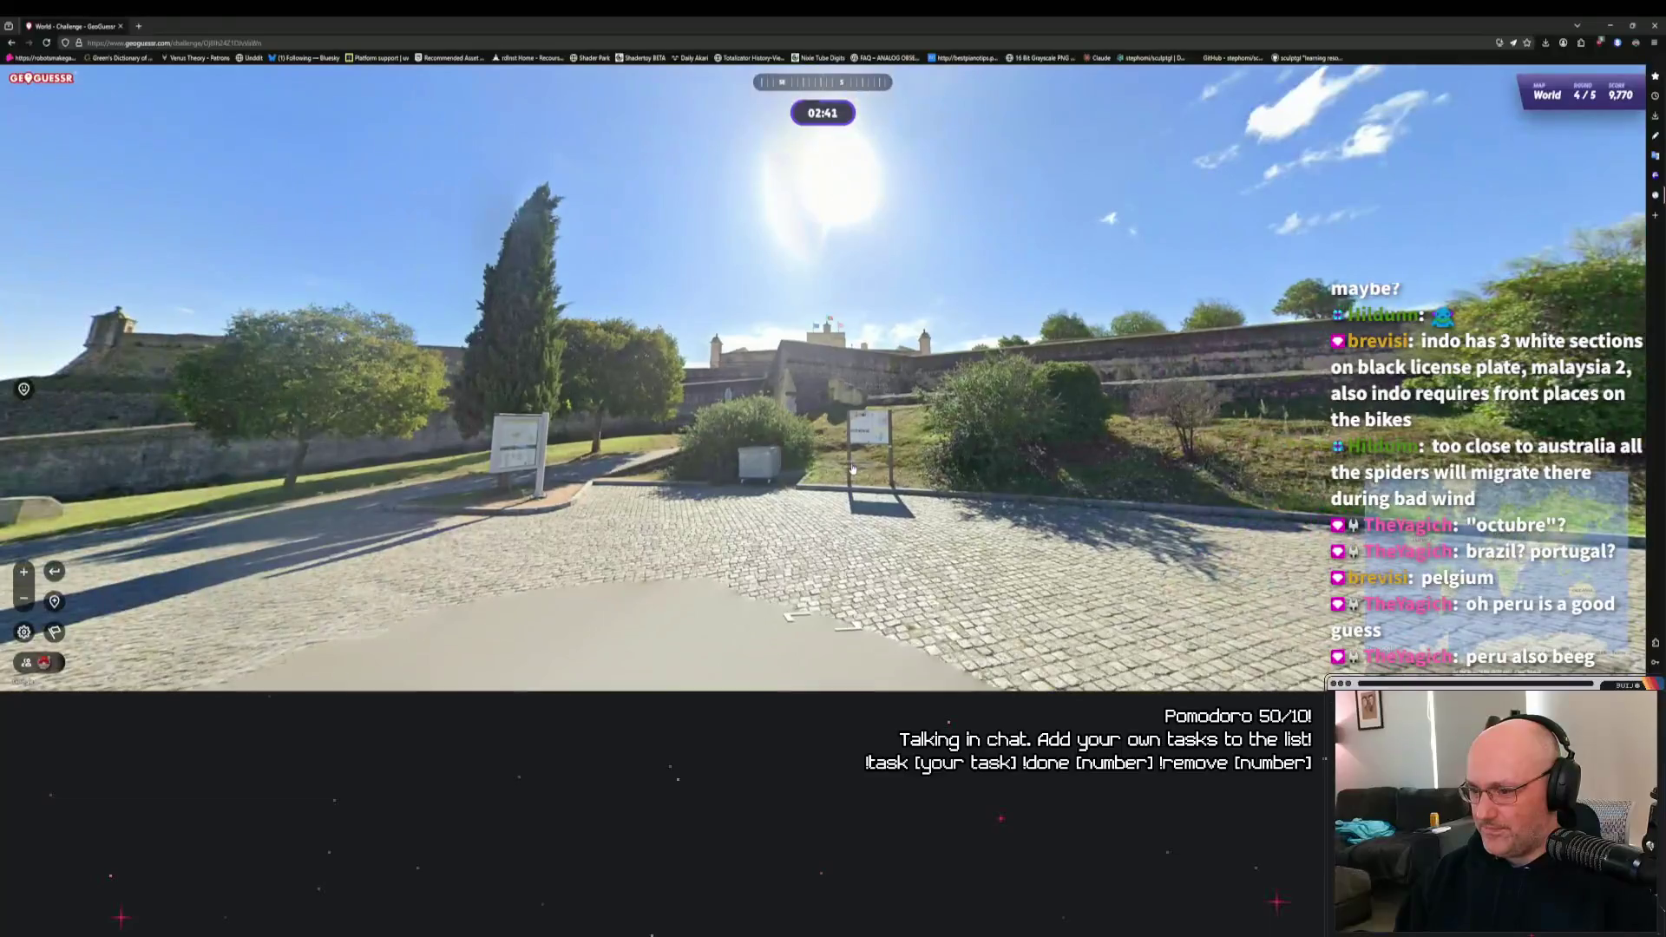
scroll(879, 300, "up", 3)
scroll(879, 300, "up", 1)
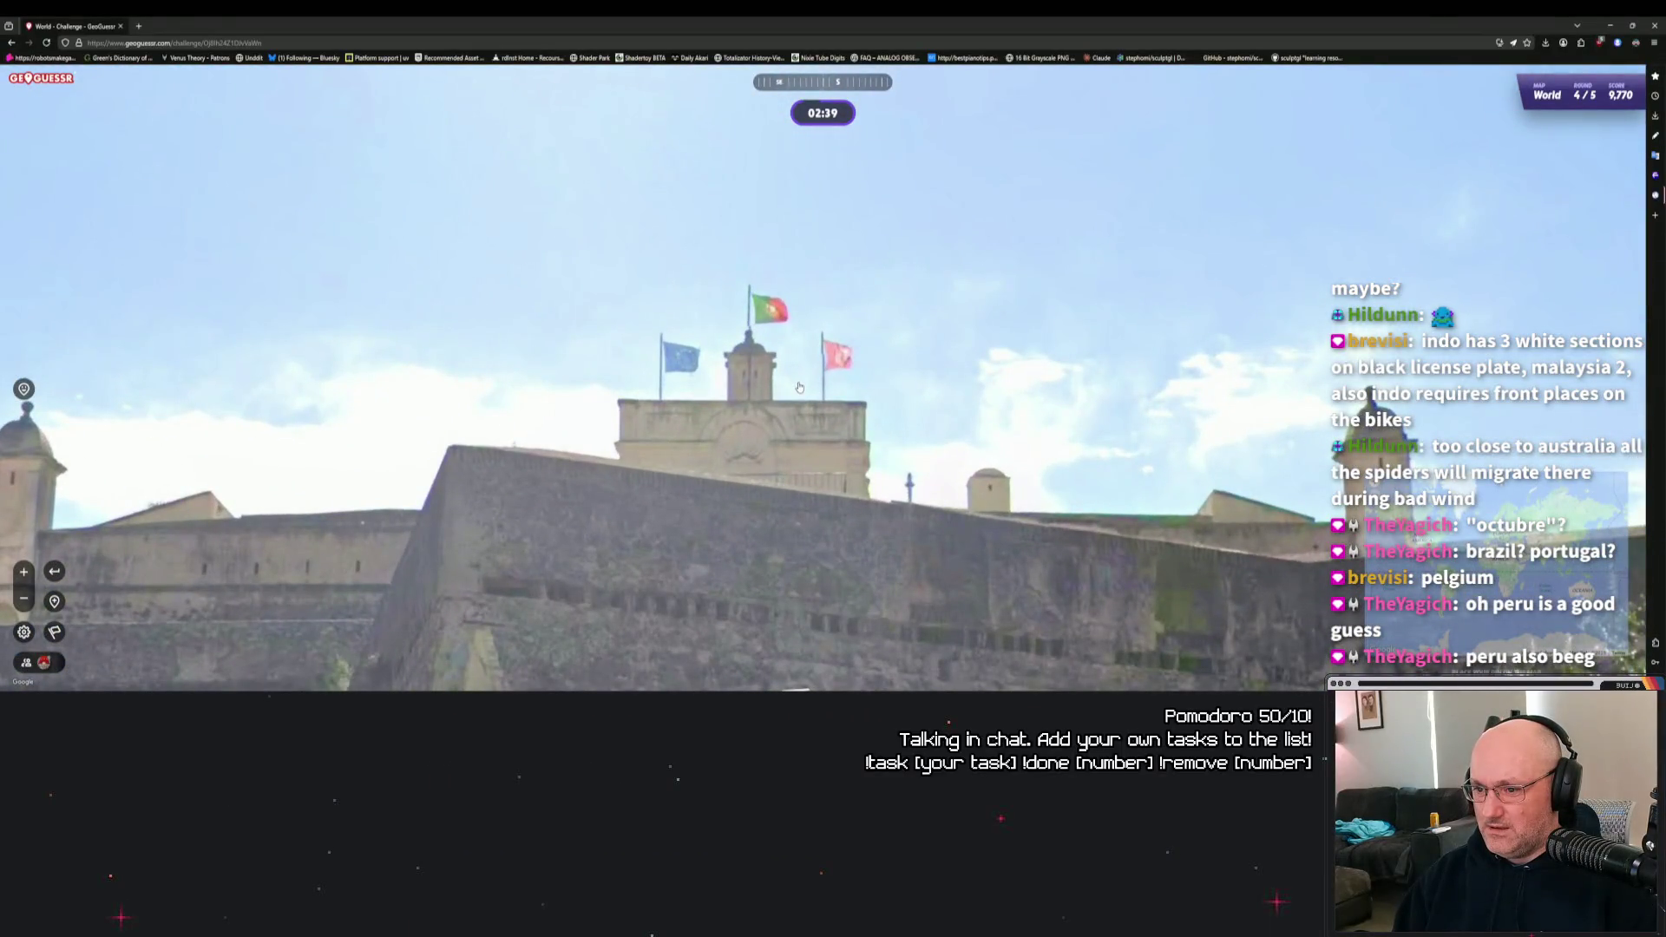
scroll(792, 389, "down", 3)
mouse_move(793, 390)
left_mouse_down()
mouse_move(996, 437)
mouse_move(497, 431)
left_mouse_up()
scroll(996, 436, "down", 2)
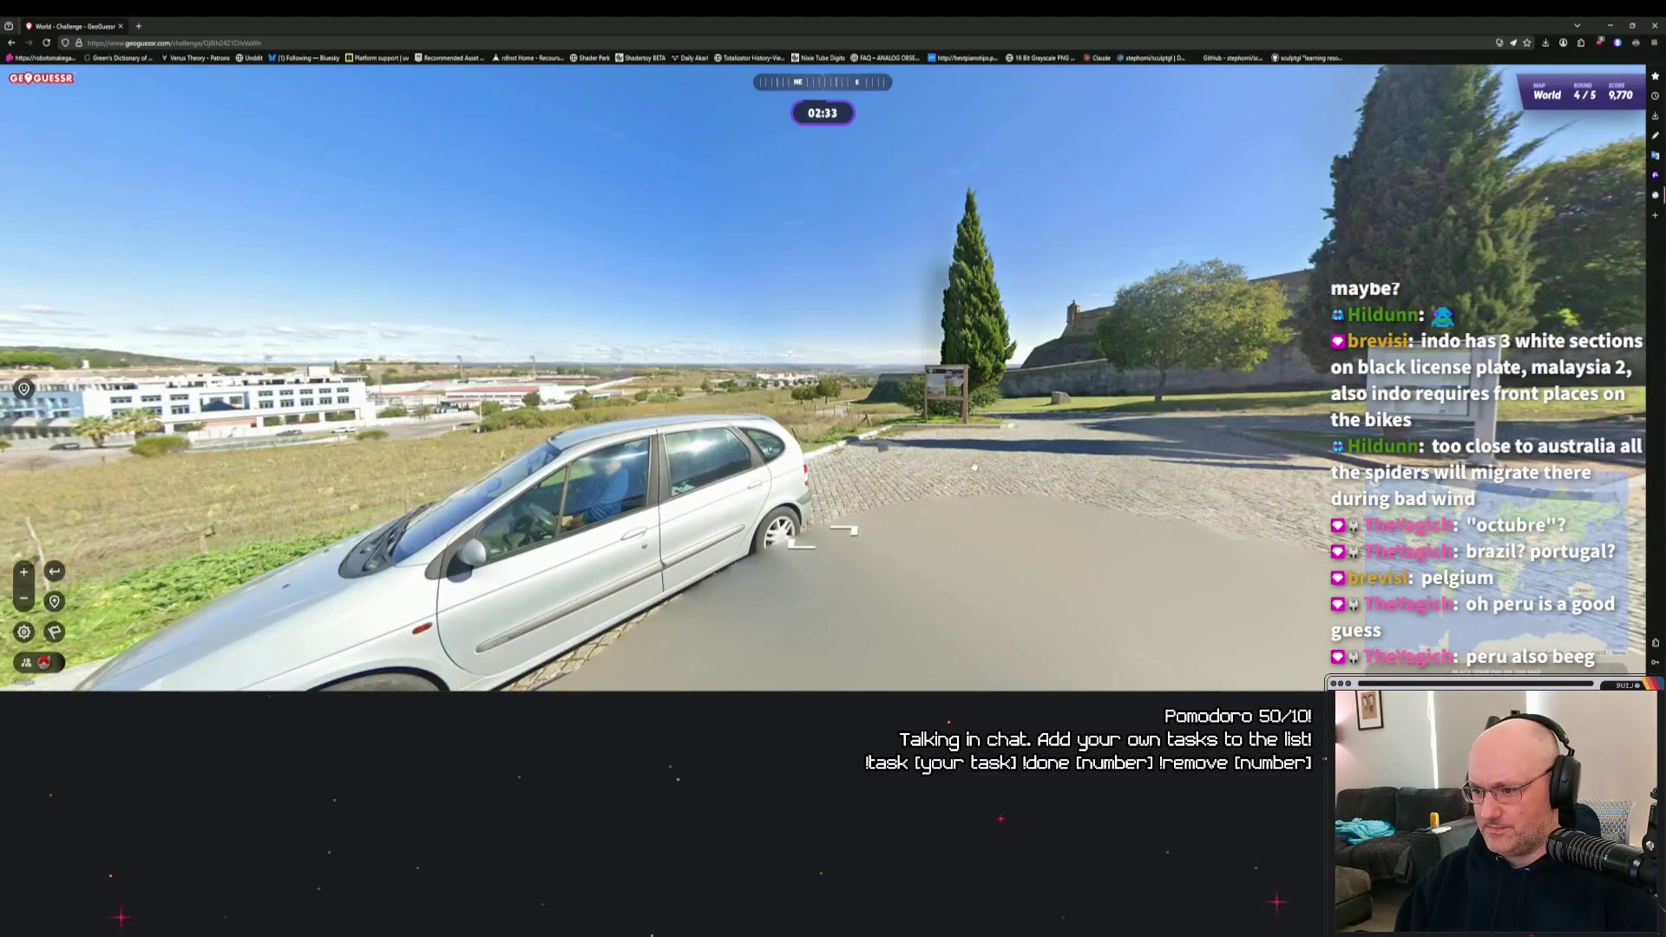
left_click(940, 443)
scroll(618, 396, "up", 3)
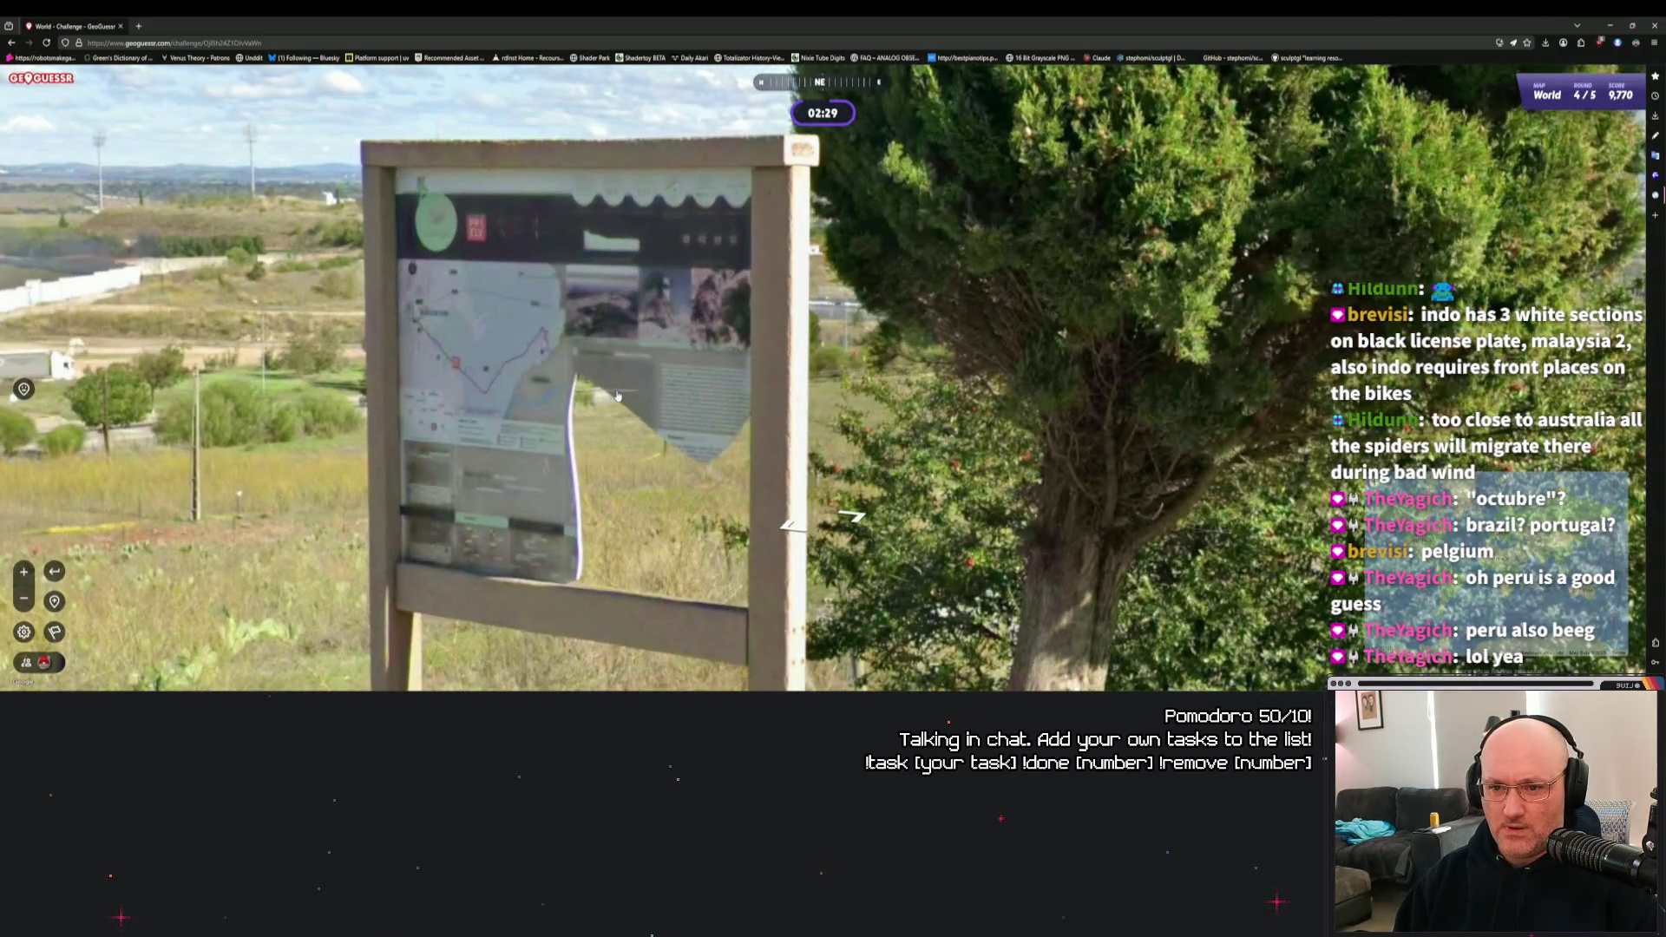
scroll(617, 397, "down", 3)
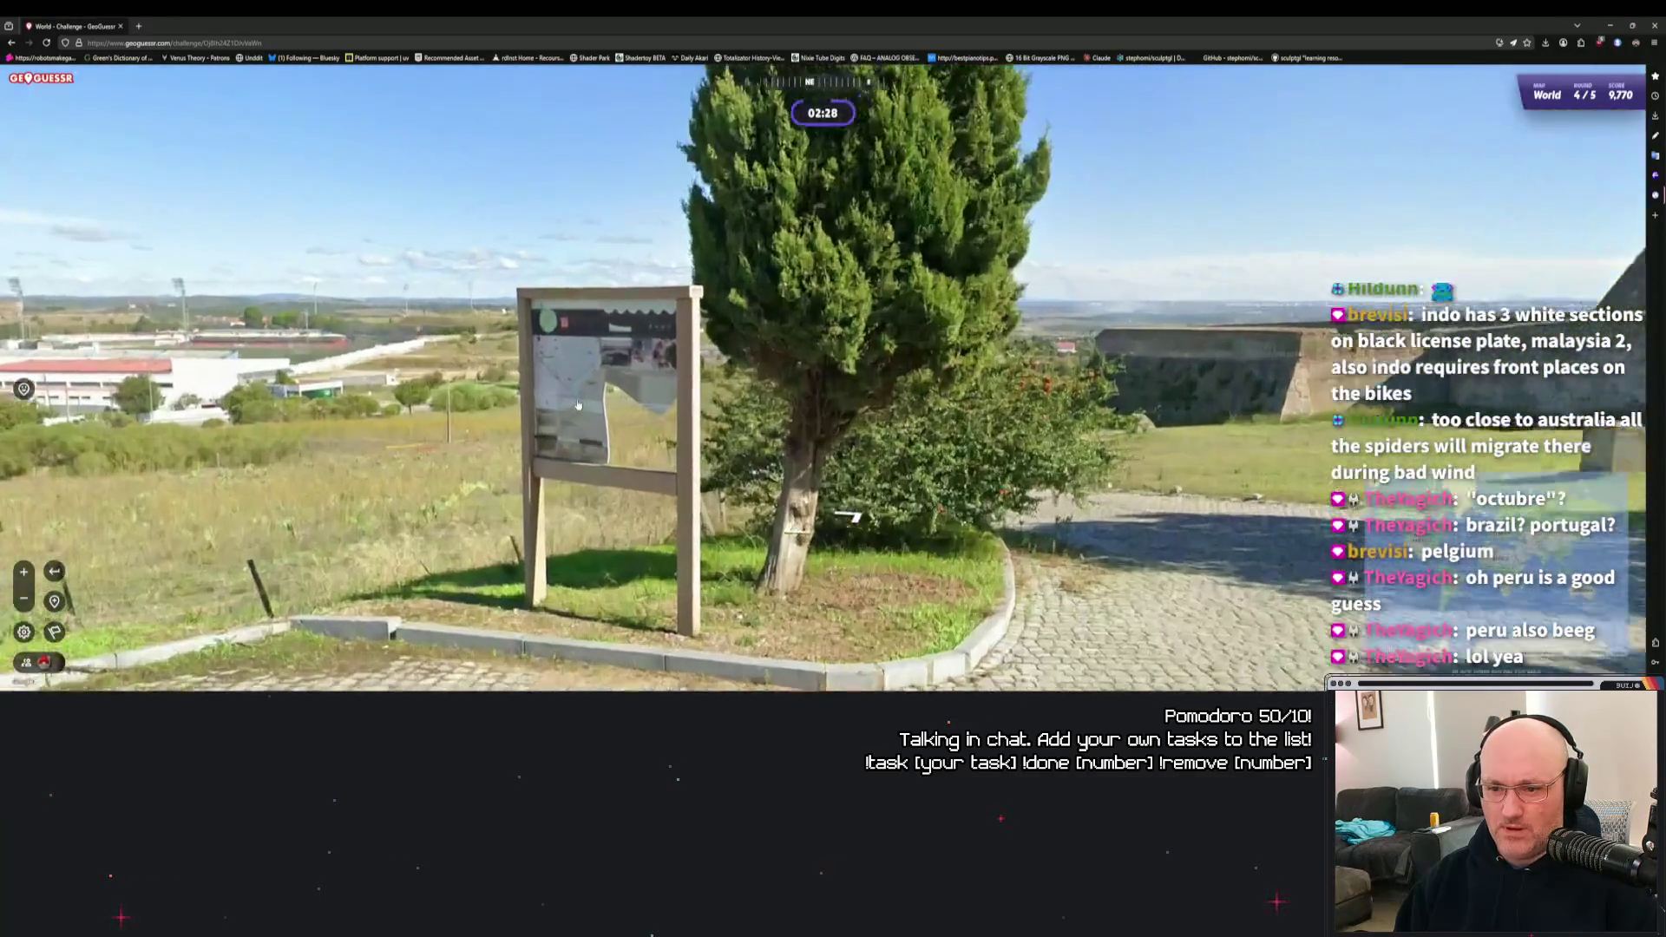
scroll(462, 326, "down", 3)
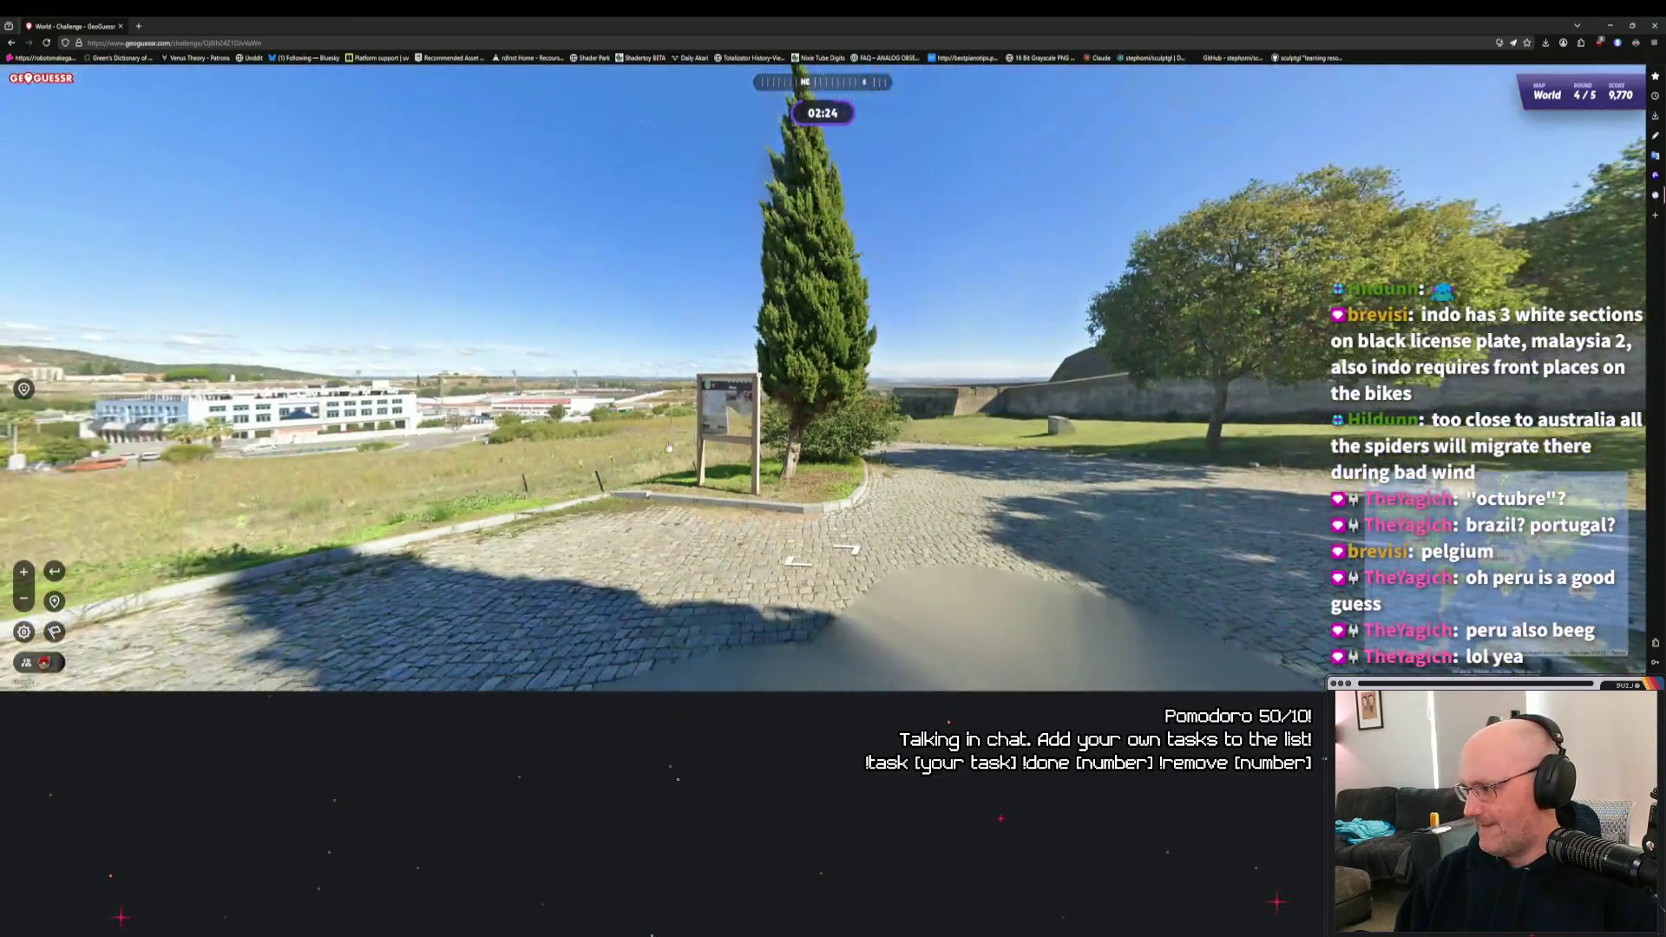
mouse_move(668, 446)
left_mouse_down()
mouse_move(813, 473)
mouse_move(369, 425)
left_mouse_up()
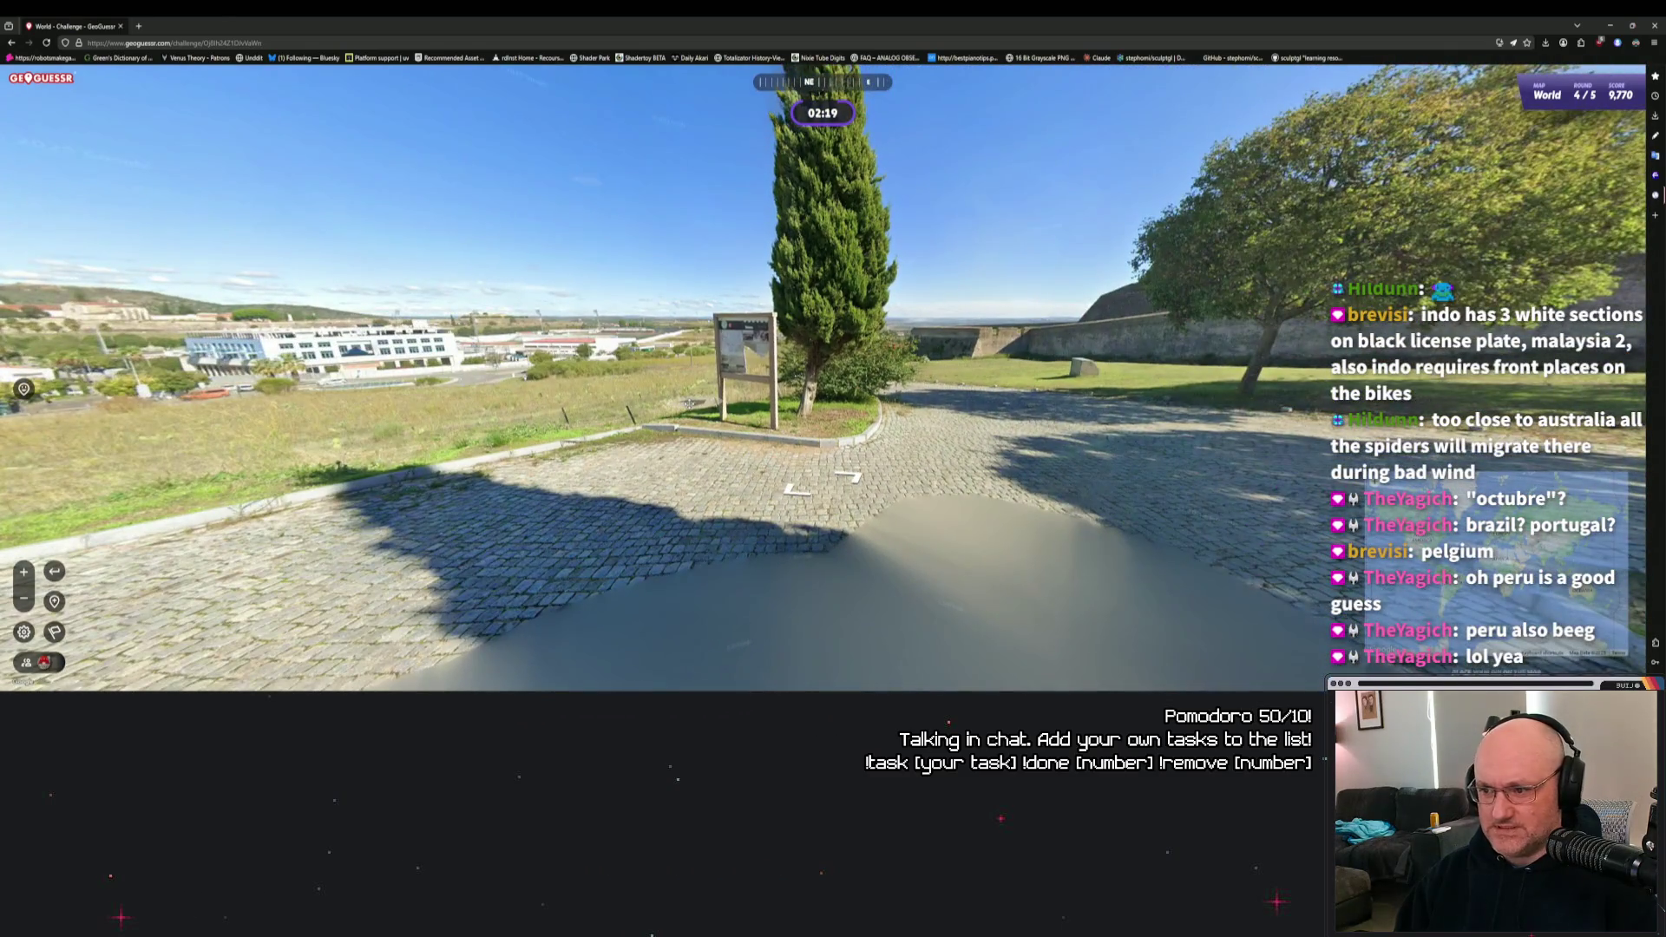
scroll(893, 289, "up", 3)
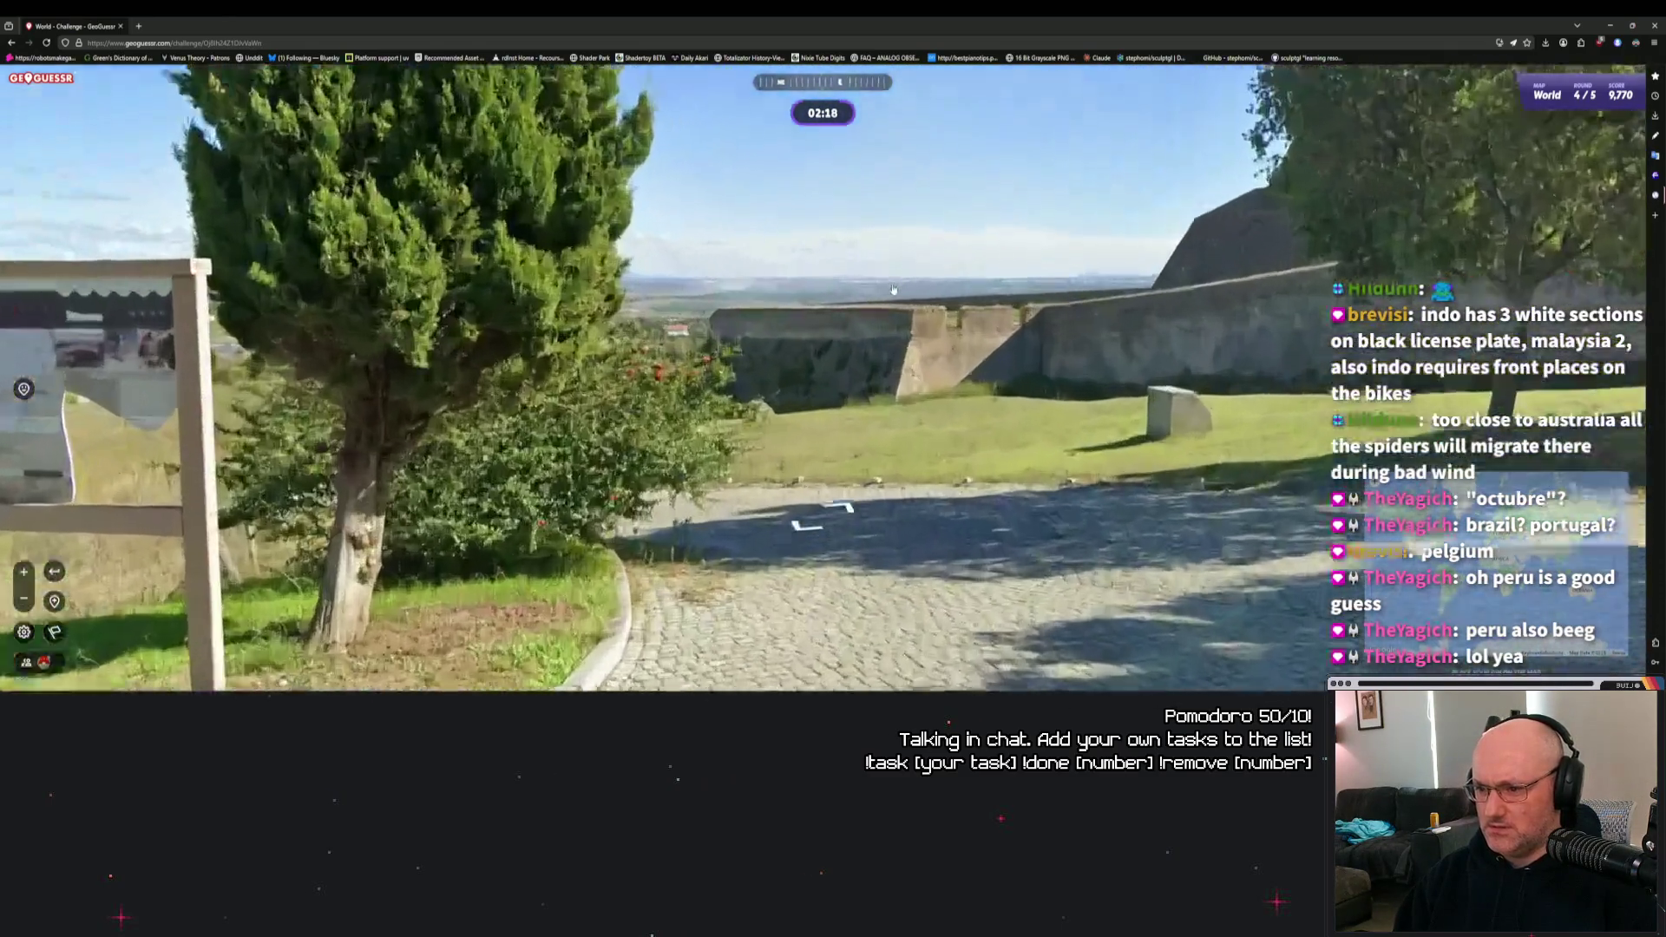
scroll(899, 308, "up", 2)
scroll(893, 329, "down", 5)
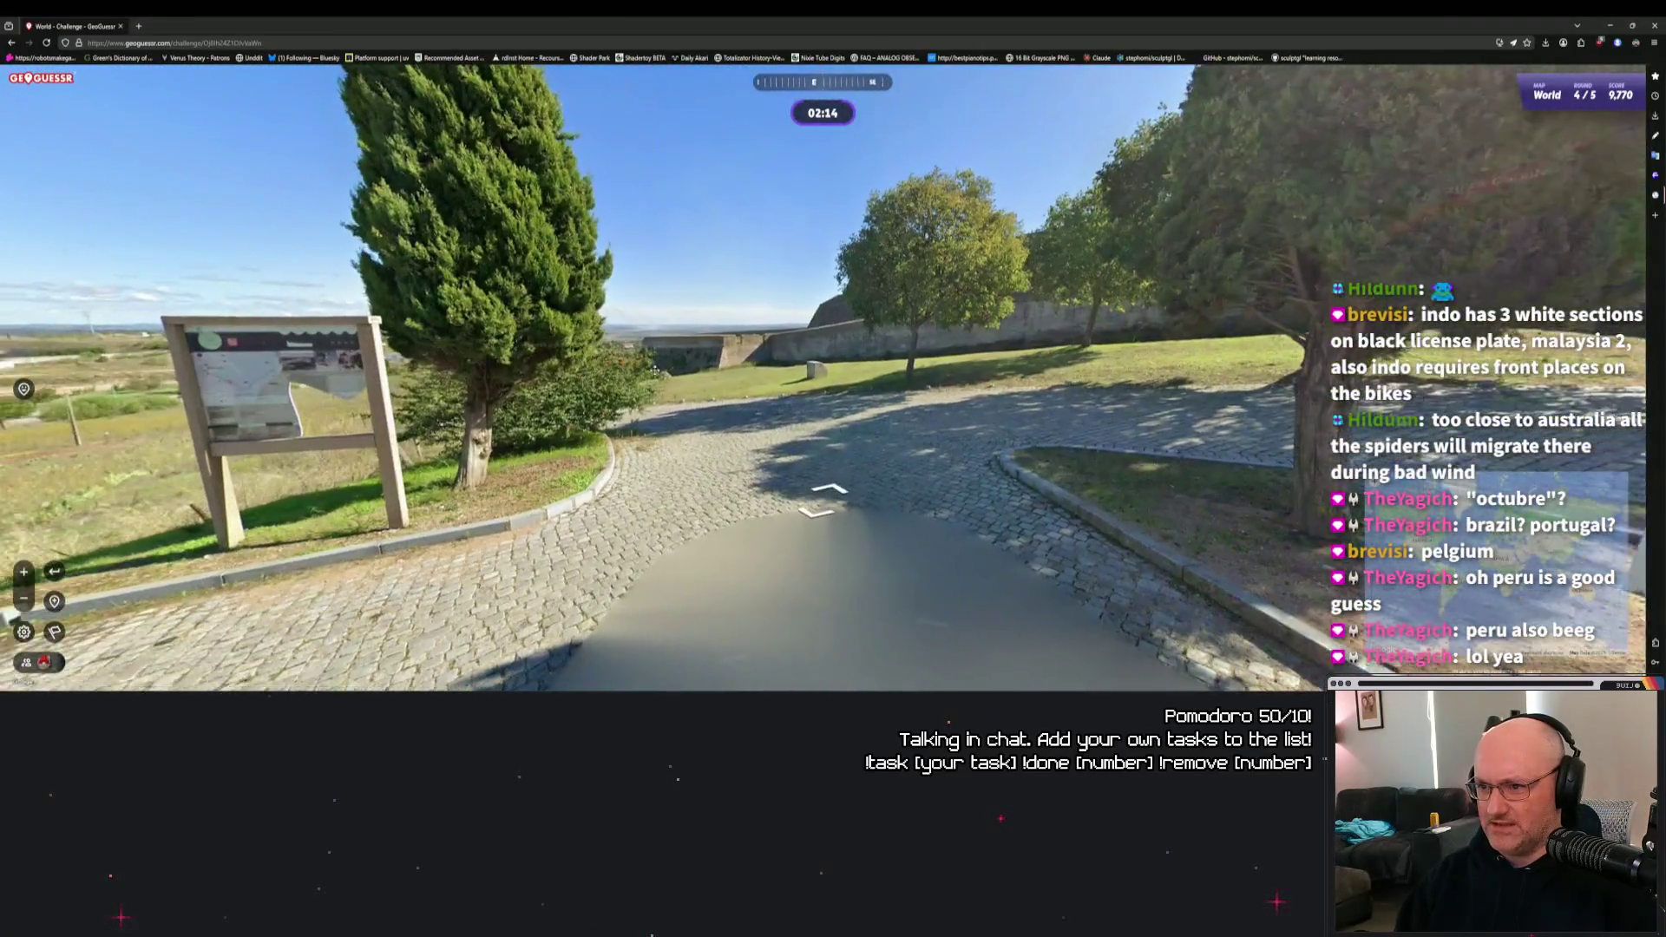
Walk the cobbled road to the roadside information sign and zoom onto its map
left_click_drag(655, 370, 705, 373)
left_click_drag(505, 368, 803, 359)
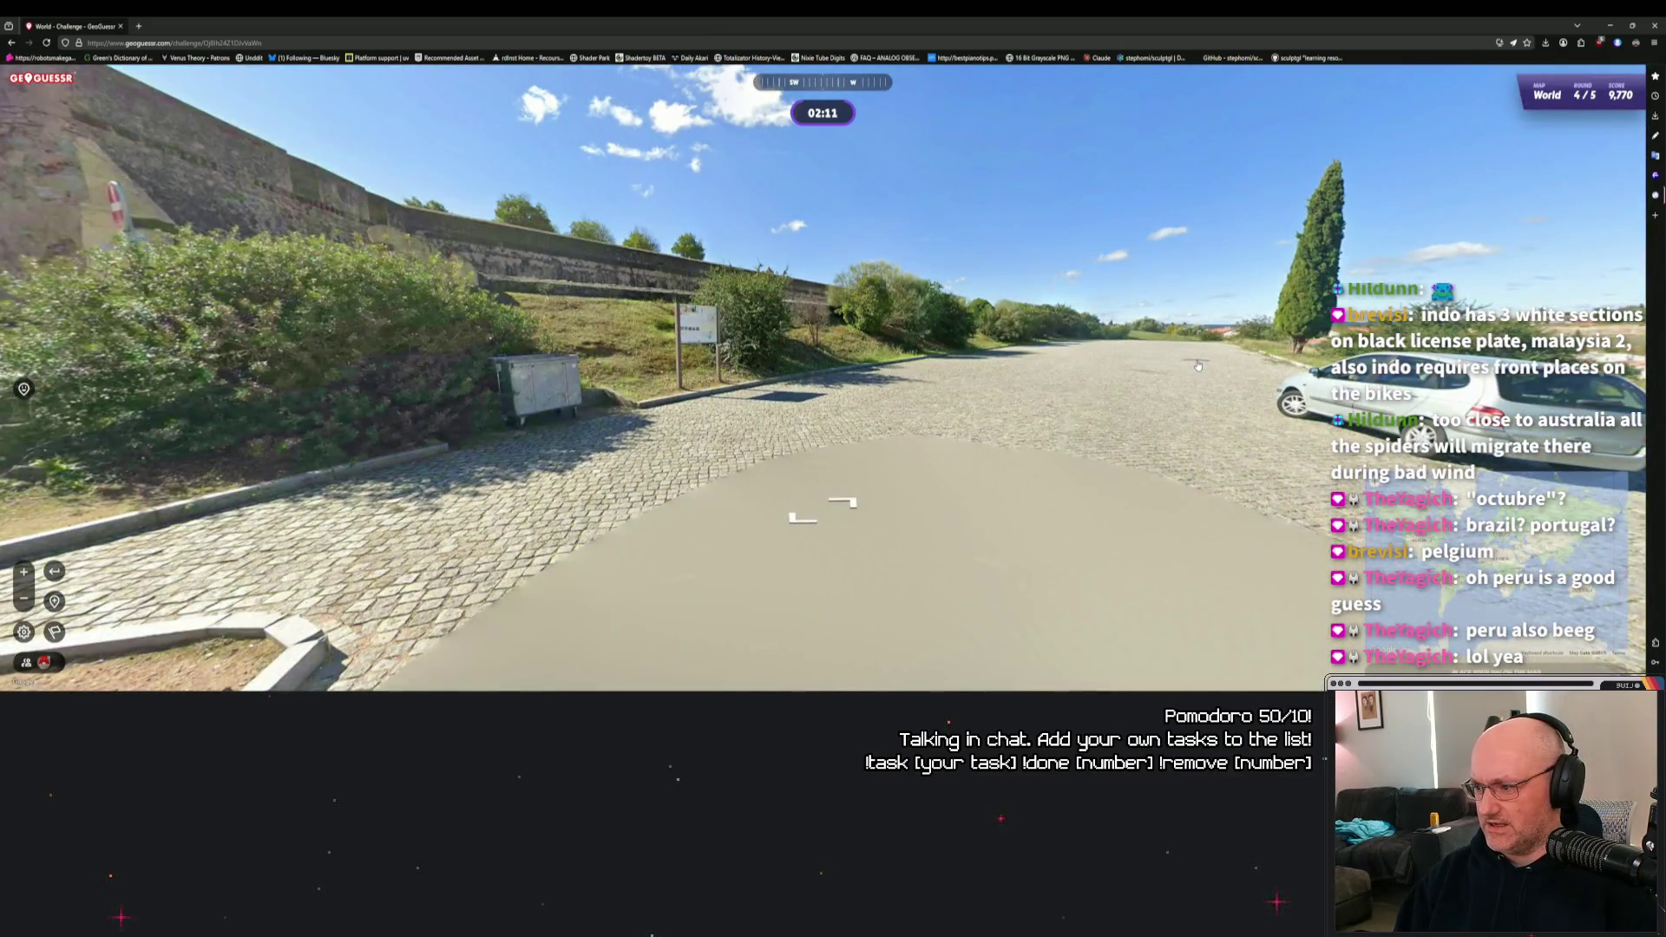
left_click(1197, 365)
left_click(1127, 359)
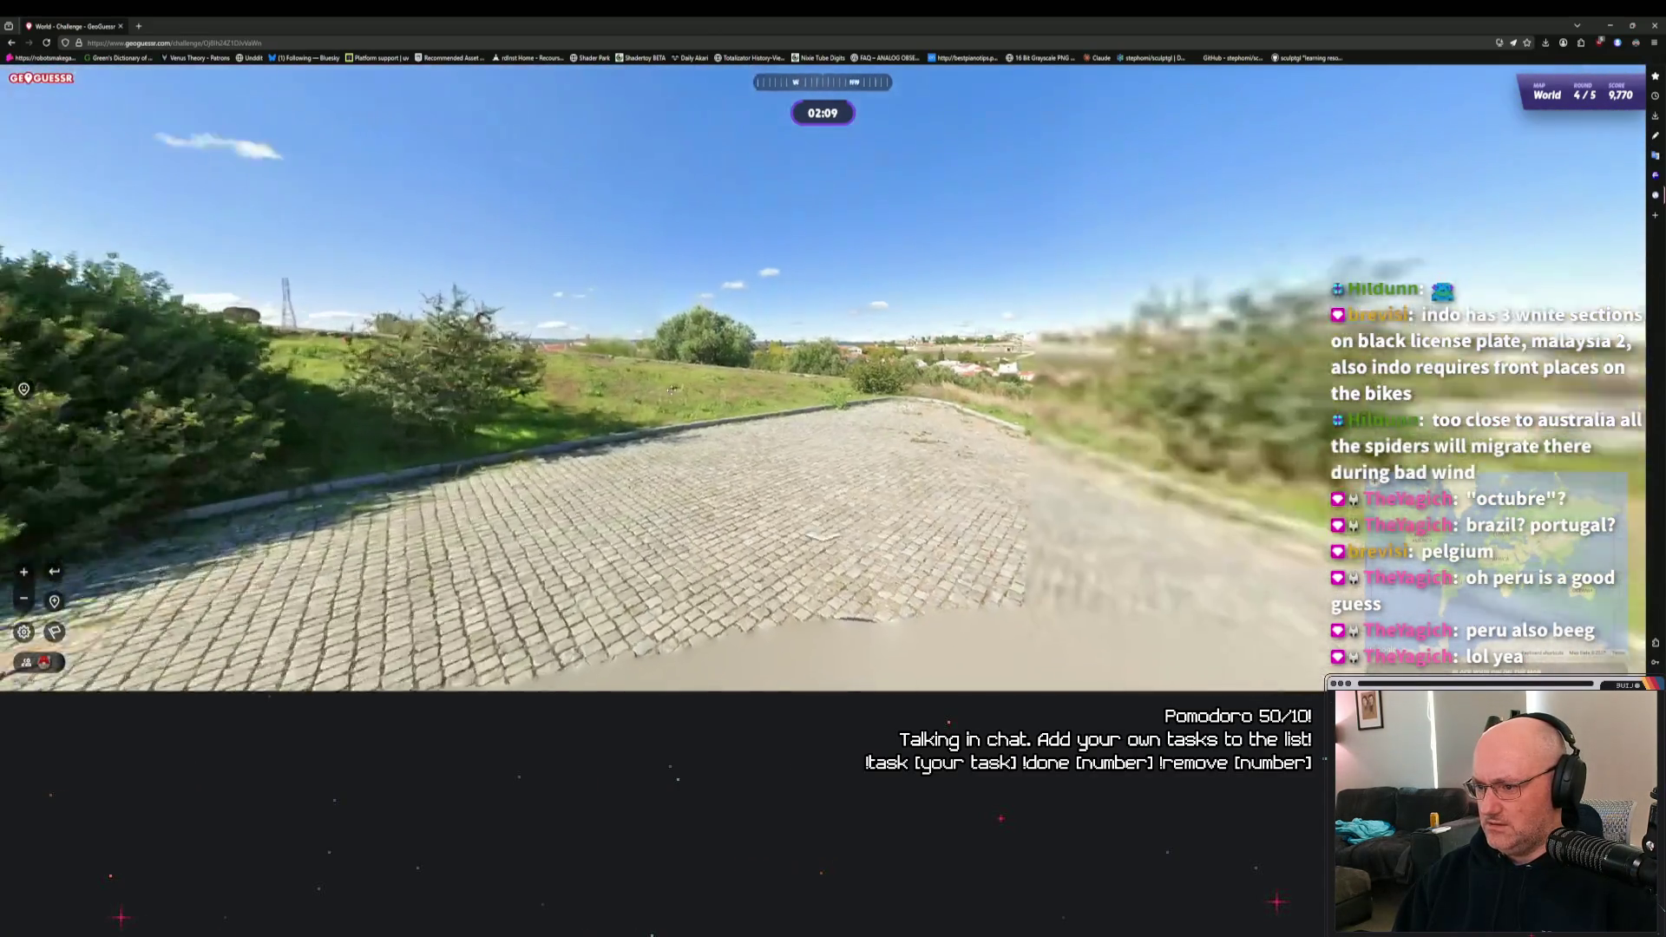
mouse_move(1024, 357)
left_mouse_down()
mouse_move(897, 413)
mouse_move(844, 416)
mouse_move(862, 440)
mouse_move(787, 418)
left_mouse_up()
left_click(861, 440)
left_click(879, 386)
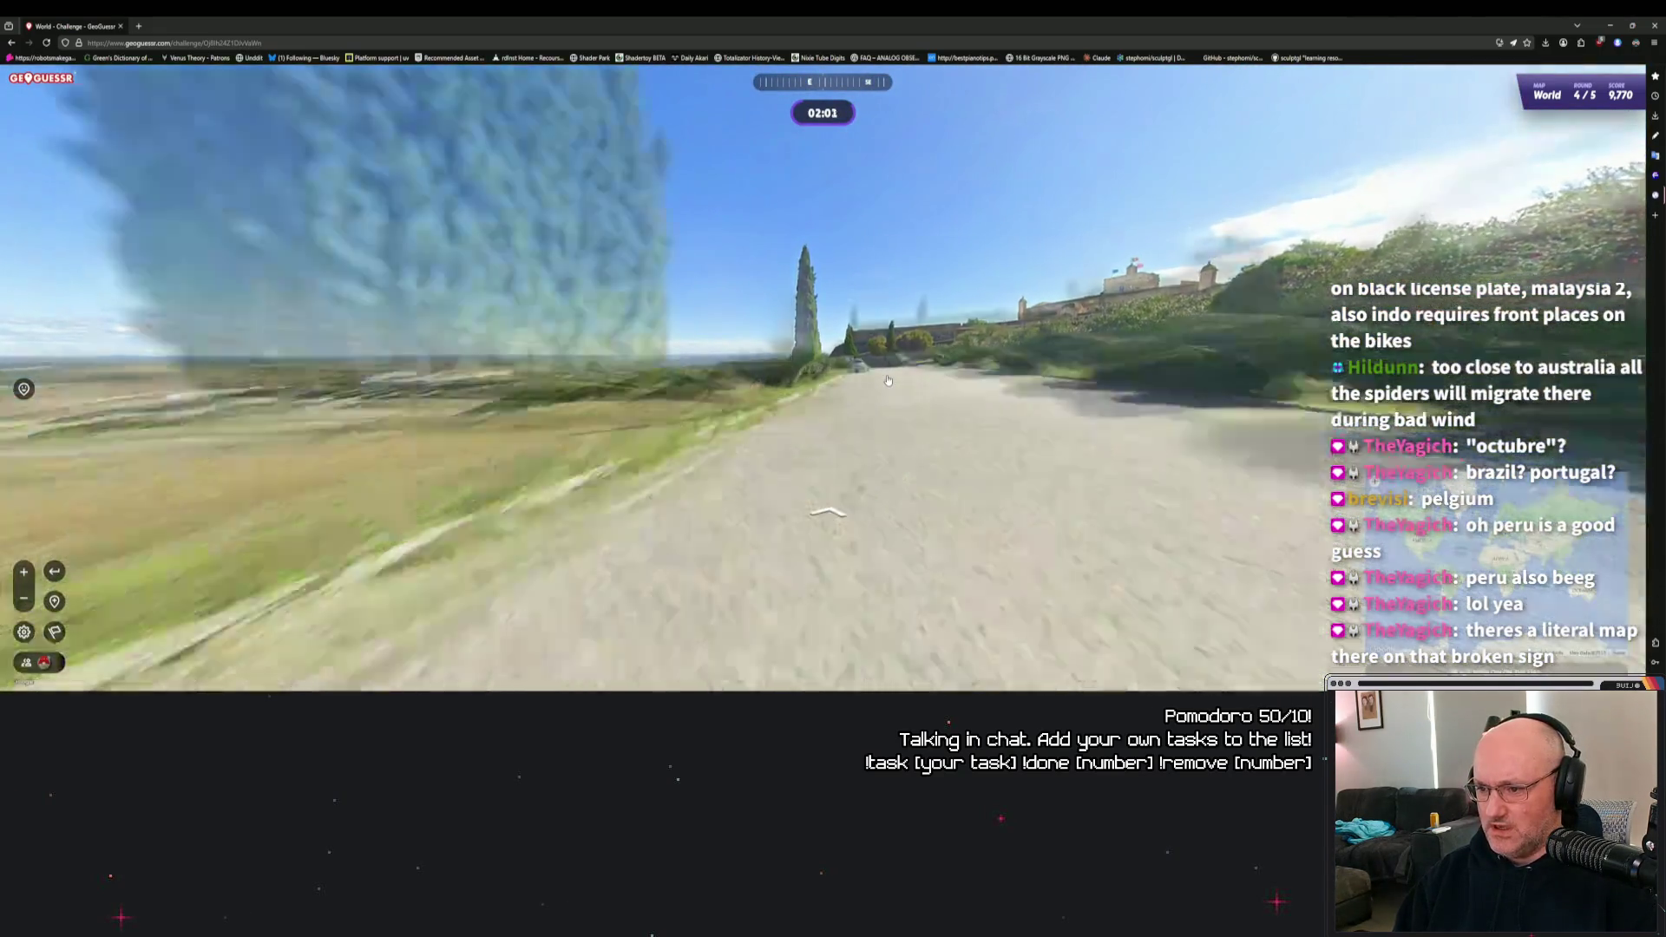
left_click(744, 423)
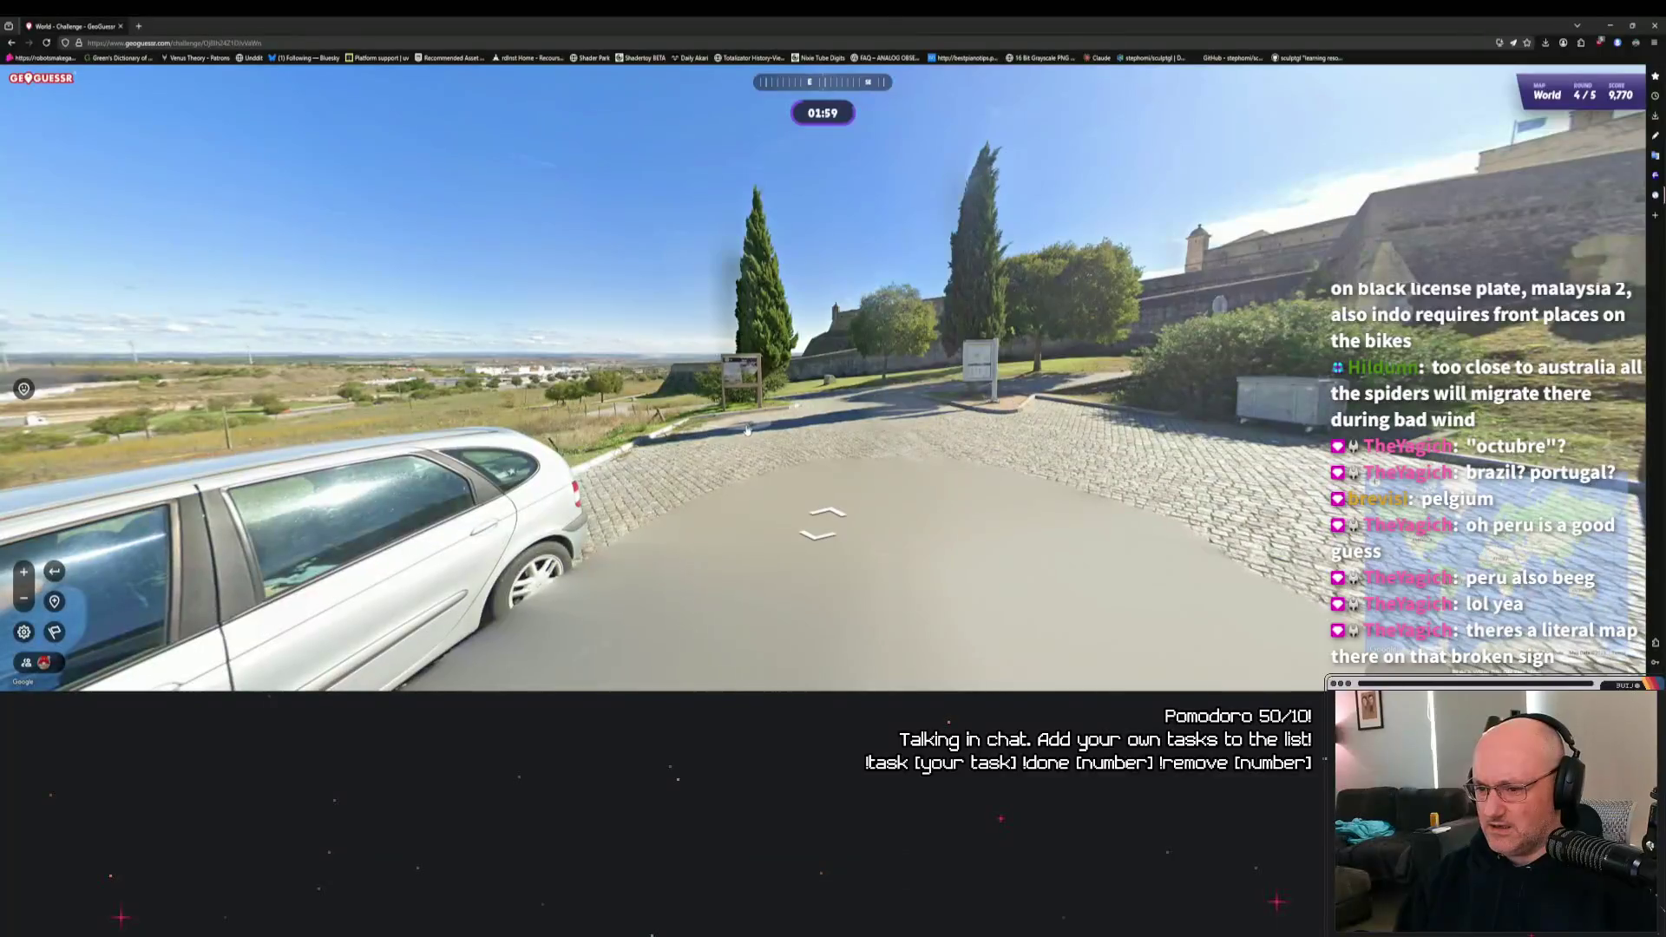
left_click(738, 431)
left_click(865, 317)
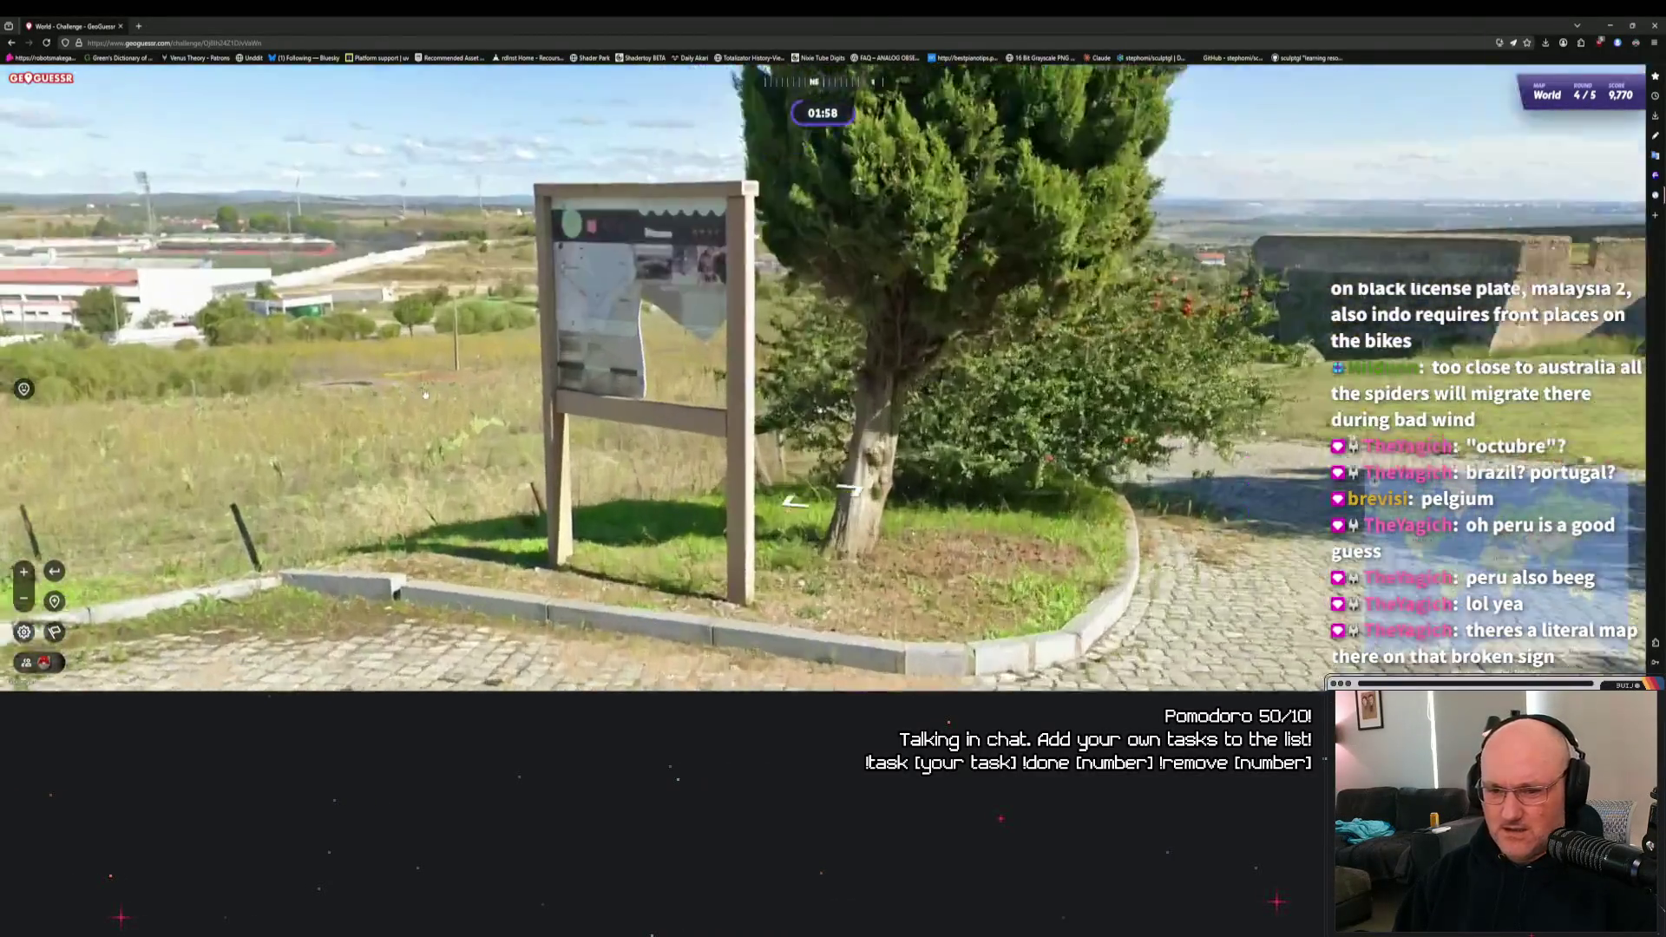
scroll(865, 318, "up", 2)
left_click_drag(865, 318, 781, 454)
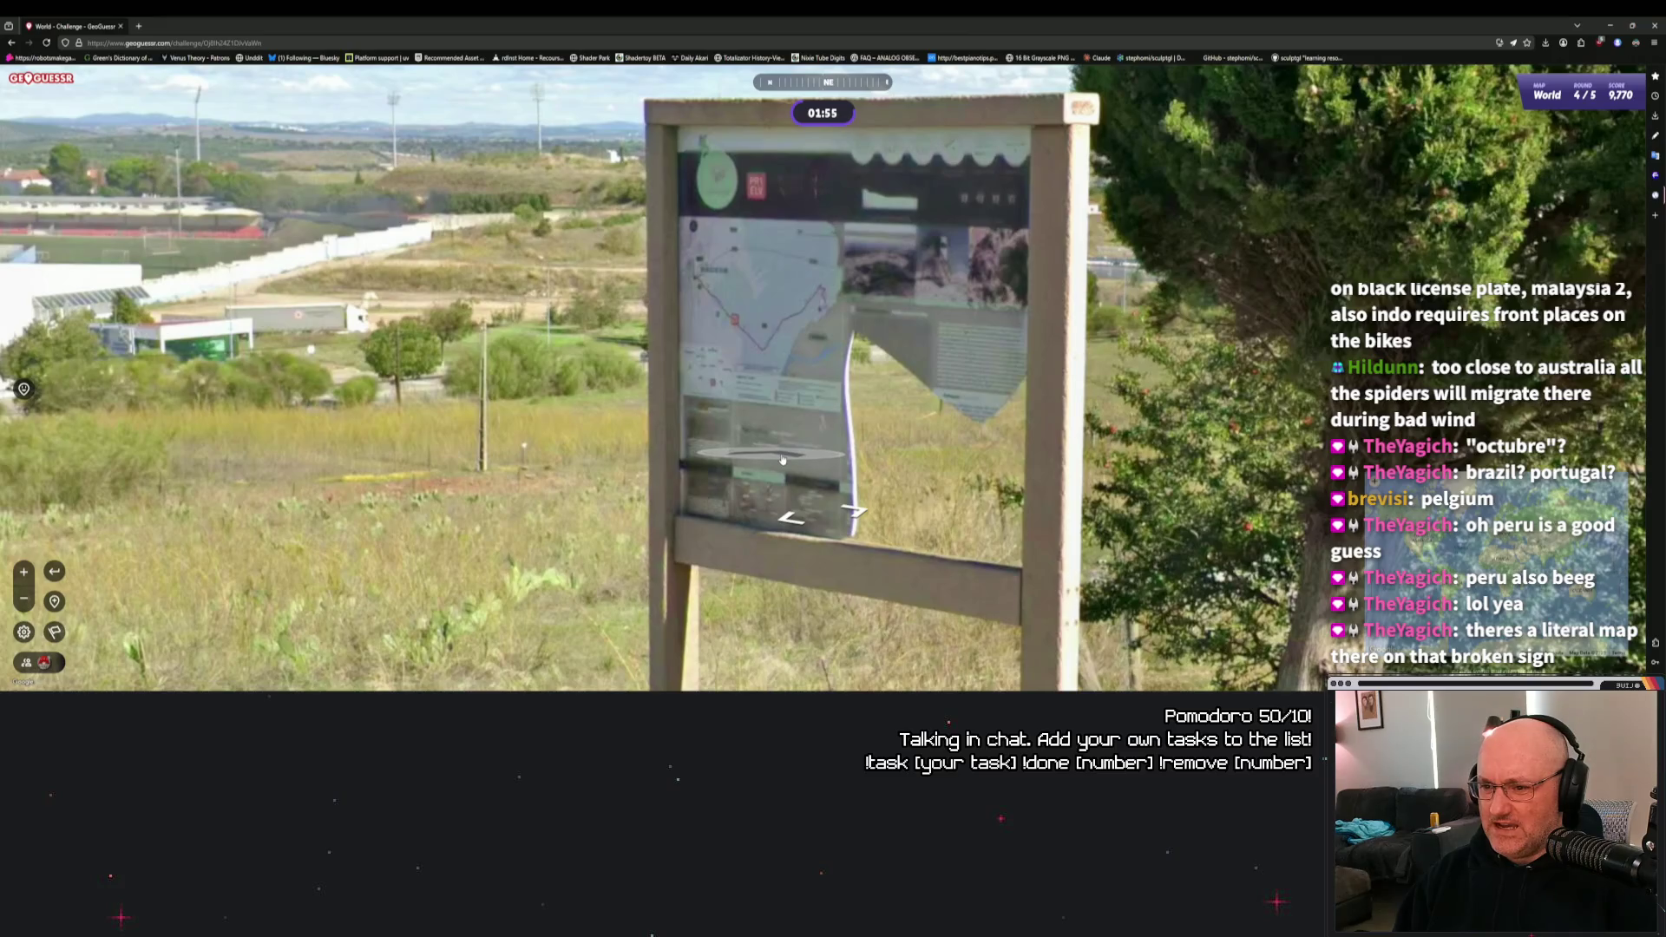
Zoom and pan the guess map across Portugal, from the Setúbal coast to Porto–Vigo
mouse_move(1373, 527)
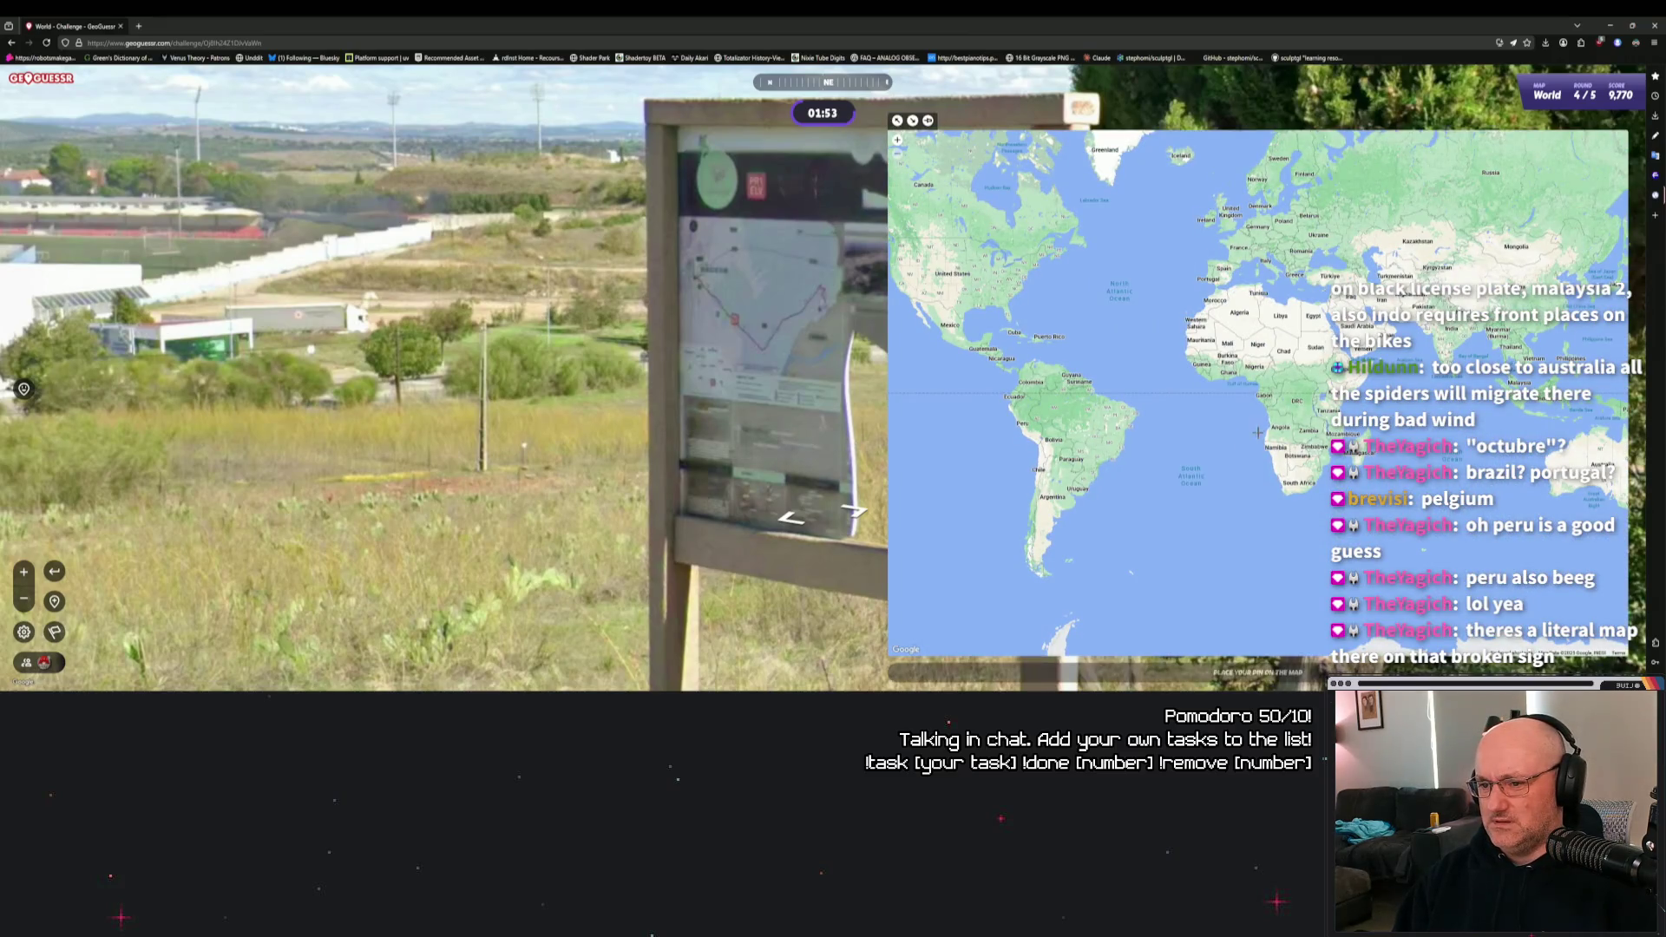
scroll(1197, 291, "up", 5)
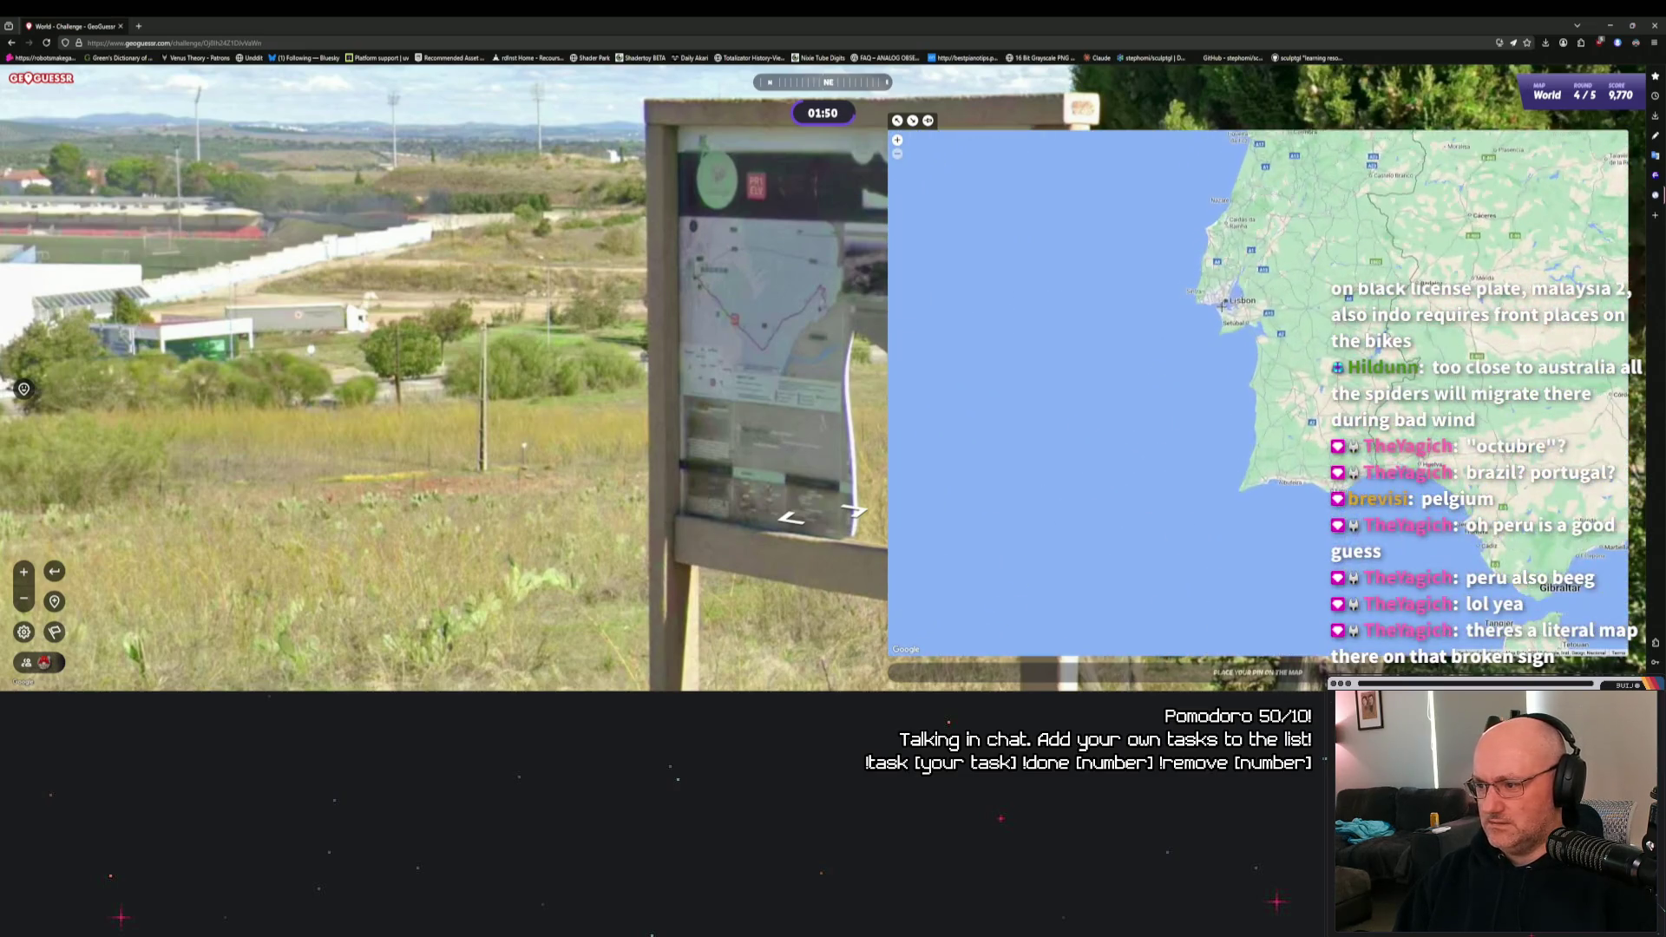
scroll(1192, 304, "up", 3)
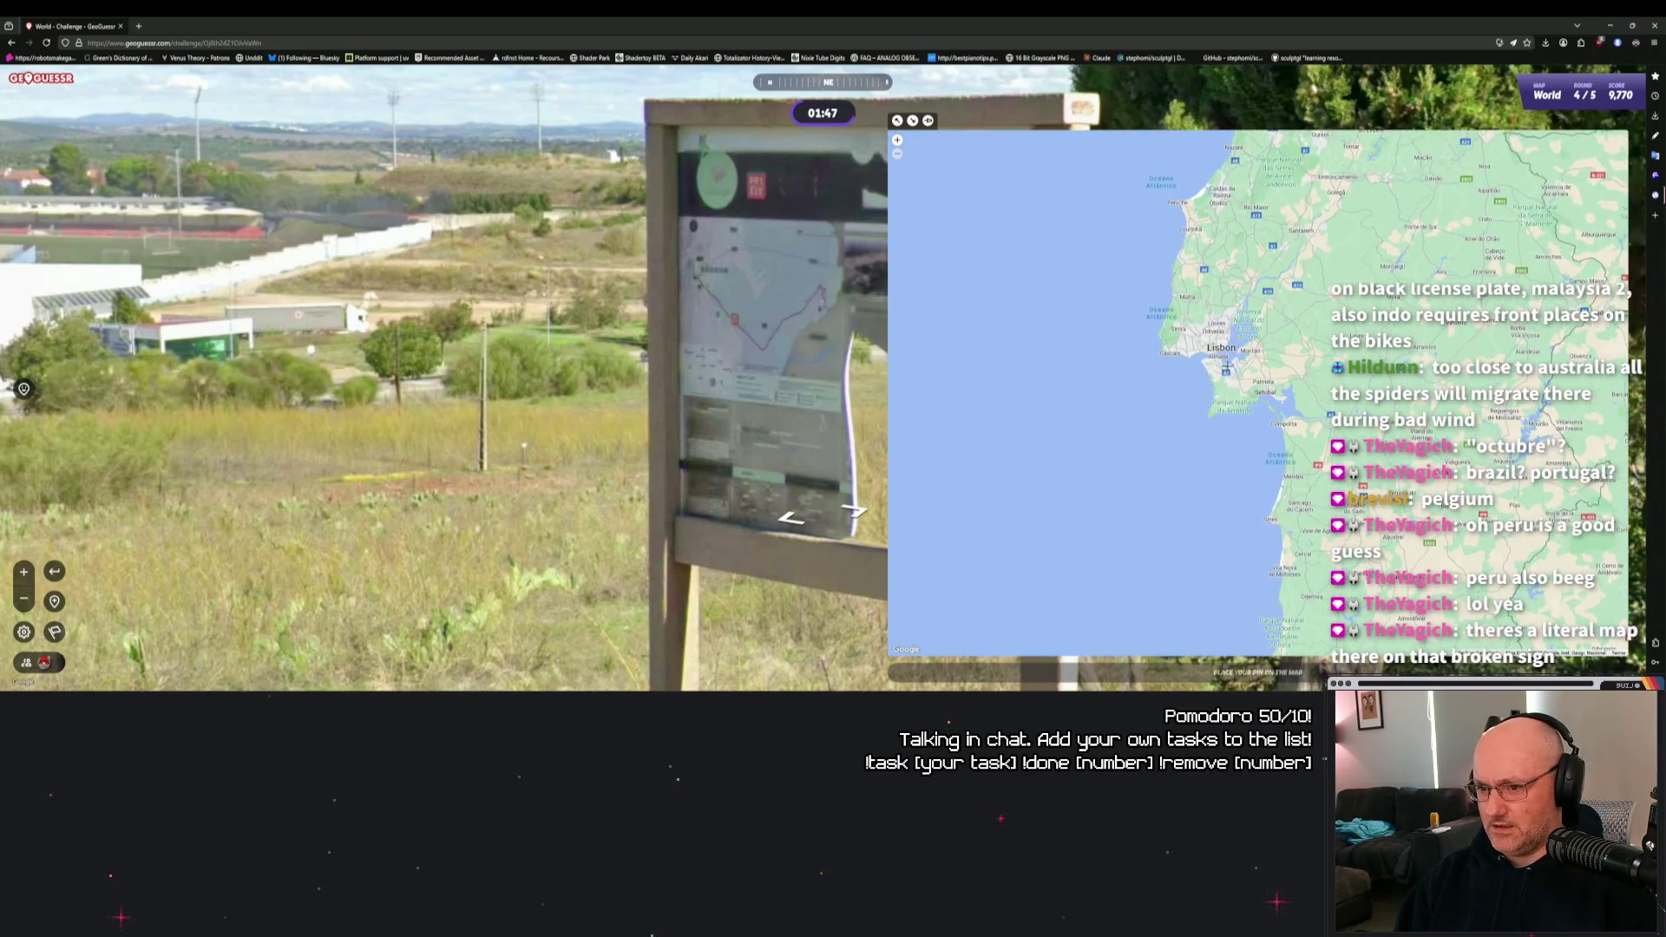
scroll(1248, 381, "up", 2)
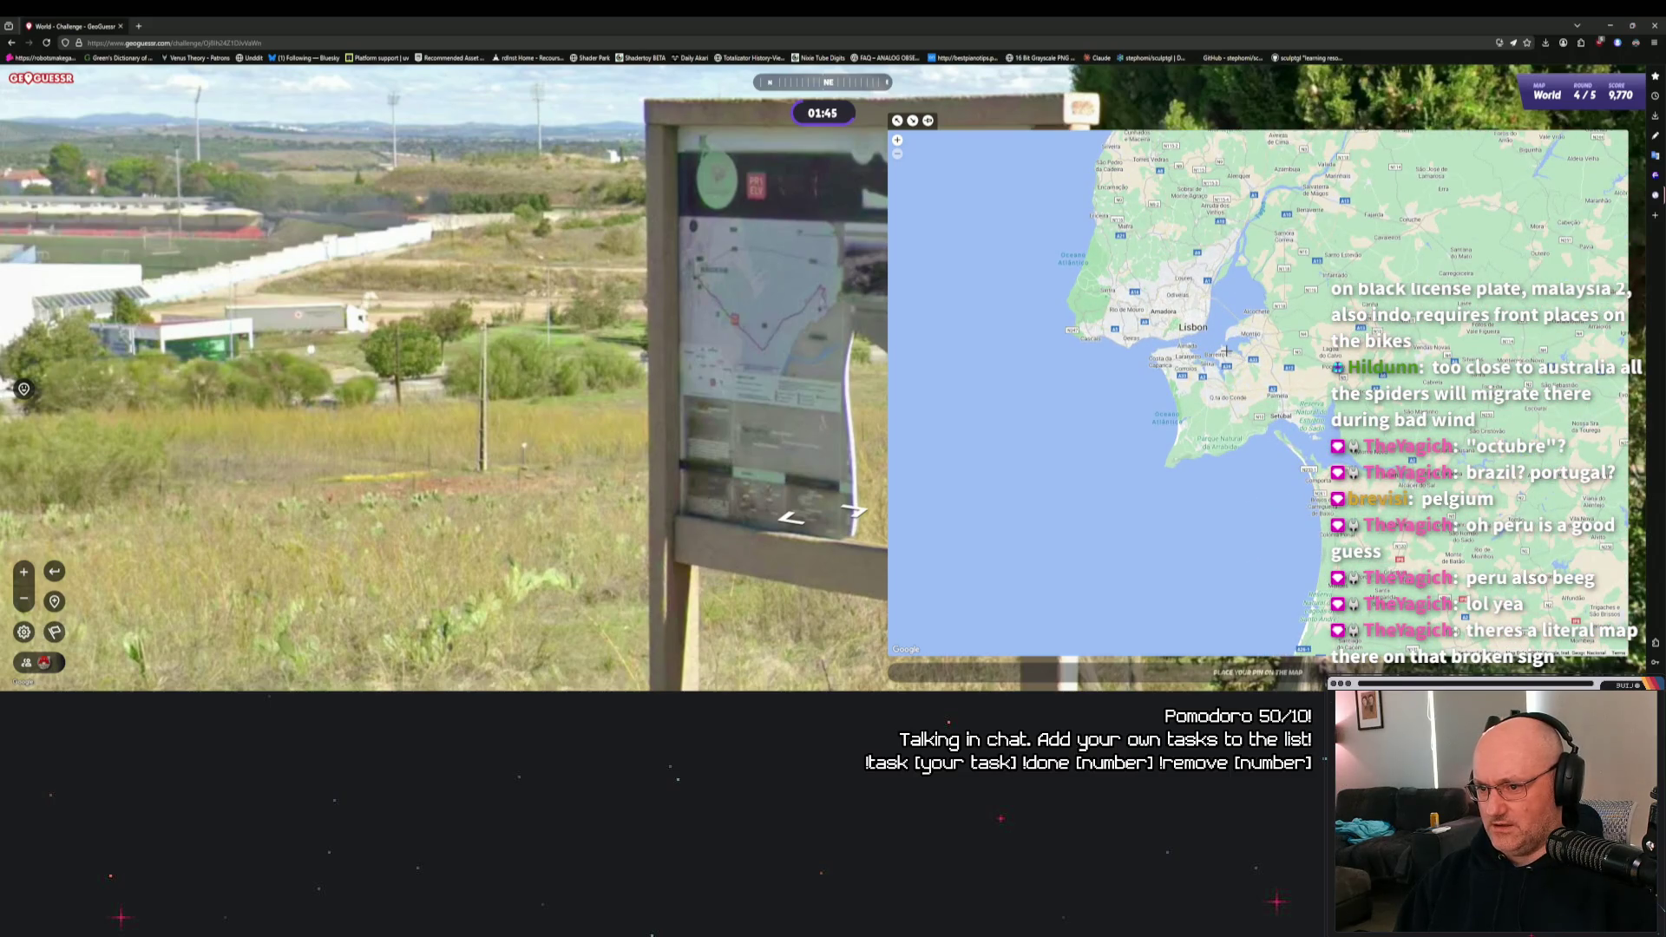
scroll(1236, 341, "down", 3)
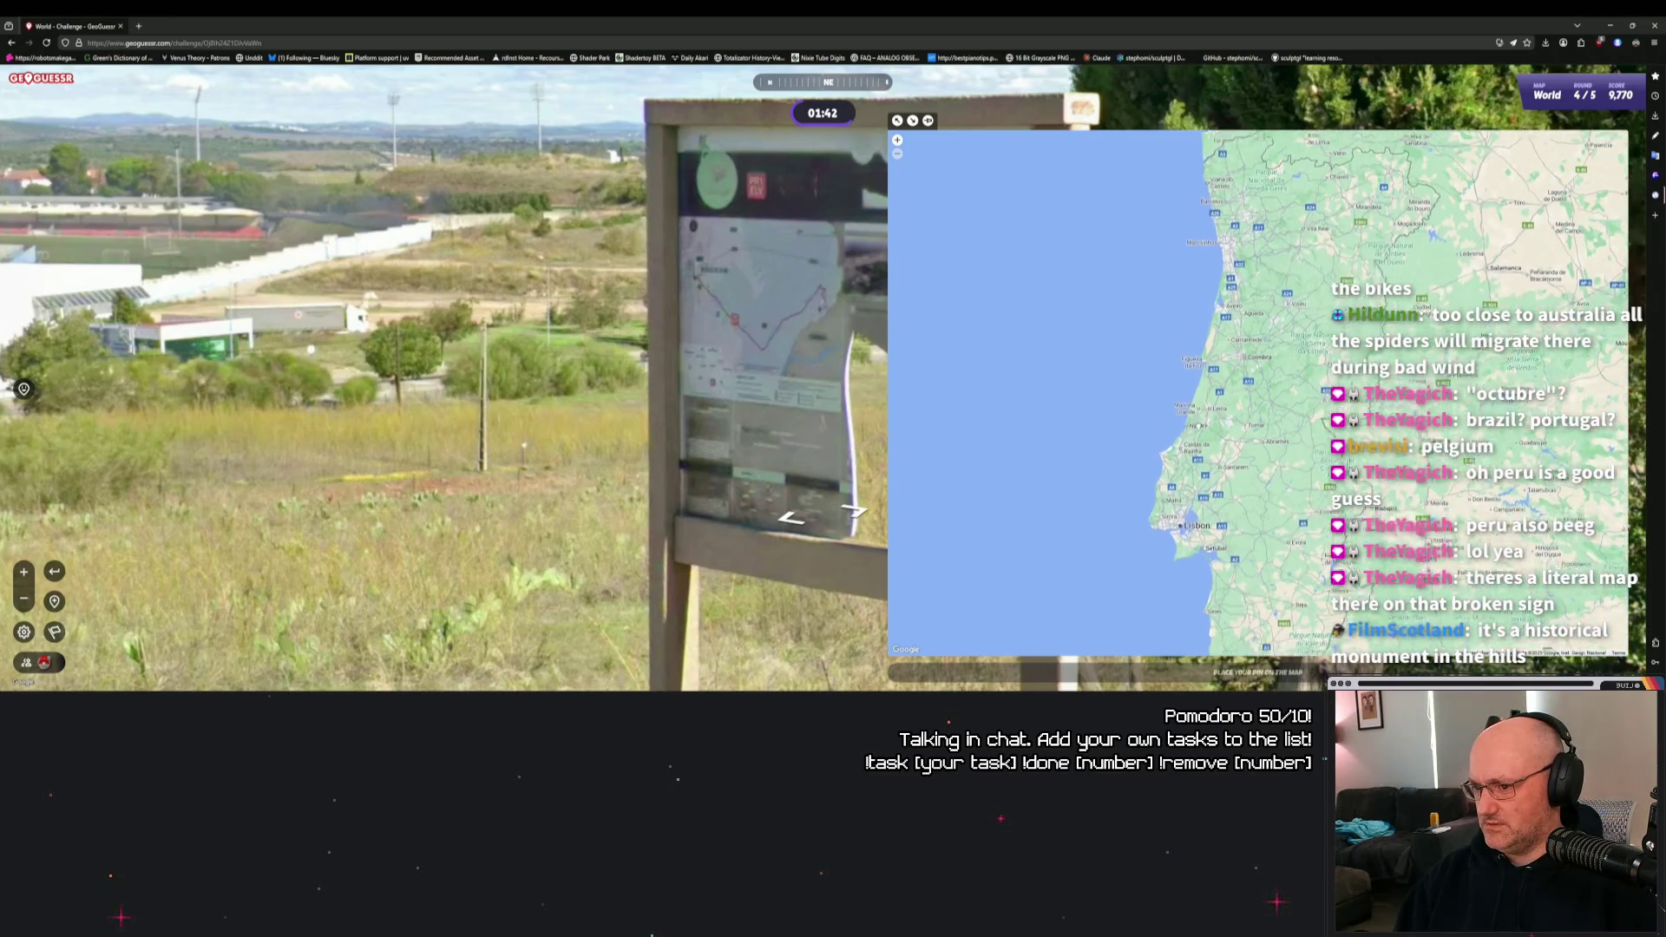
left_click_drag(1223, 417, 1184, 486)
scroll(1194, 392, "up", 3)
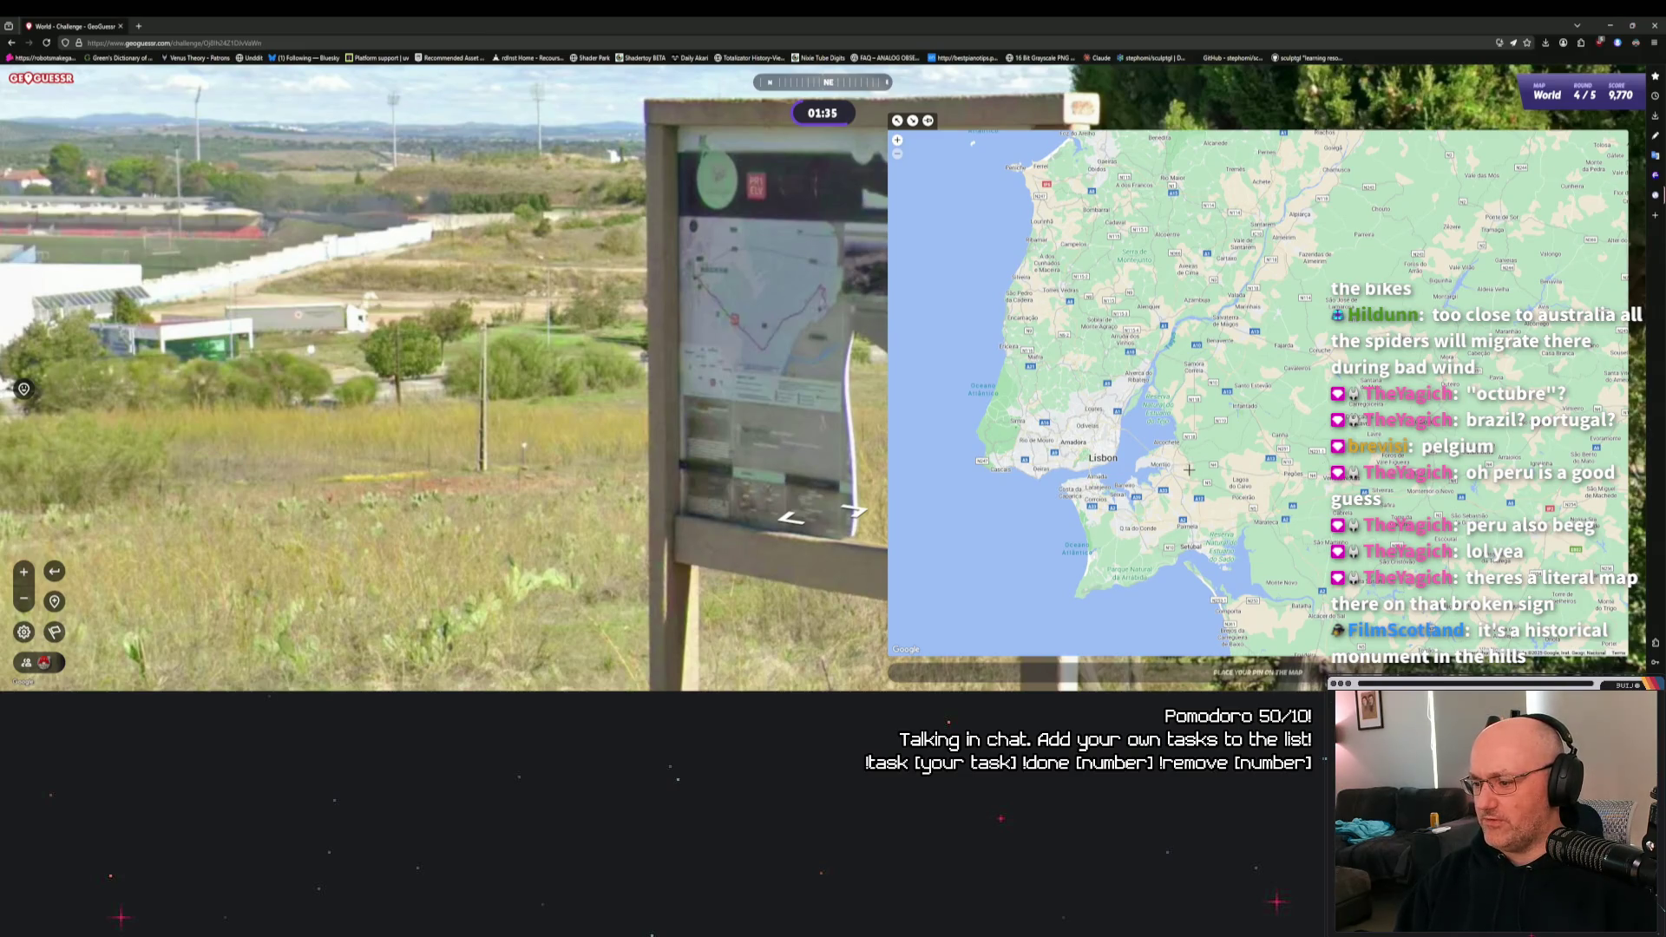
mouse_move(1192, 472)
left_mouse_down()
mouse_move(1107, 261)
mouse_move(1163, 354)
mouse_move(1158, 451)
left_mouse_up()
scroll(1107, 261, "down", 2)
left_click_drag(1154, 299, 1149, 354)
scroll(1150, 354, "up", 2)
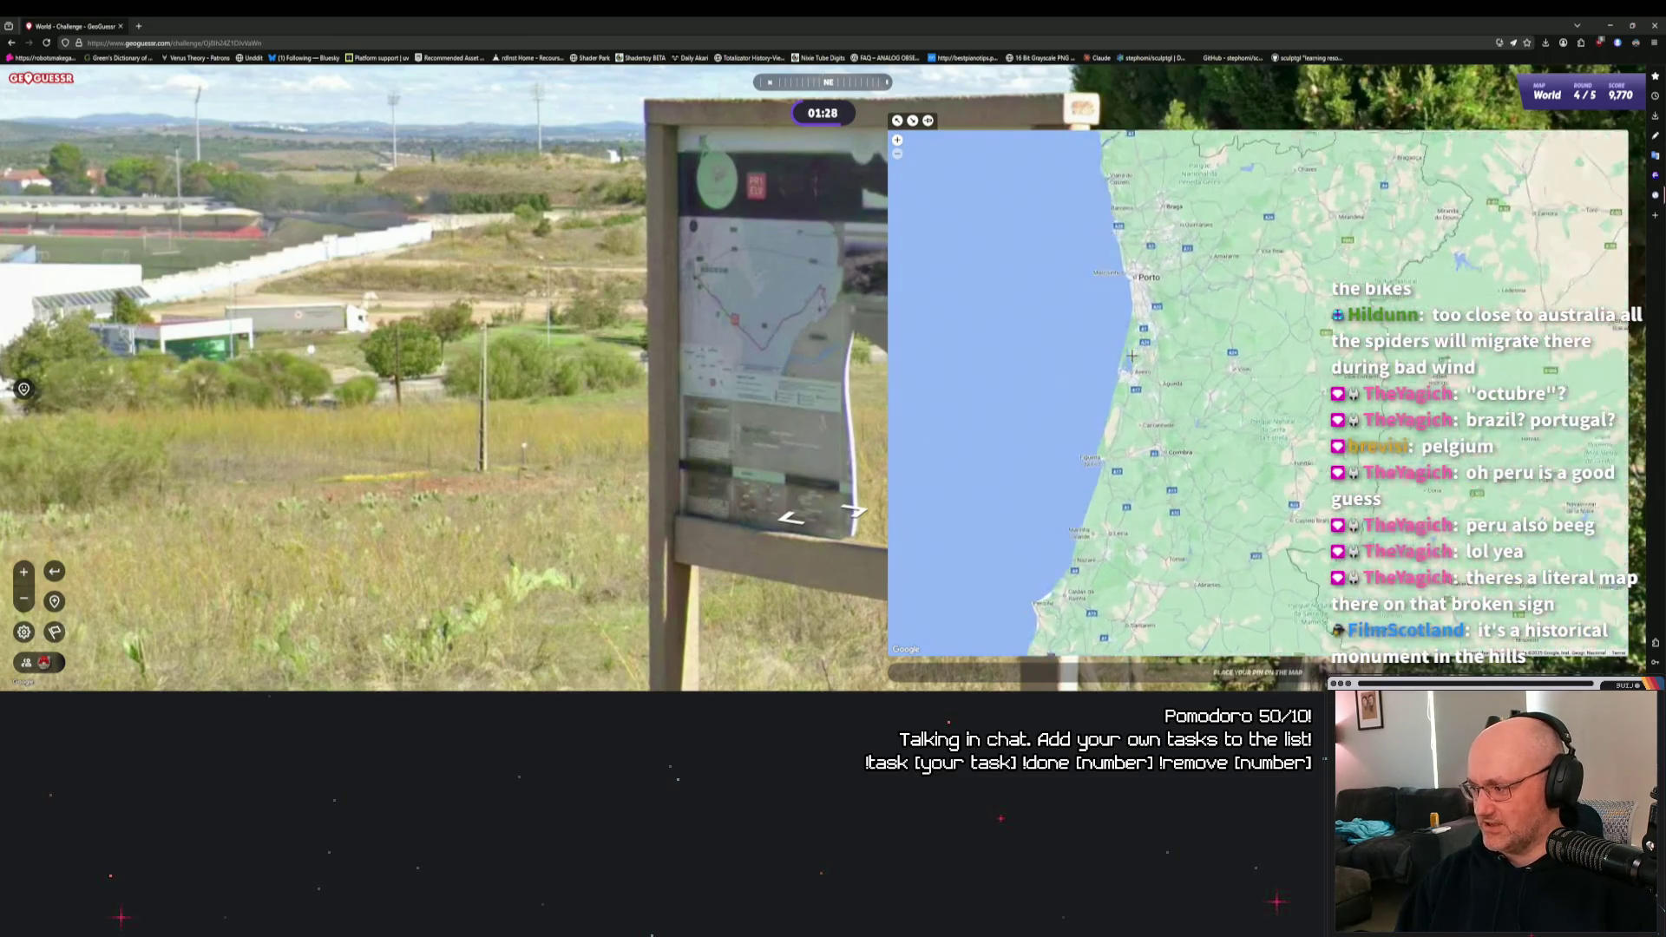
scroll(1134, 358, "down", 2)
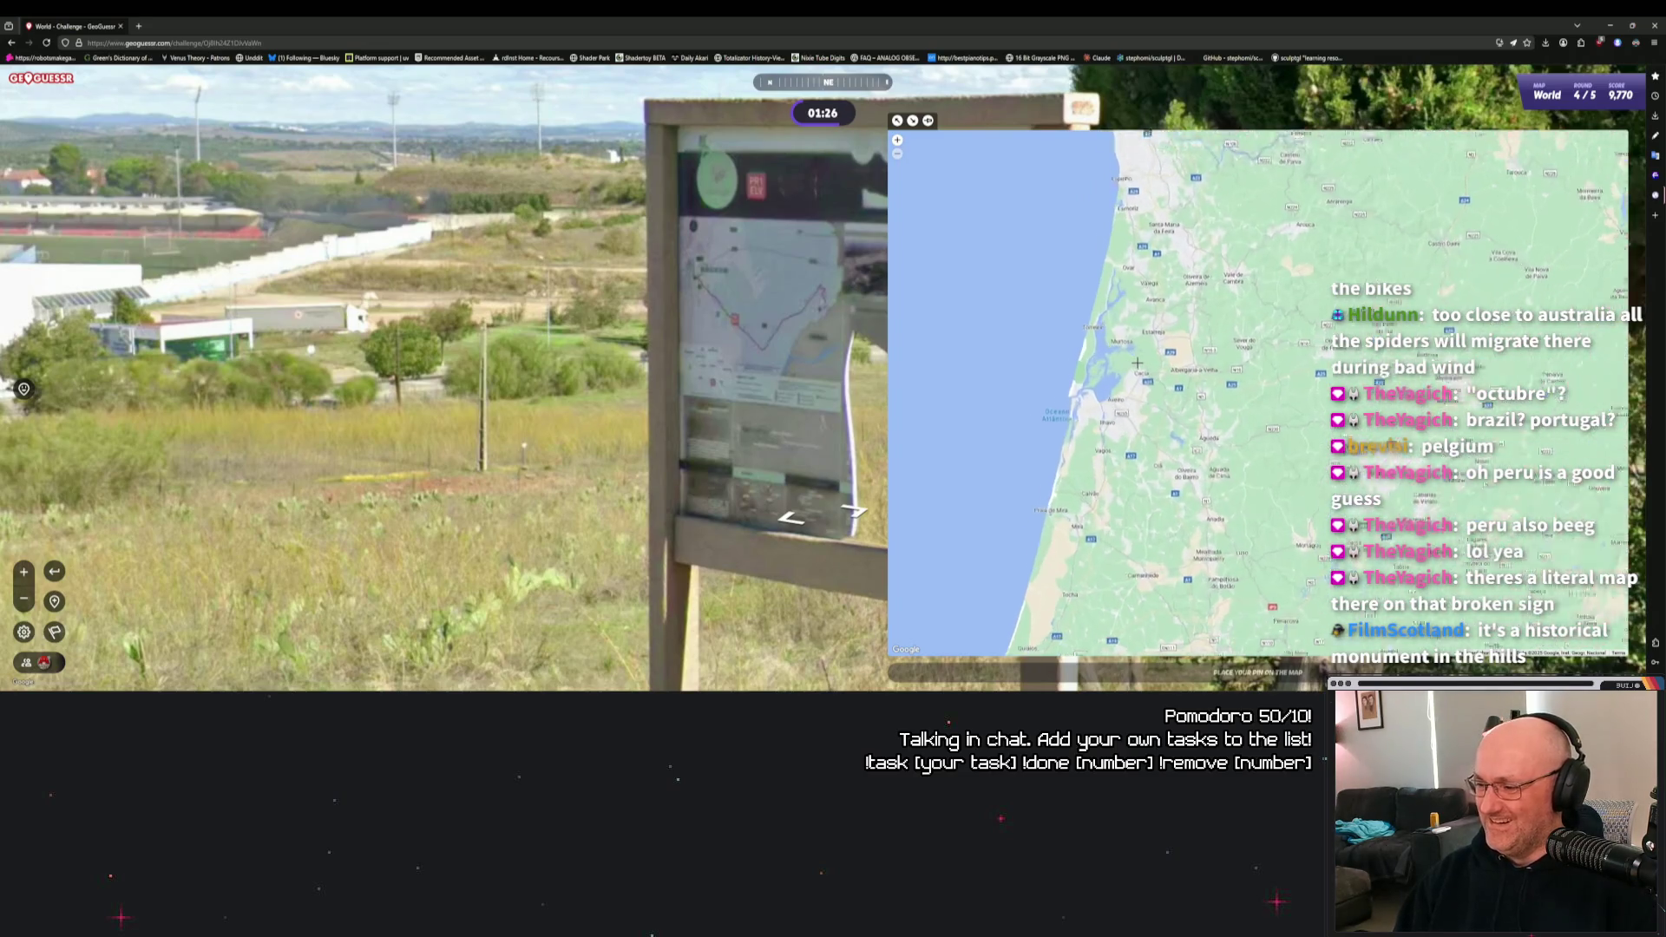
scroll(1138, 290, "up", 3)
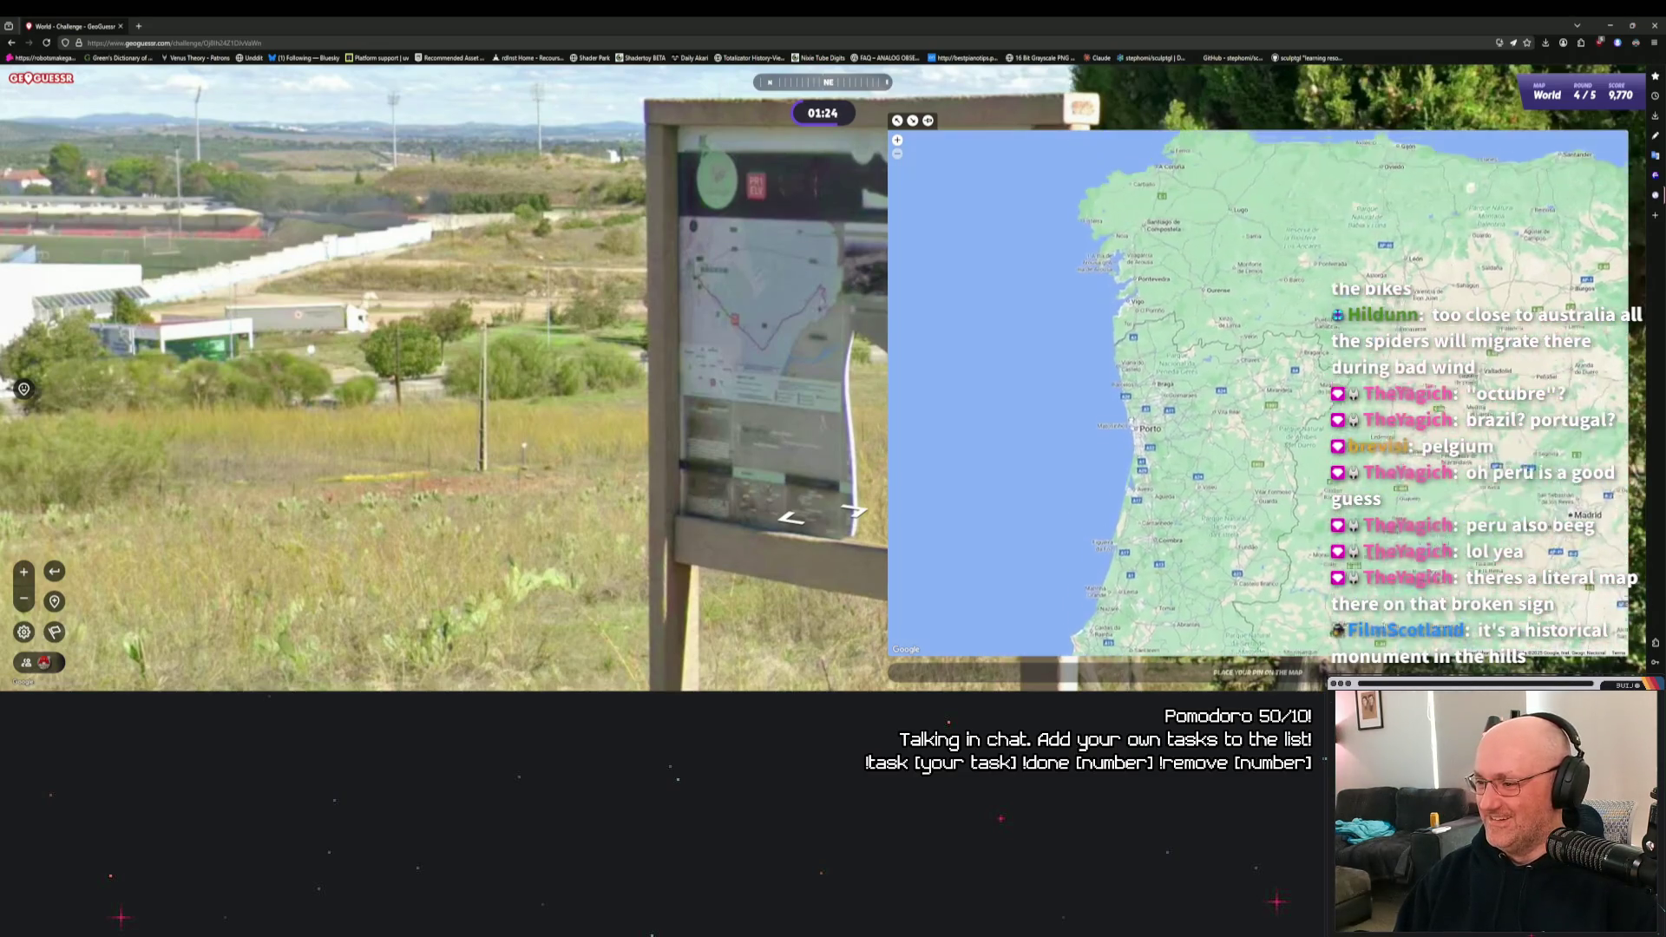
scroll(1129, 367, "up", 1)
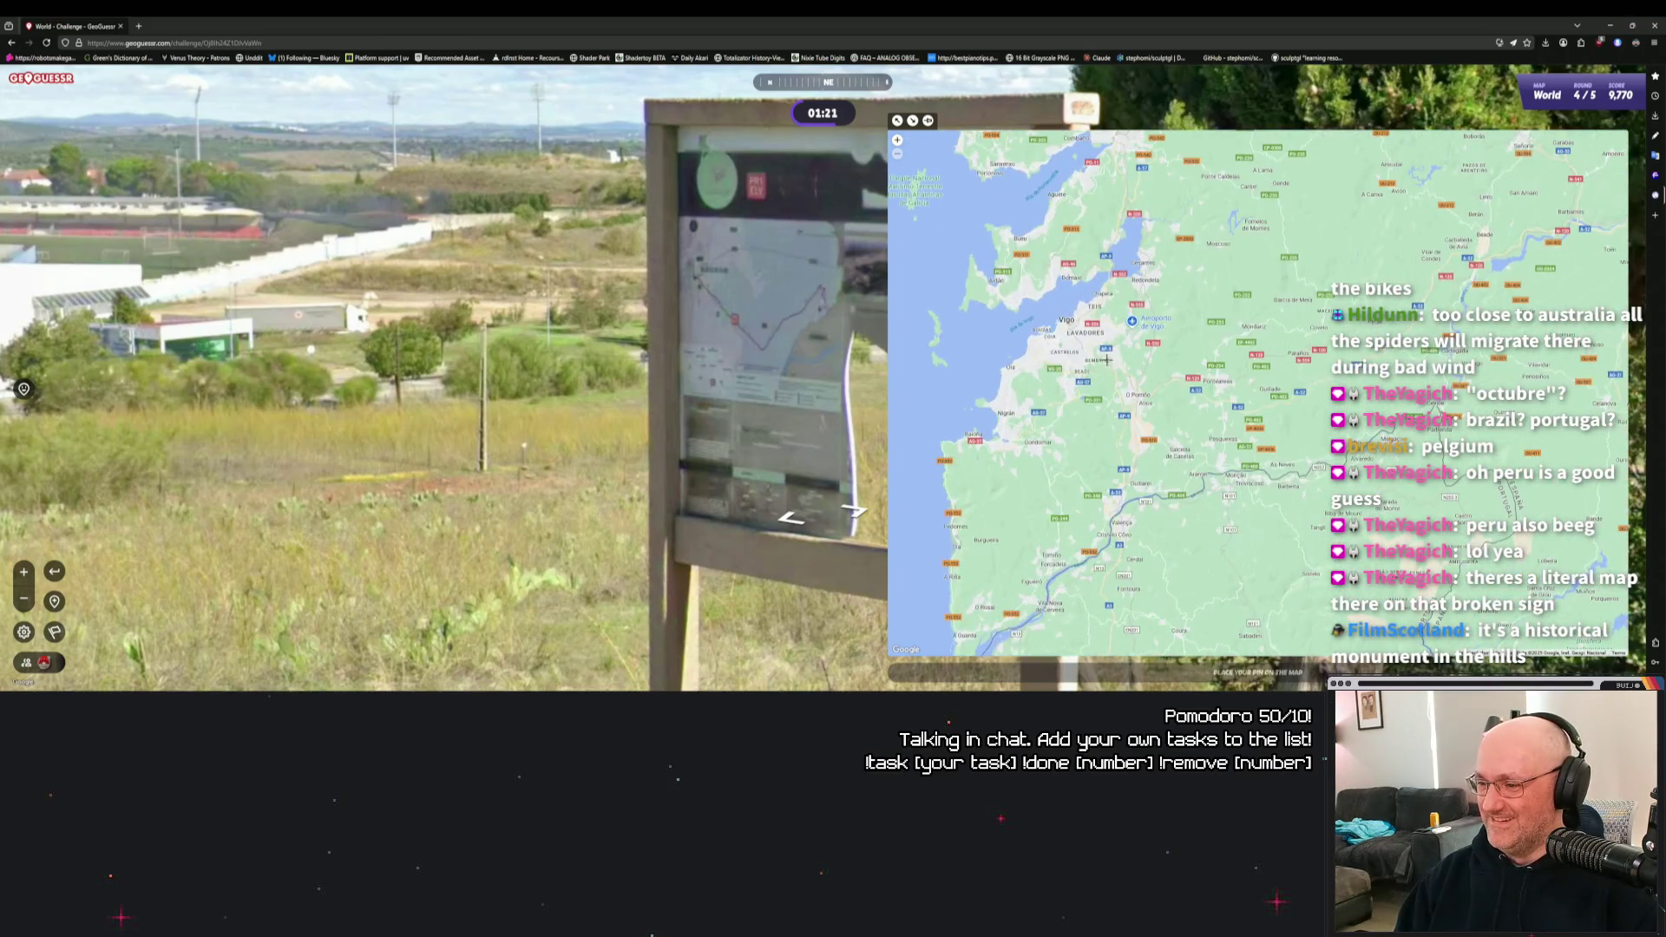
scroll(1098, 358, "down", 1)
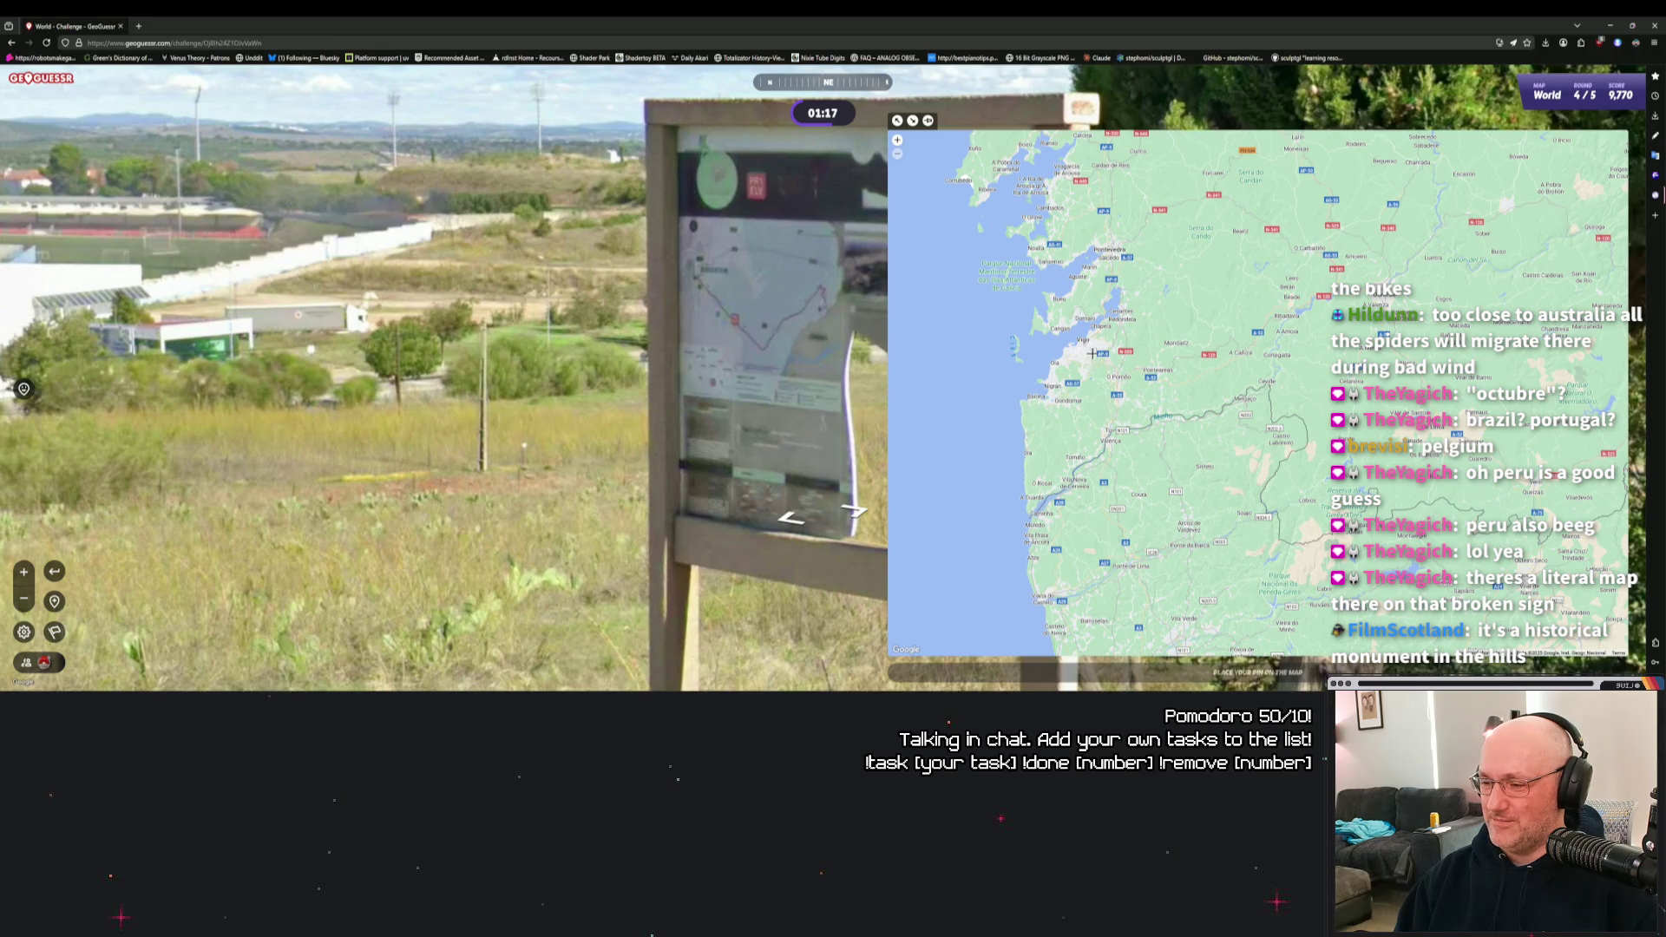
scroll(1024, 235, "up", 4)
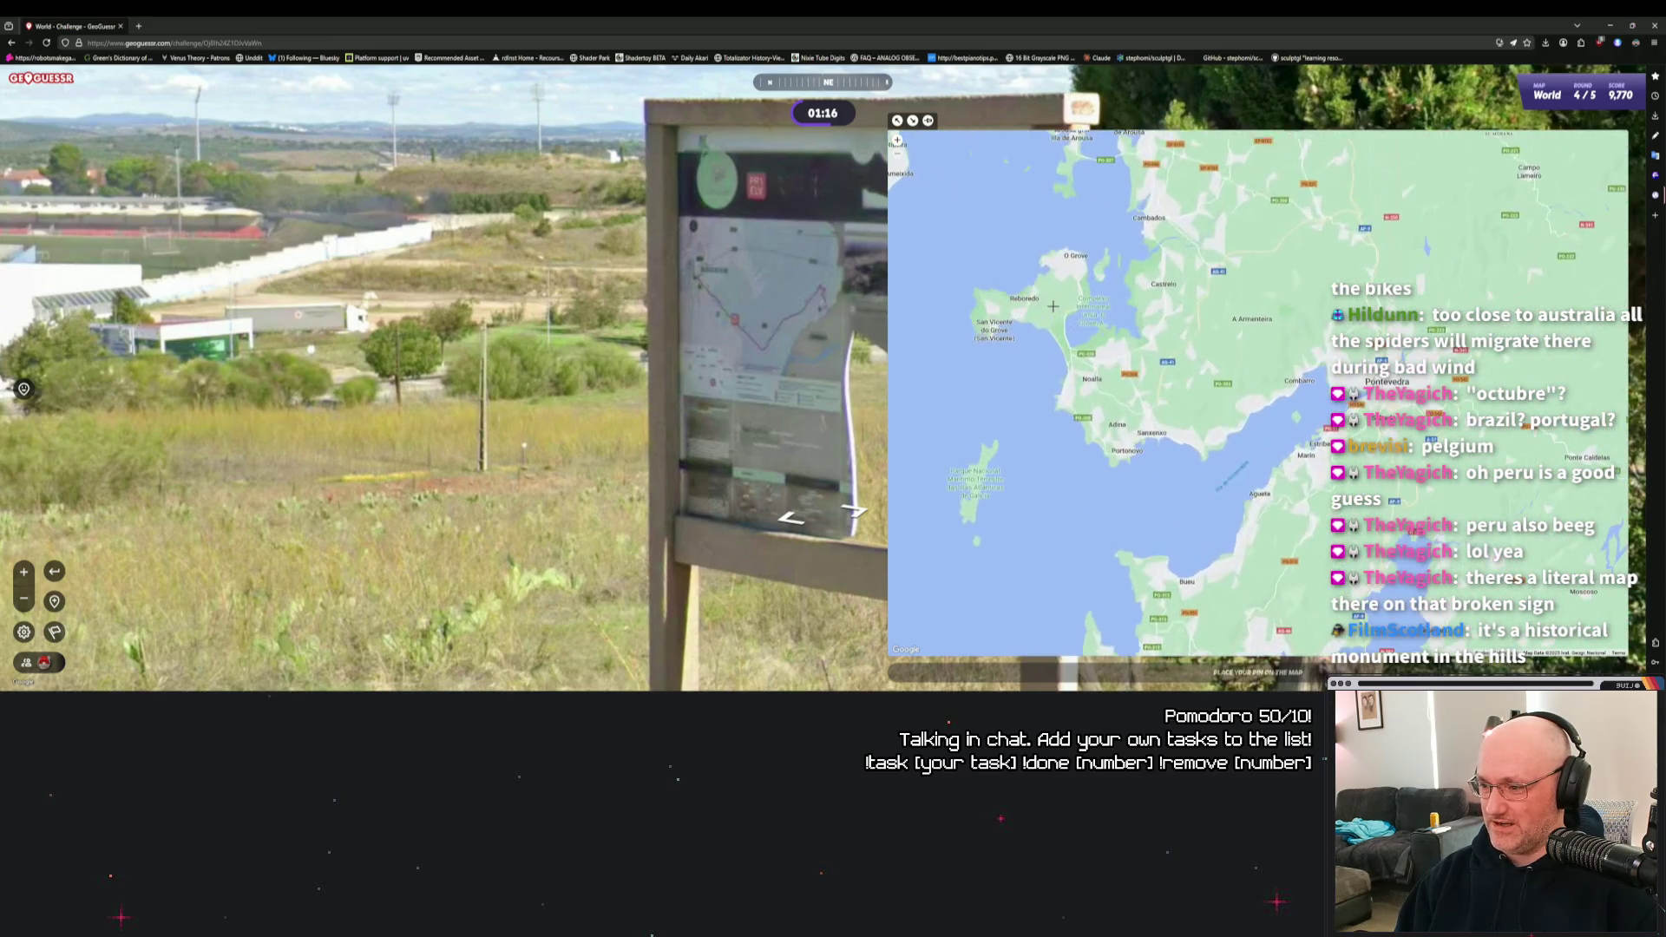
scroll(1091, 317, "down", 2)
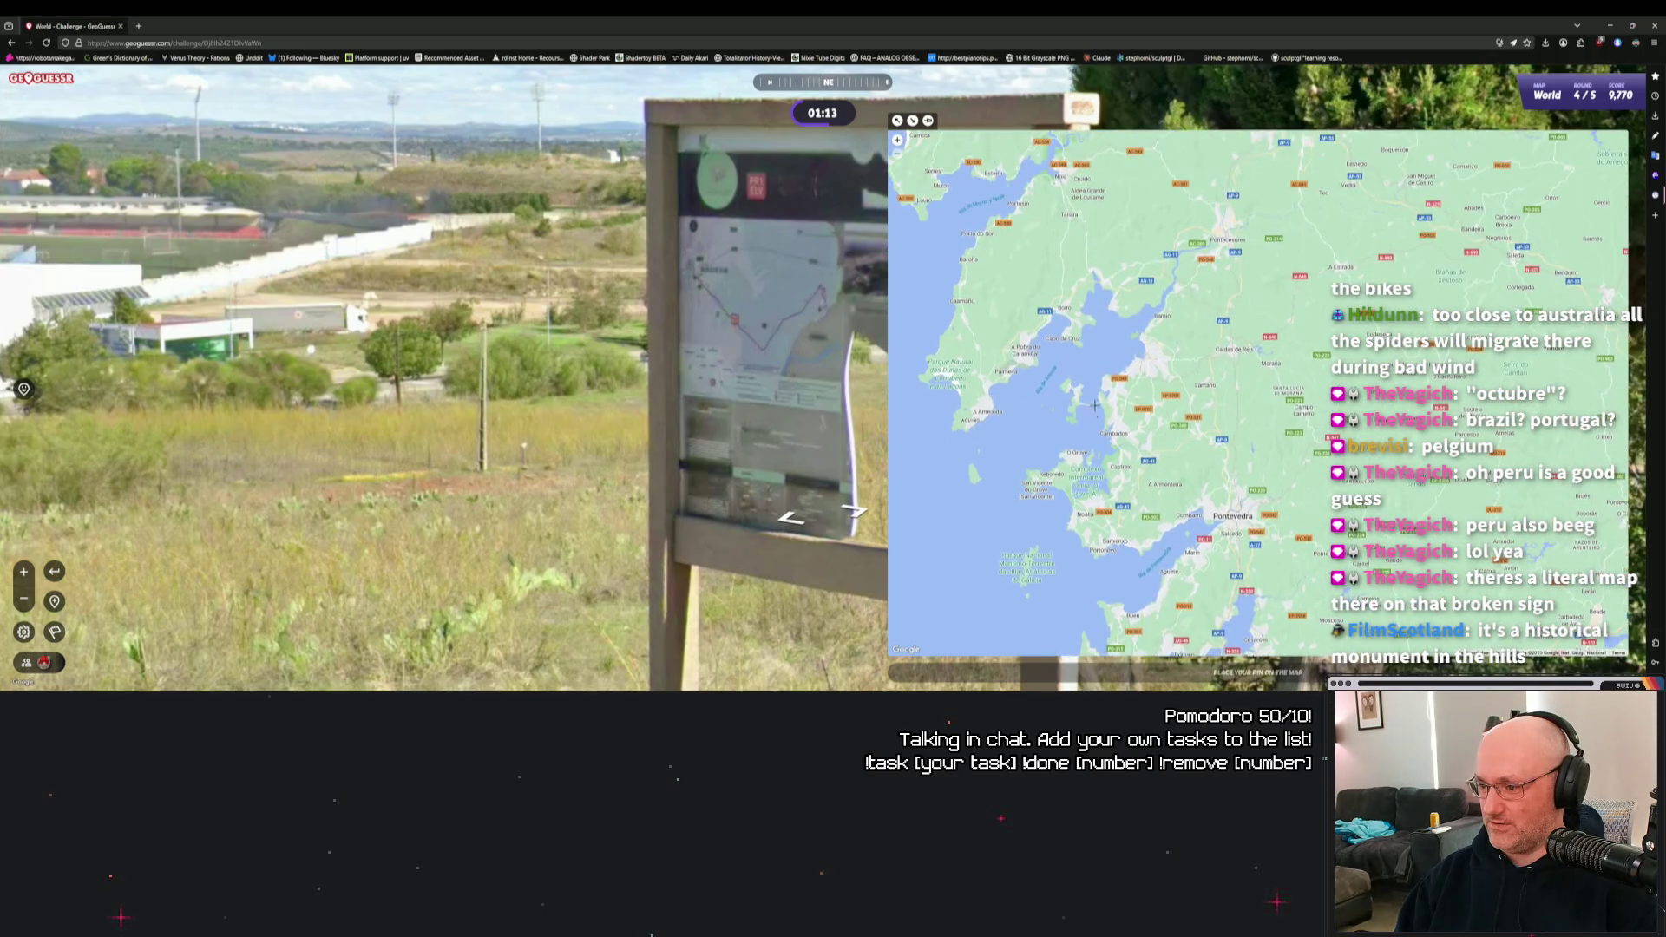
scroll(1142, 358, "down", 2)
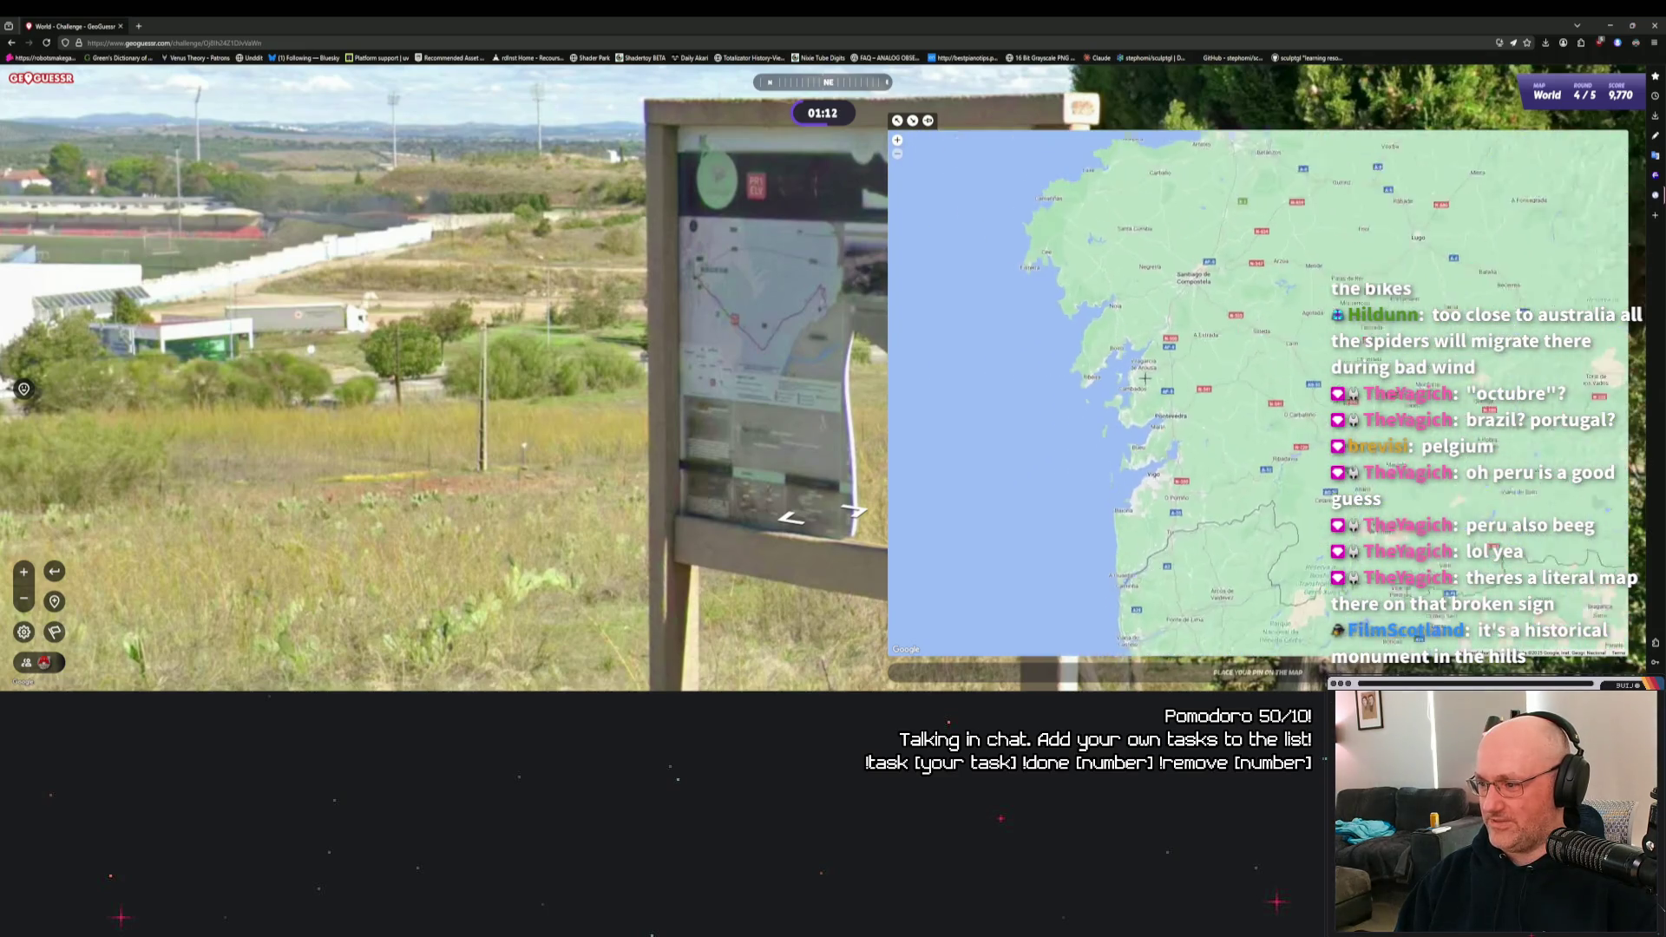
scroll(1108, 340, "up", 4)
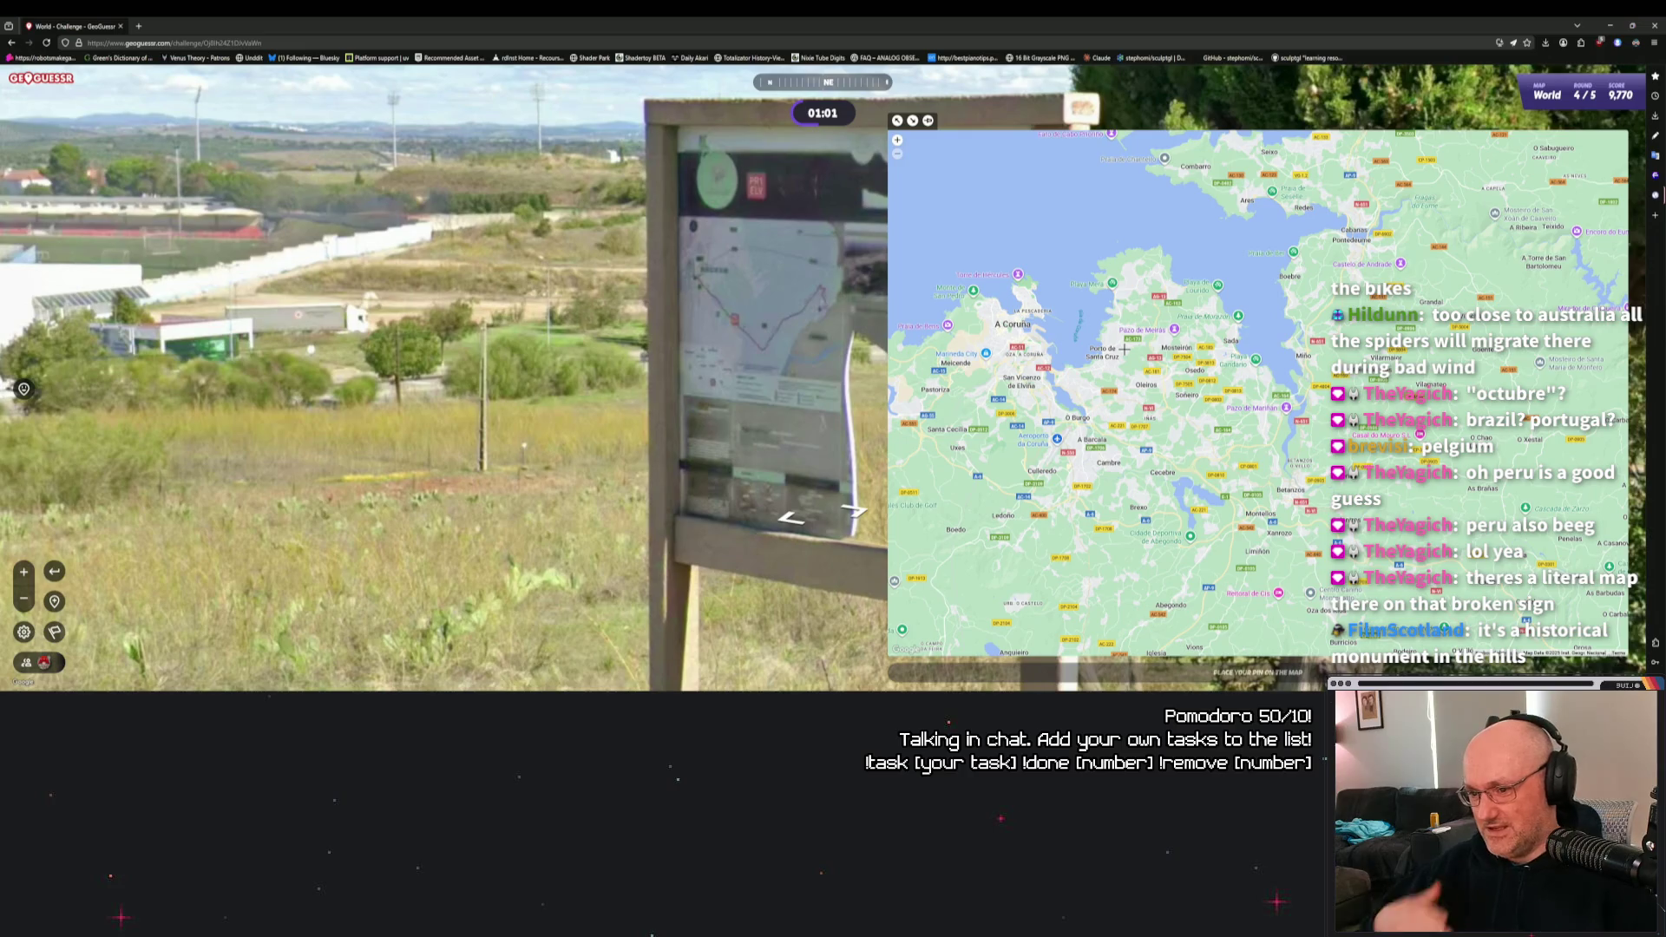
scroll(1216, 407, "down", 2)
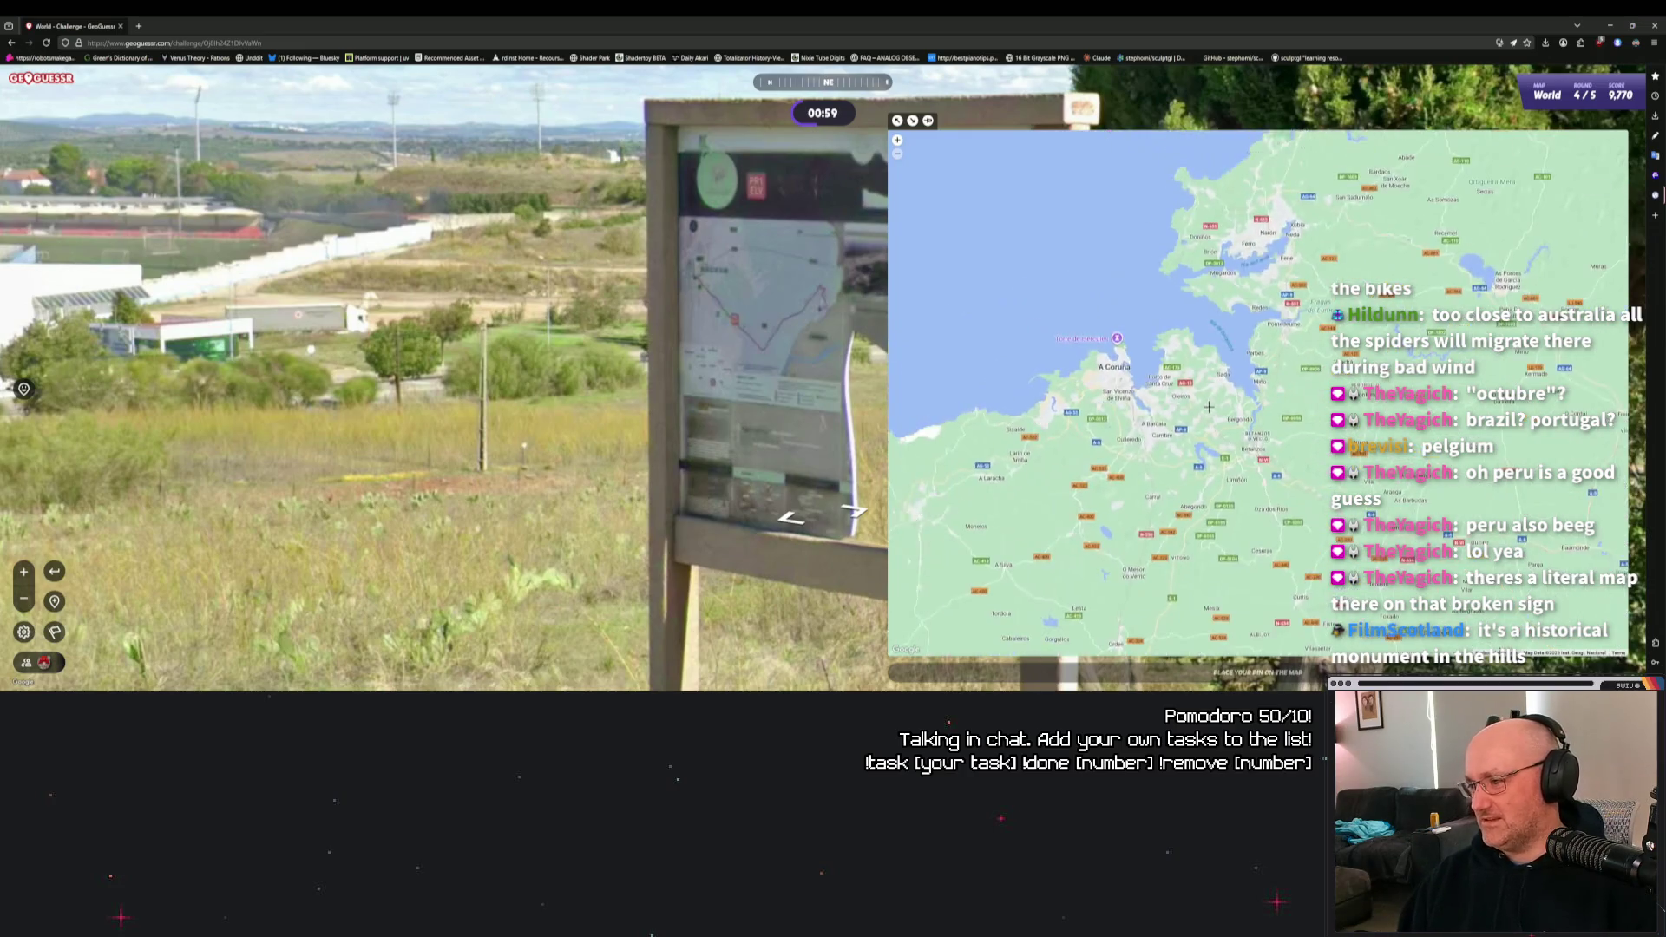
scroll(1232, 386, "up", 2)
scroll(1232, 385, "up", 2)
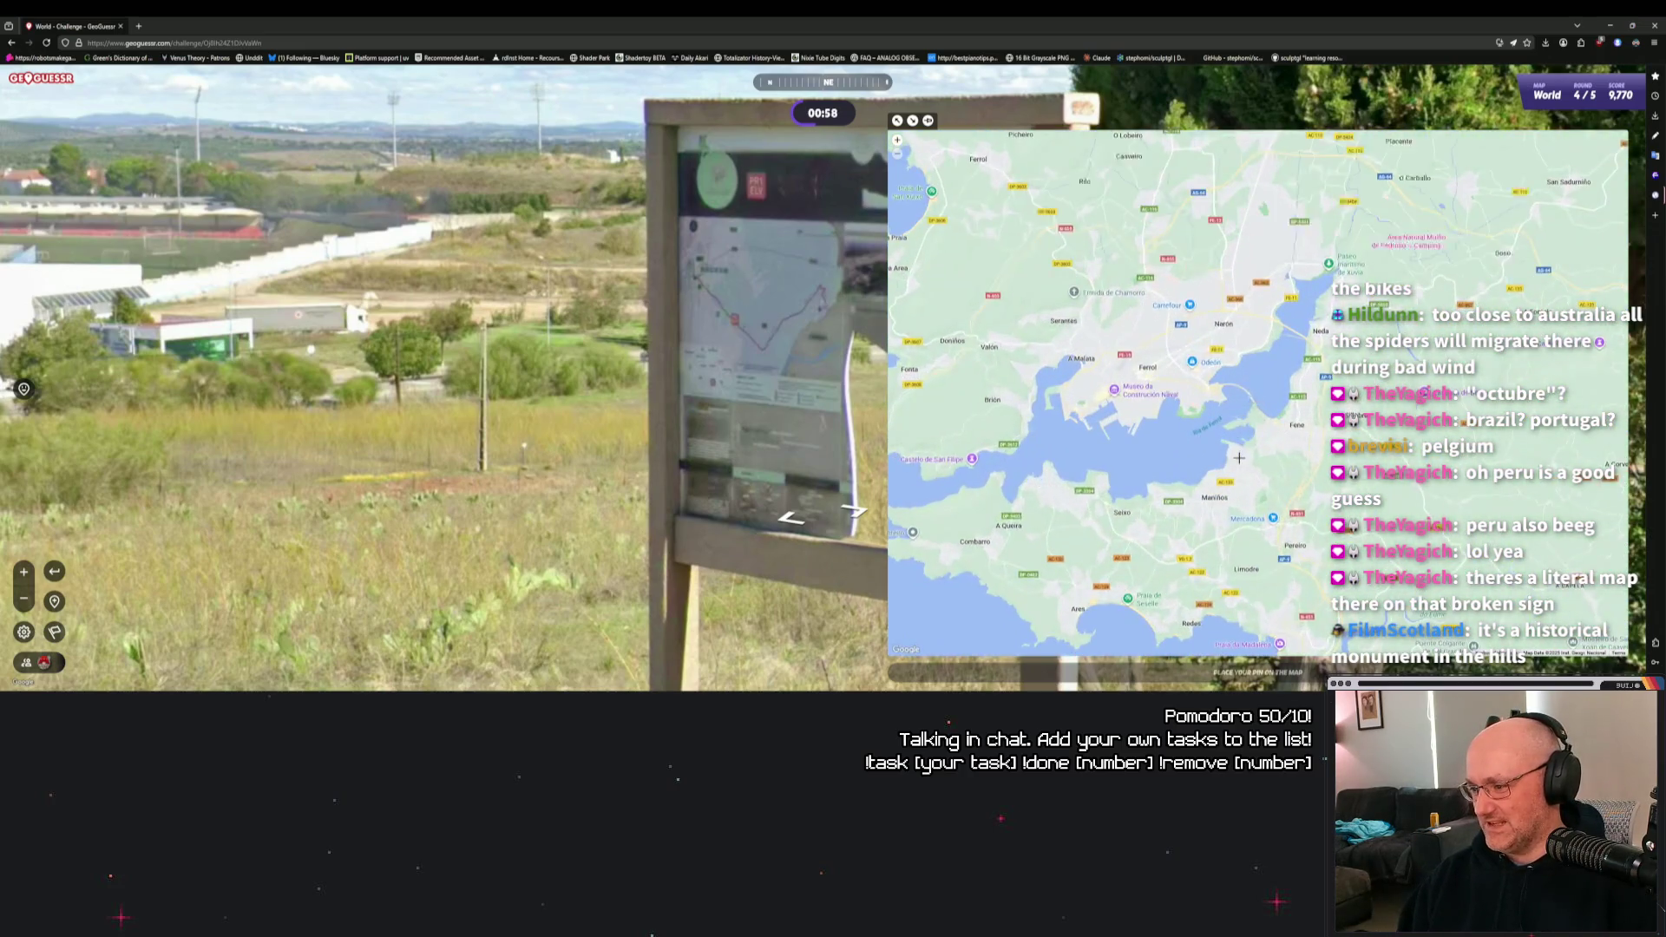
scroll(1231, 454, "down", 4)
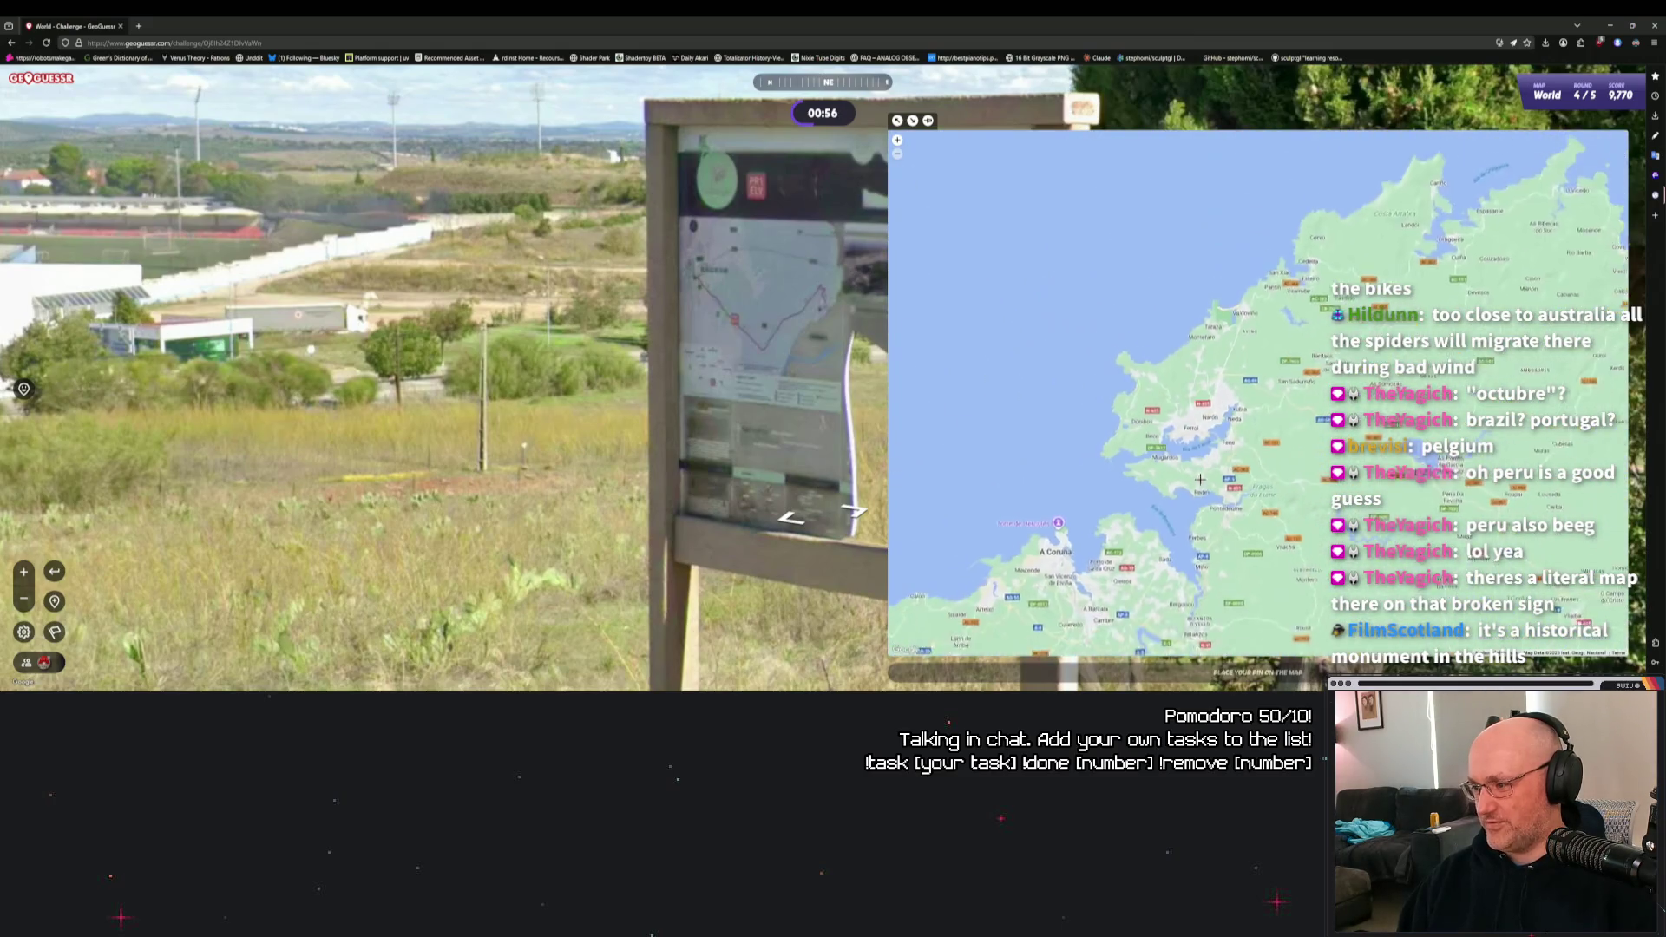
scroll(1201, 501, "down", 1)
Bring the Vigo ría into view, pin the guess near Cesantes and submit it
mouse_move(1201, 501)
left_mouse_down()
mouse_move(1194, 225)
mouse_move(1198, 642)
left_mouse_up()
left_click_drag(1189, 411, 1218, 314)
scroll(1129, 347, "up", 1)
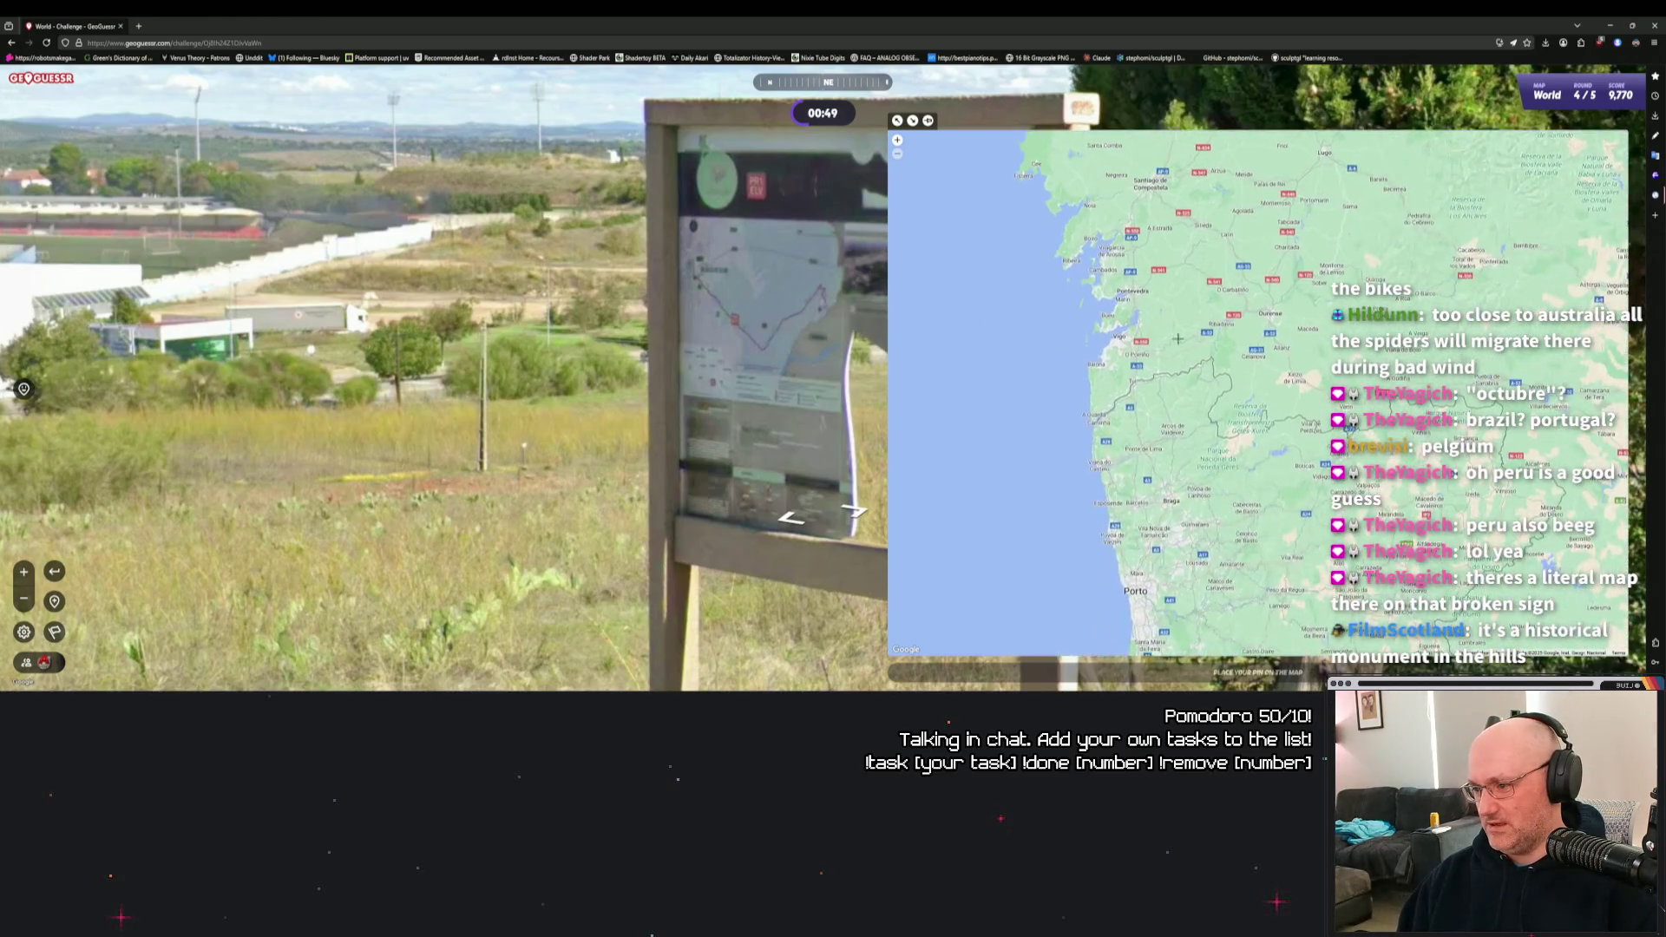
scroll(1130, 347, "up", 2)
left_click_drag(1130, 347, 1081, 514)
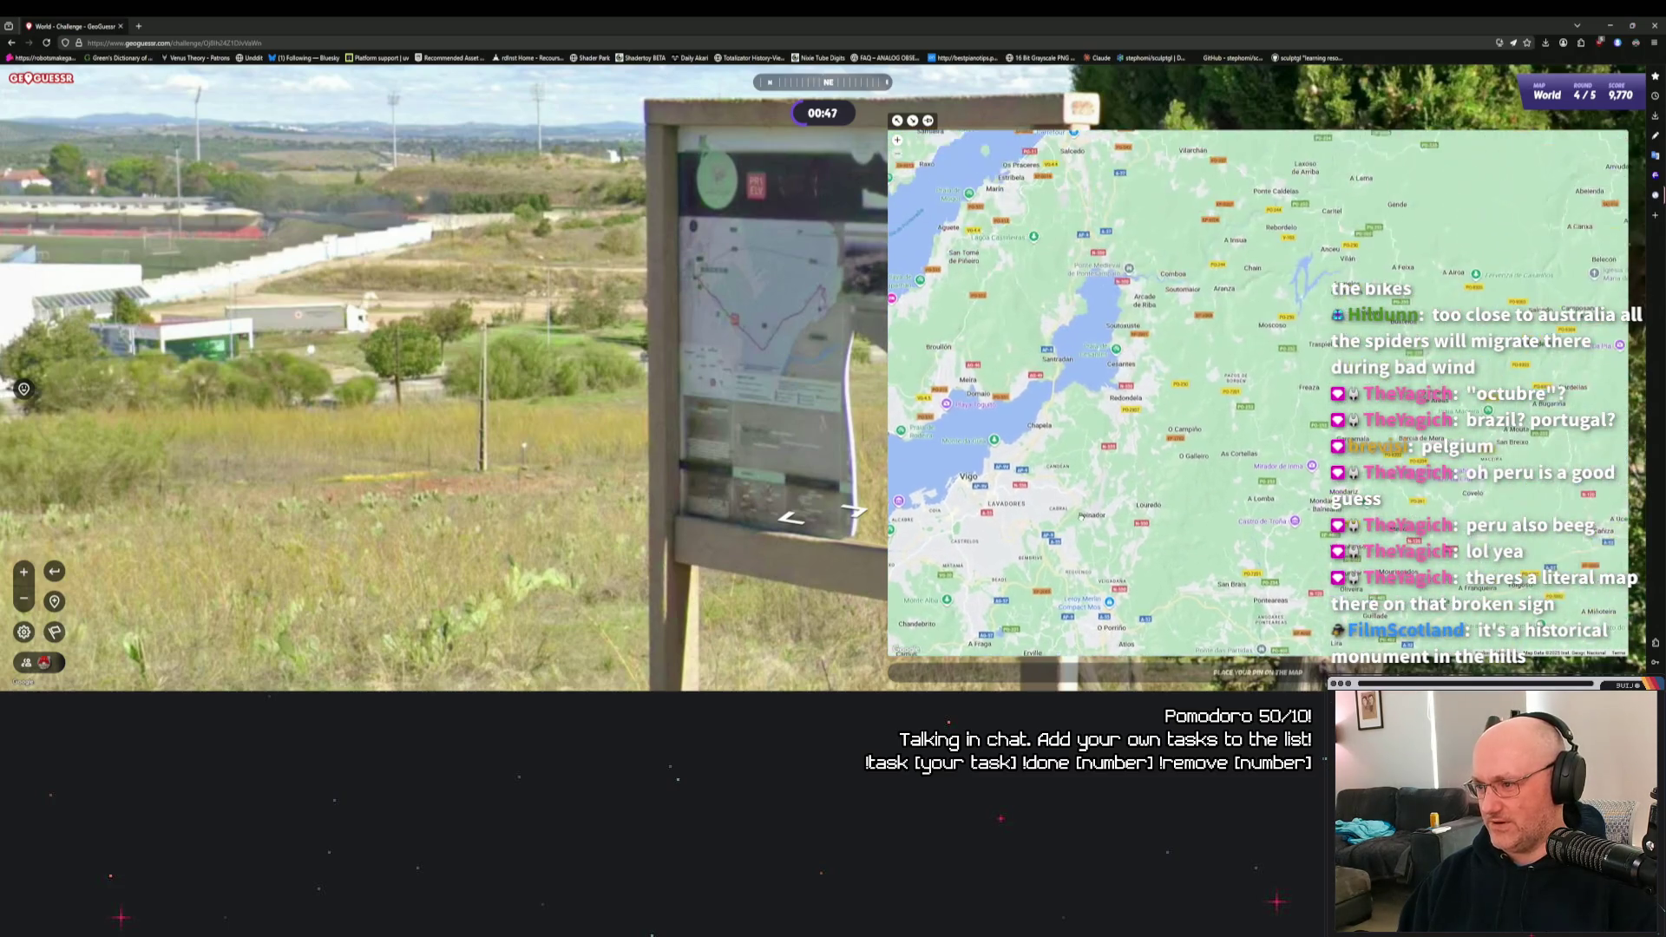
left_click(1143, 380)
left_click(1206, 670)
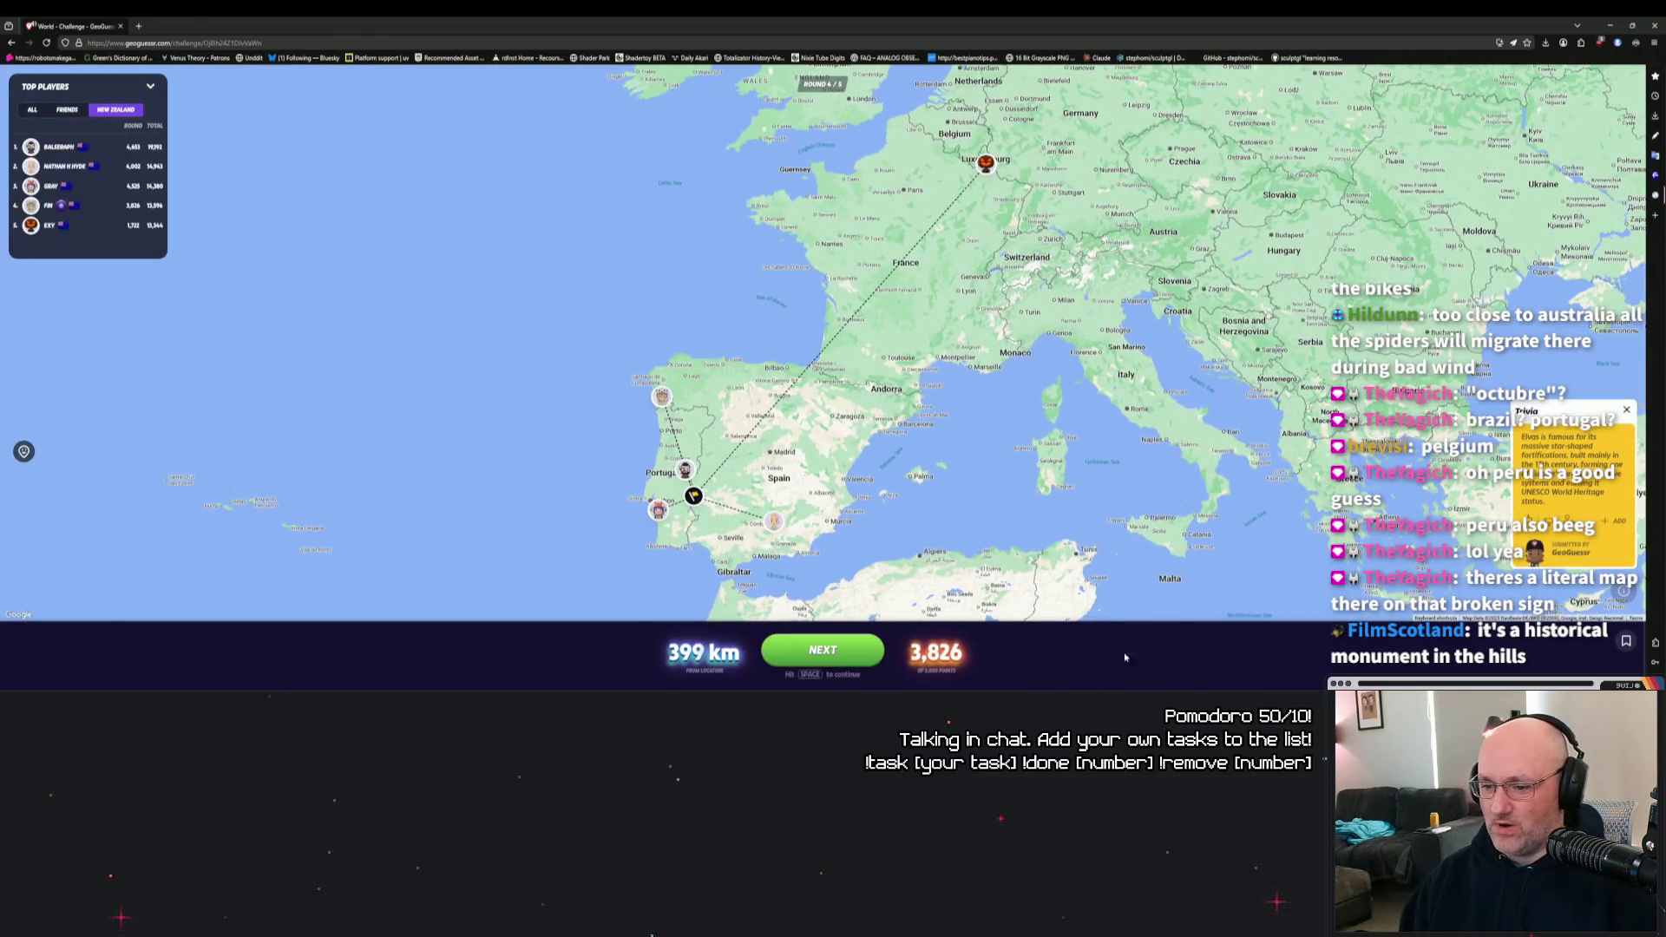
Zoom the results map in on Elvas and back out, then advance to round 5
scroll(691, 498, "up", 5)
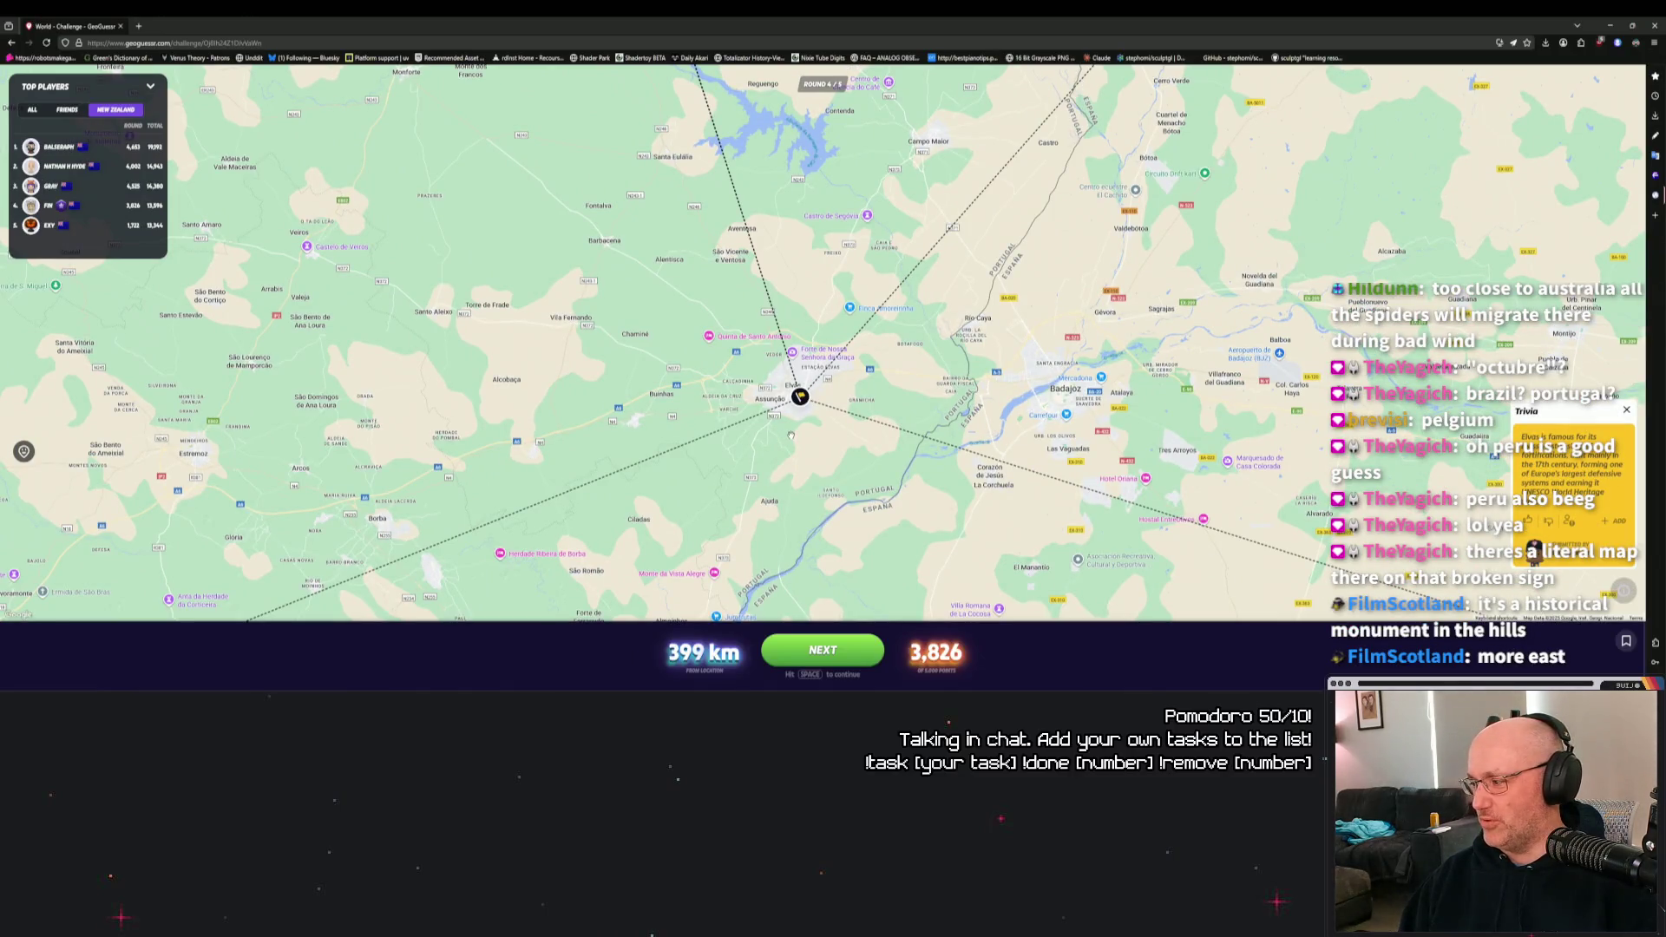
scroll(790, 436, "up", 3)
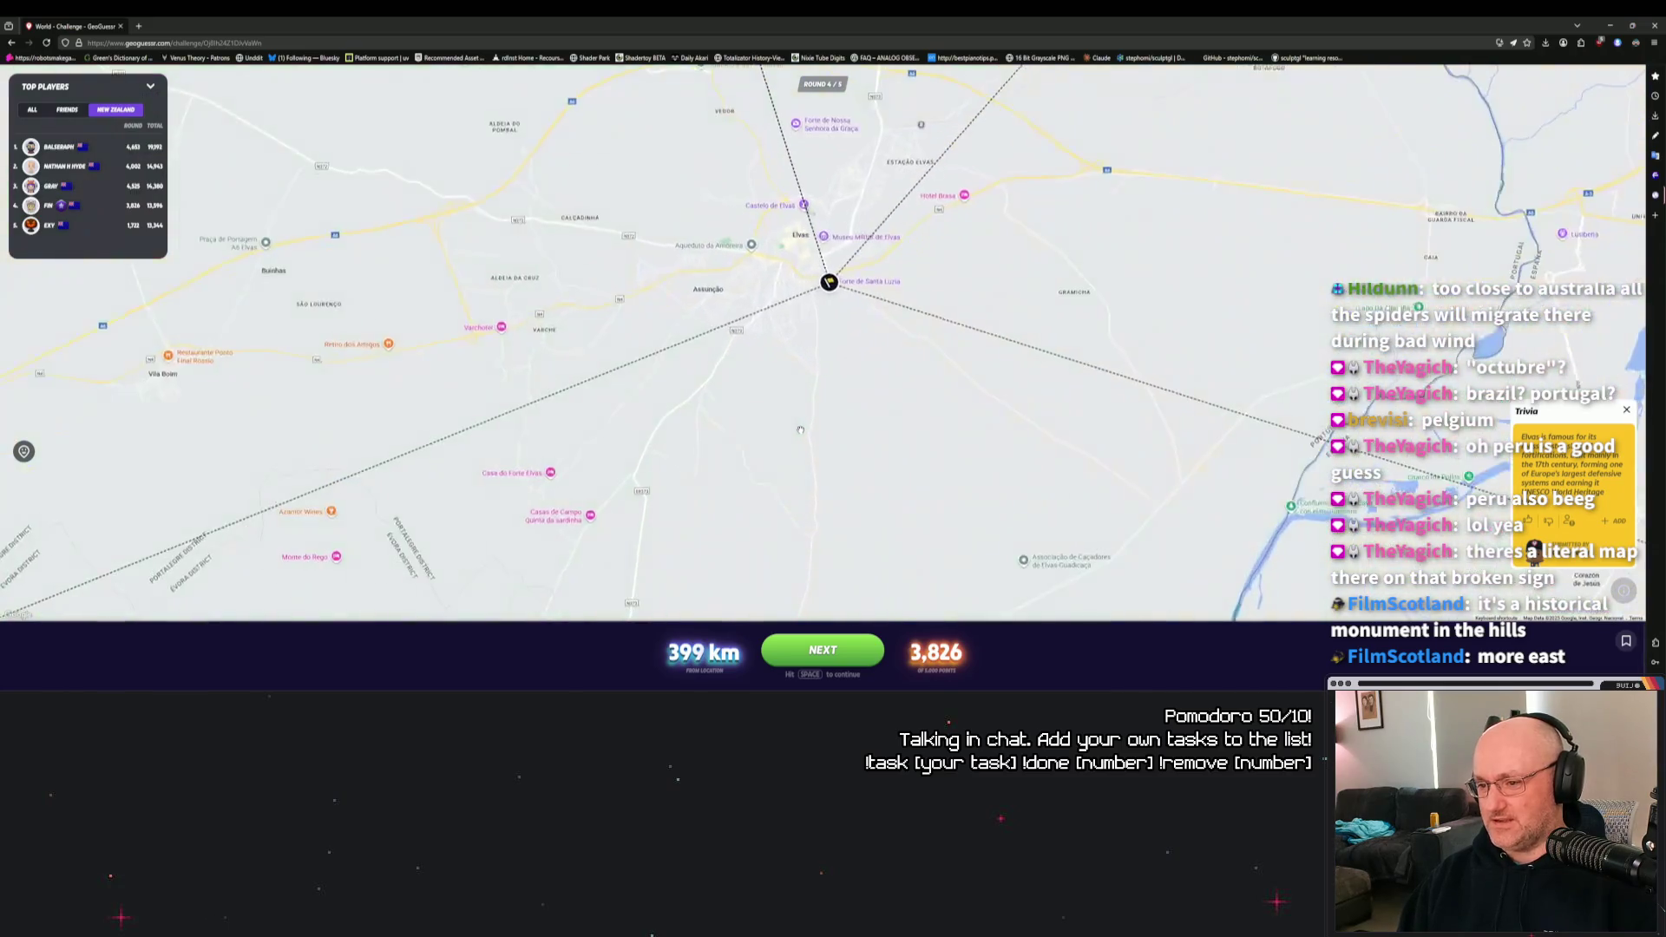
scroll(804, 432, "down", 5)
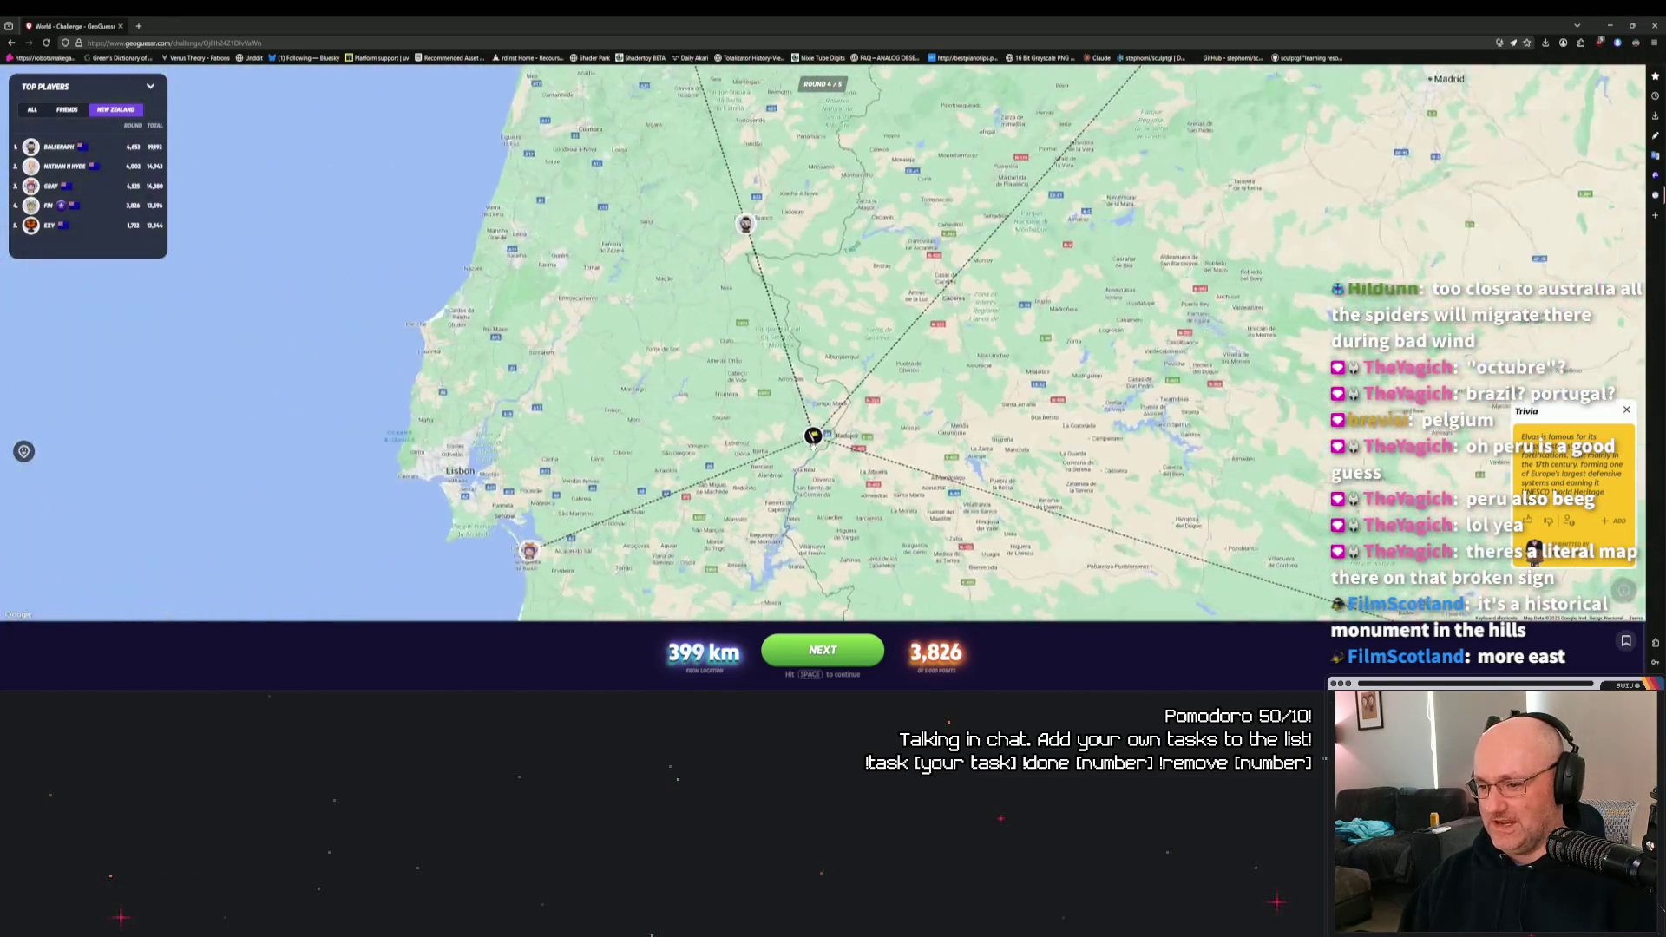
scroll(814, 449, "up", 2)
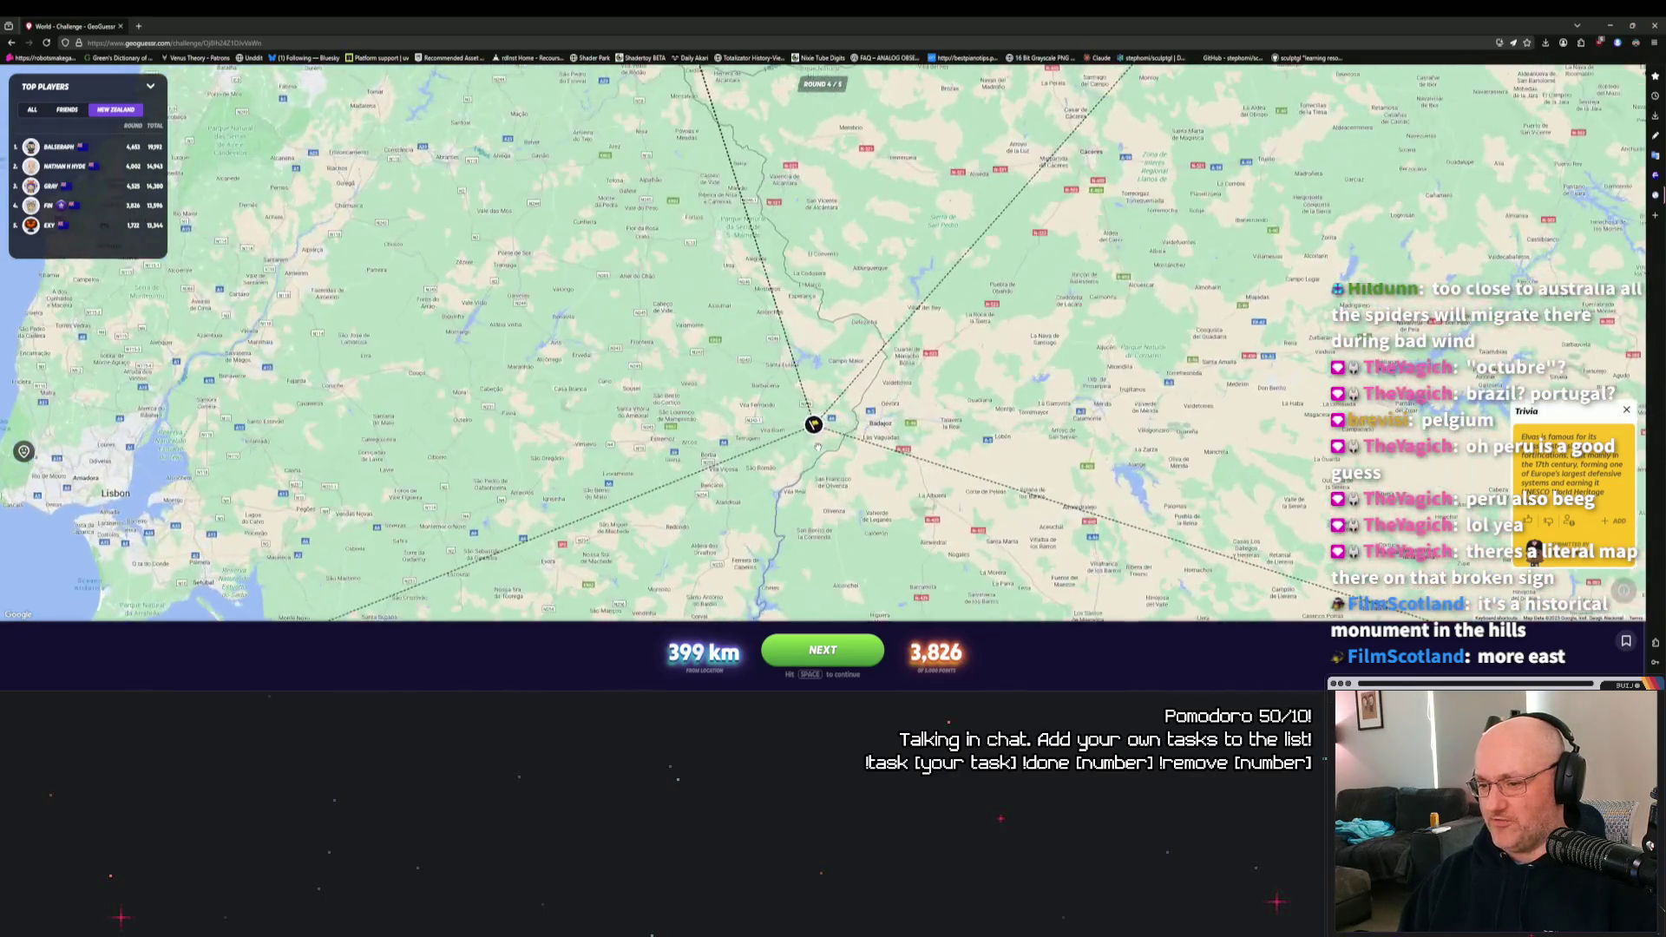
scroll(816, 448, "down", 3)
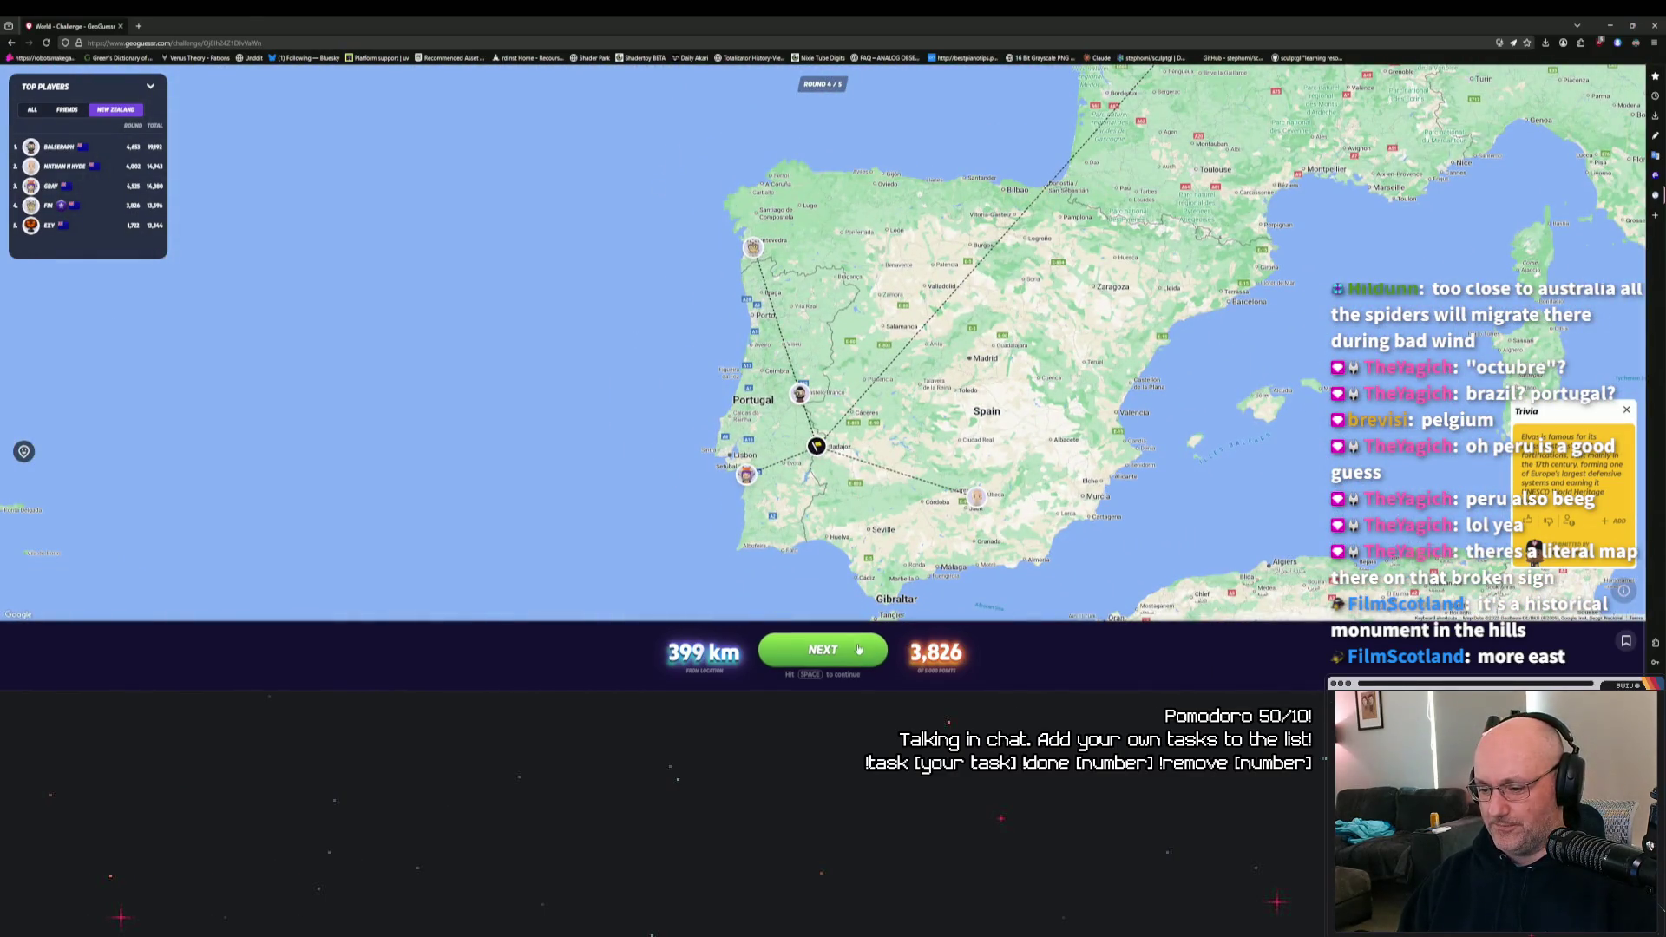
key("space")
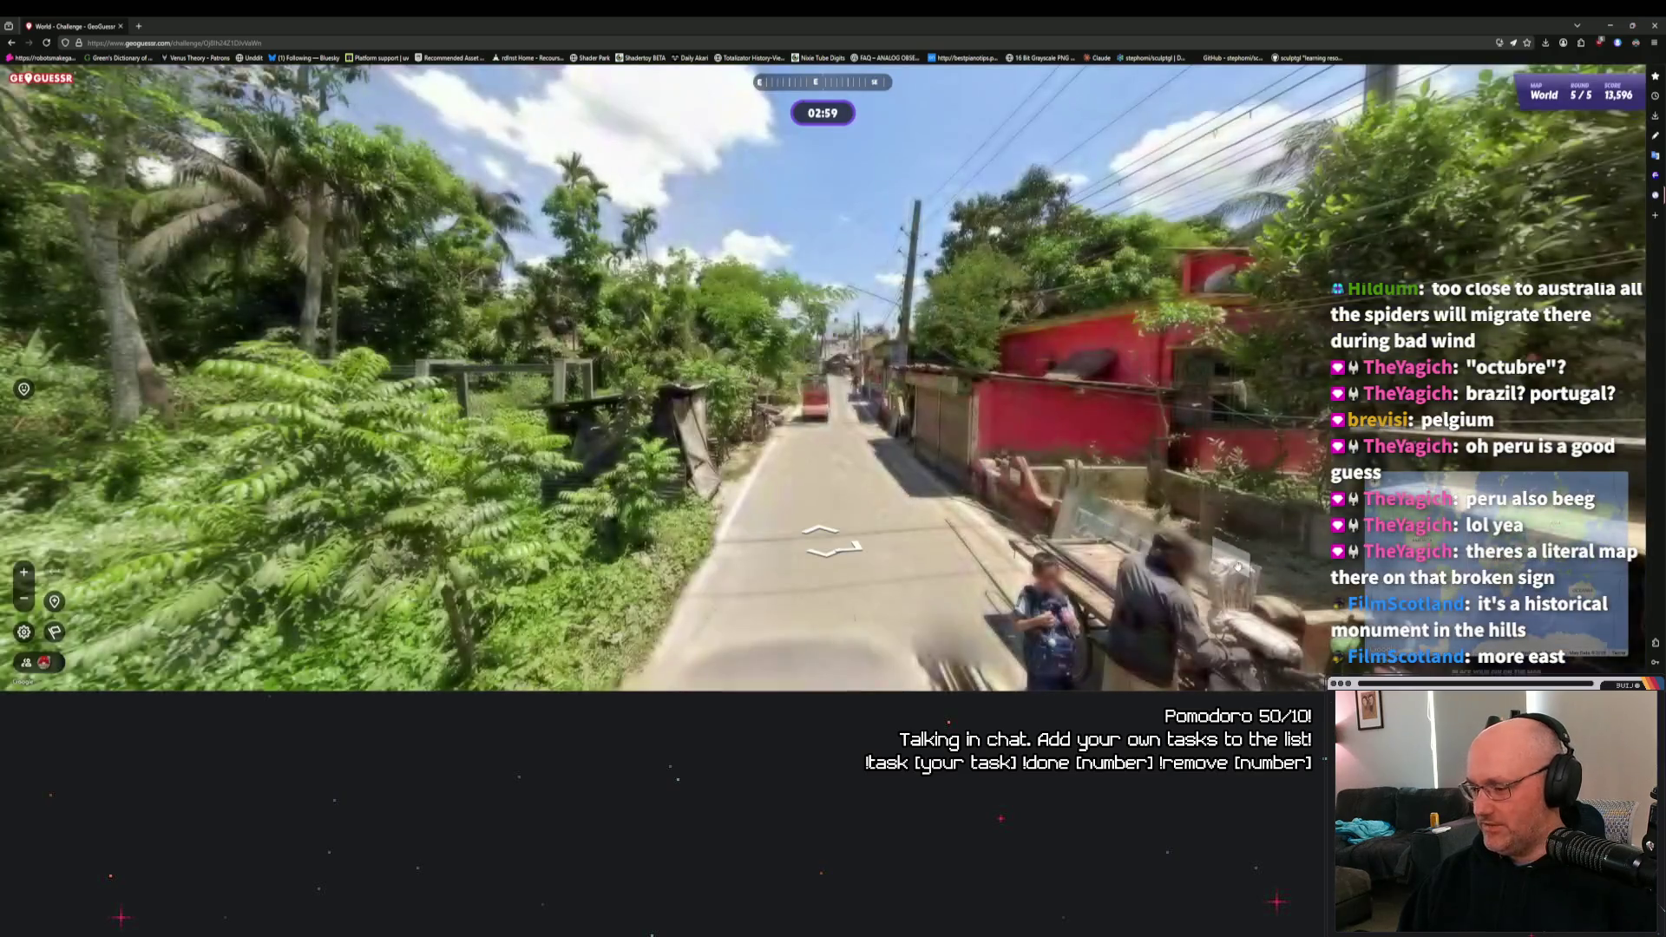
Move down the road and look around at the shopfronts and roadside vegetation
left_click(835, 438)
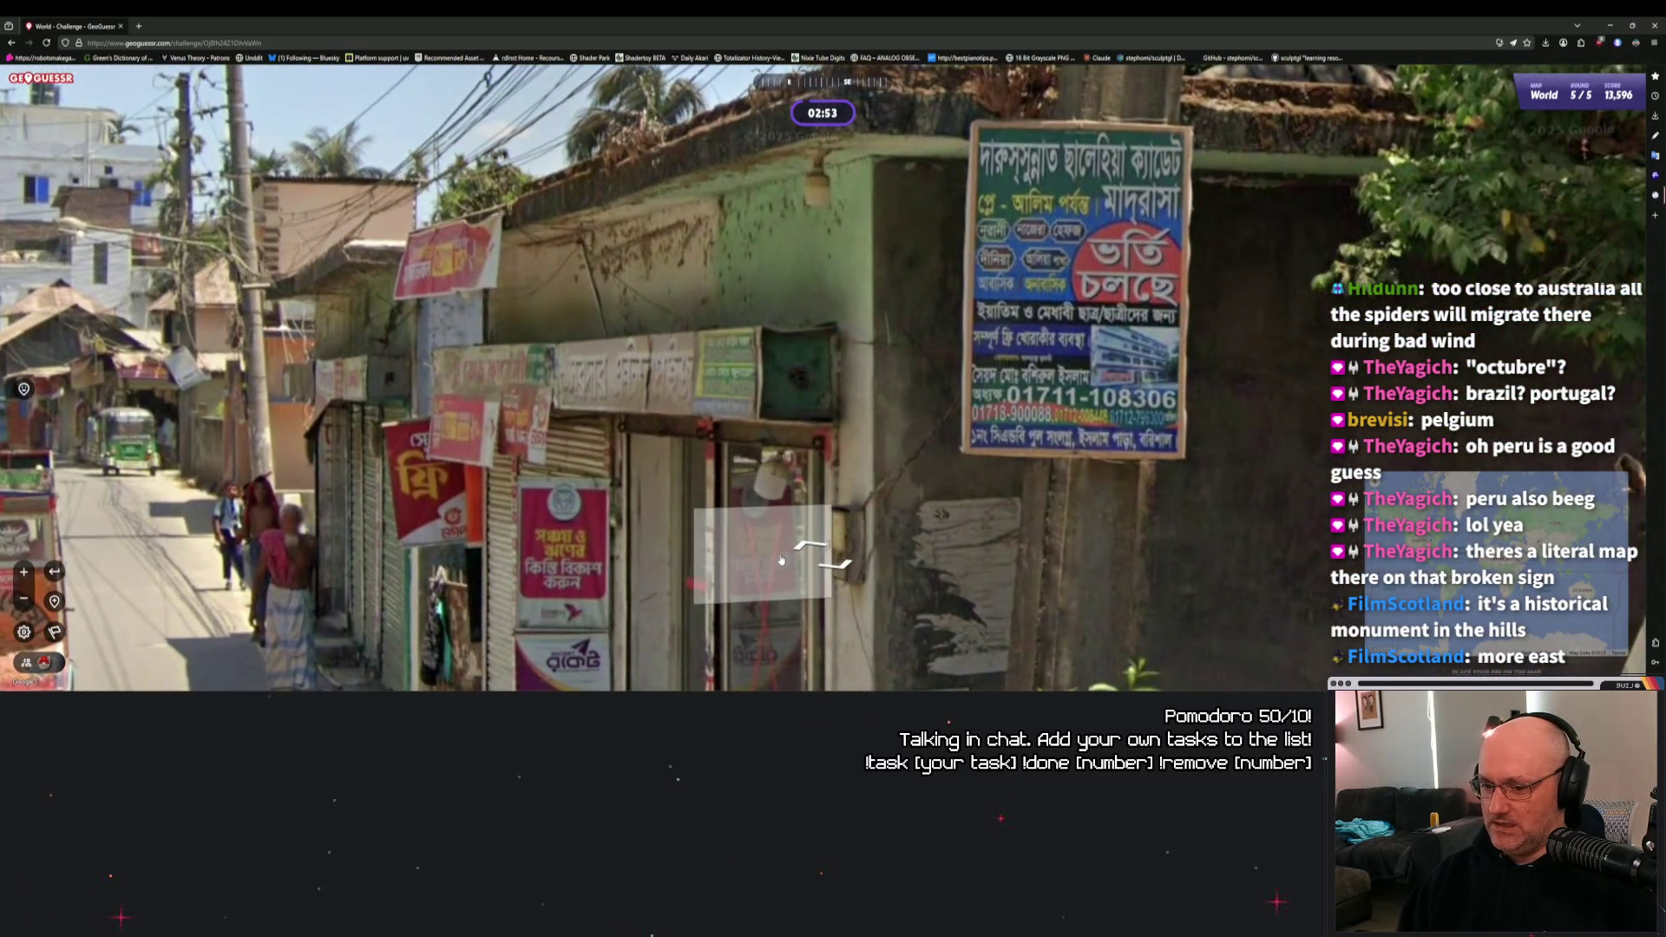
left_click(781, 559)
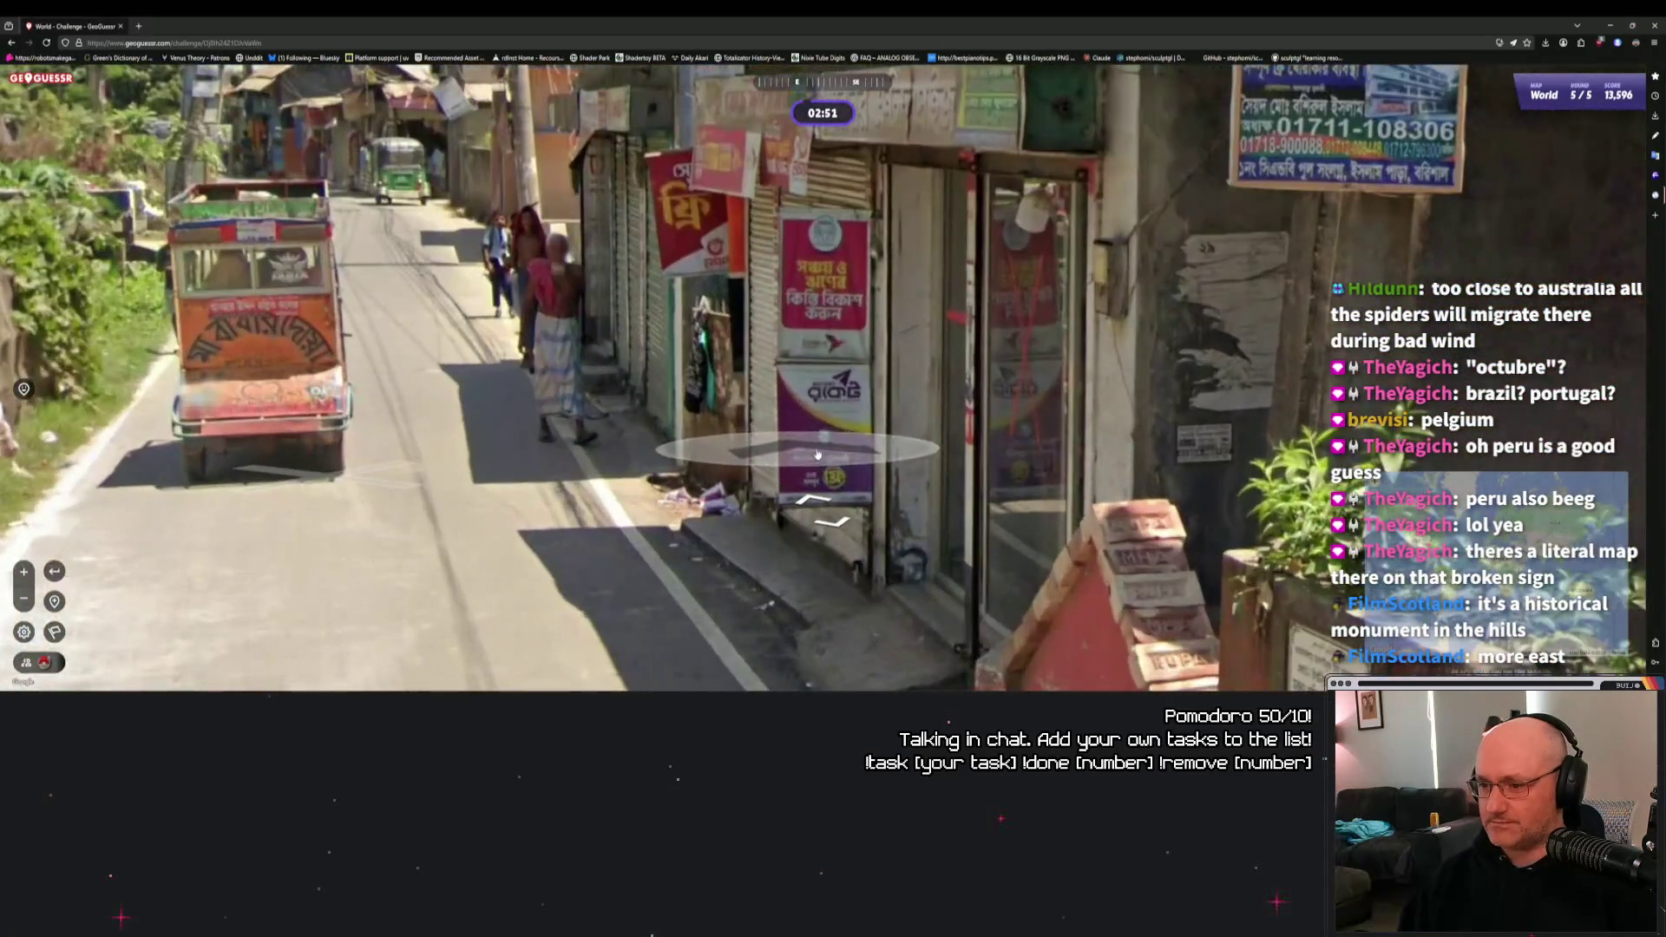
left_click_drag(816, 454, 827, 564)
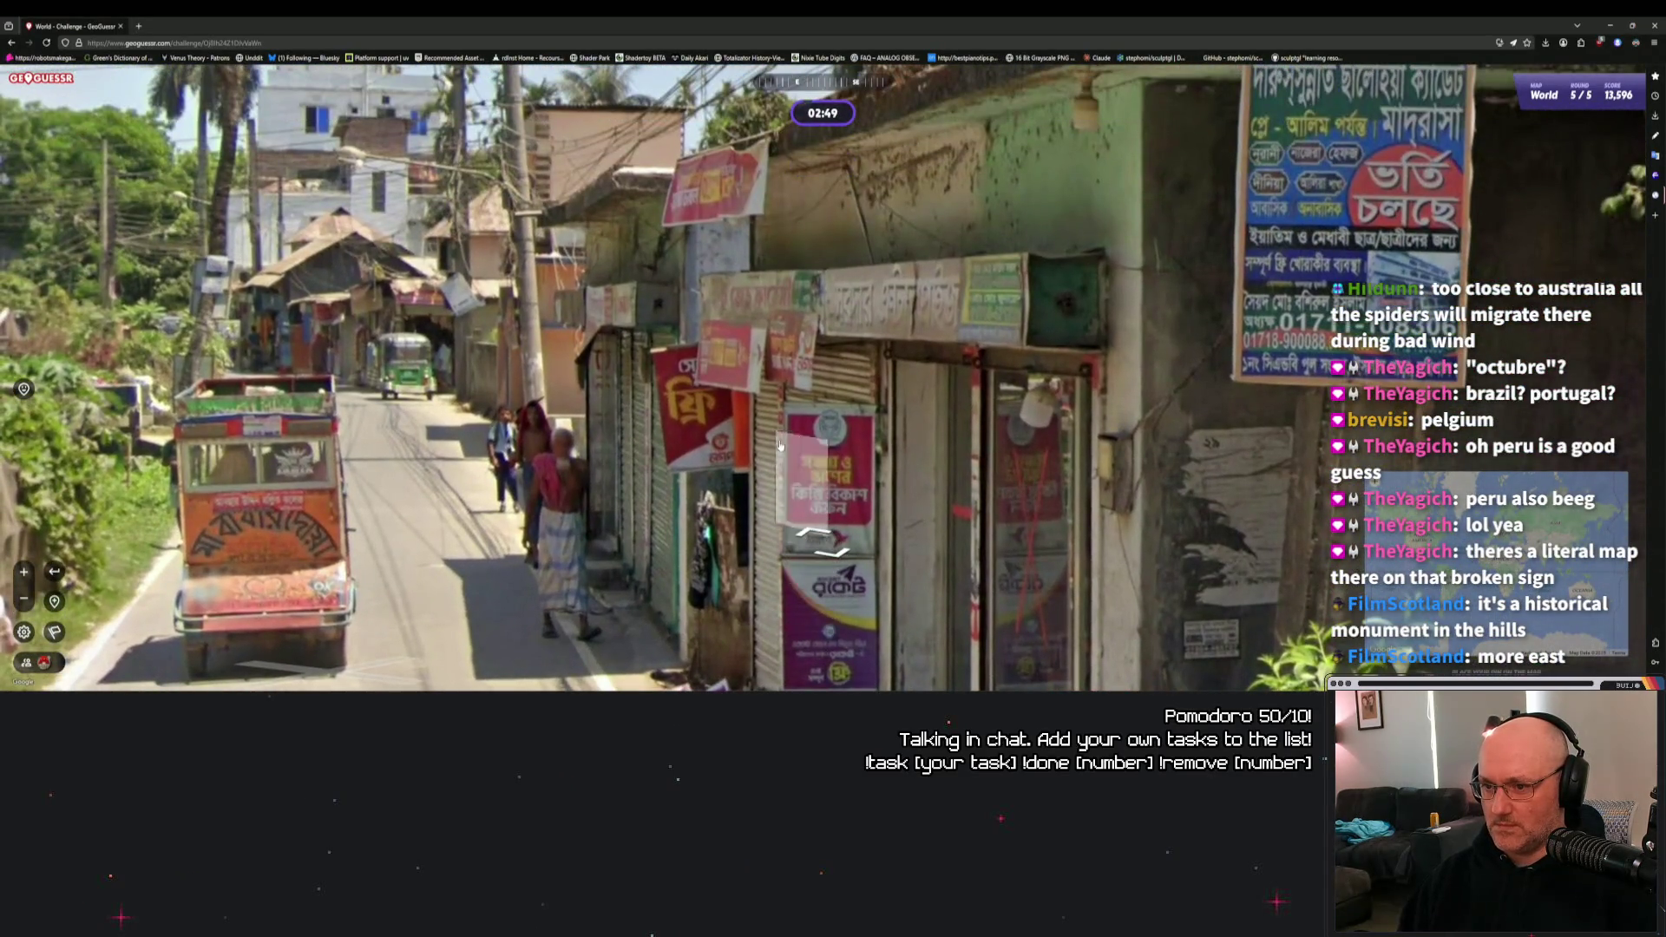
left_click_drag(886, 463, 1388, 478)
mouse_move(780, 429)
left_mouse_down()
mouse_move(1083, 427)
mouse_move(965, 379)
left_mouse_up()
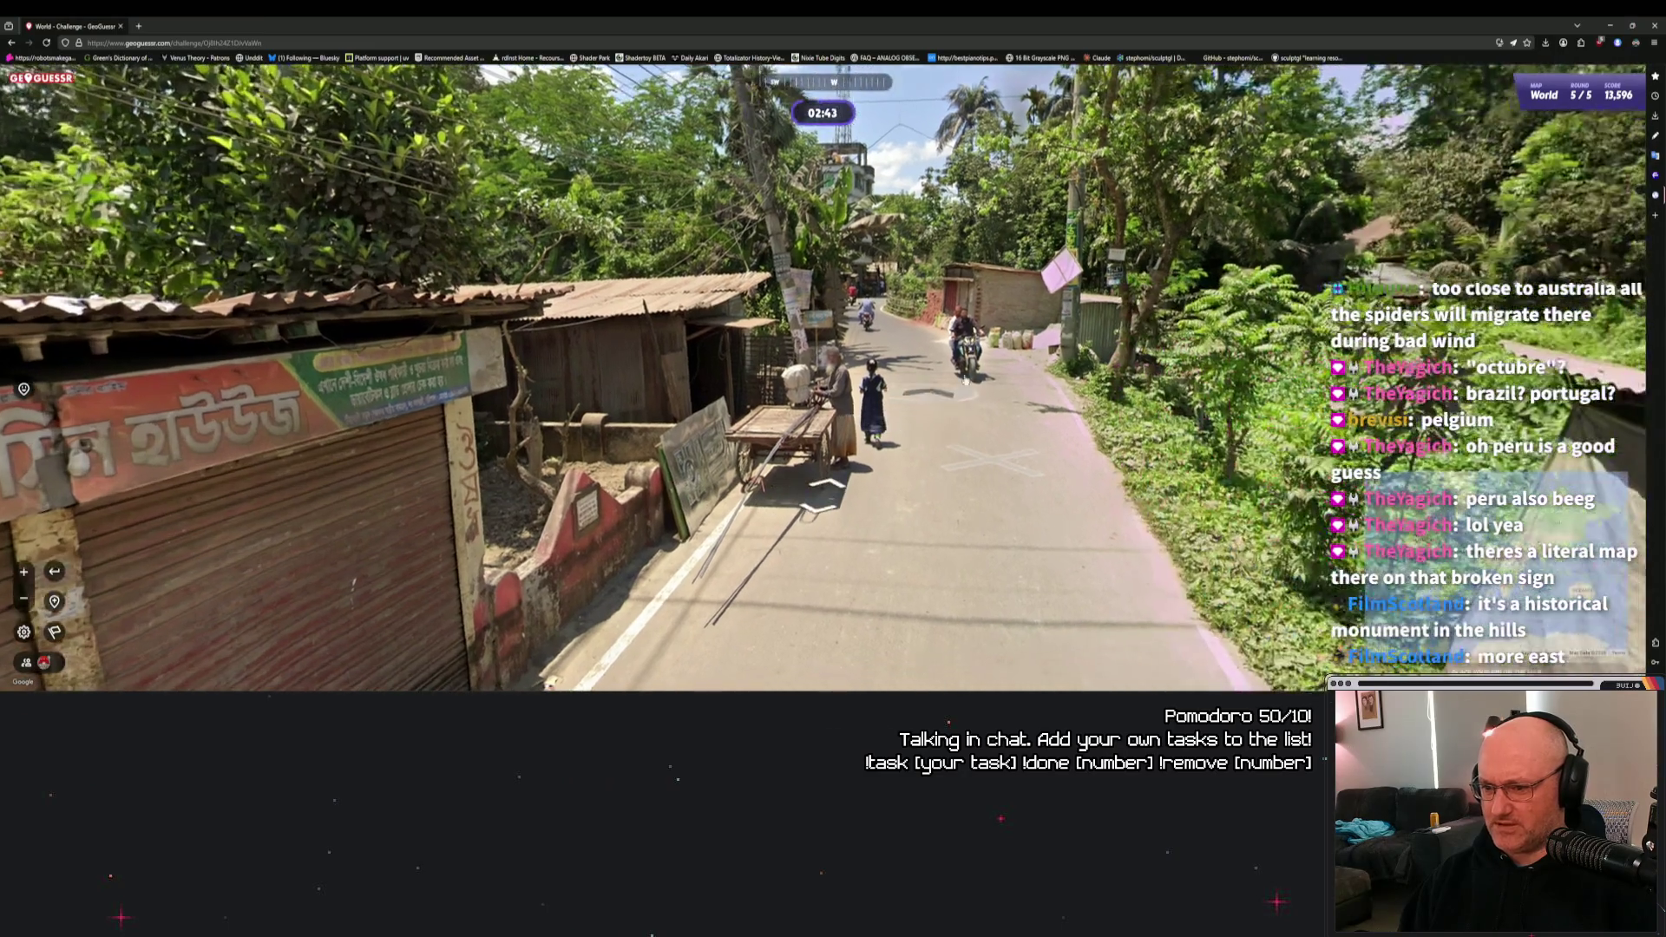
Continue along the road and zoom in on the Bengali-script shop signs
left_click(986, 368)
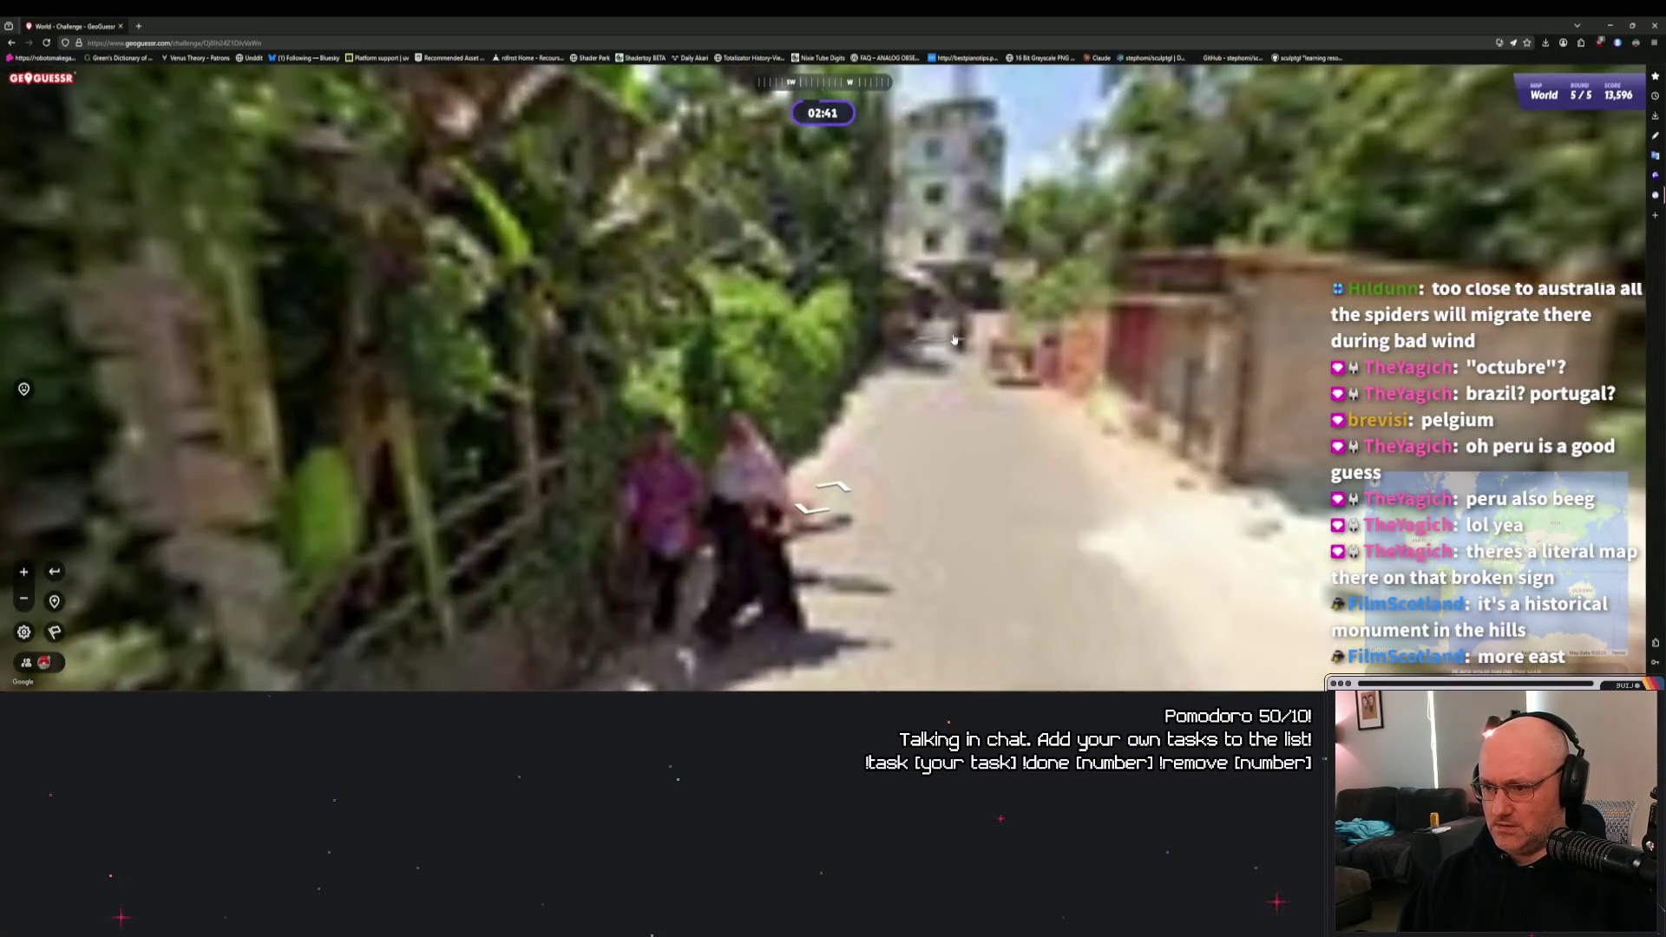
left_click(954, 340)
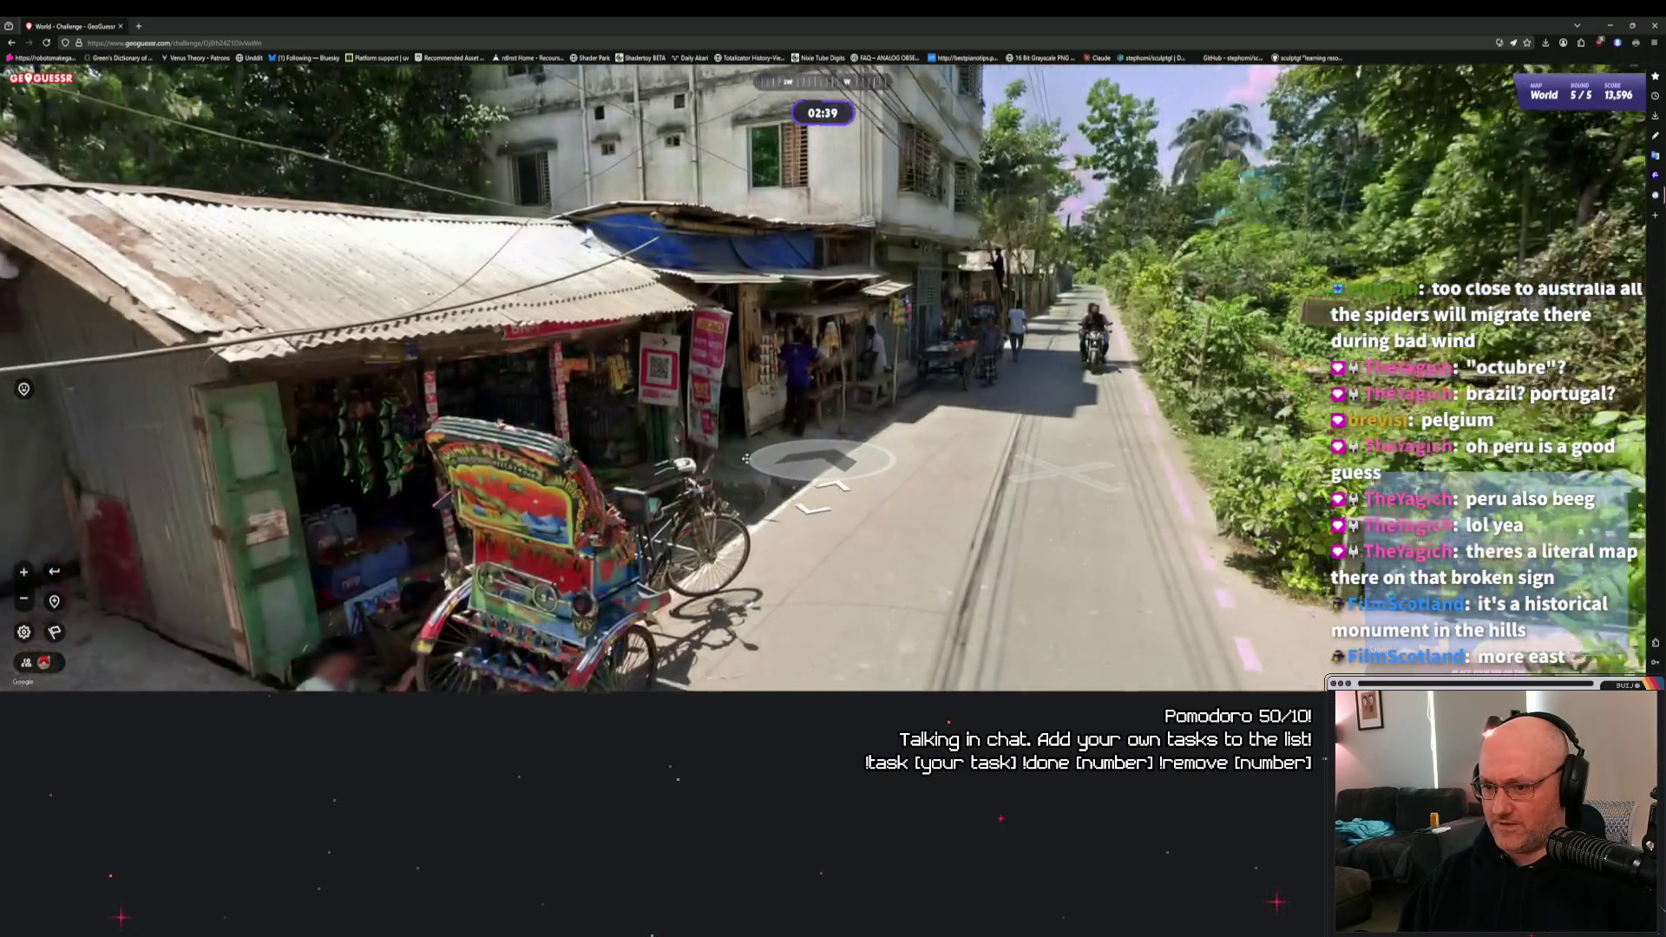
left_click(745, 458)
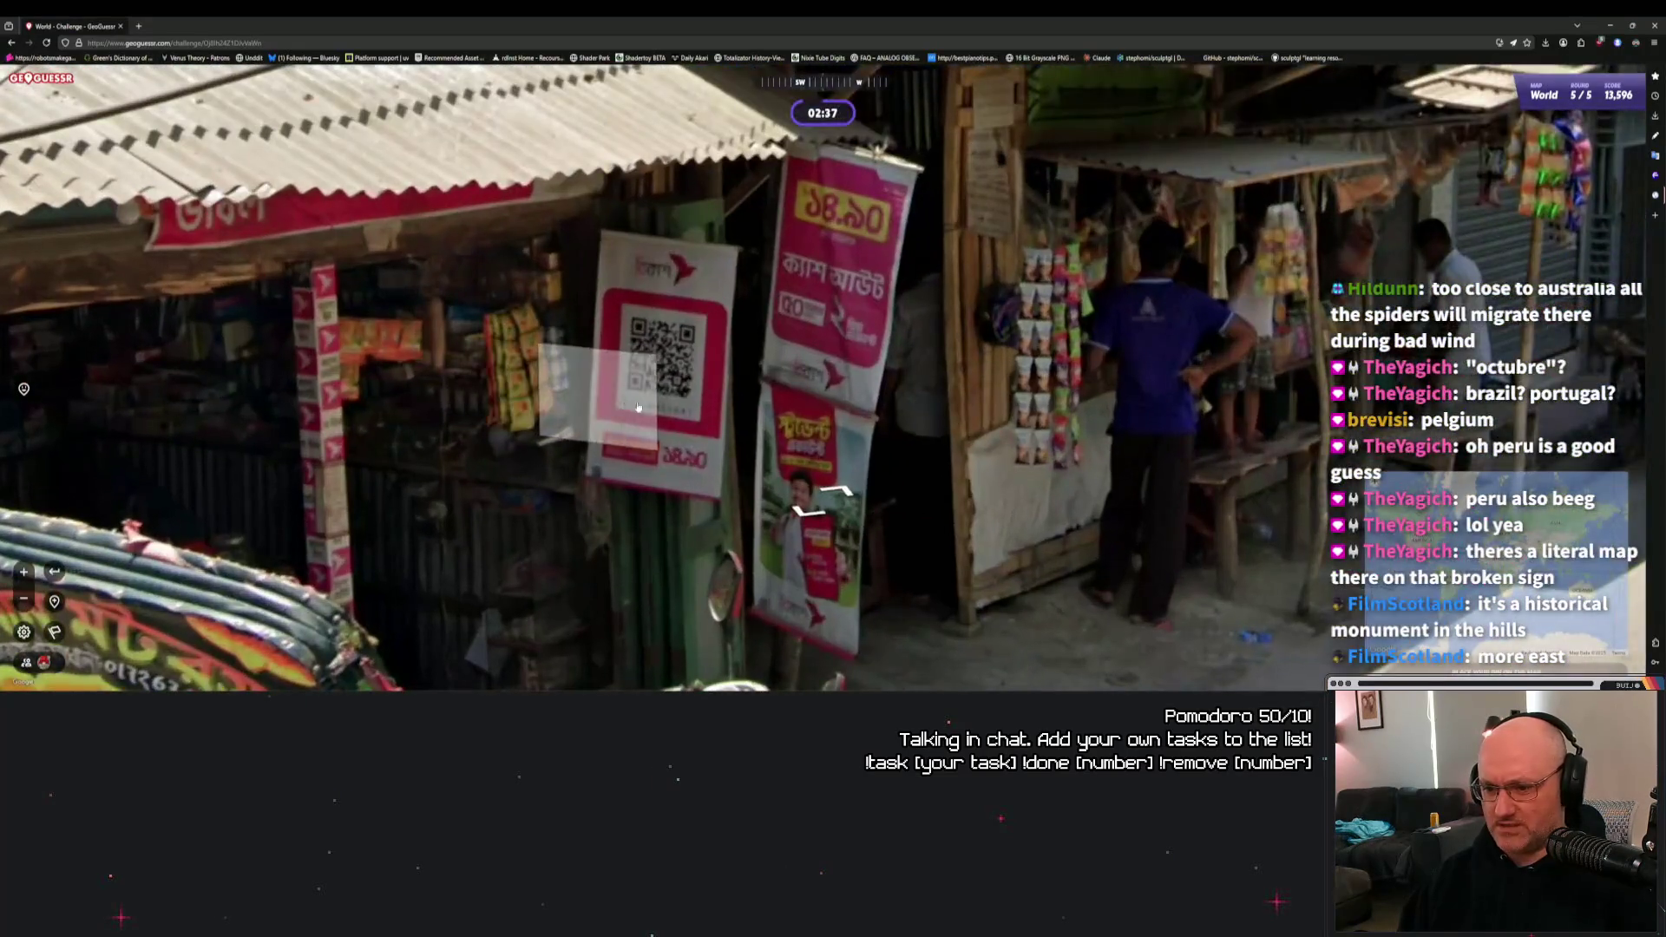
left_click(928, 492)
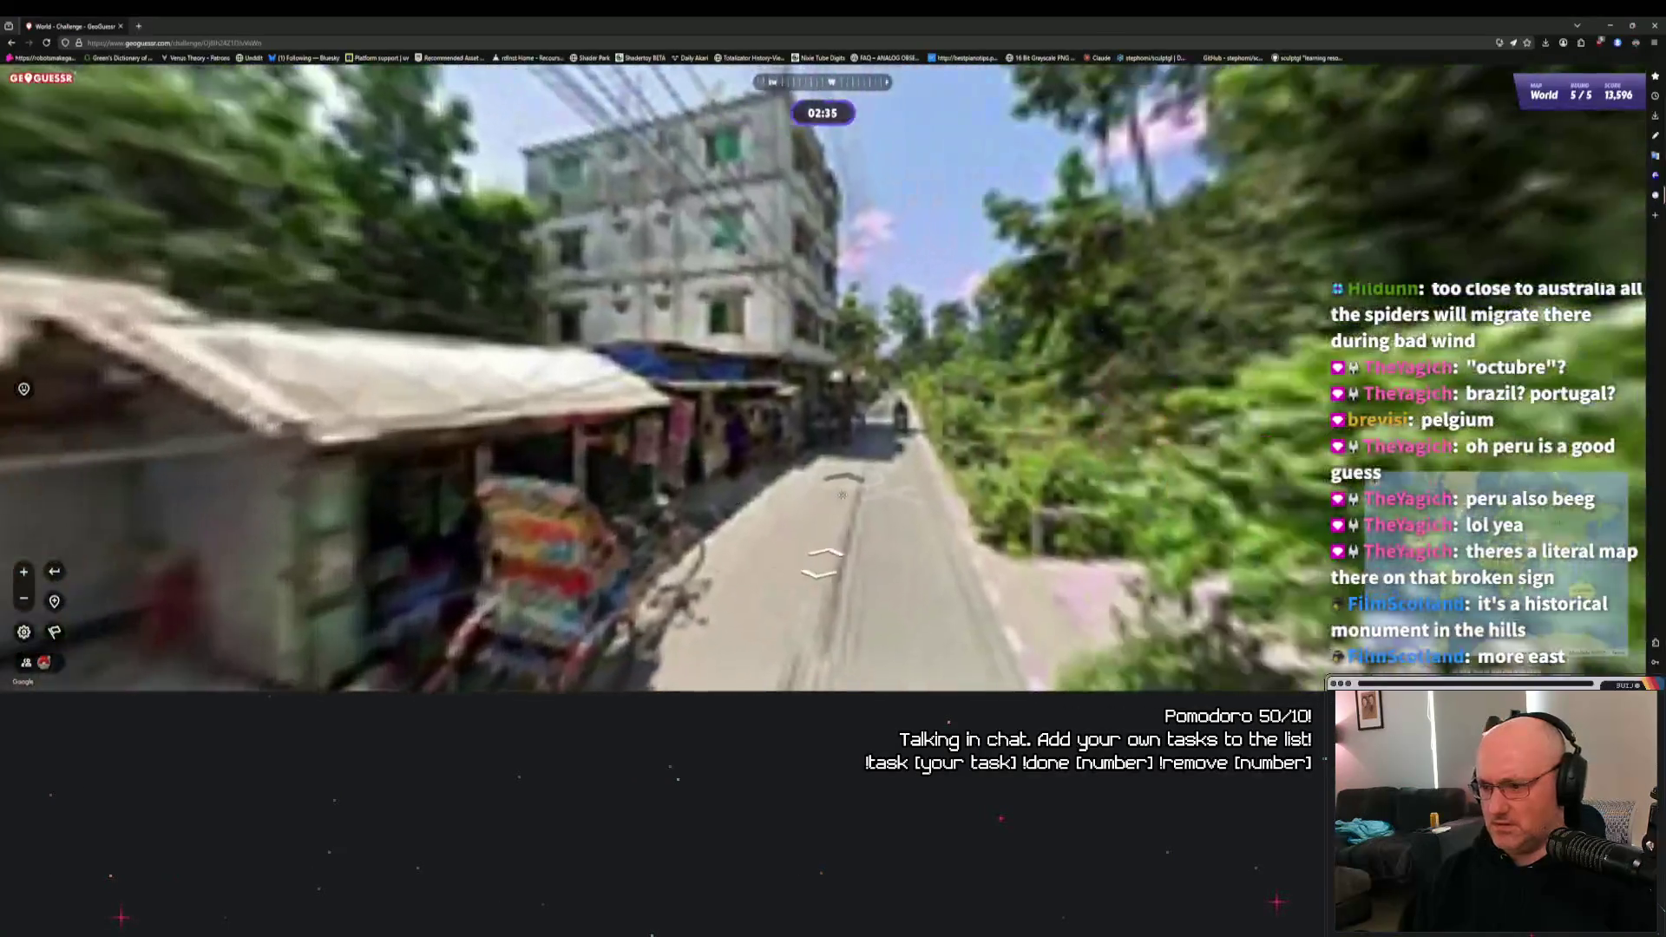
left_click(884, 415)
mouse_move(1363, 258)
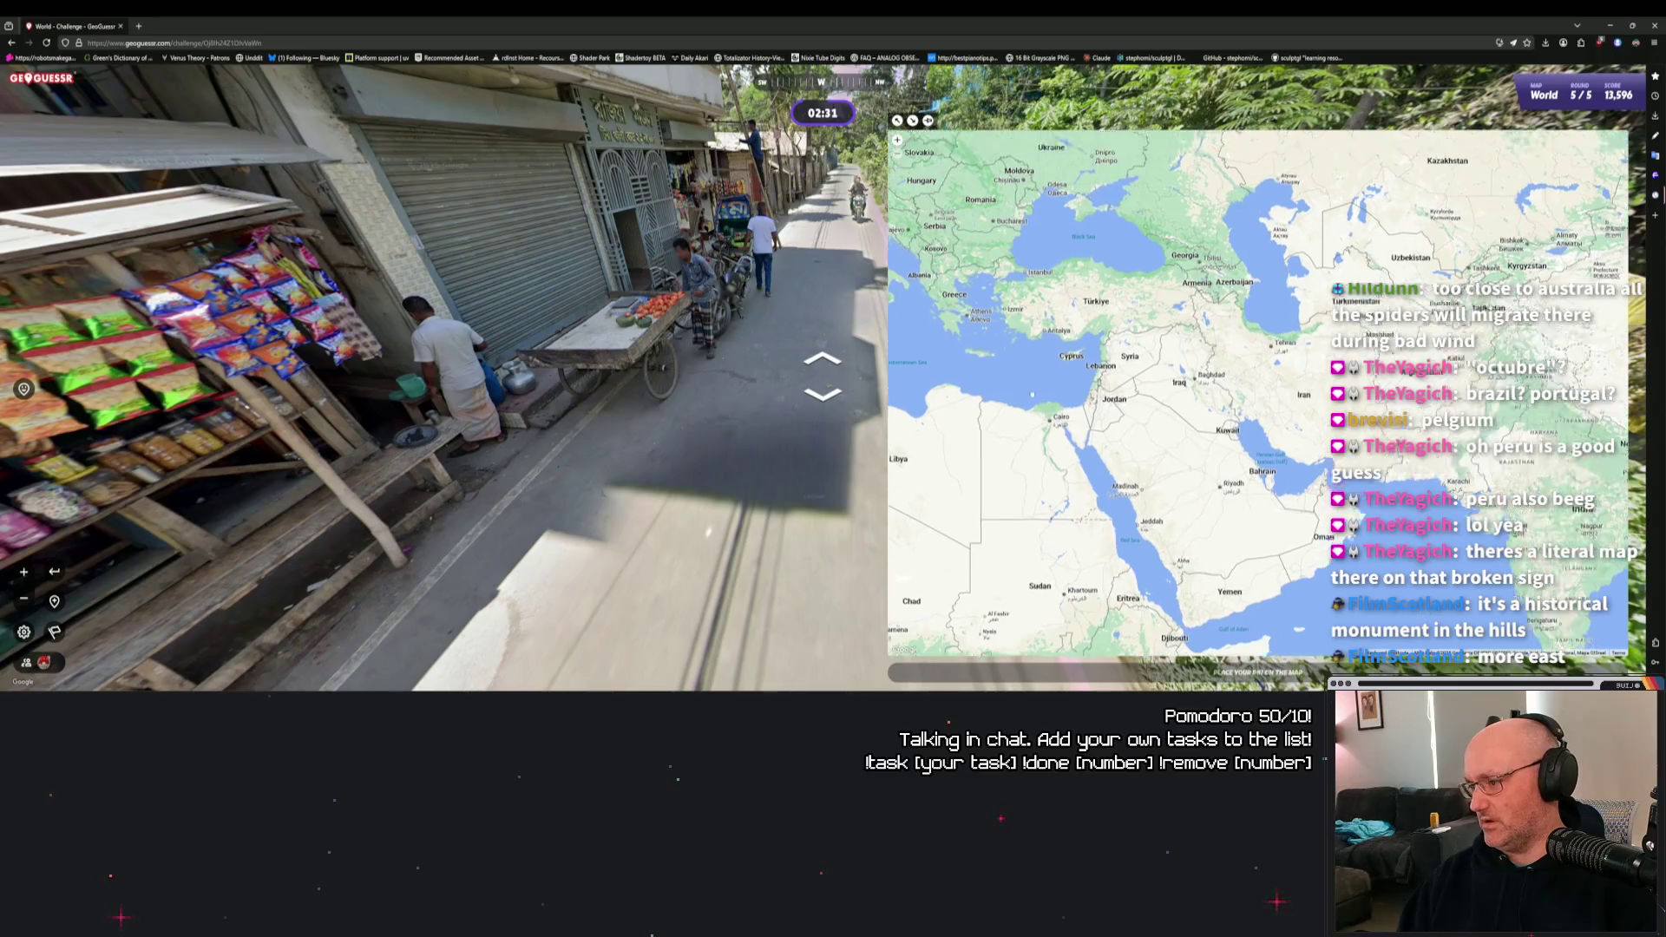
Pin the guess near Dhaka, Bangladesh, and submit it
left_click_drag(1233, 299, 797, 178)
scroll(993, 238, "up", 5)
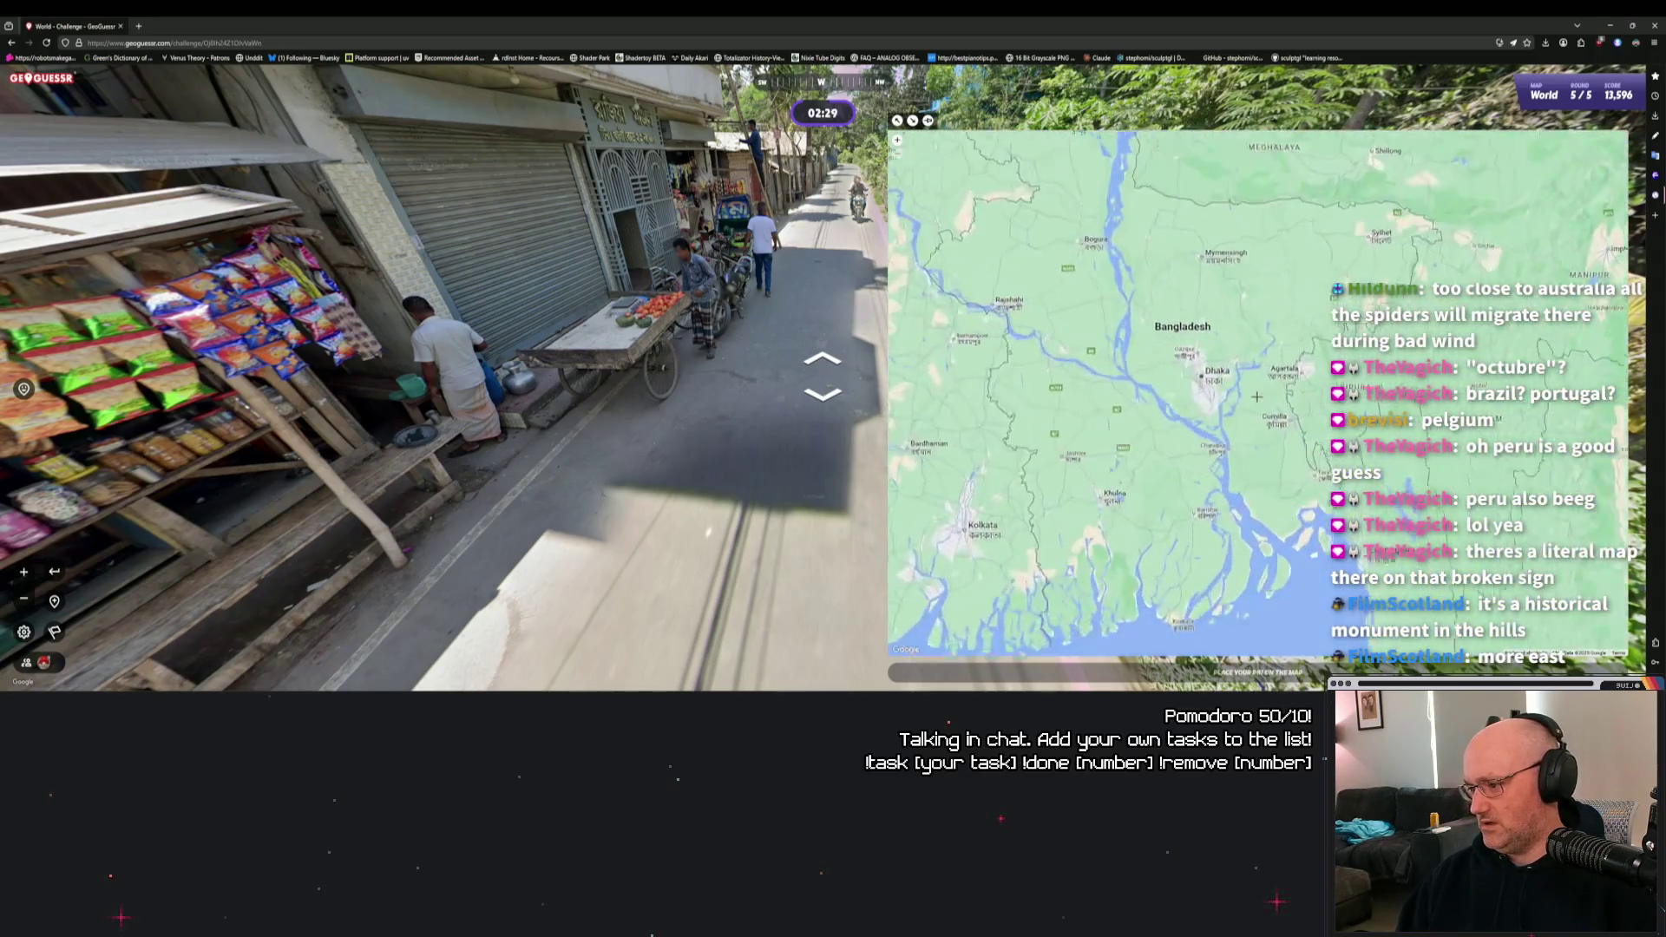
left_click(969, 272)
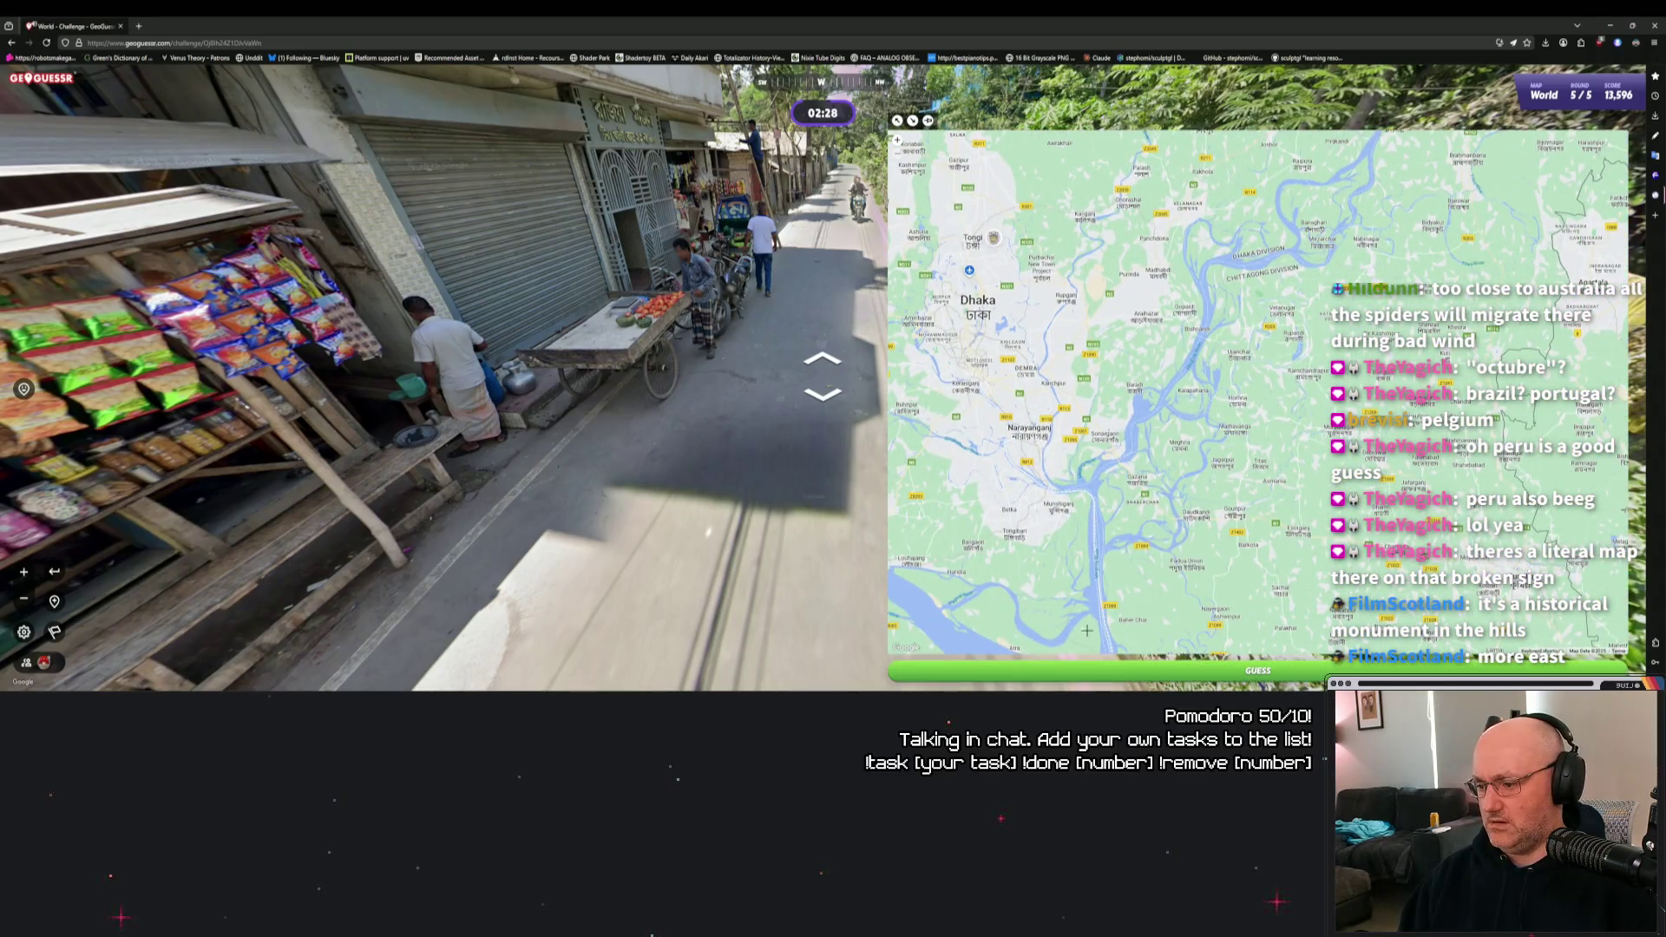
left_click(1112, 672)
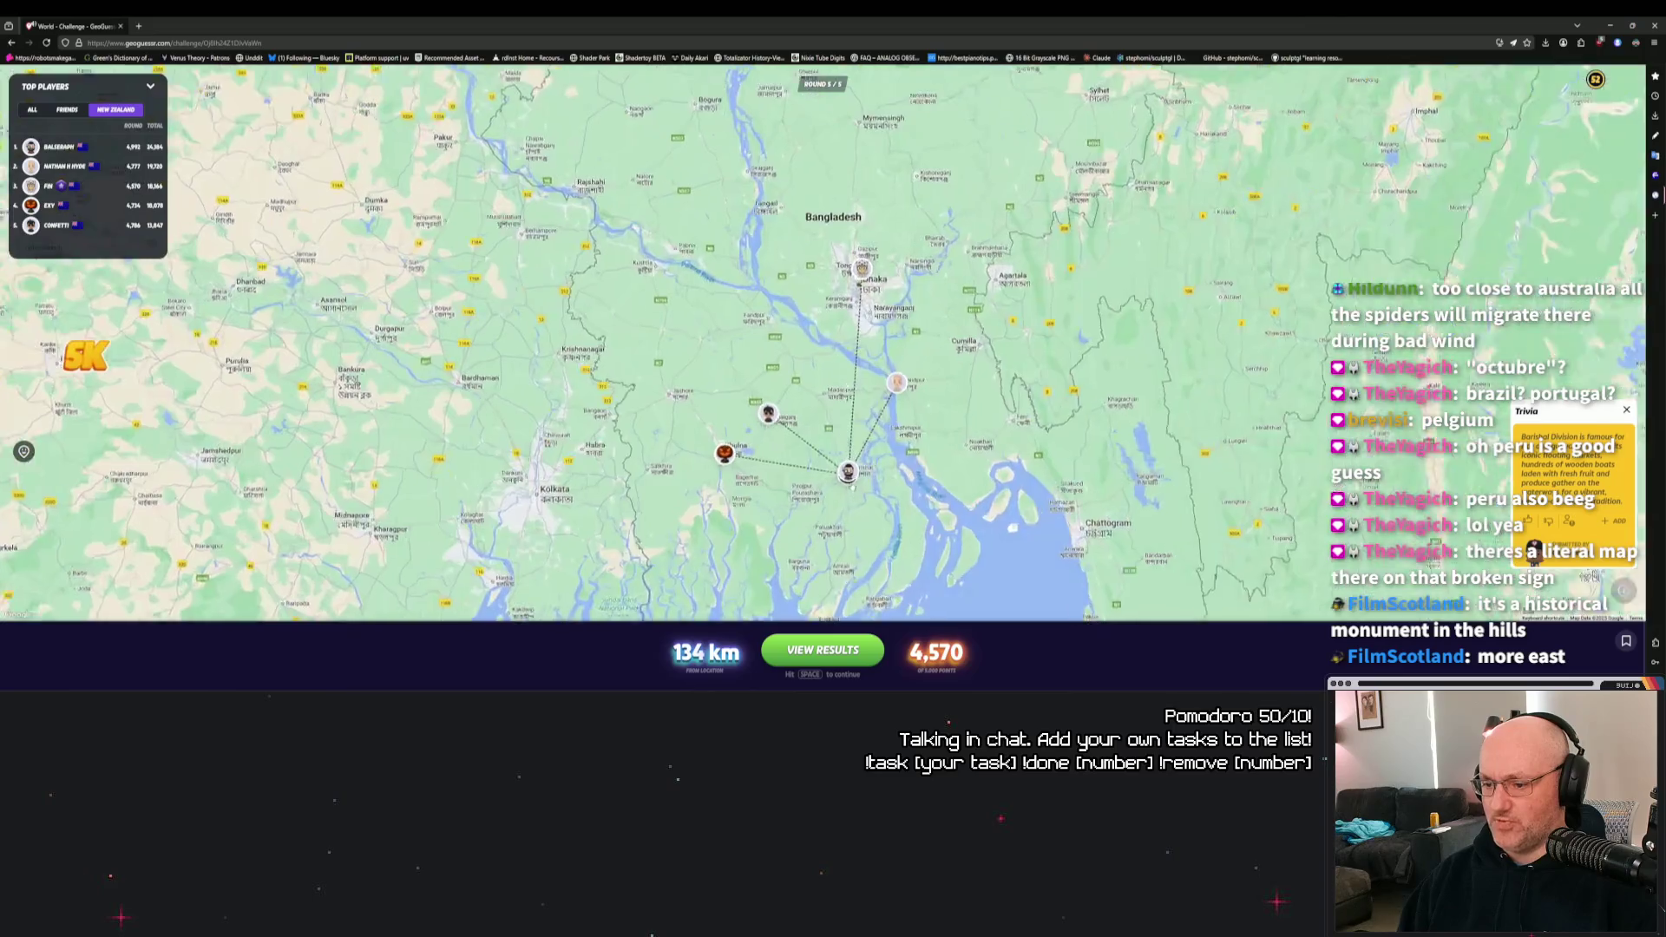
Review the 134 km, 4,570-point result and open the final results totalling 18,166
scroll(850, 477, "up", 1)
scroll(868, 523, "up", 1)
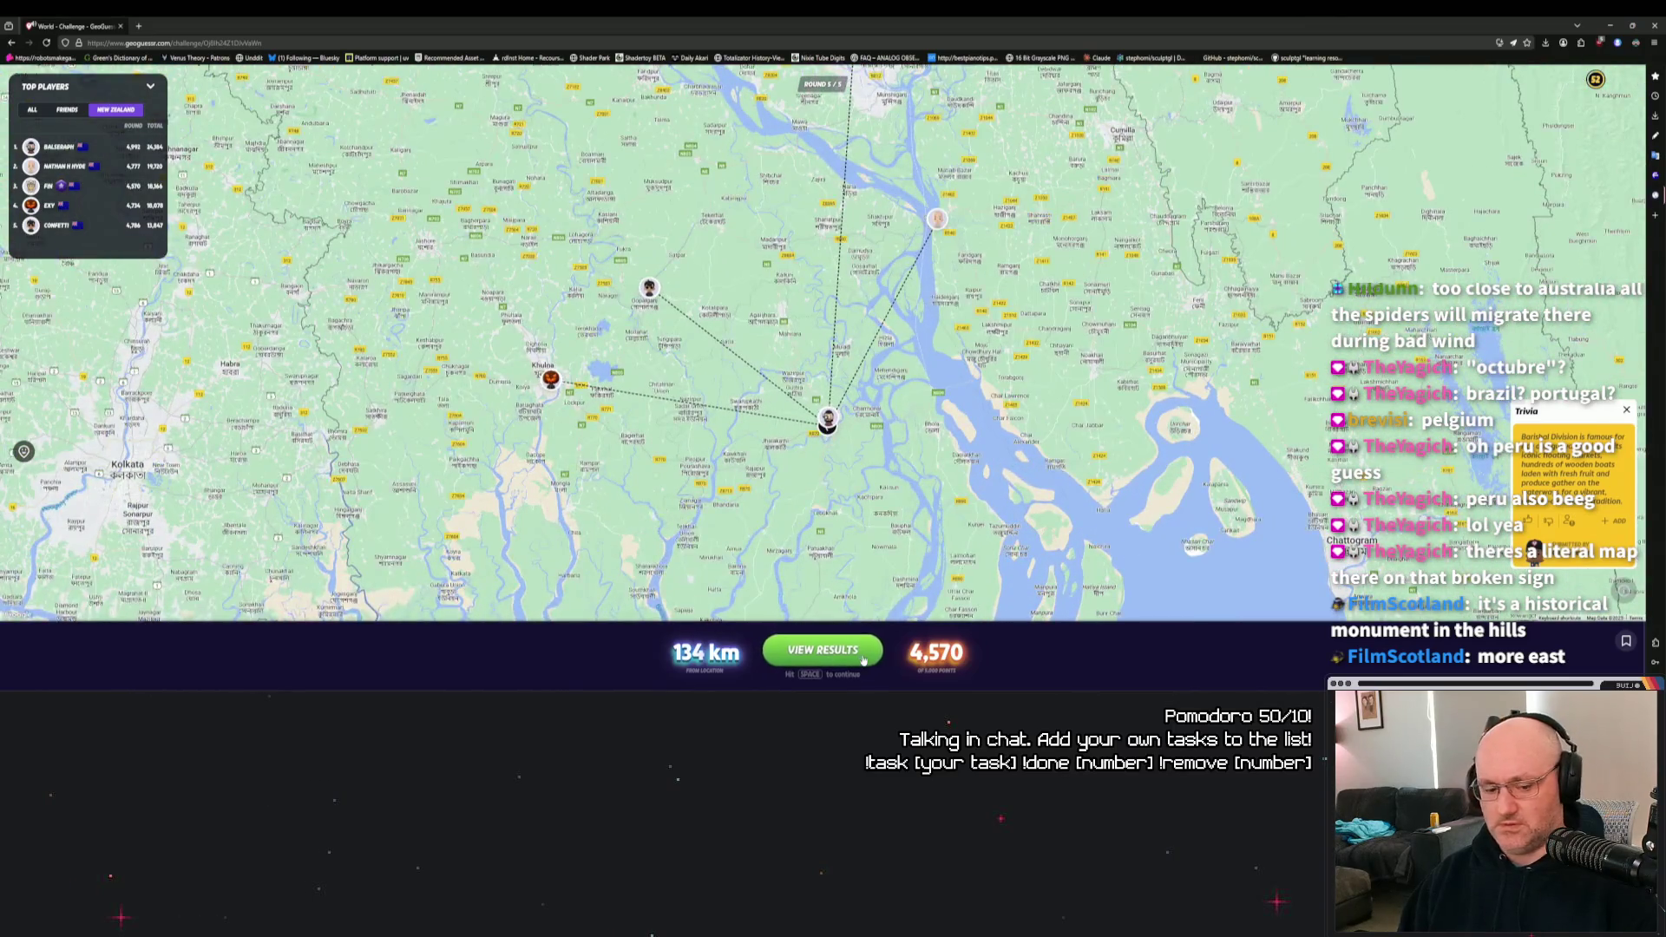
left_click(863, 658)
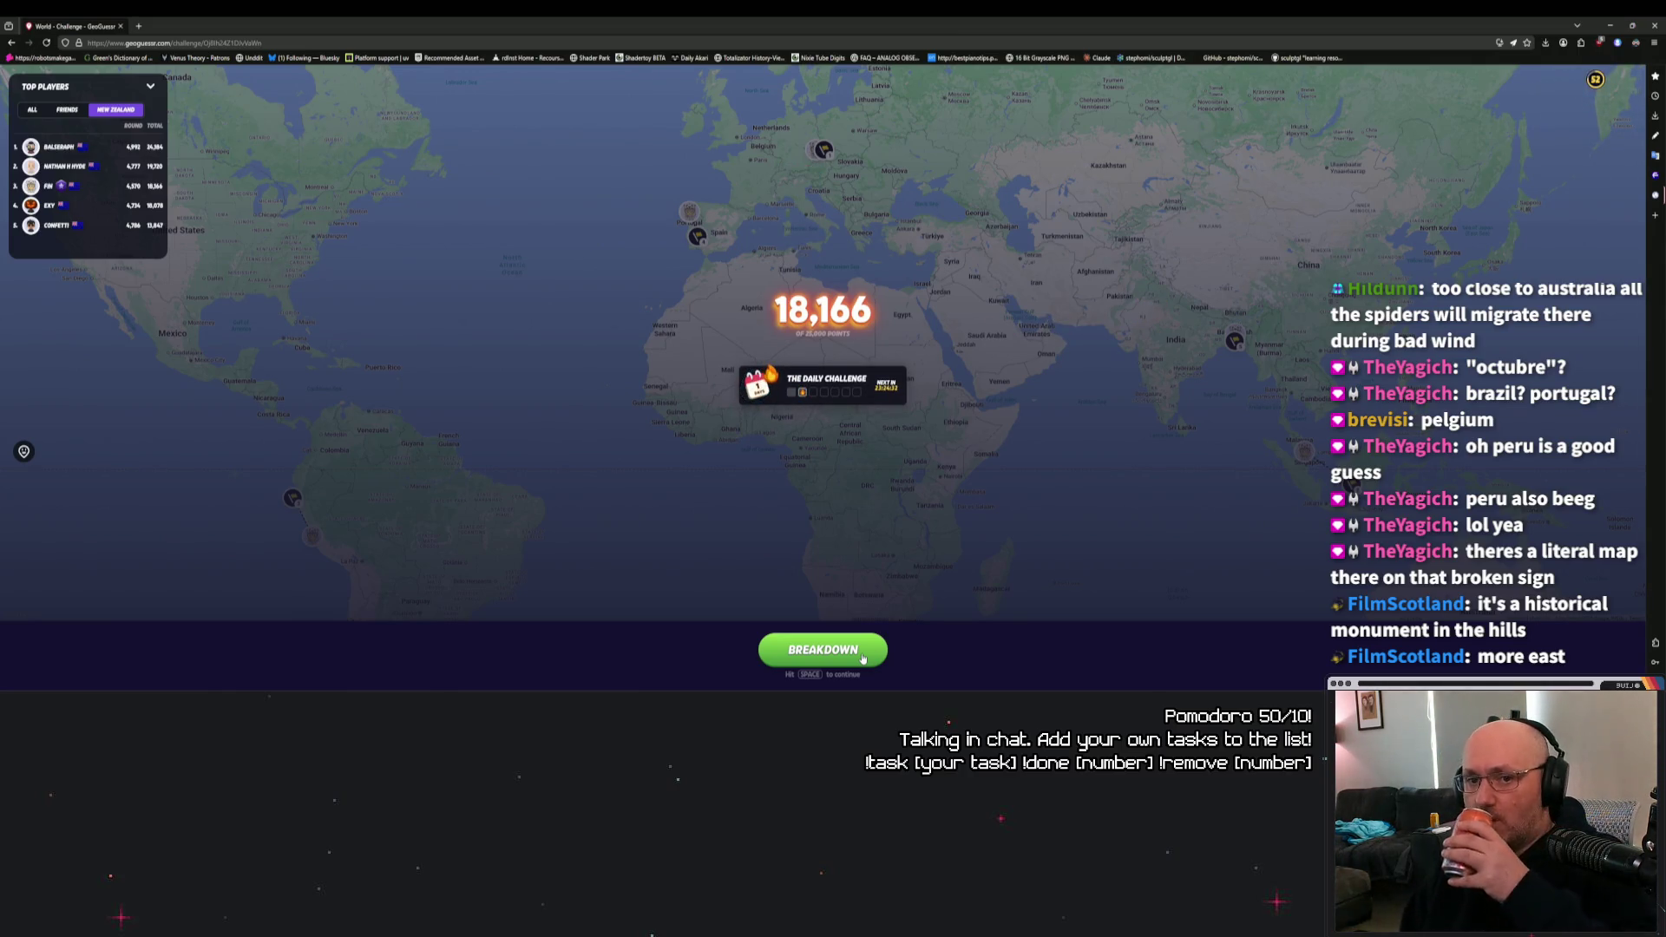
left_click(862, 658)
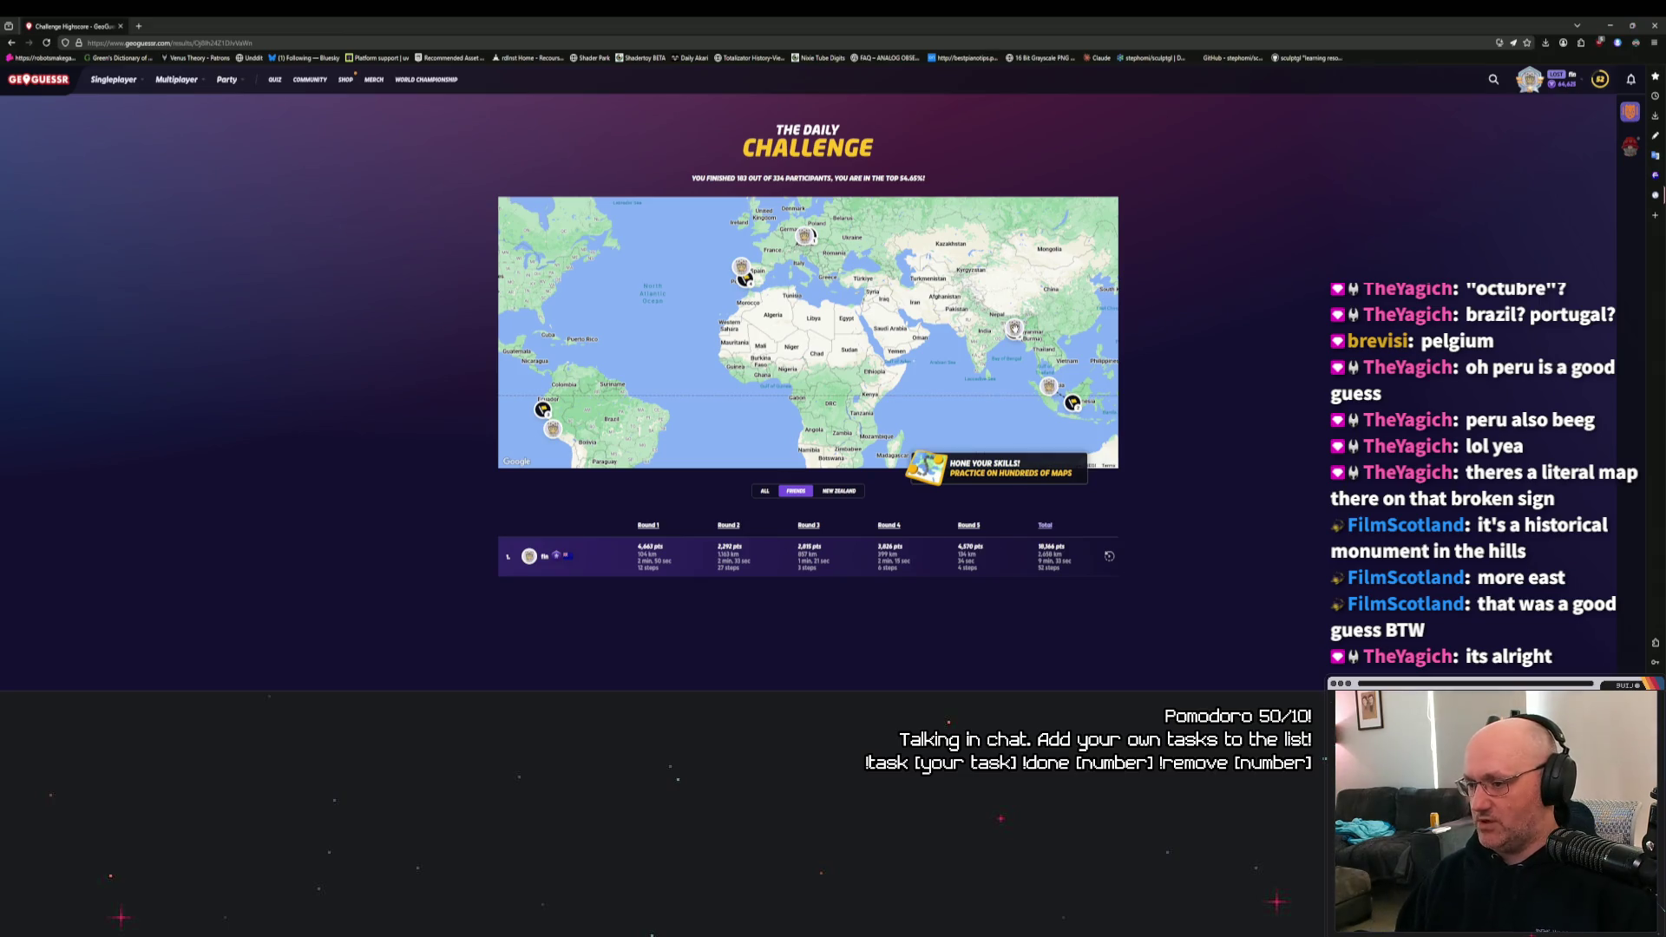
Zoom the results map onto the India and Bangladesh markers, back out, and minimize the browser
scroll(939, 420, "up", 5)
scroll(939, 421, "up", 2)
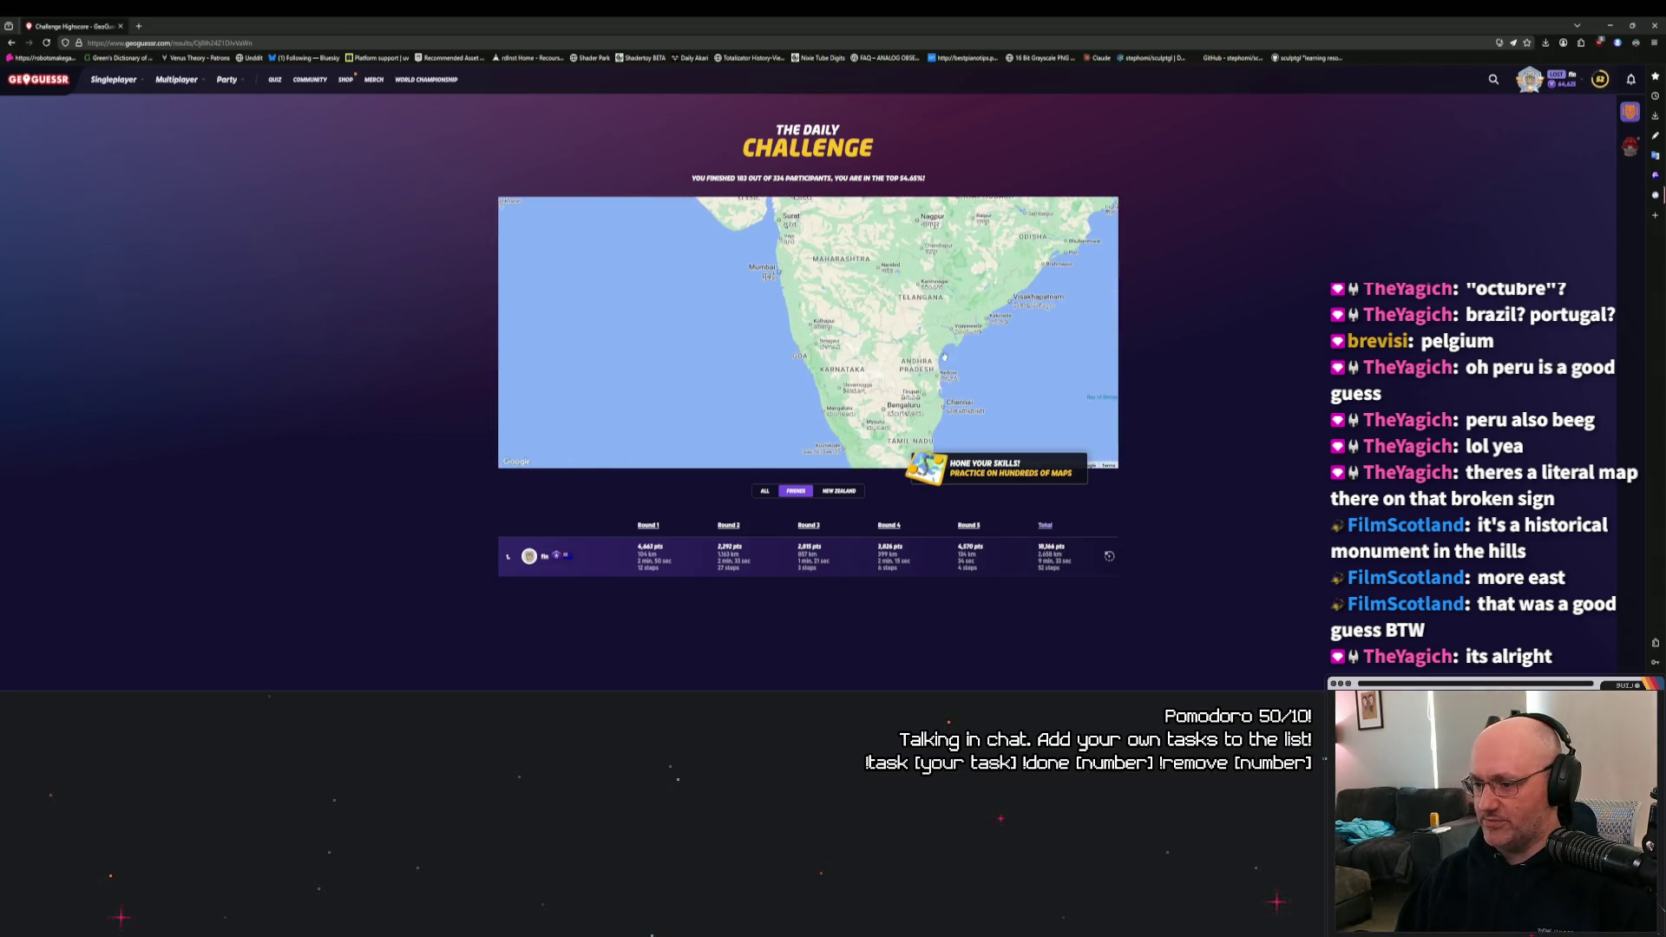
scroll(939, 356, "down", 3)
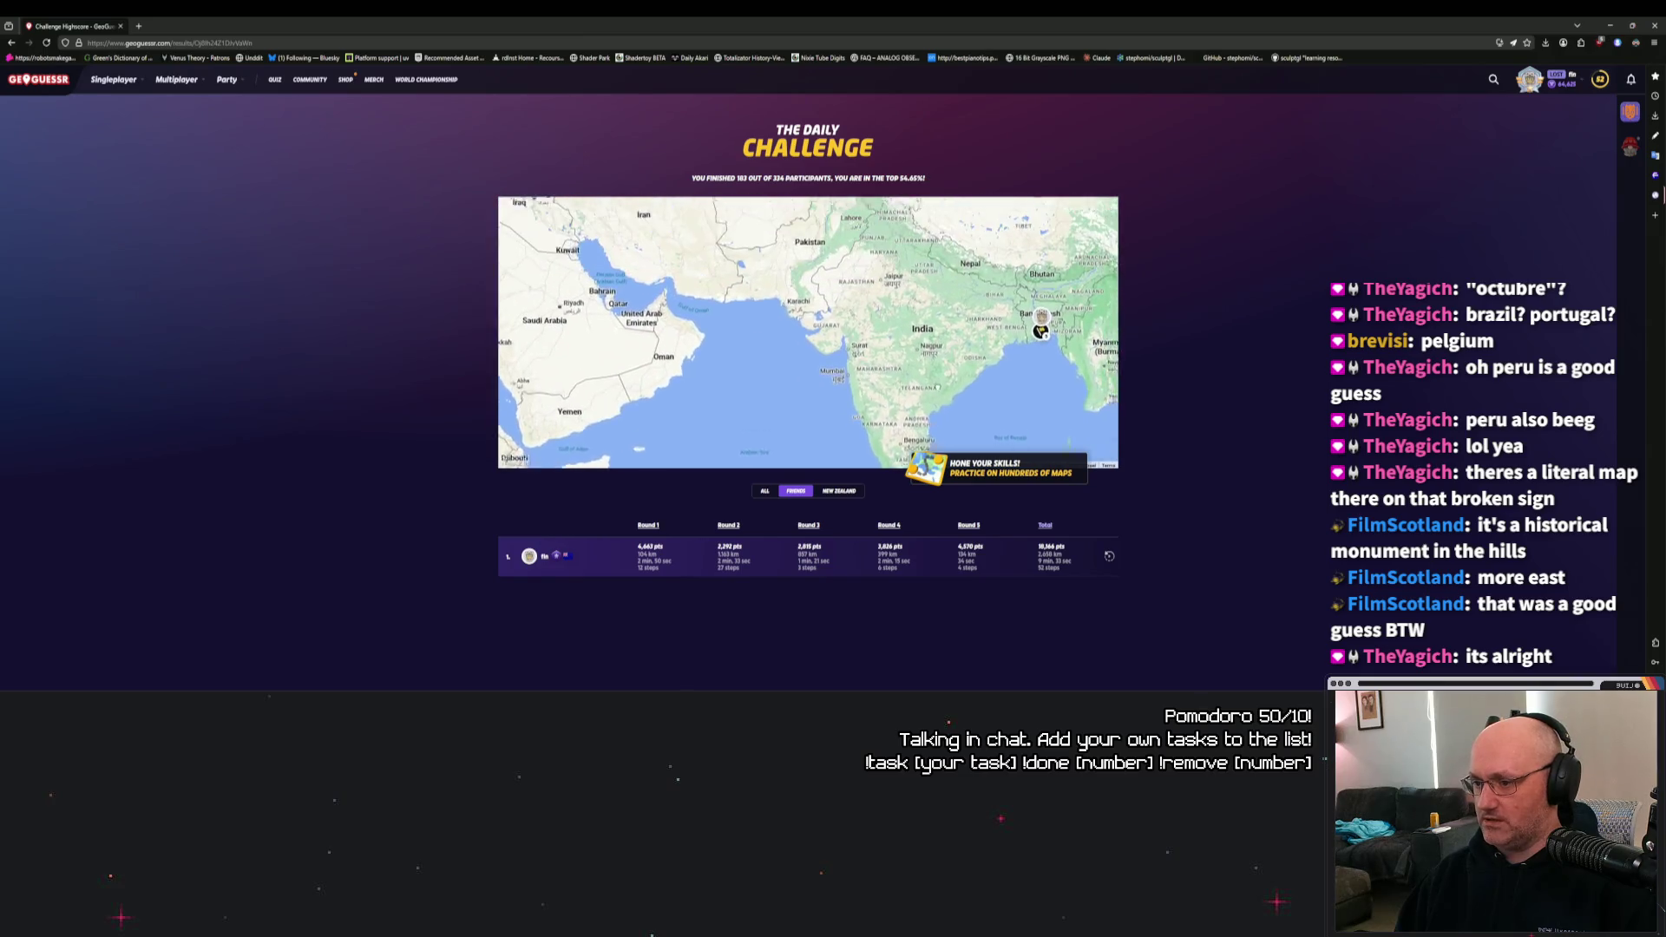
scroll(959, 358, "up", 2)
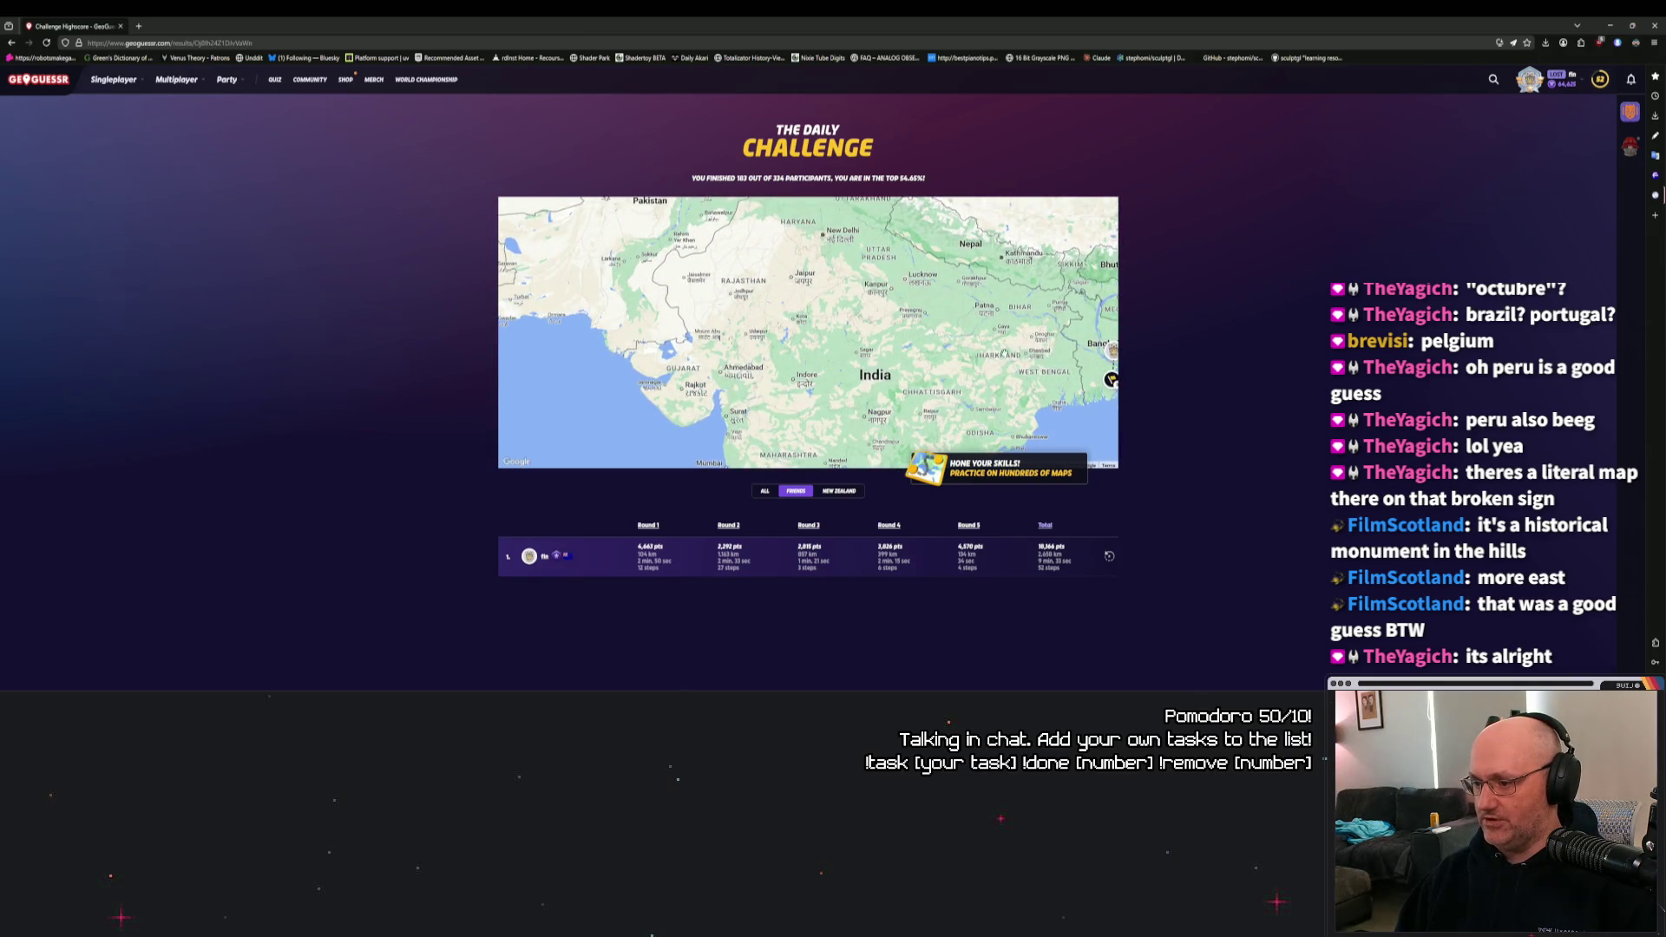
left_click_drag(959, 358, 912, 371)
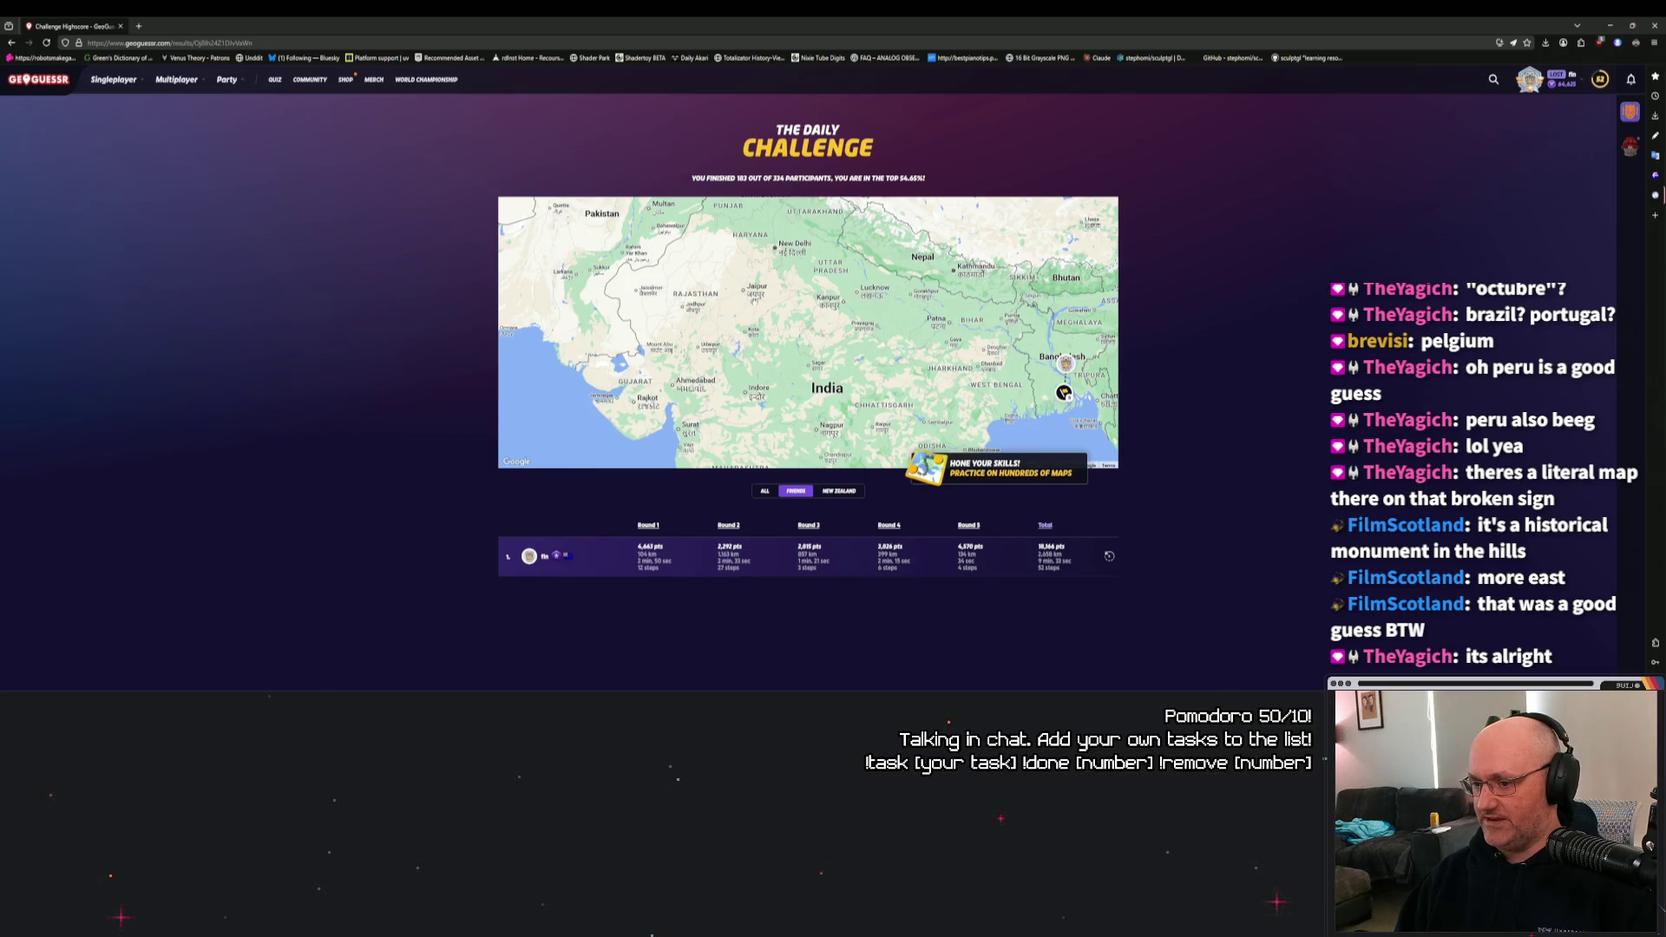
left_click_drag(882, 356, 573, 312)
scroll(765, 333, "up", 1)
scroll(764, 332, "up", 1)
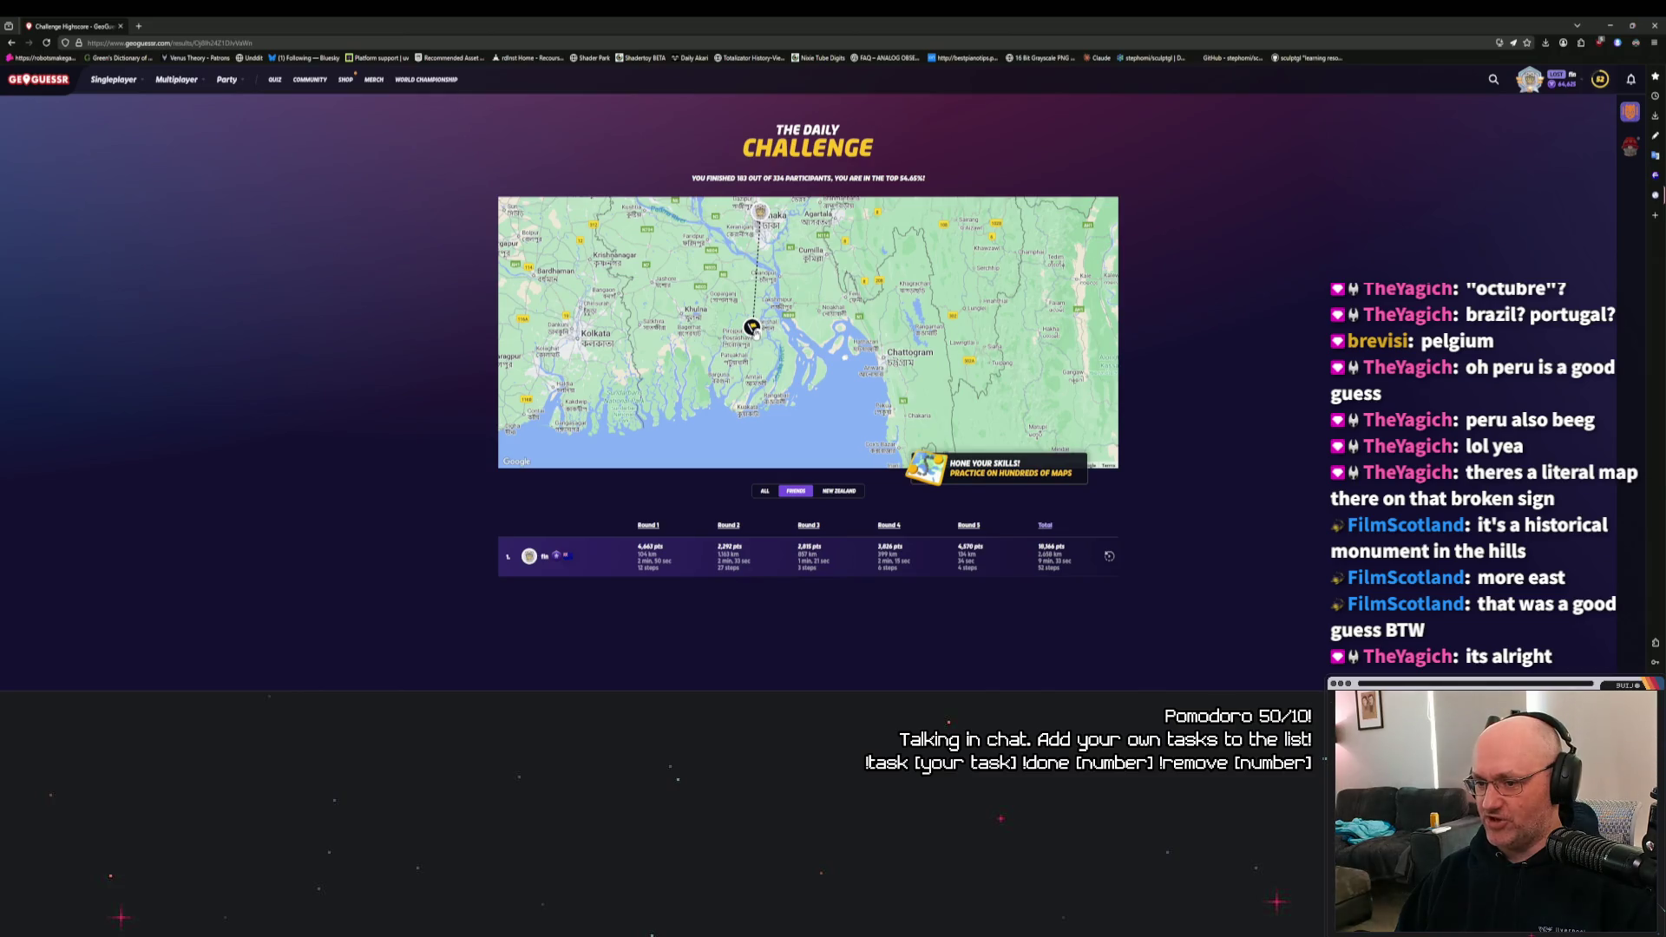
scroll(752, 339, "down", 2)
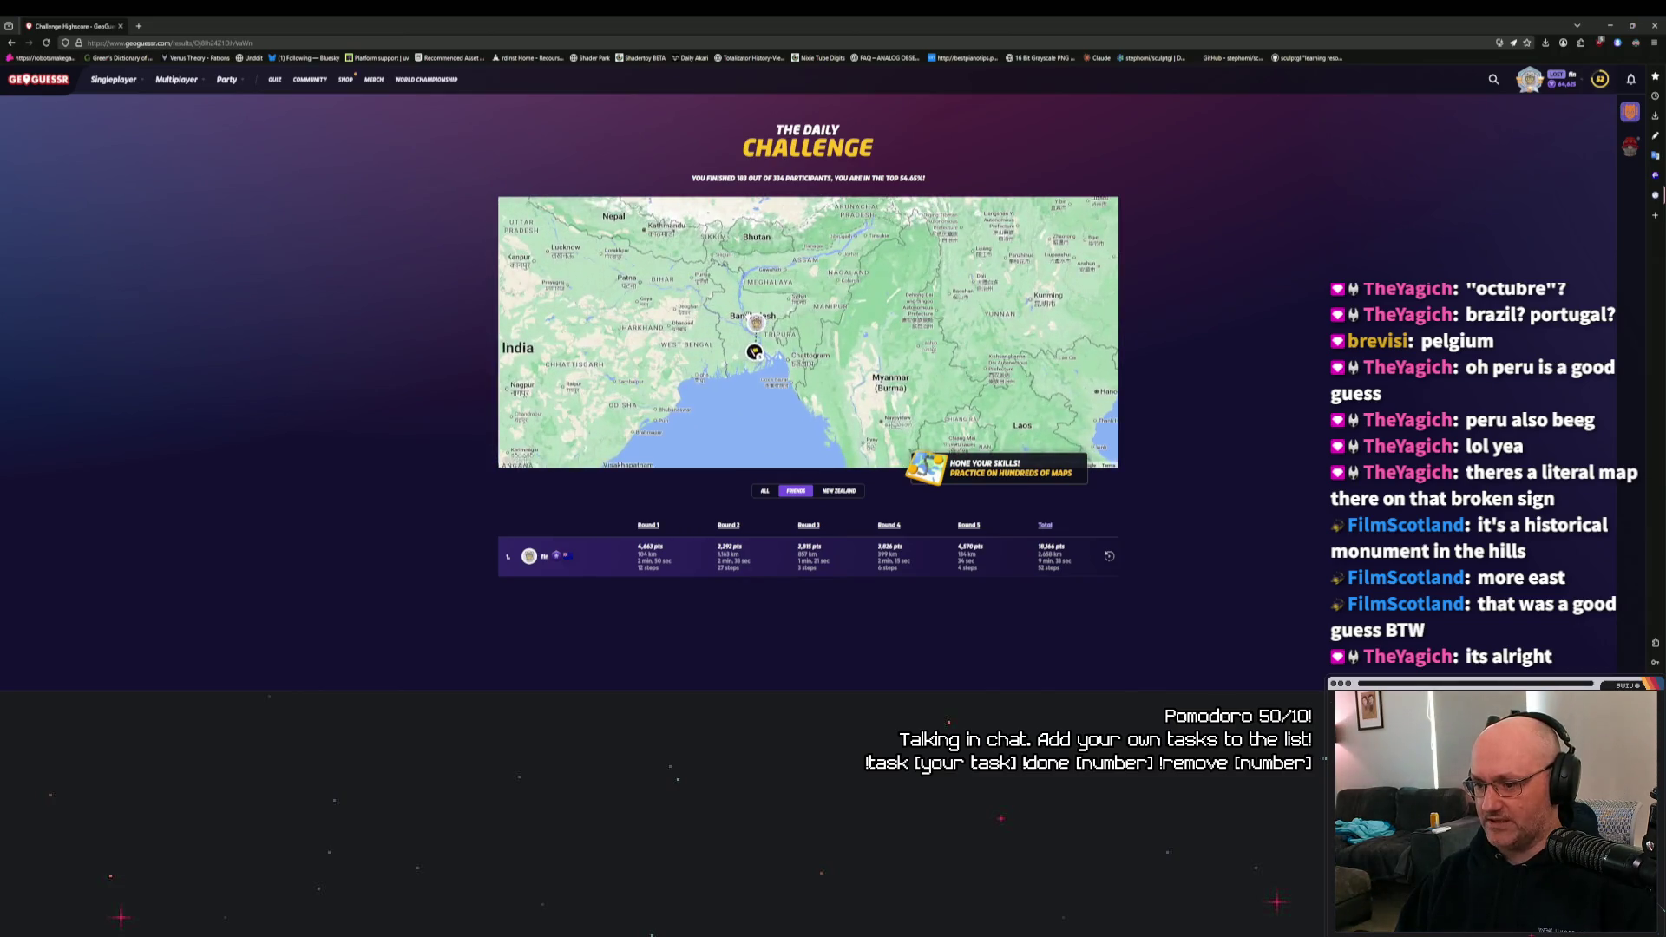
scroll(753, 340, "down", 5)
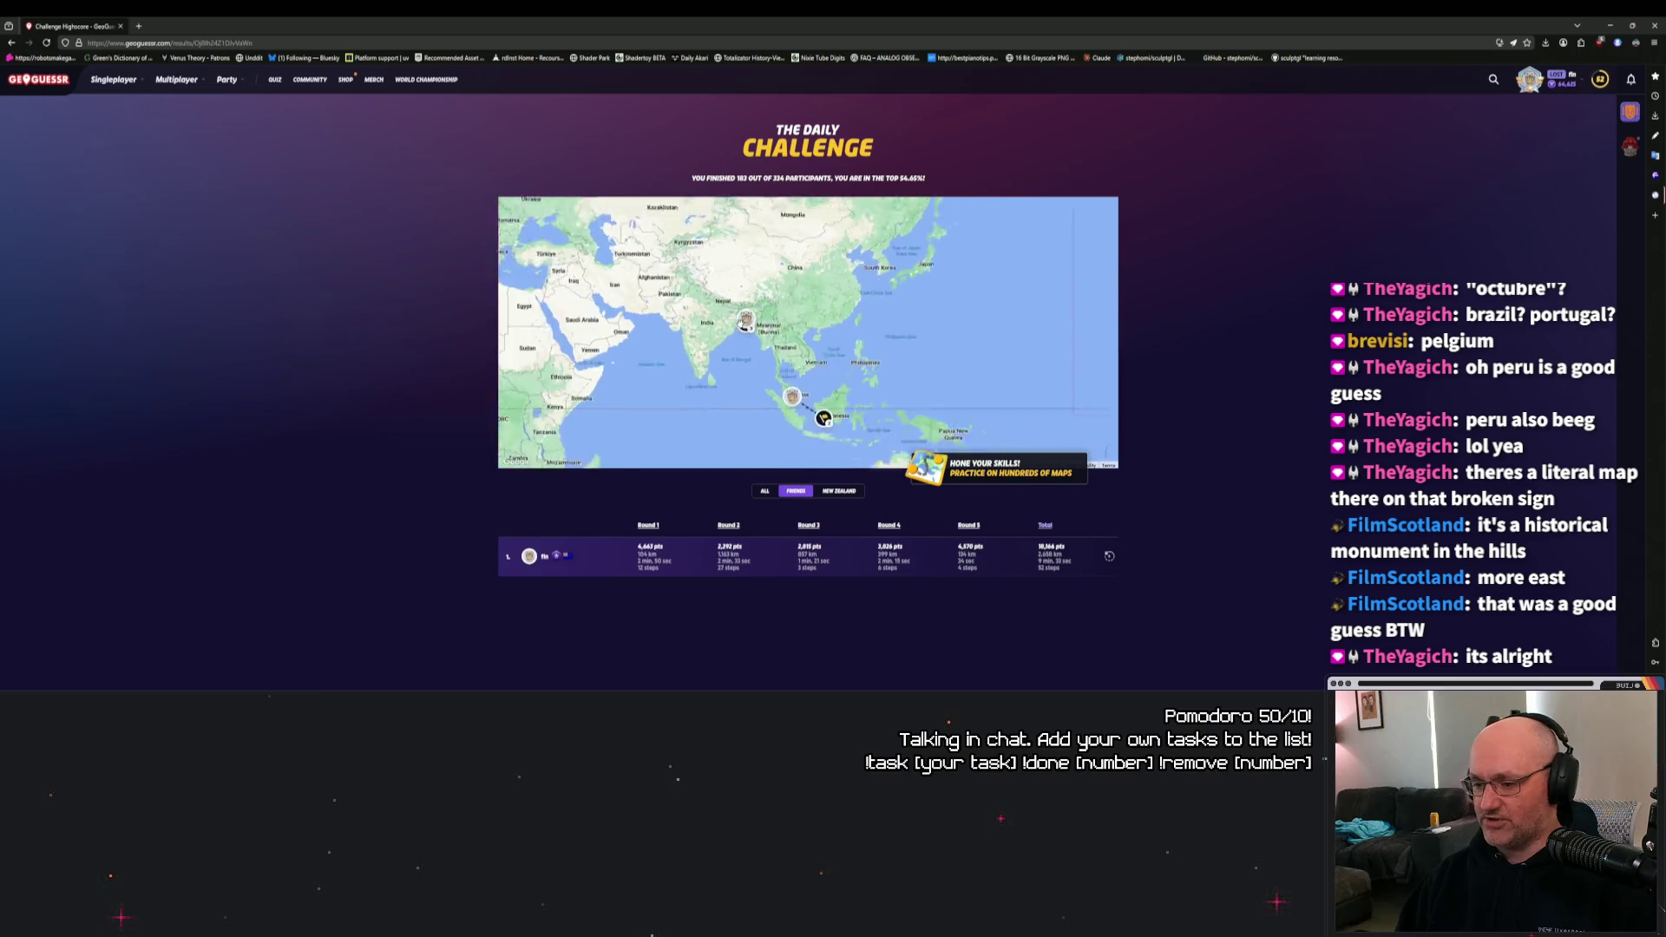
scroll(797, 354, "down", 1)
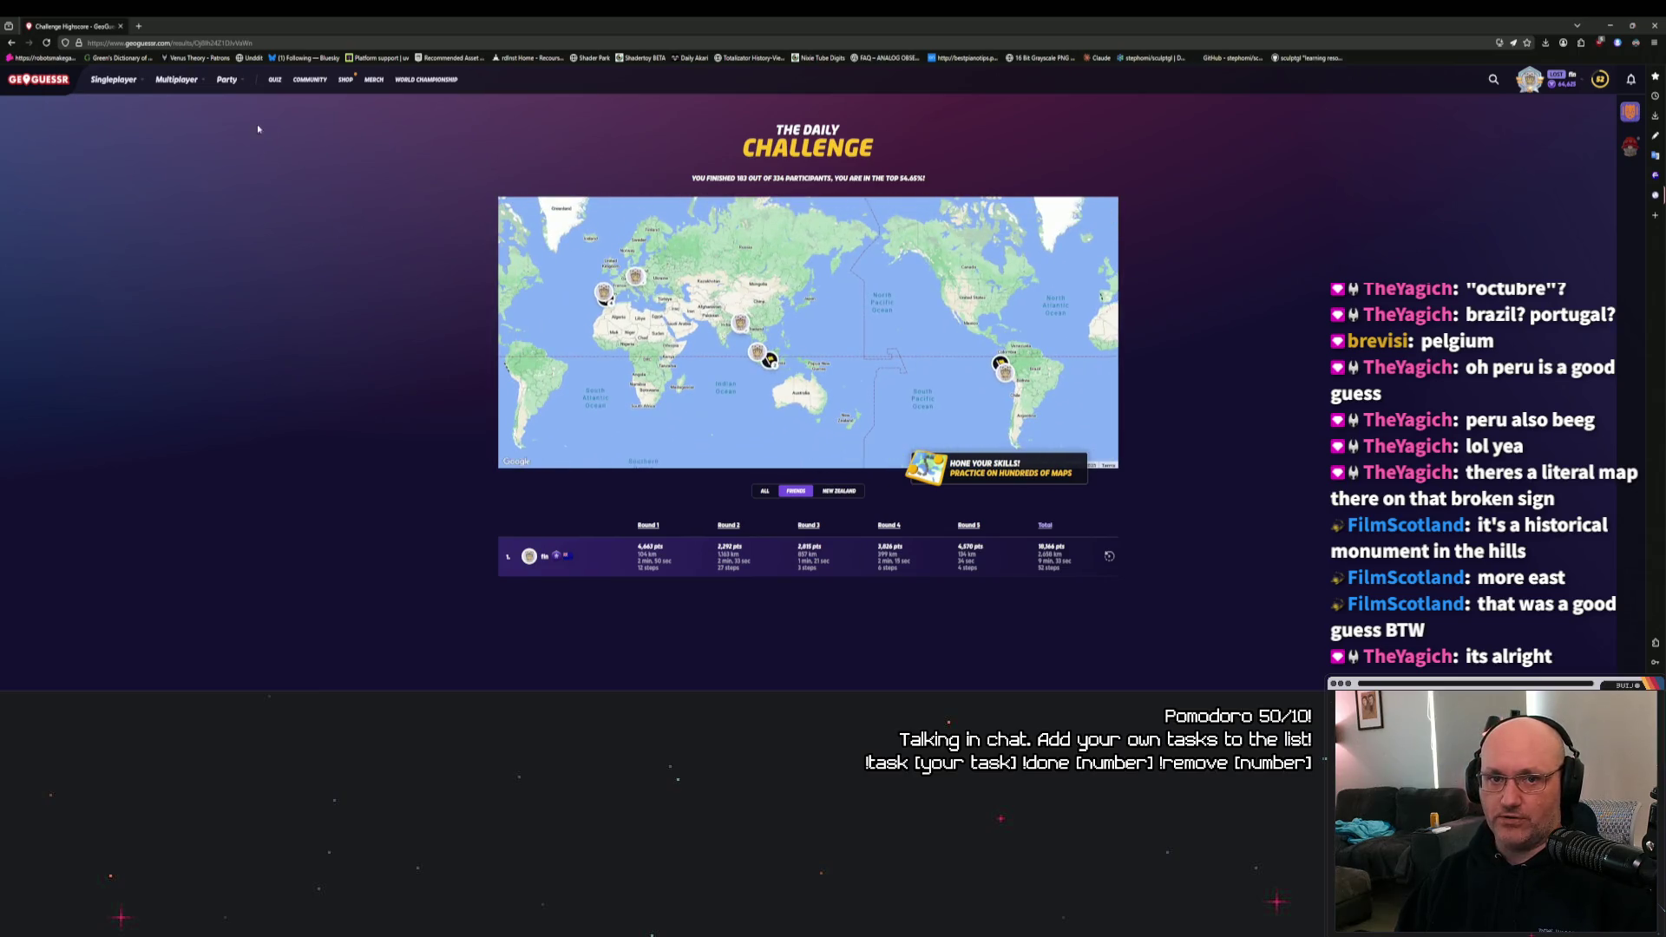
left_click(1653, 25)
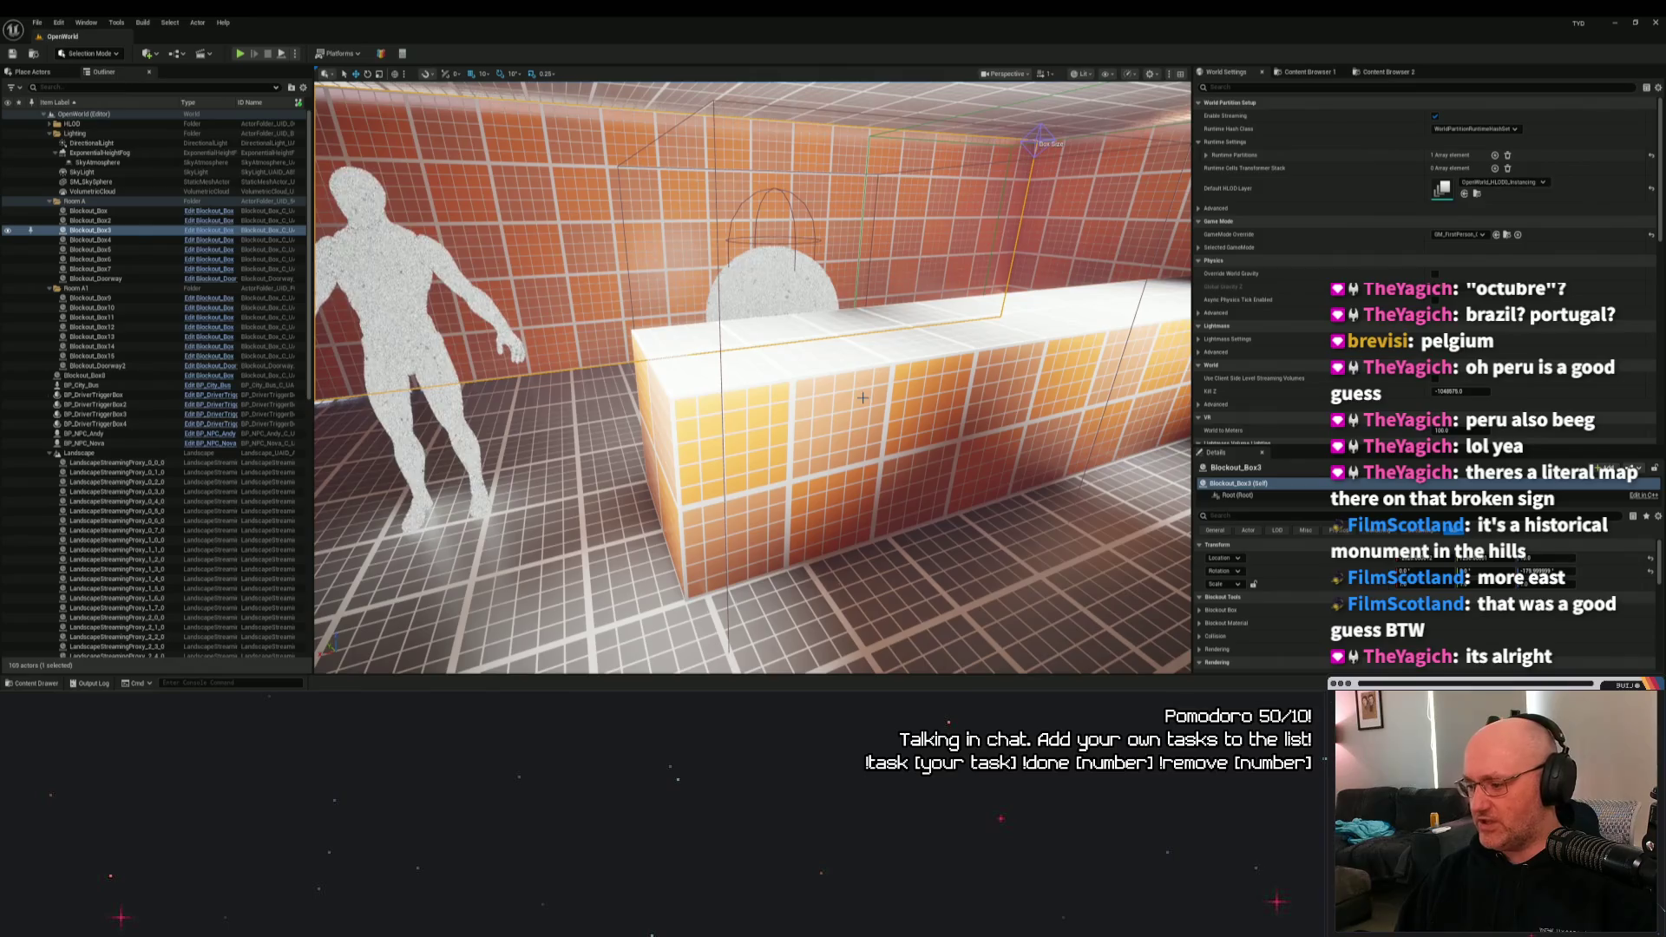
Frame the selected blockout wall, then switch to the WBP_DialogueChoices event graph
mouse_move(881, 419)
left_mouse_down()
mouse_move(833, 452)
mouse_move(885, 425)
left_mouse_up()
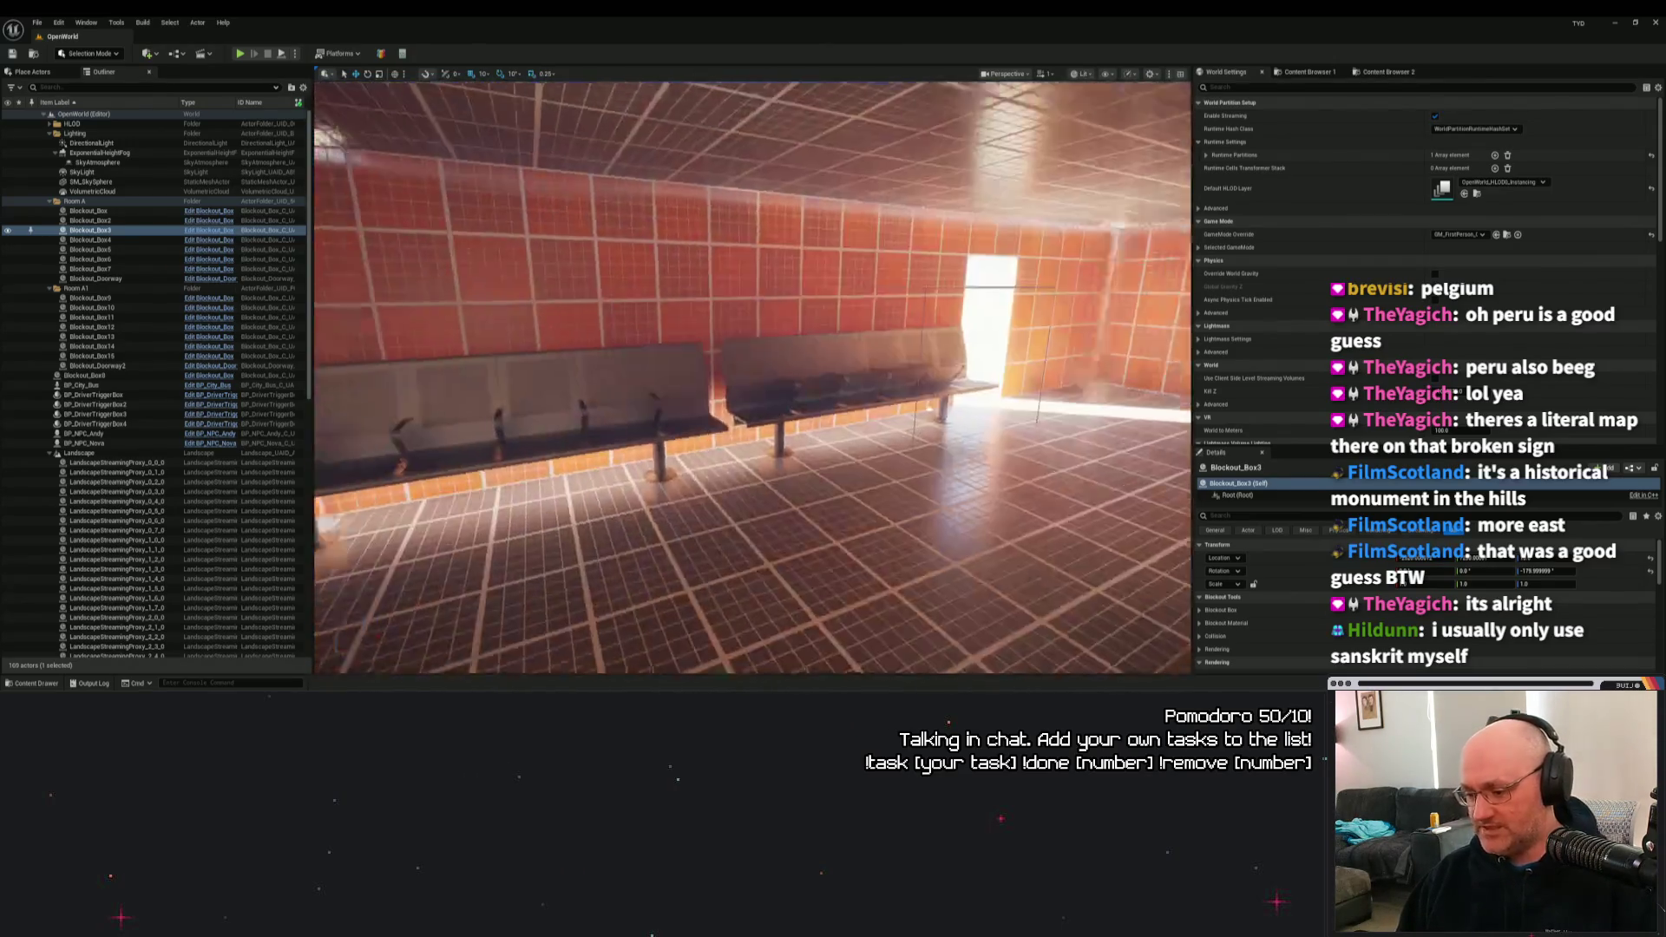
key("f")
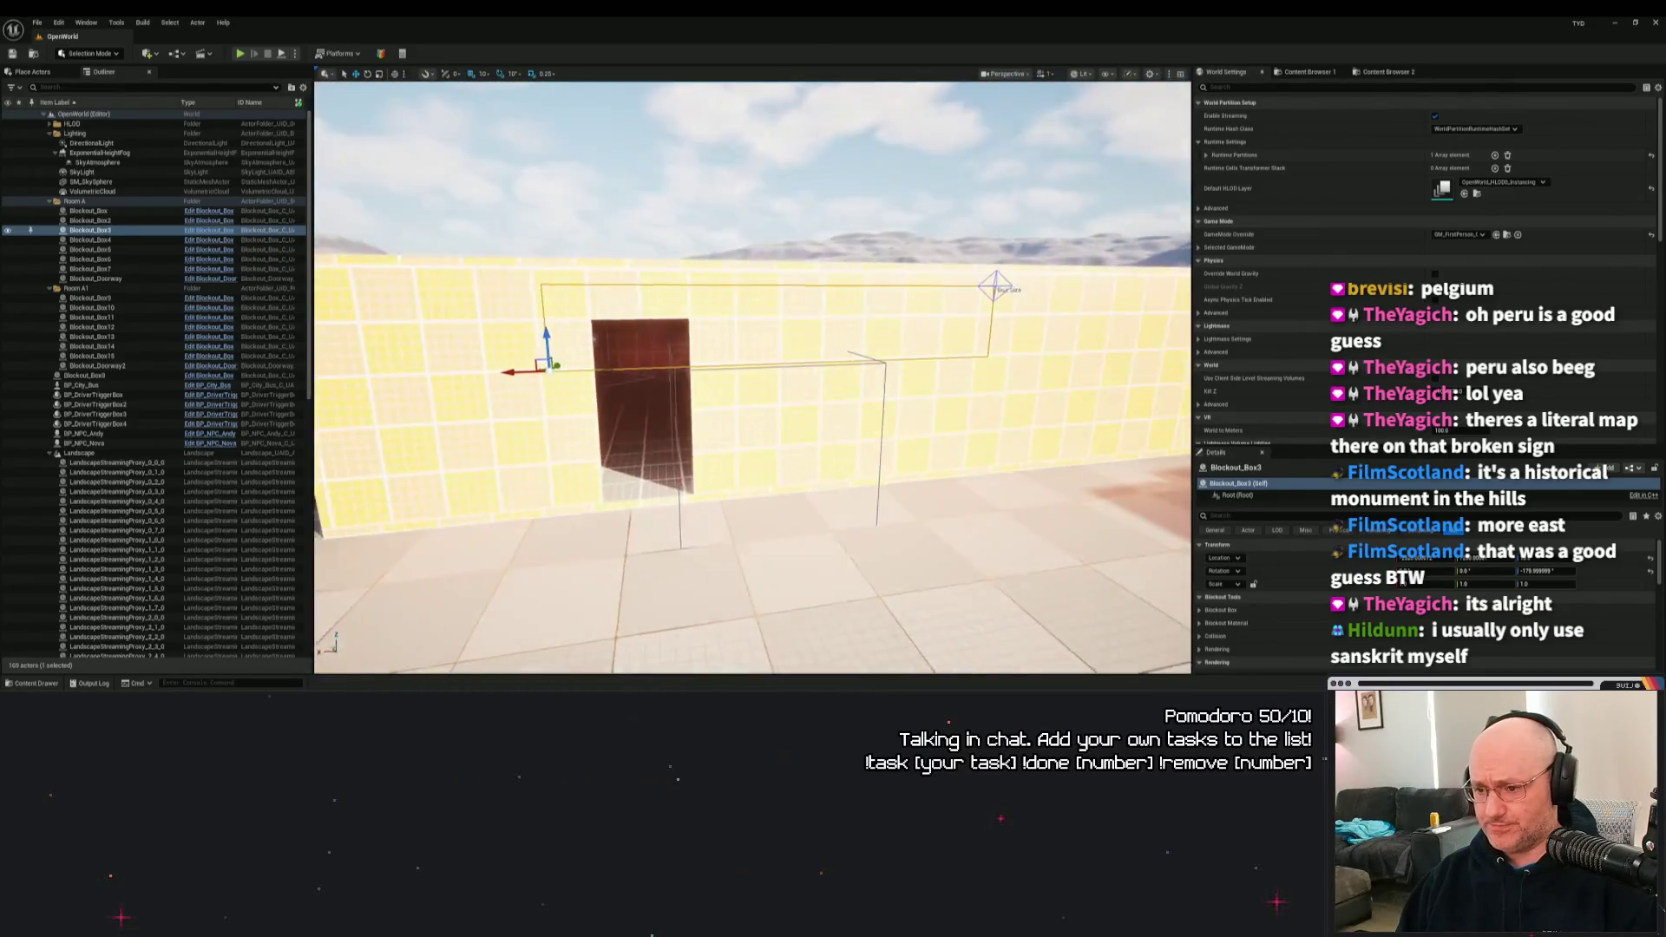
mouse_move(972, 690)
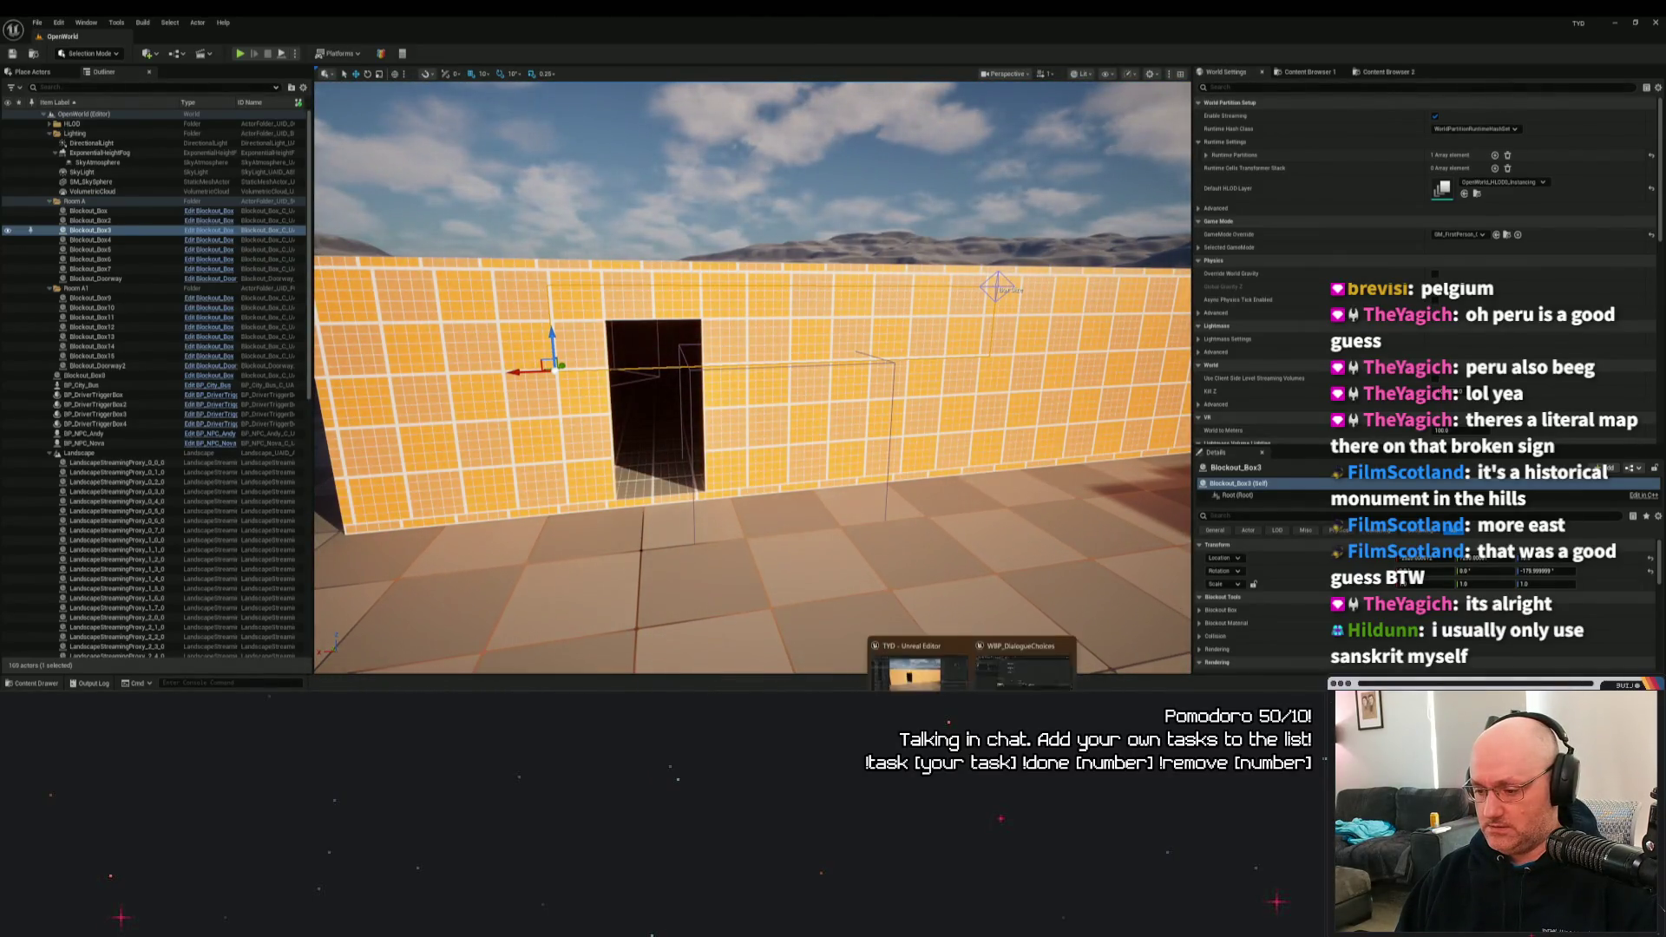
left_click(1032, 655)
left_click_drag(837, 371, 925, 160)
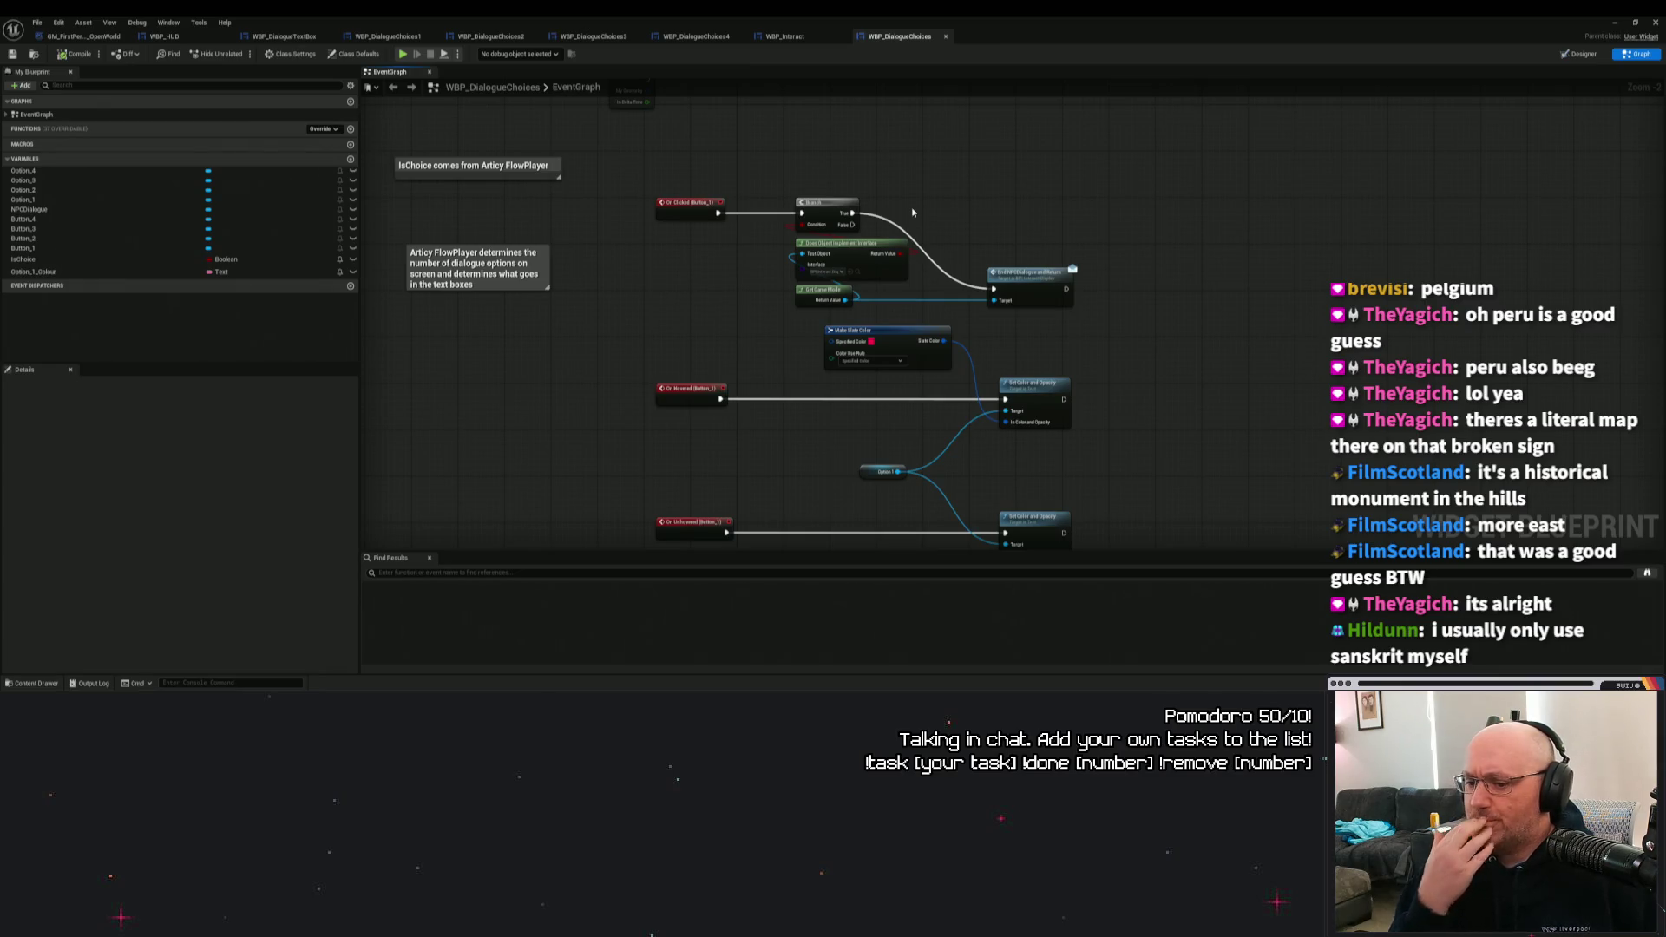
Pan the graph across the Make Slate Color, SetText, NPCDialogue, Option 1 and hover nodes
left_click_drag(1104, 436, 1107, 258)
mouse_move(1055, 356)
left_mouse_down()
mouse_move(1104, 283)
mouse_move(1053, 249)
mouse_move(1003, 298)
mouse_move(1022, 398)
left_mouse_up()
left_click_drag(442, 312, 515, 361)
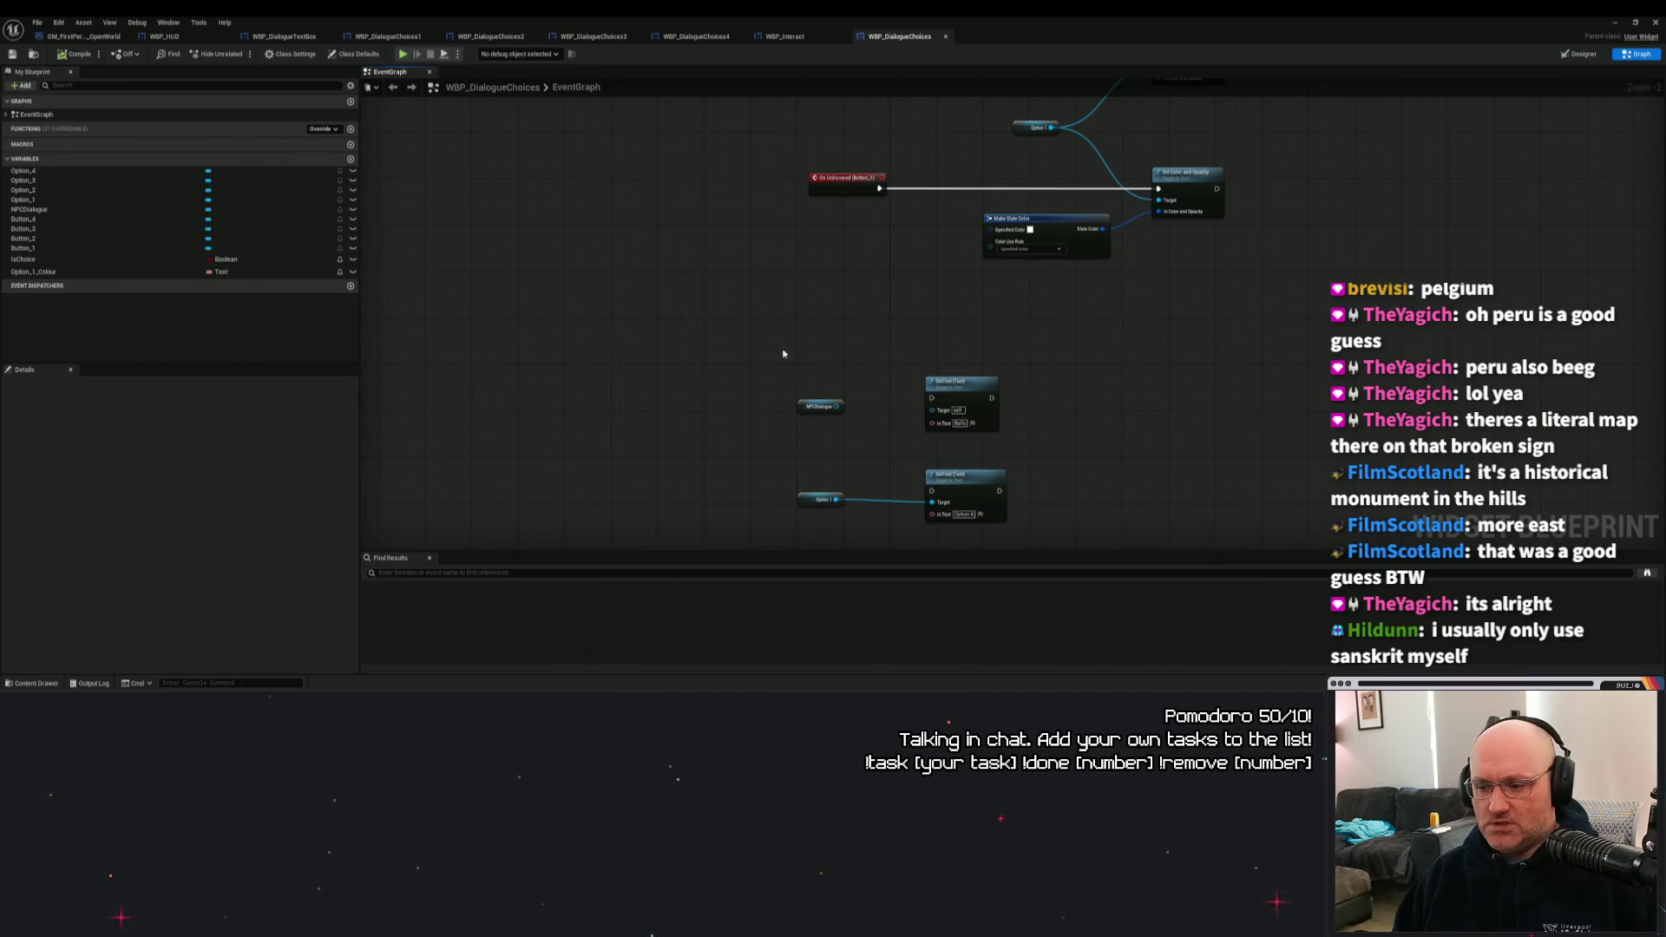
left_click_drag(654, 269, 597, 364)
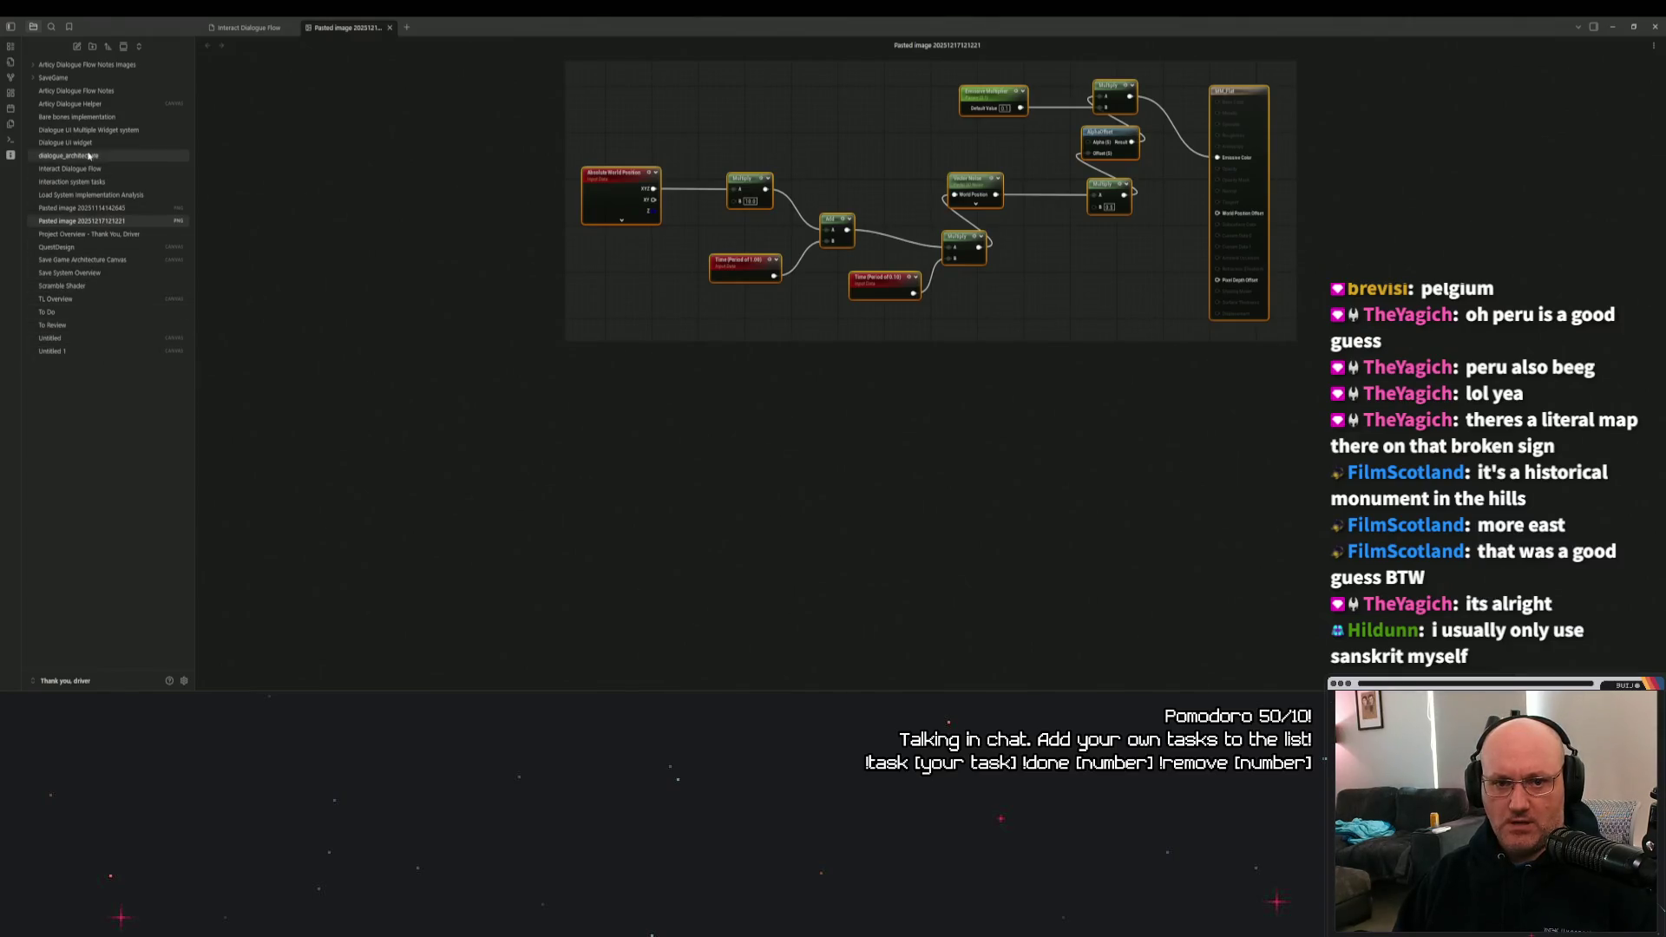
Browse the Articy Dialogue Helper, Flow Notes, Interact Dialogue Flow and Interaction system tasks files
left_click(84, 105)
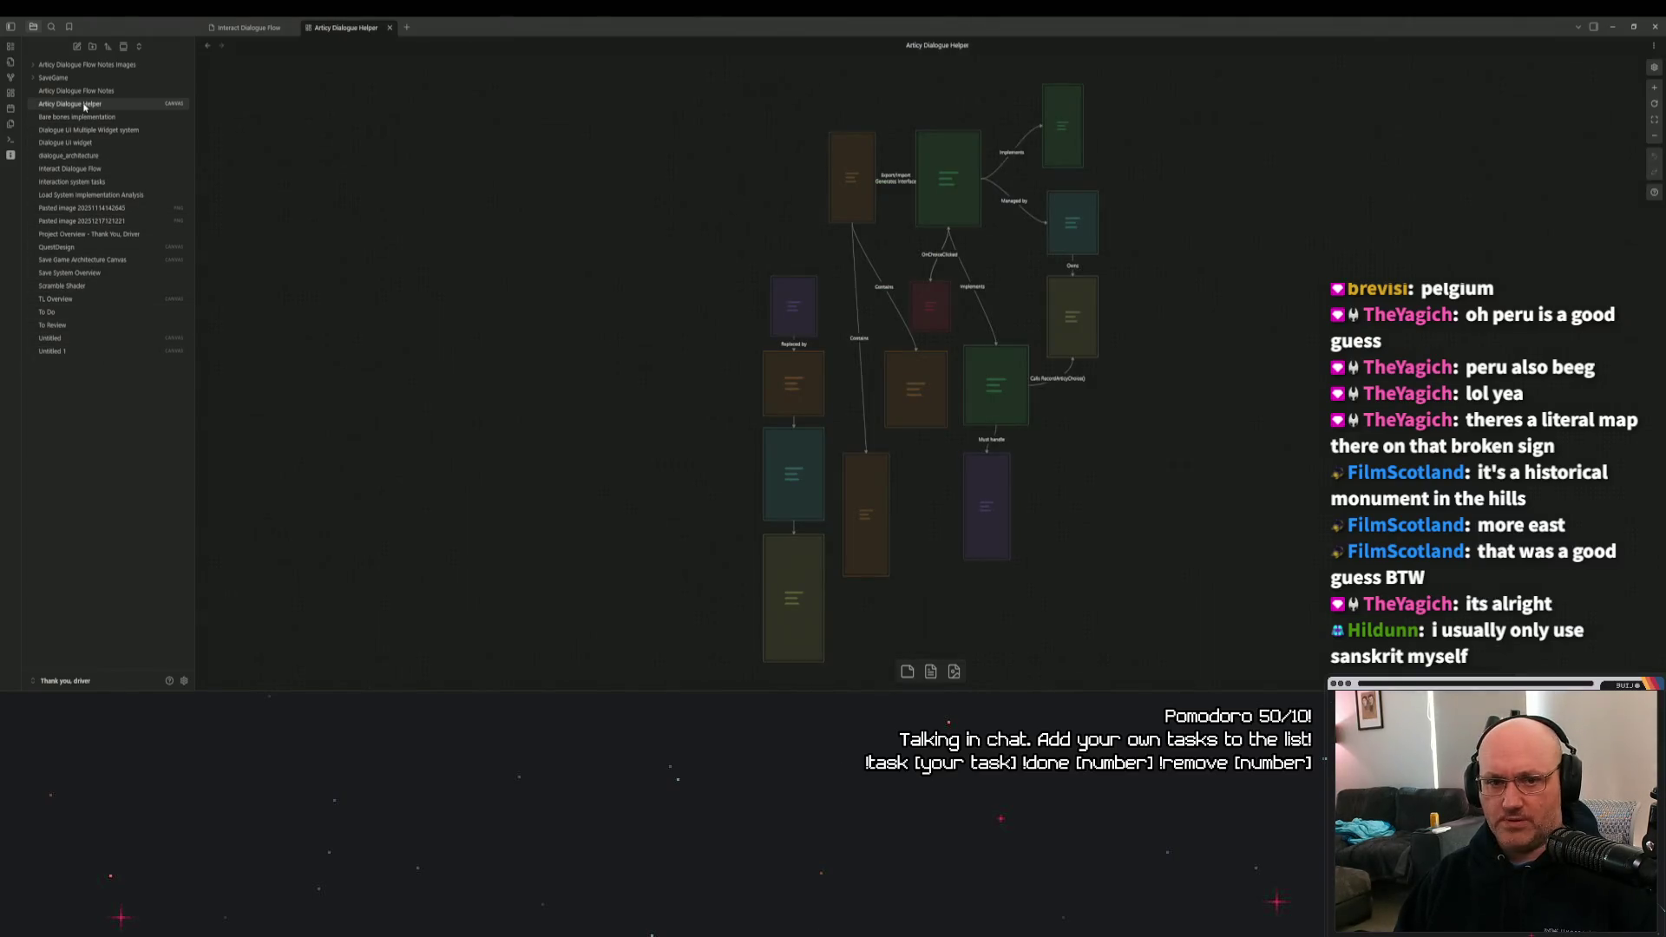
left_click(83, 92)
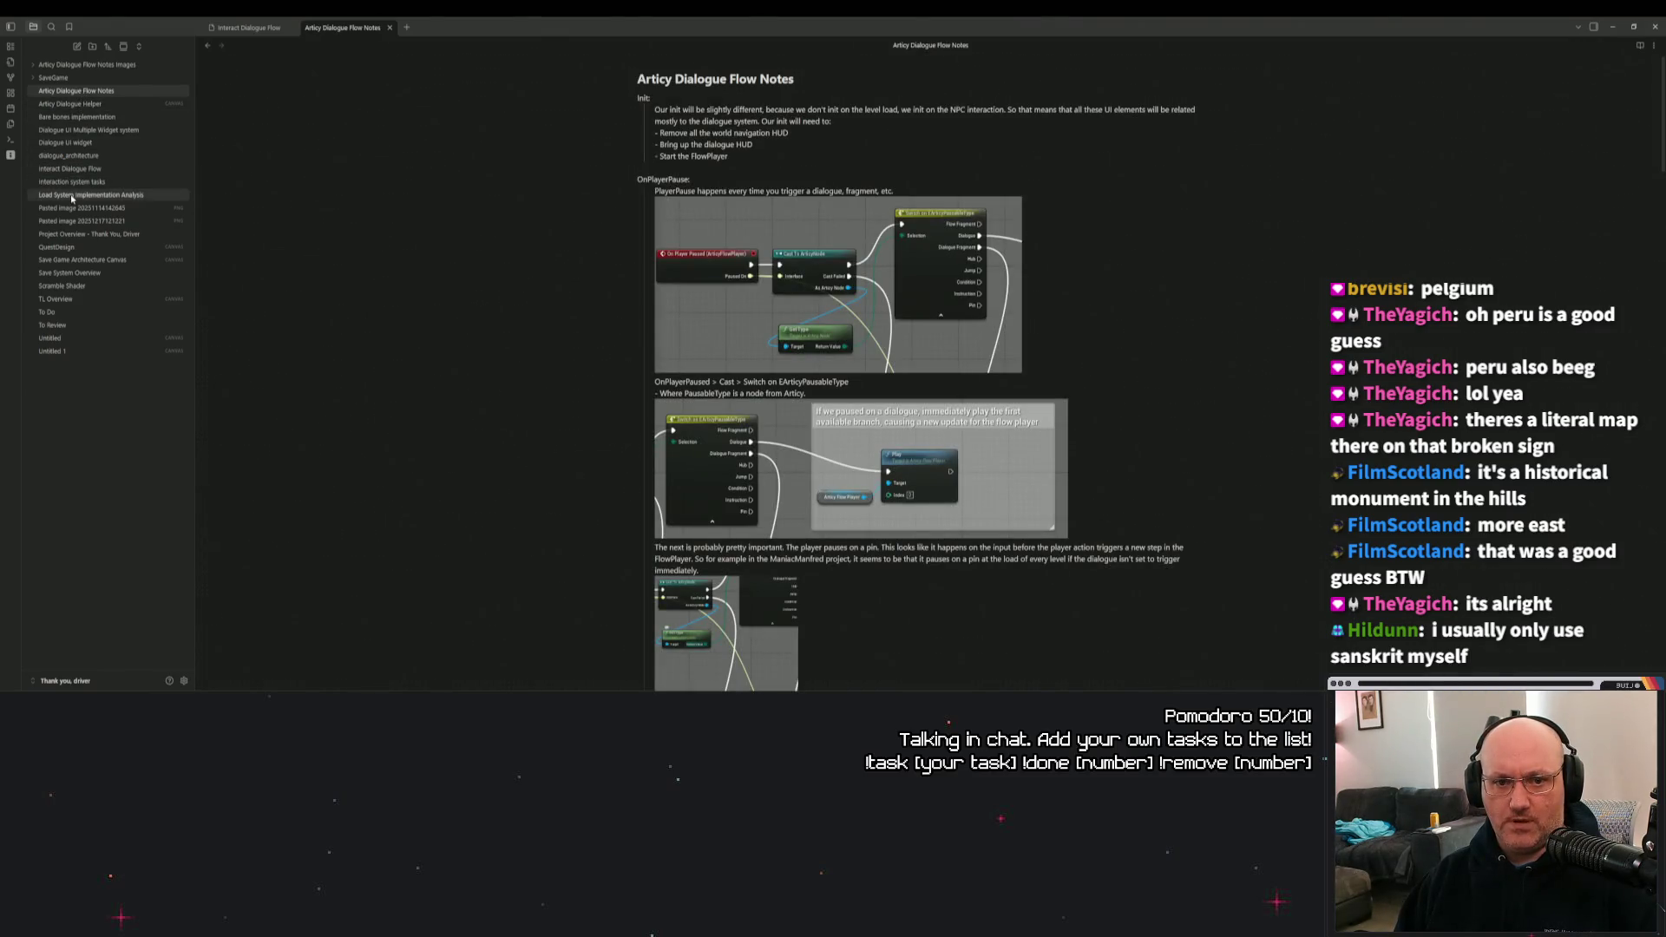
left_click(71, 170)
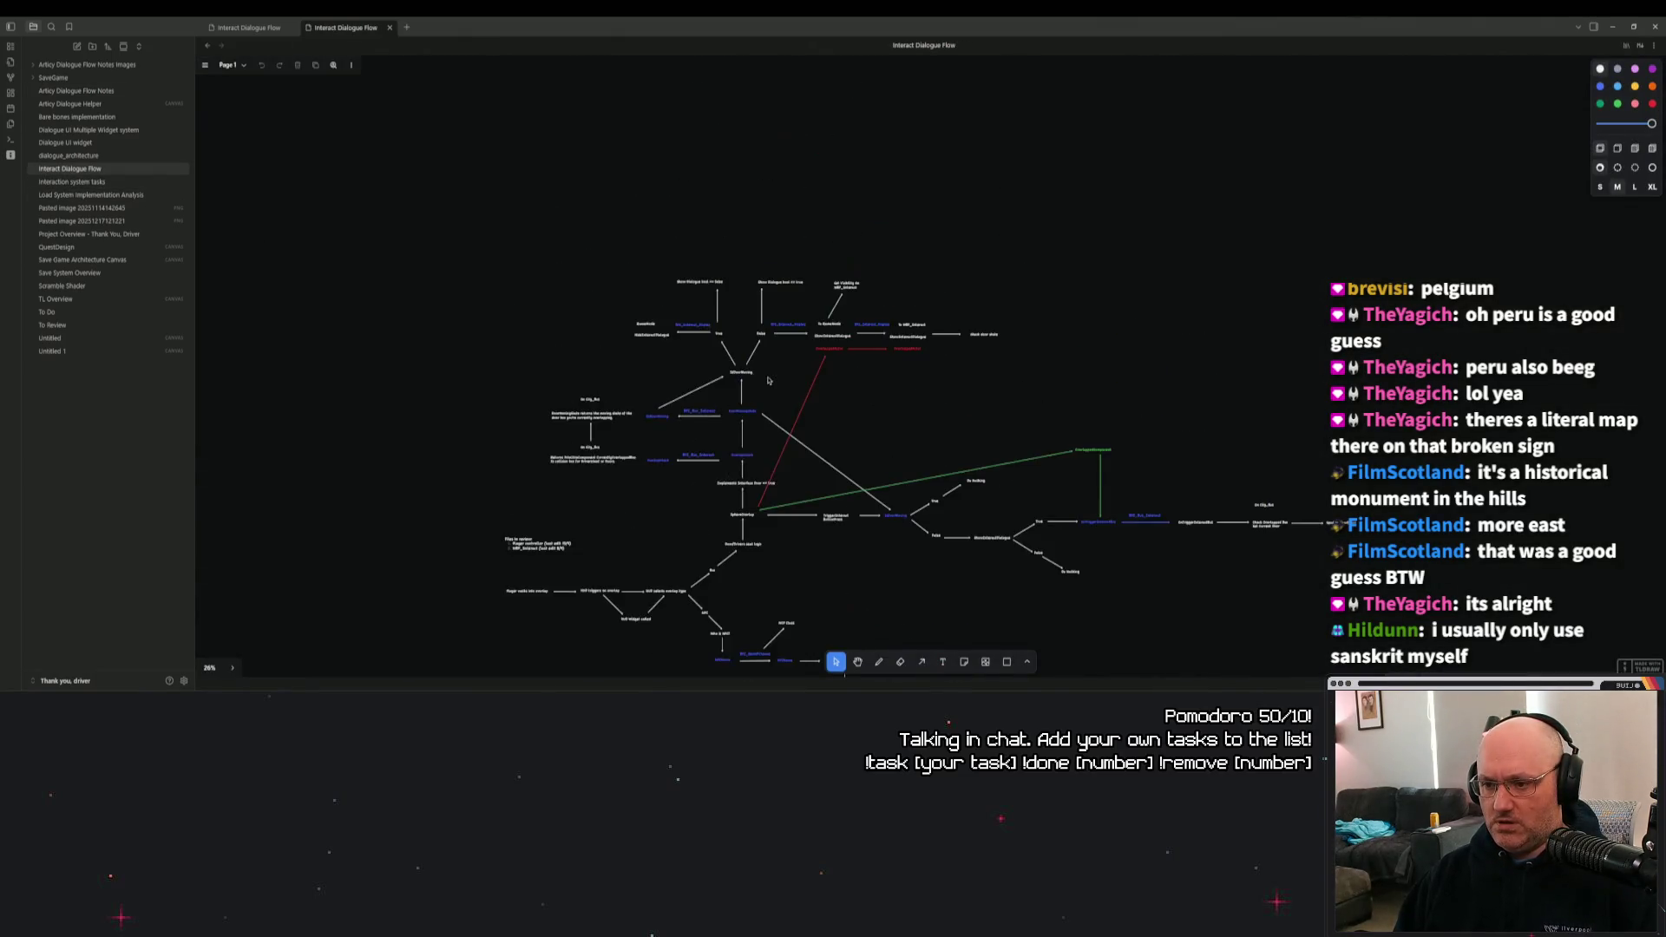
left_click(81, 184)
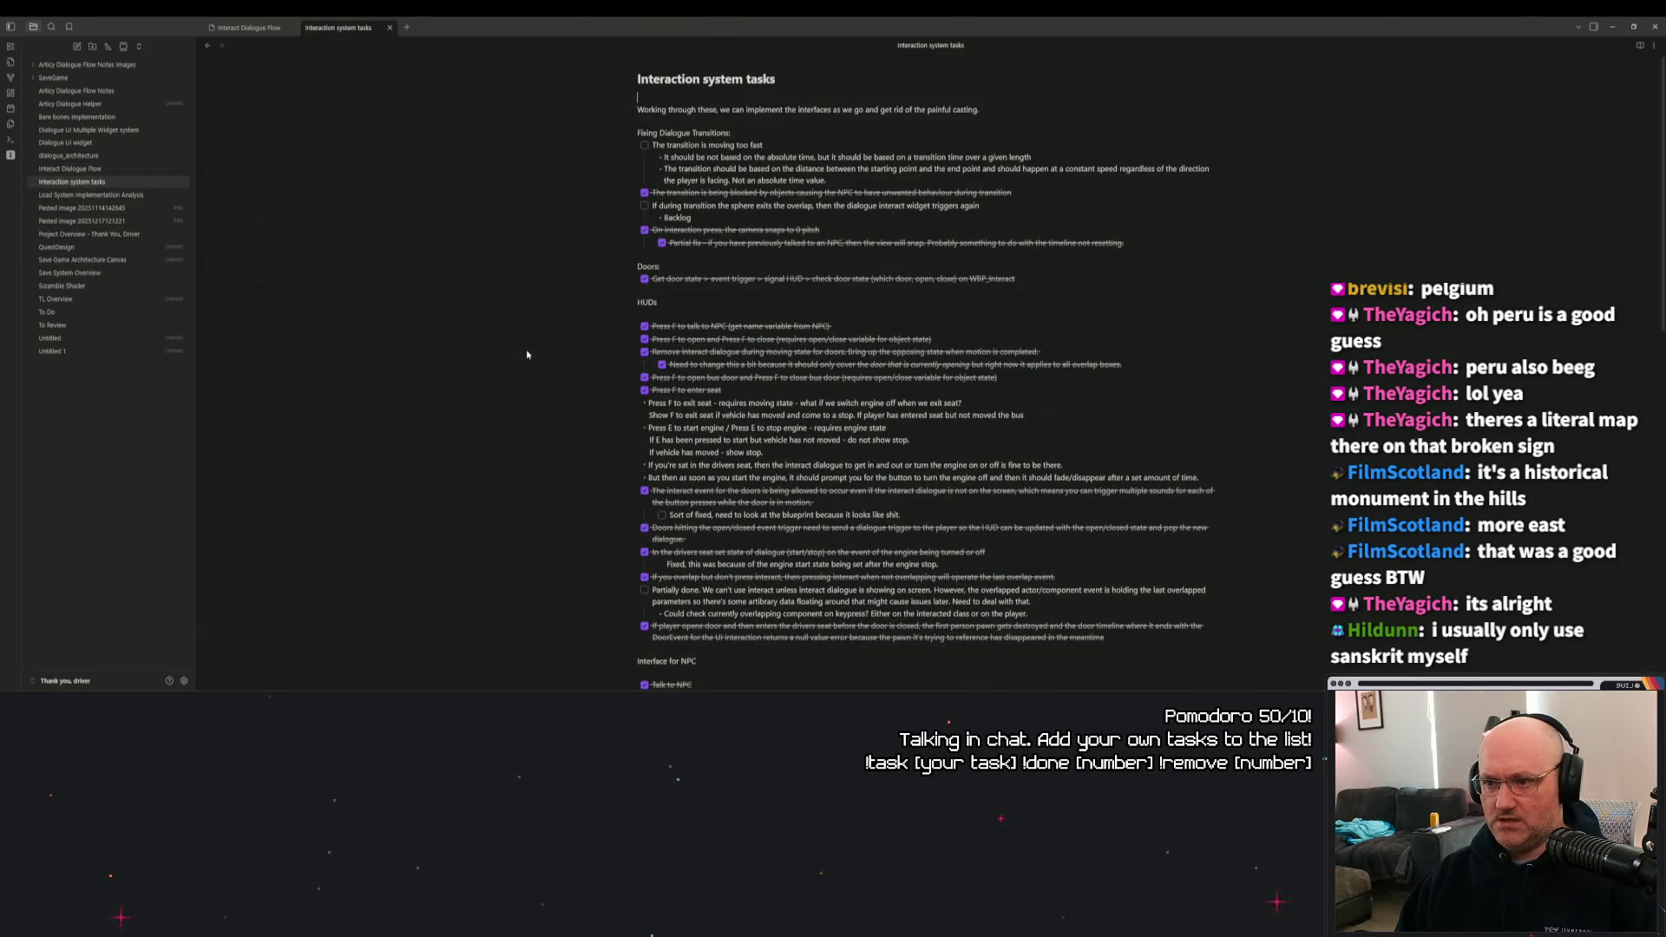
Create a new untitled note from the file explorer's empty space
scroll(527, 354, "down", 10)
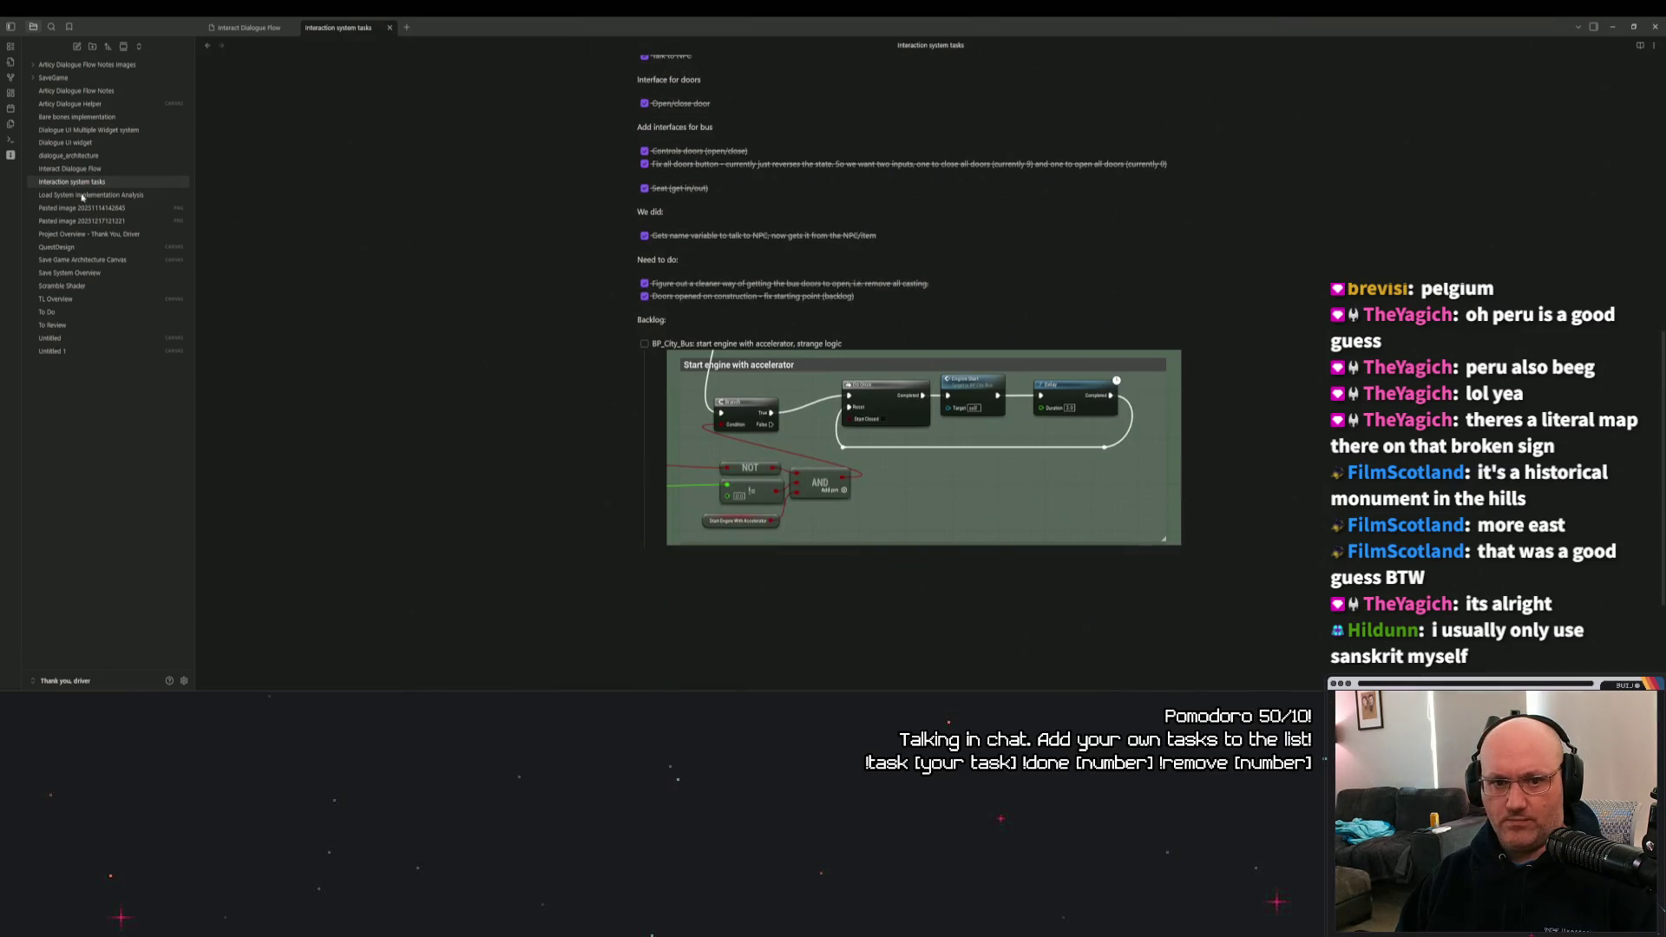
right_click(107, 464)
left_click(132, 476)
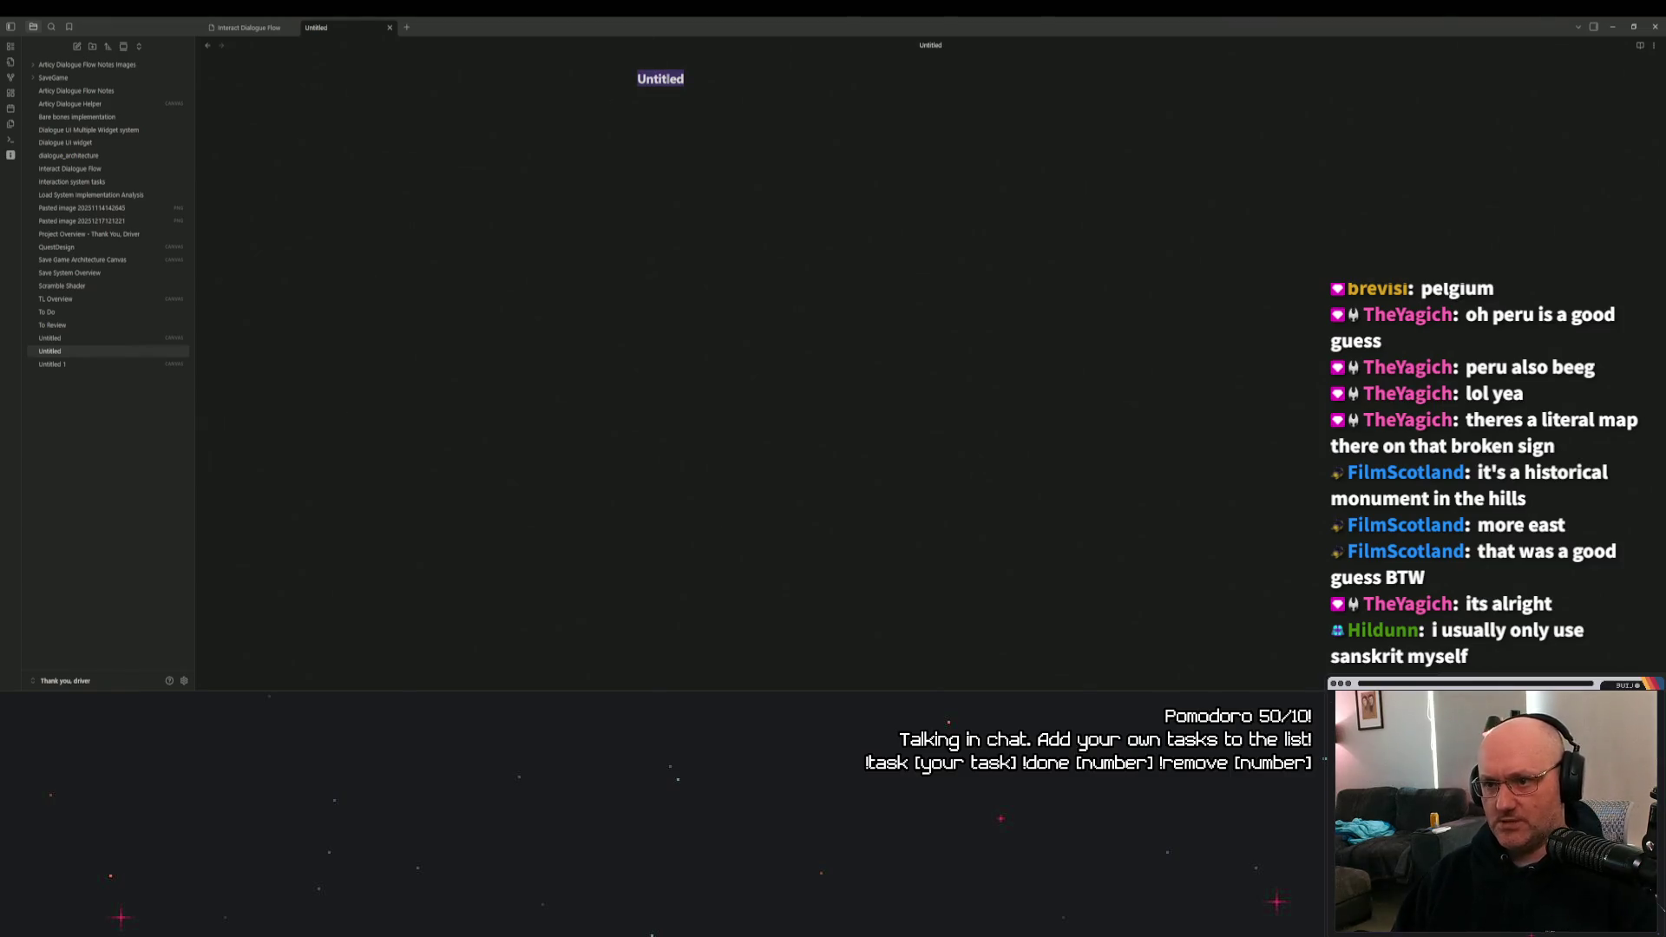
Title the note 'Articy HUD Dialogue Integration' and start a plain first body line
type("Articy HU")
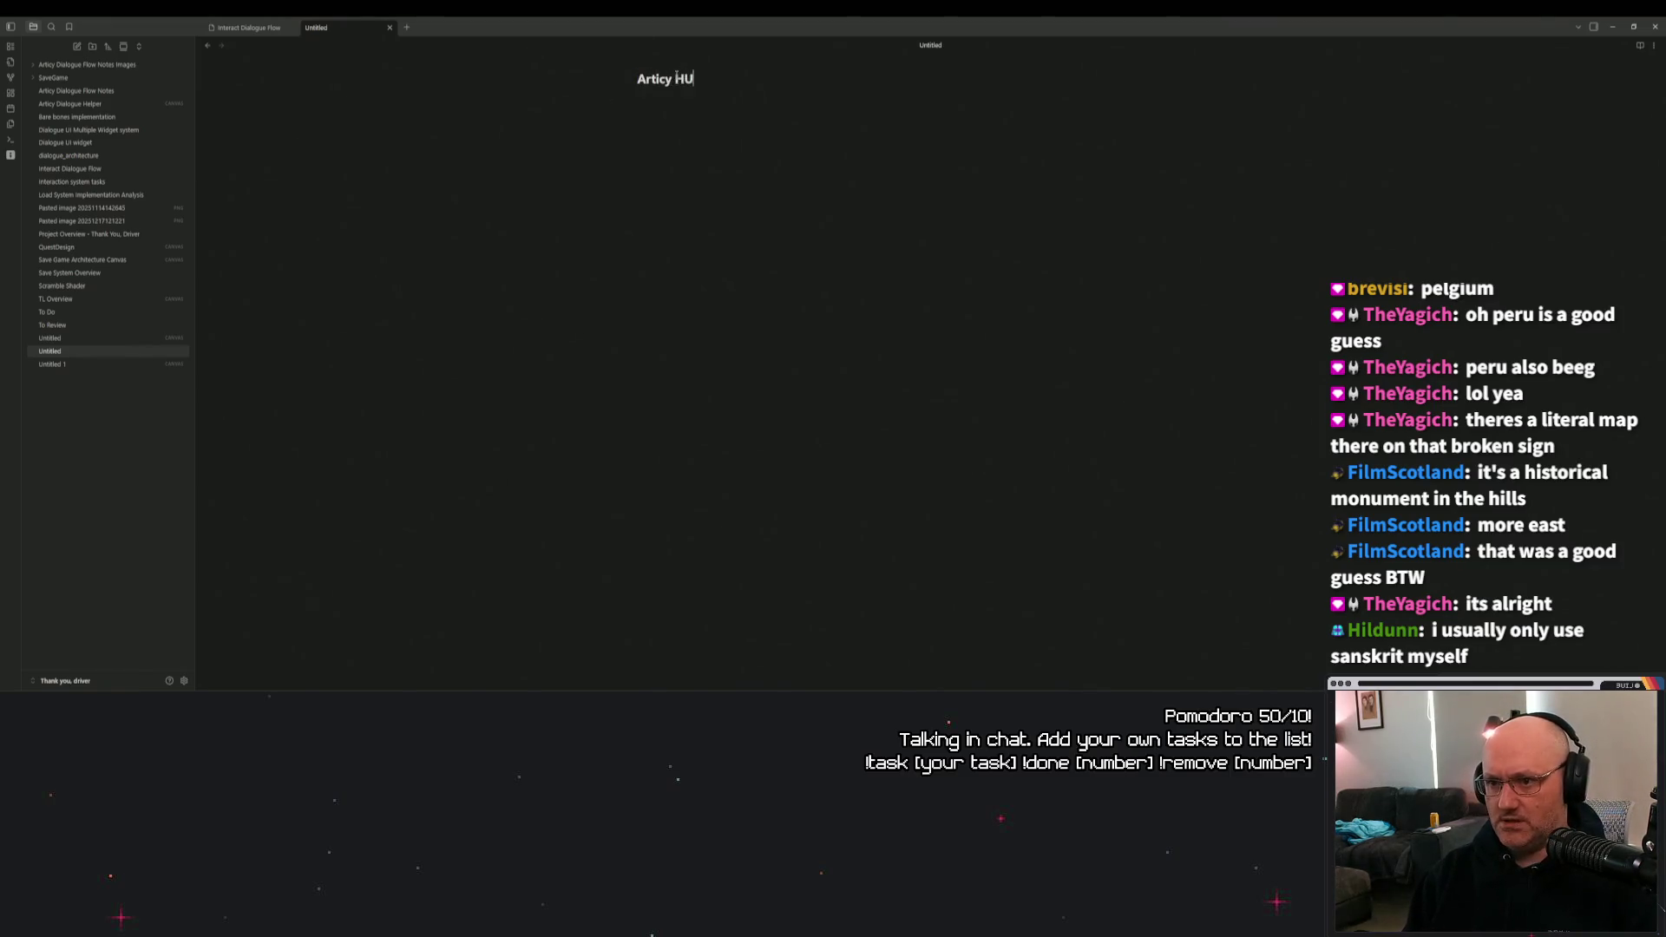
type("D Dialogue ")
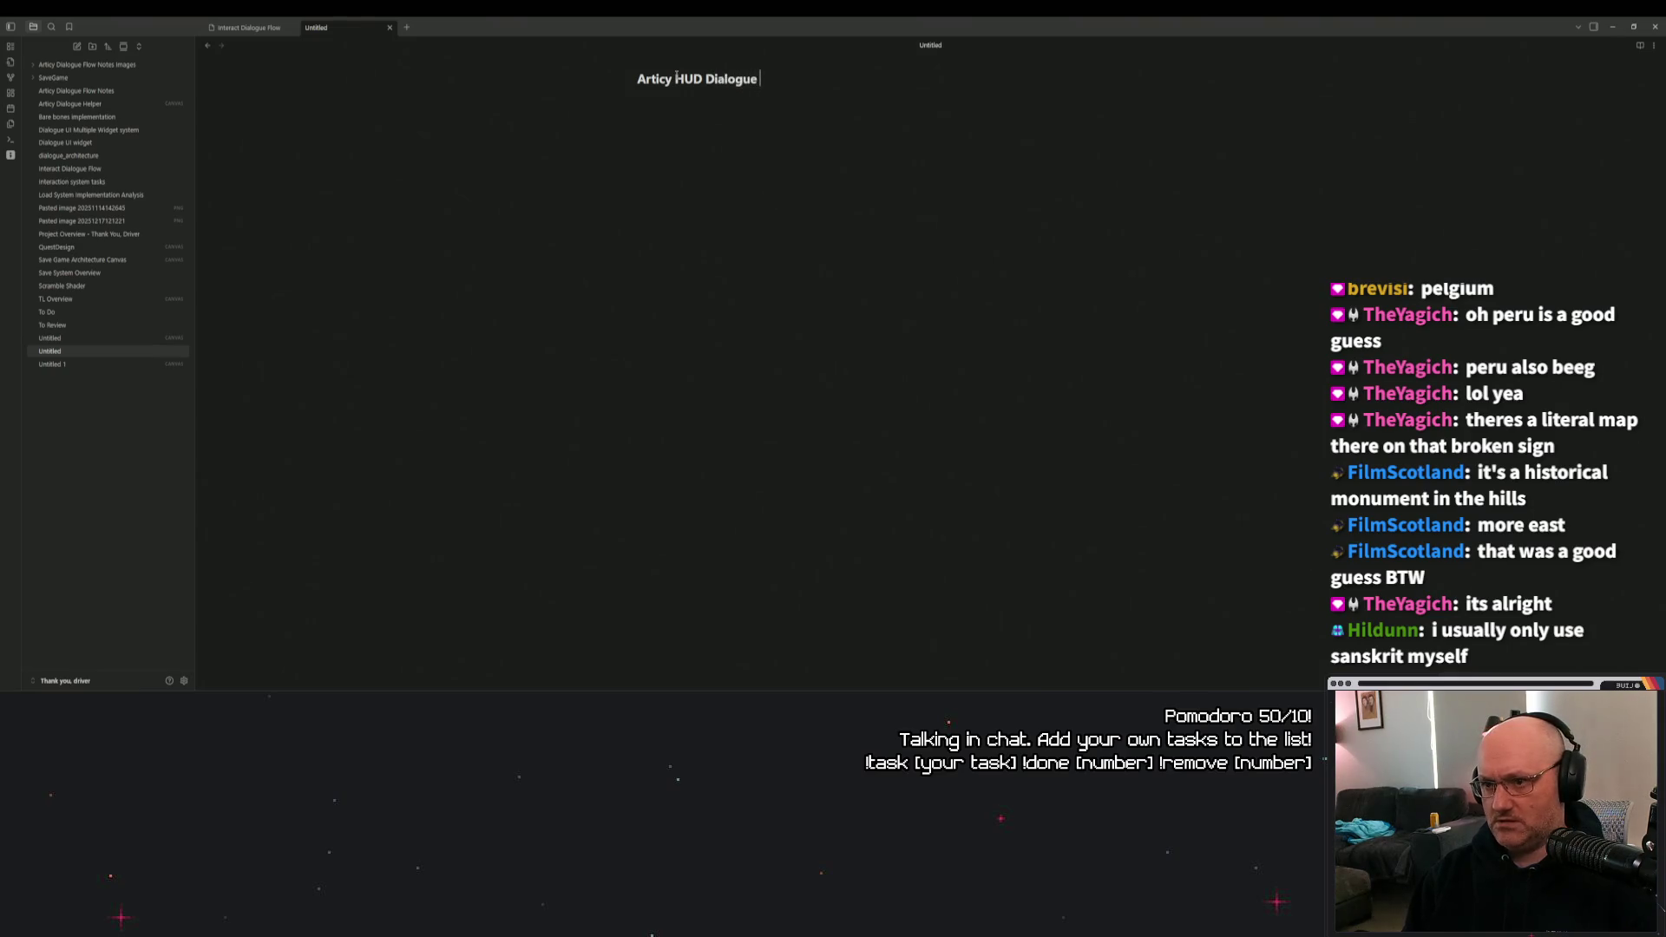
type("Integration")
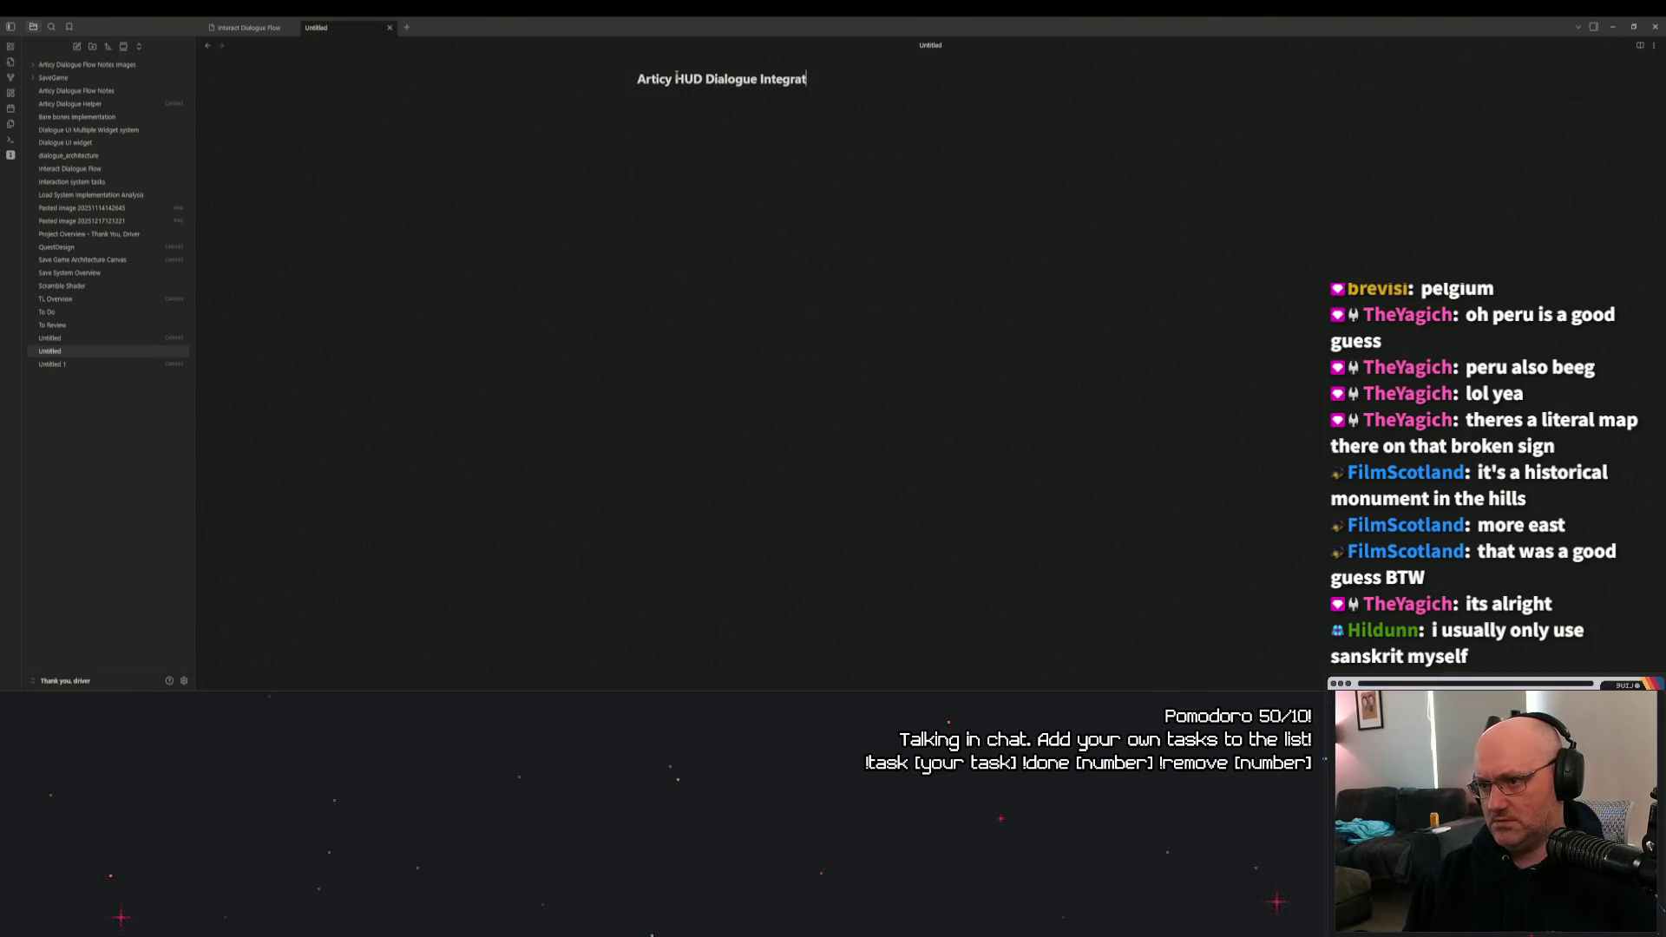
key("Return")
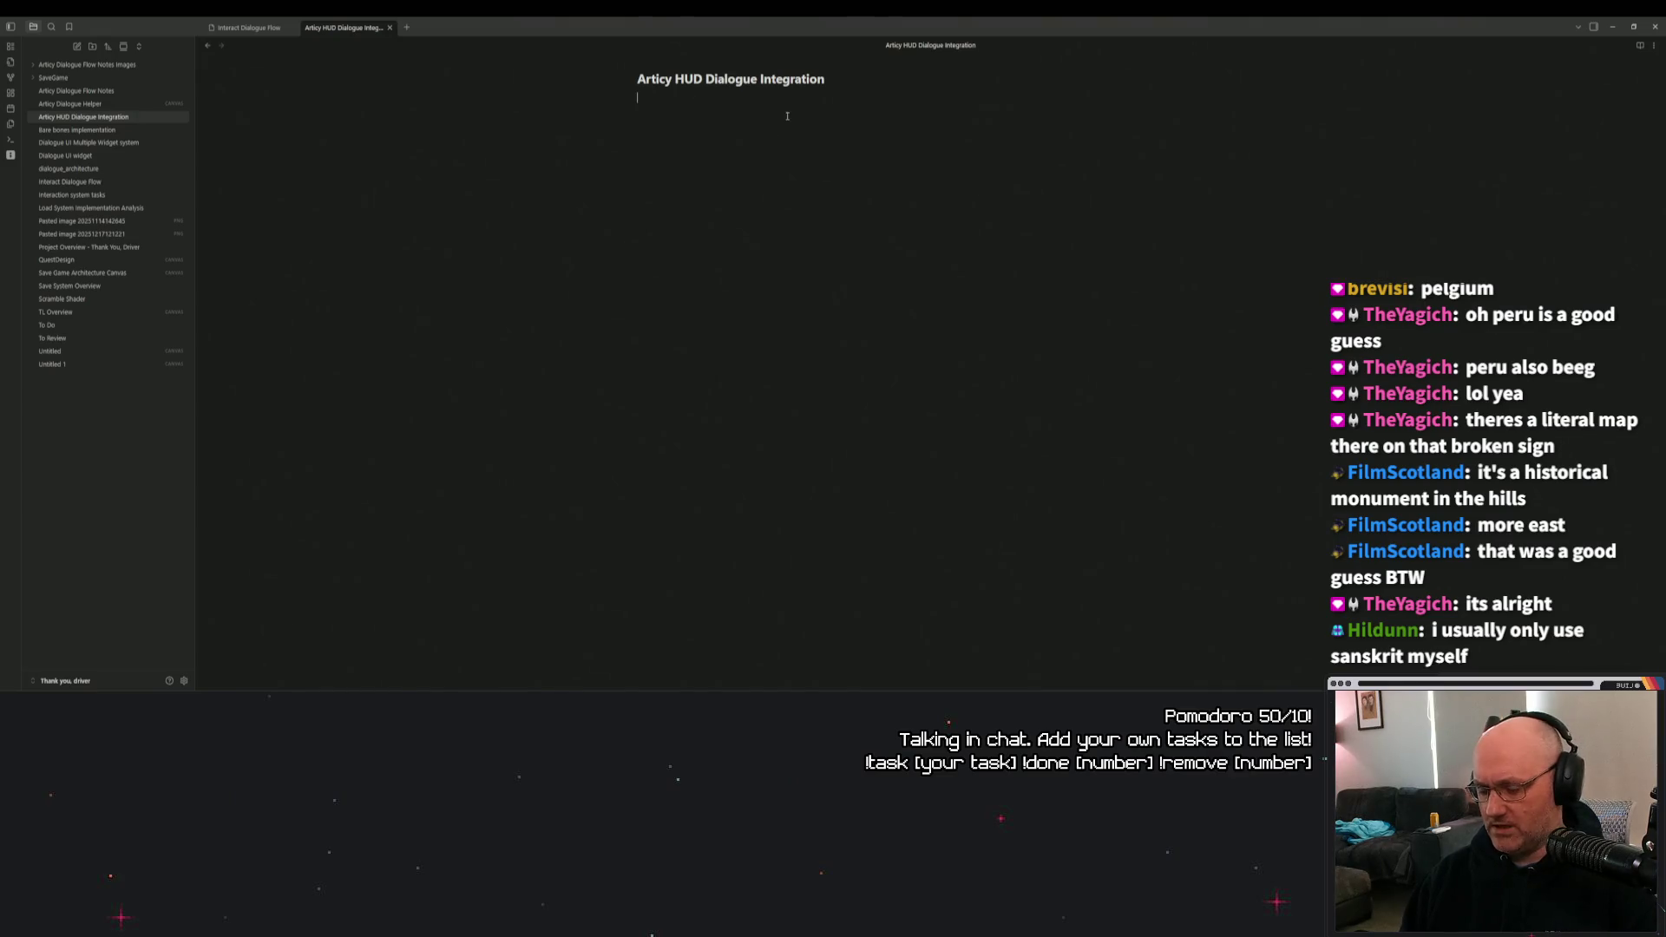
key("ctrl+Return")
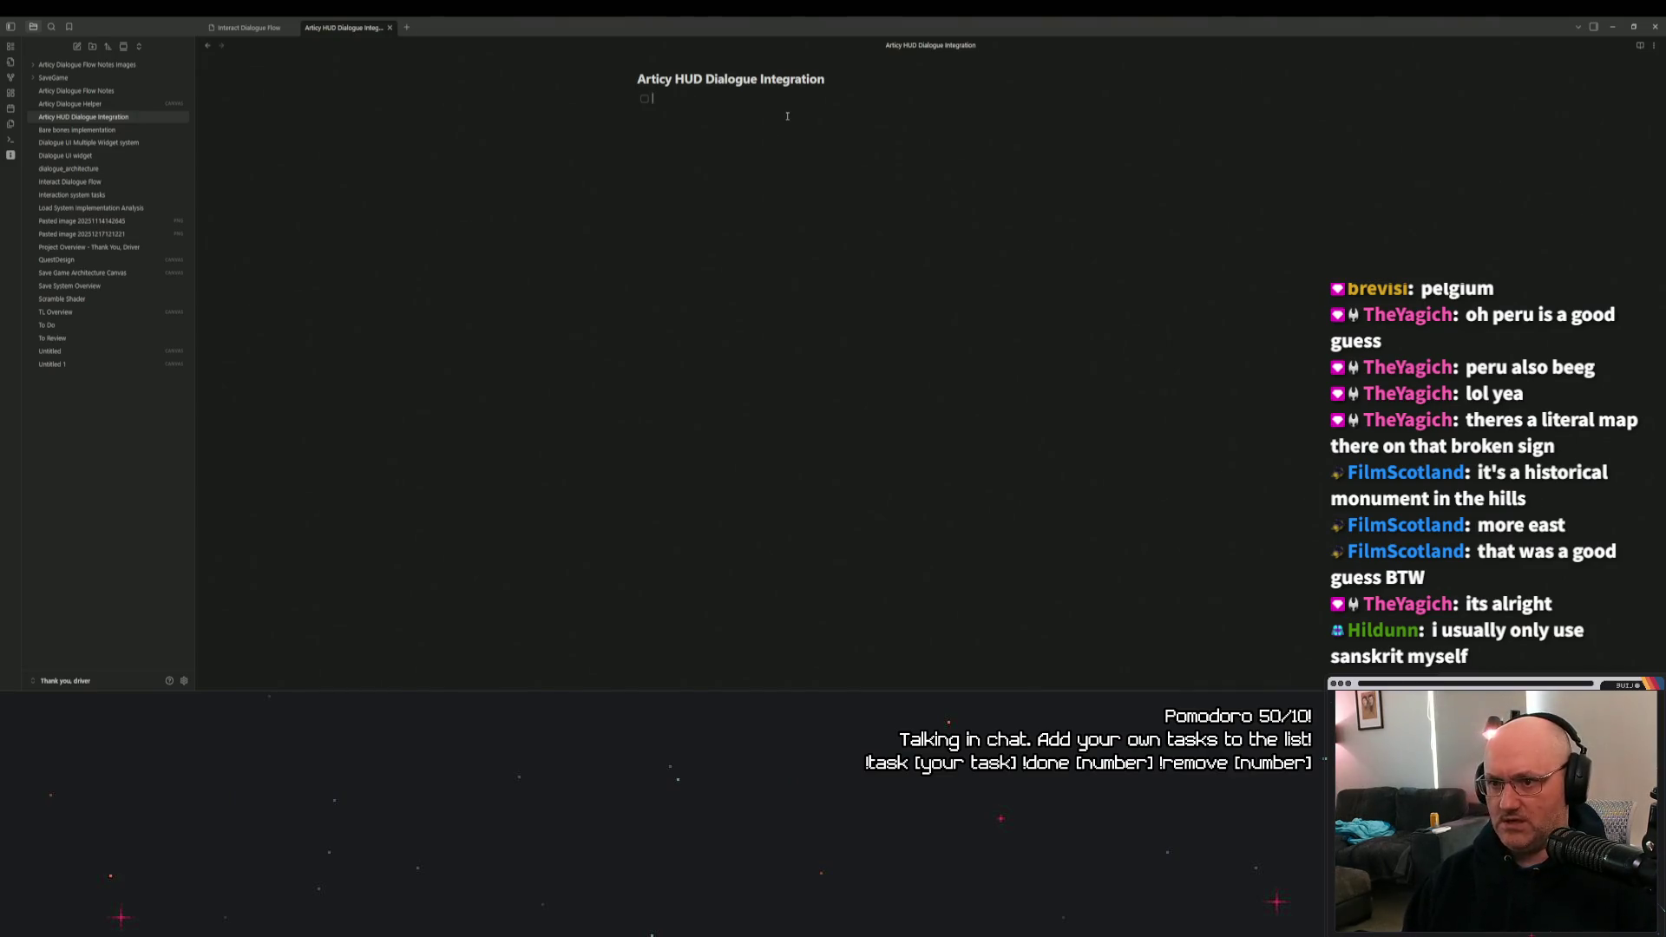
key("BackSpace")
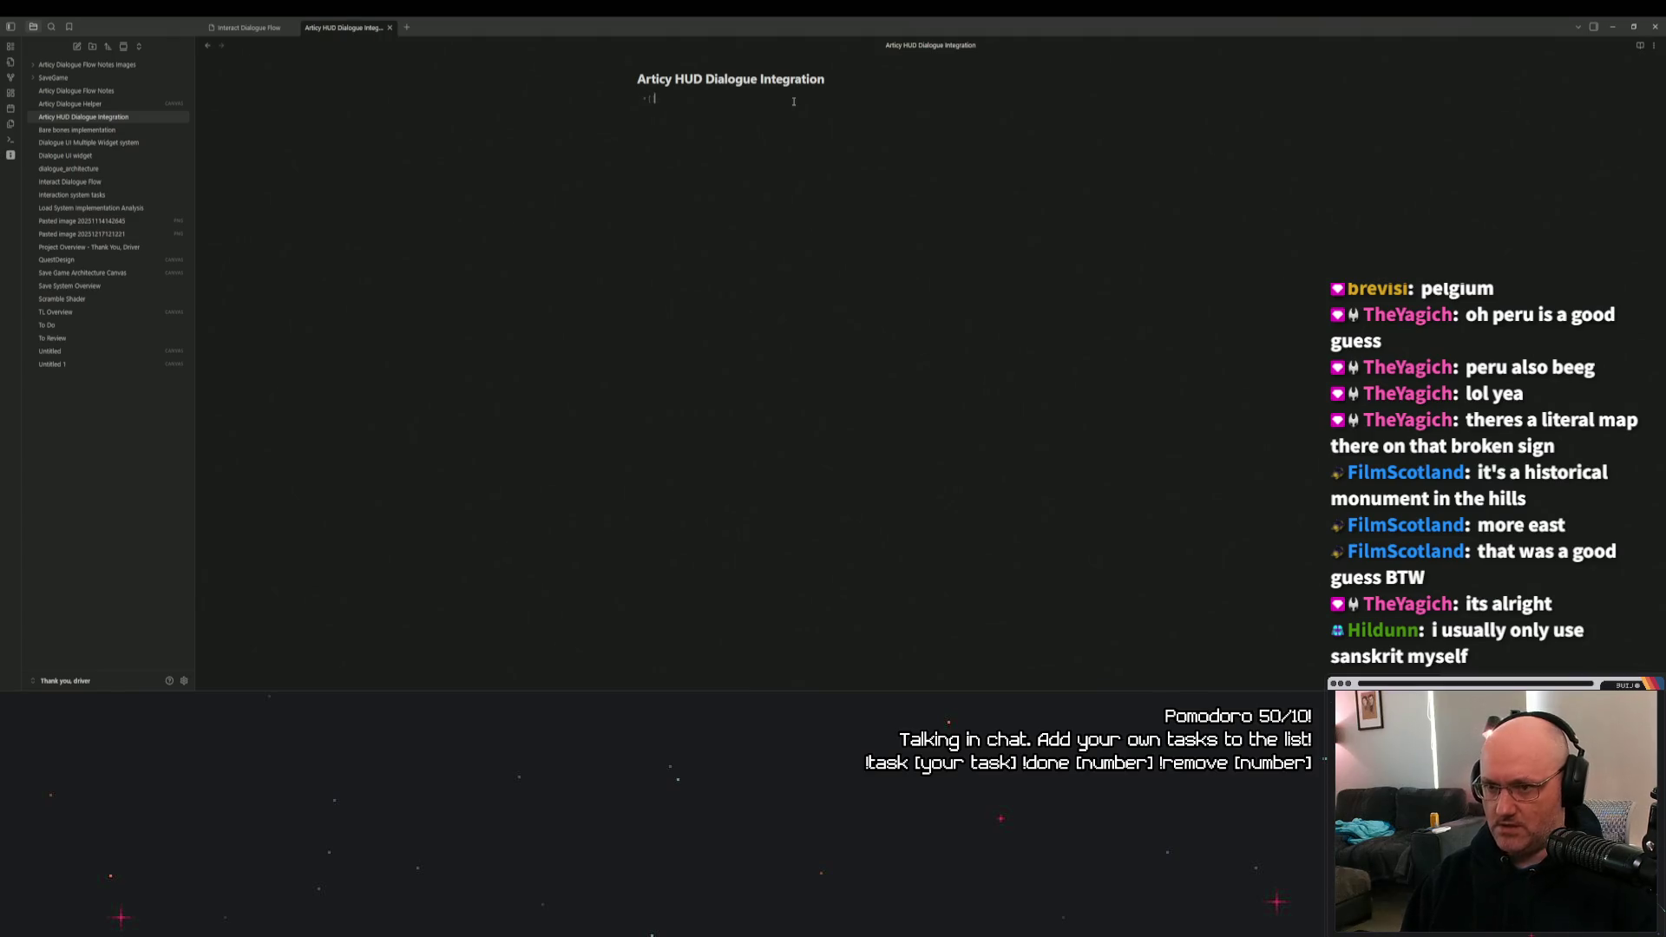
key("BackSpace")
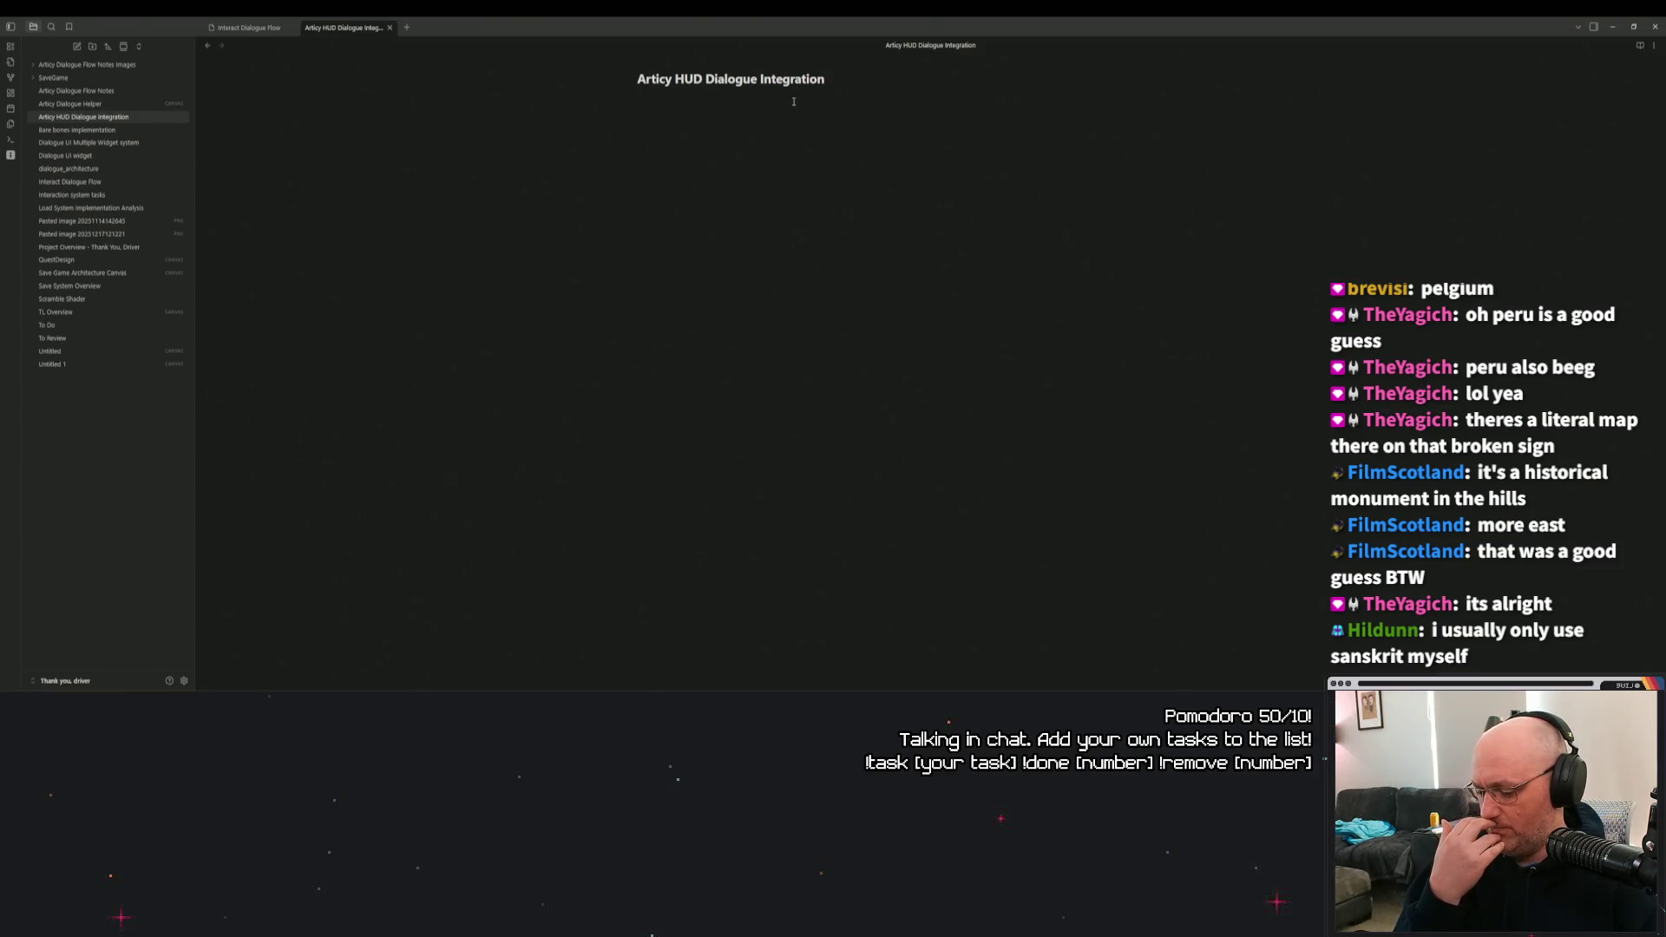
Write the intro describing a dialogue HUD responding to Articy Flow Player inputs
type("We're")
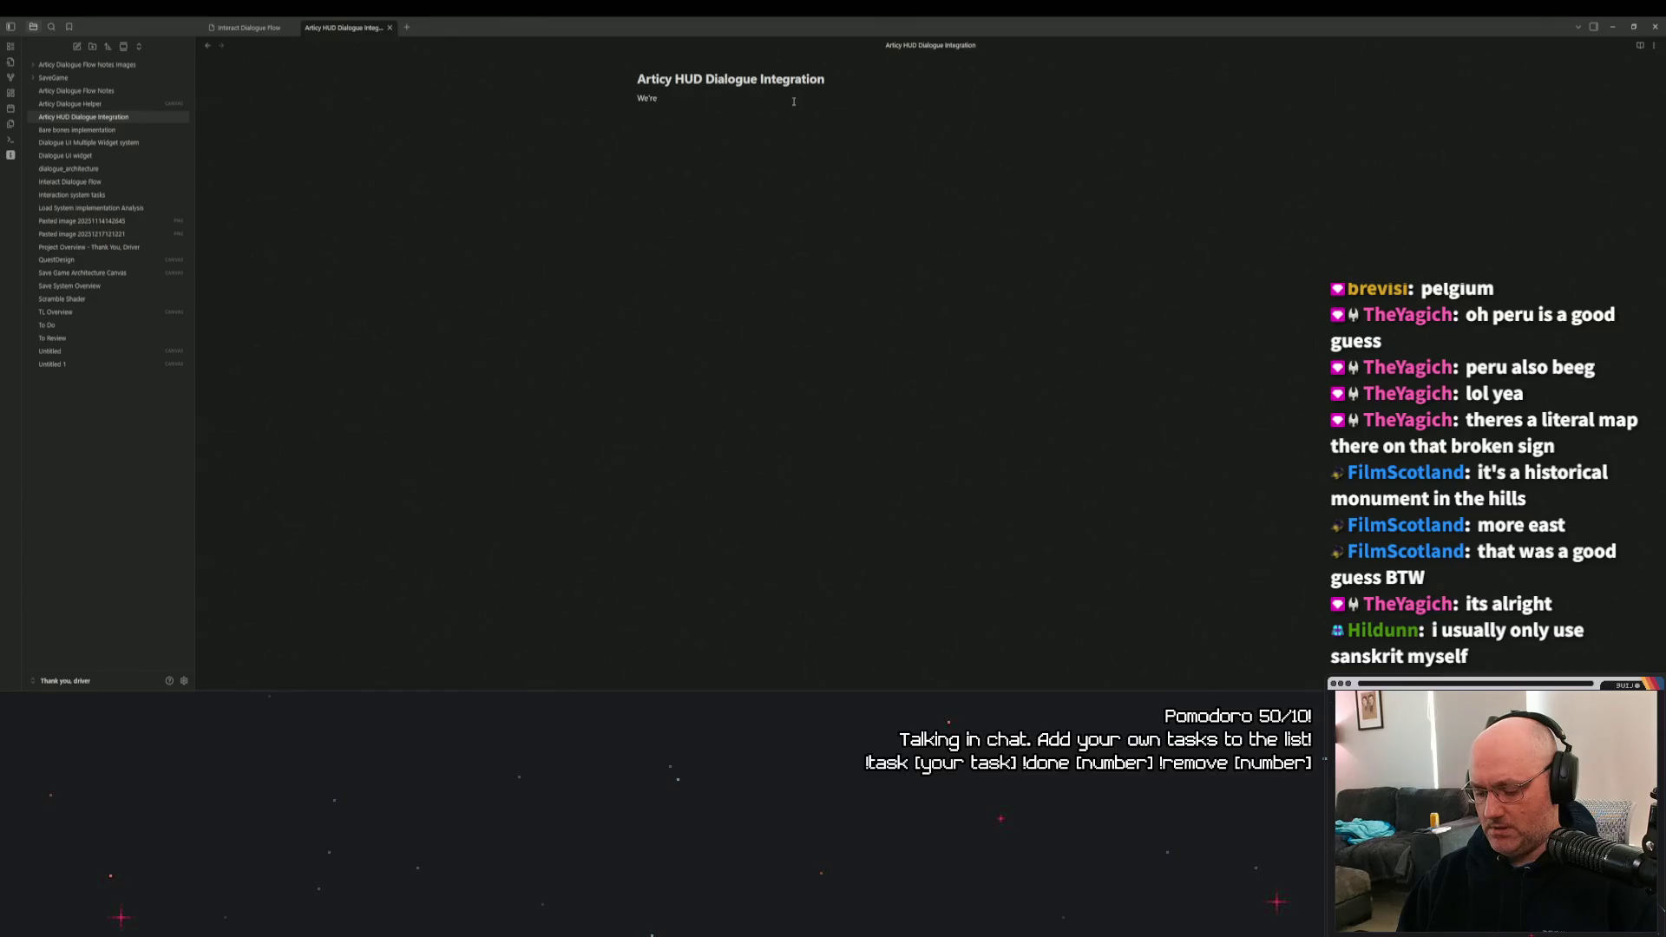
type(" te ")
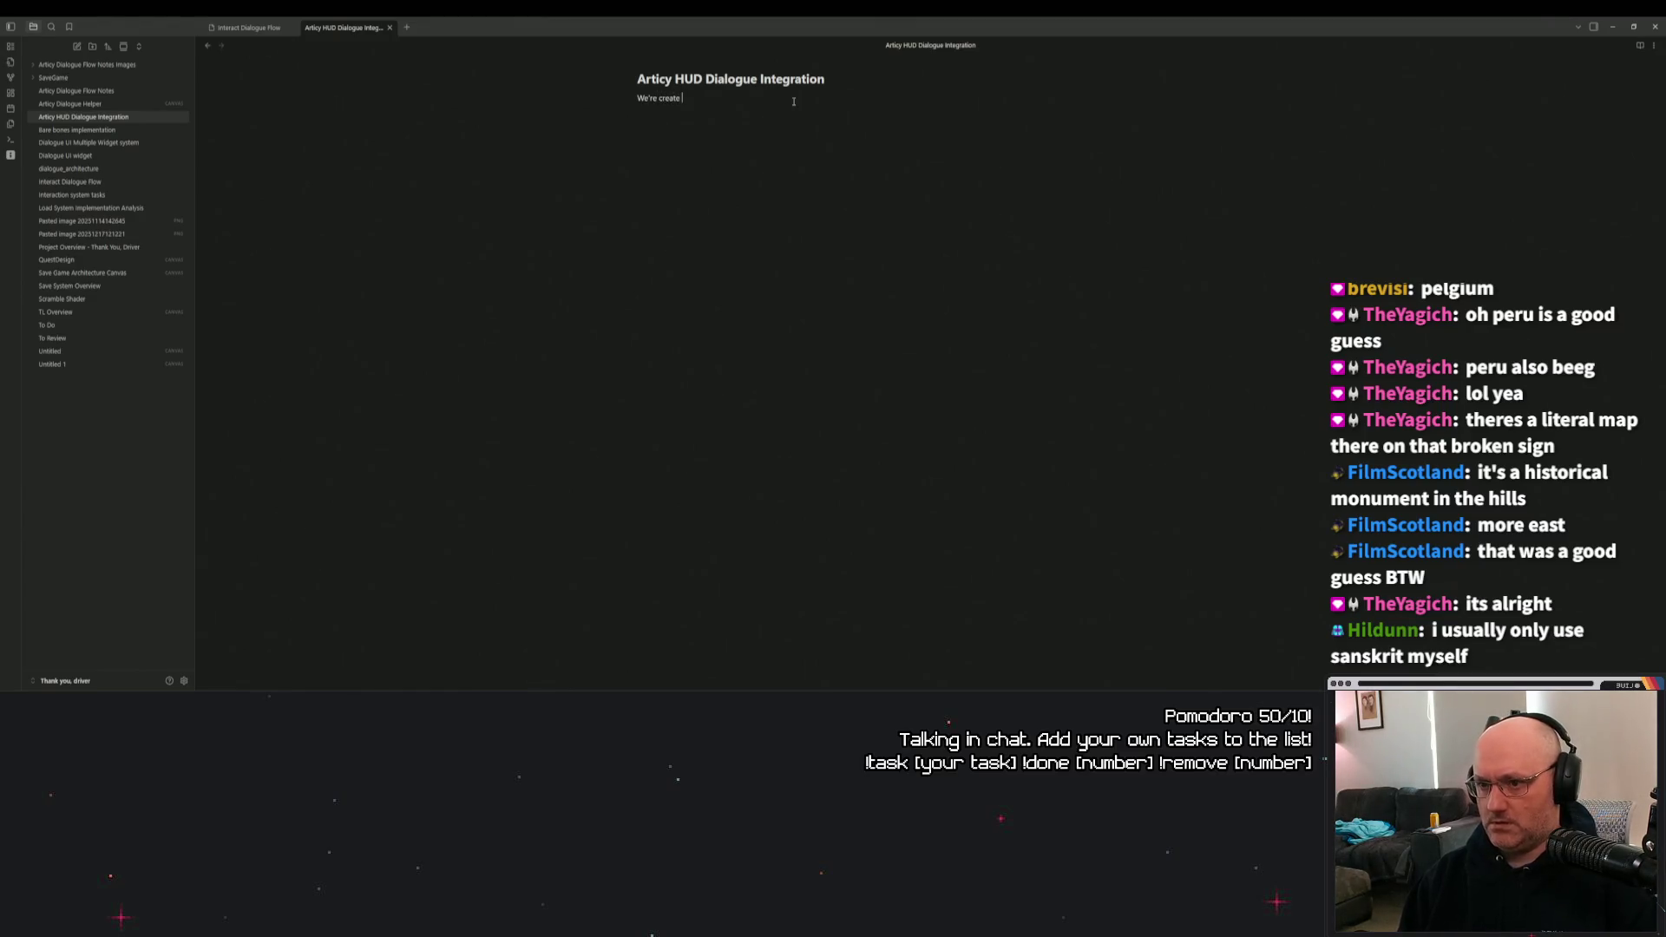
type("ing adialogyu")
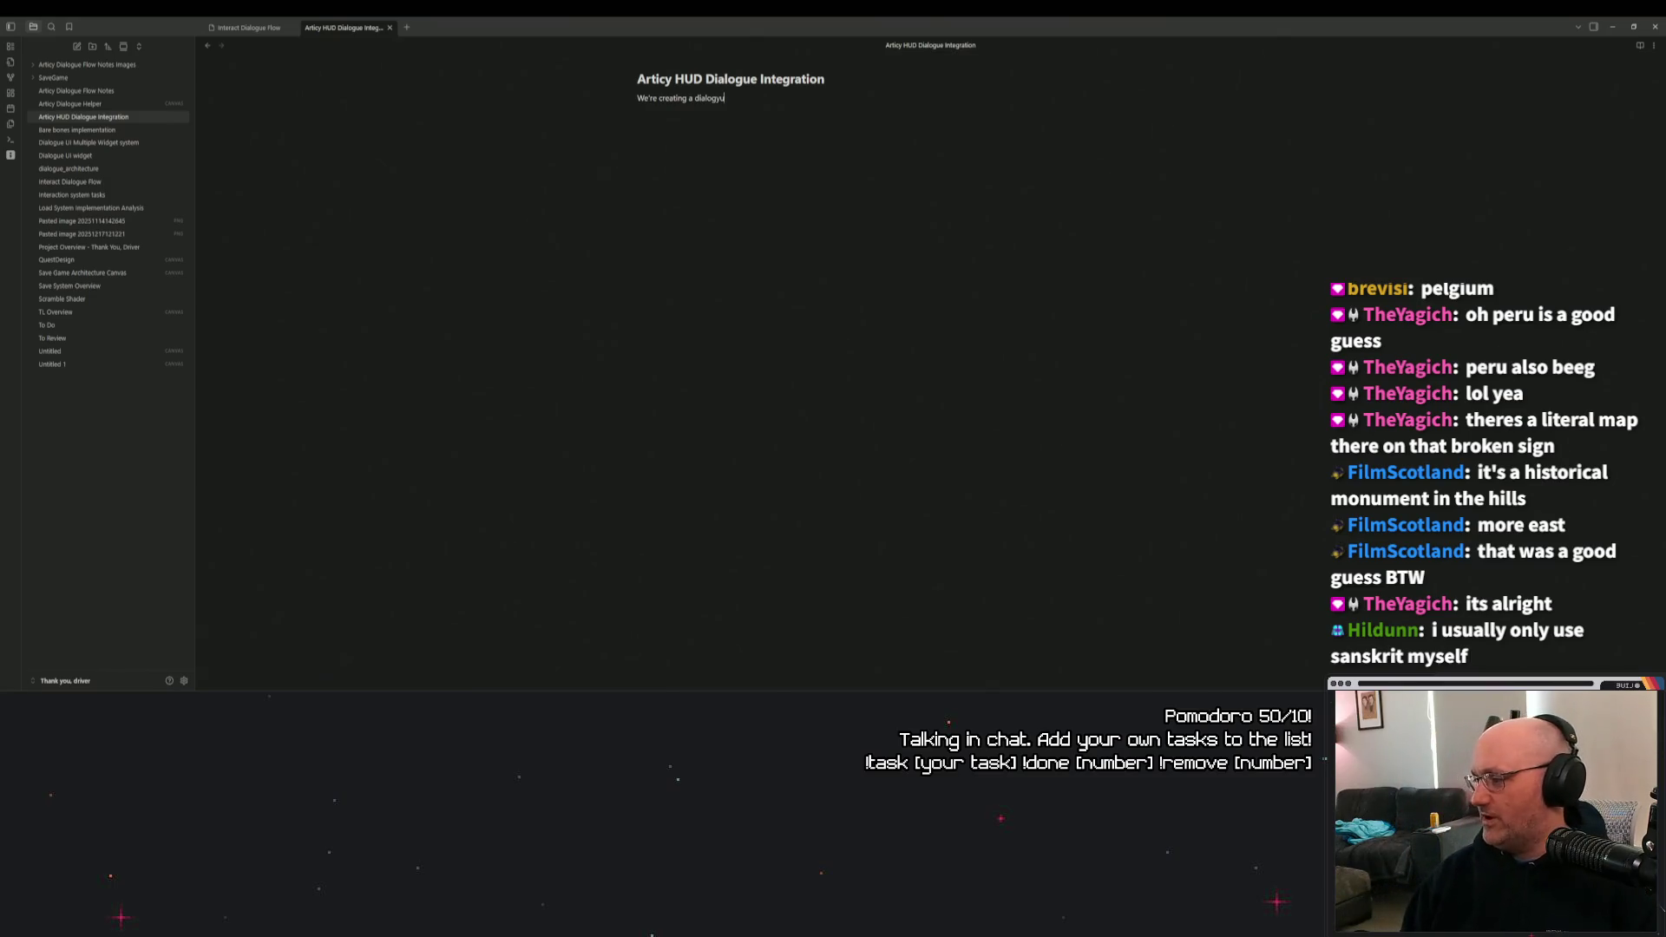
key("BackSpace")
key("BackSpace")
type("ue")
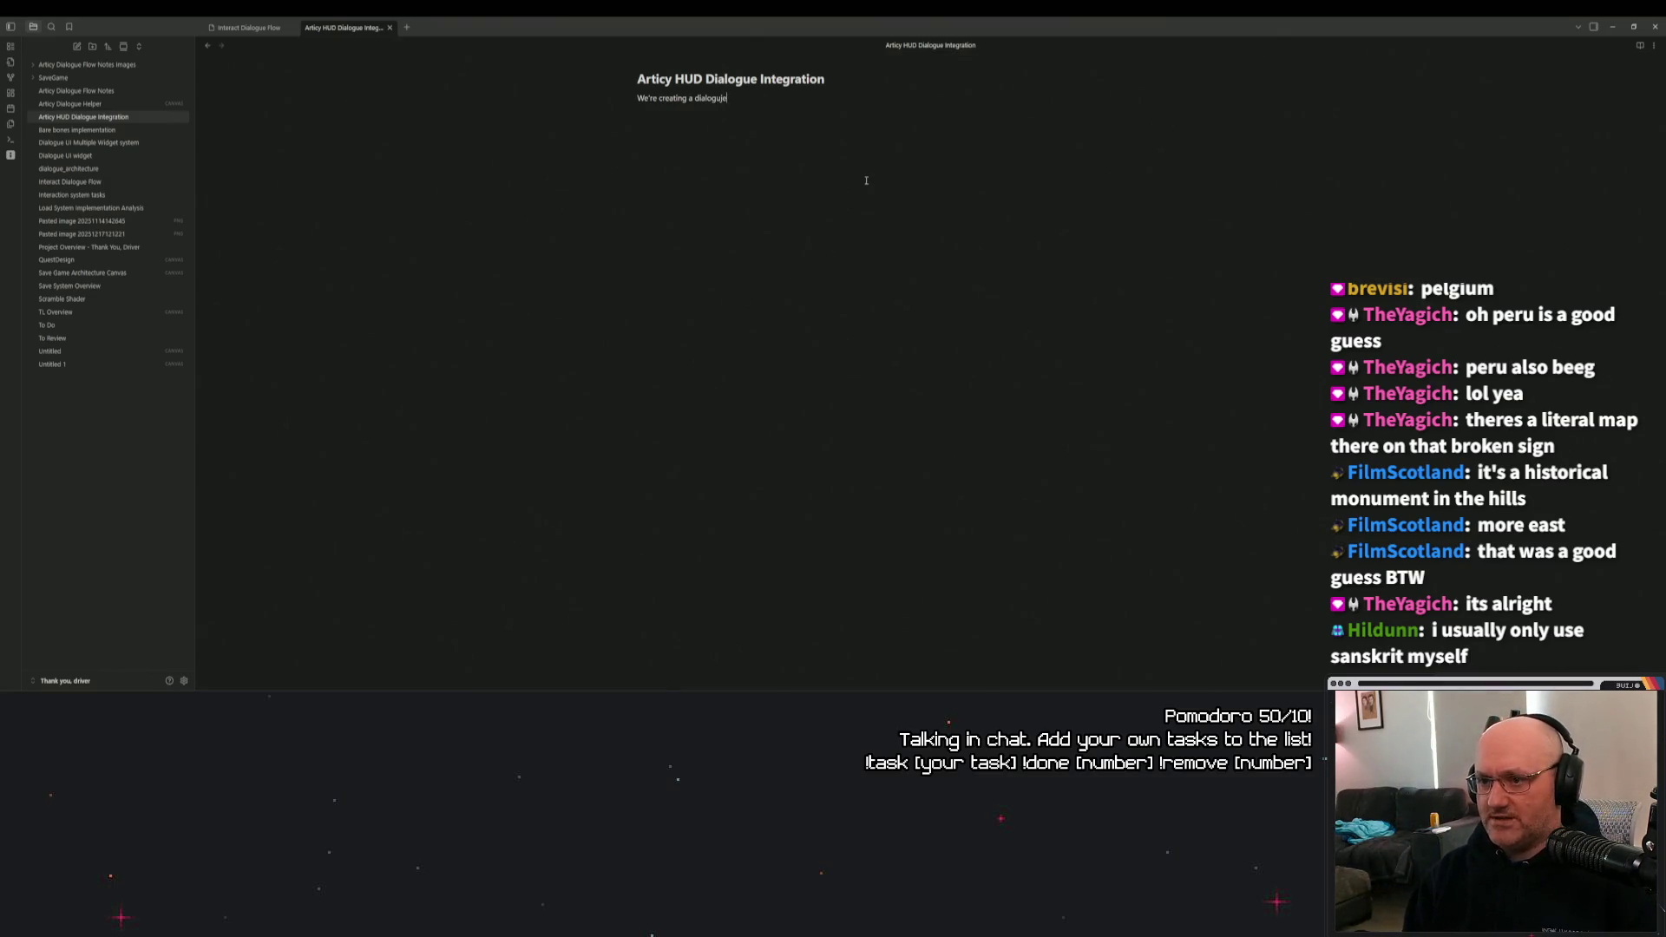
type(" HU")
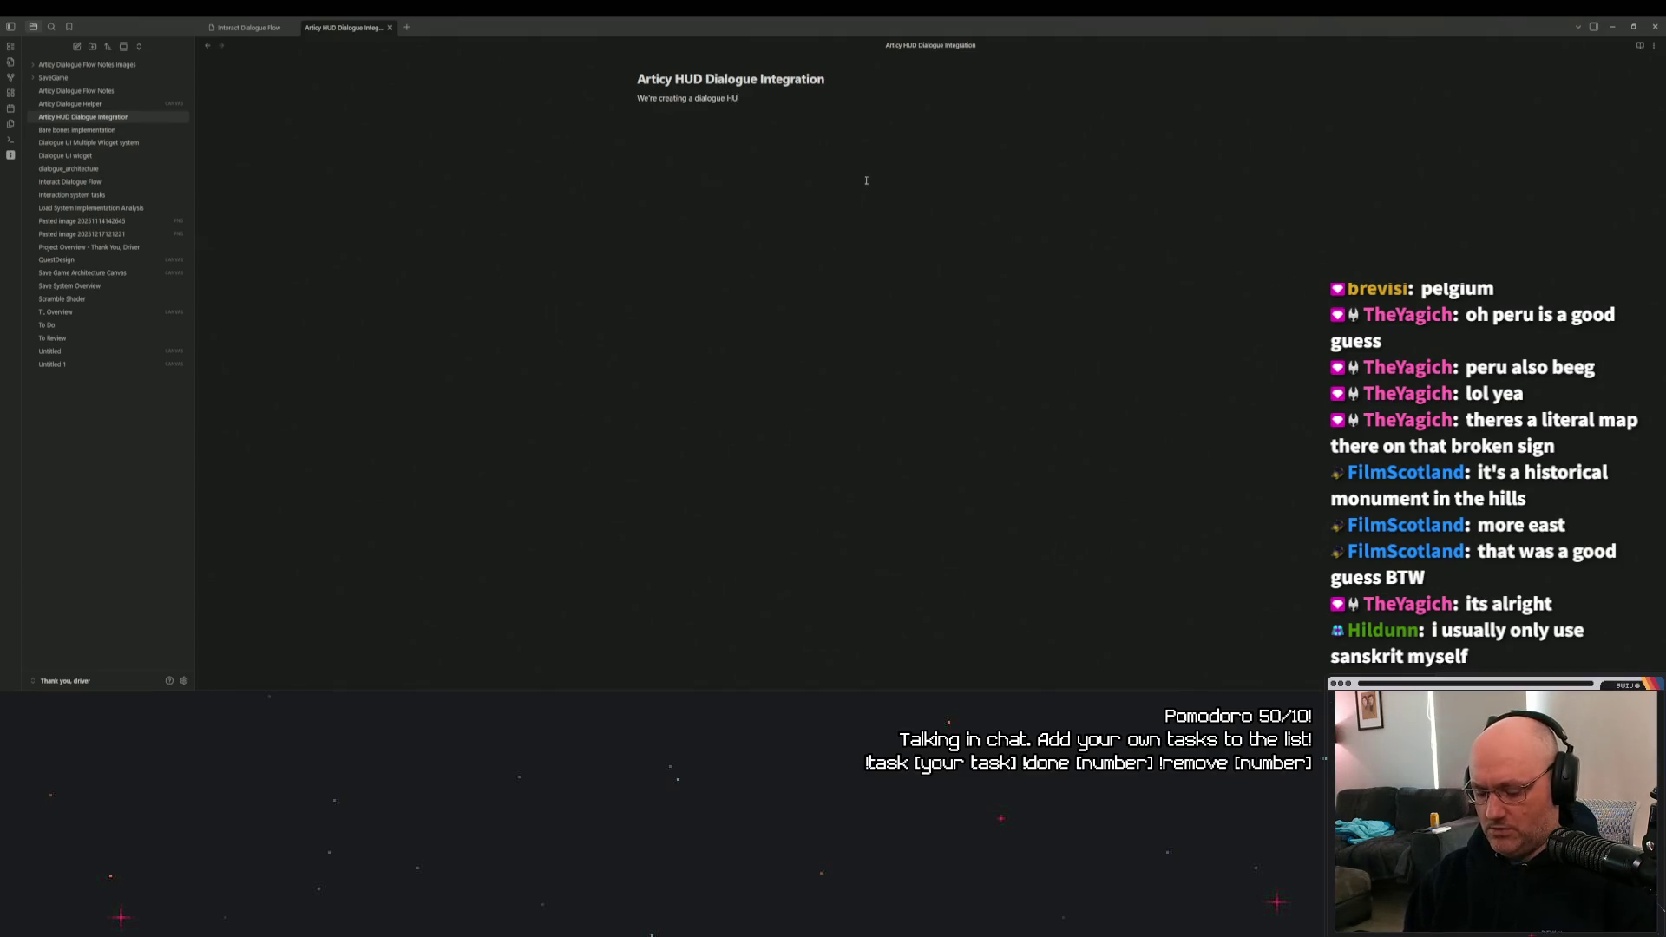
type("D thaespons")
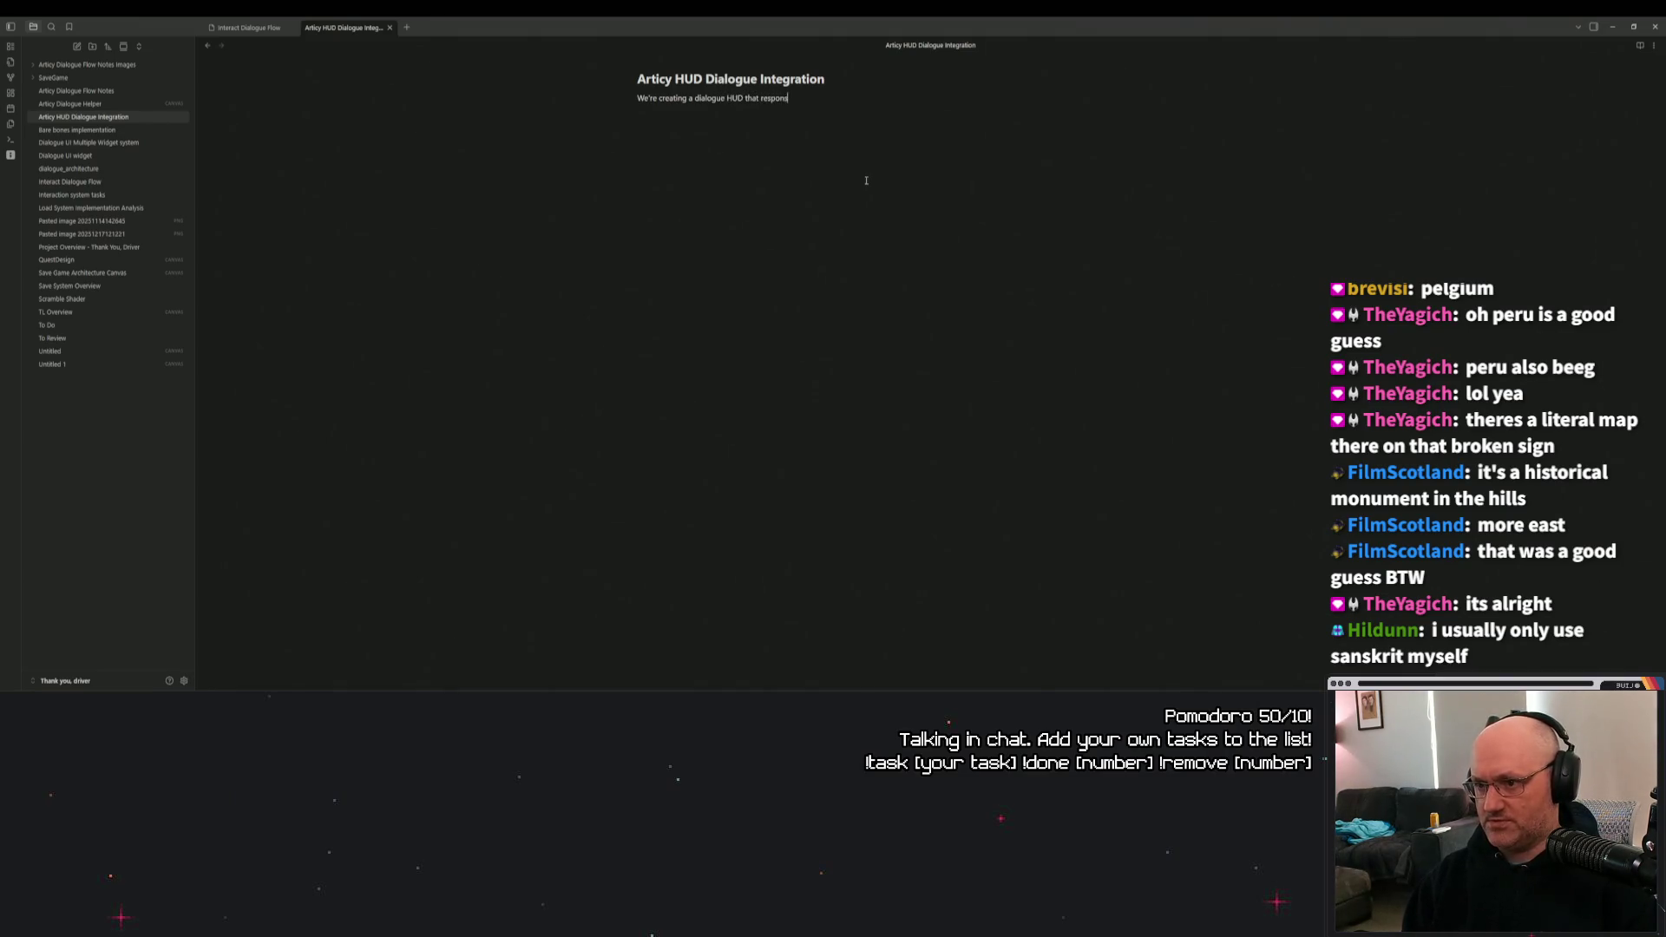
type("s to inputs from ")
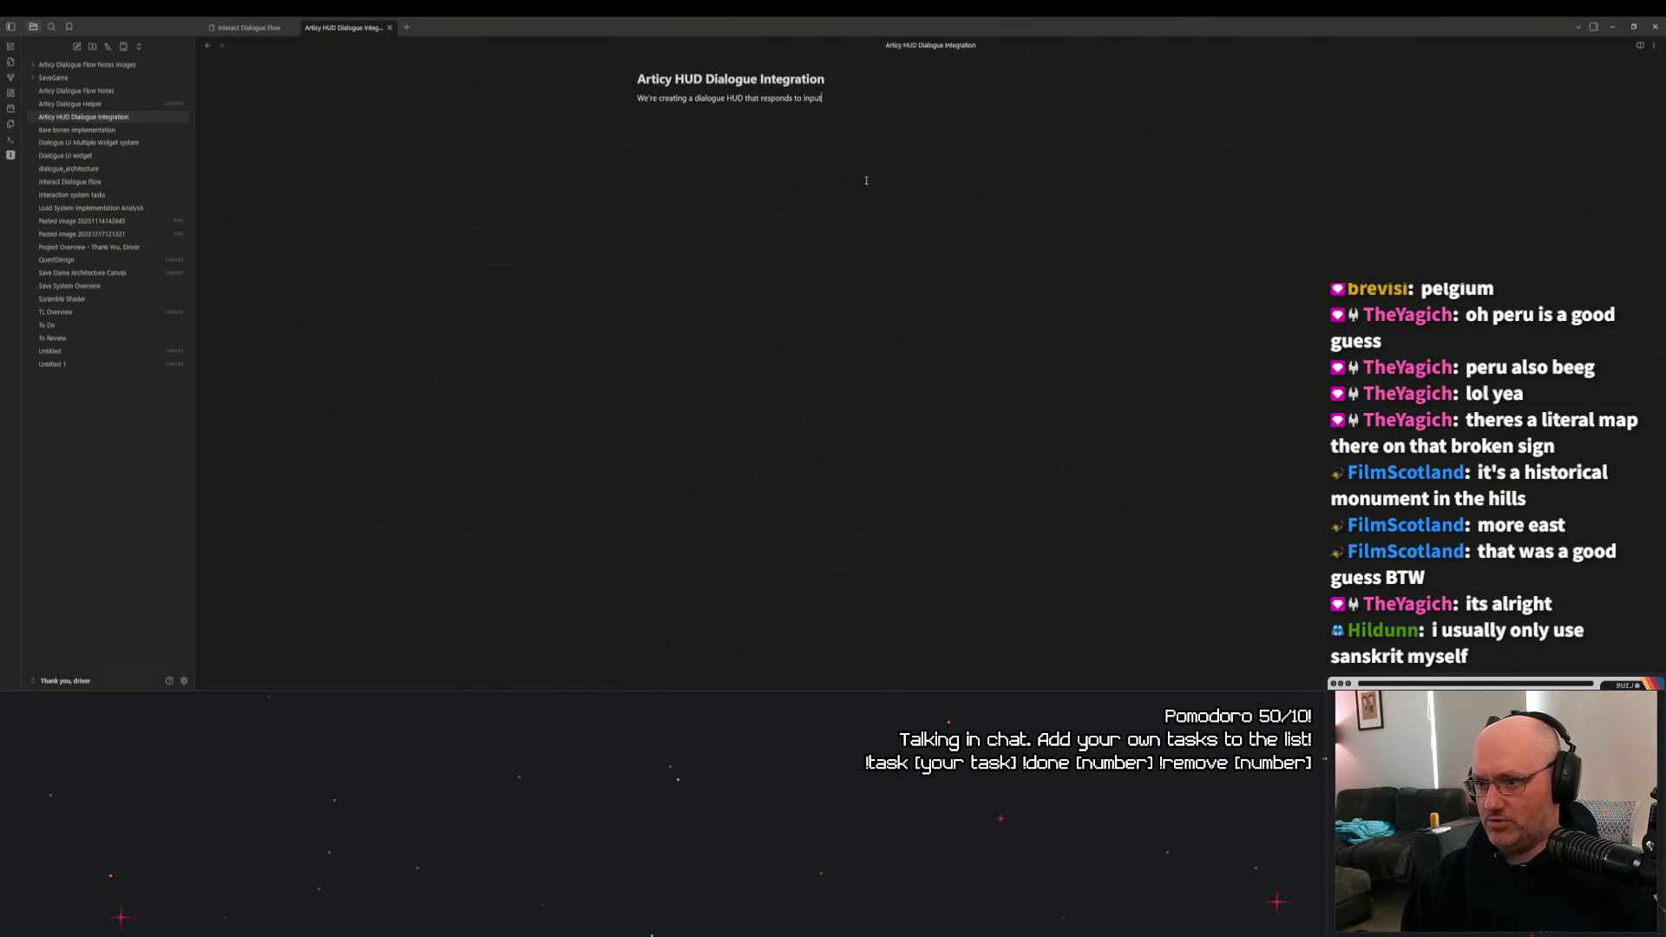
type("Articy Flow Pl")
type("ayer")
type("Art")
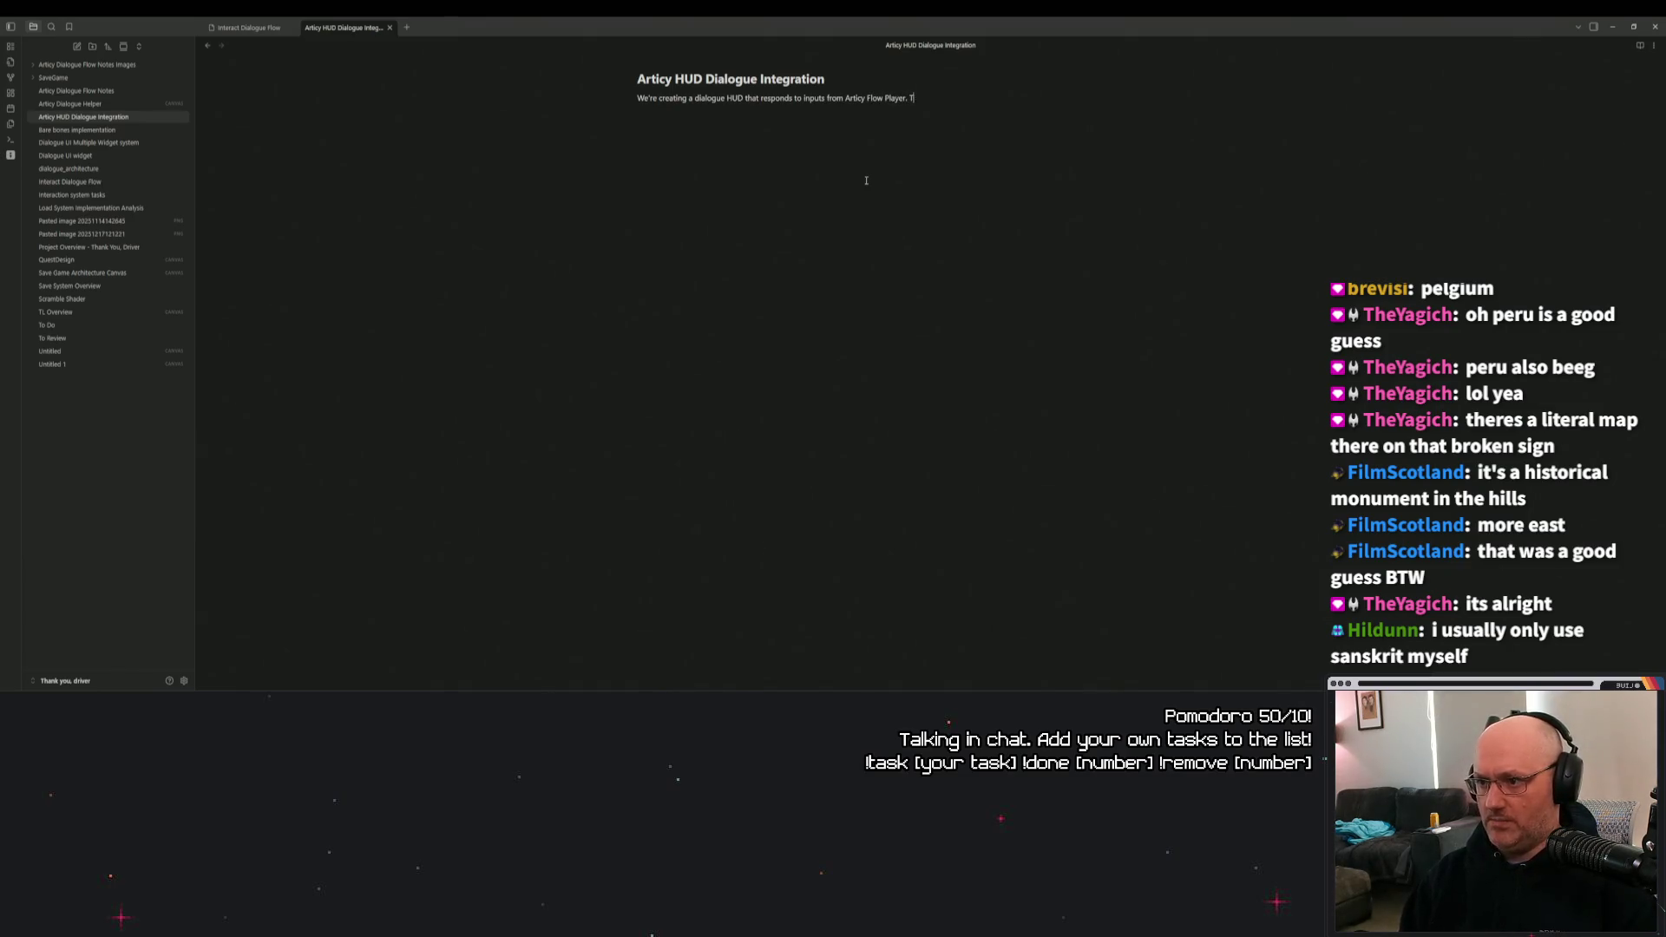
type("icy ")
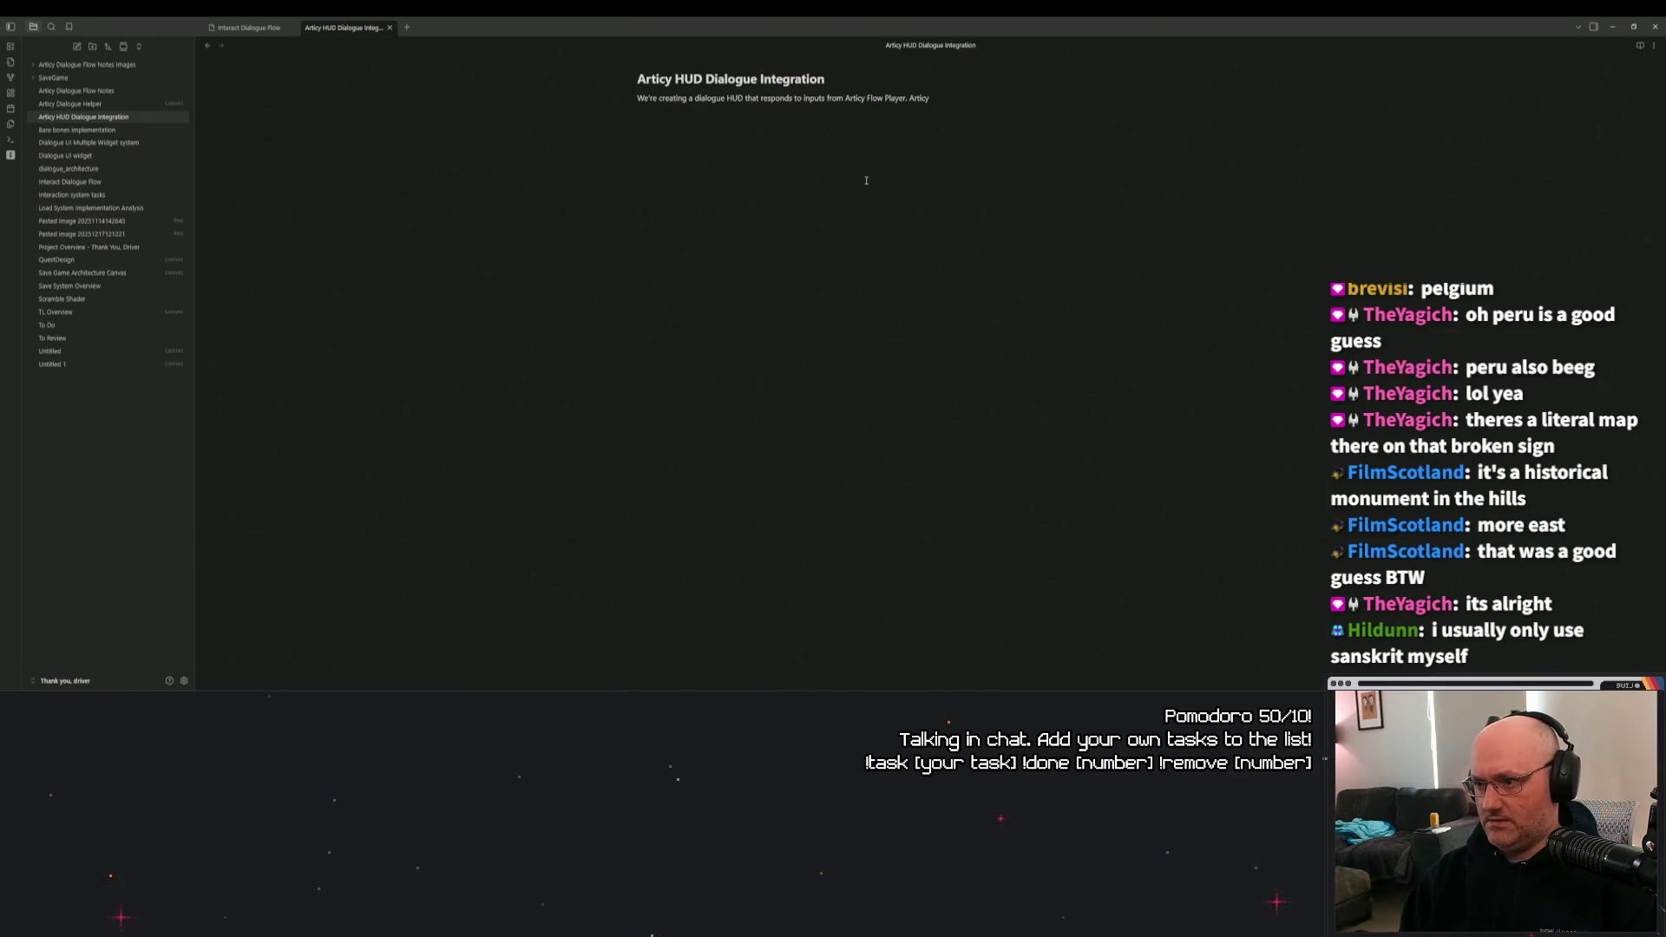
type("Flow Player shou")
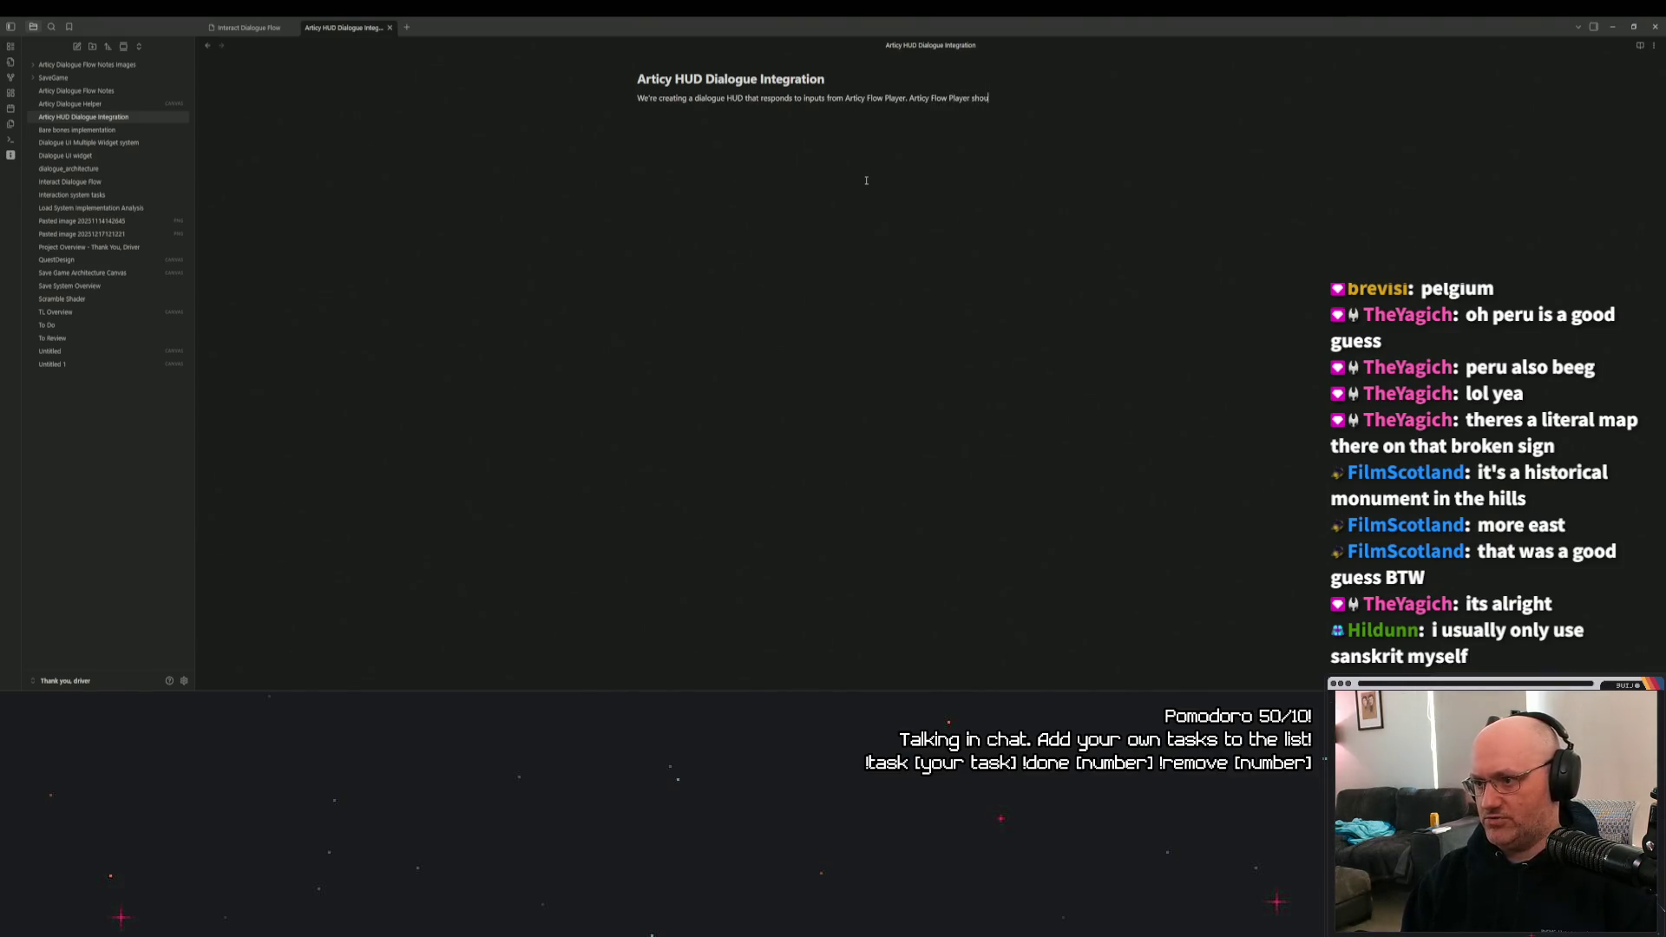
type("ld be")
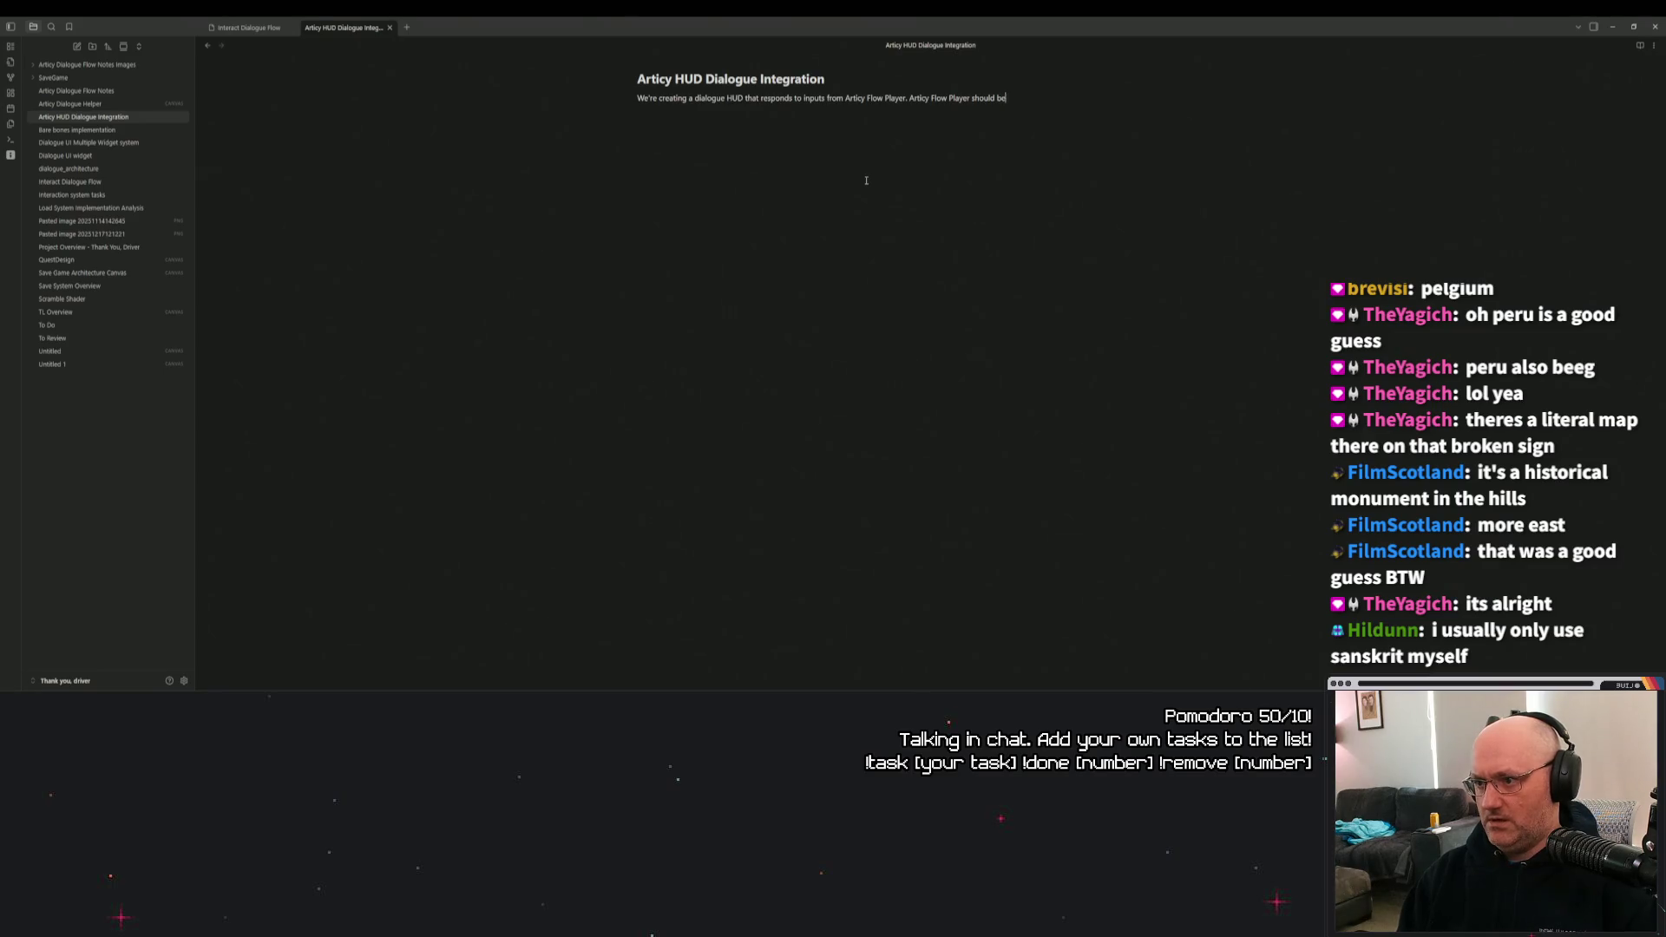
type(" able to te")
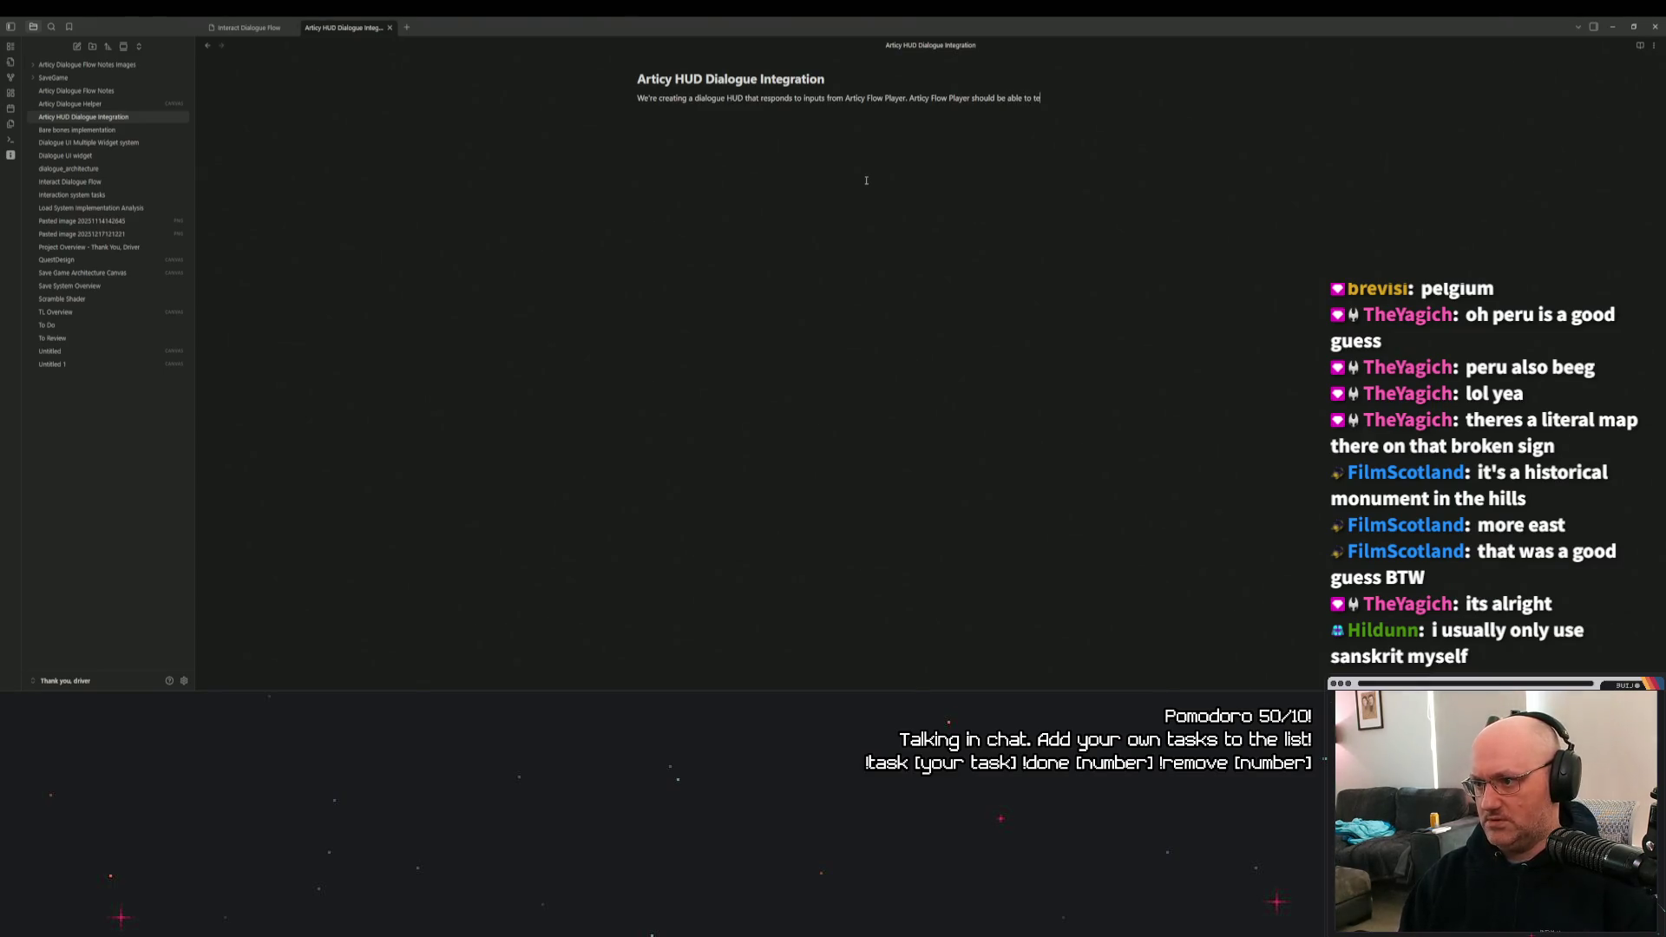
type("ll the")
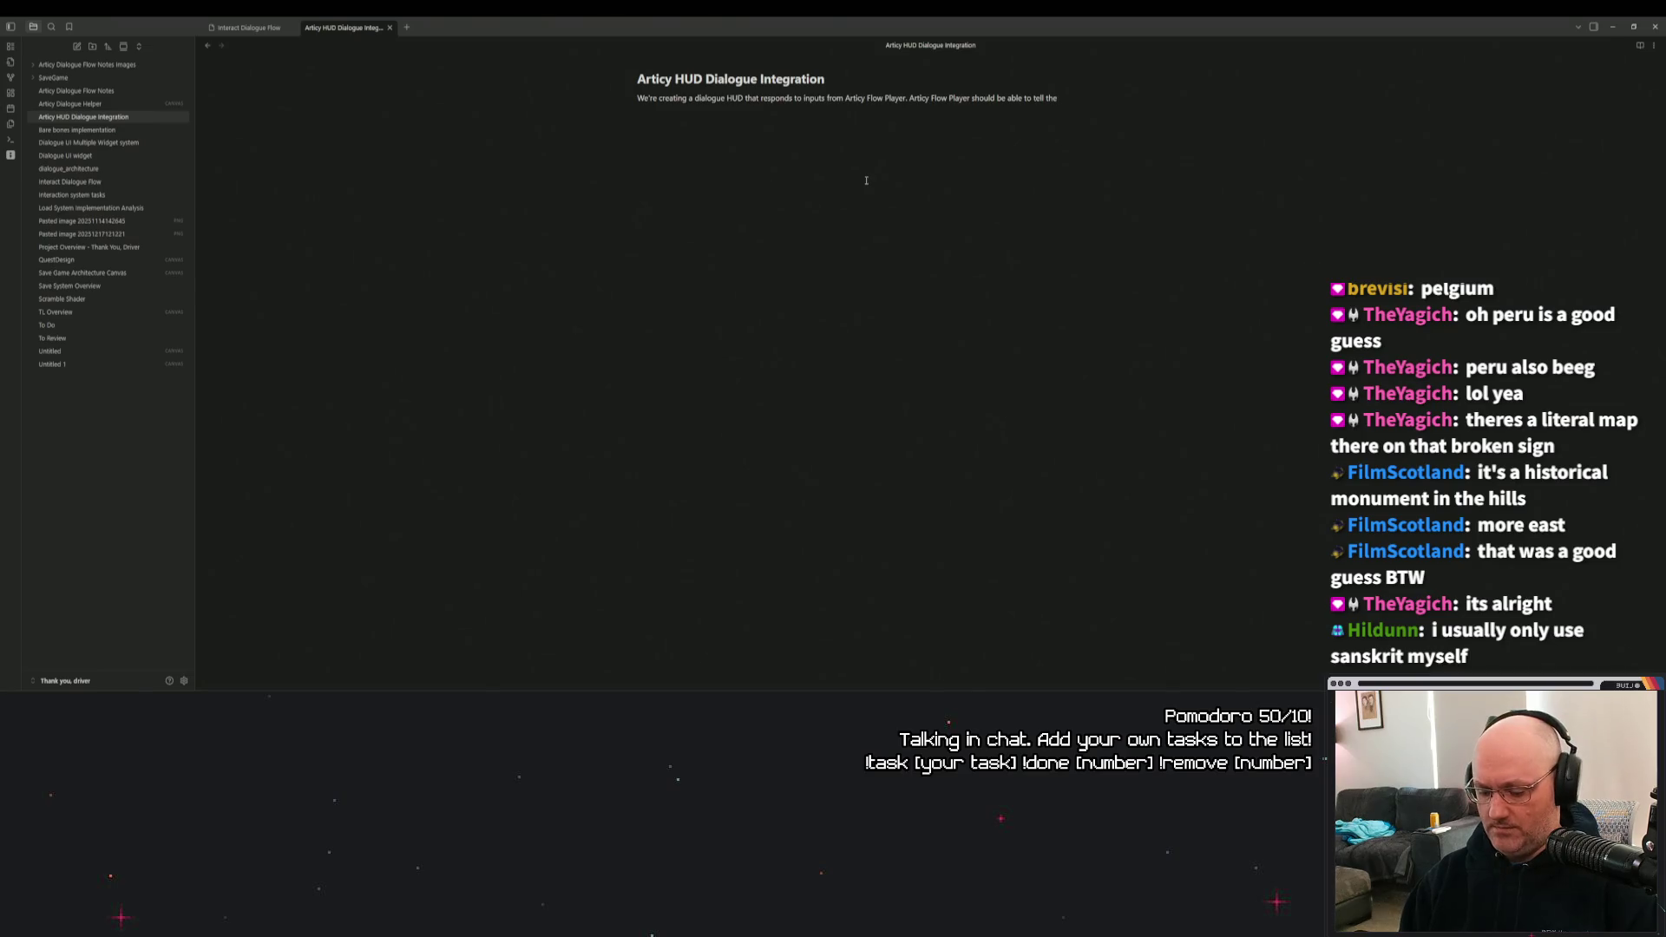
type(" HUD")
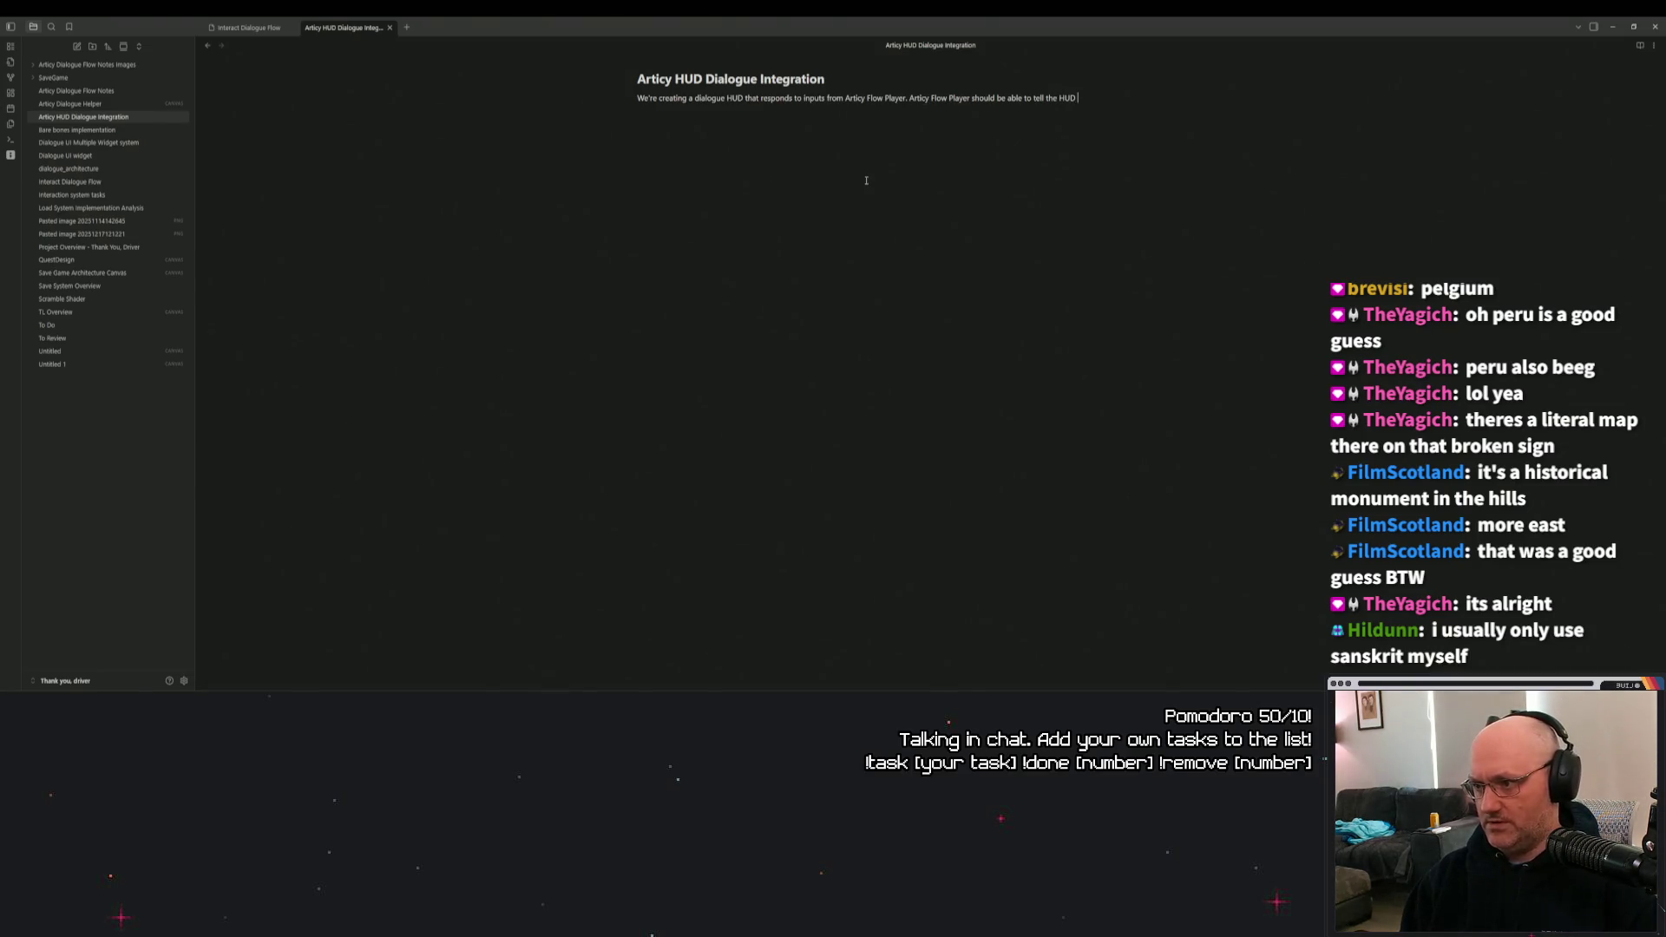
type(" the")
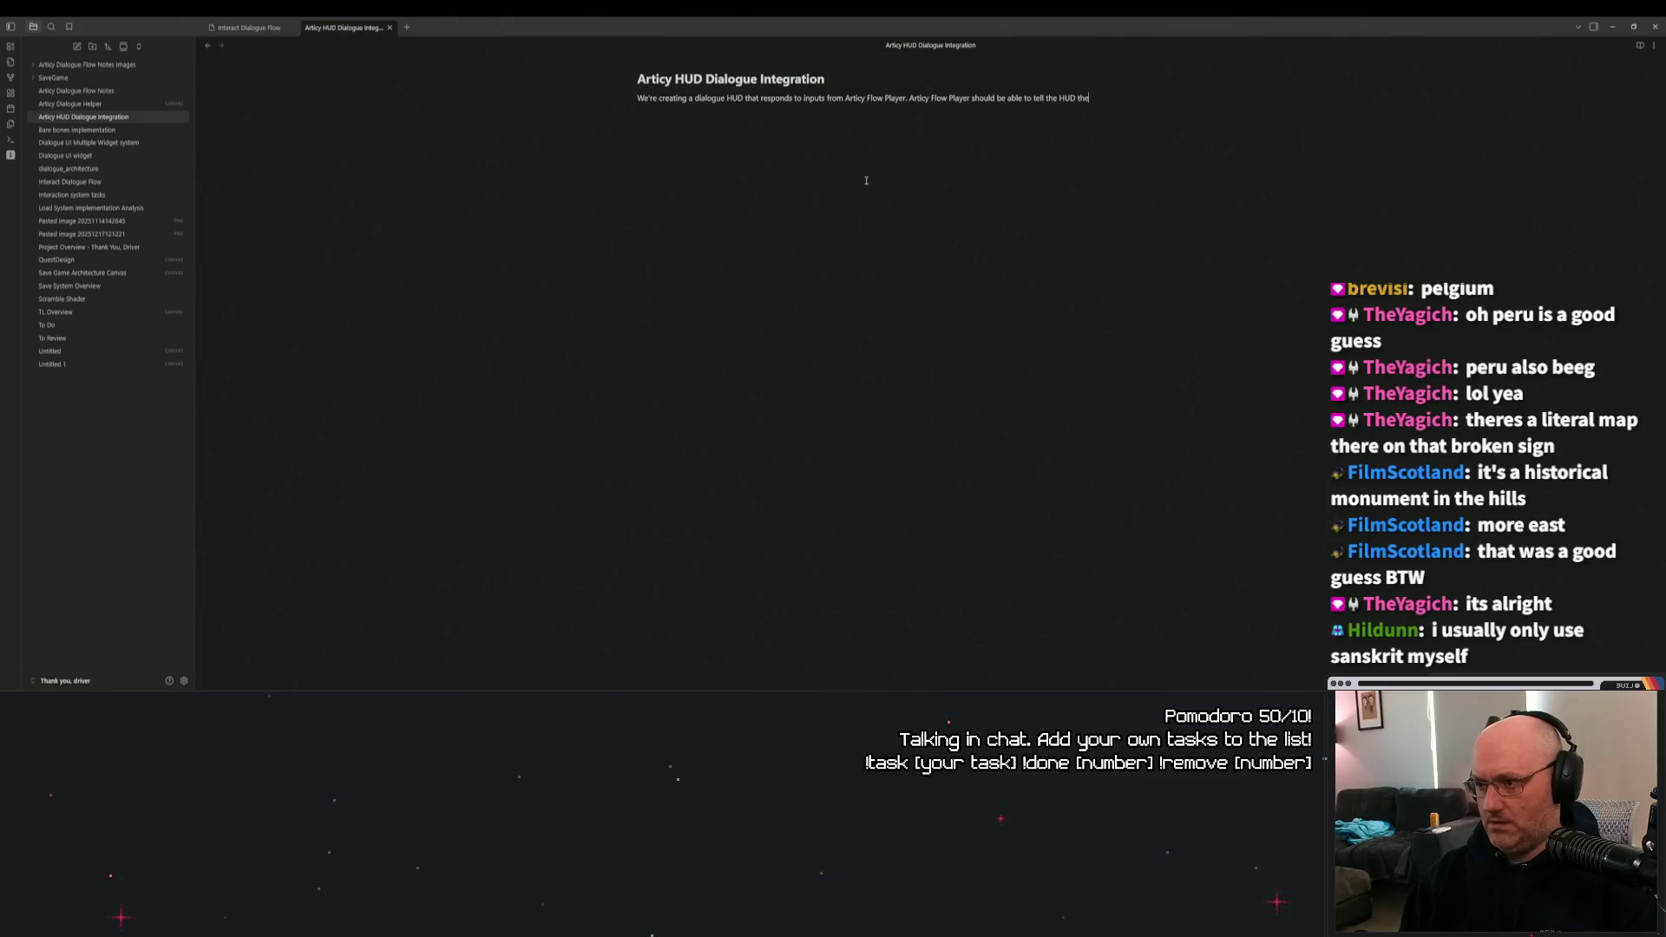
type("quired number of var")
key("BackSpace")
key("BackSpace")
type("iab")
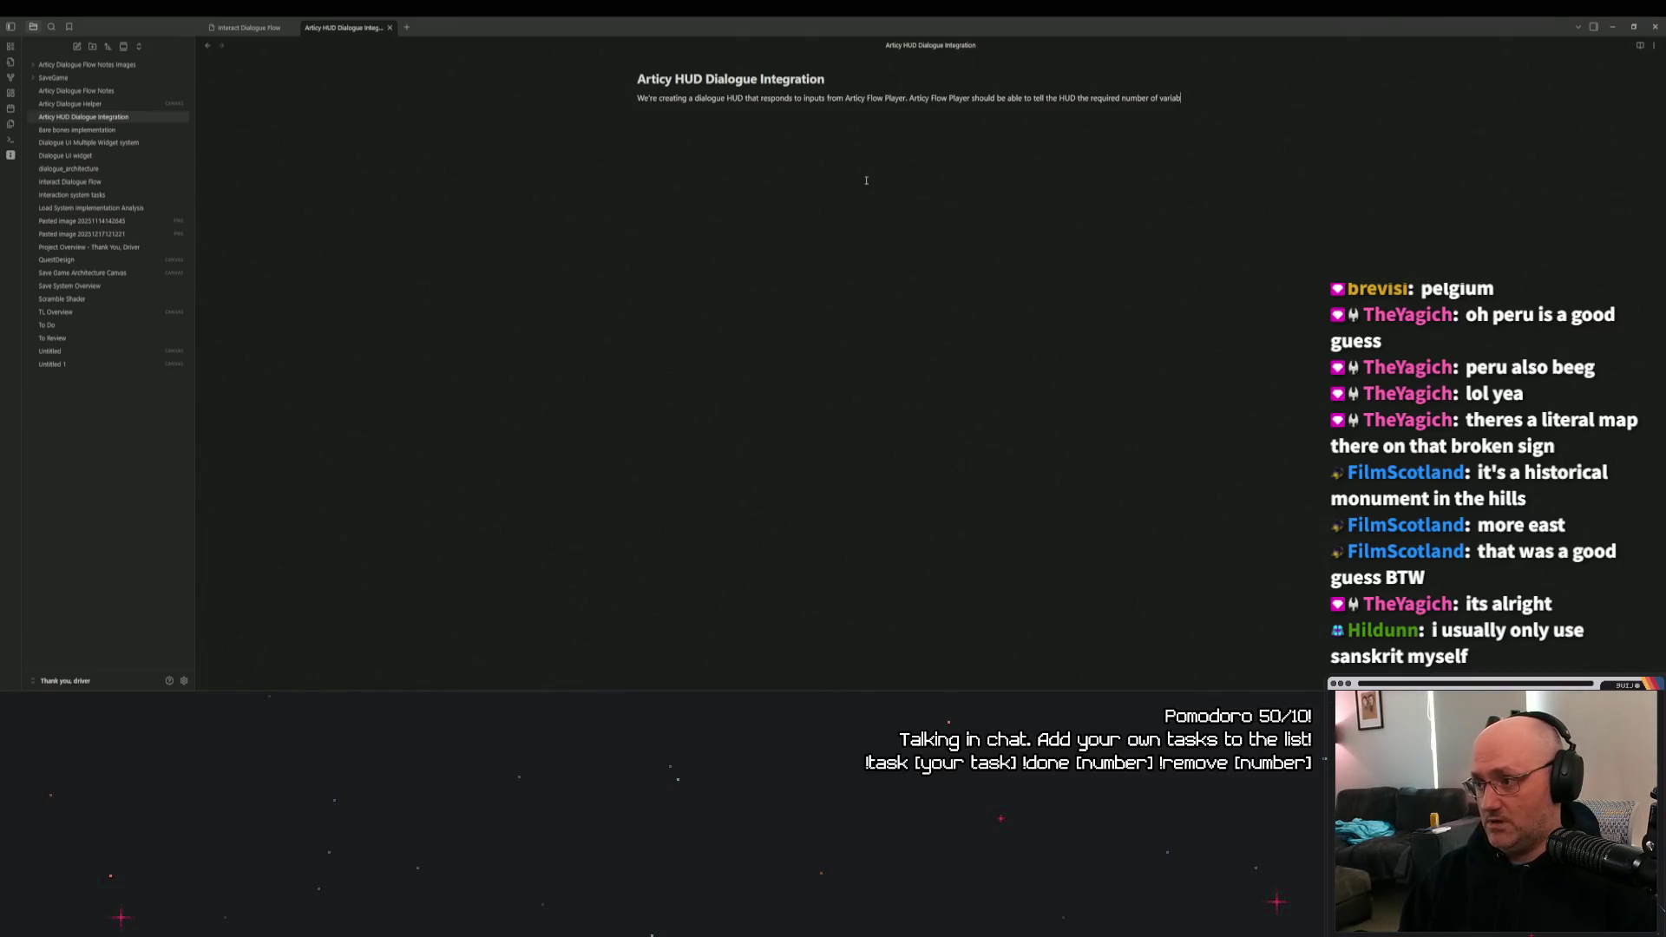
type("les to display")
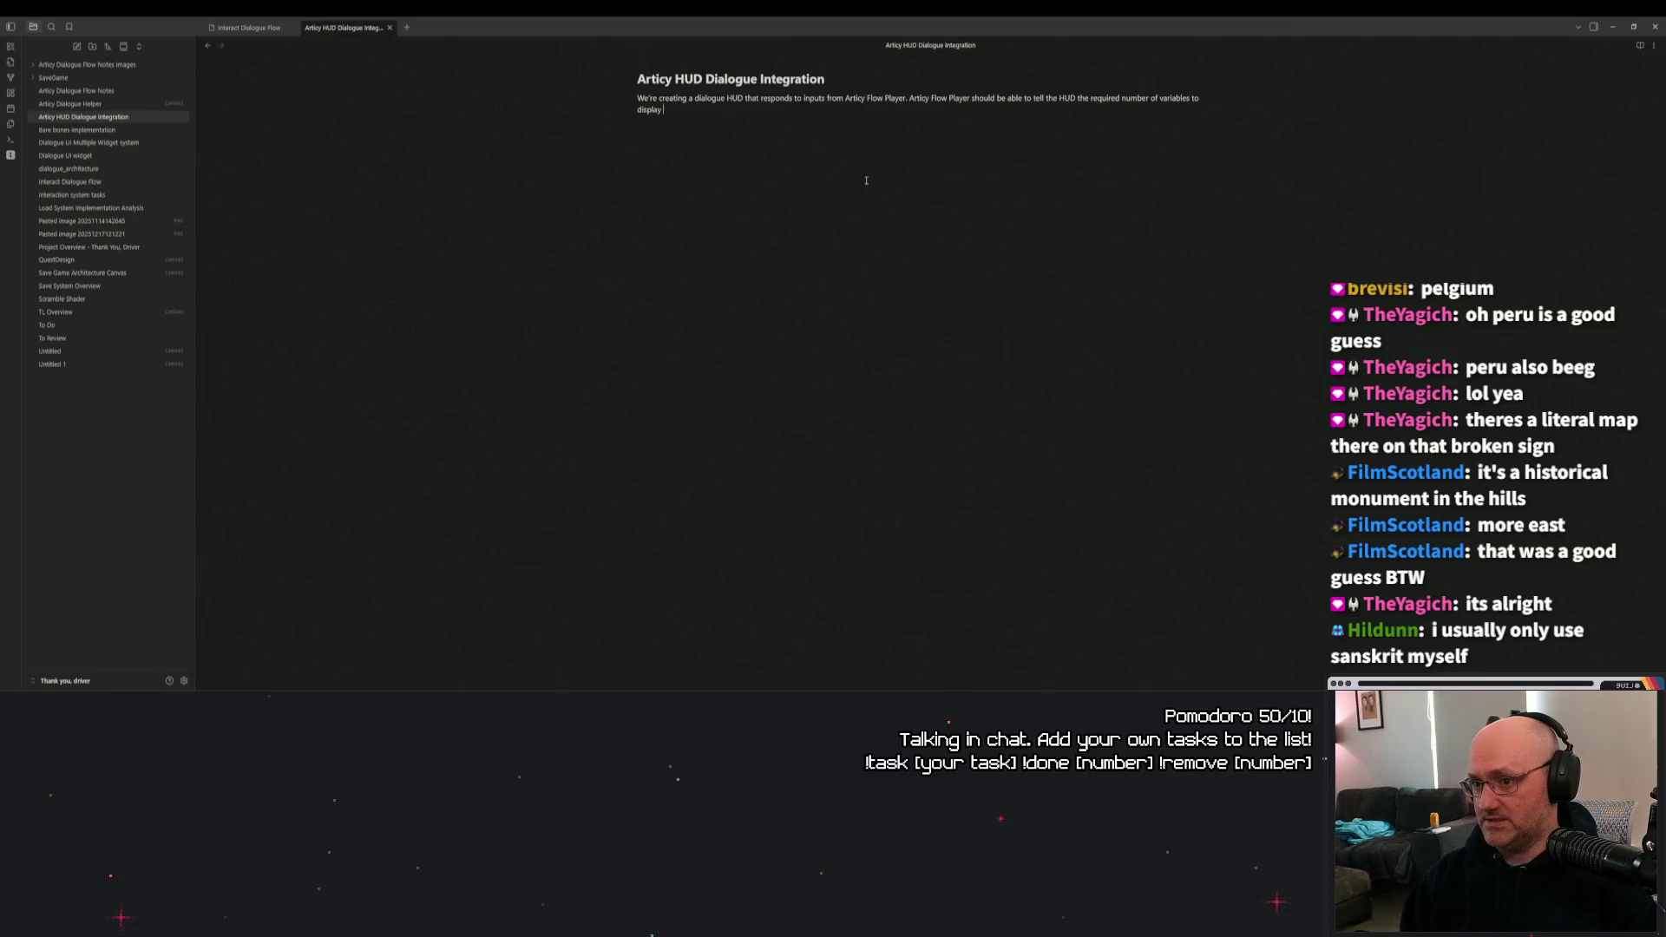
type("date")
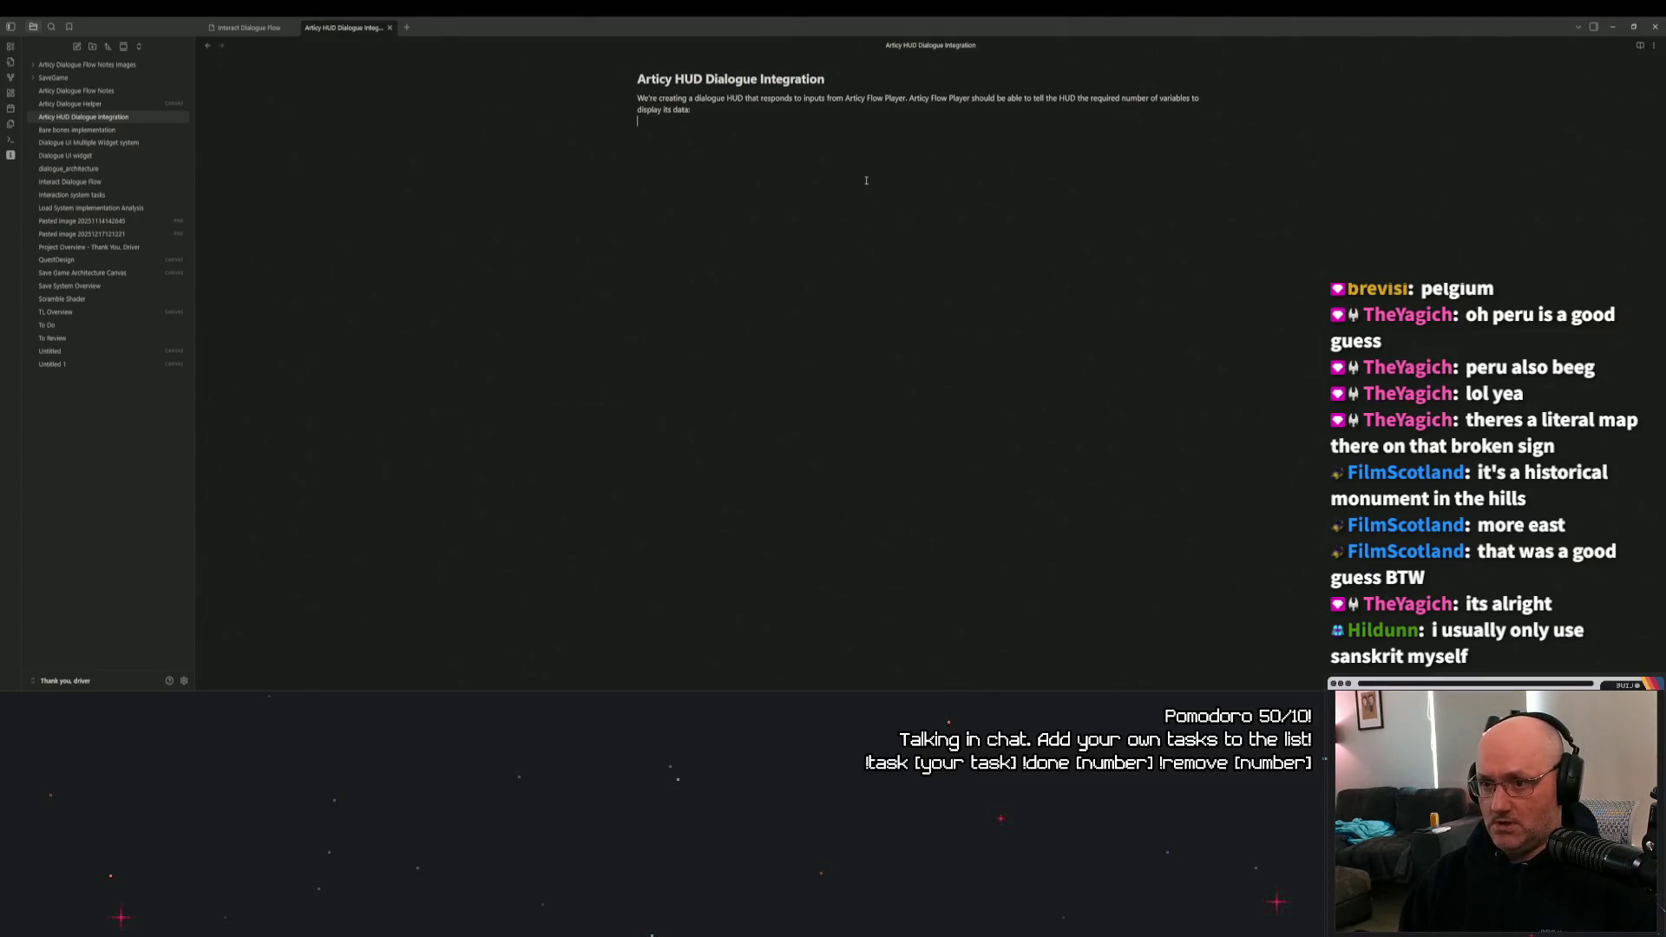
type("- ")
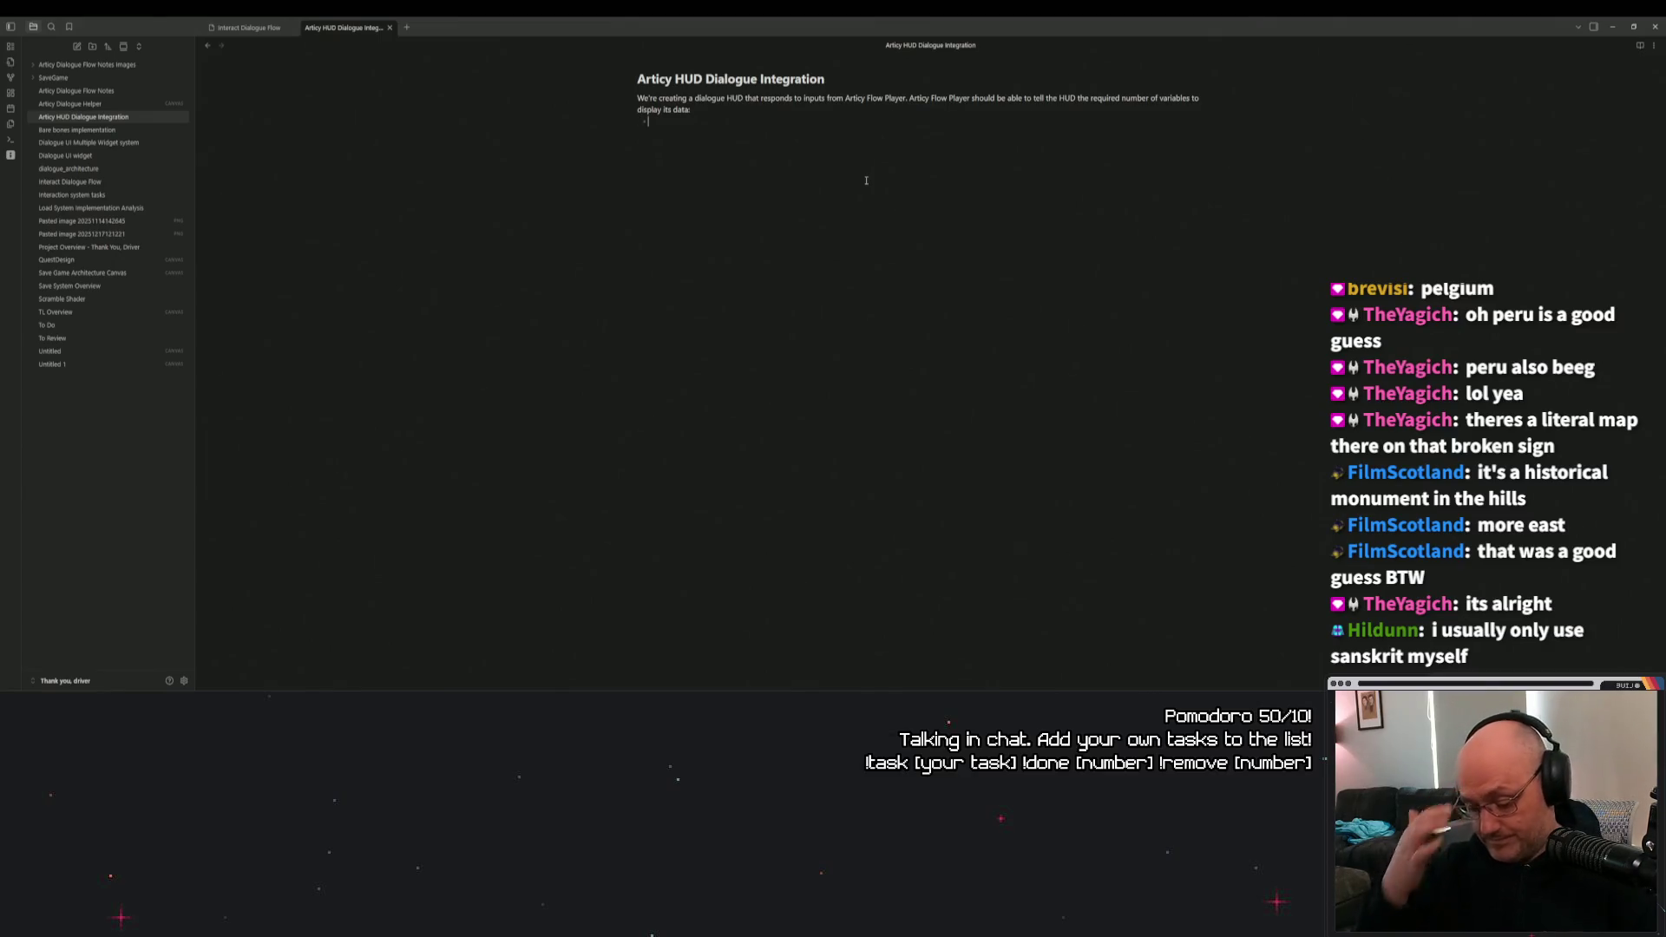
type("Whethe")
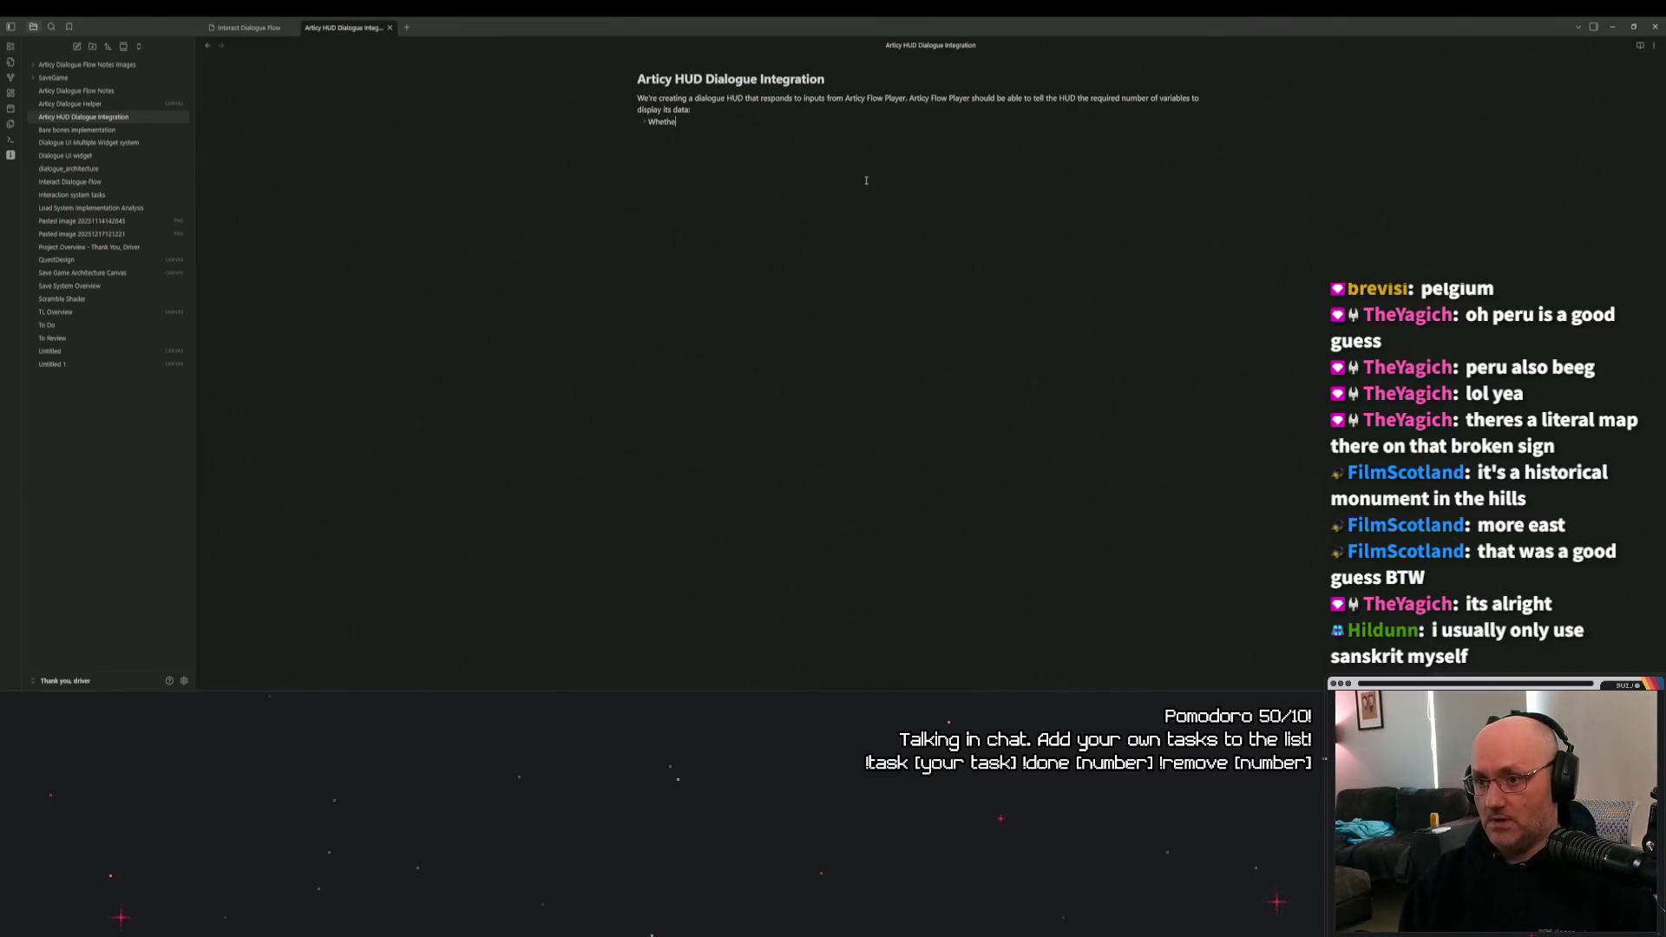
type("r or not the")
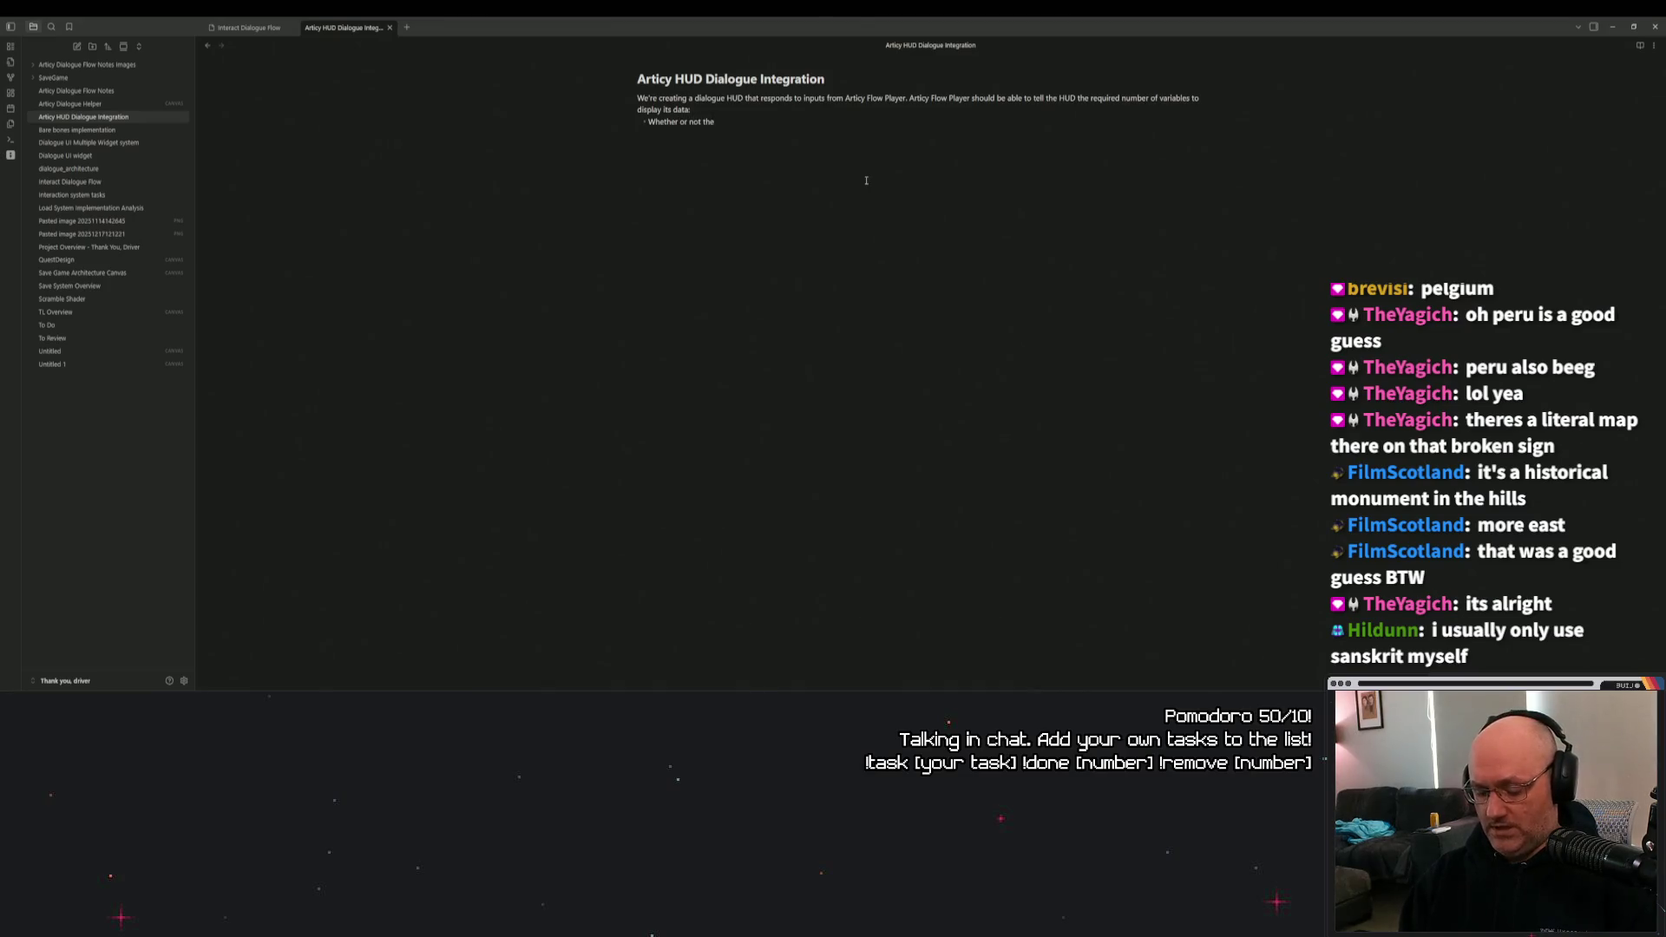
Add the bullets 'NPC dialogue only' and 'Number of choices'
key("BackSpace")
key("BackSpace")
key("BackSpace")
type("NPC d")
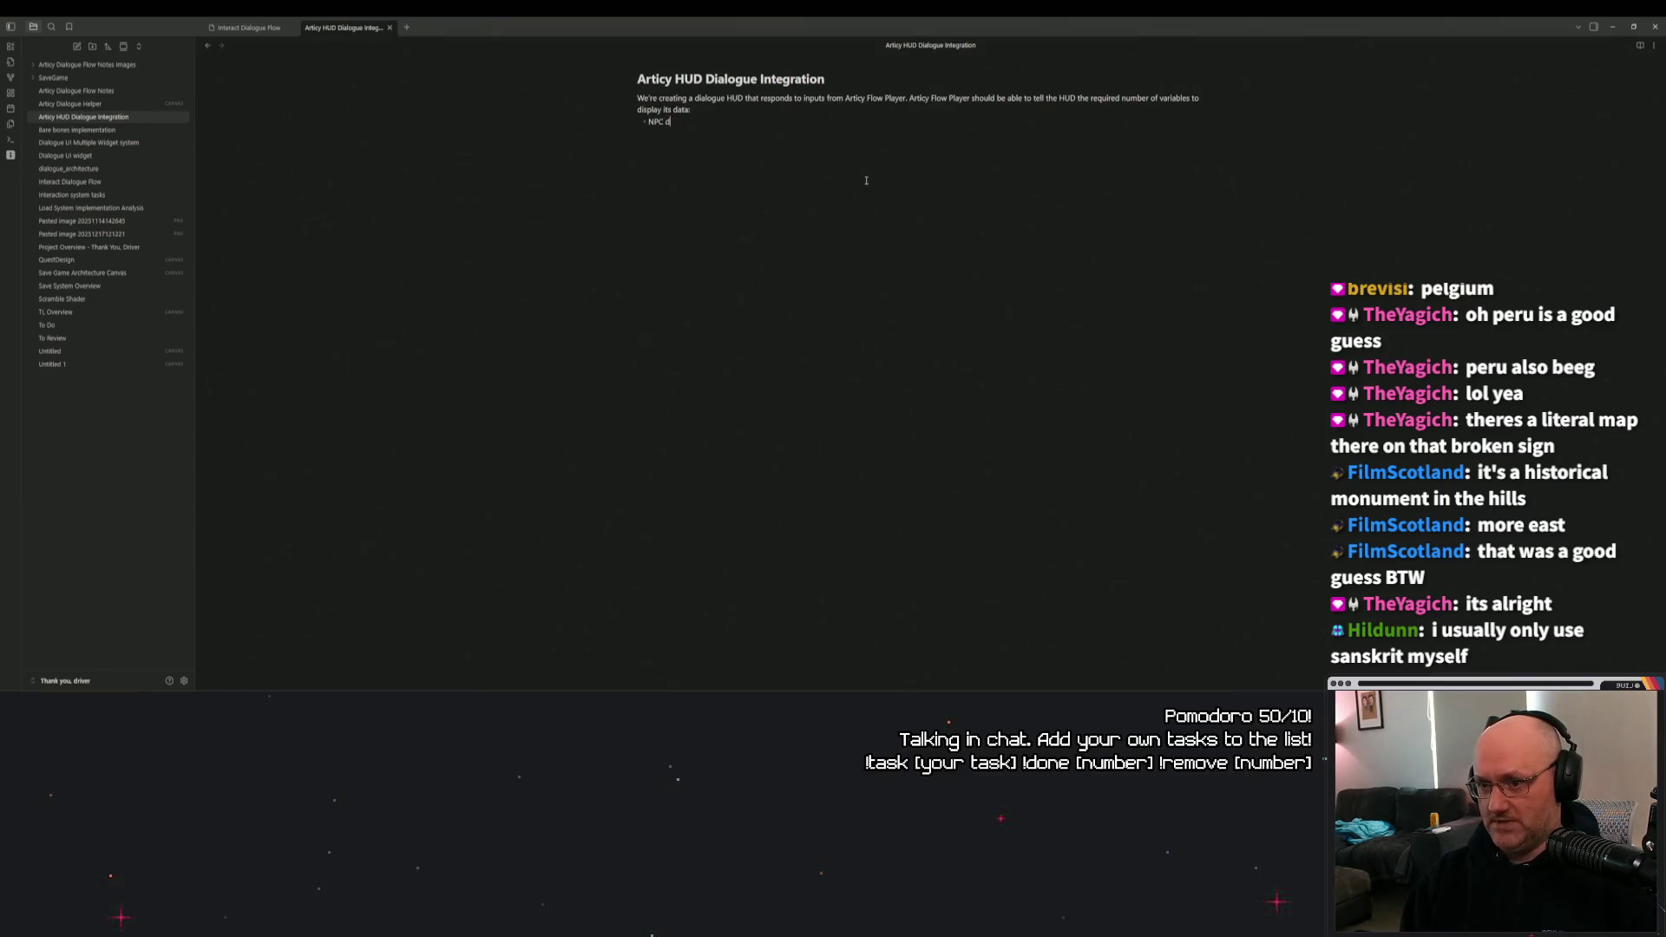
type("ialogue")
key("BackSpace")
type("only")
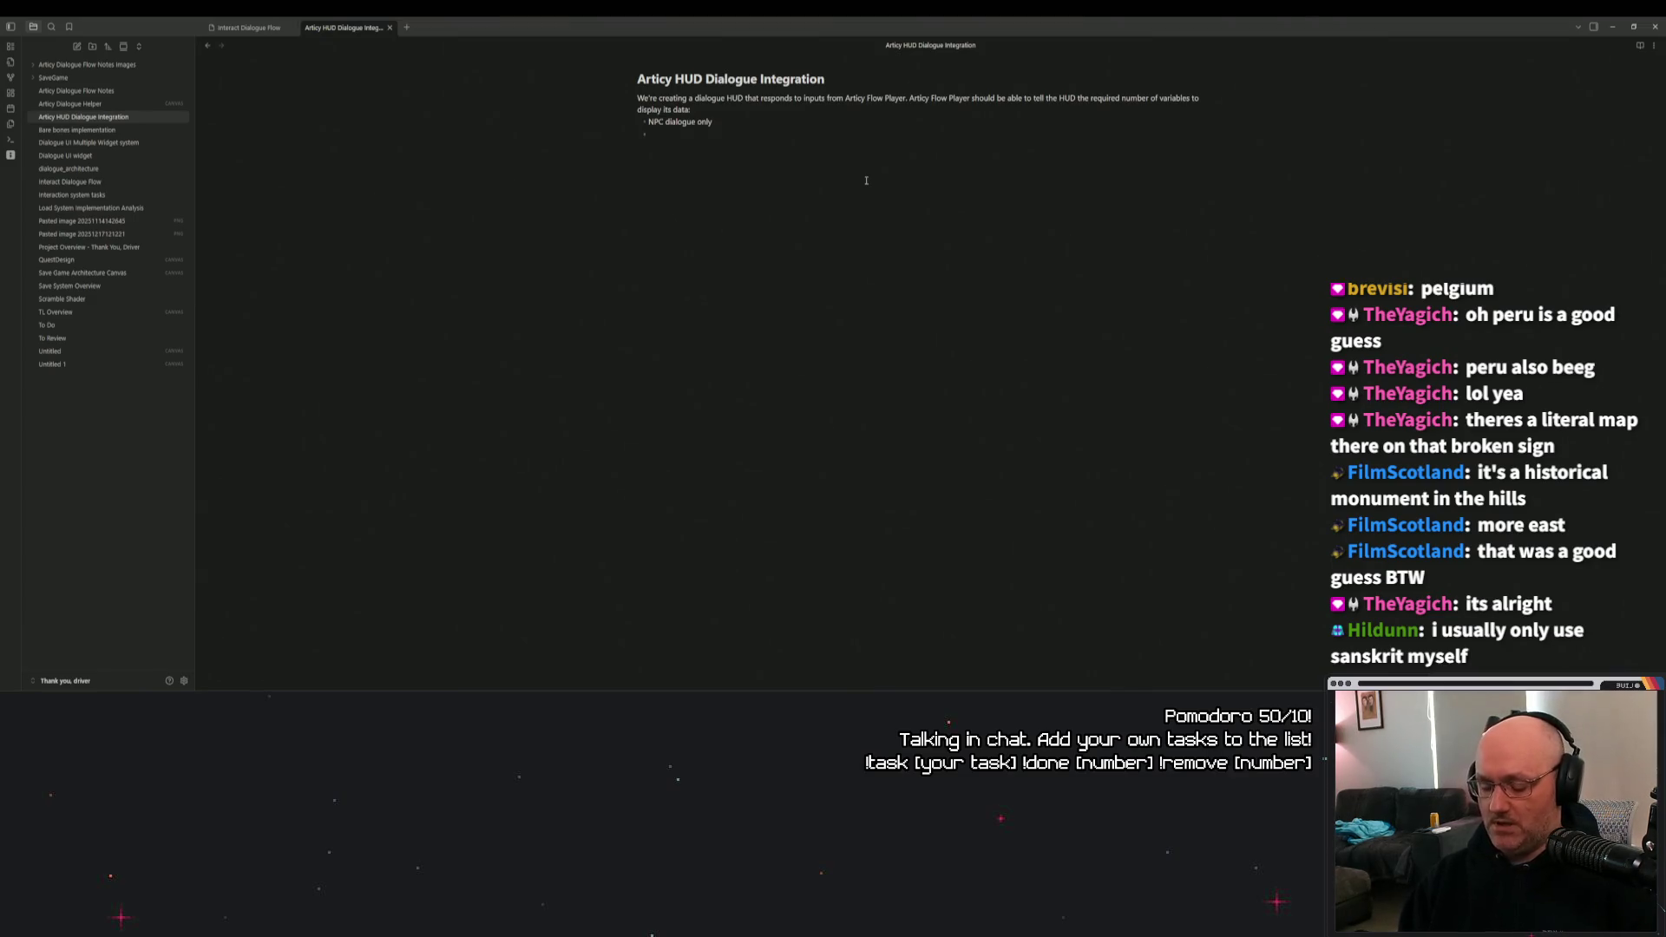
type("Number of choices")
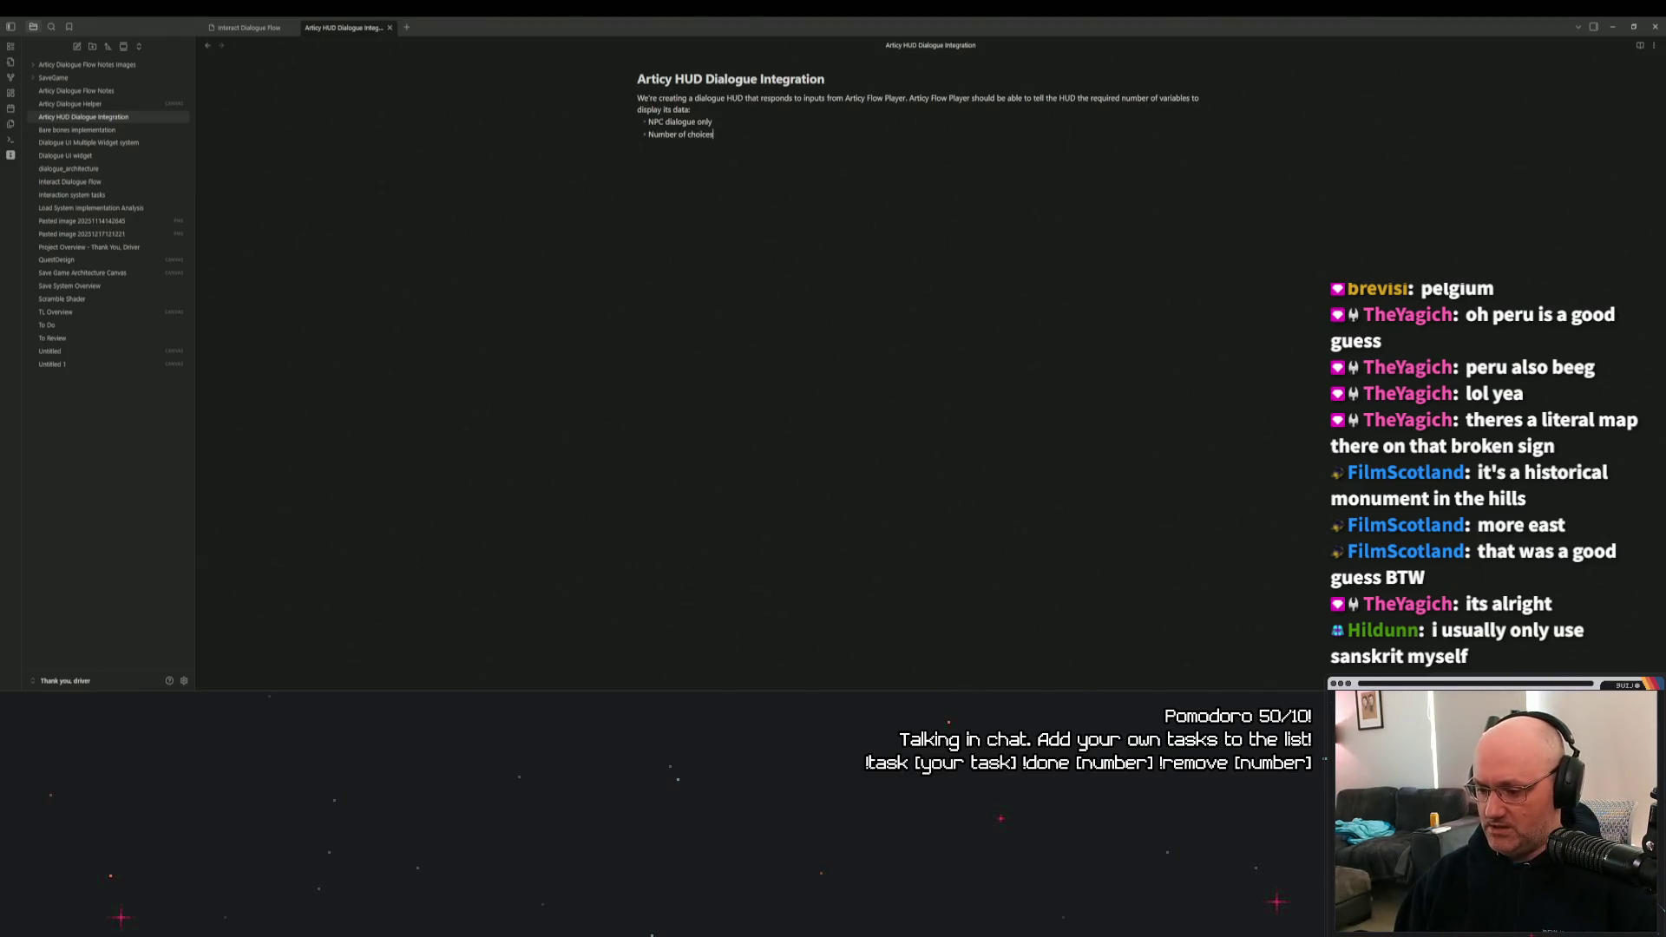
Check the IsChoice variable in WBP_DialogueChoices, then return to the note
left_click(937, 707)
left_click(1009, 634)
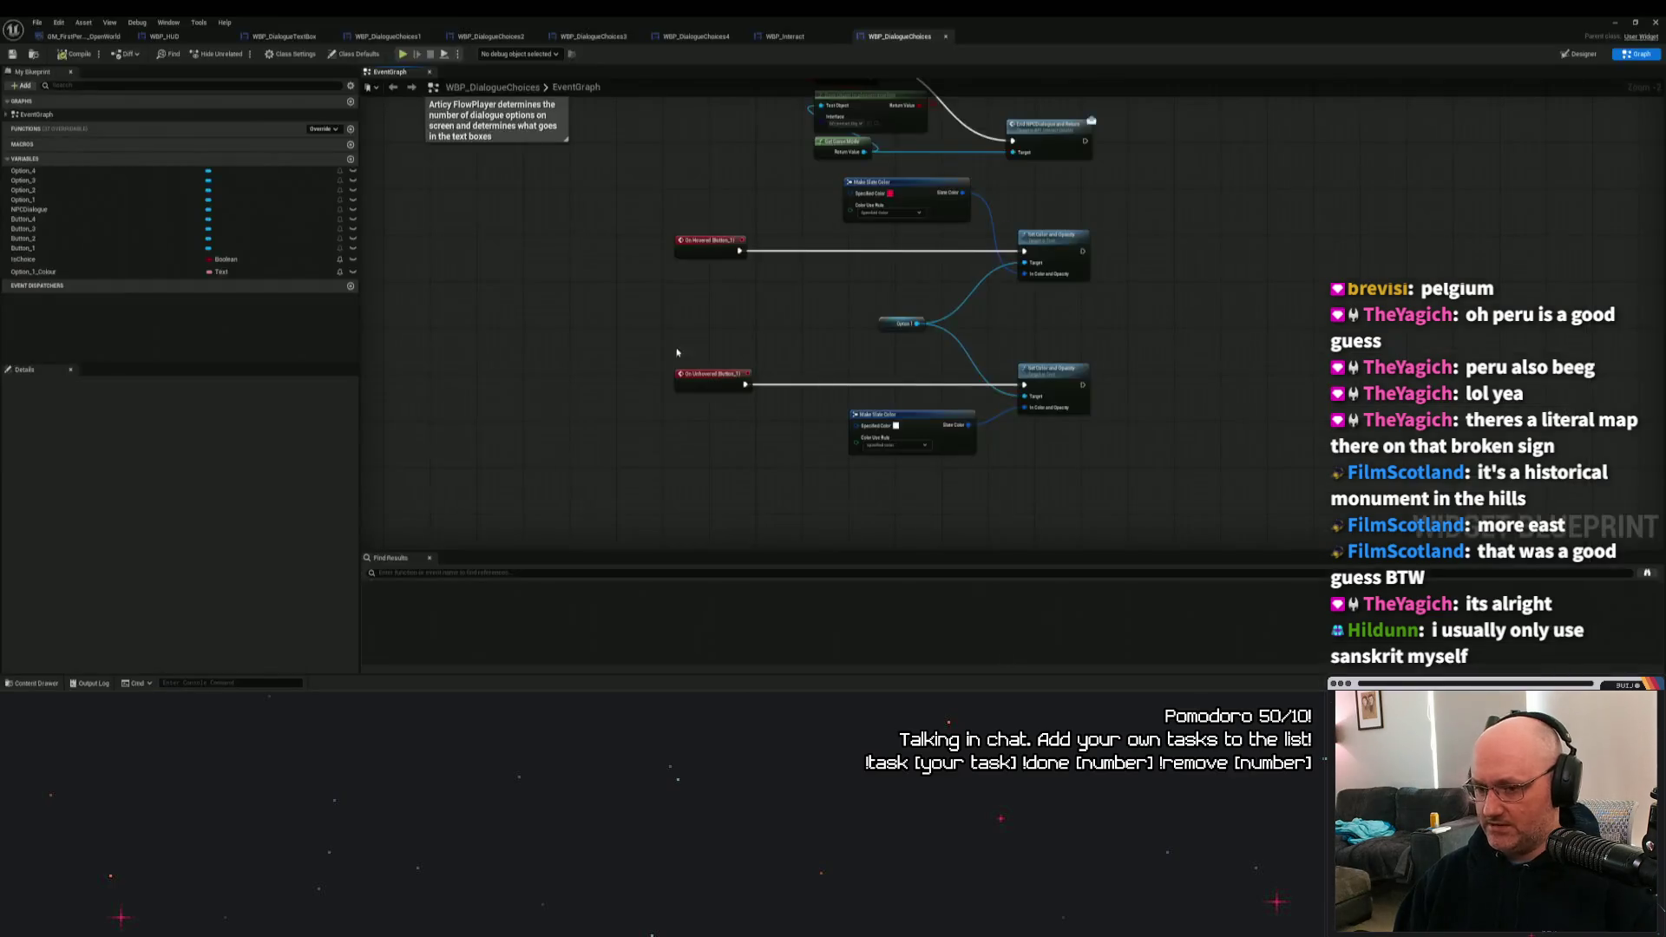
left_click(71, 258)
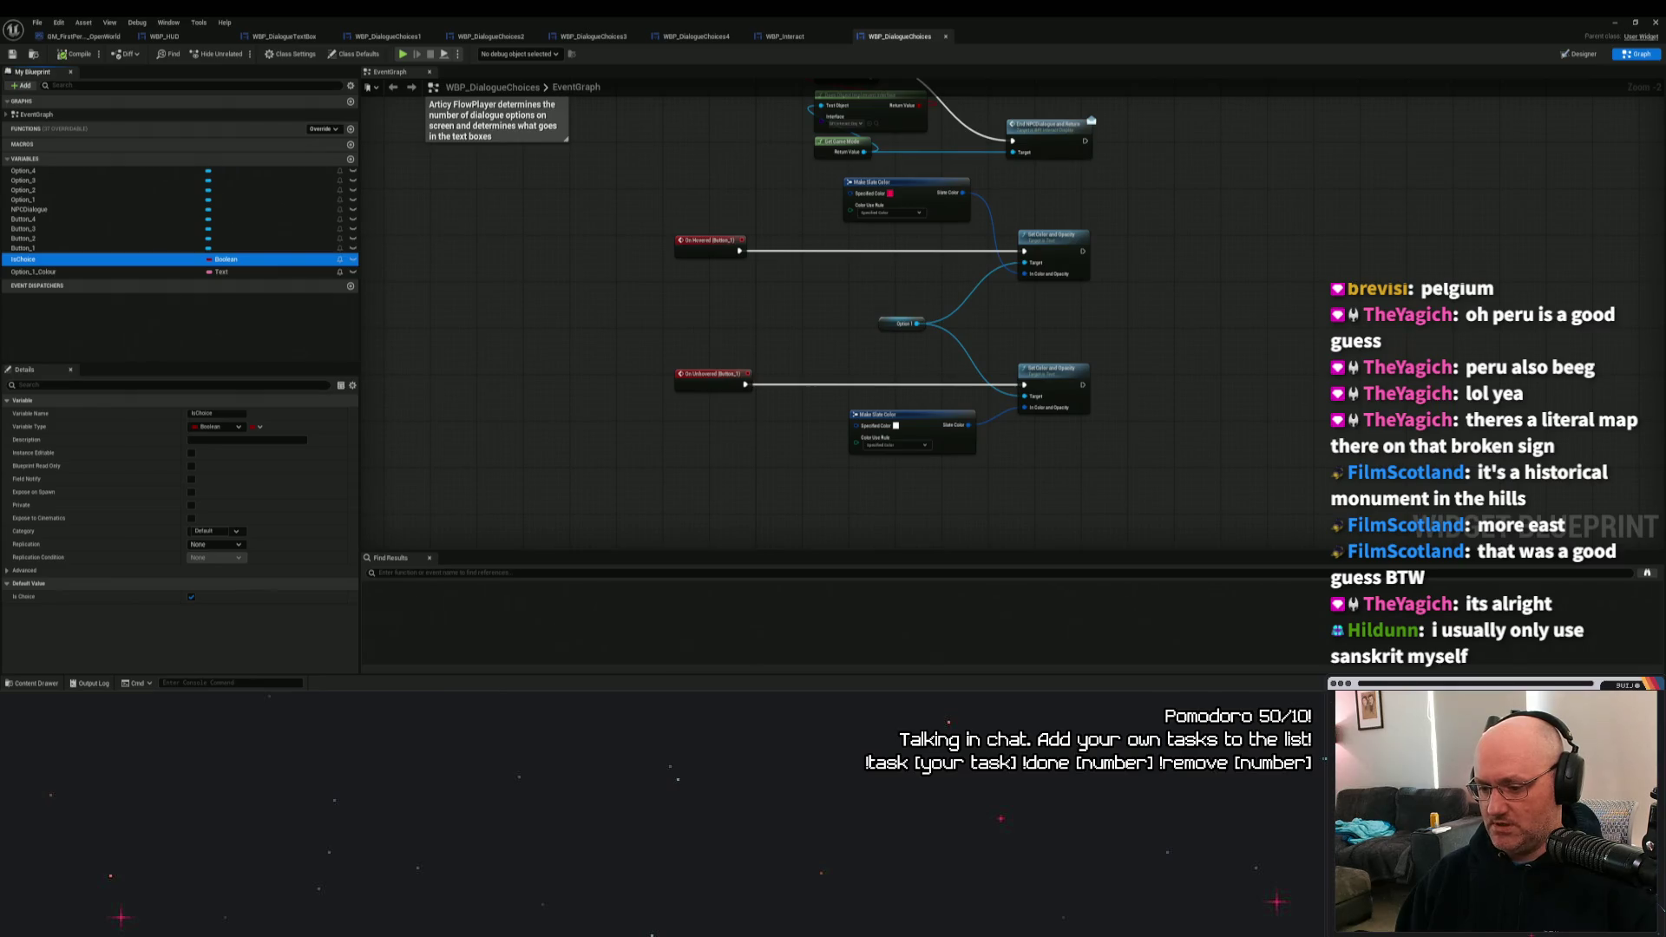
key("alt+Tab")
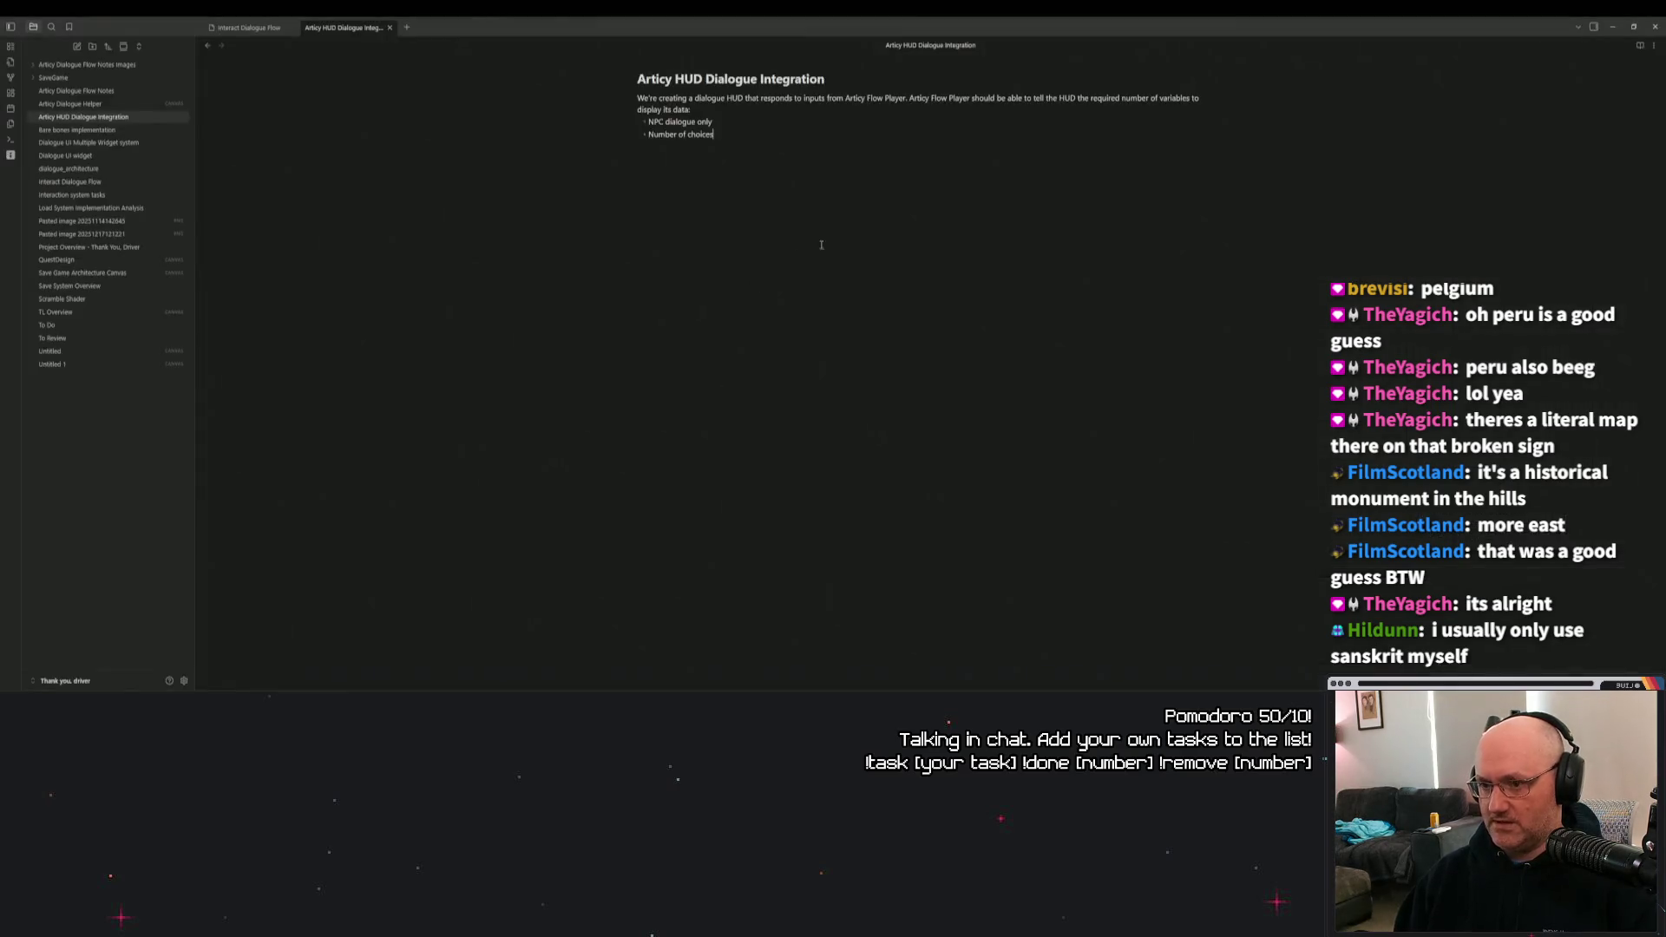
Add '(handled by IsChoice' to the note's bullet and return to the WBP_DialogueChoices event graph
type(" (hand")
type("led by IsCh")
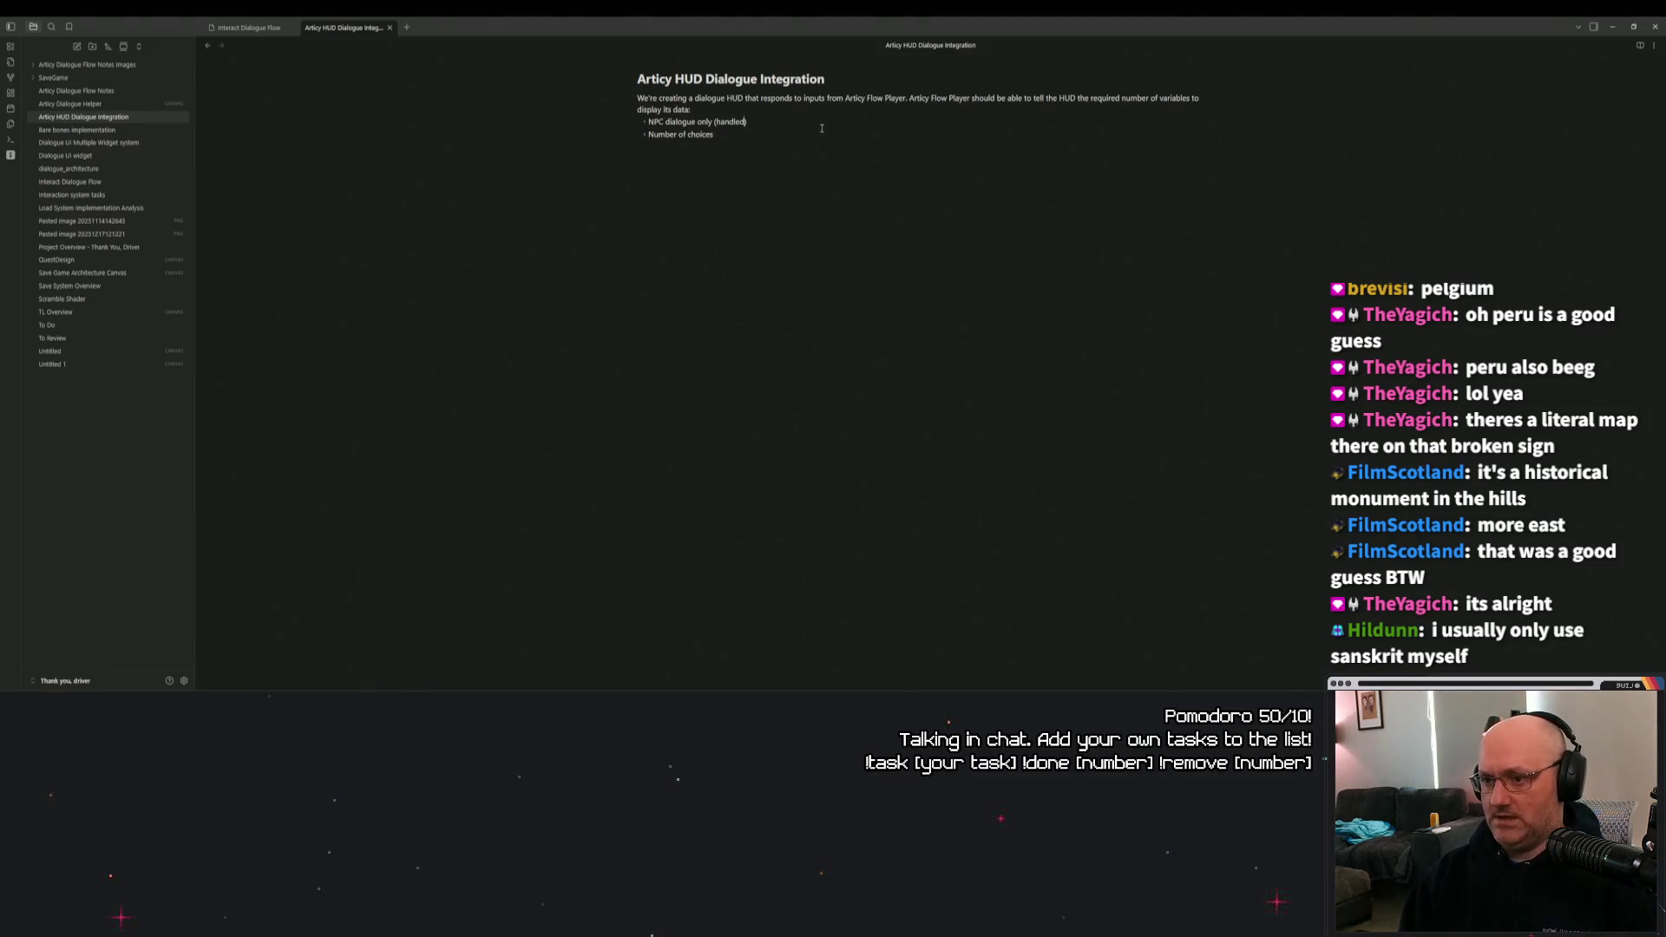
type("oice")
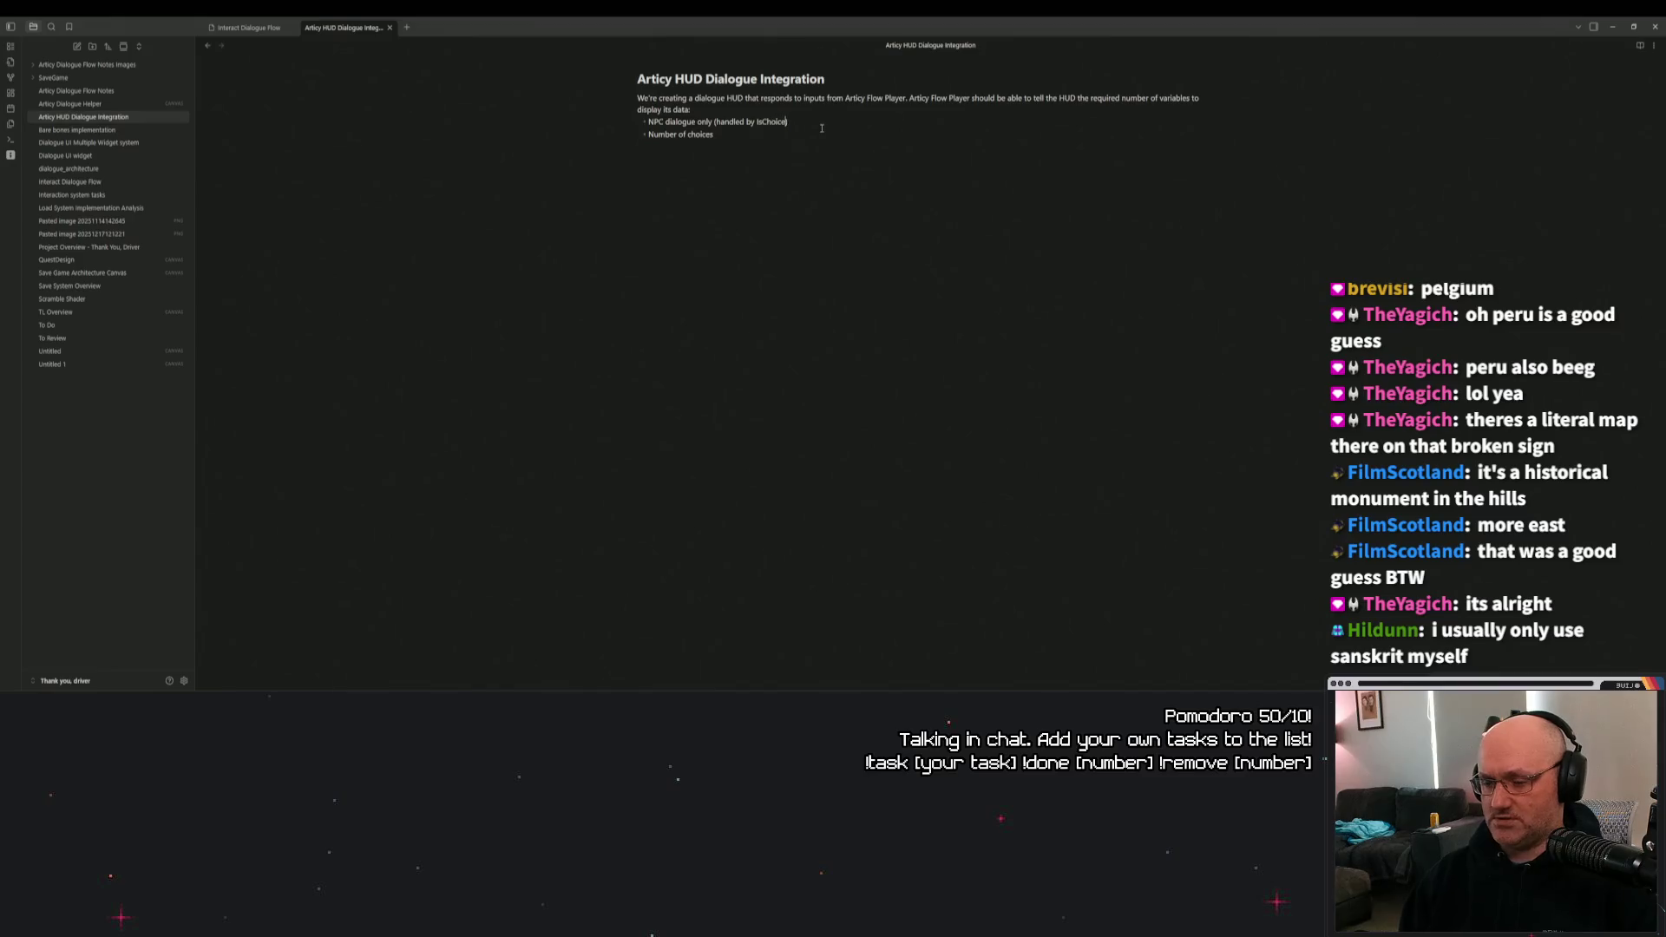
type(" (")
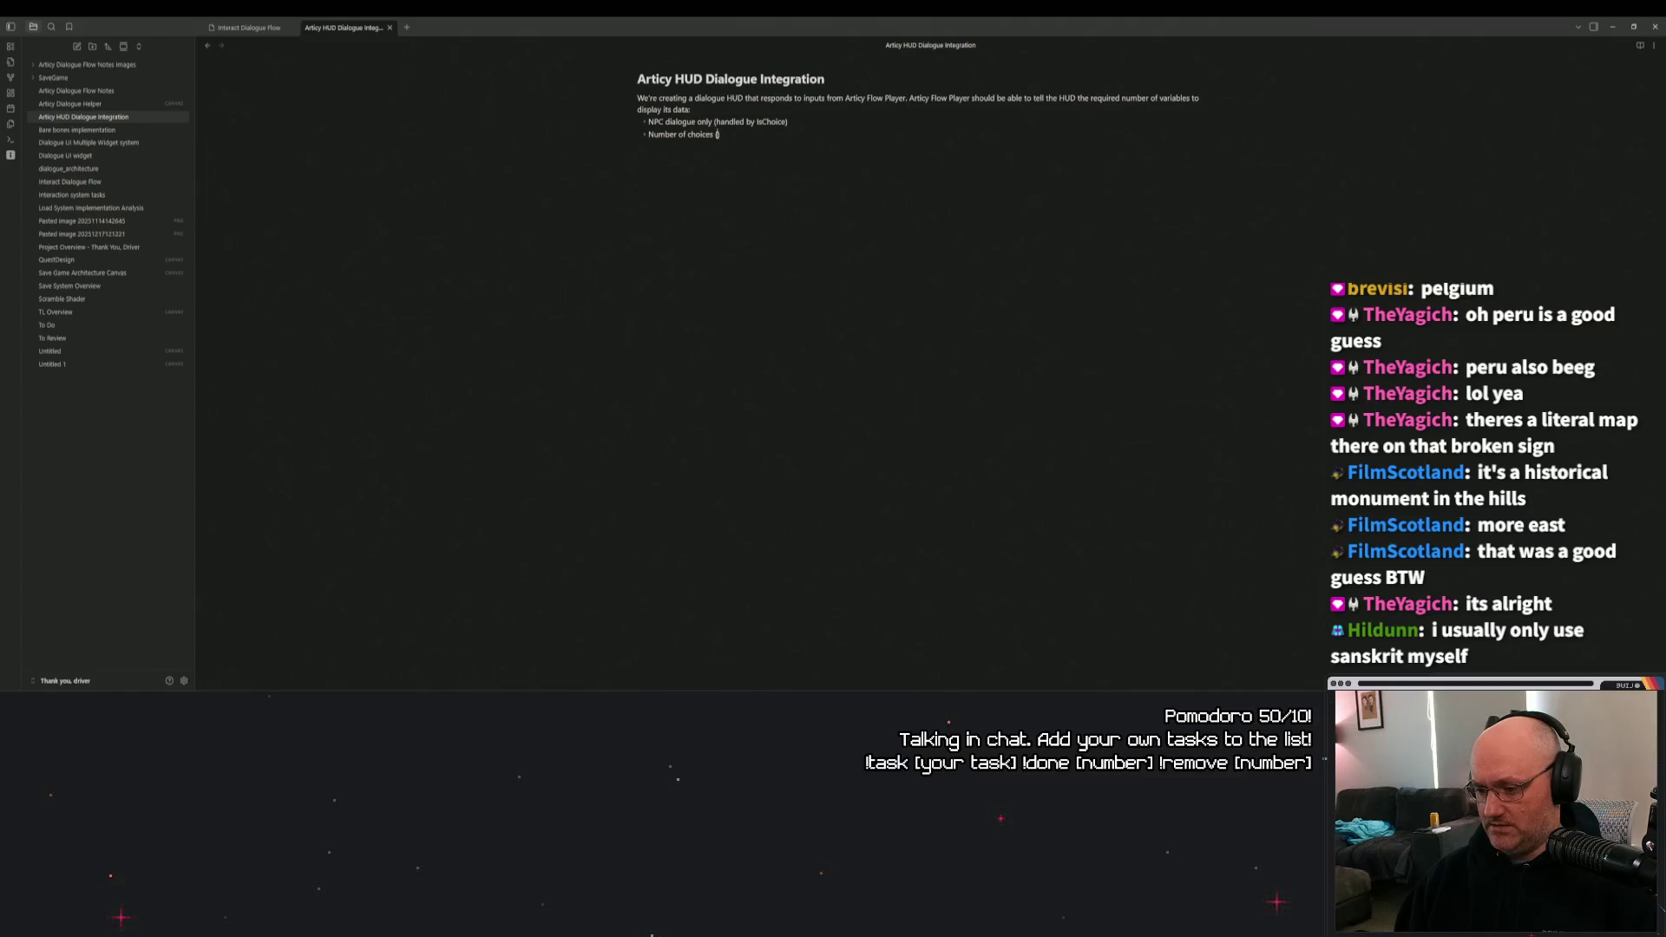
left_click(971, 664)
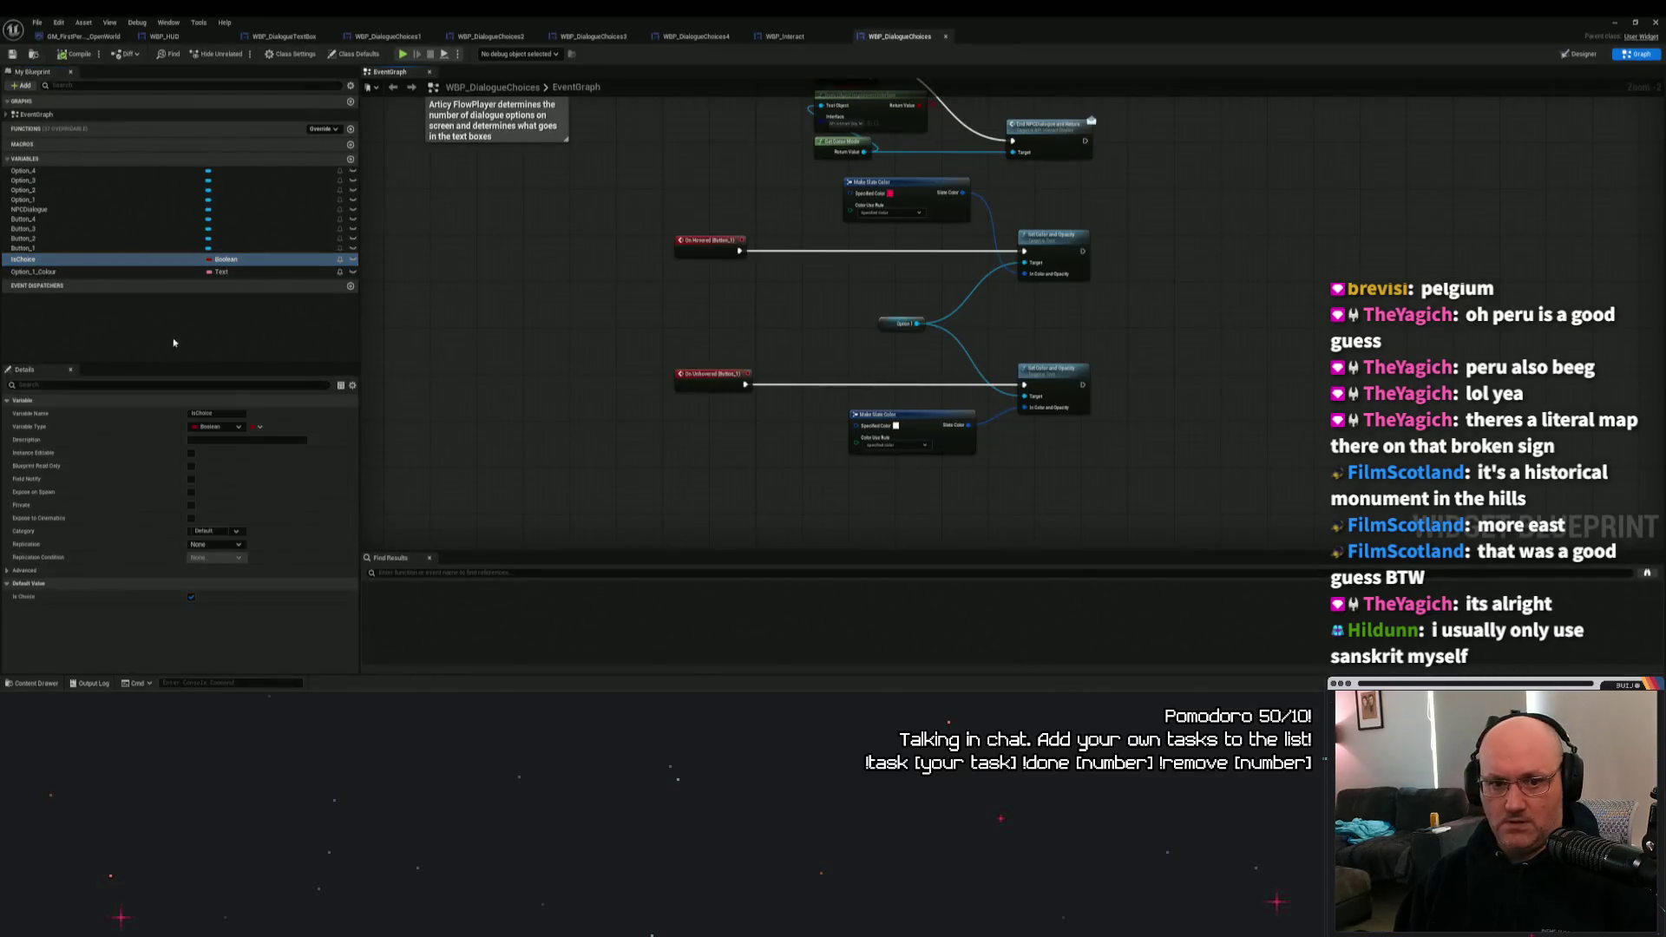
After checking the IsChoice boolean, add a new Integer variable to WBP_DialogueChoices
left_click(51, 271)
left_click(131, 259)
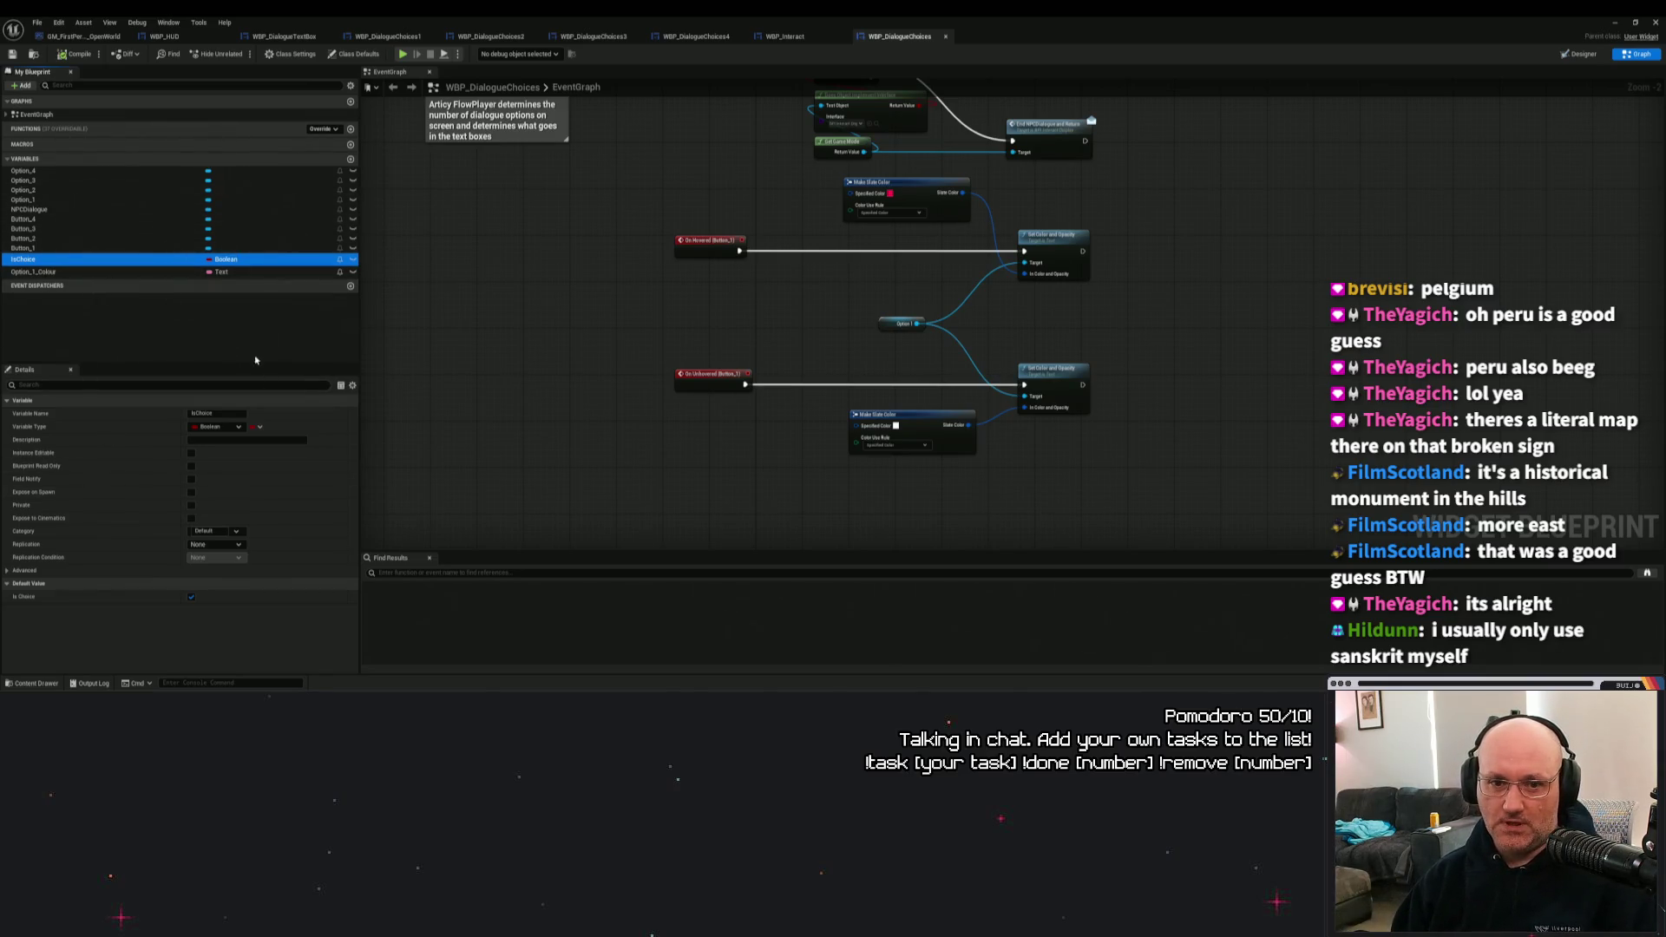
left_click(351, 159)
left_click(224, 284)
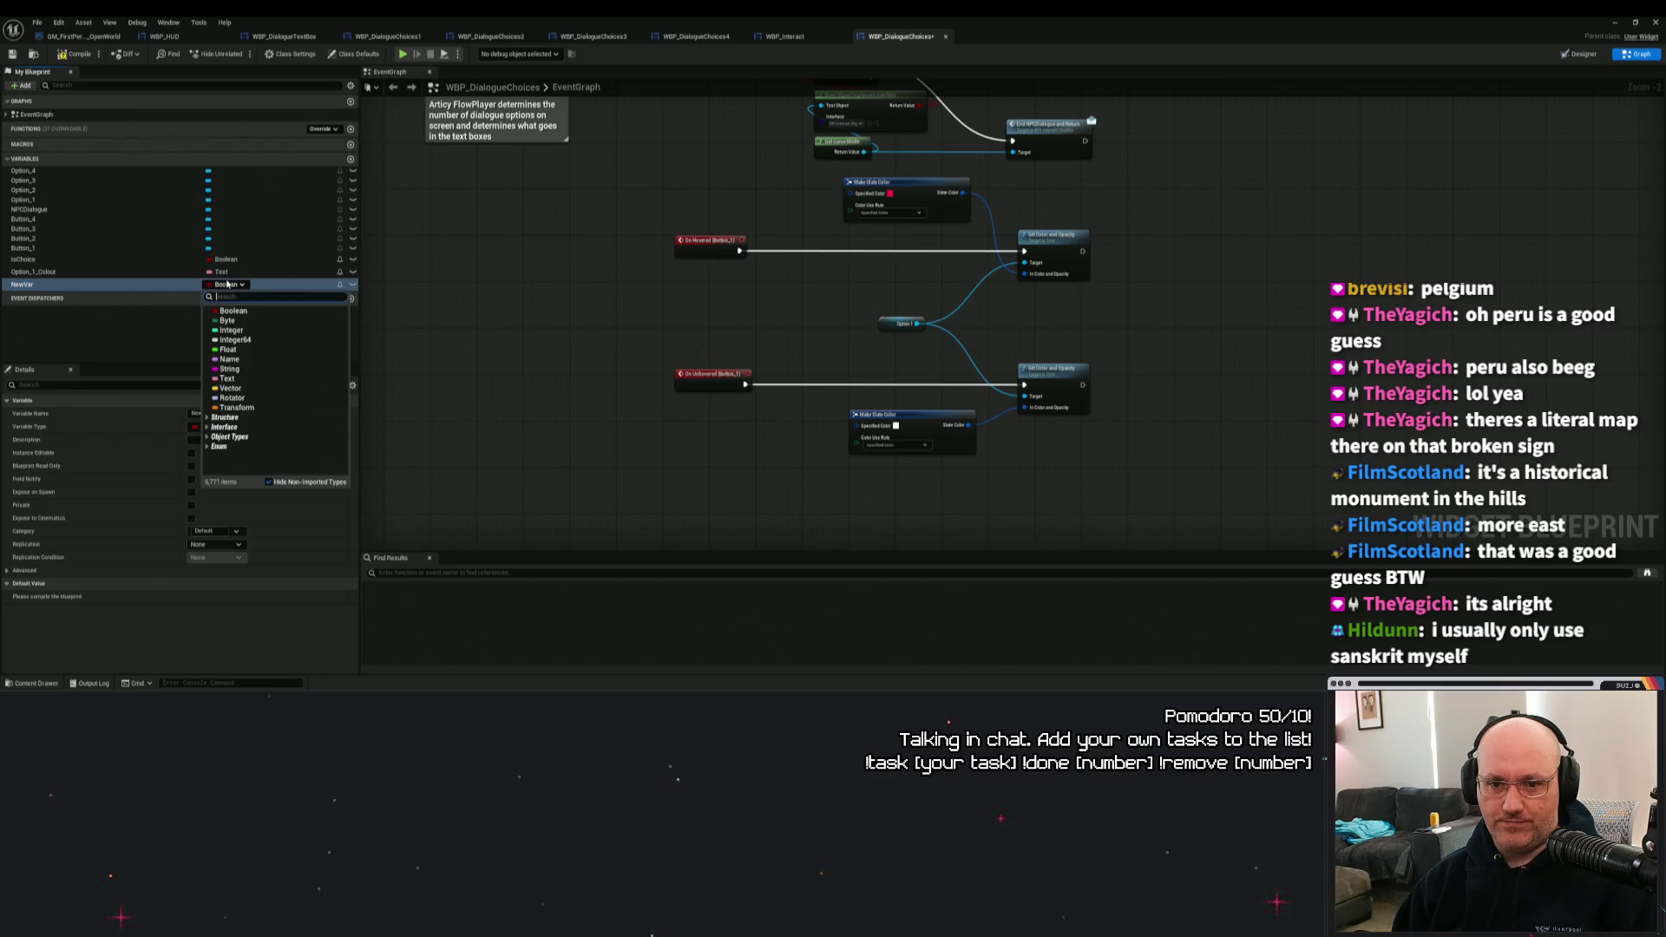
type("ubn")
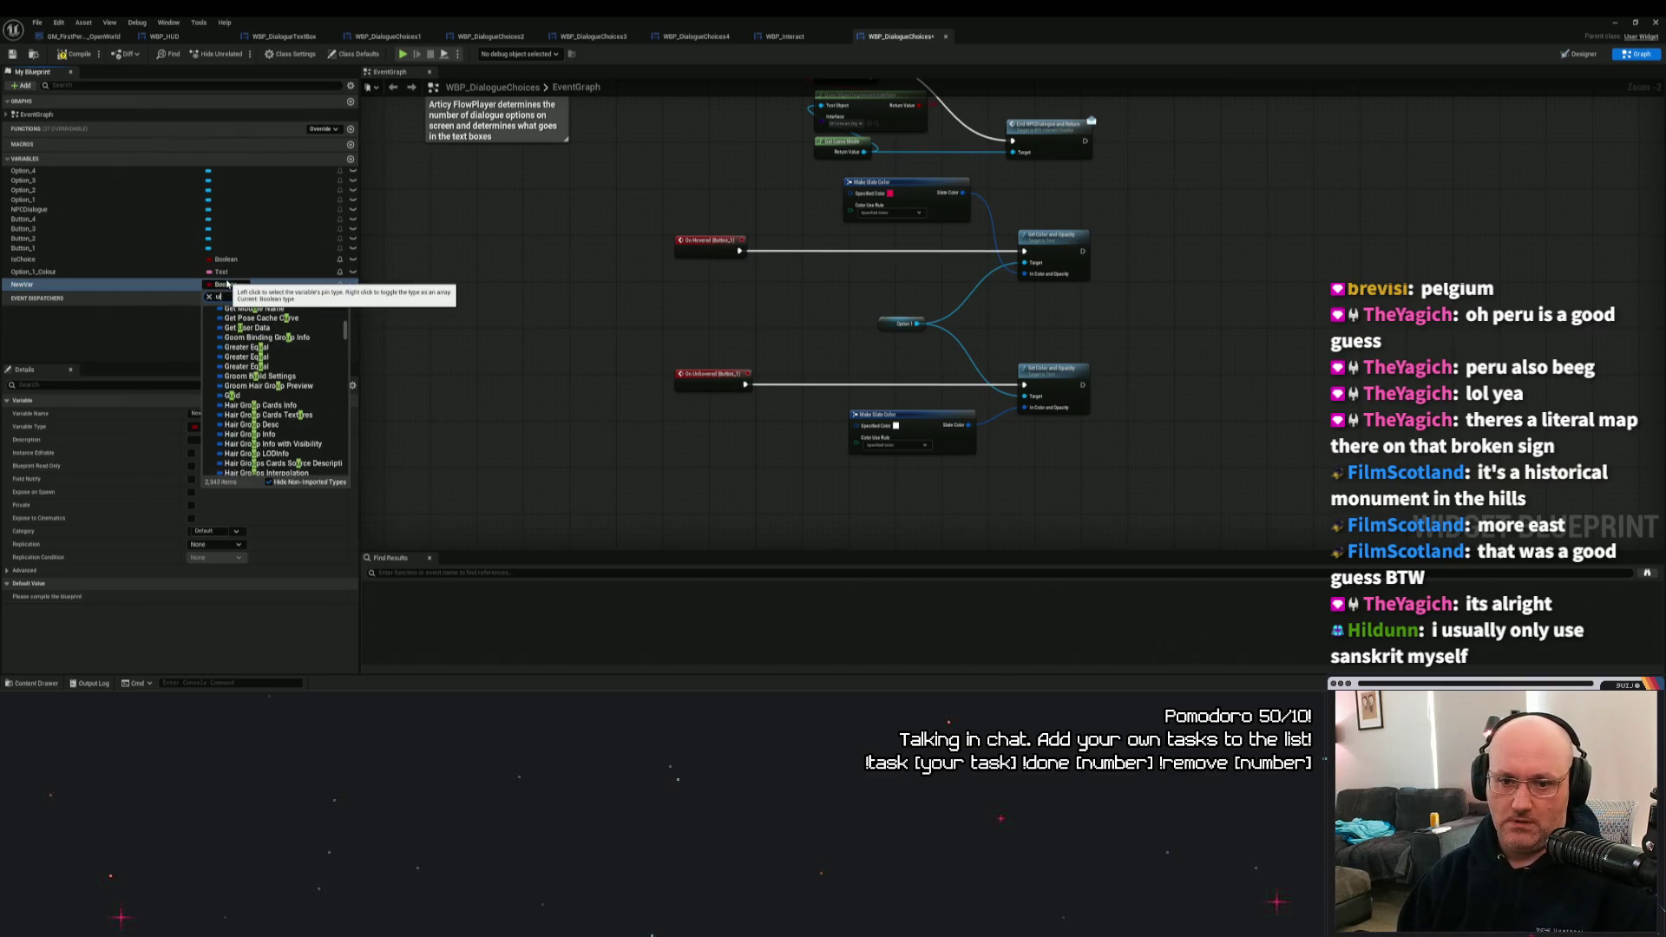
key("BackSpace")
type("int")
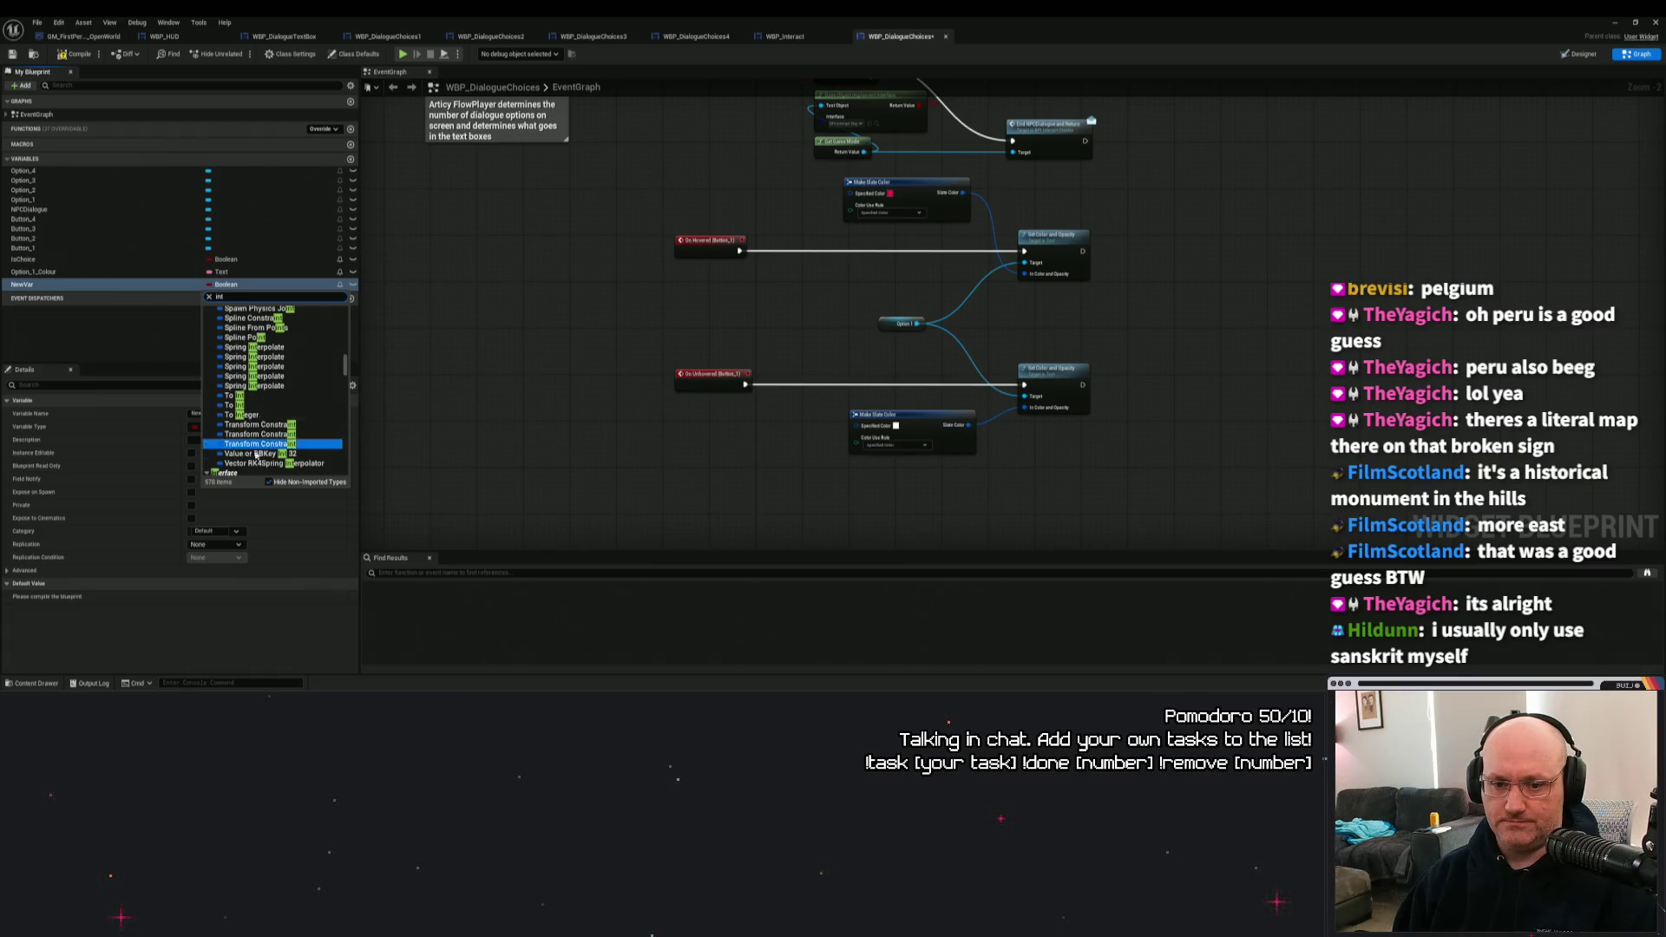
left_click_drag(345, 363, 345, 313)
left_click(238, 316)
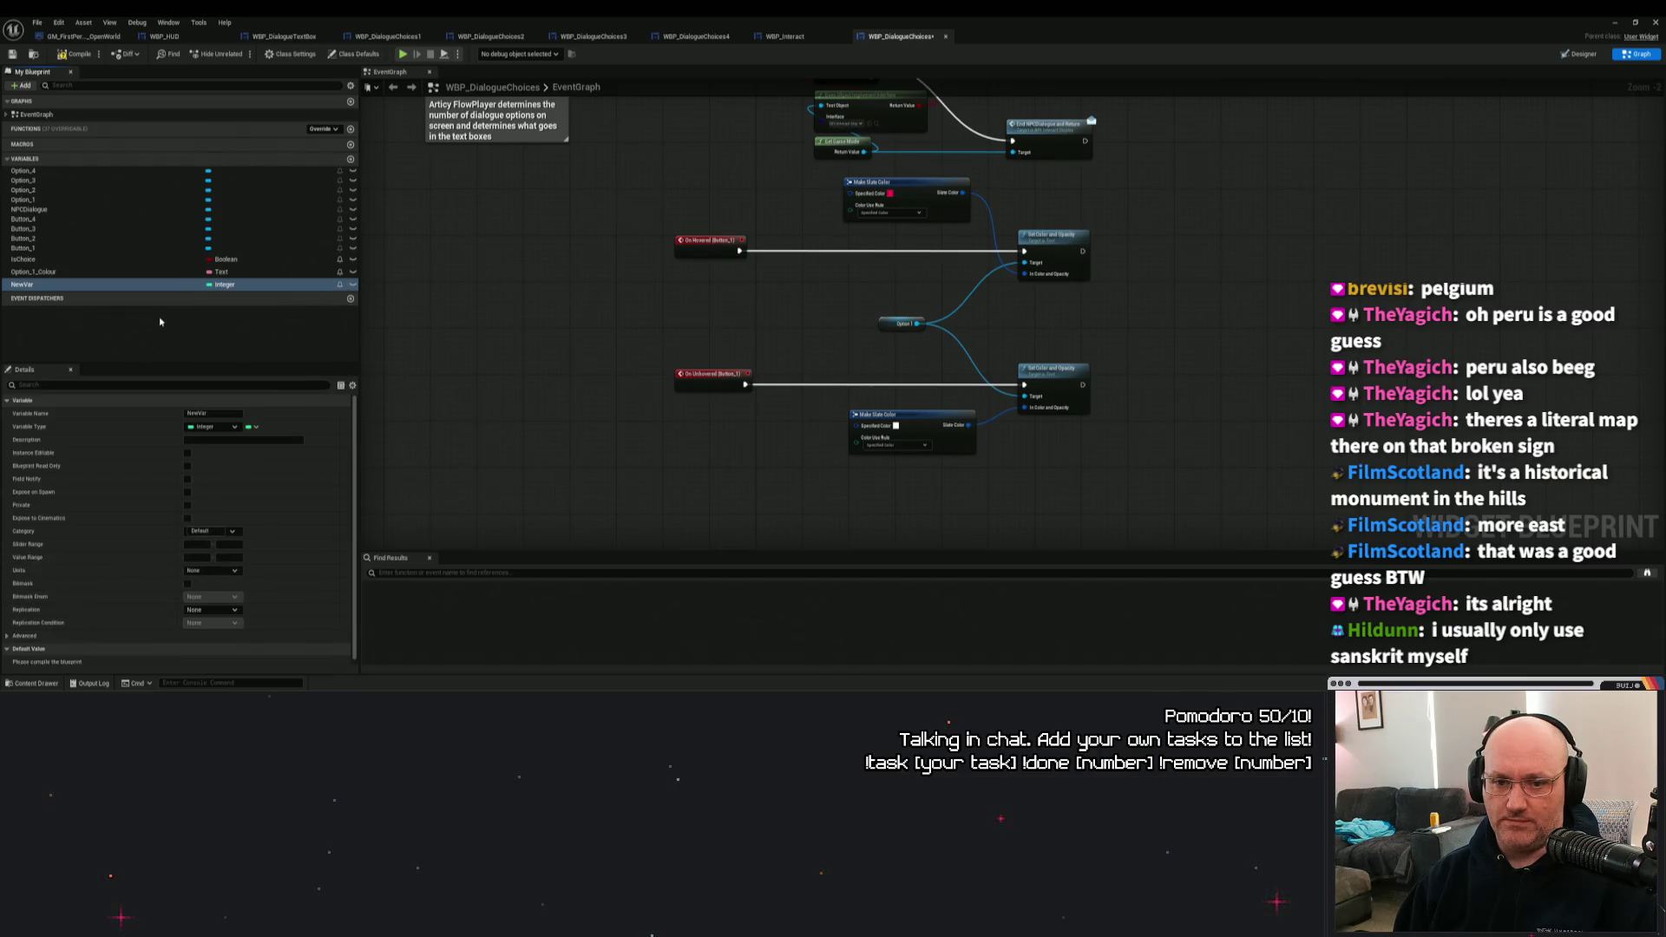
Name the new variable NumberOfChoices, then start typing 'handled by' in the Obsidian note
key("F2")
type("NumberOfC")
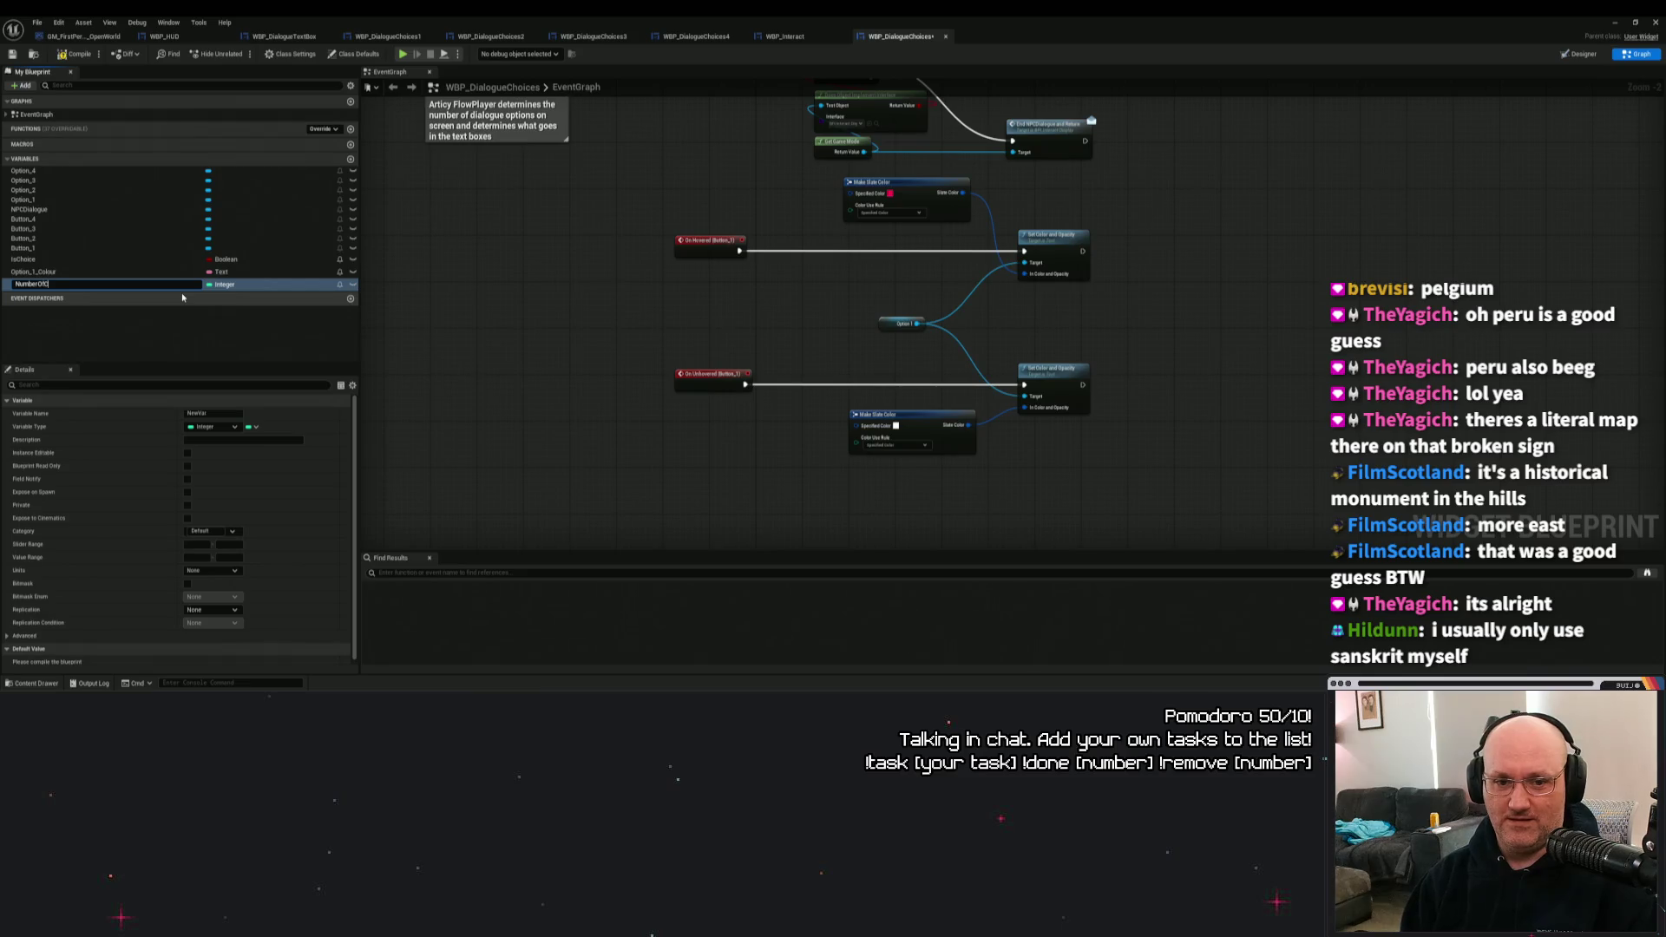
type("hoices")
left_click(167, 356)
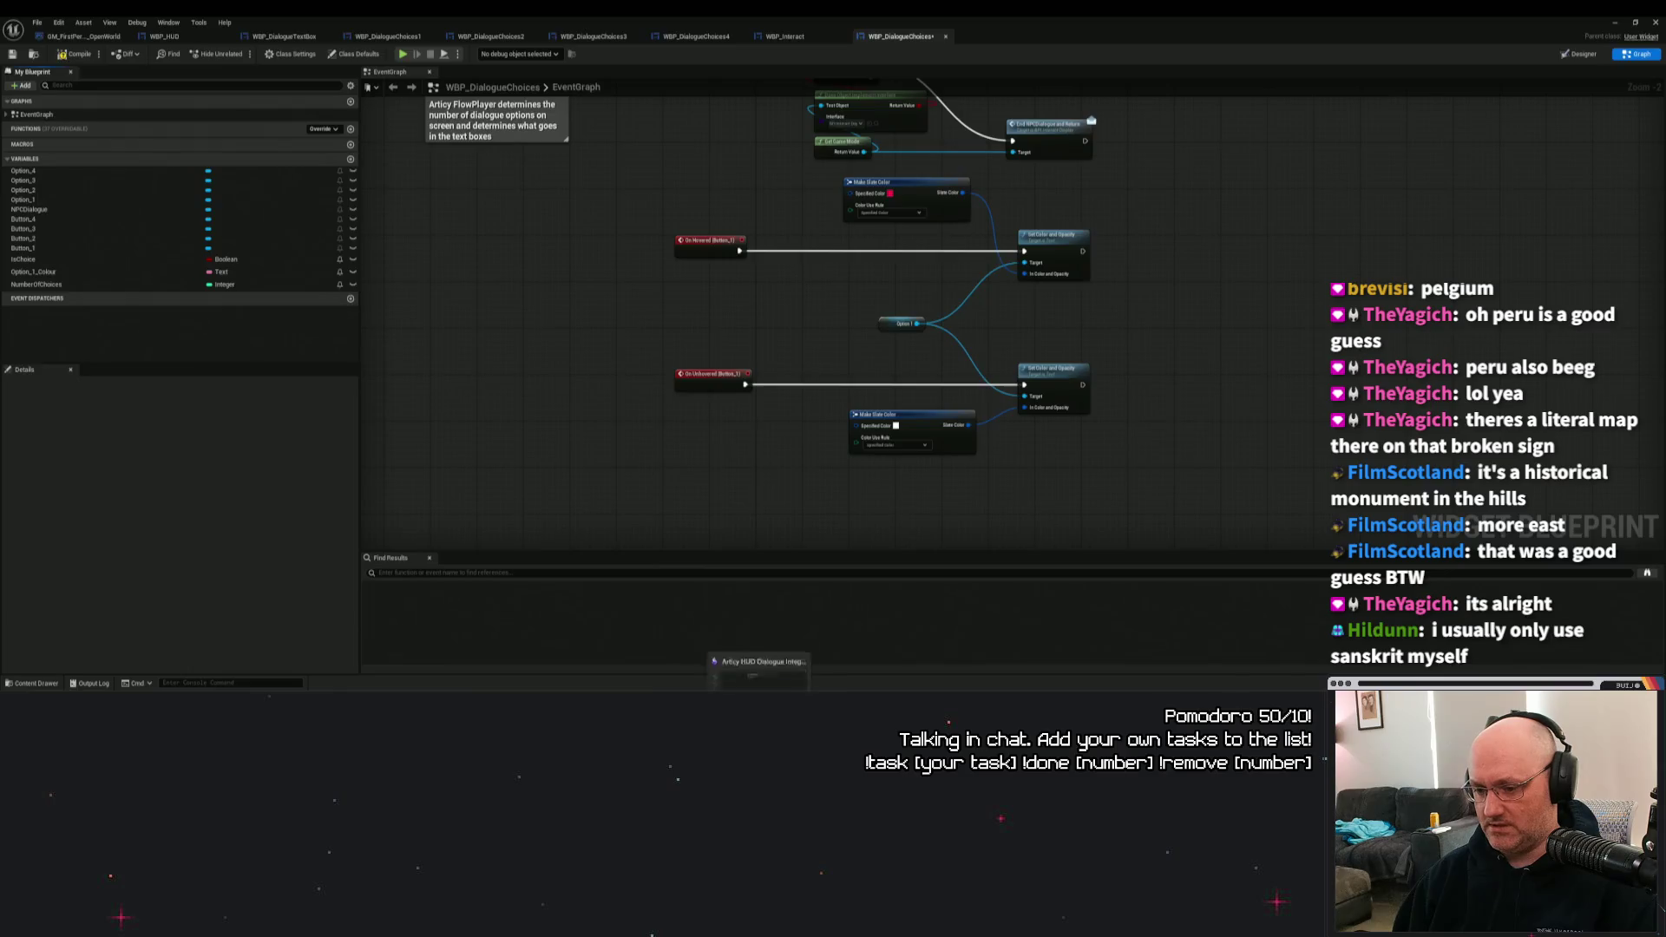
key("alt+Tab")
type("ha")
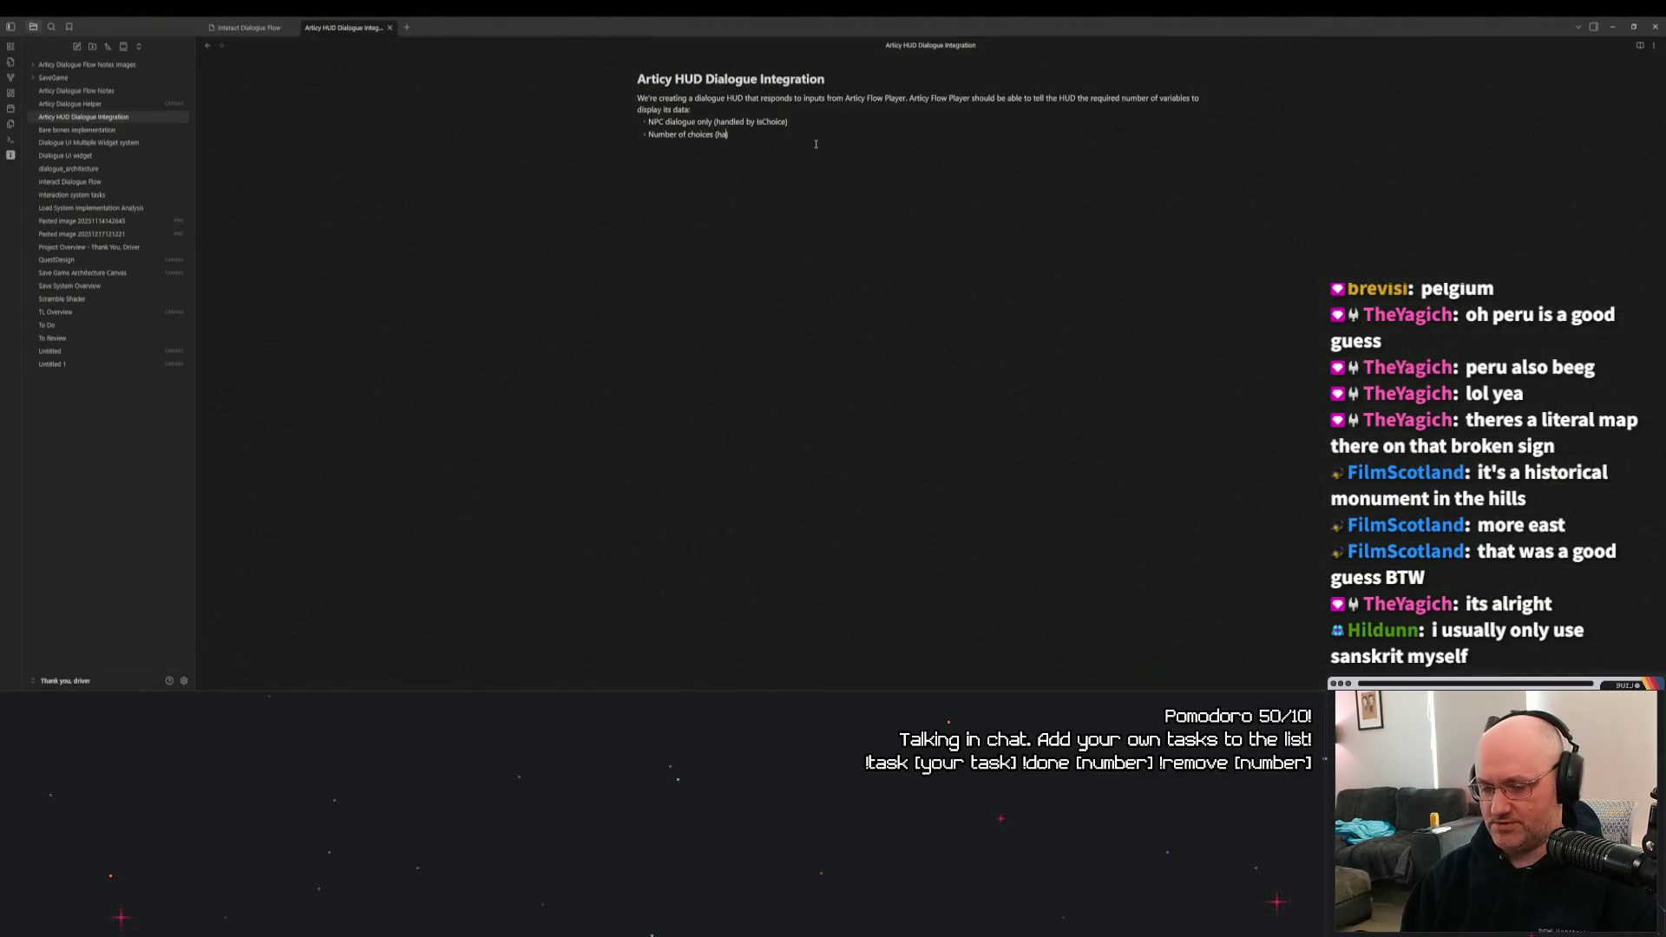
type("ndled by num")
Finish the bullet as 'handled by NumberOfChoices)', drop the empty bullet, and move to articy:draft's flow
key("BackSpace")
key("BackSpace")
key("BackSpace")
type("Number)OfChoices")
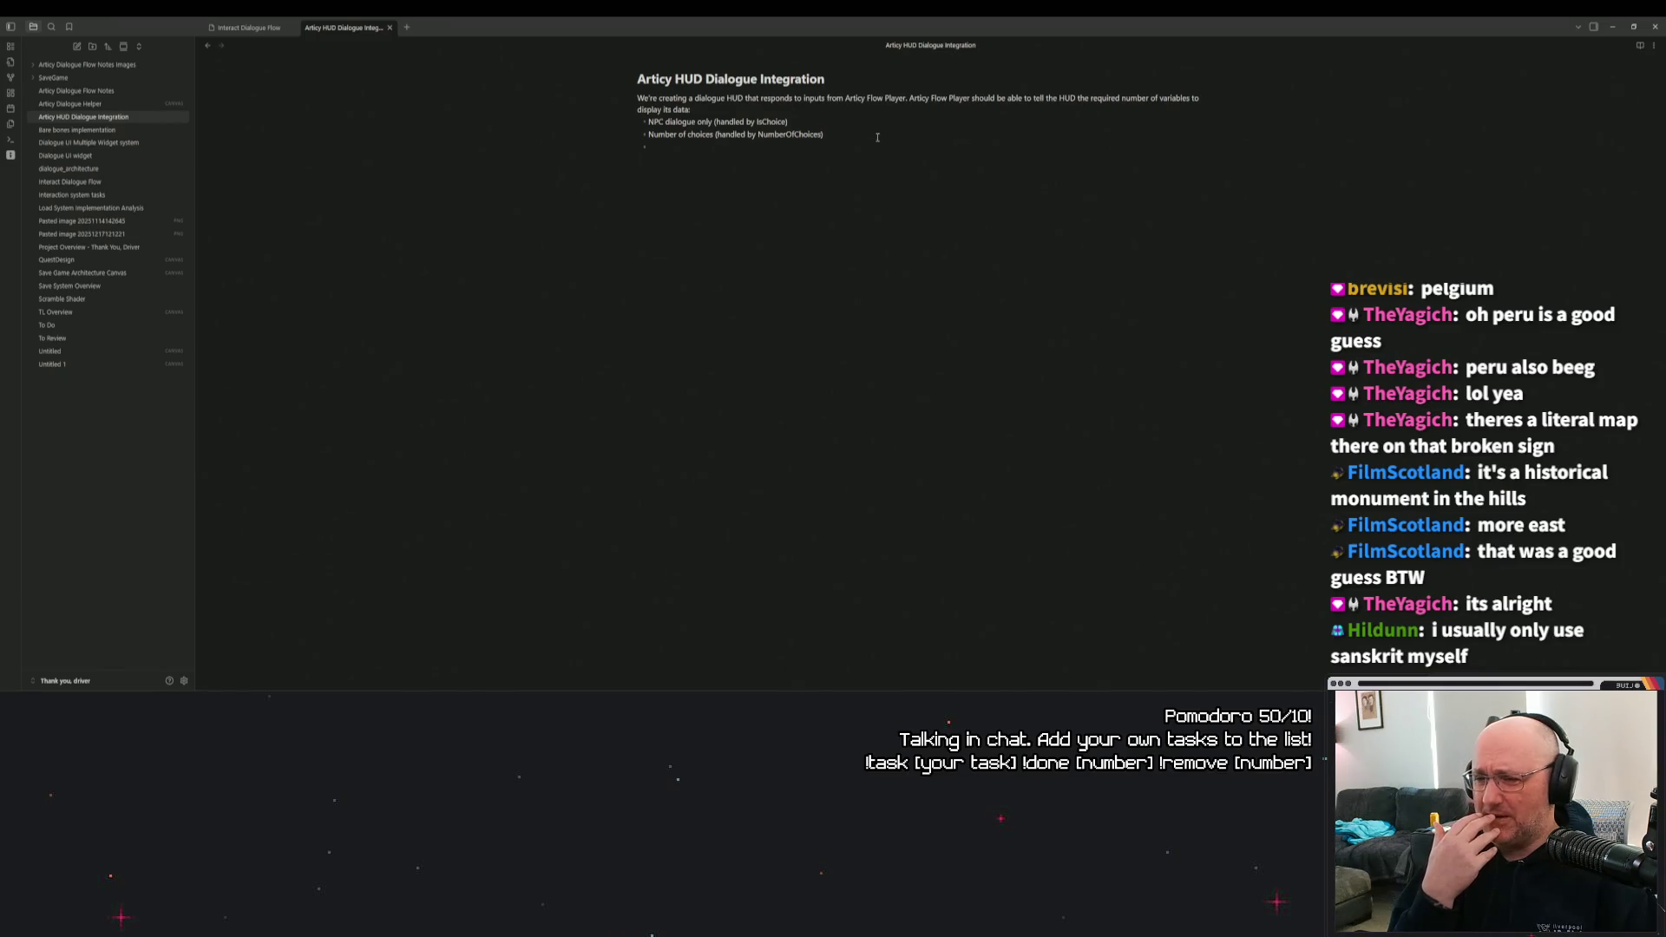
key("BackSpace")
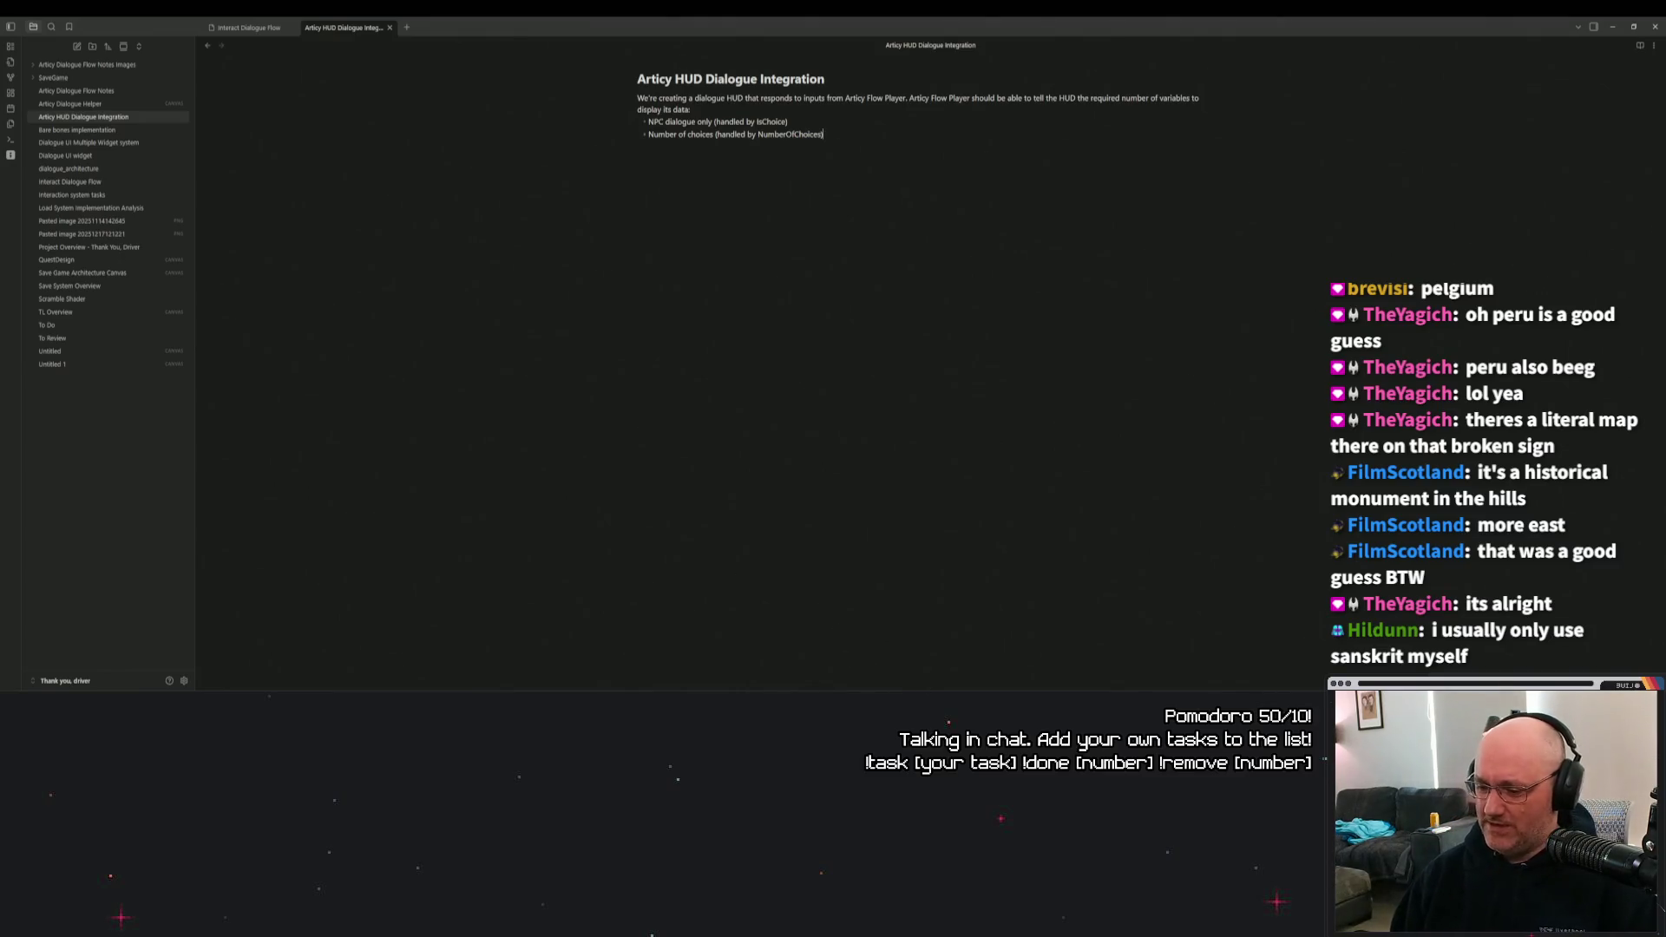
key("alt+Tab")
scroll(786, 383, "up", 5)
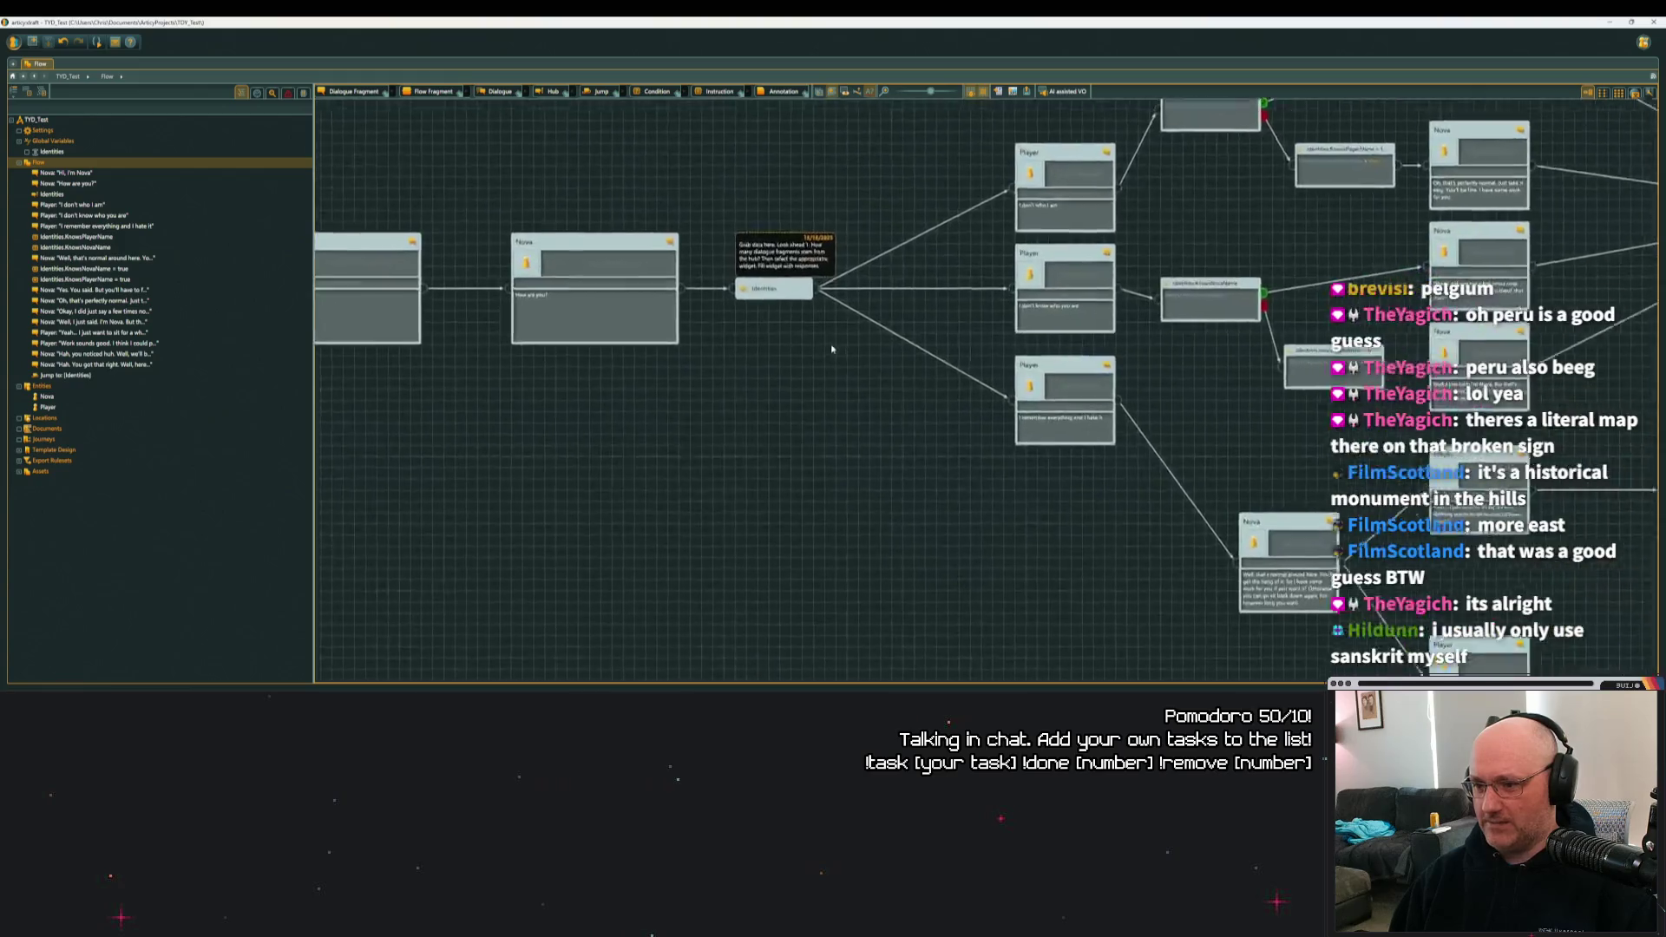
Open the Identities hub's properties and review its output pins, input pins, template and general tabs
left_click(761, 340)
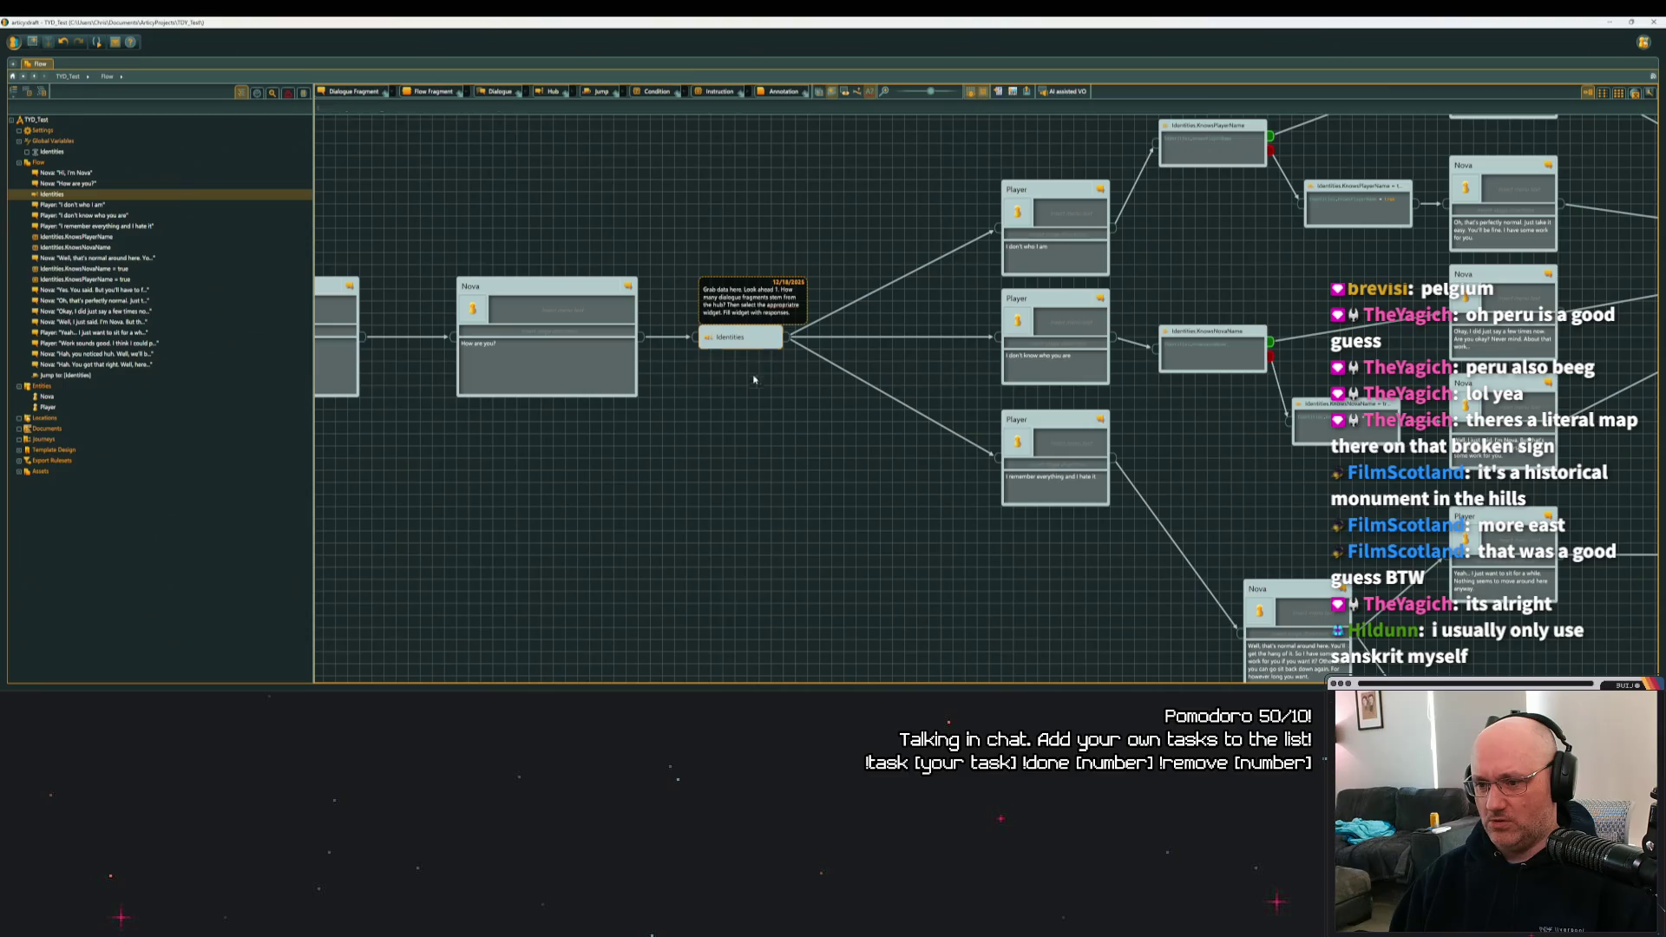
right_click(768, 341)
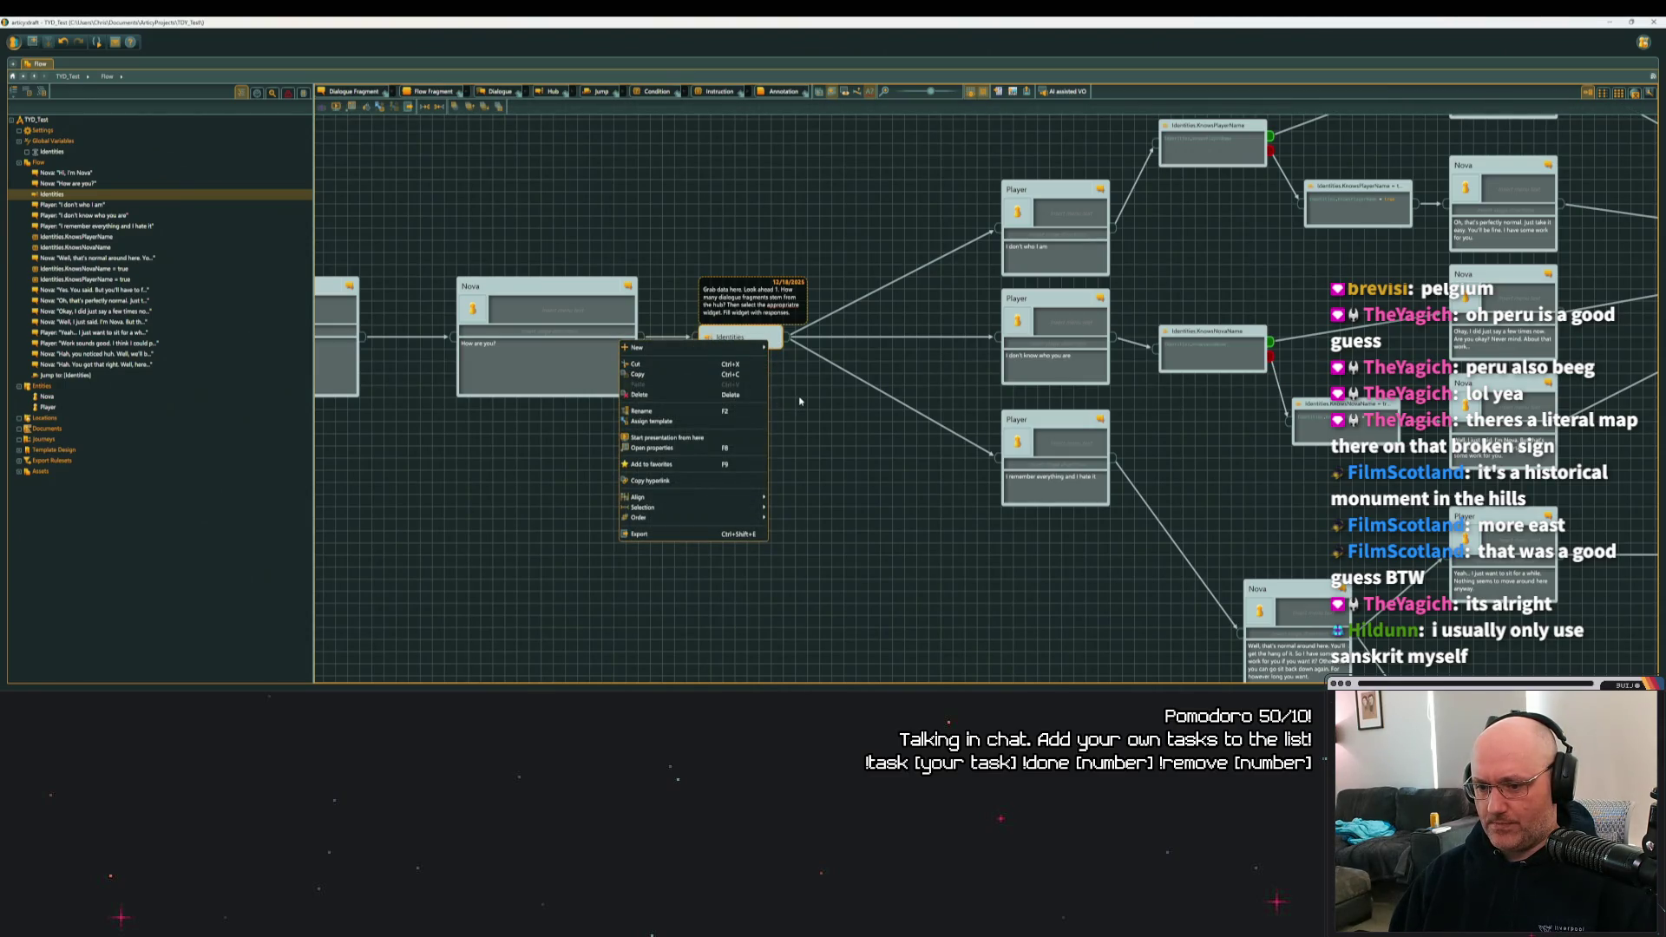
mouse_move(726, 519)
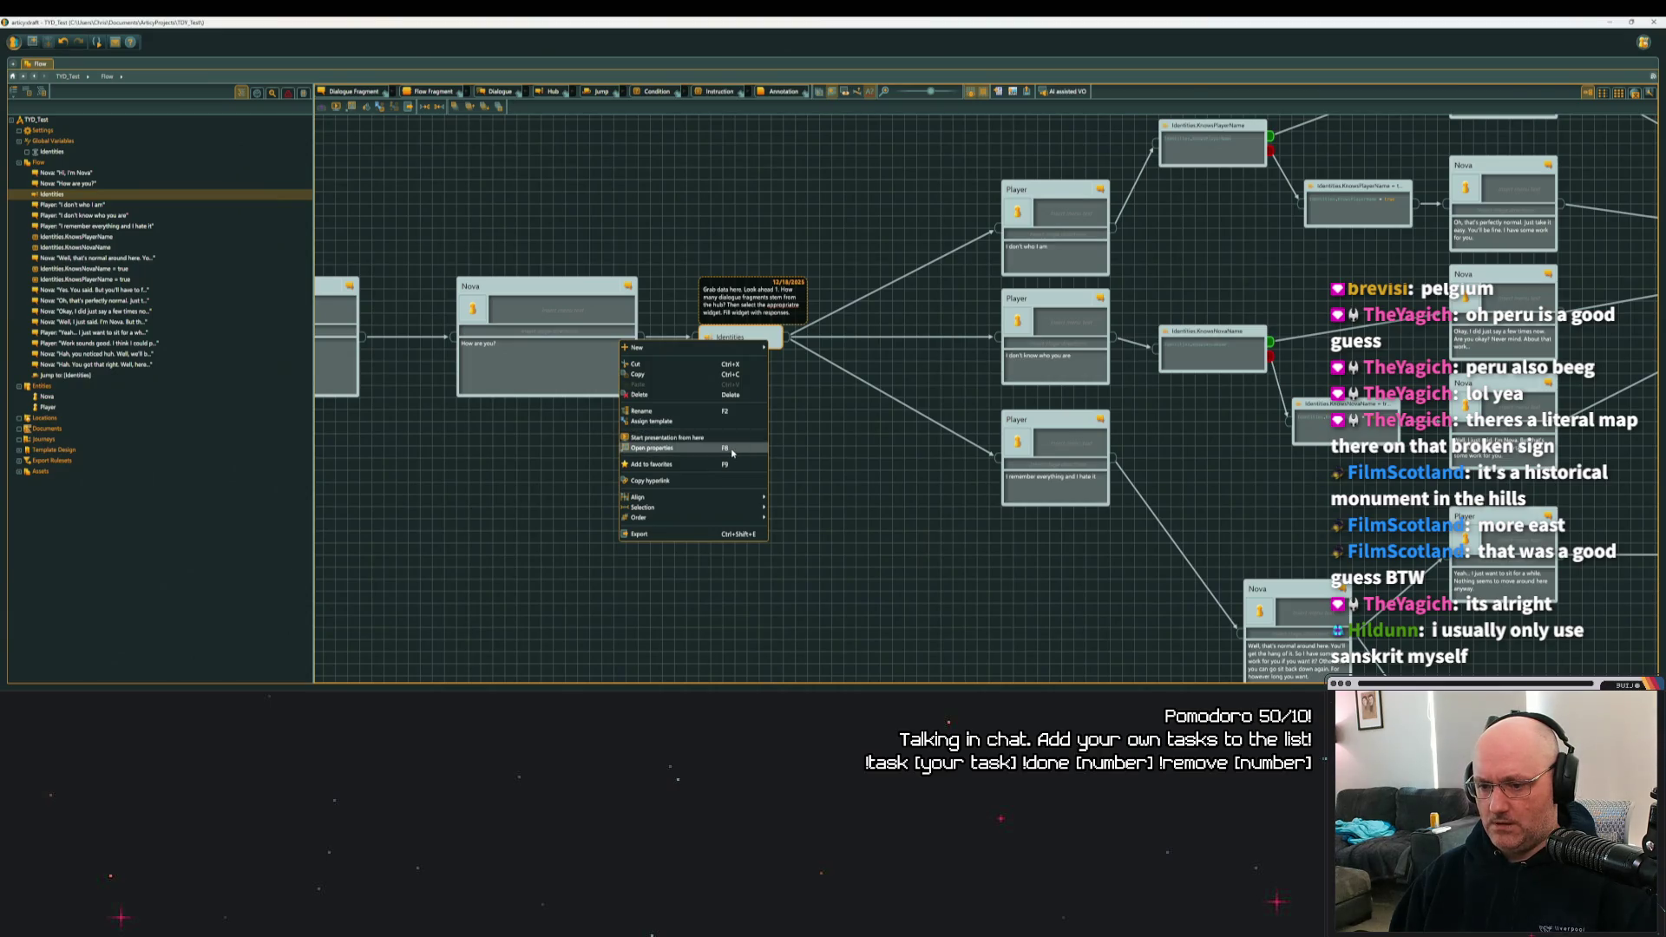
left_click(730, 448)
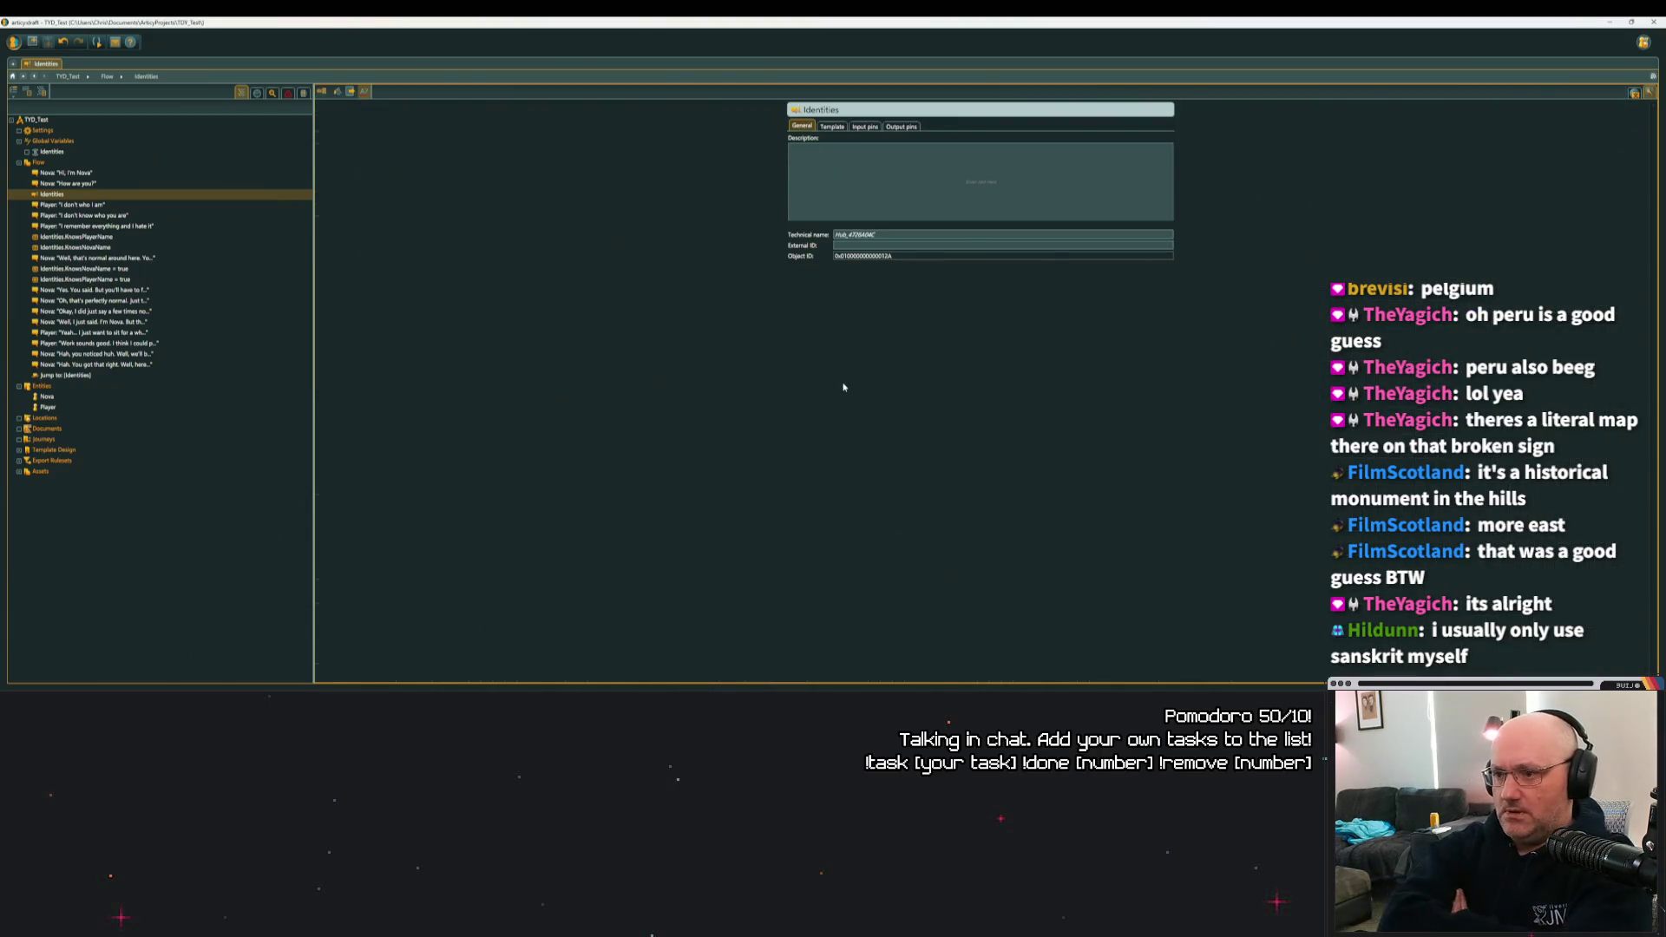
left_click(900, 126)
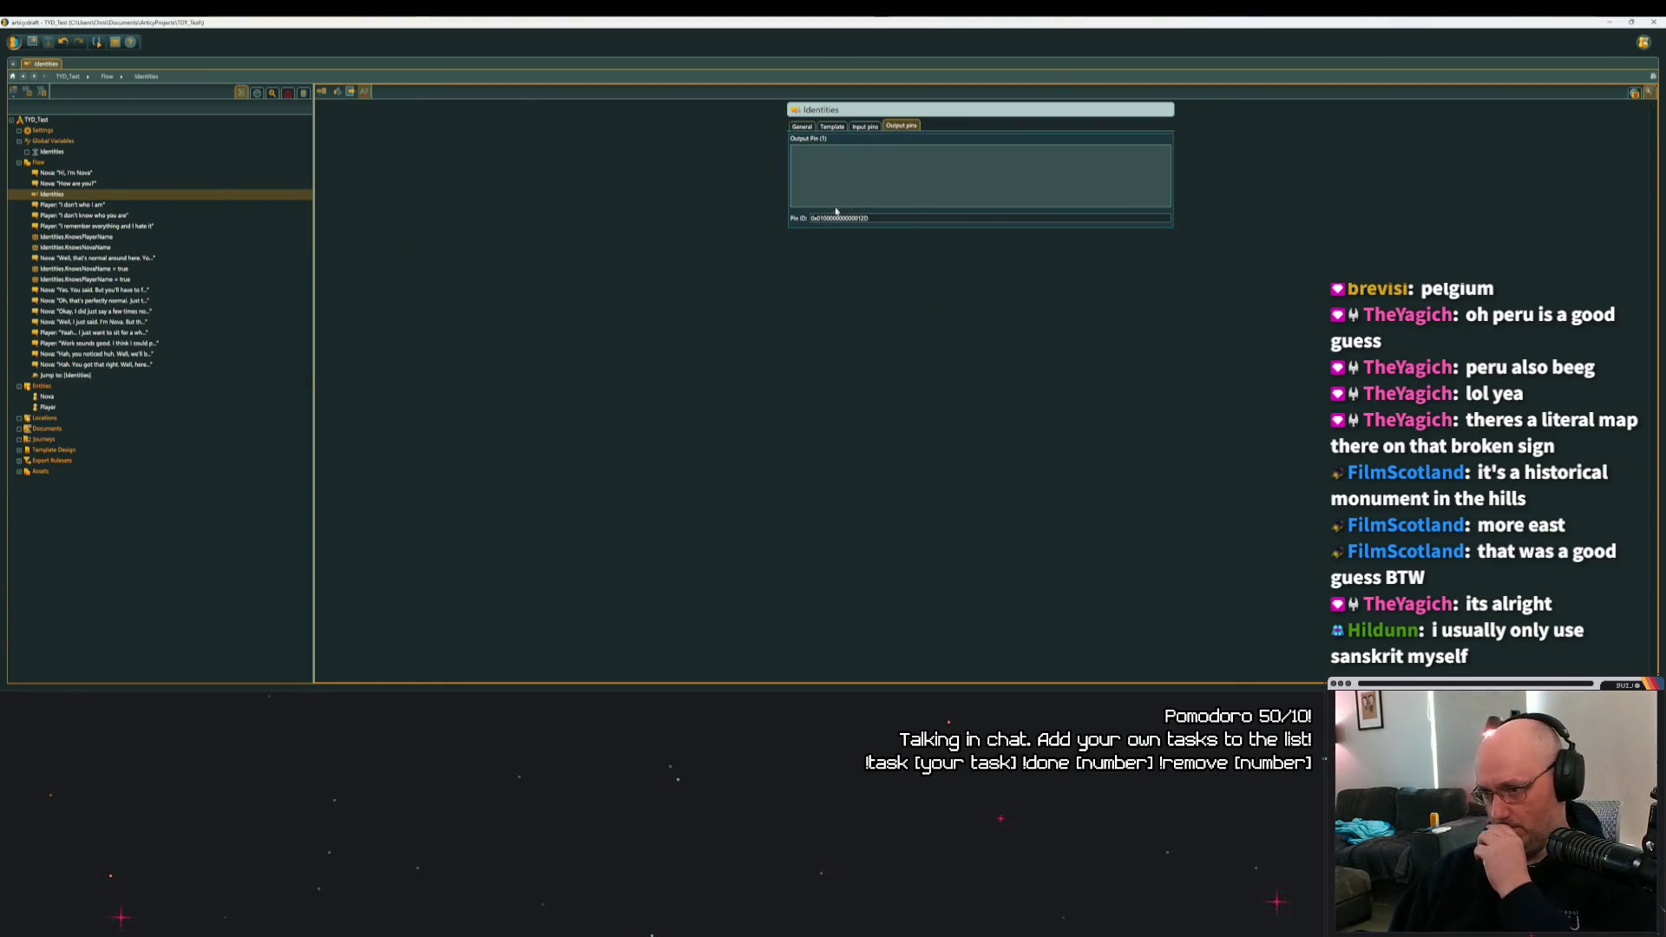
left_click(865, 126)
left_click(832, 126)
left_click(801, 127)
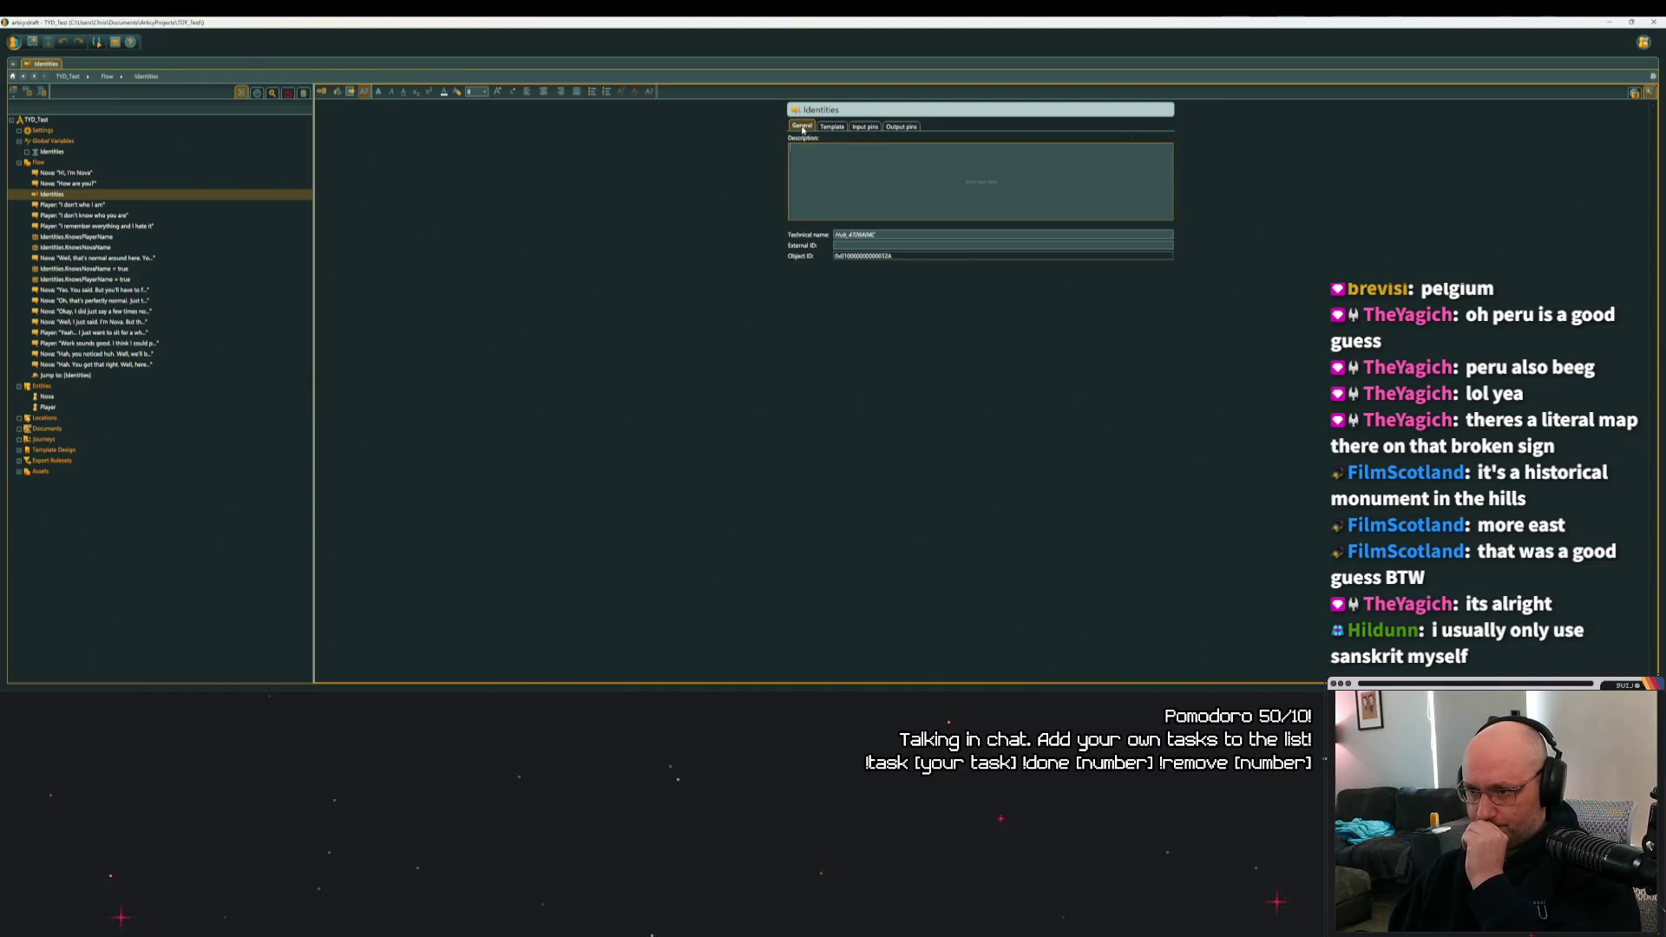
left_click(740, 154)
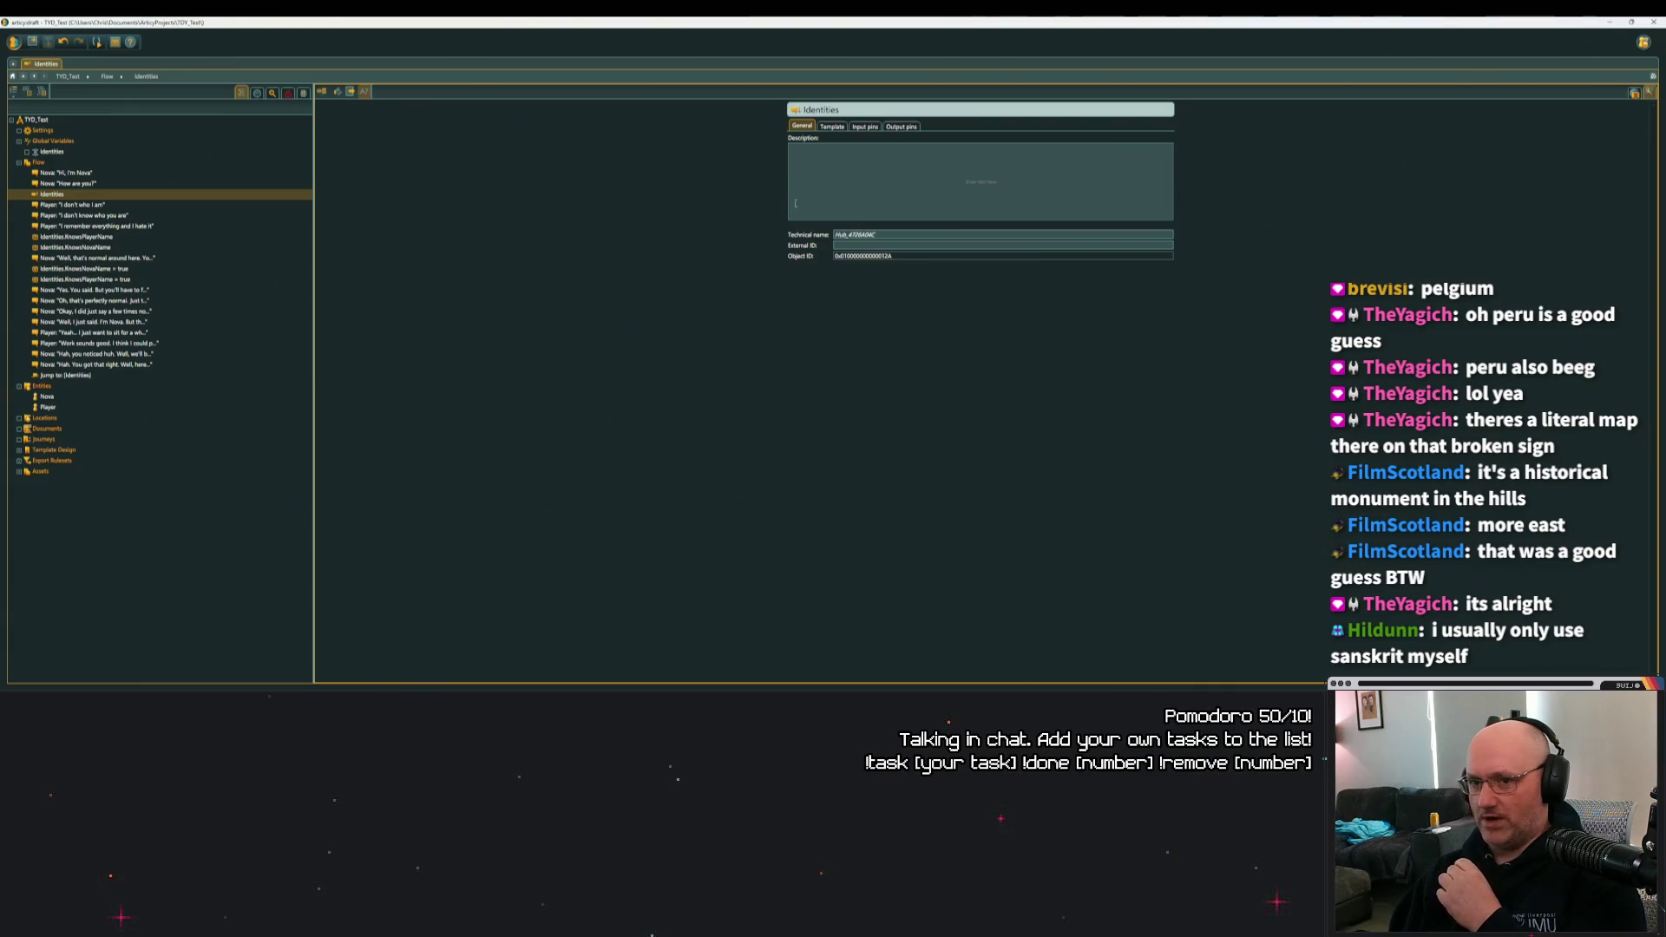
Back in the Flow graph, start a presentation from the Identities hub
double_click(161, 162)
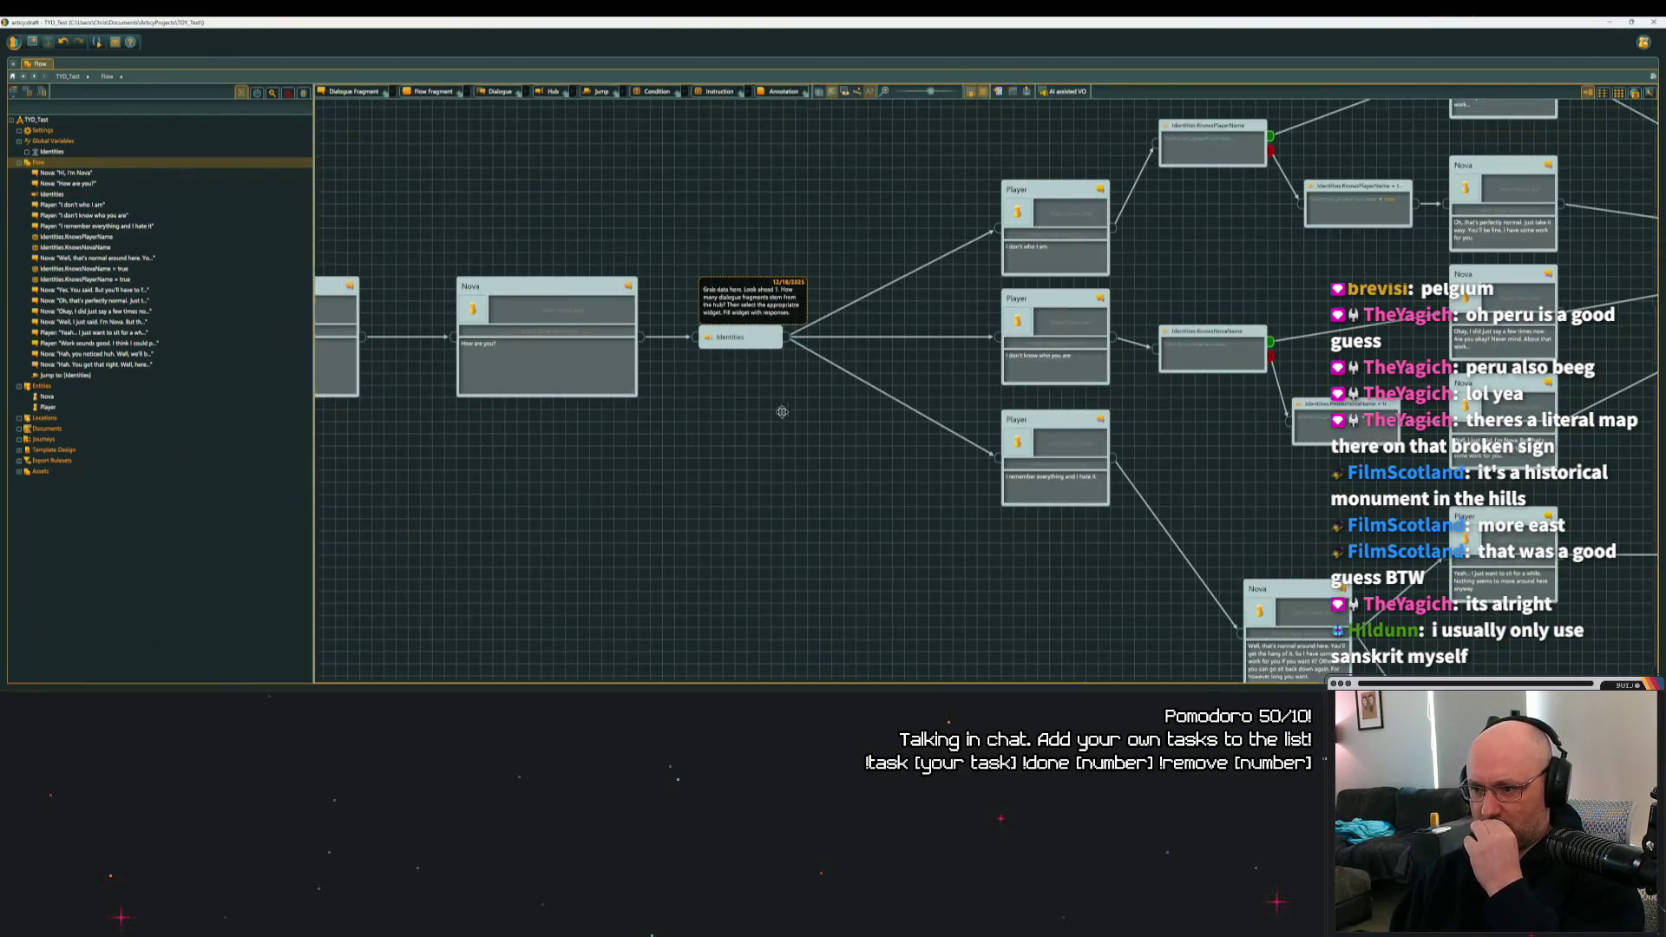
left_click(735, 364)
right_click(698, 354)
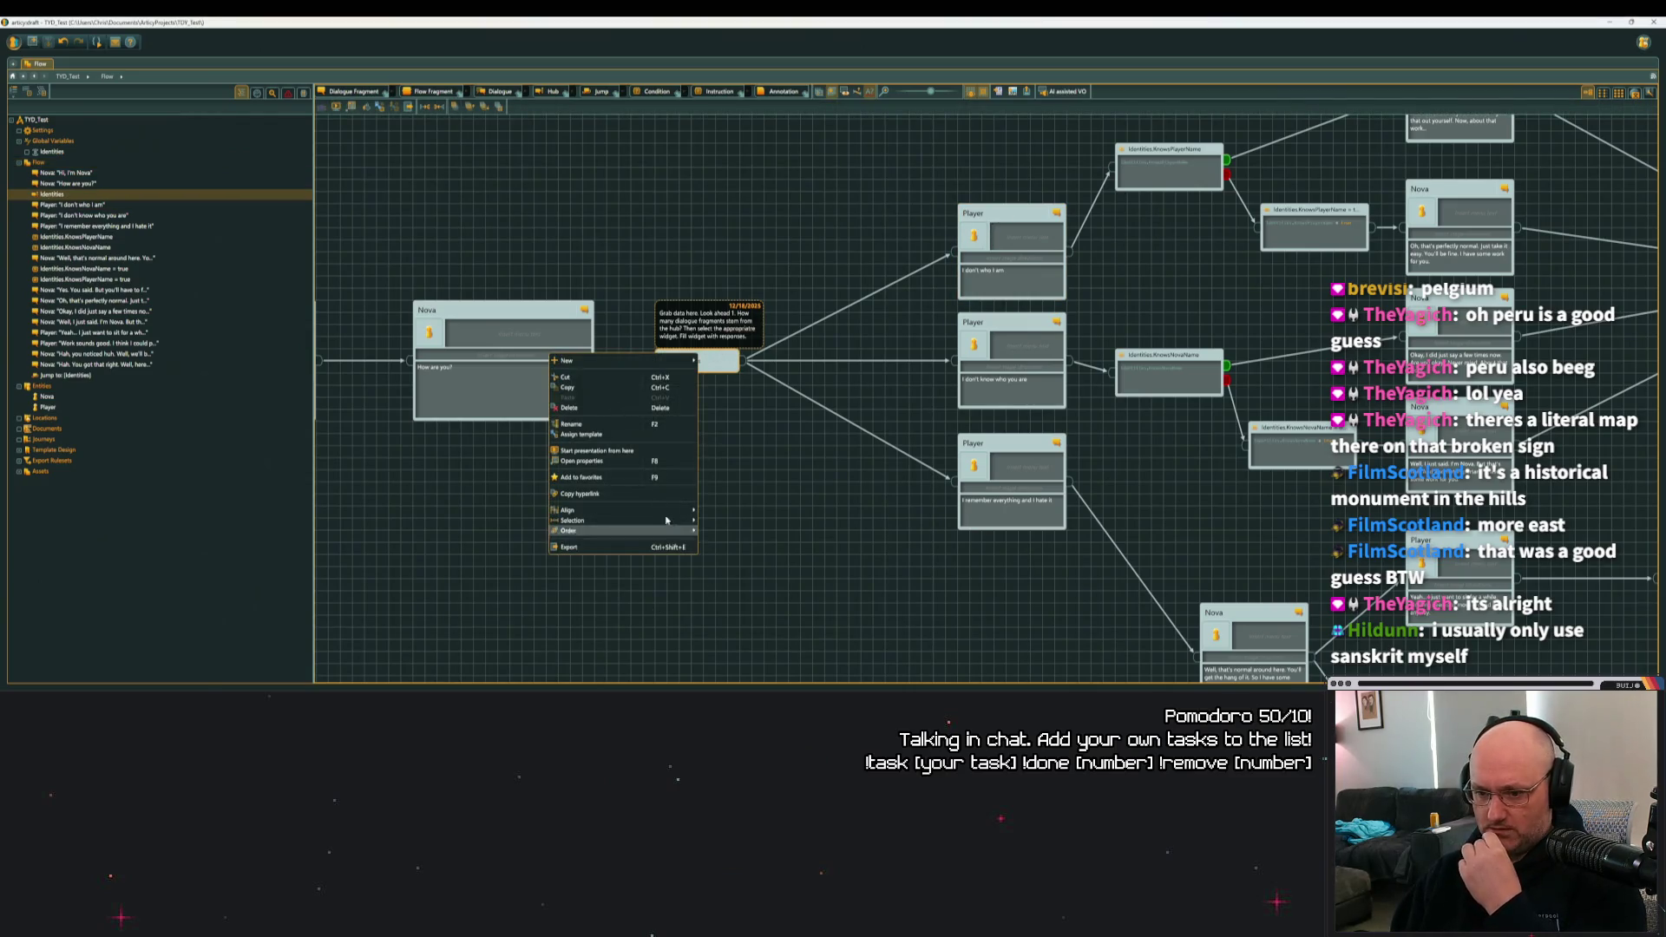
left_click(652, 453)
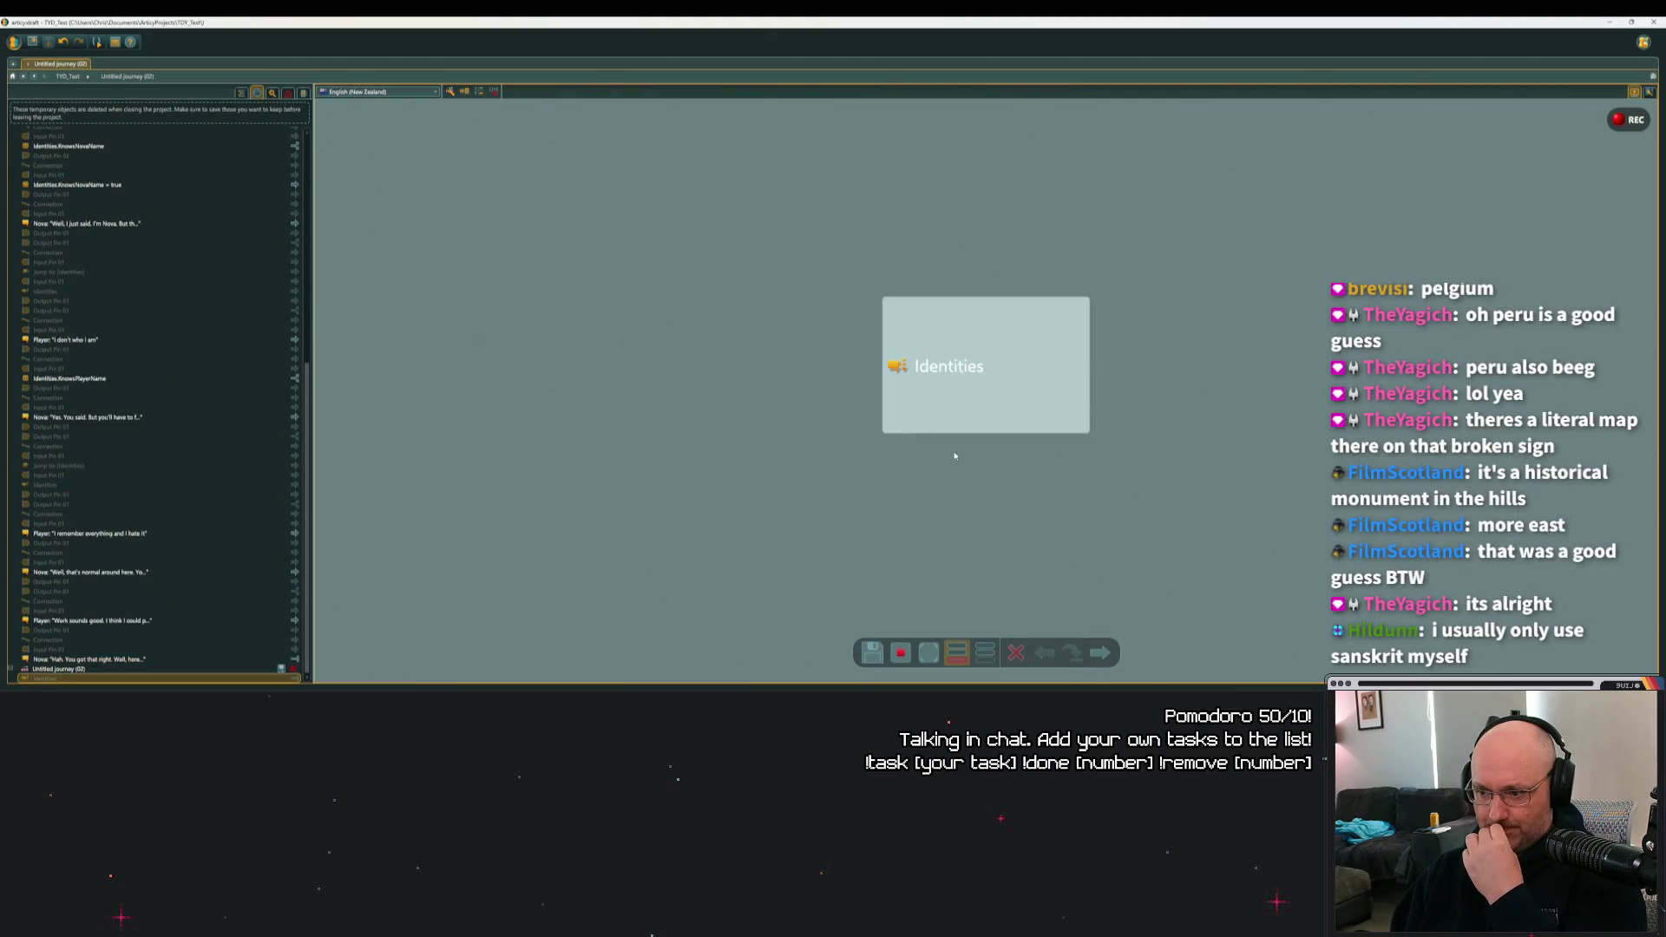
Advance the hub presentation, then restart the presentation from Nova's first line
left_click(1019, 470)
left_click(872, 652)
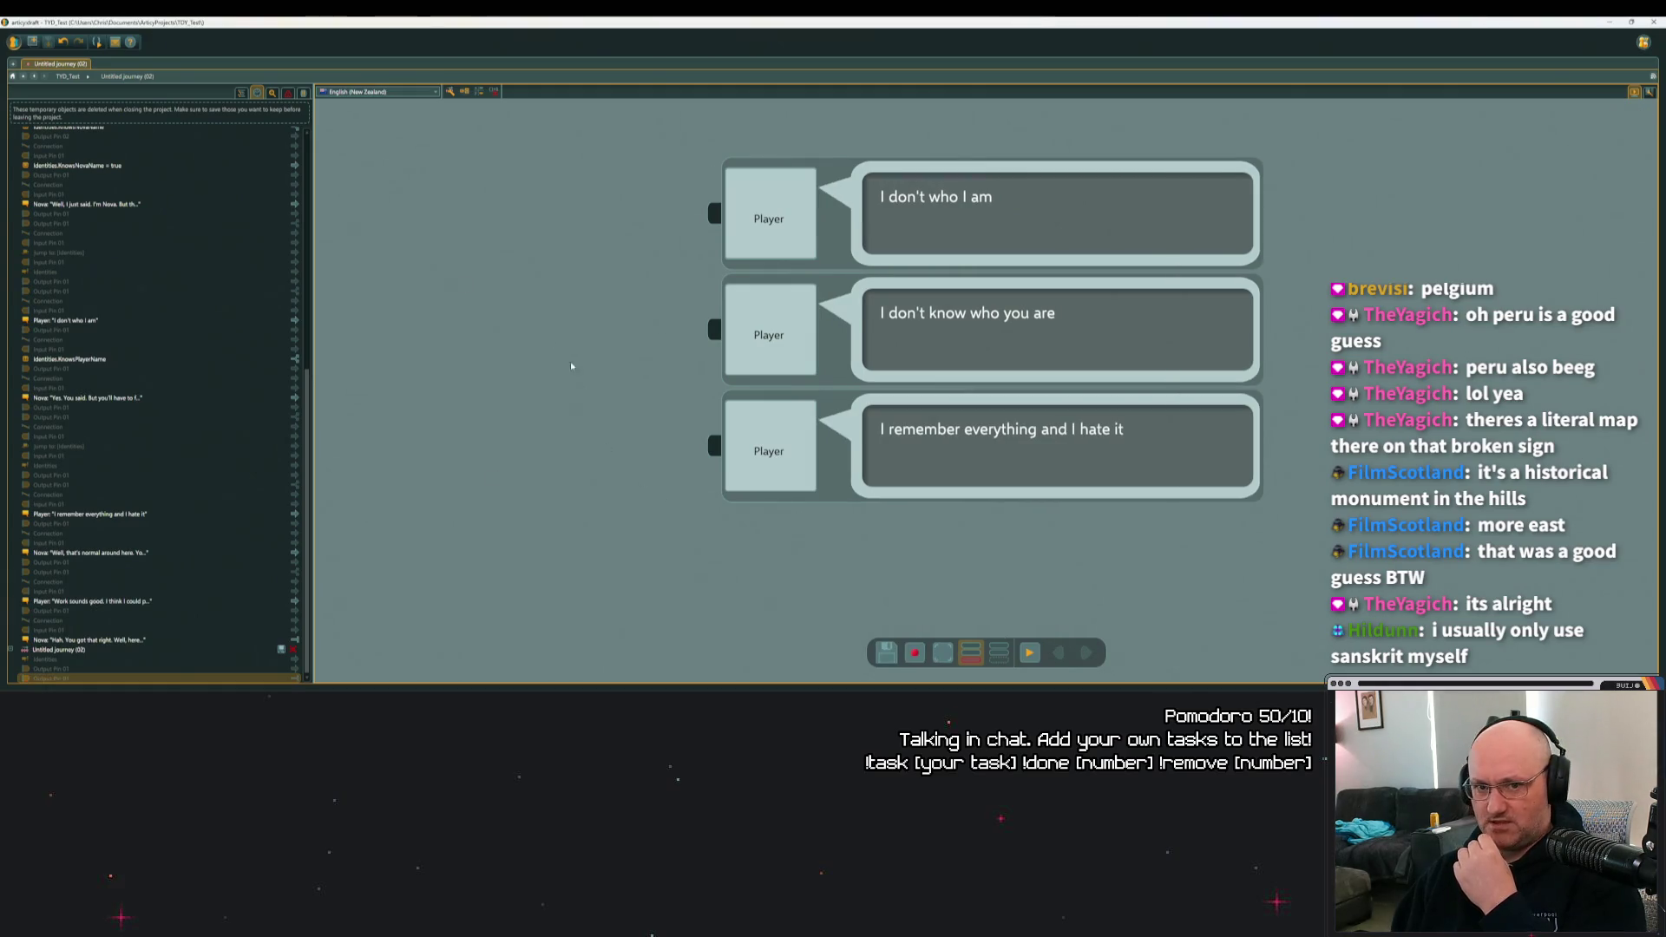
left_click(67, 76)
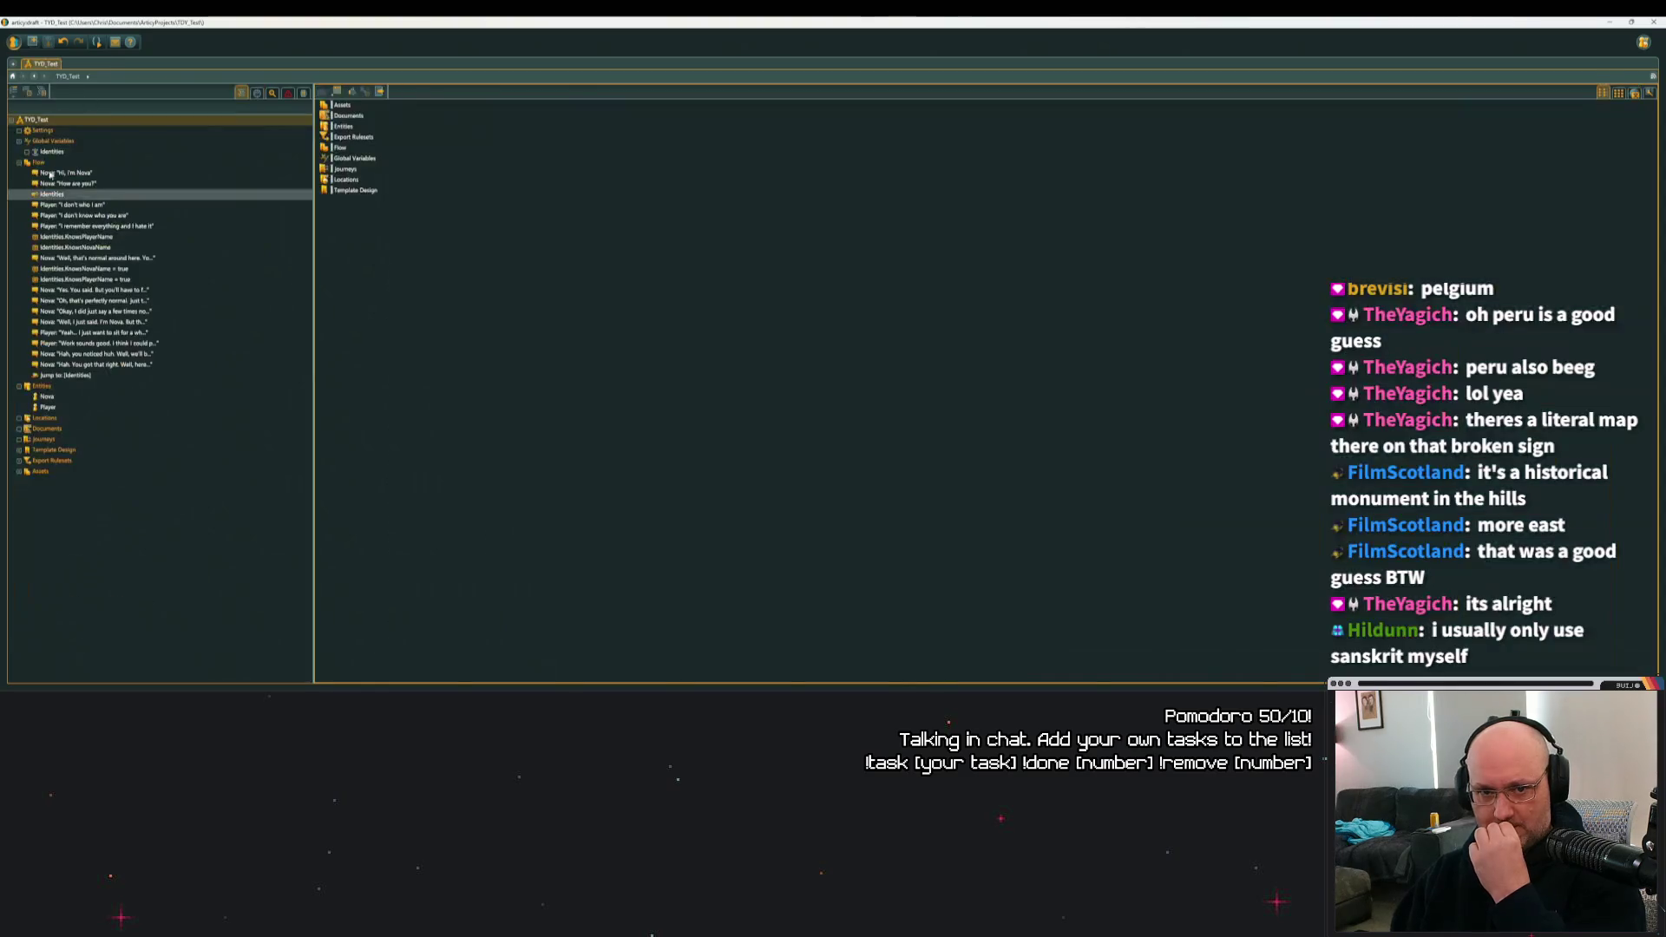
double_click(115, 196)
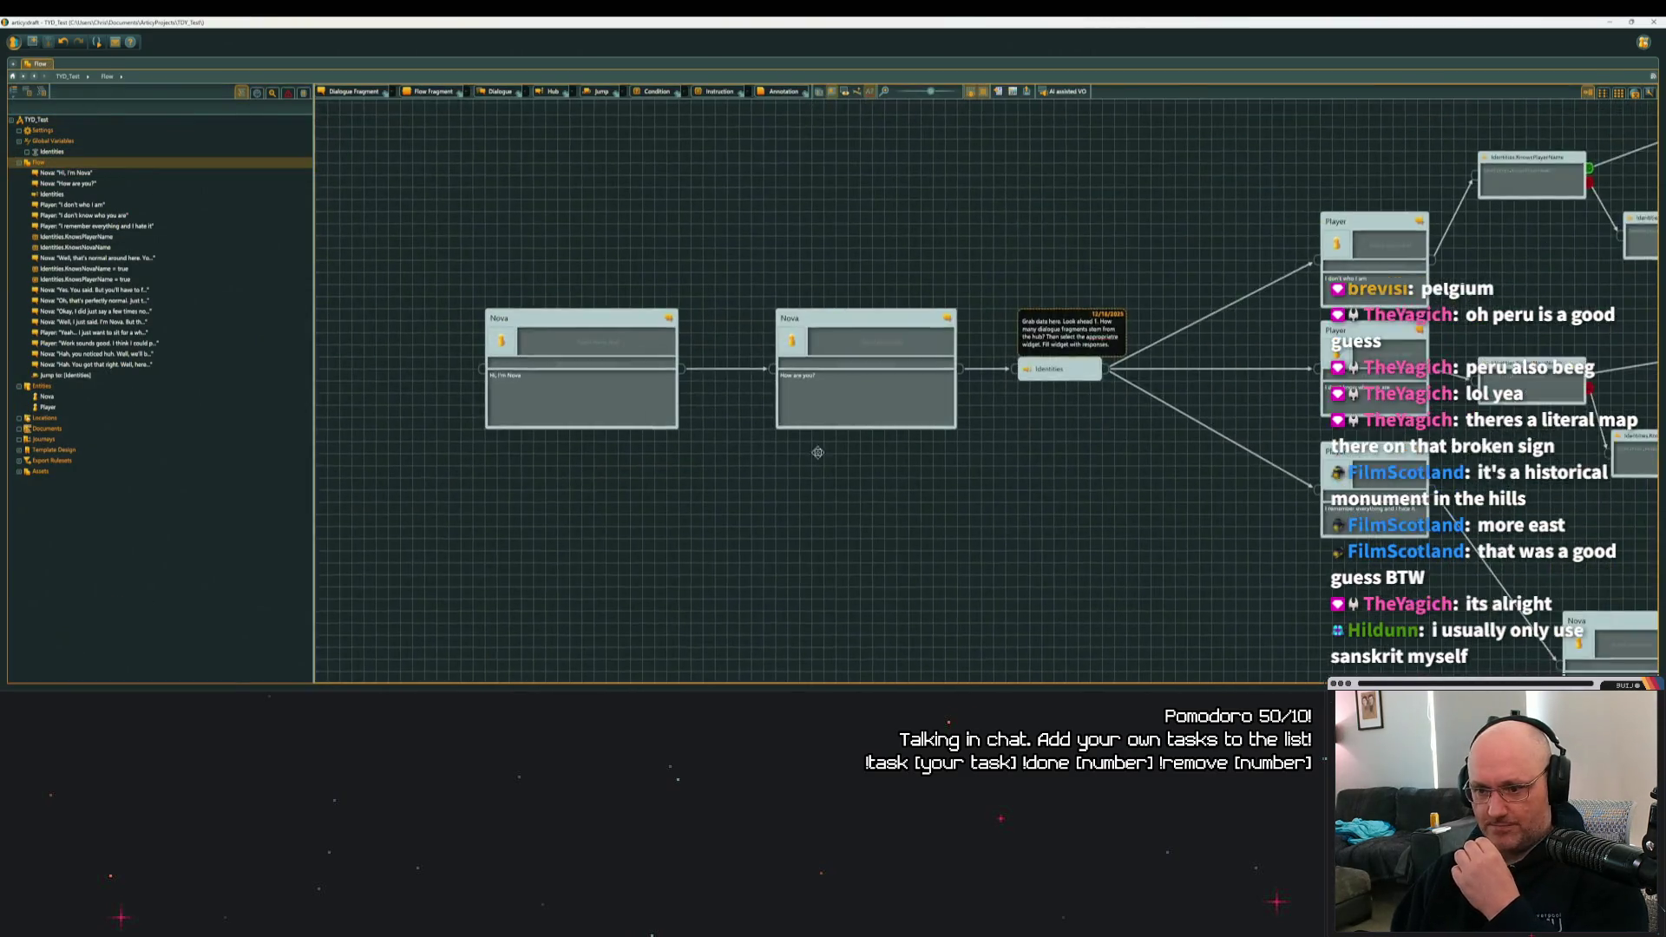
right_click(588, 321)
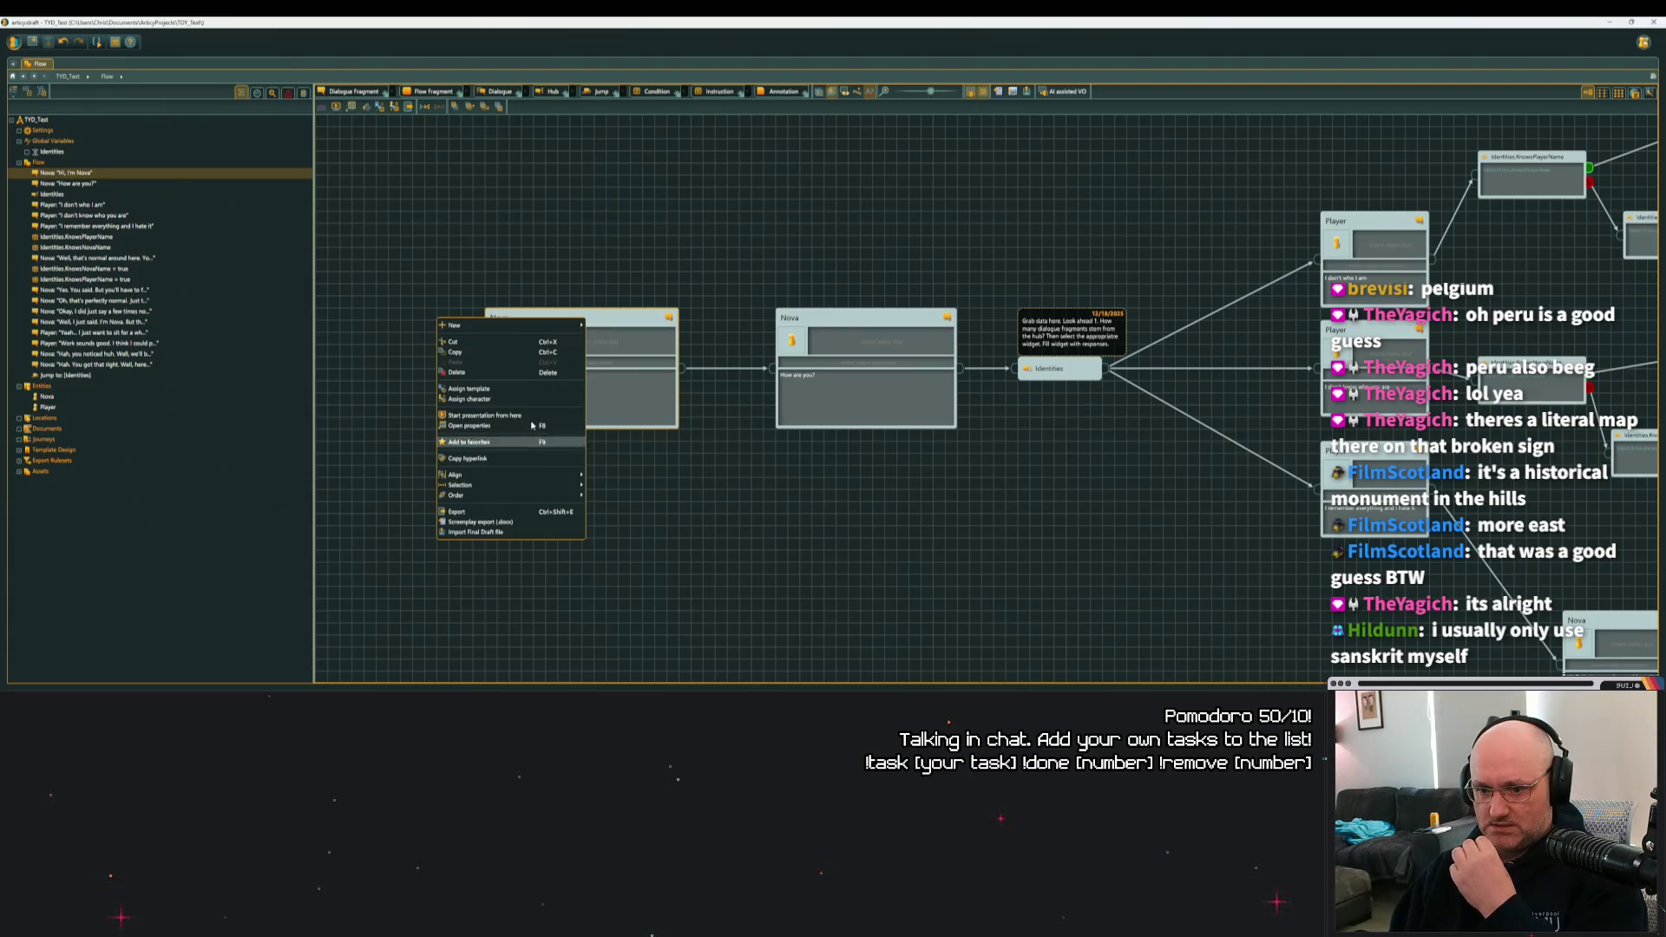
left_click(485, 415)
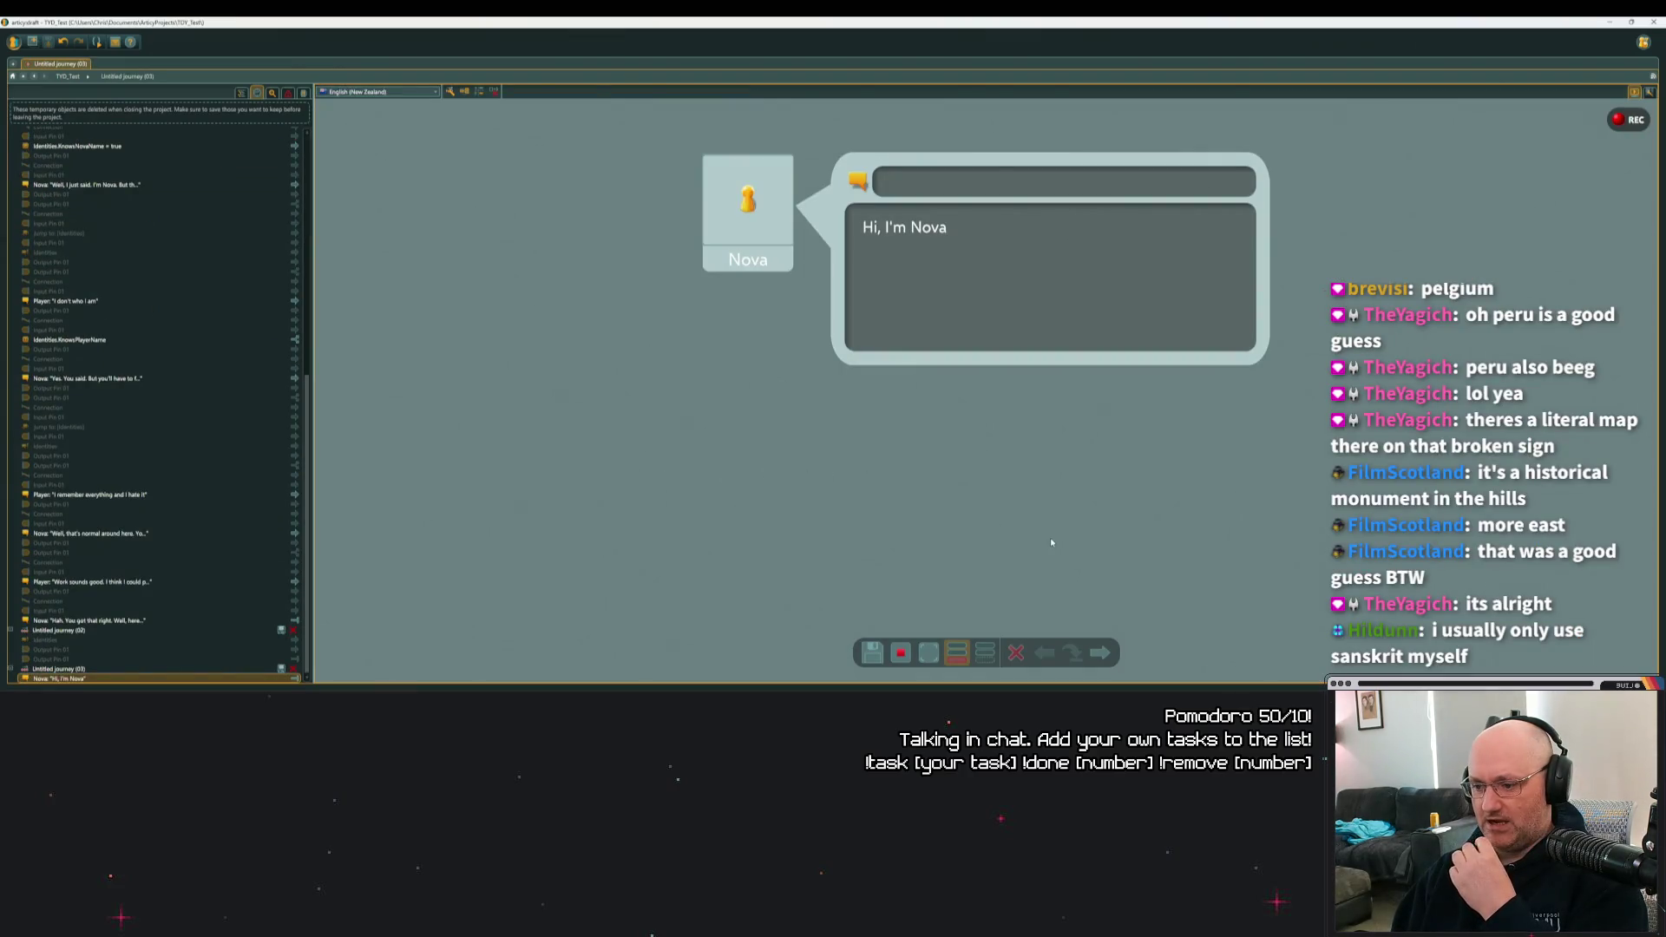
Advance to Nova's 'How are you?' and scroll through the three Player reply choices
left_click(1103, 654)
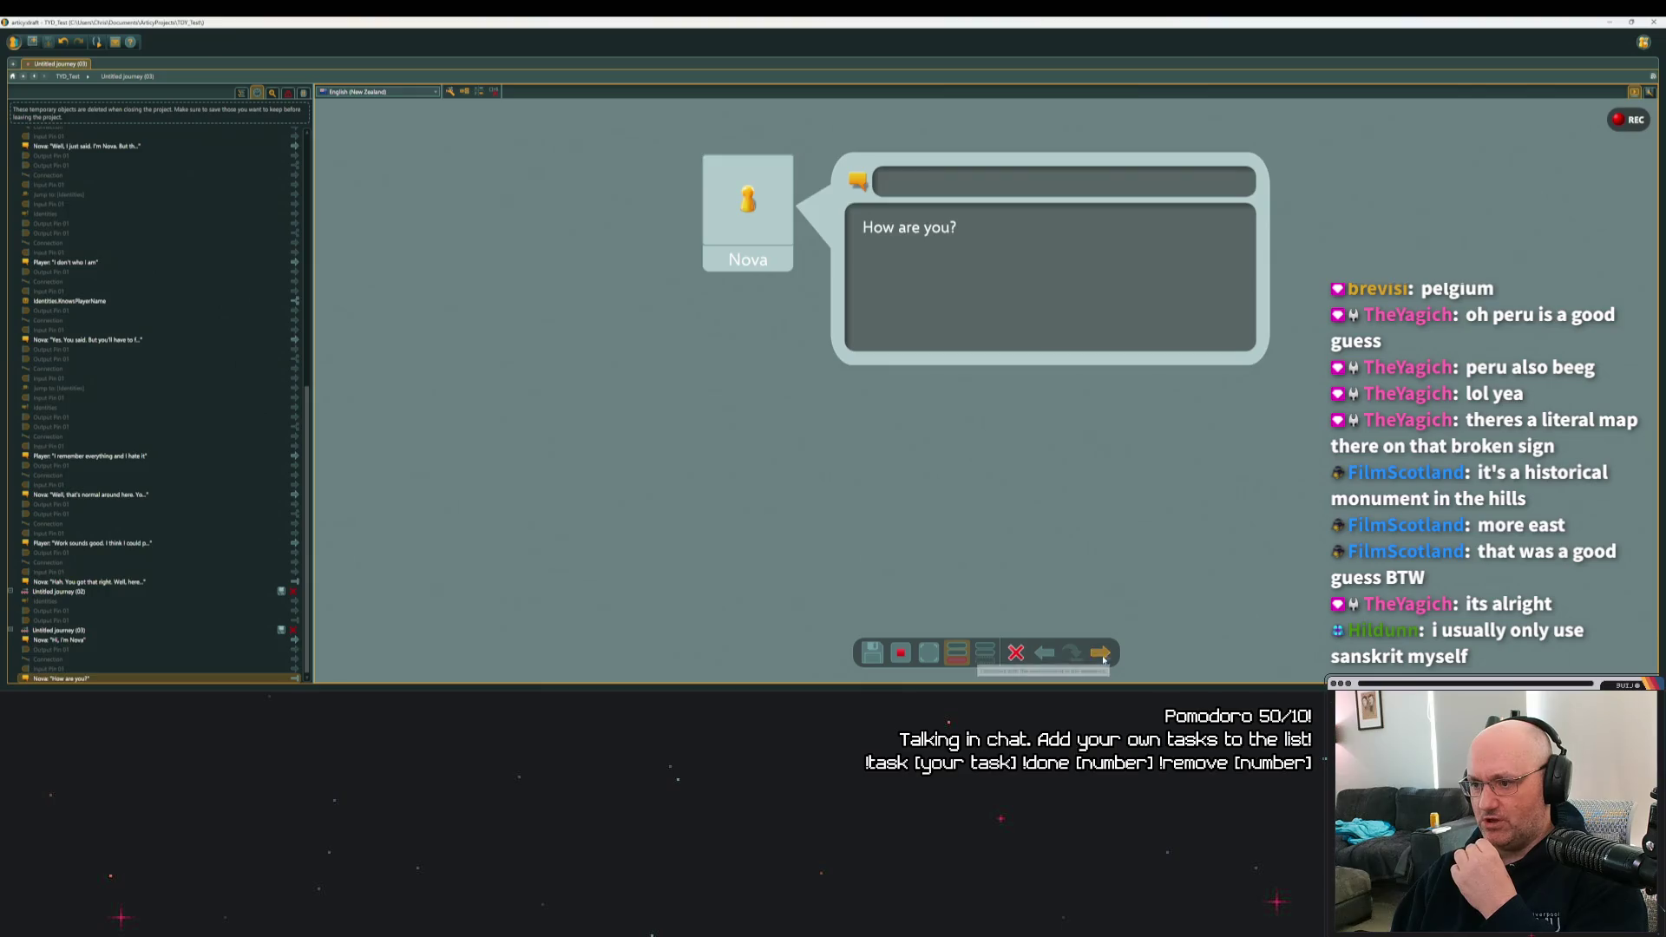
left_click(1102, 653)
scroll(1033, 321, "down", 1)
scroll(907, 297, "up", 1)
left_click(754, 209)
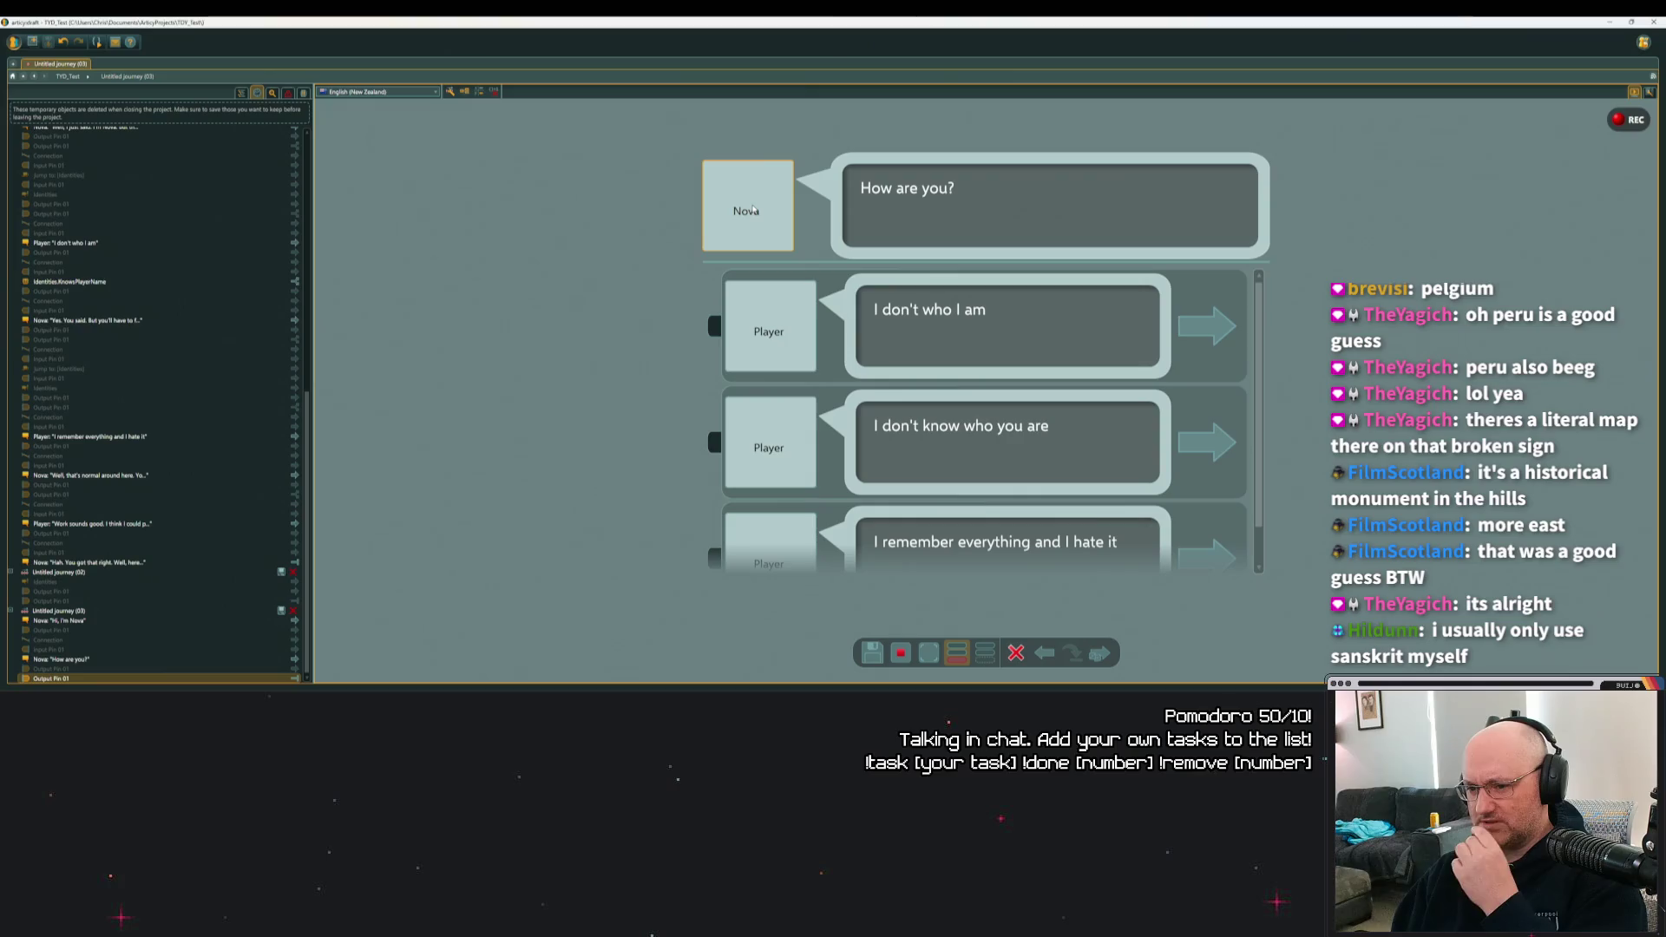
scroll(917, 375, "down", 1)
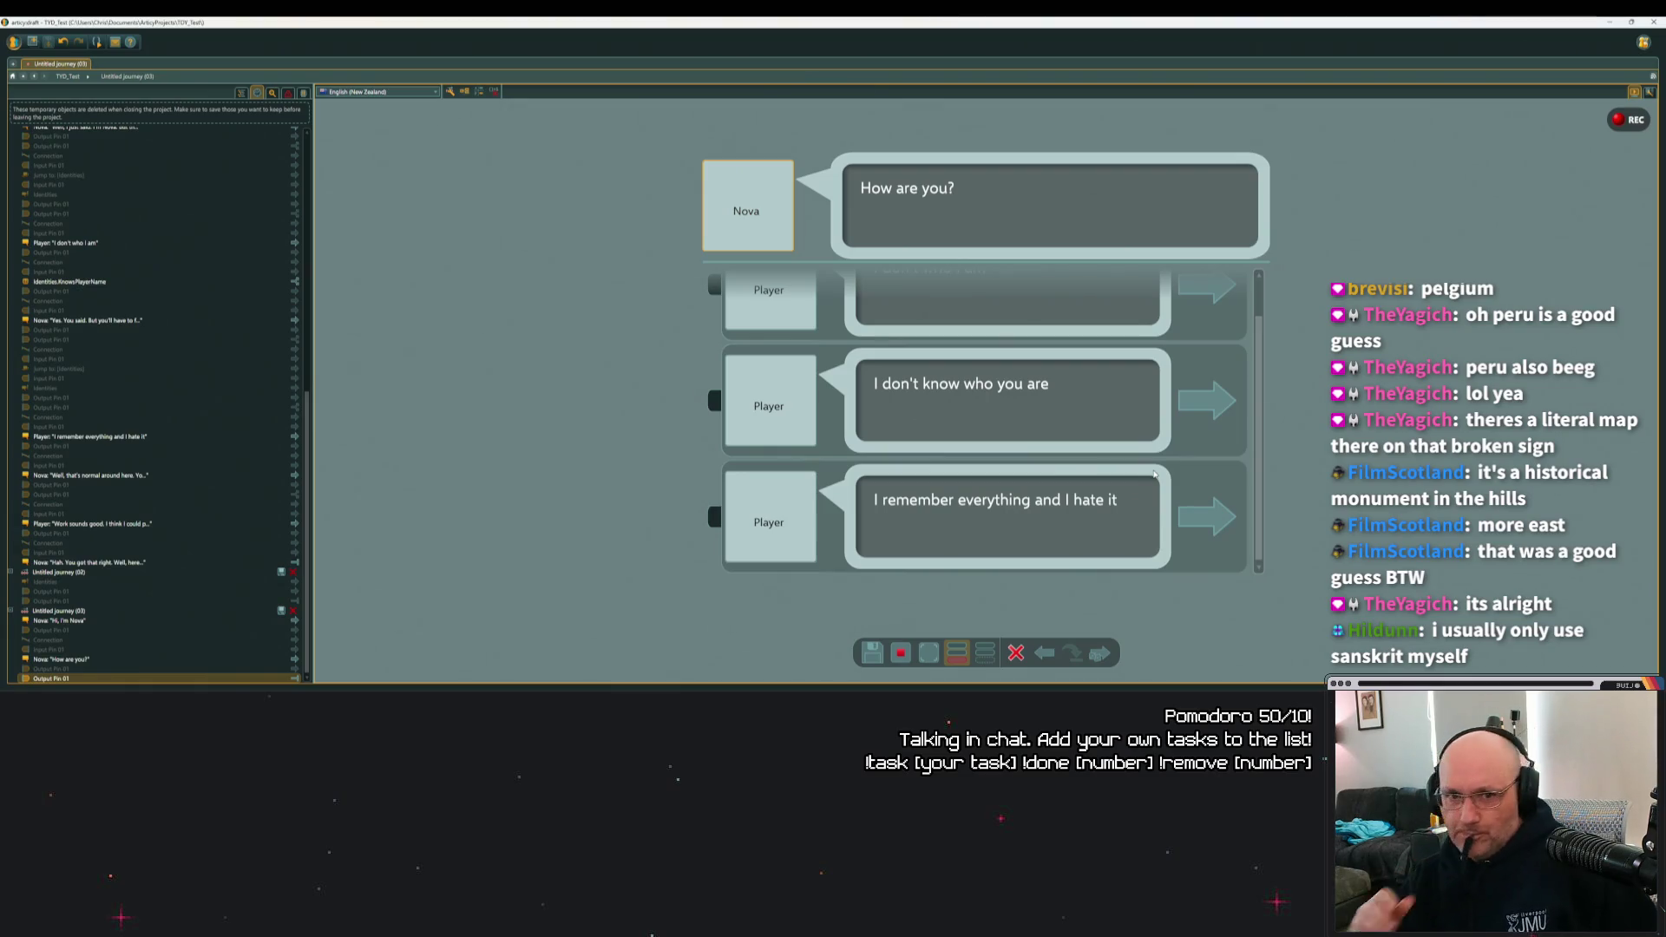
scroll(179, 230, "up", 8)
key("alt+Tab")
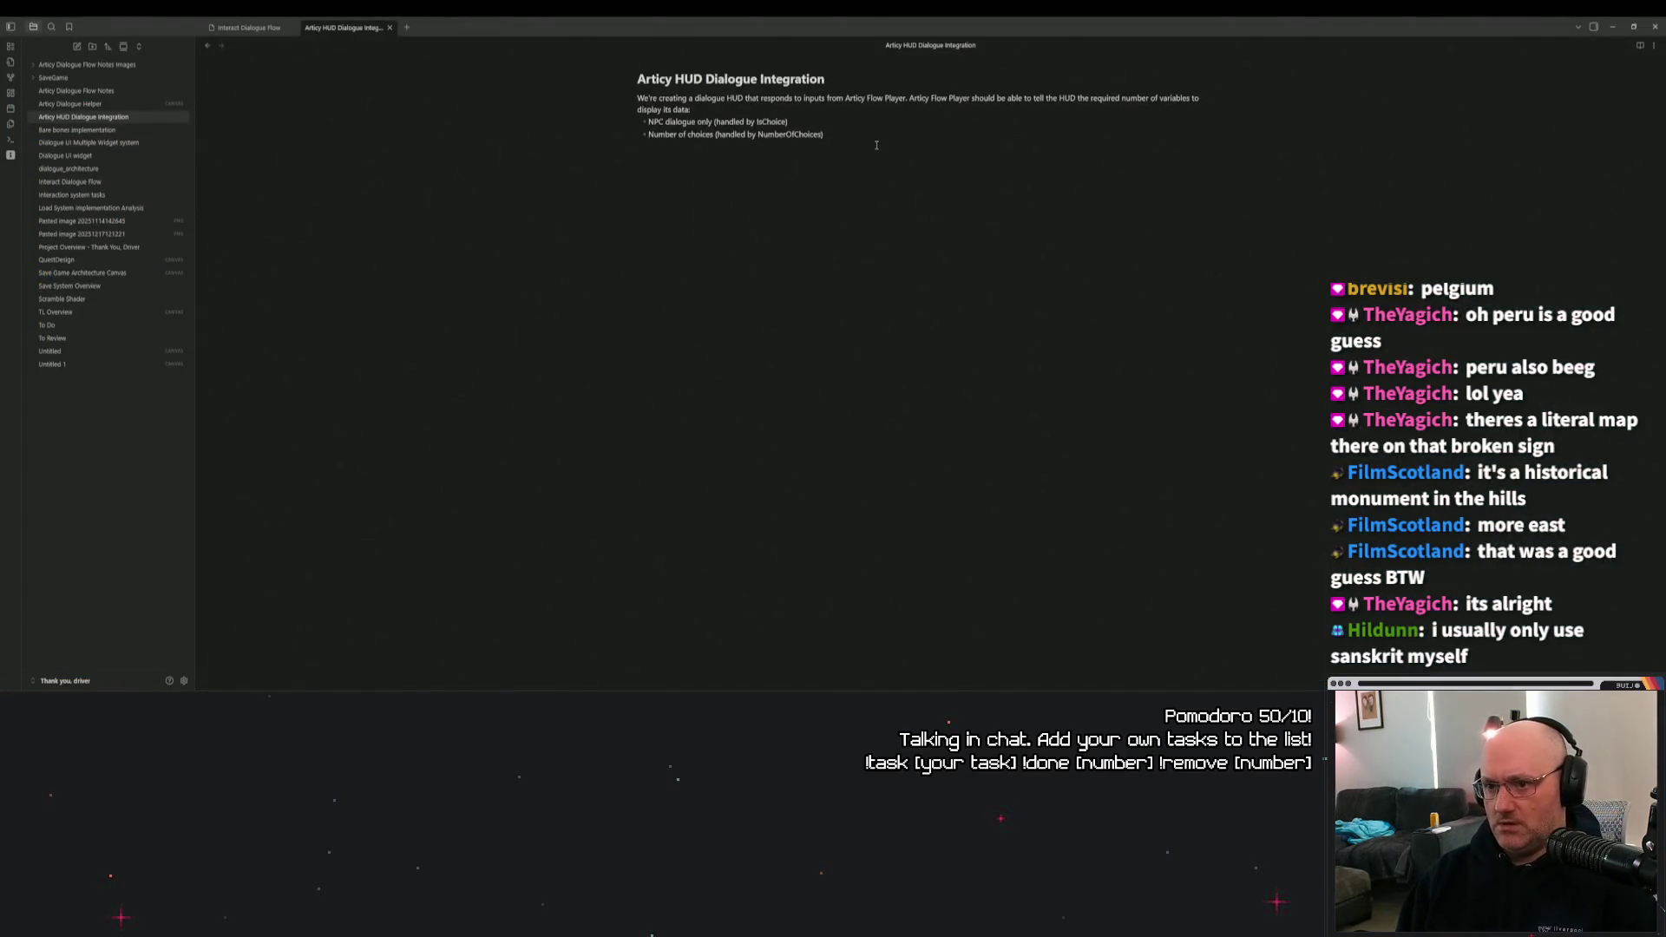
Add a Questions item asking how Articy Flow output reveals a branch's number of choices
type("Ques")
type("tions:")
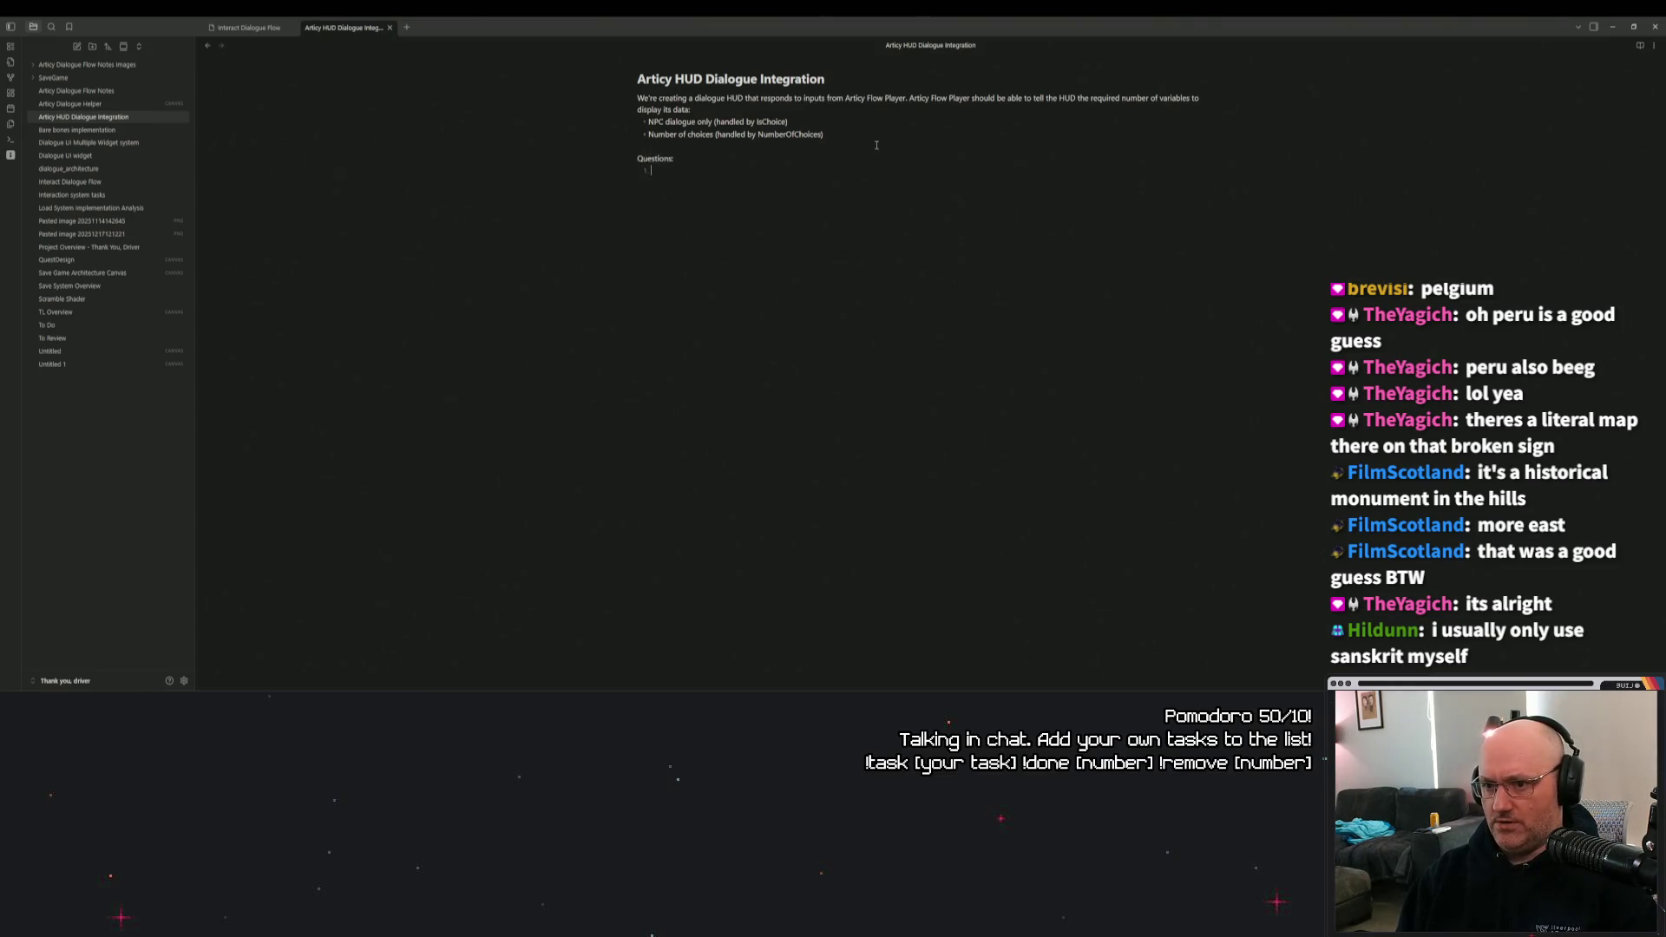
type("ow do we know int")
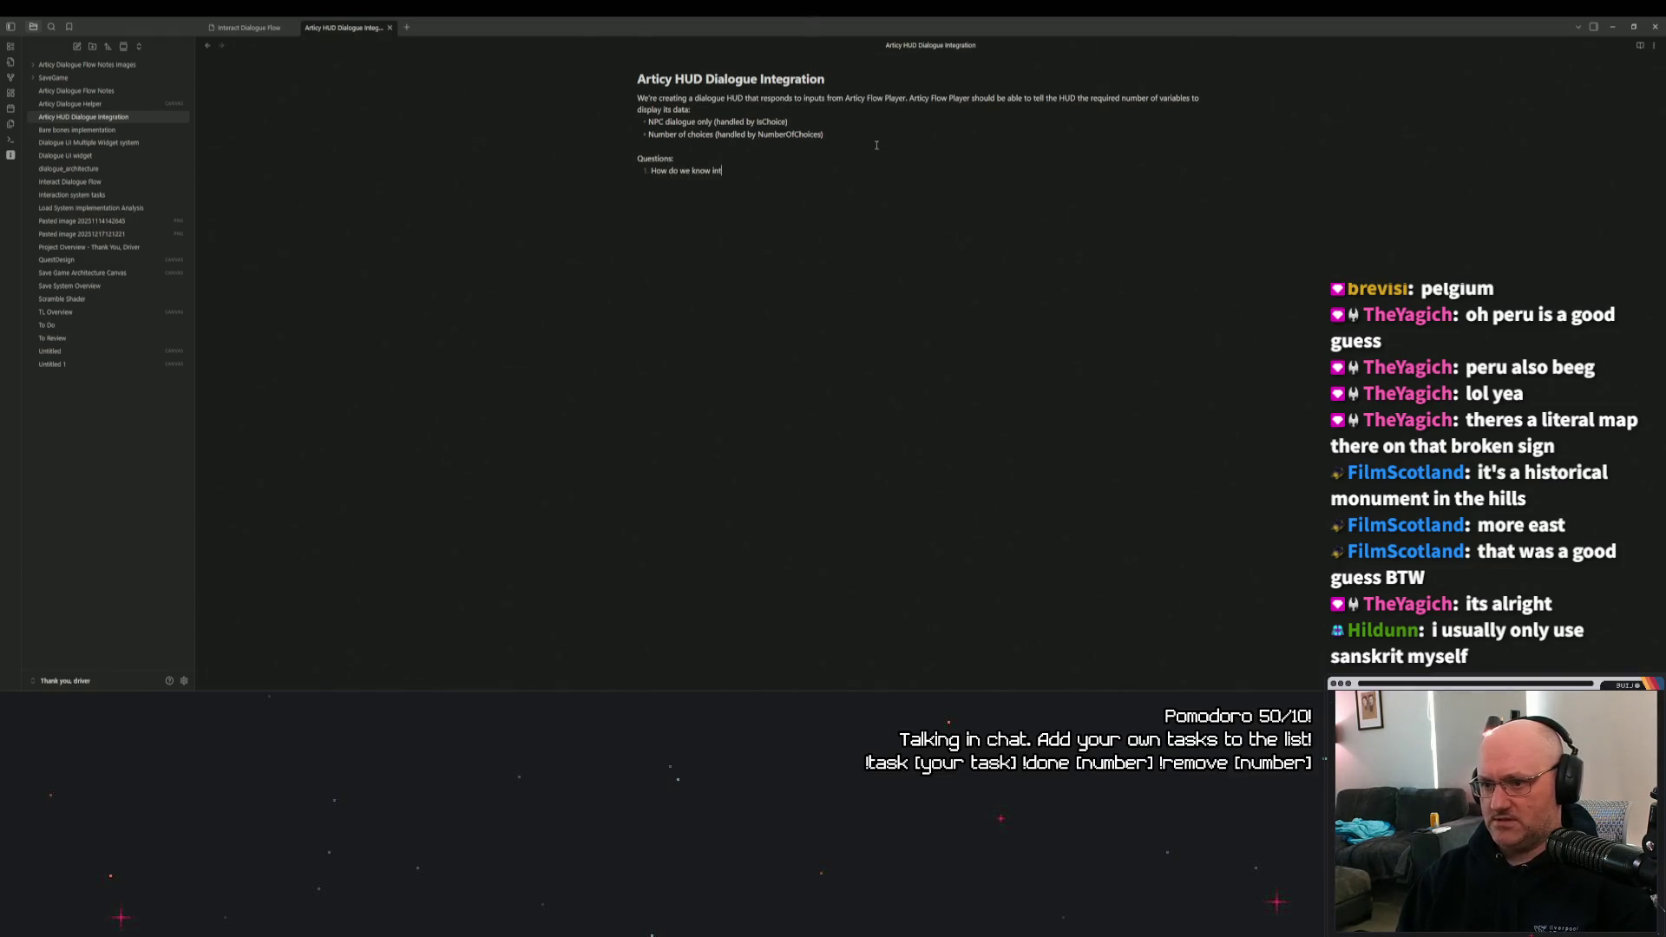
type("ms of ")
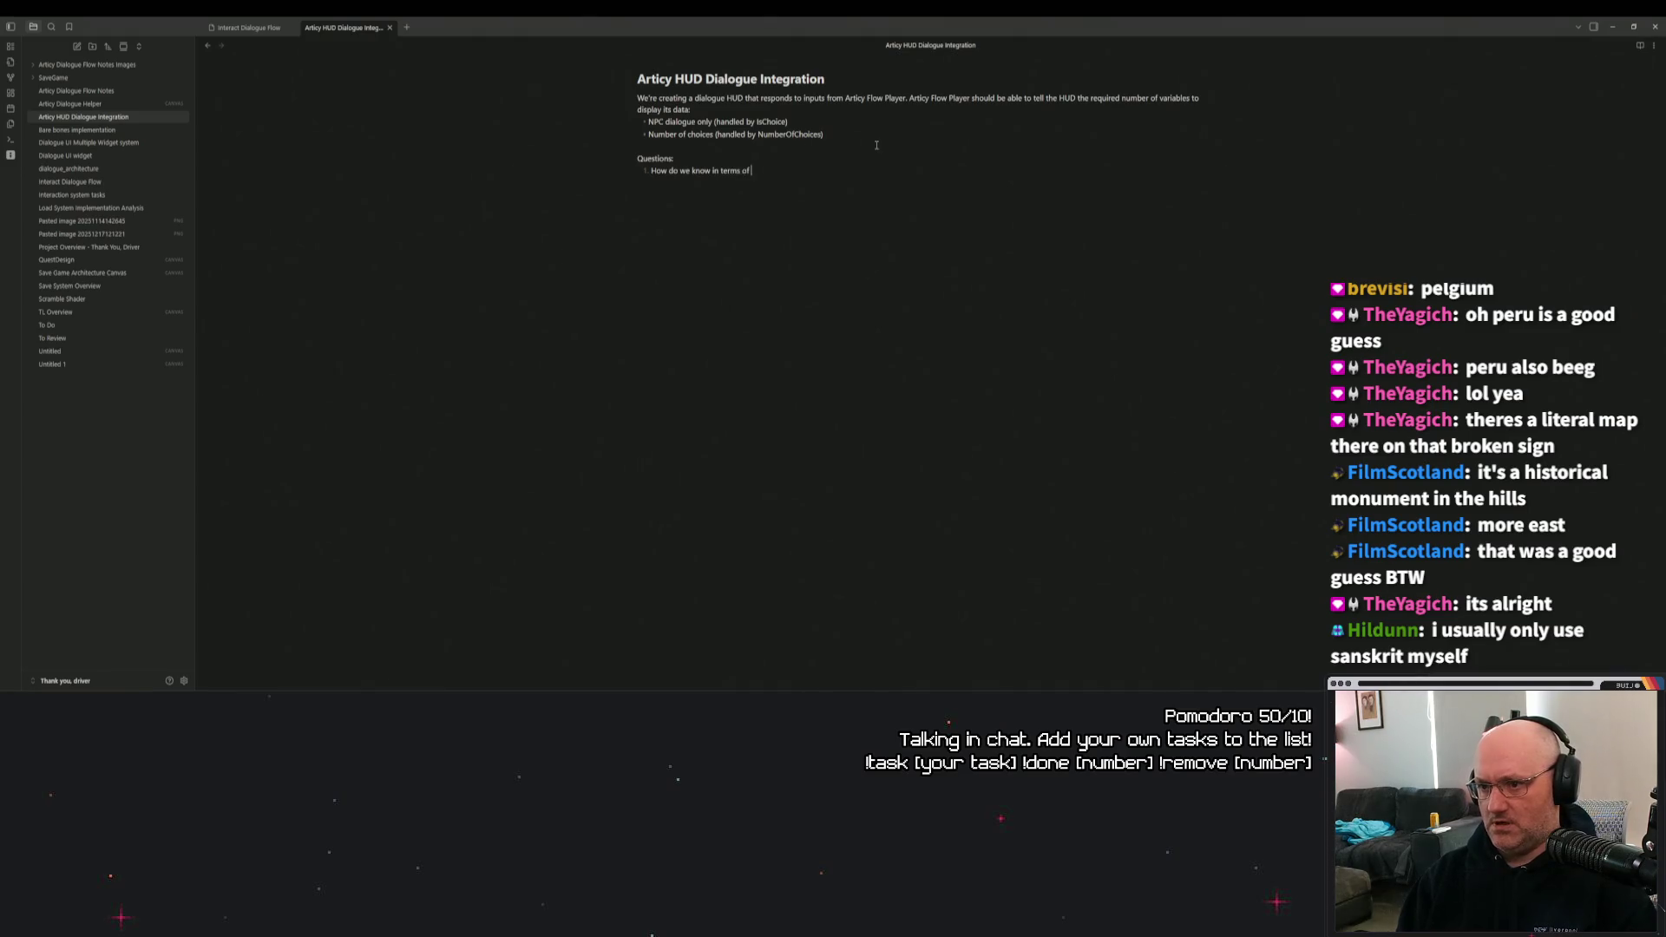
type("Articy Flow output,")
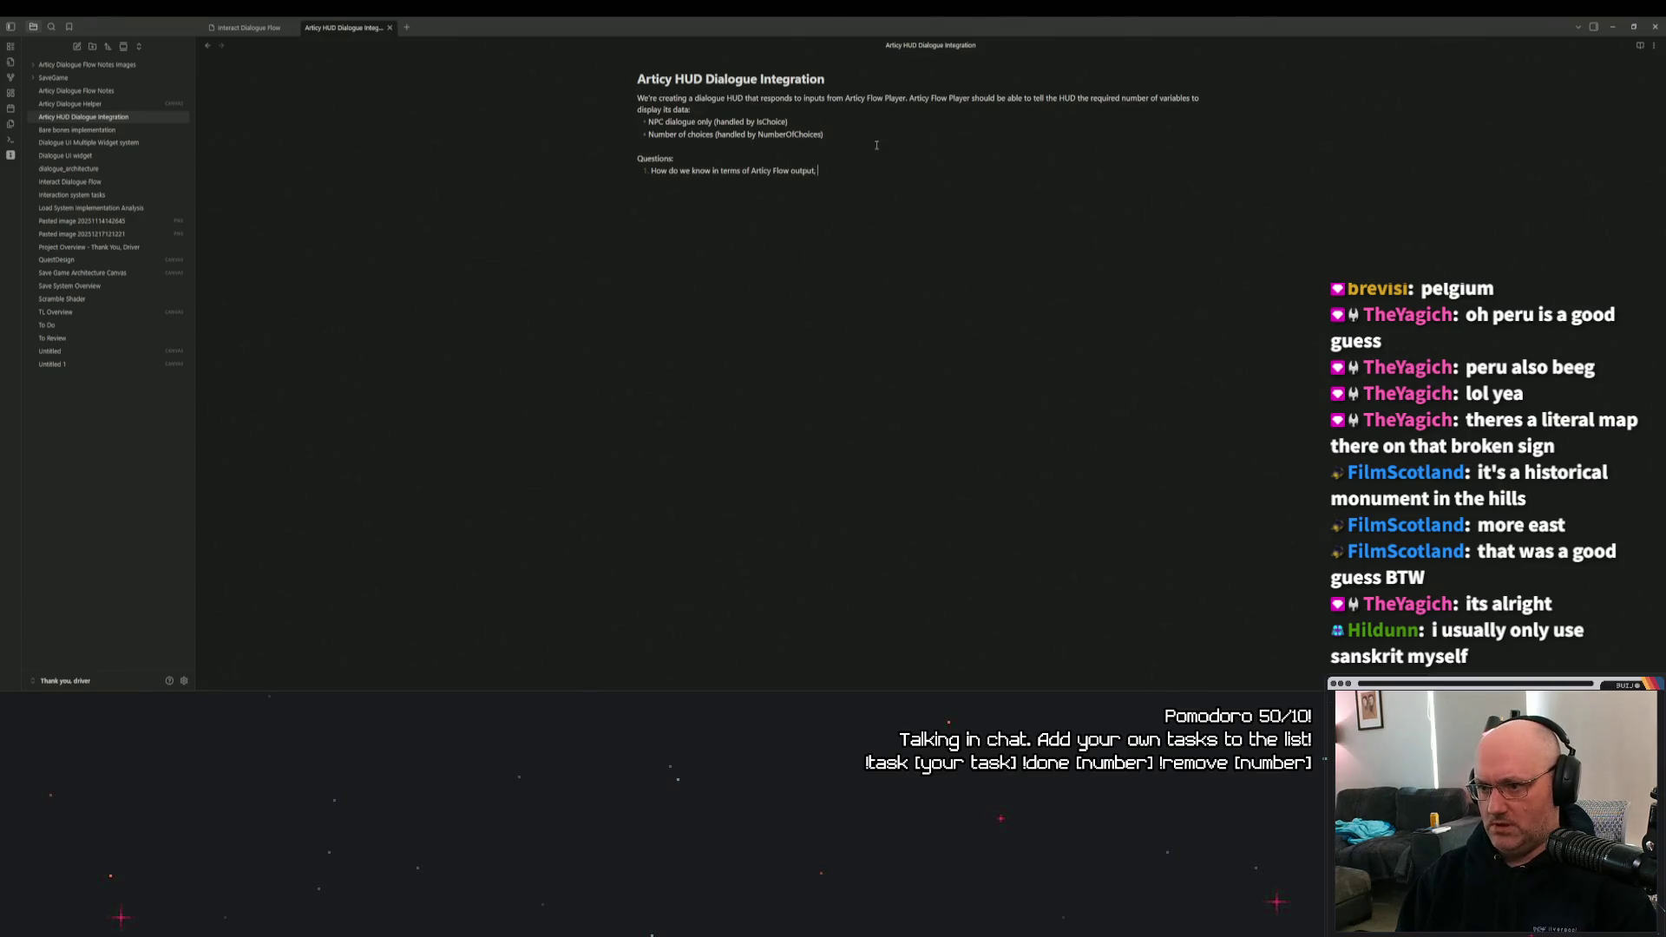
type("ny choices there should be at this branch?")
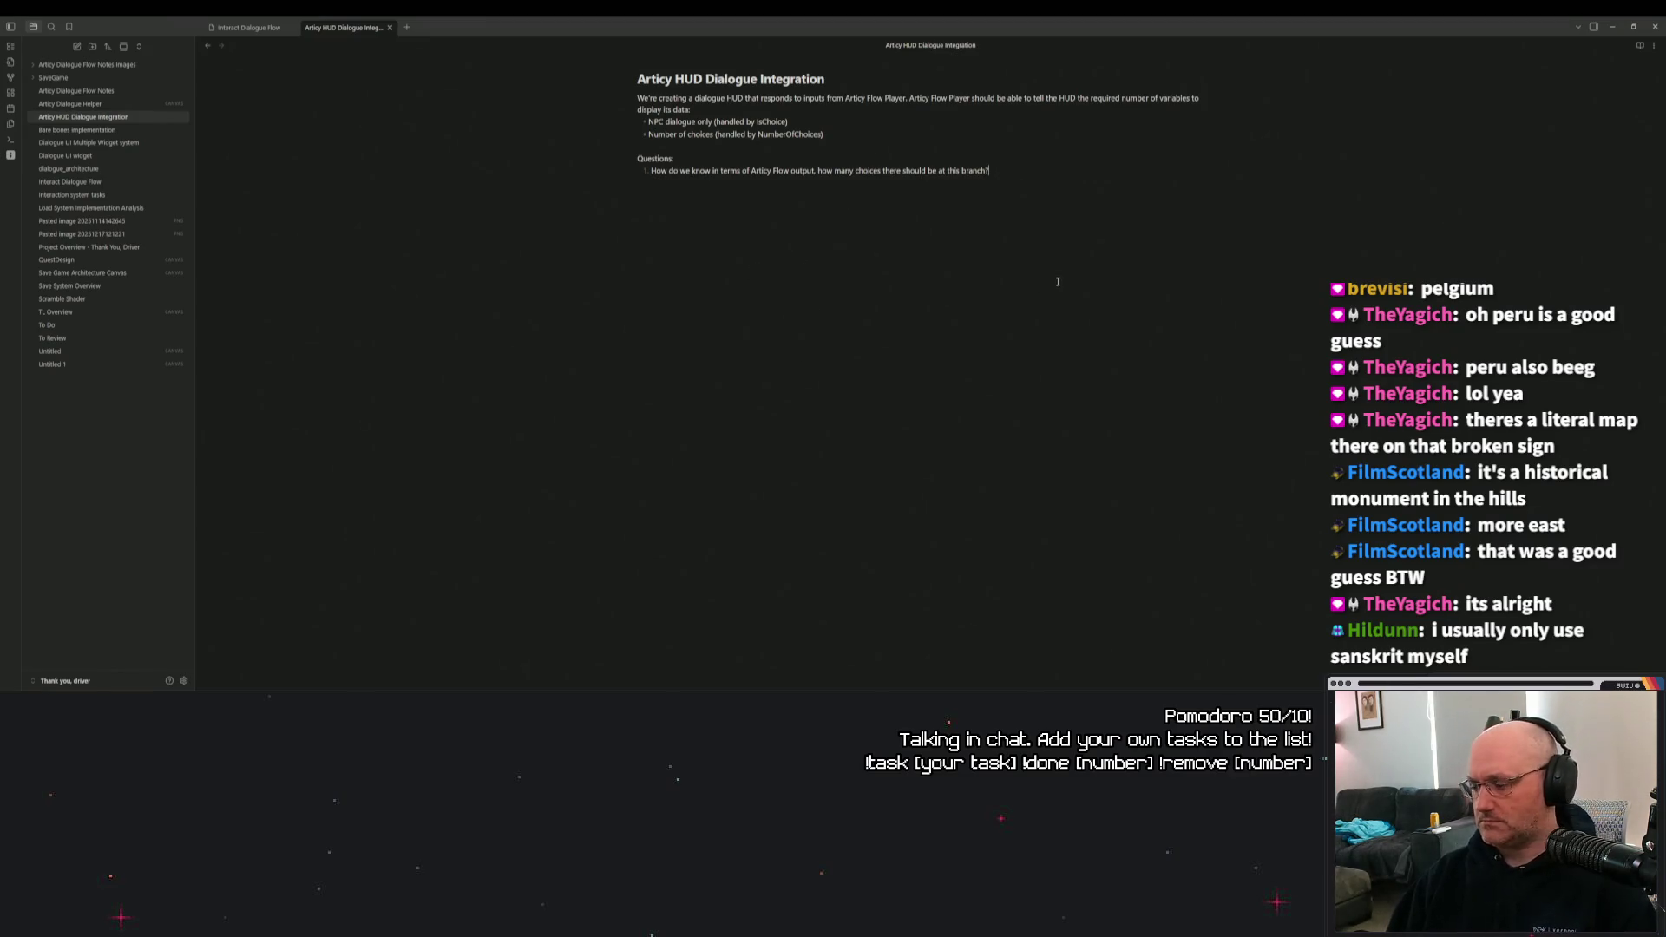
key("alt+Tab")
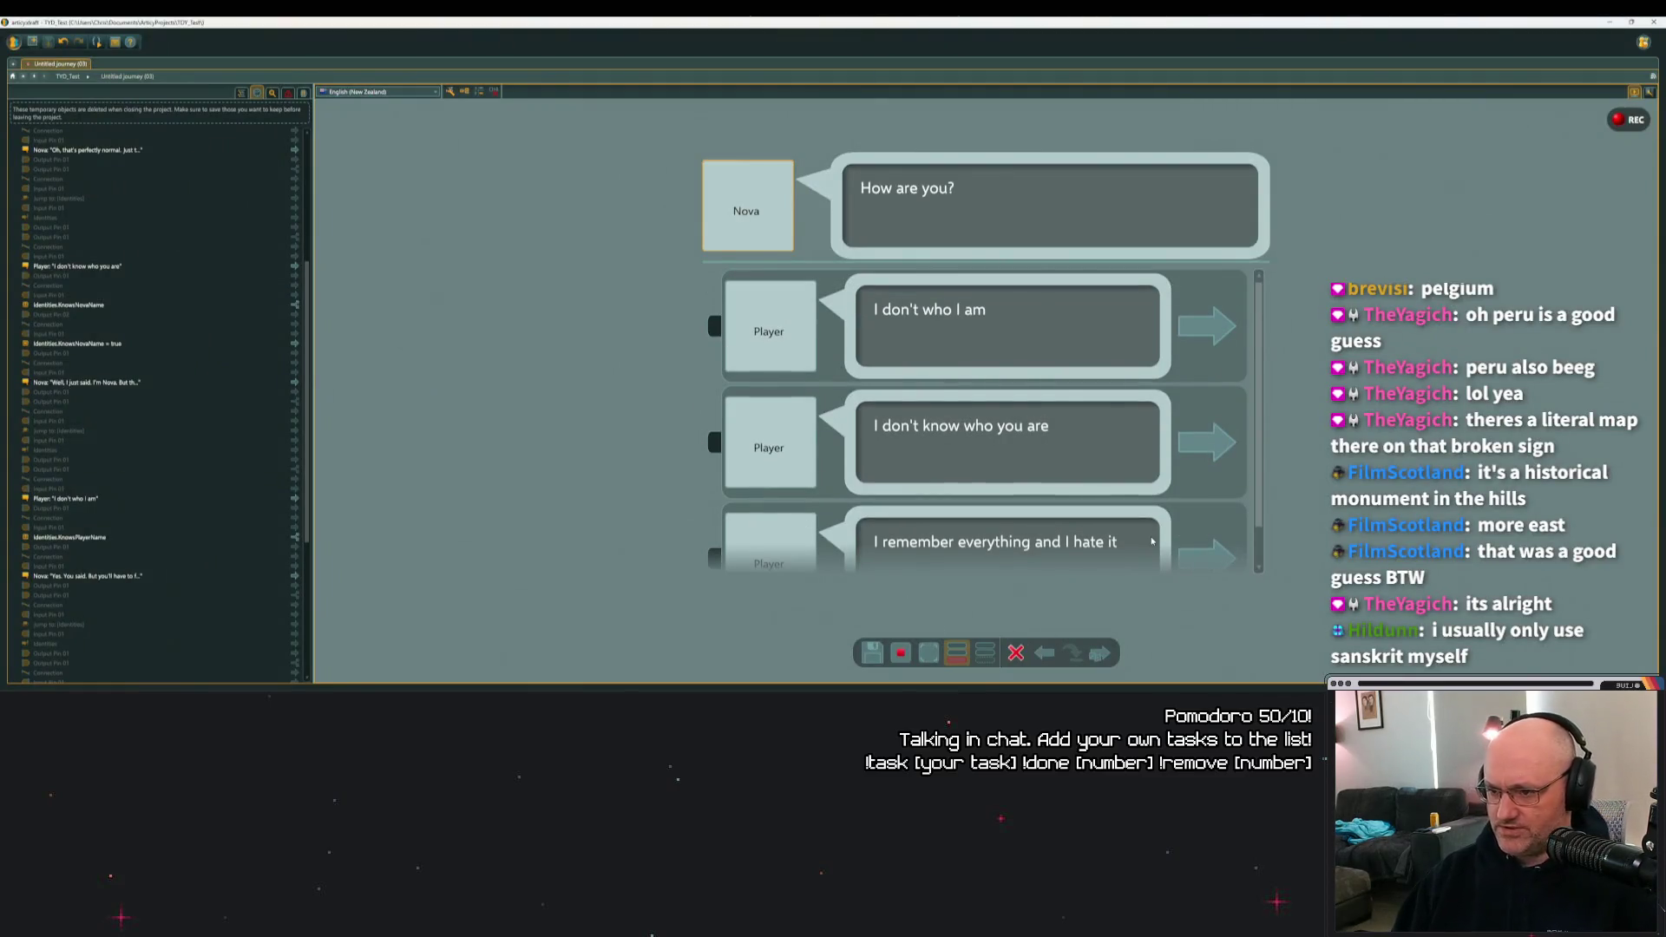
Choose reply 1, 'I don't who I am', reaching Identities.KnowsPlayerName, then reopen the TYD_Test Flow graph
scroll(1120, 458, "down", 1)
key("1")
key("1")
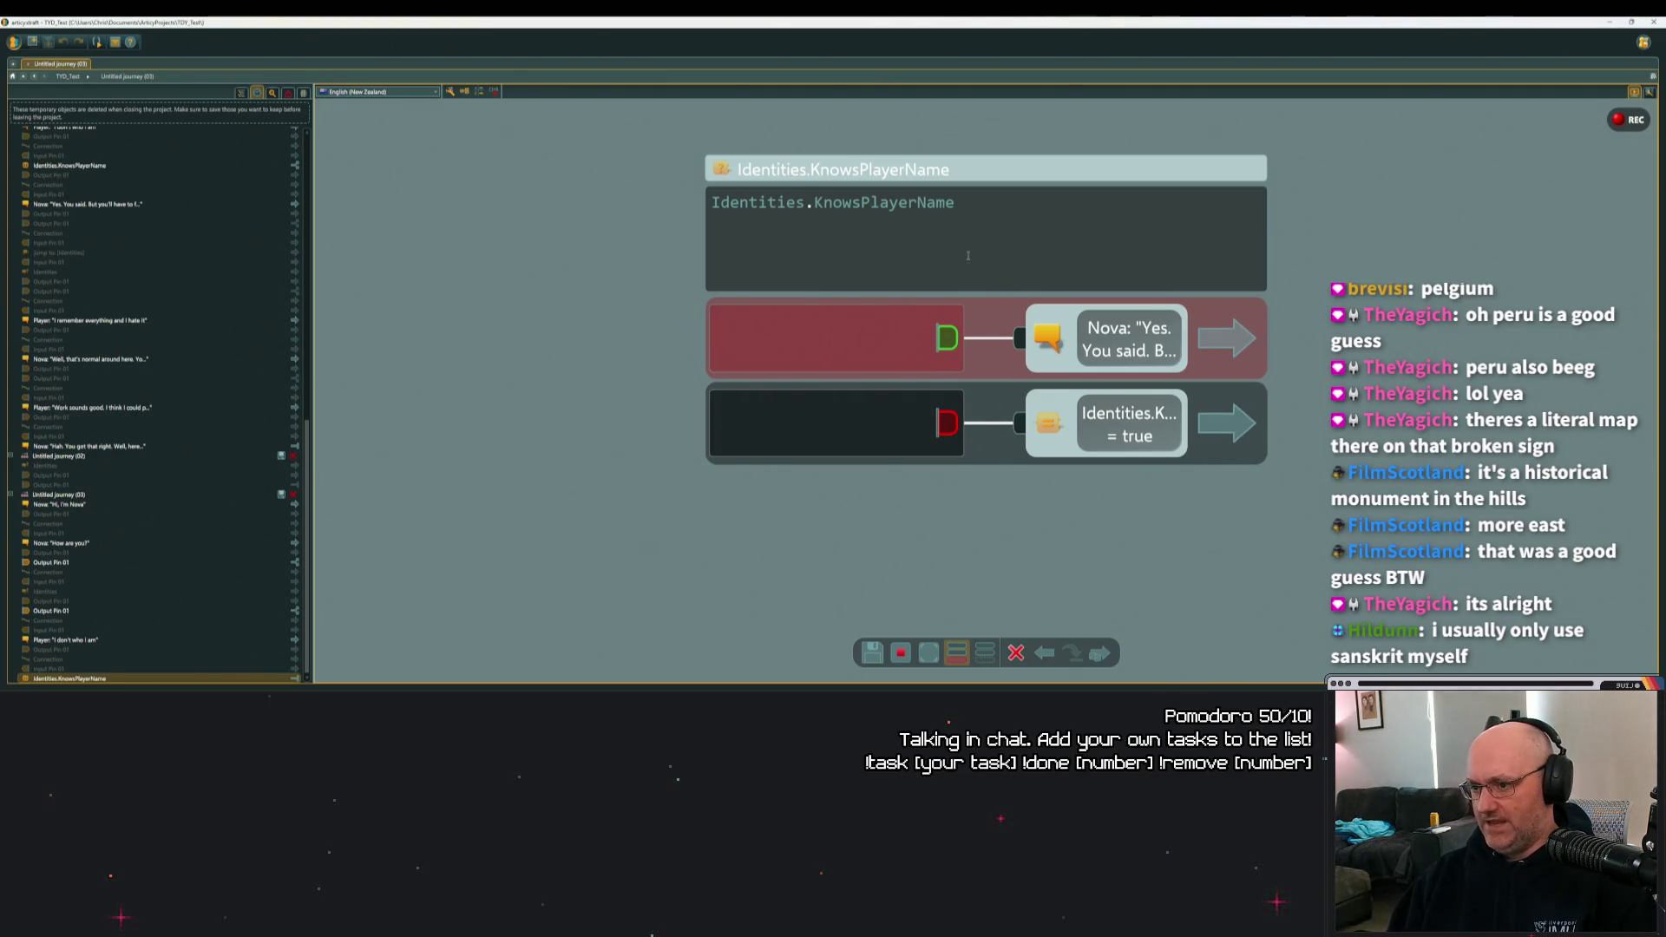
left_click(928, 652)
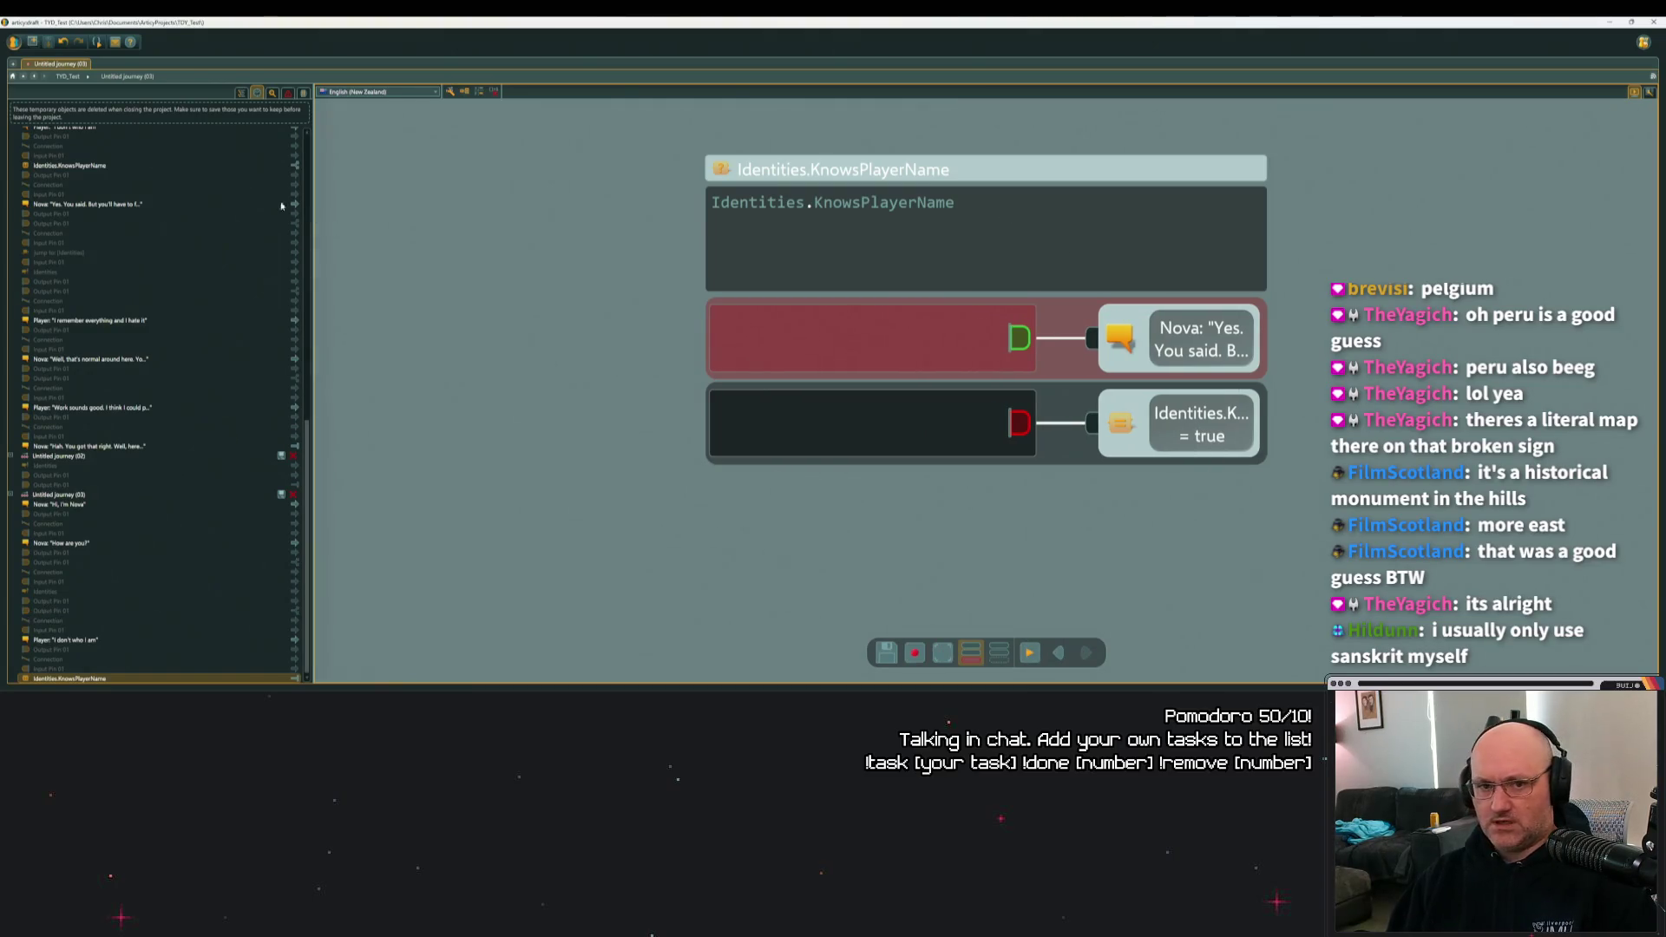
left_click(62, 76)
double_click(341, 148)
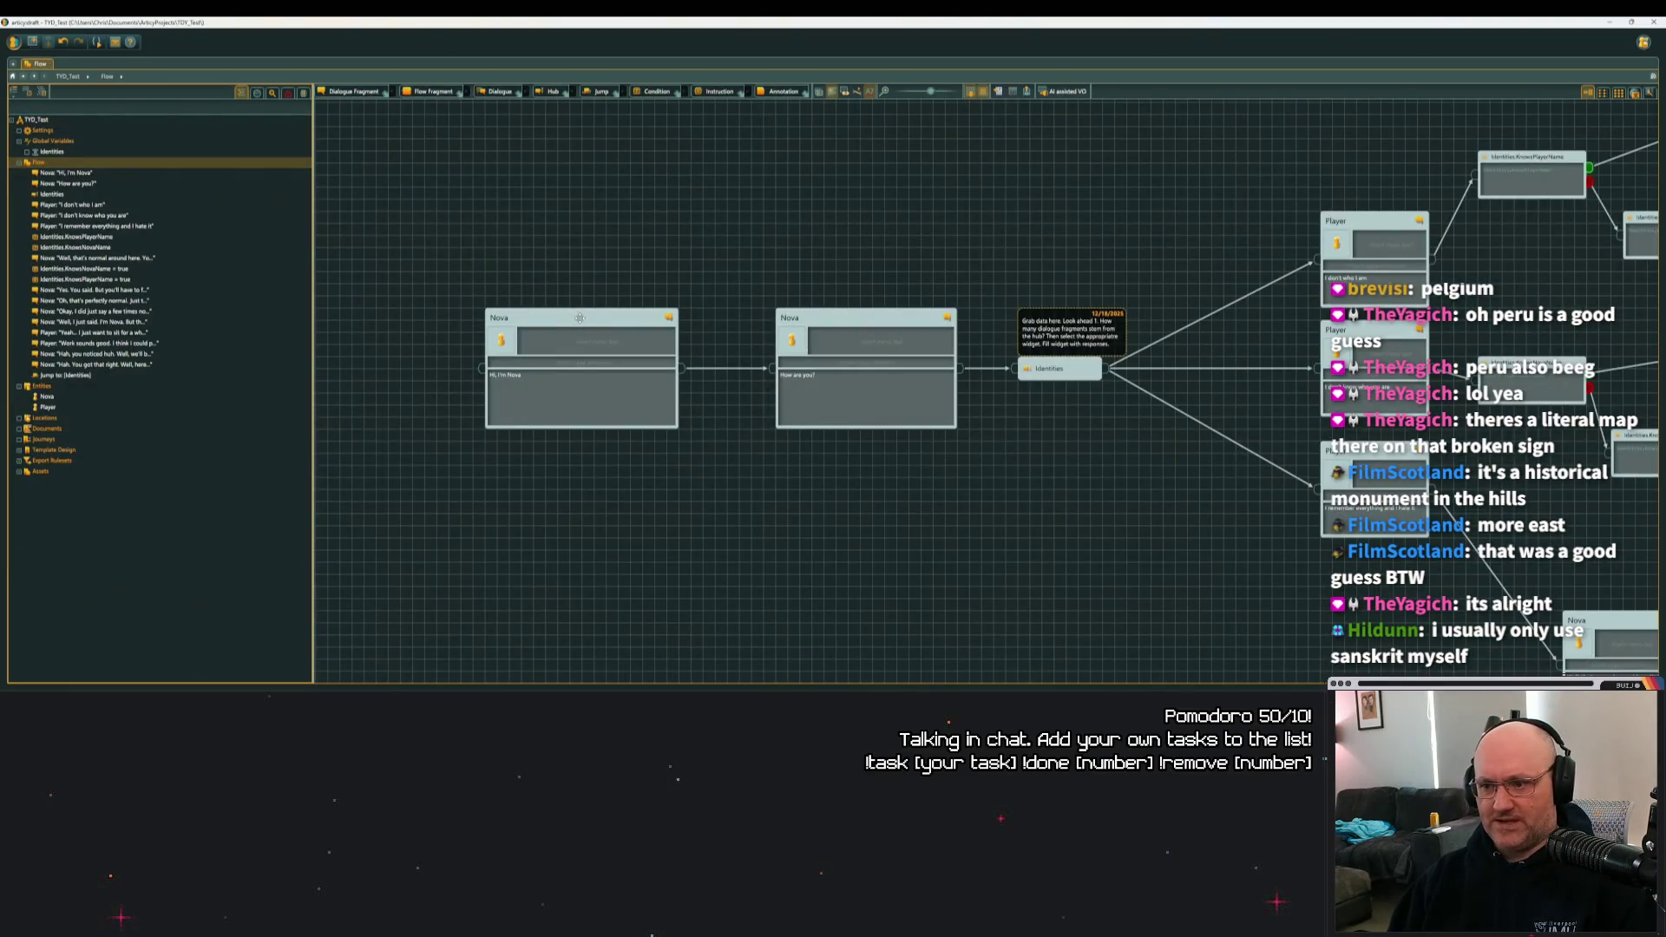
Present from Nova's 'Hi, I'm Nova' line, then view Untitled journey (03)'s General properties
right_click(580, 318)
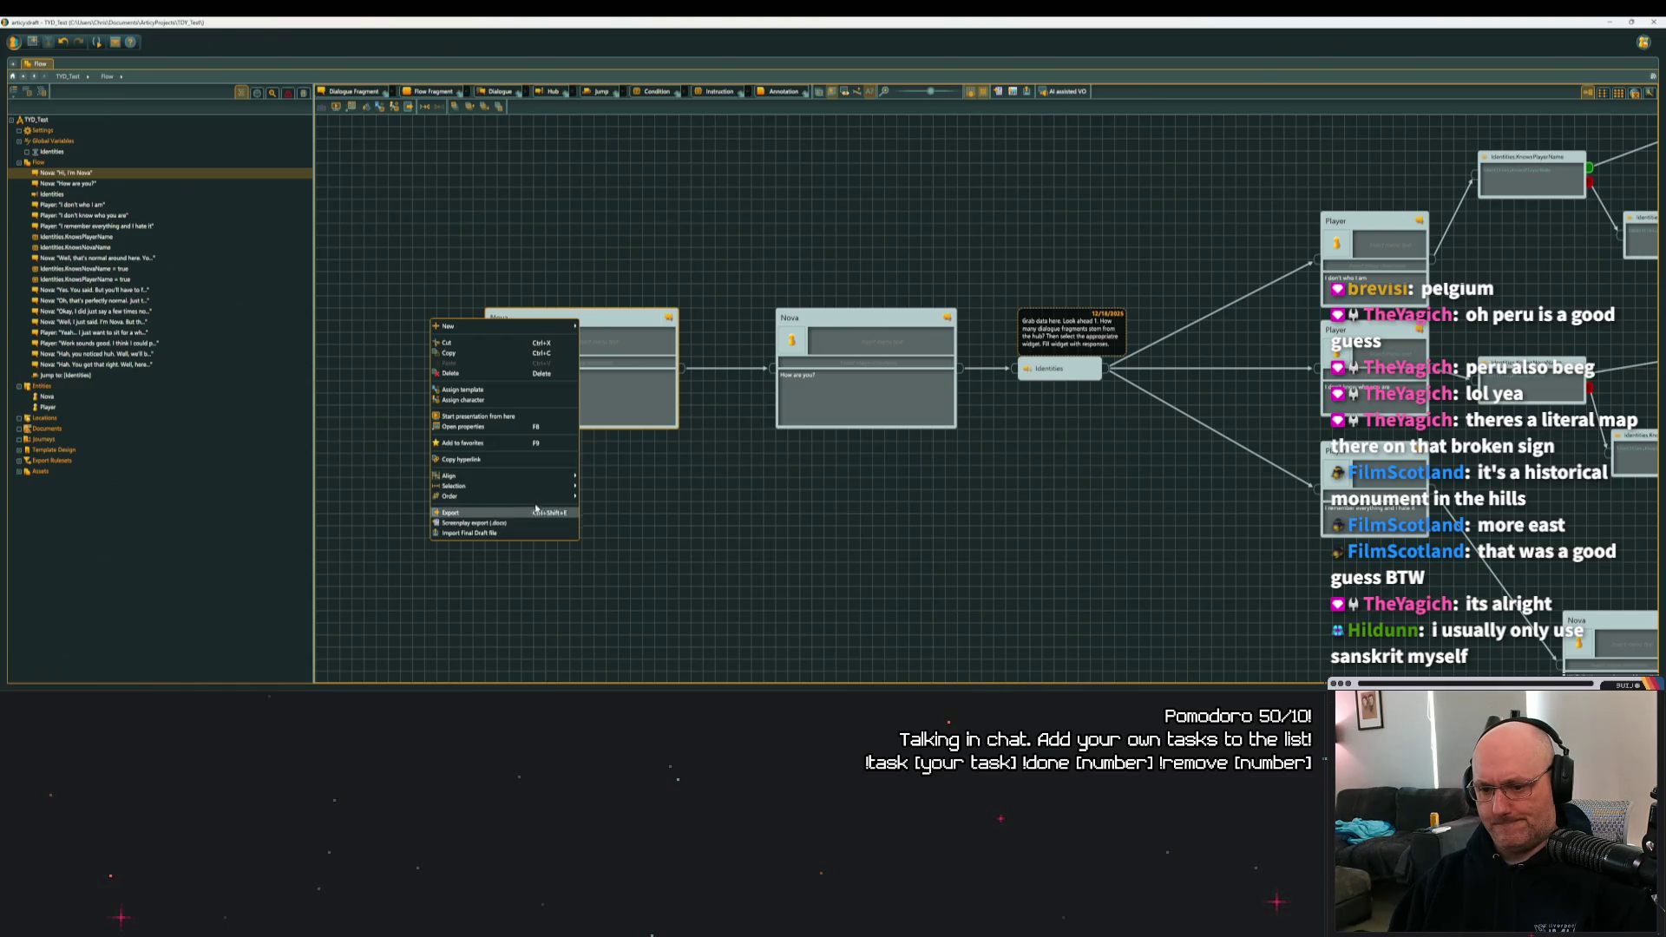
left_click(510, 420)
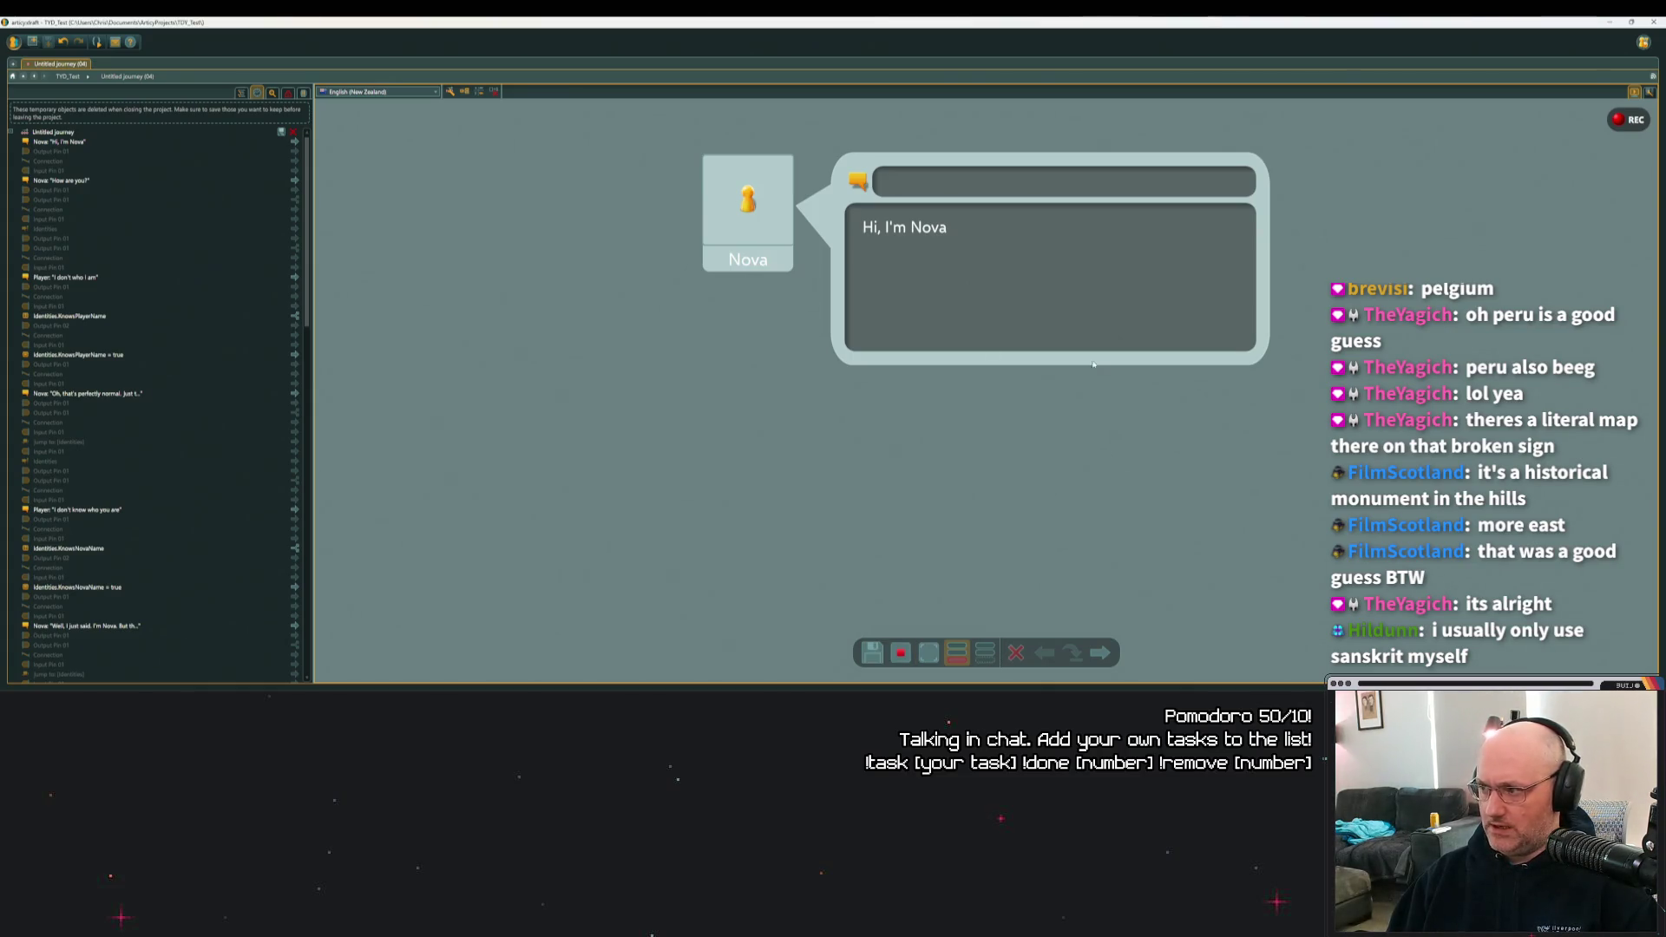
left_click(73, 318)
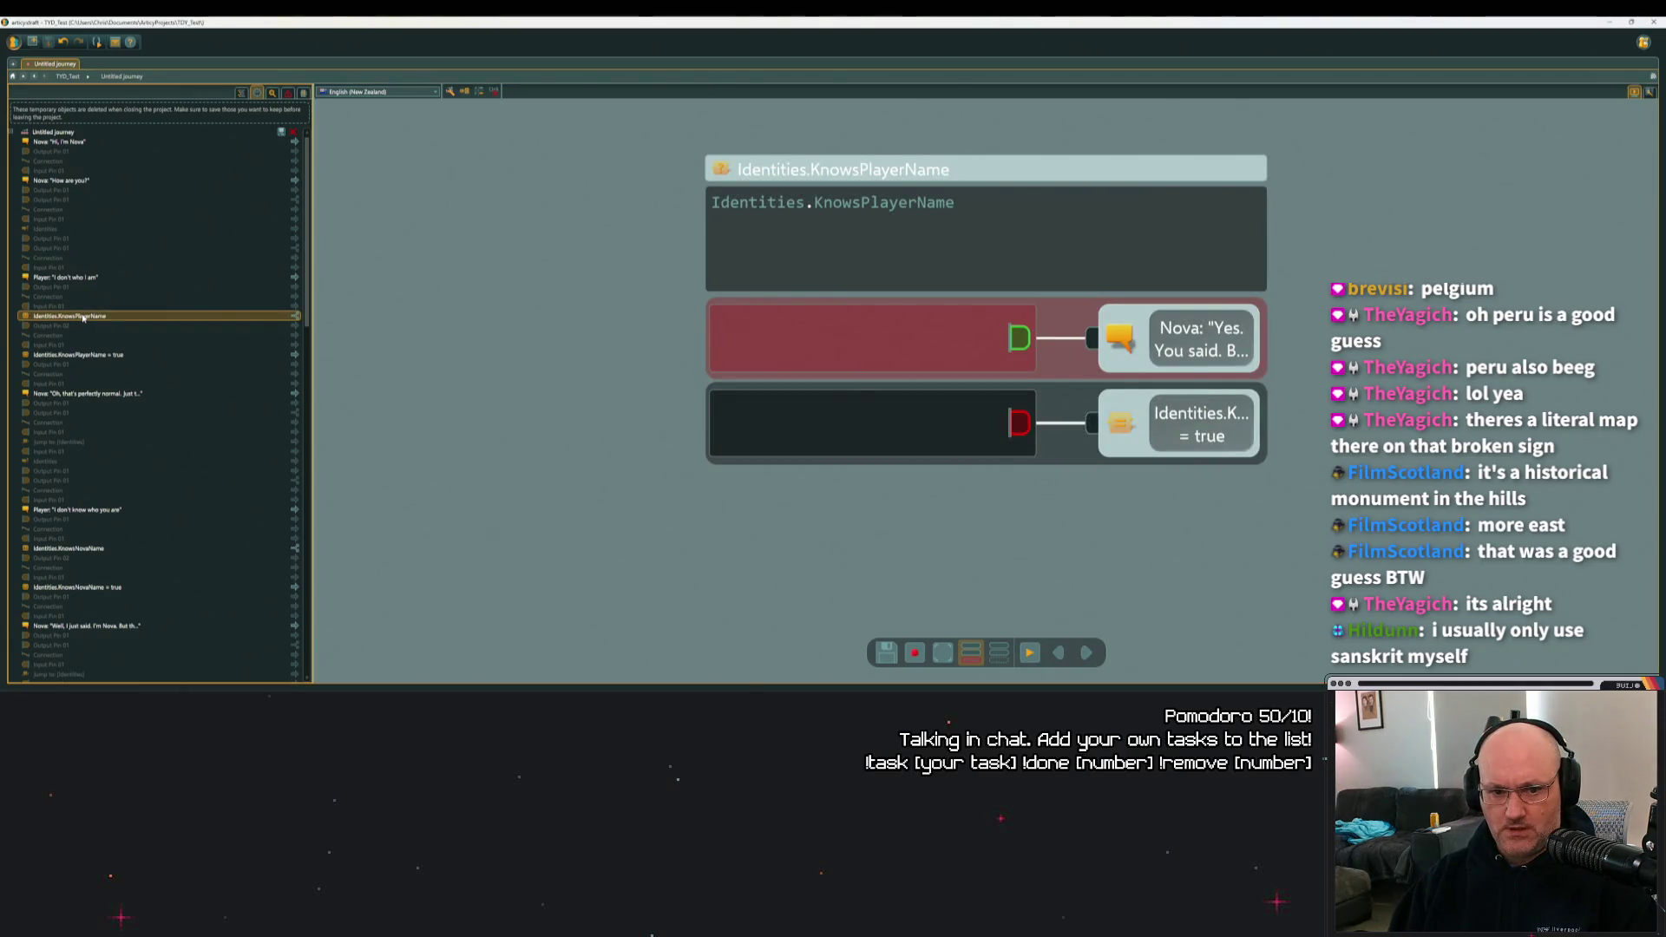
scroll(105, 231, "down", 15)
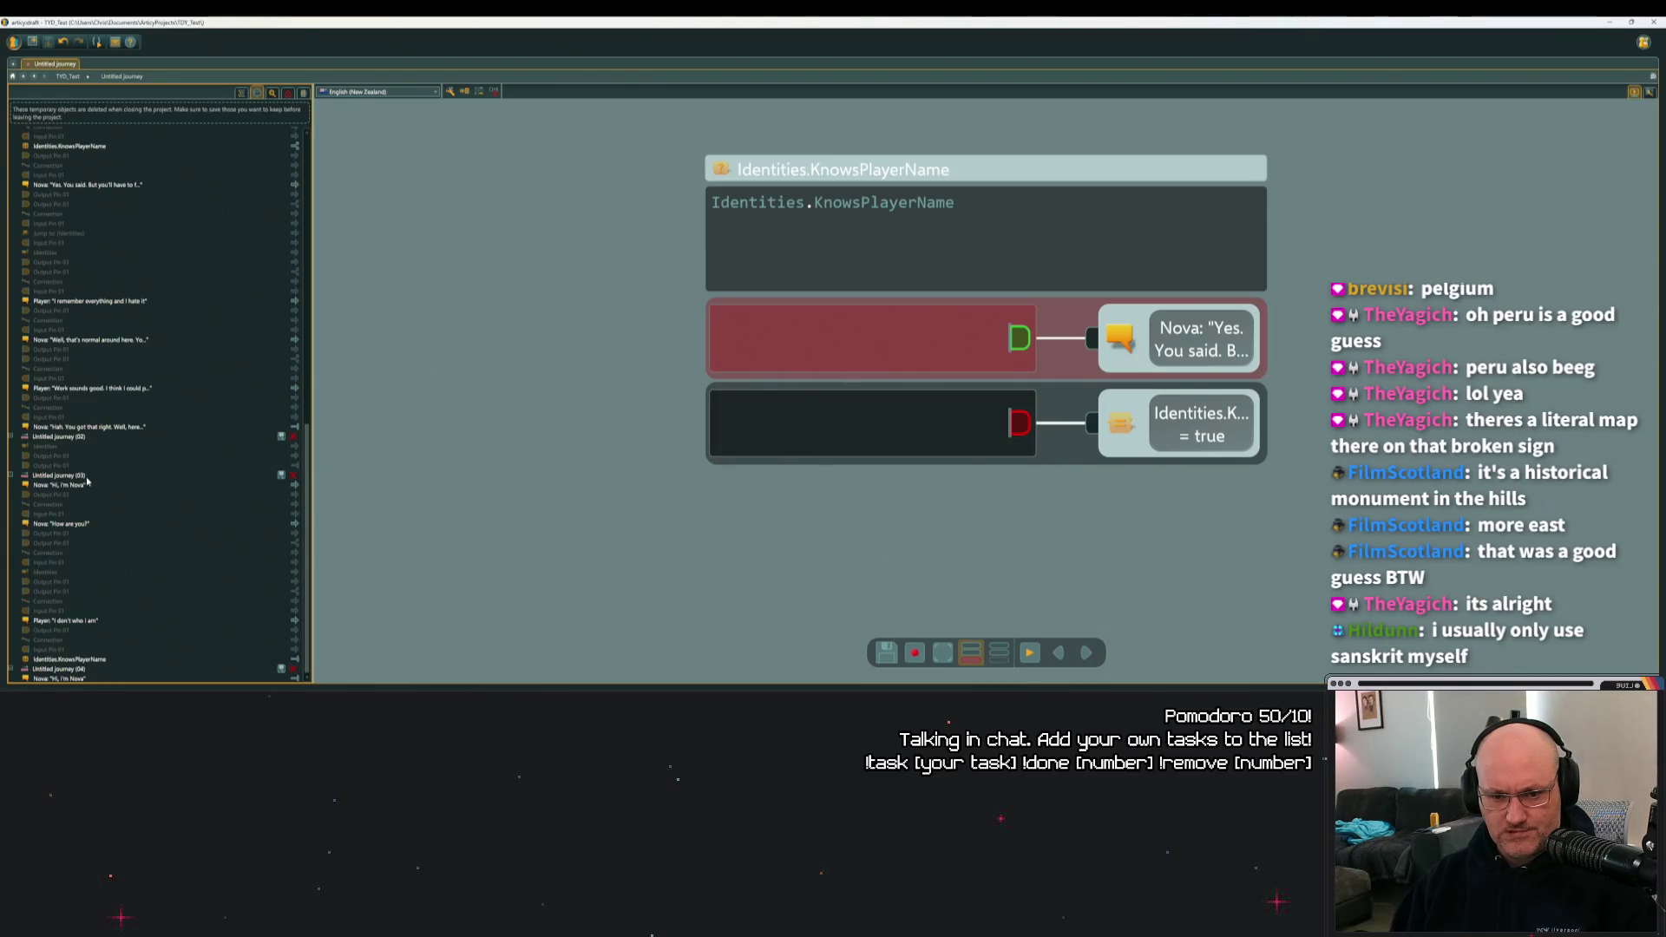
left_click(85, 478)
scroll(96, 478, "up", 15)
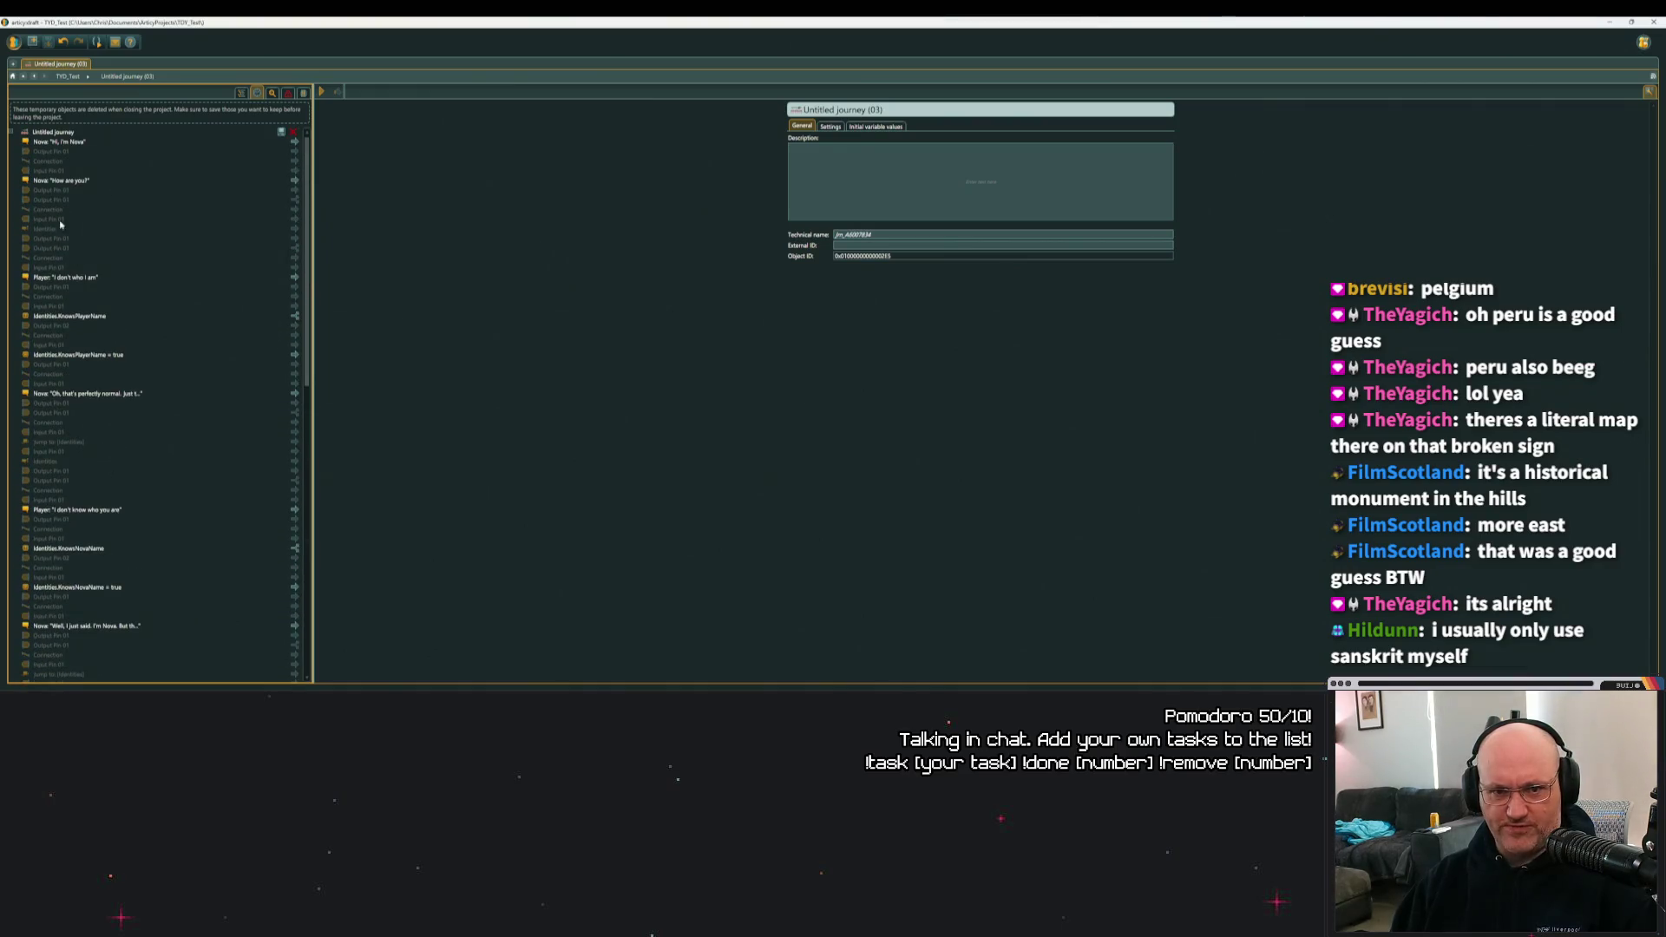
Open the latest Untitled journey and revisit its KnowsPlayerName and 'How are you?' steps
left_click(62, 133)
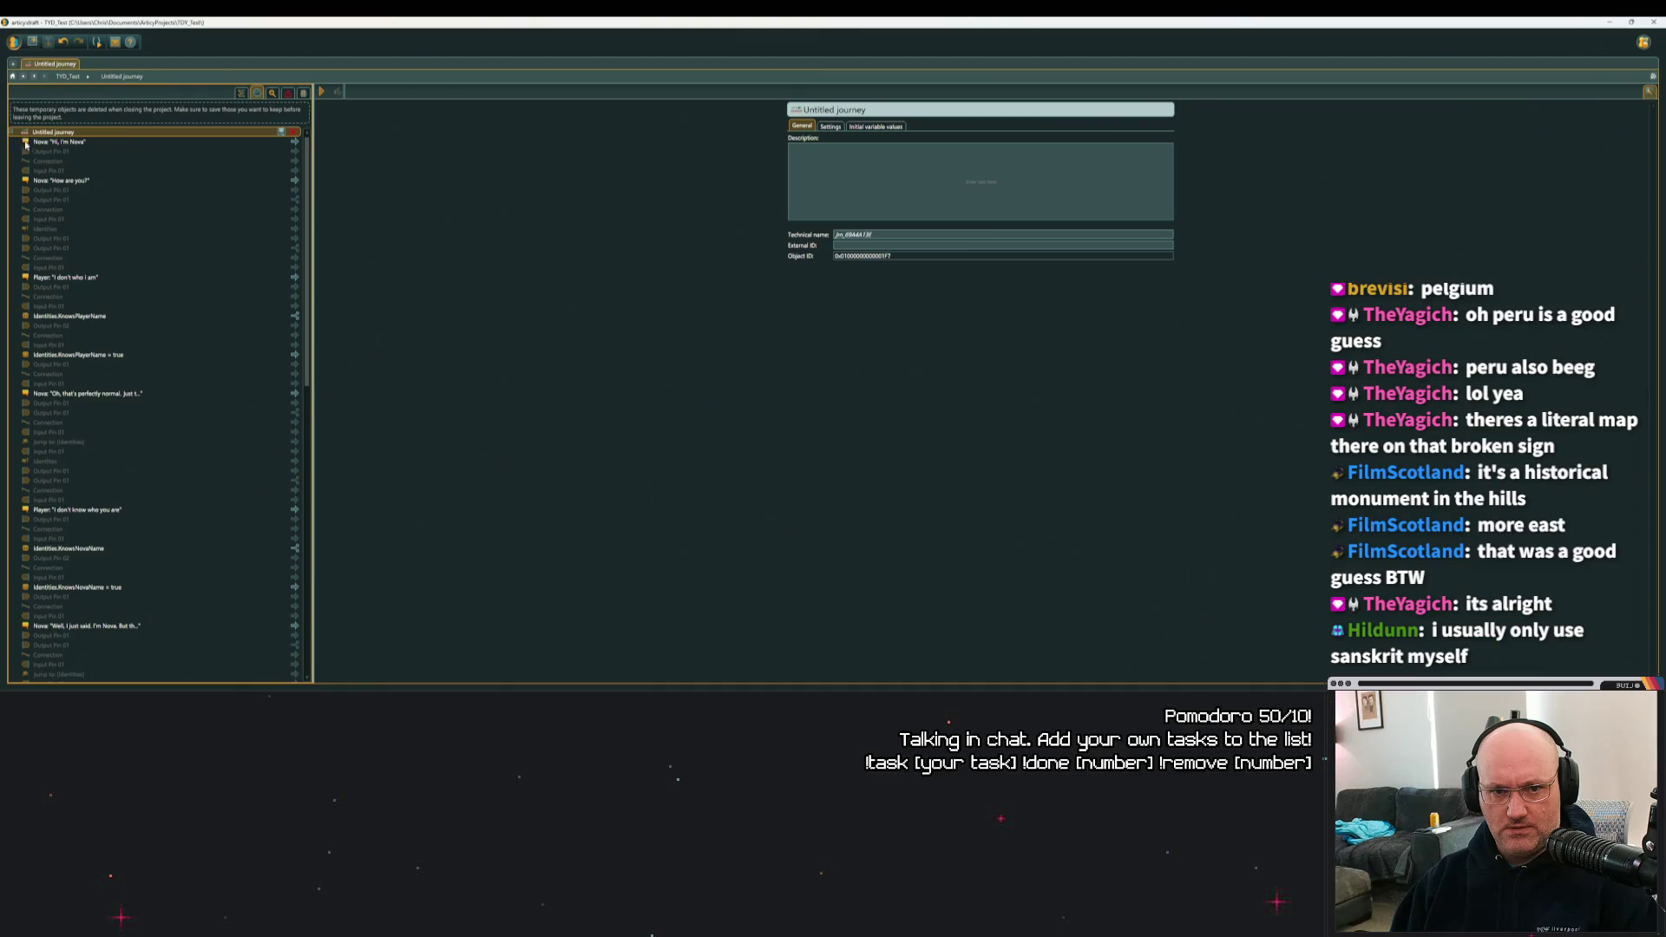
scroll(117, 400, "down", 3)
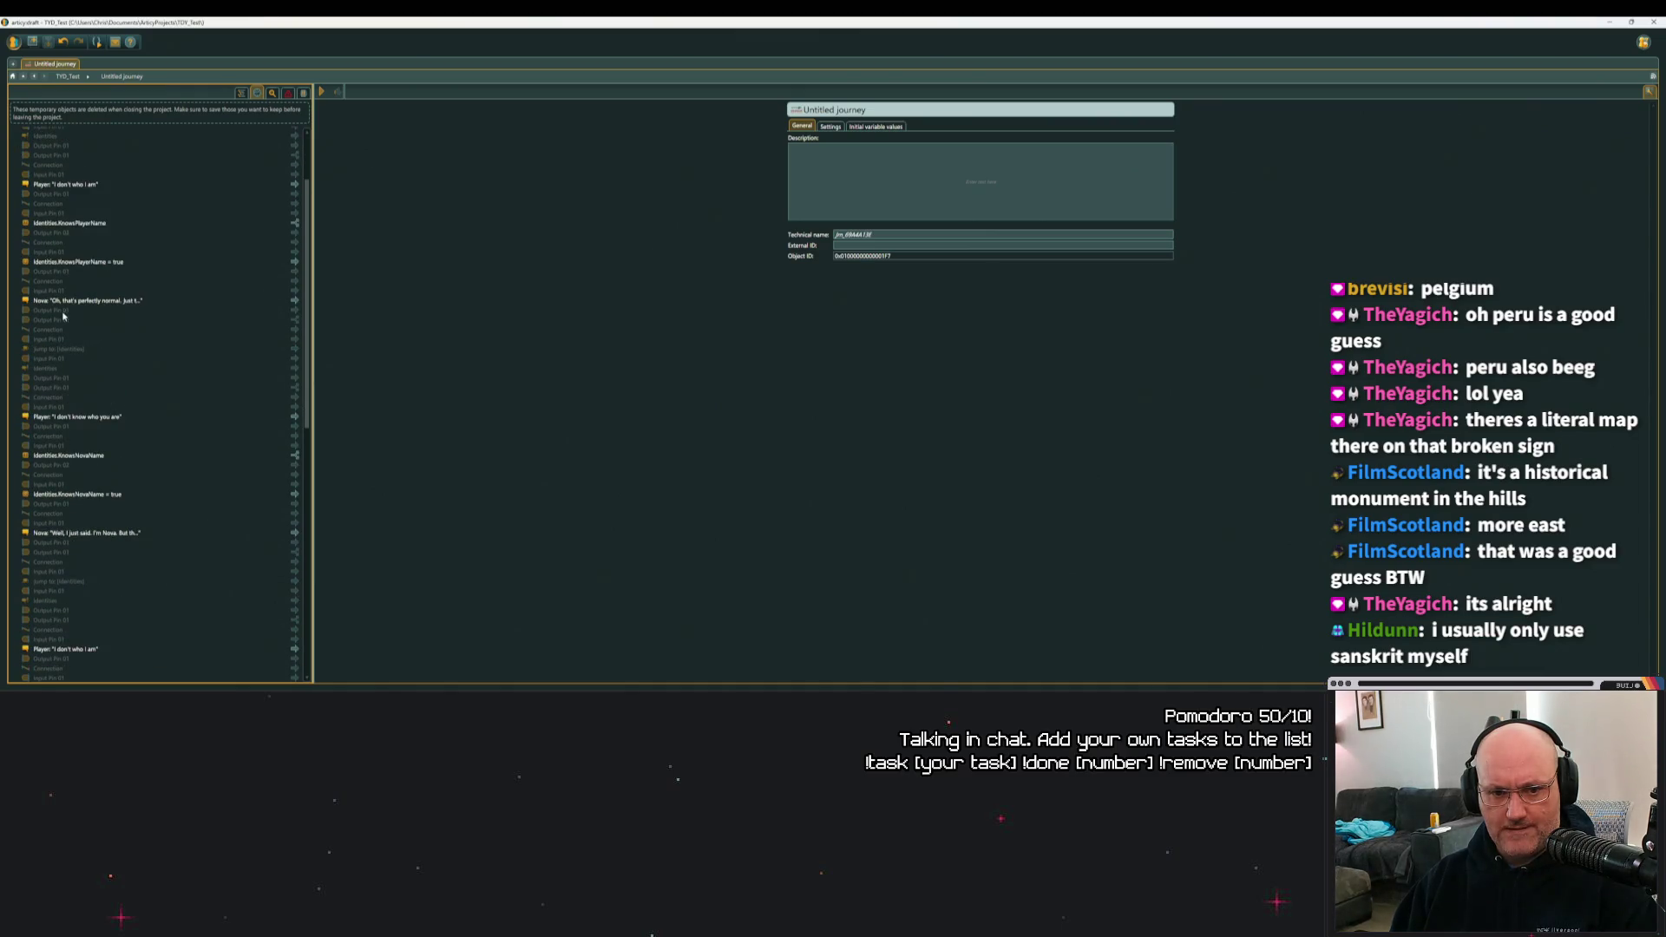
scroll(77, 321, "up", 2)
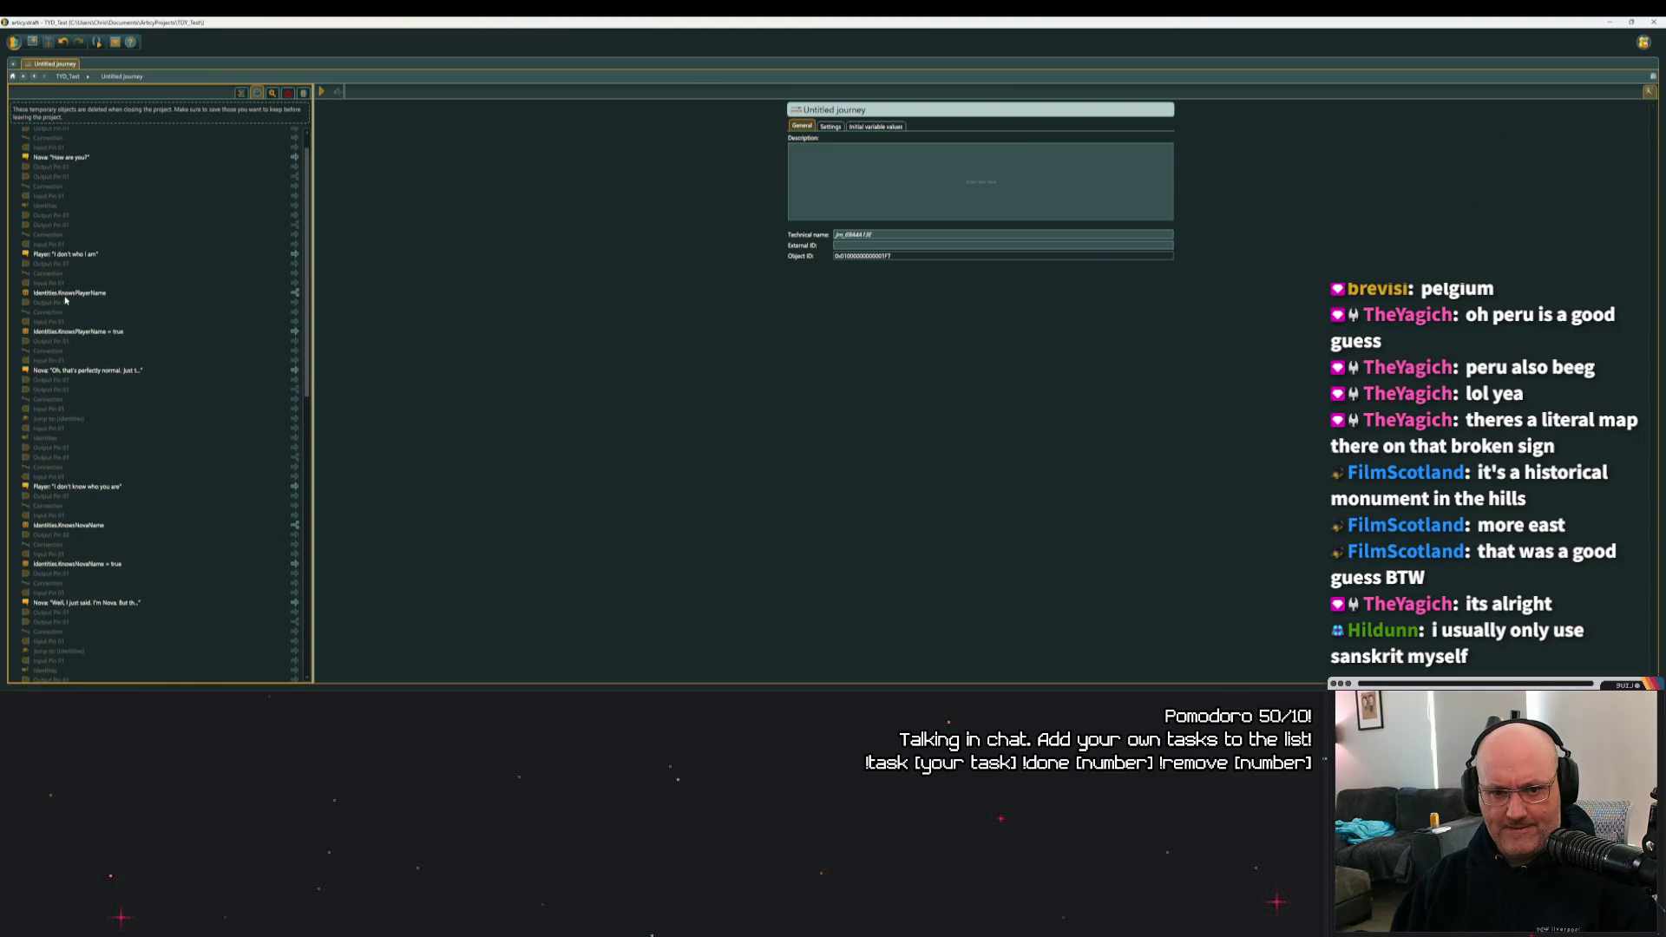
left_click(66, 295)
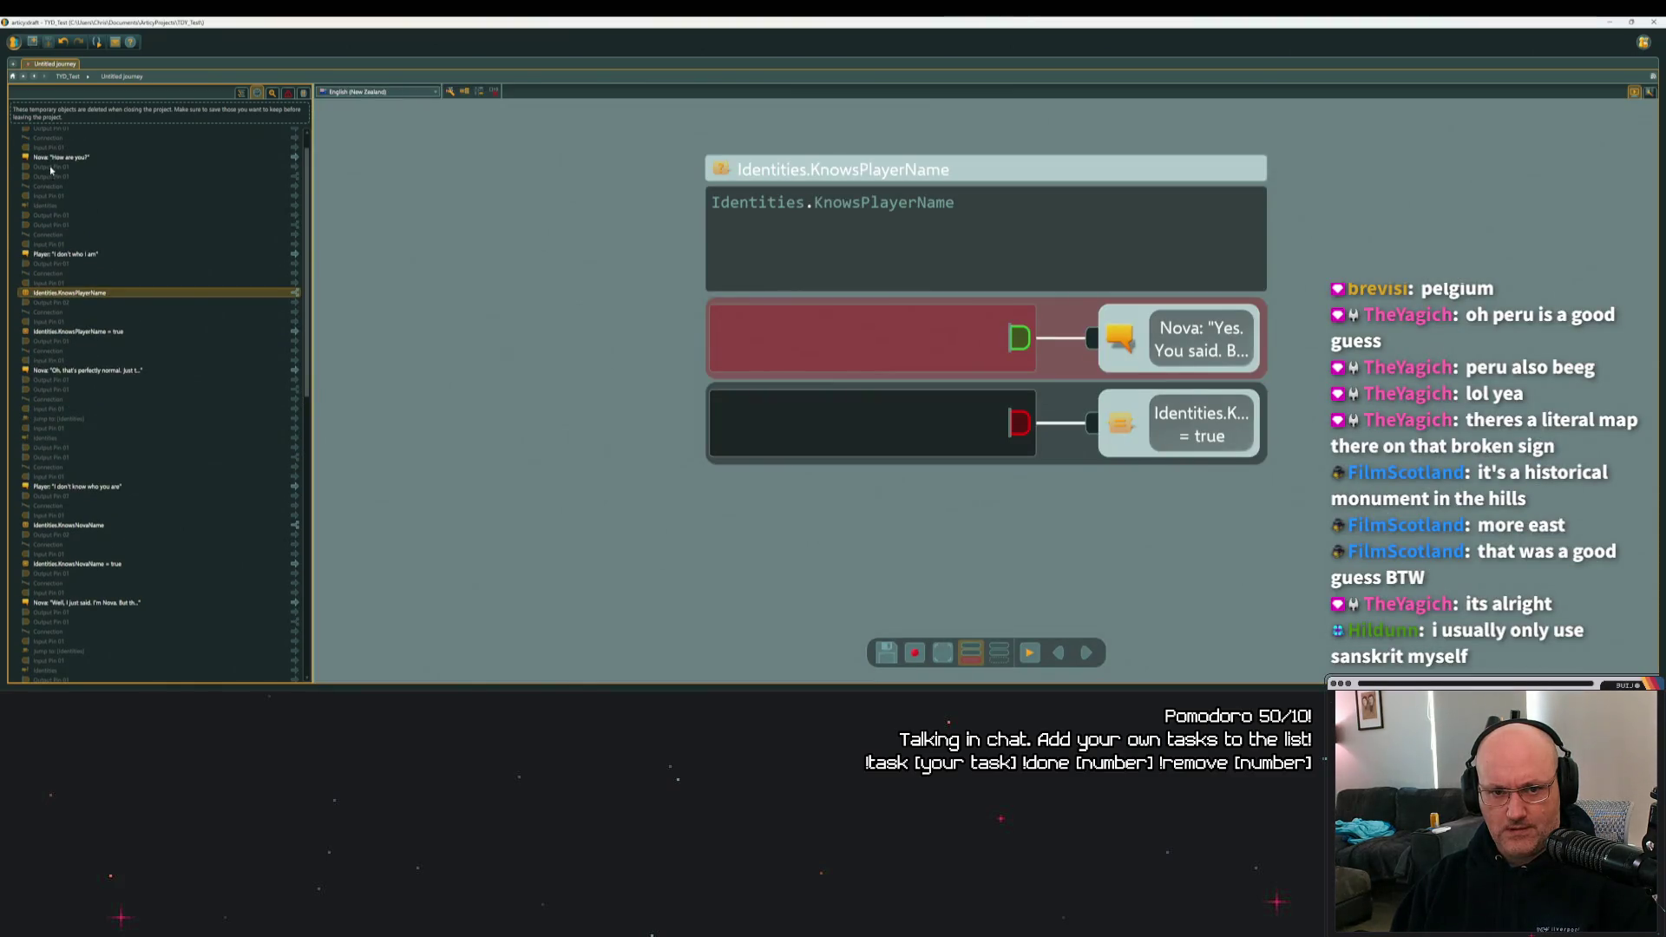
left_click(58, 159)
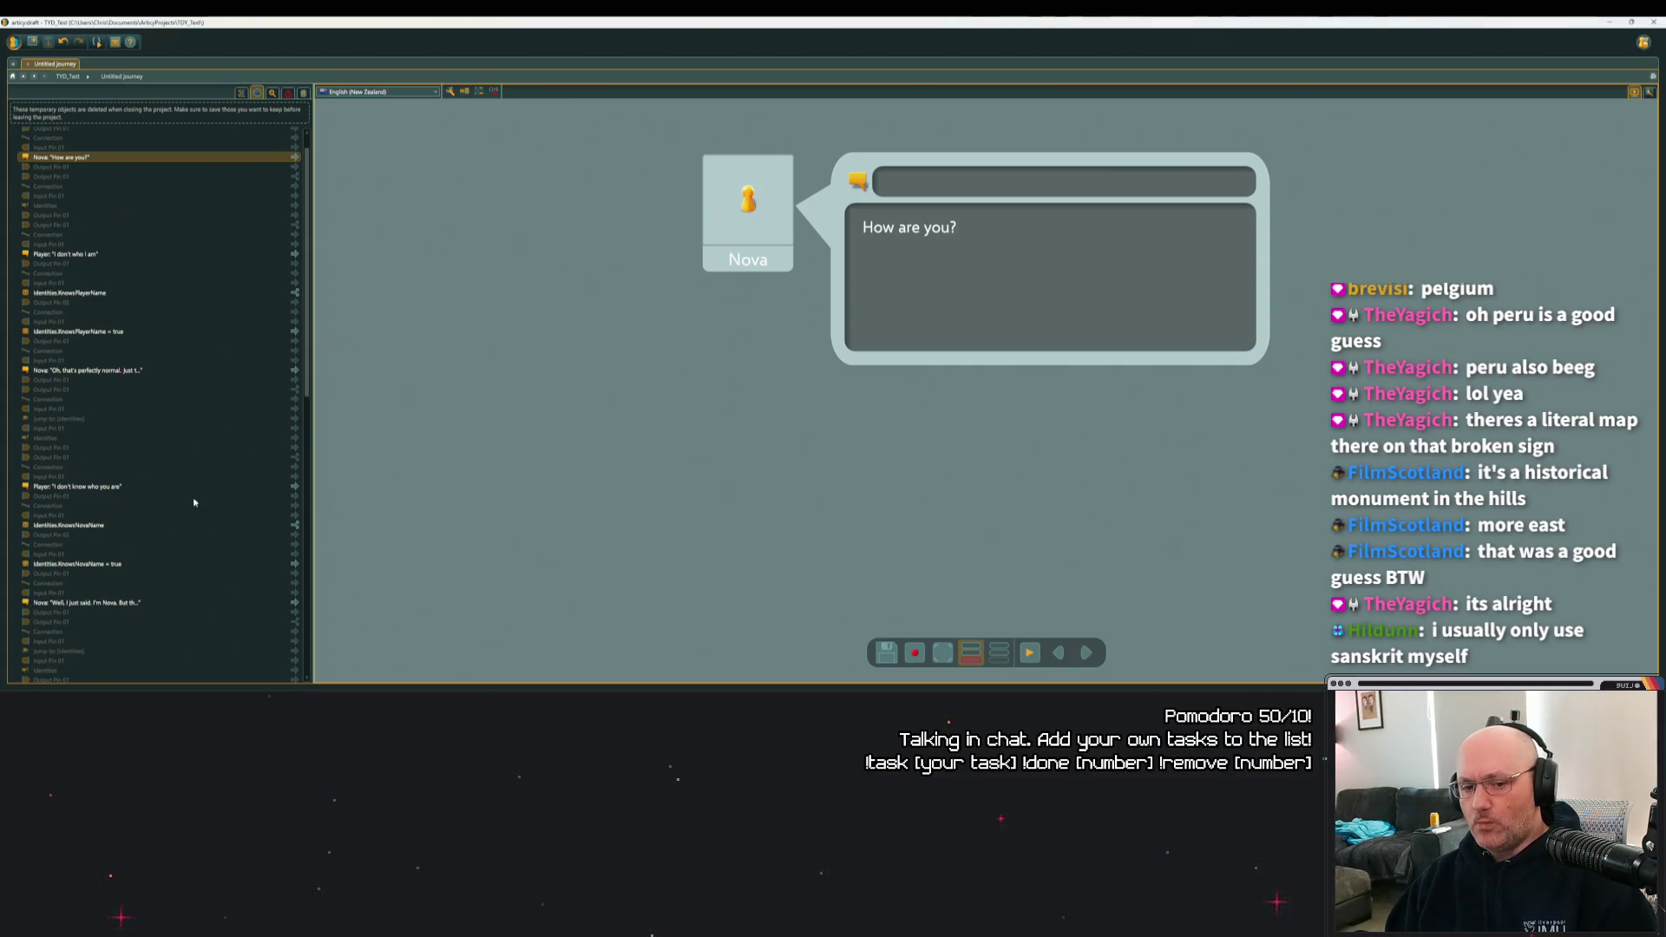
Step through Untitled journey (02) from Identities to its three Player reply choices
scroll(233, 512, "down", 10)
scroll(234, 523, "down", 4)
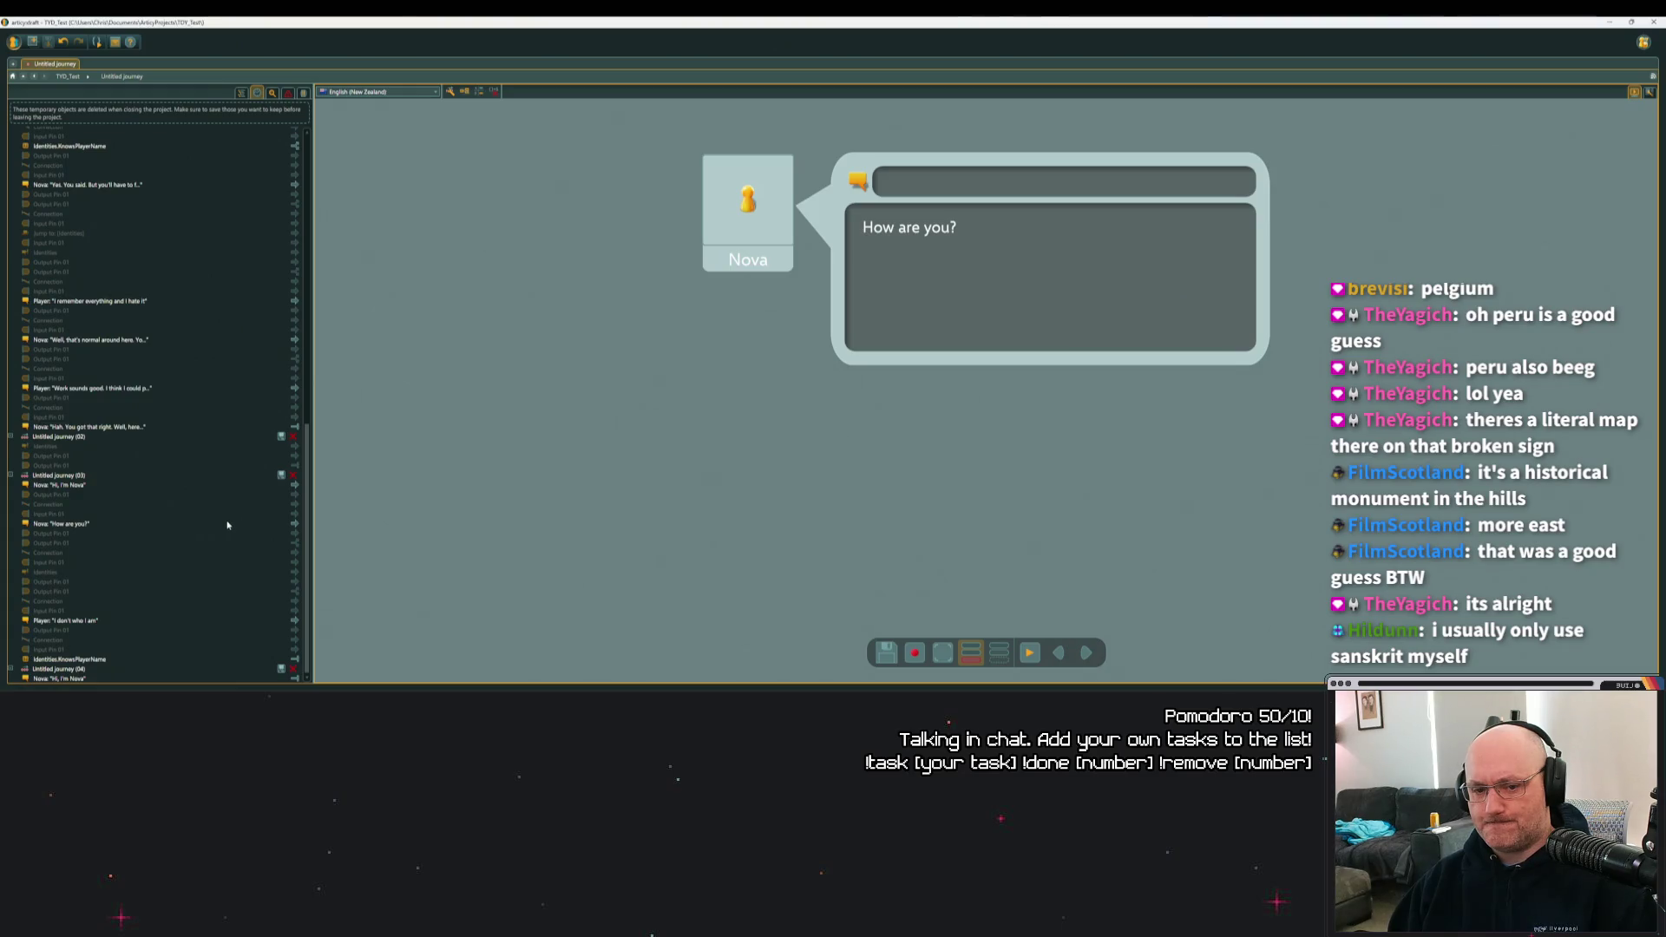
left_click(60, 438)
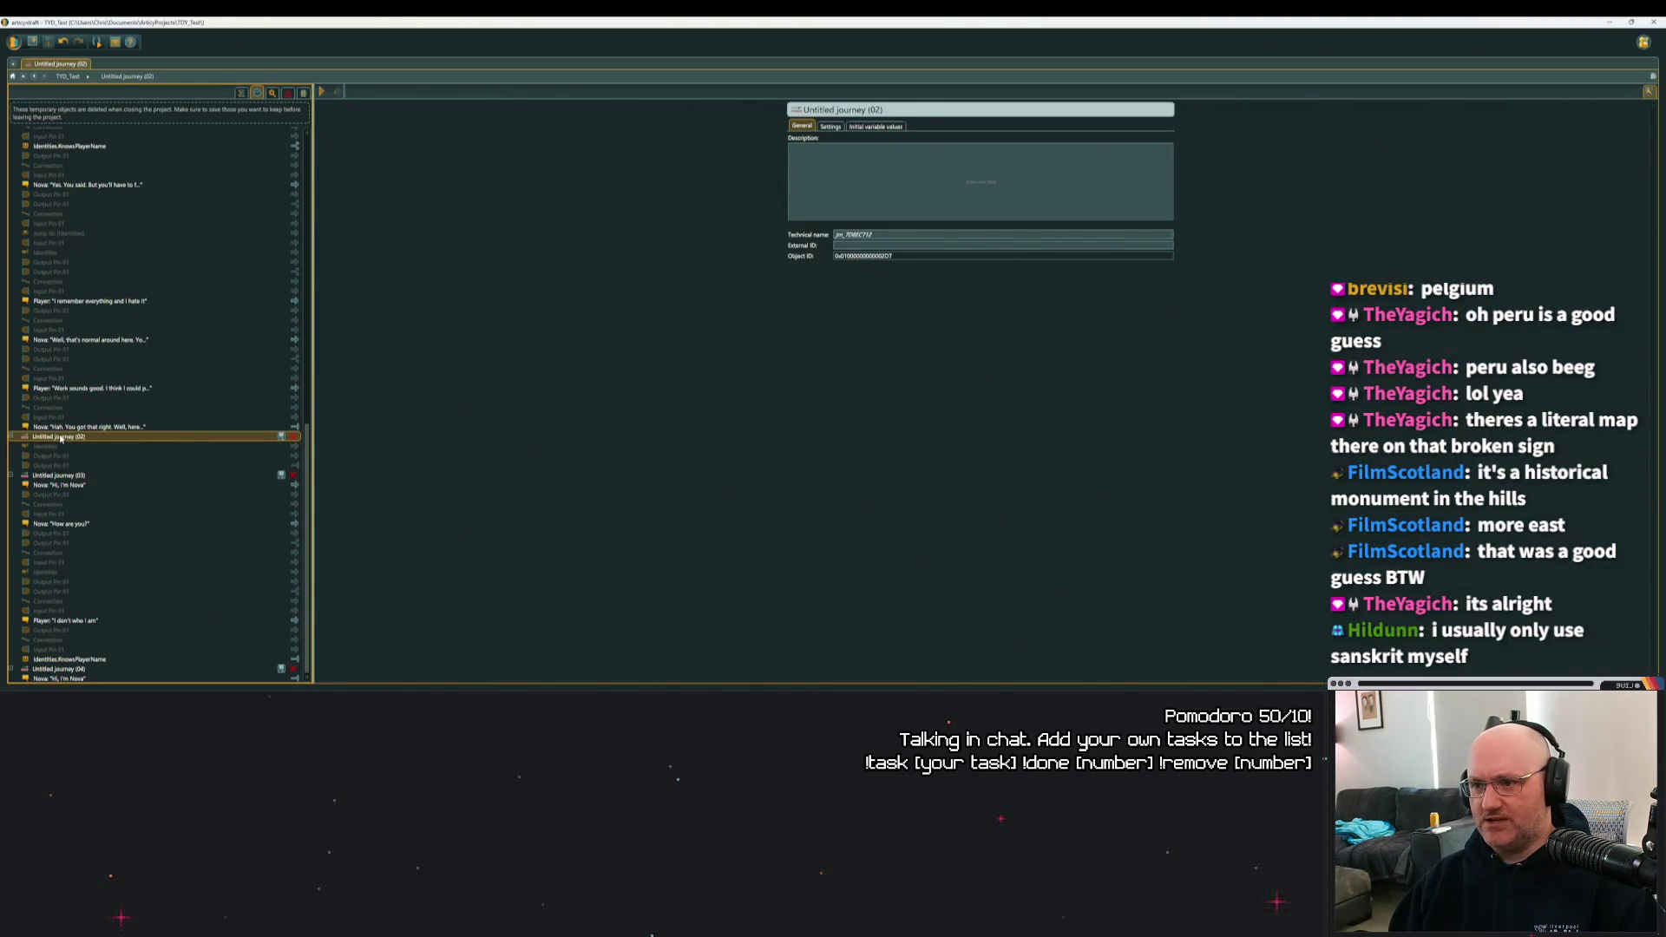
left_click(60, 447)
left_click(60, 457)
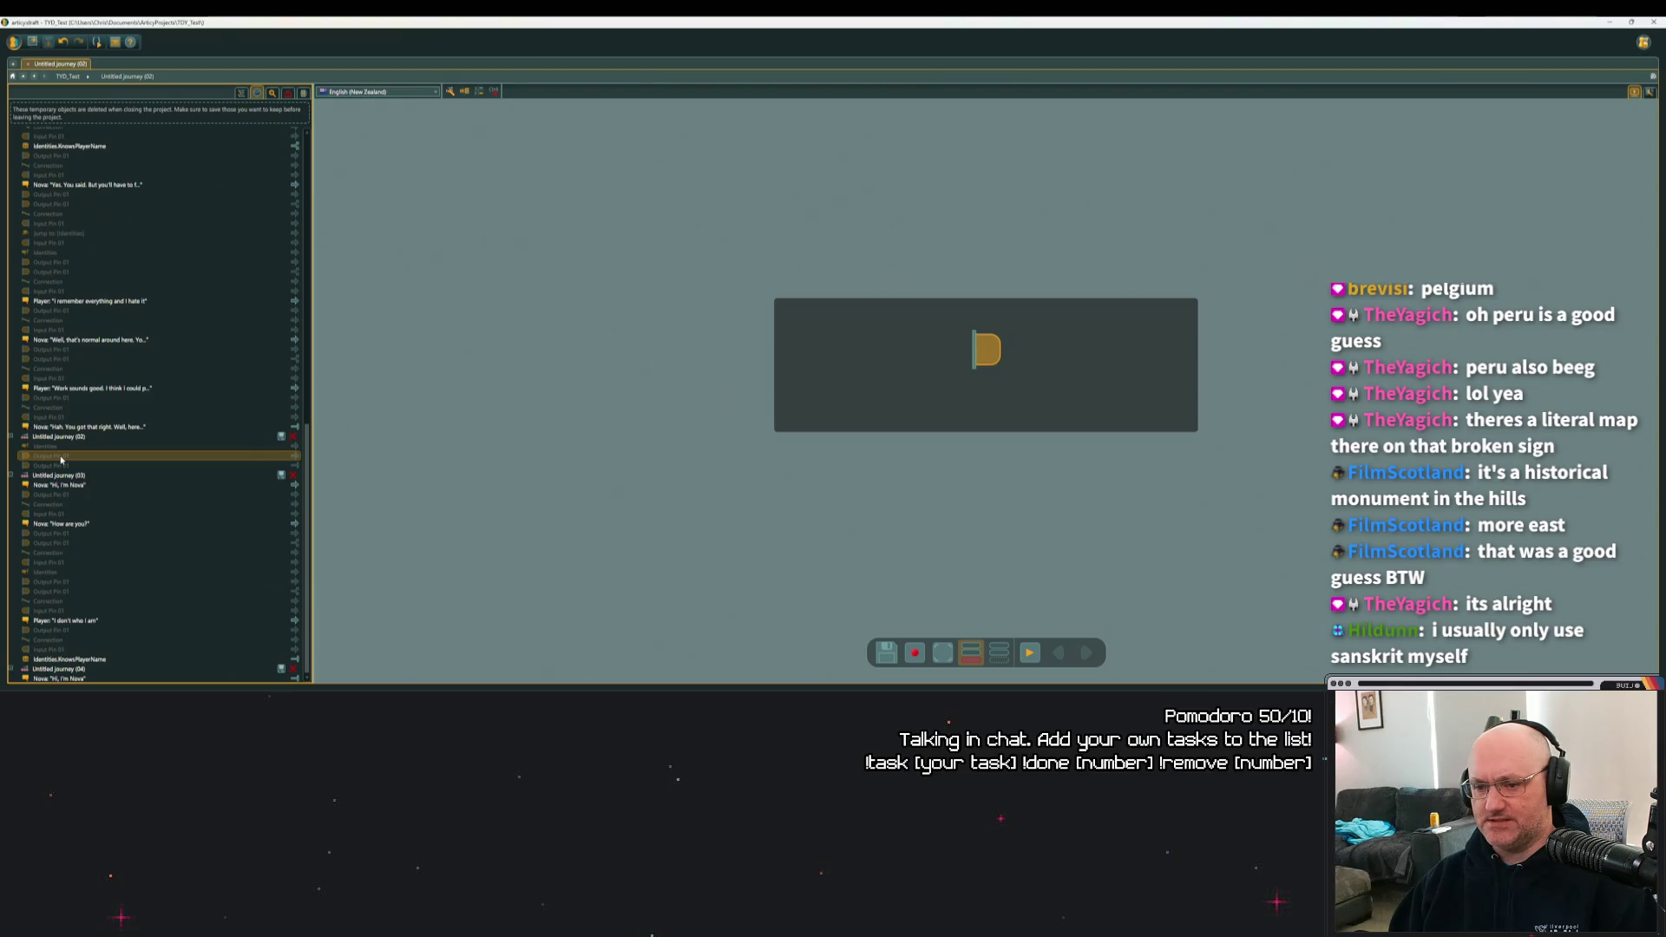
left_click(58, 466)
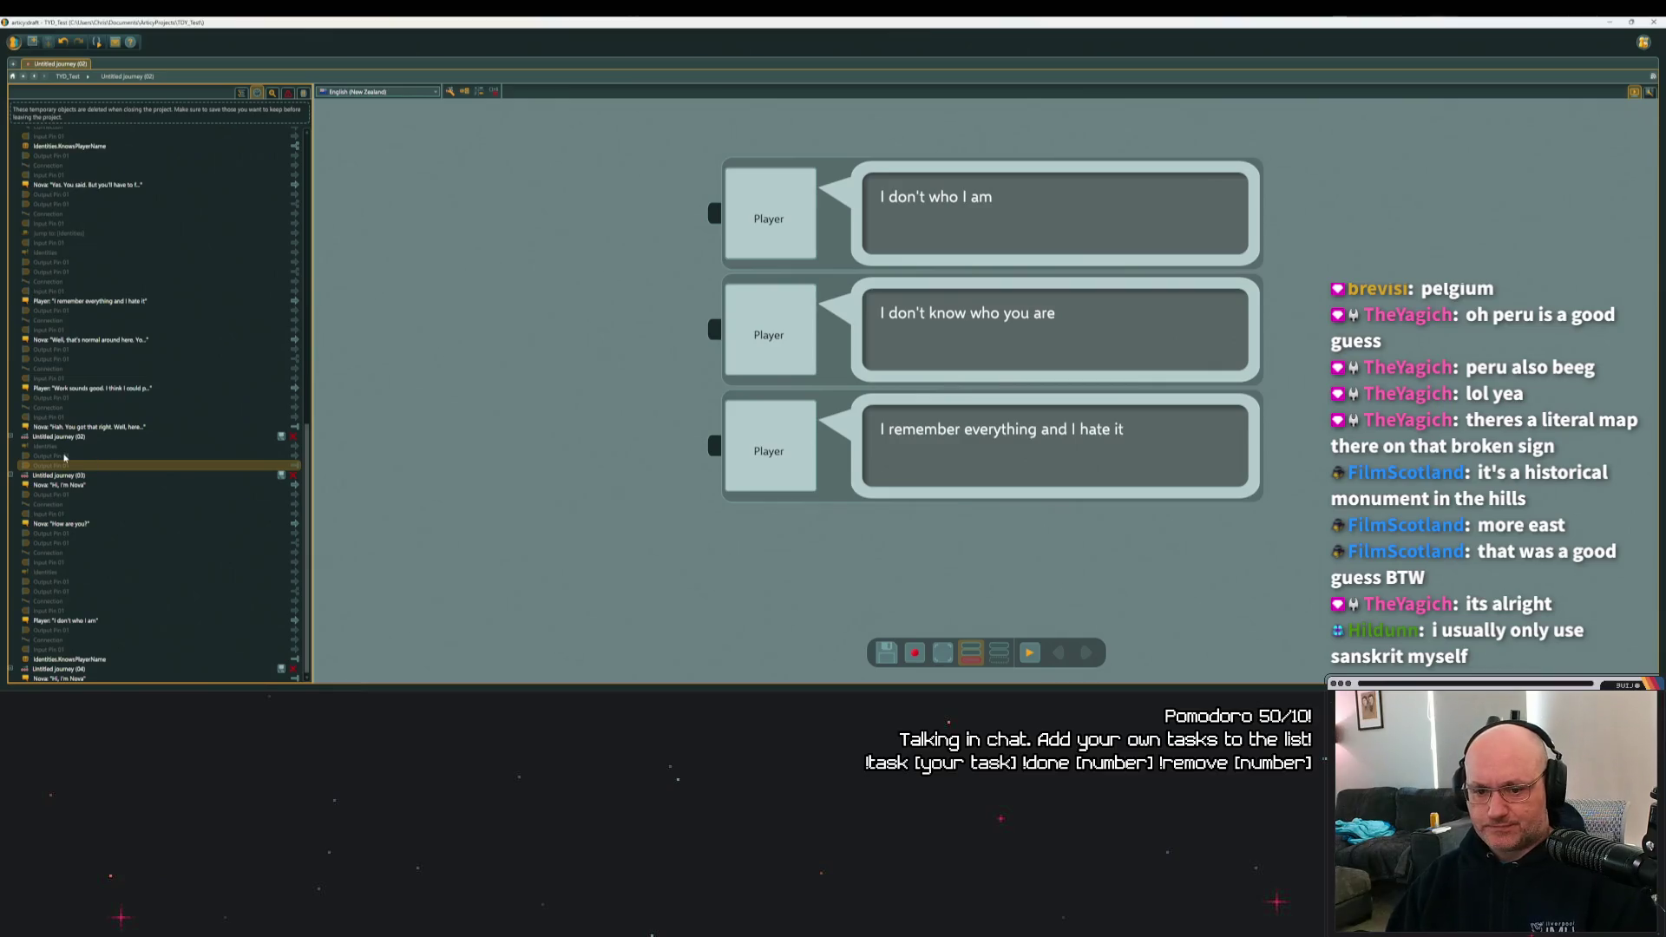
left_click(62, 456)
left_click(62, 466)
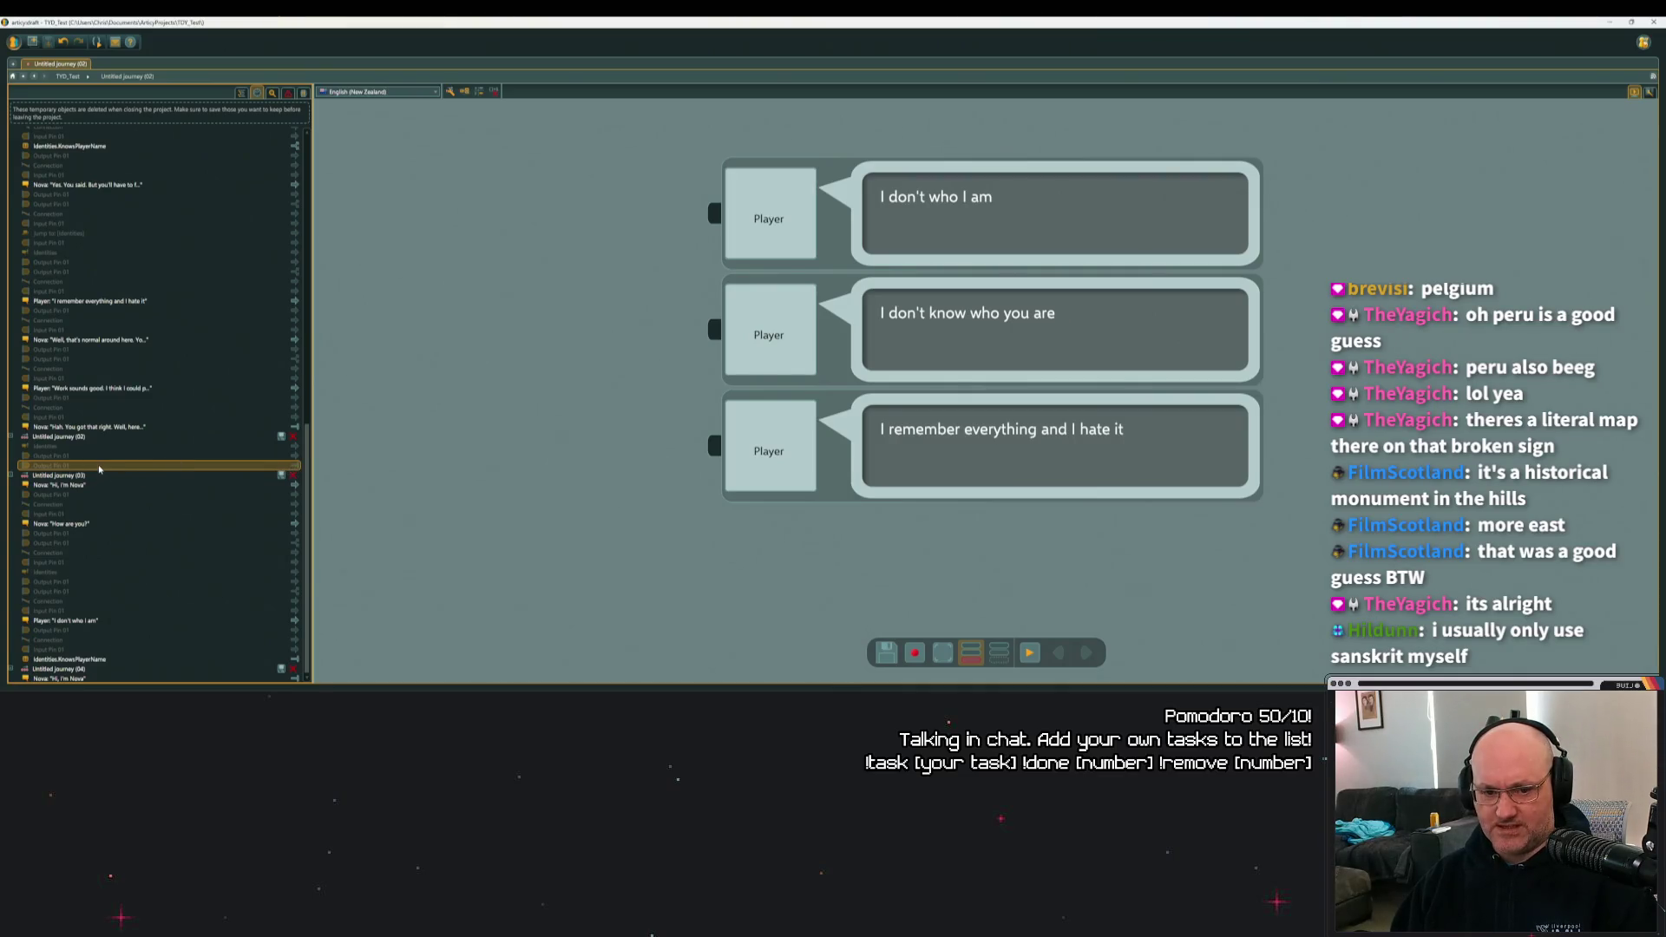
Leave the presentation and reopen the TYD_Test Flow graph
left_click(972, 661)
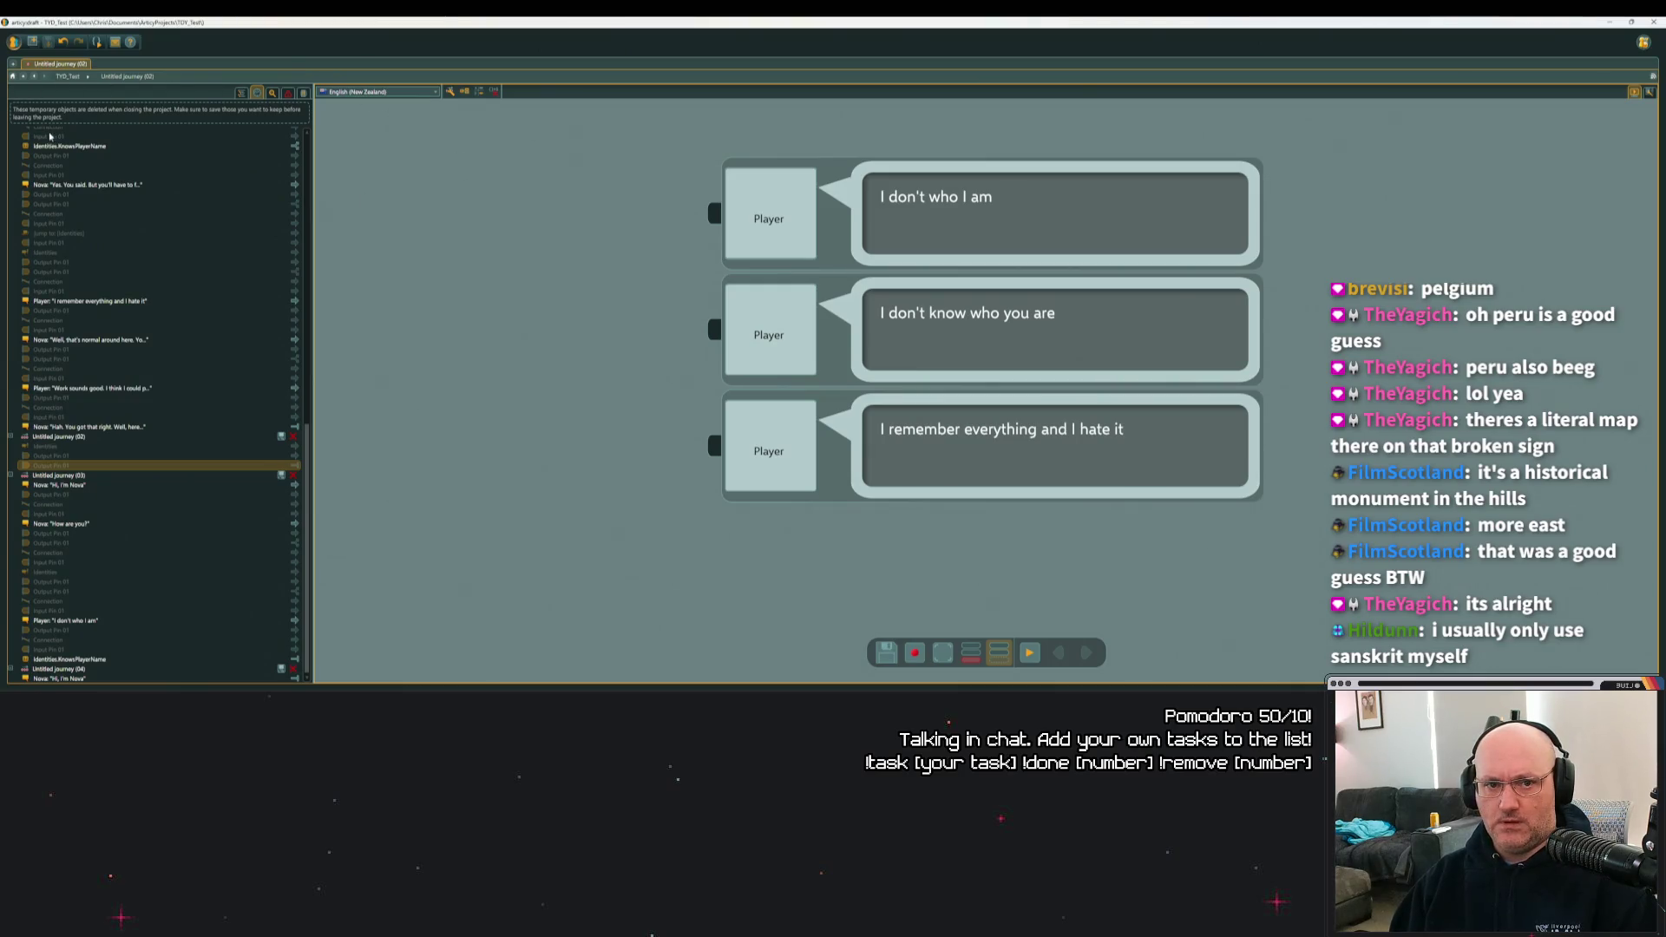
left_click(68, 76)
left_click(44, 164)
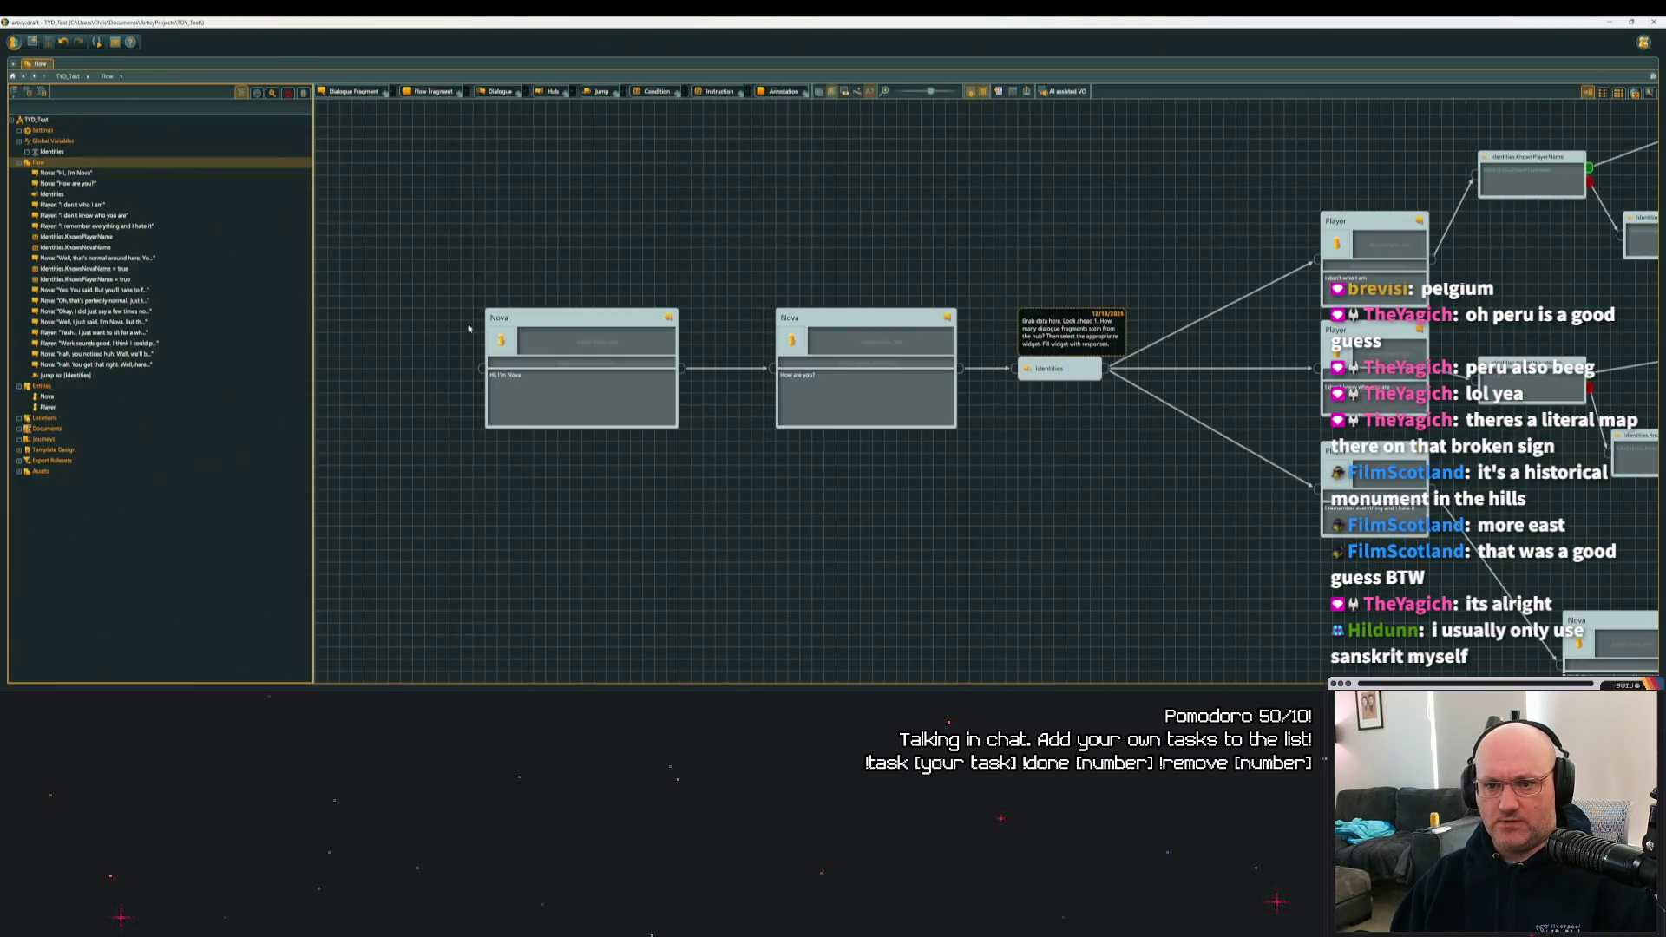
Present the dialogue from Nova's first line, choosing "I don't who I am" then "I don't know who you are"
right_click(574, 318)
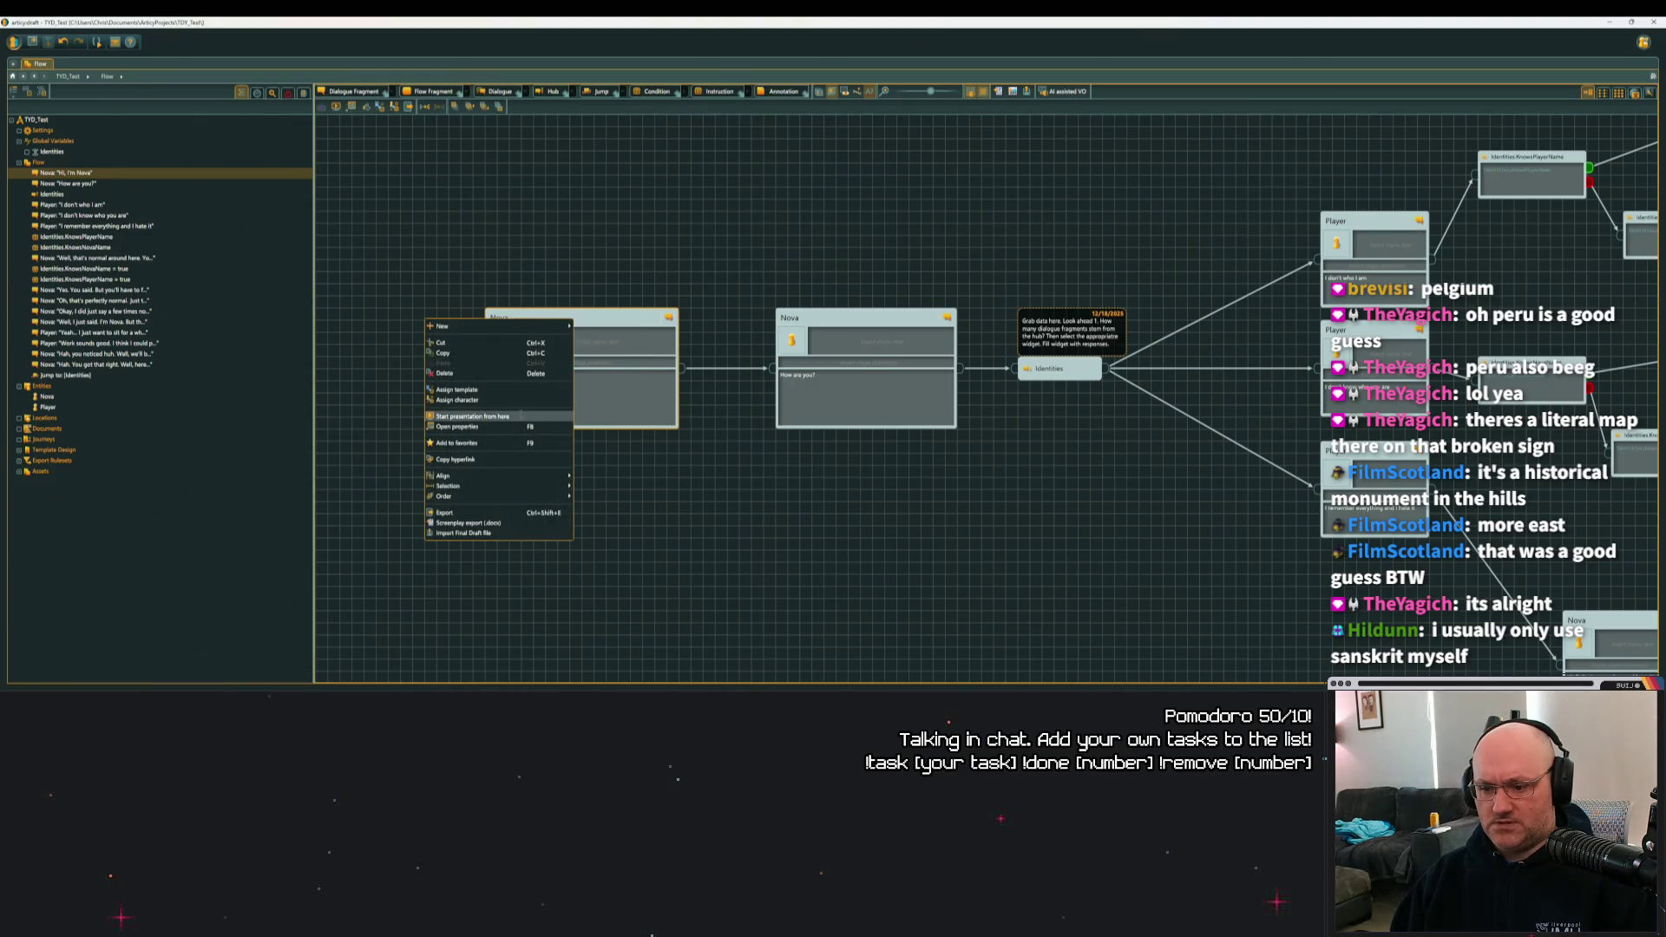
left_click(473, 417)
left_click(1101, 653)
left_click(1101, 653)
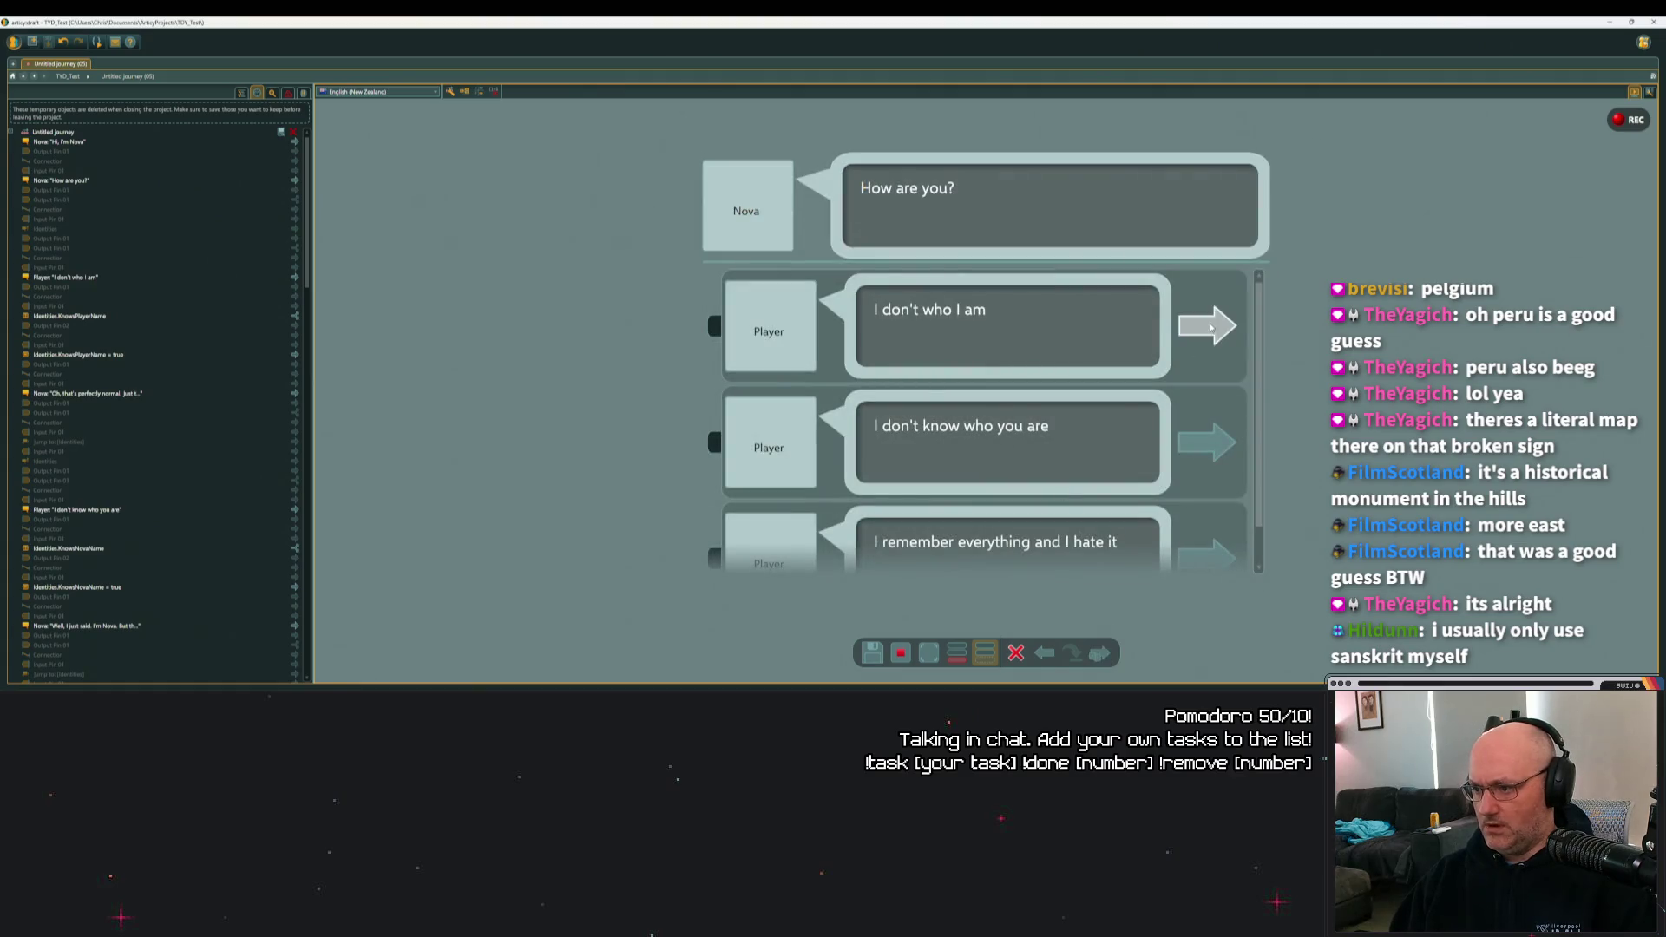
left_click(1211, 326)
left_click(1101, 653)
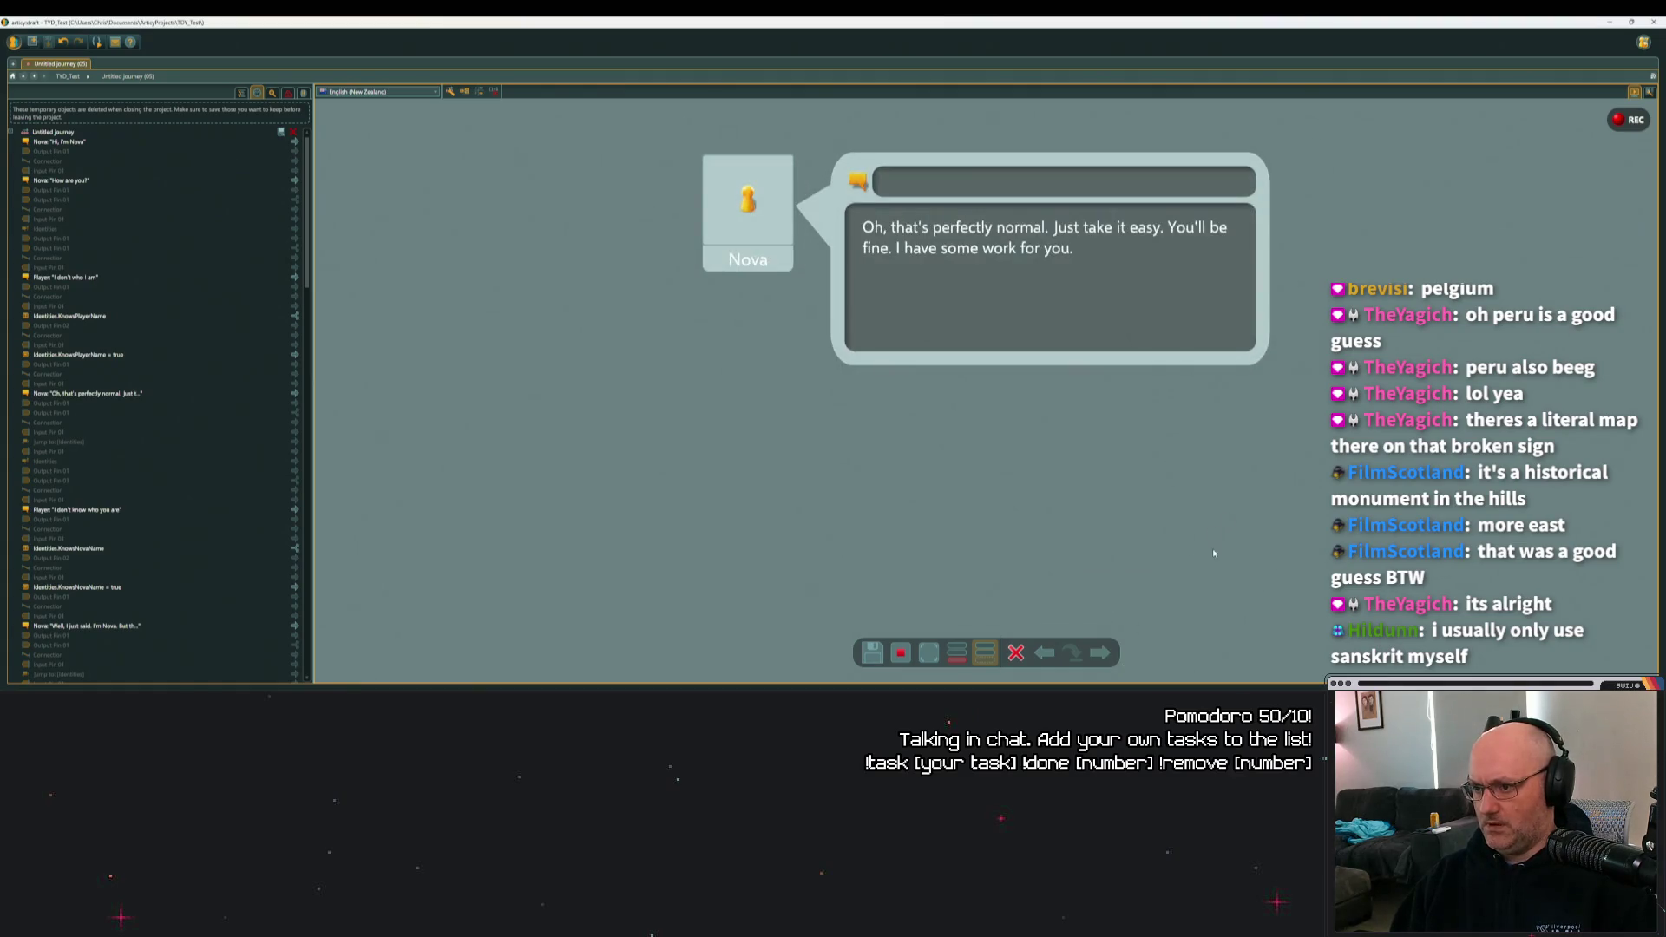
left_click(1101, 653)
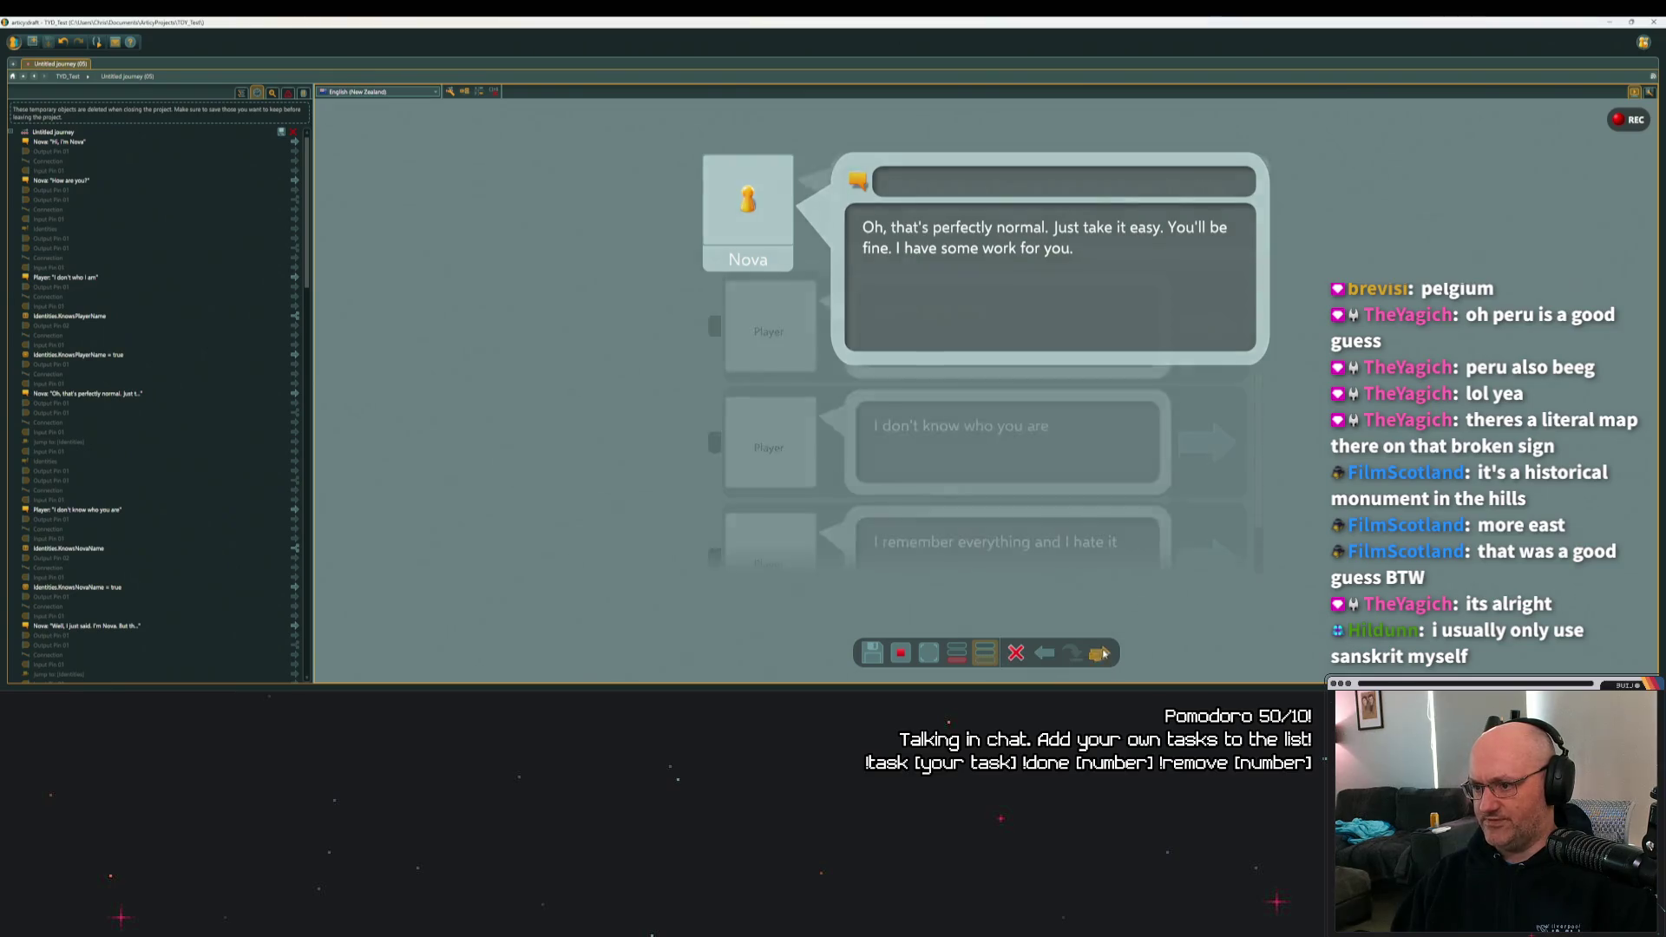
left_click(1101, 654)
Rewind to "Hi, I'm Nova" and replay both choices up to Nova's "Well, I just said" reply
left_click(1046, 653)
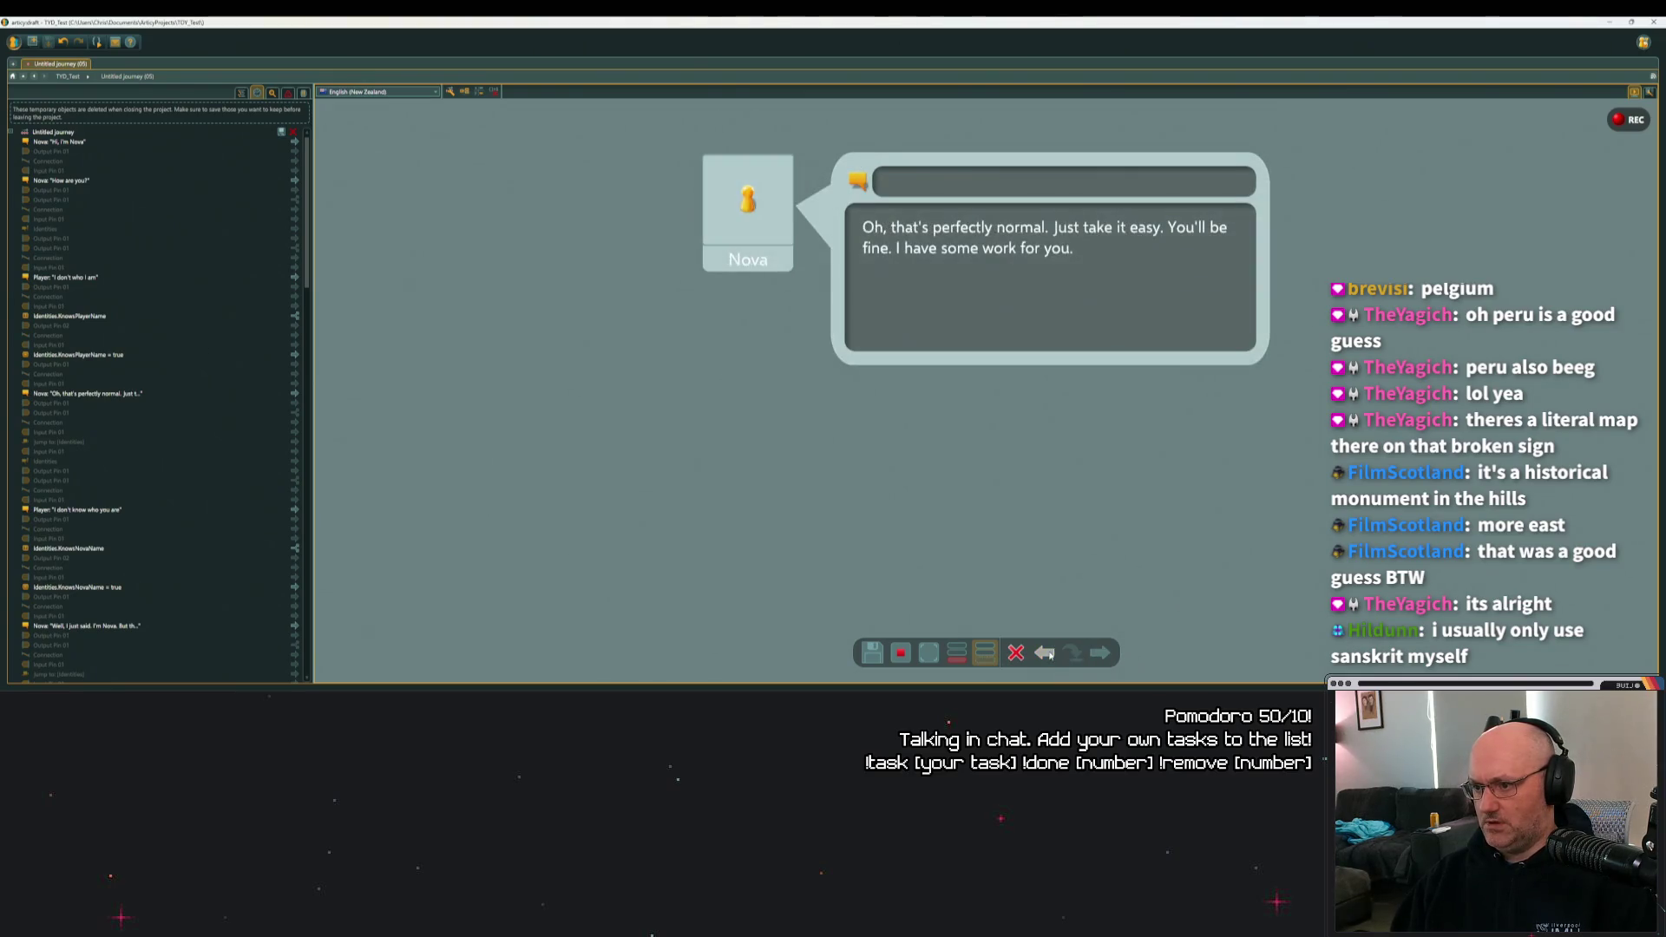
left_click(1046, 653)
left_click(1046, 653)
left_click(1047, 653)
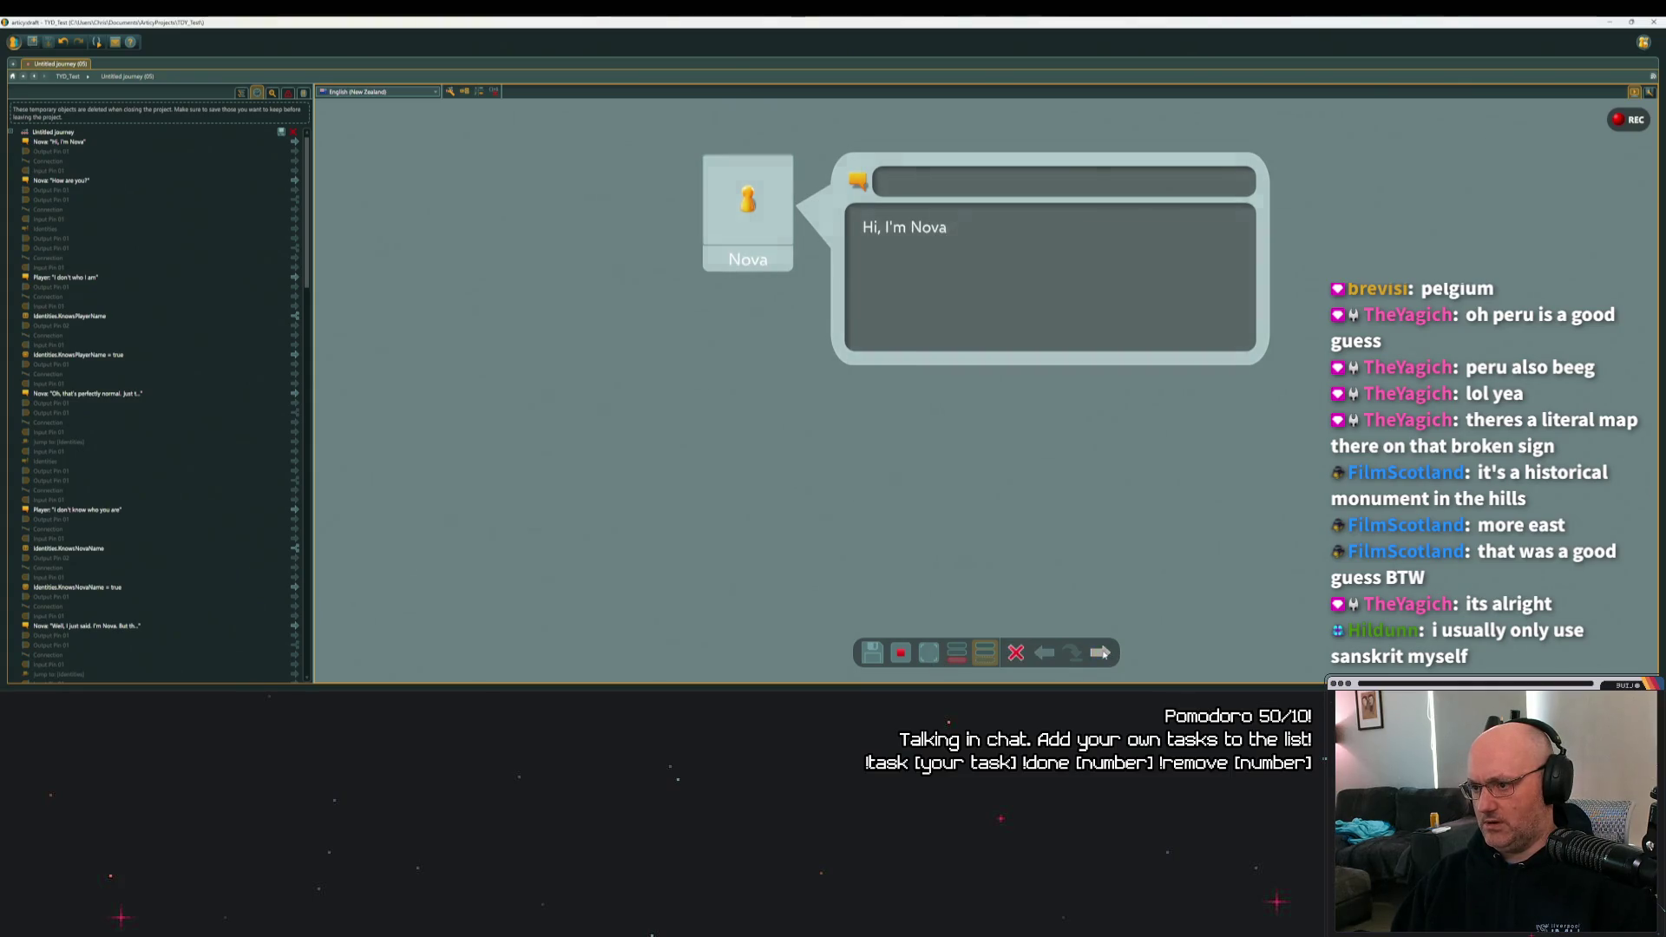
left_click(1100, 654)
left_click(1100, 653)
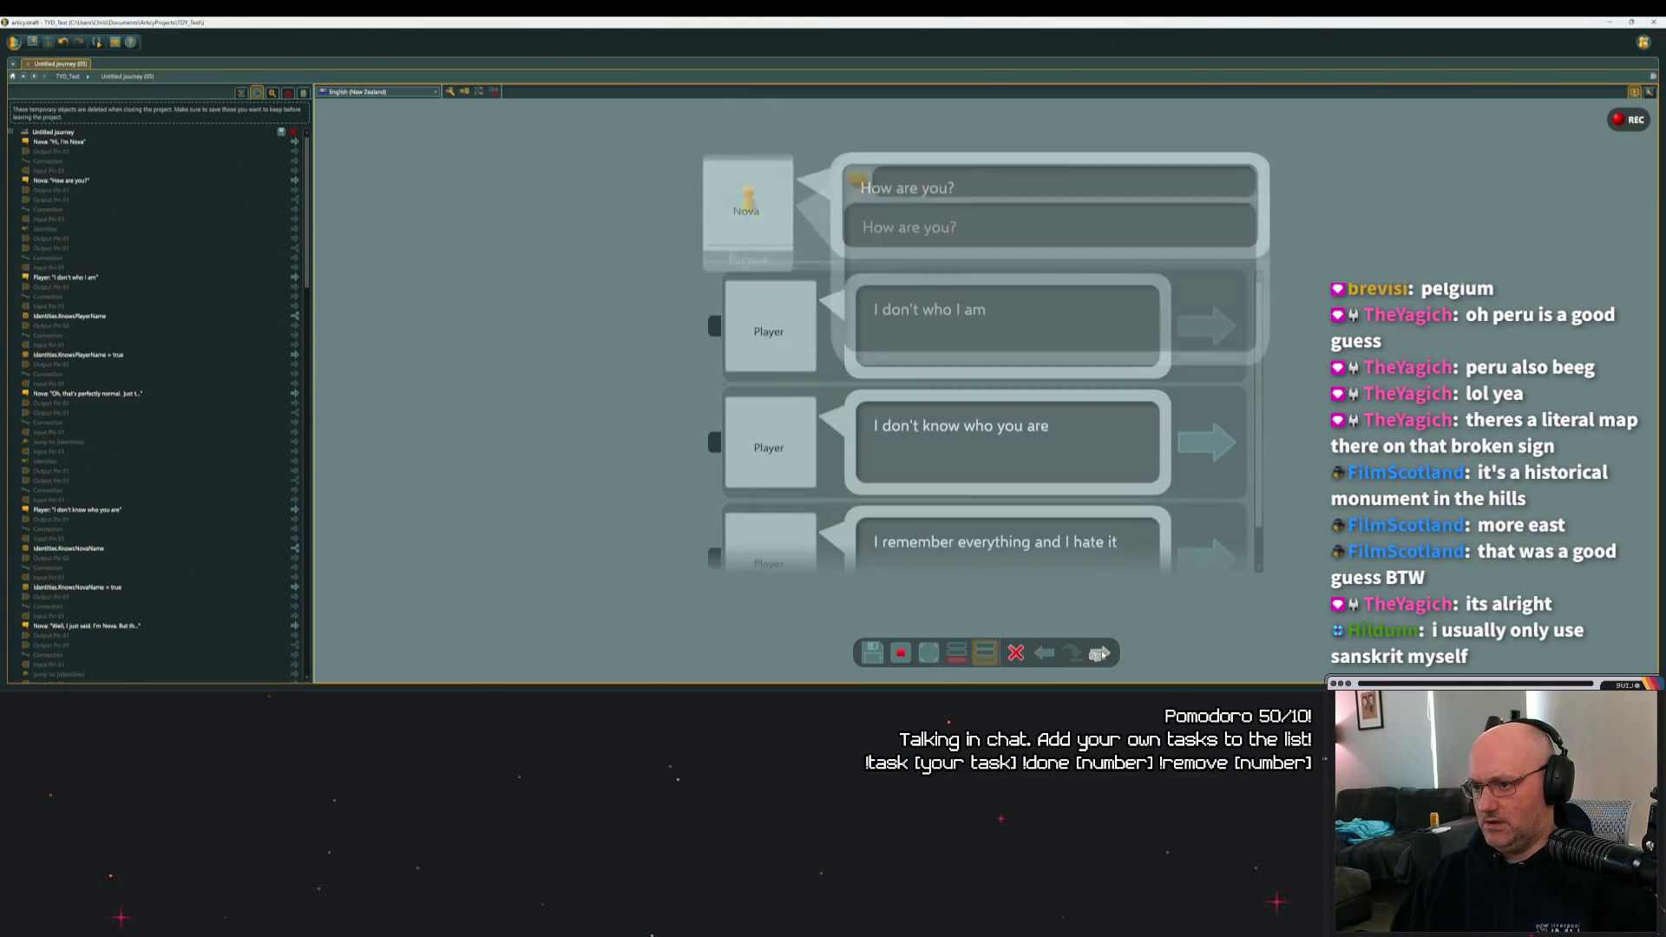
left_click(1205, 336)
left_click(1102, 653)
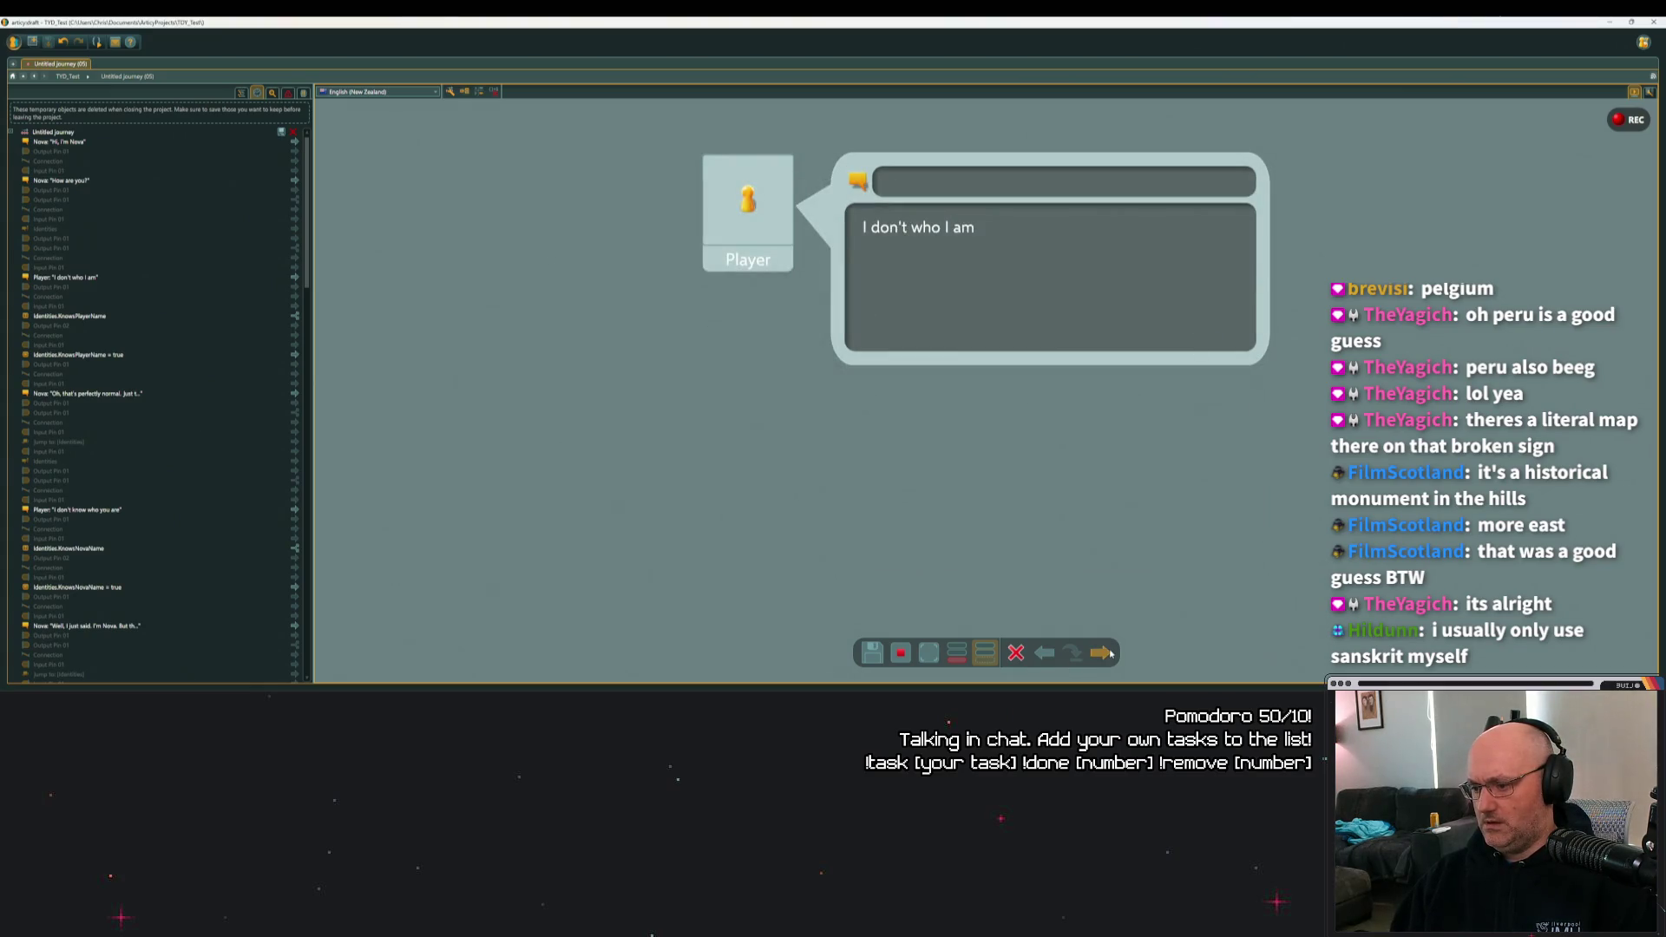
left_click(1102, 654)
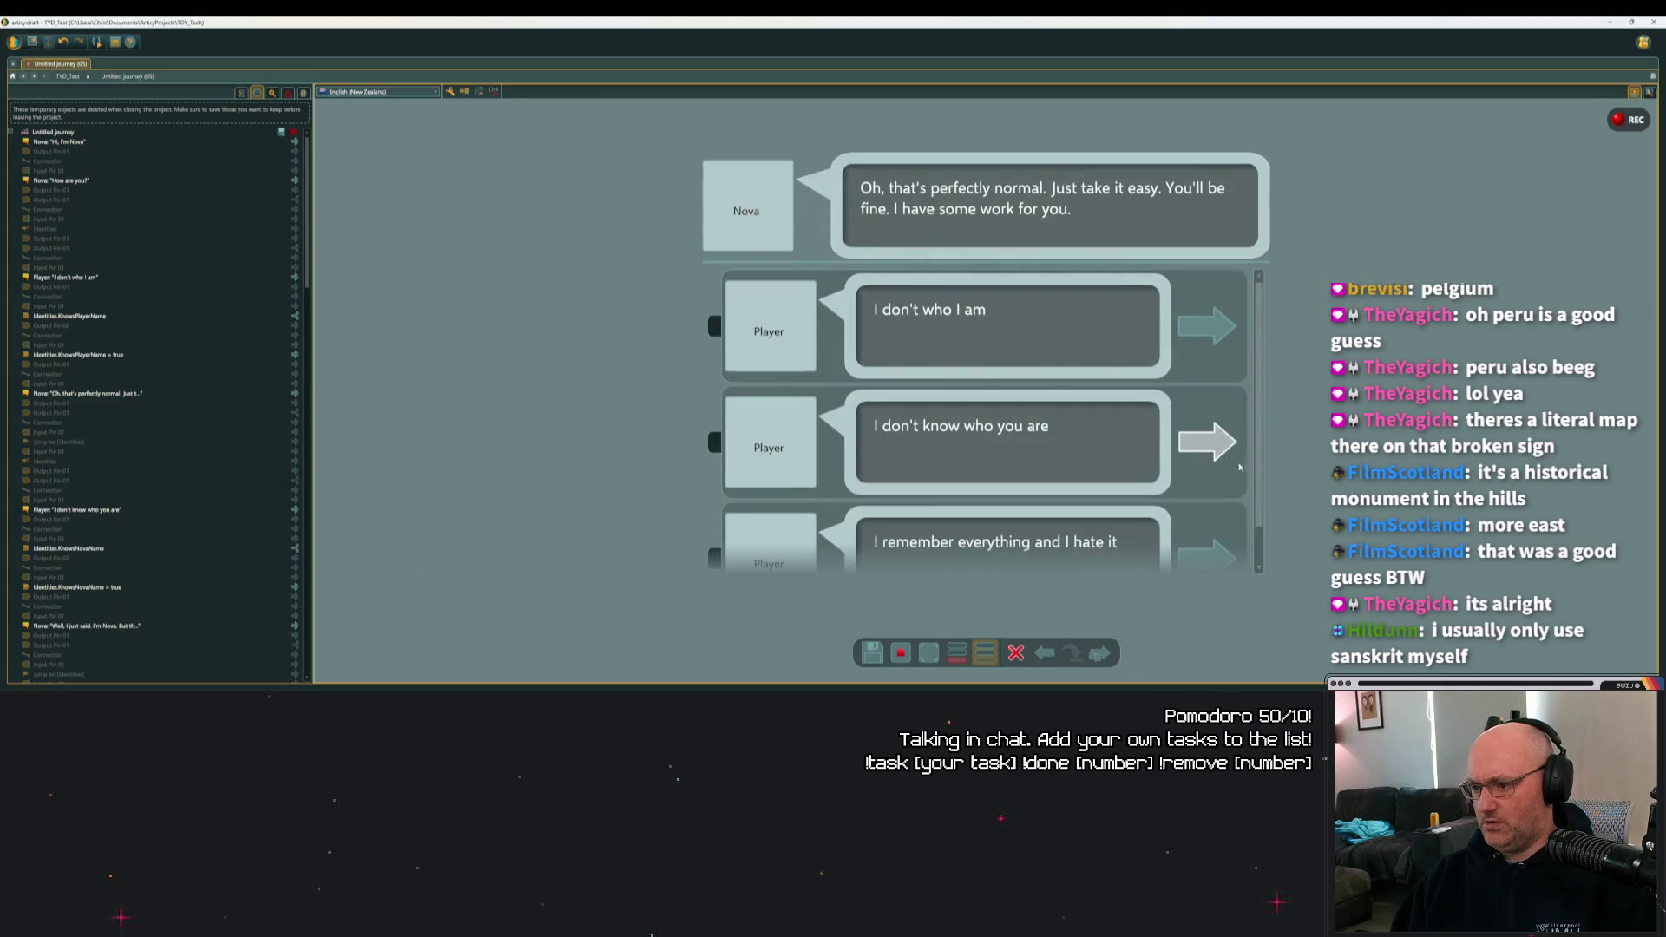
left_click(1215, 447)
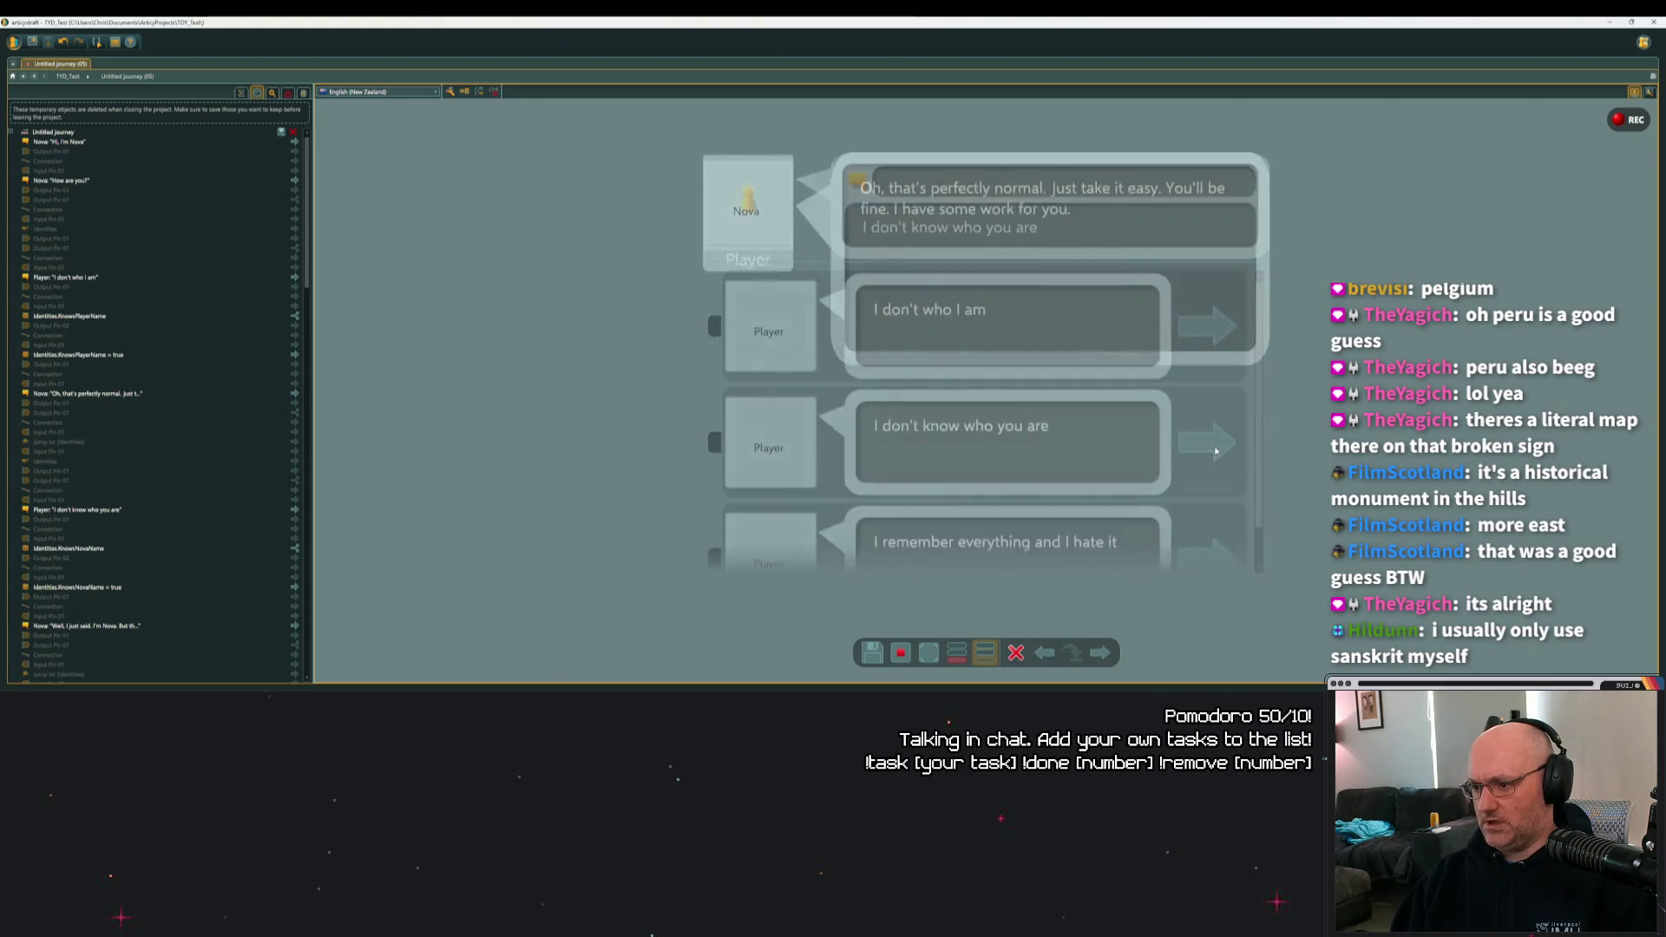
left_click(1100, 653)
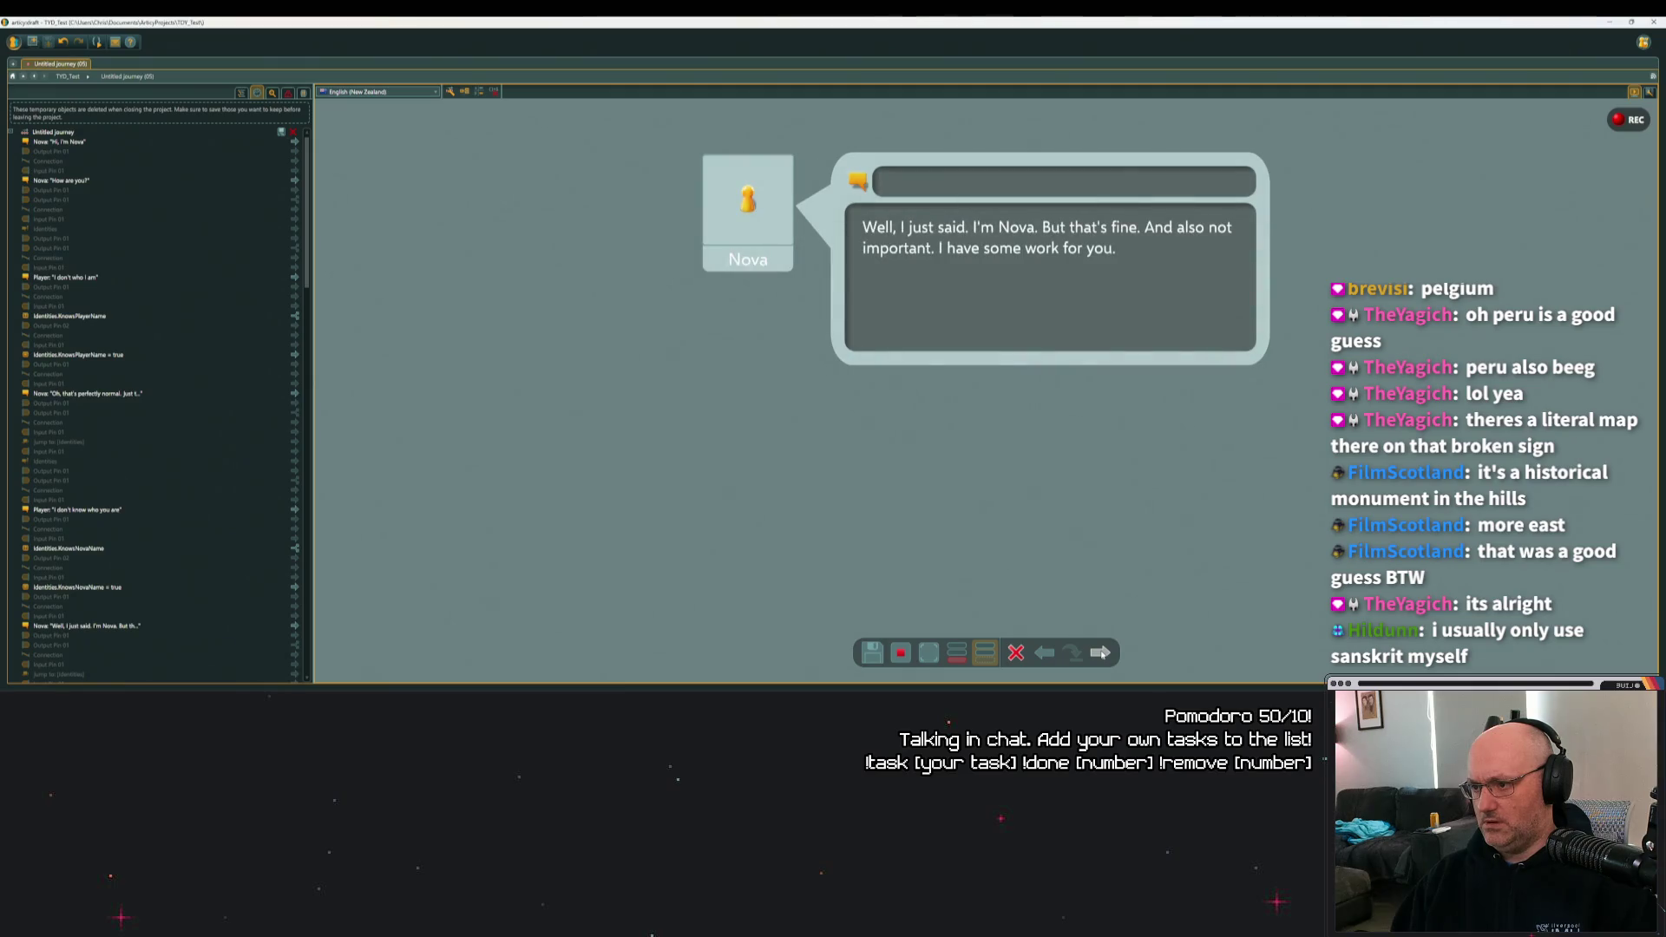
left_click(1099, 652)
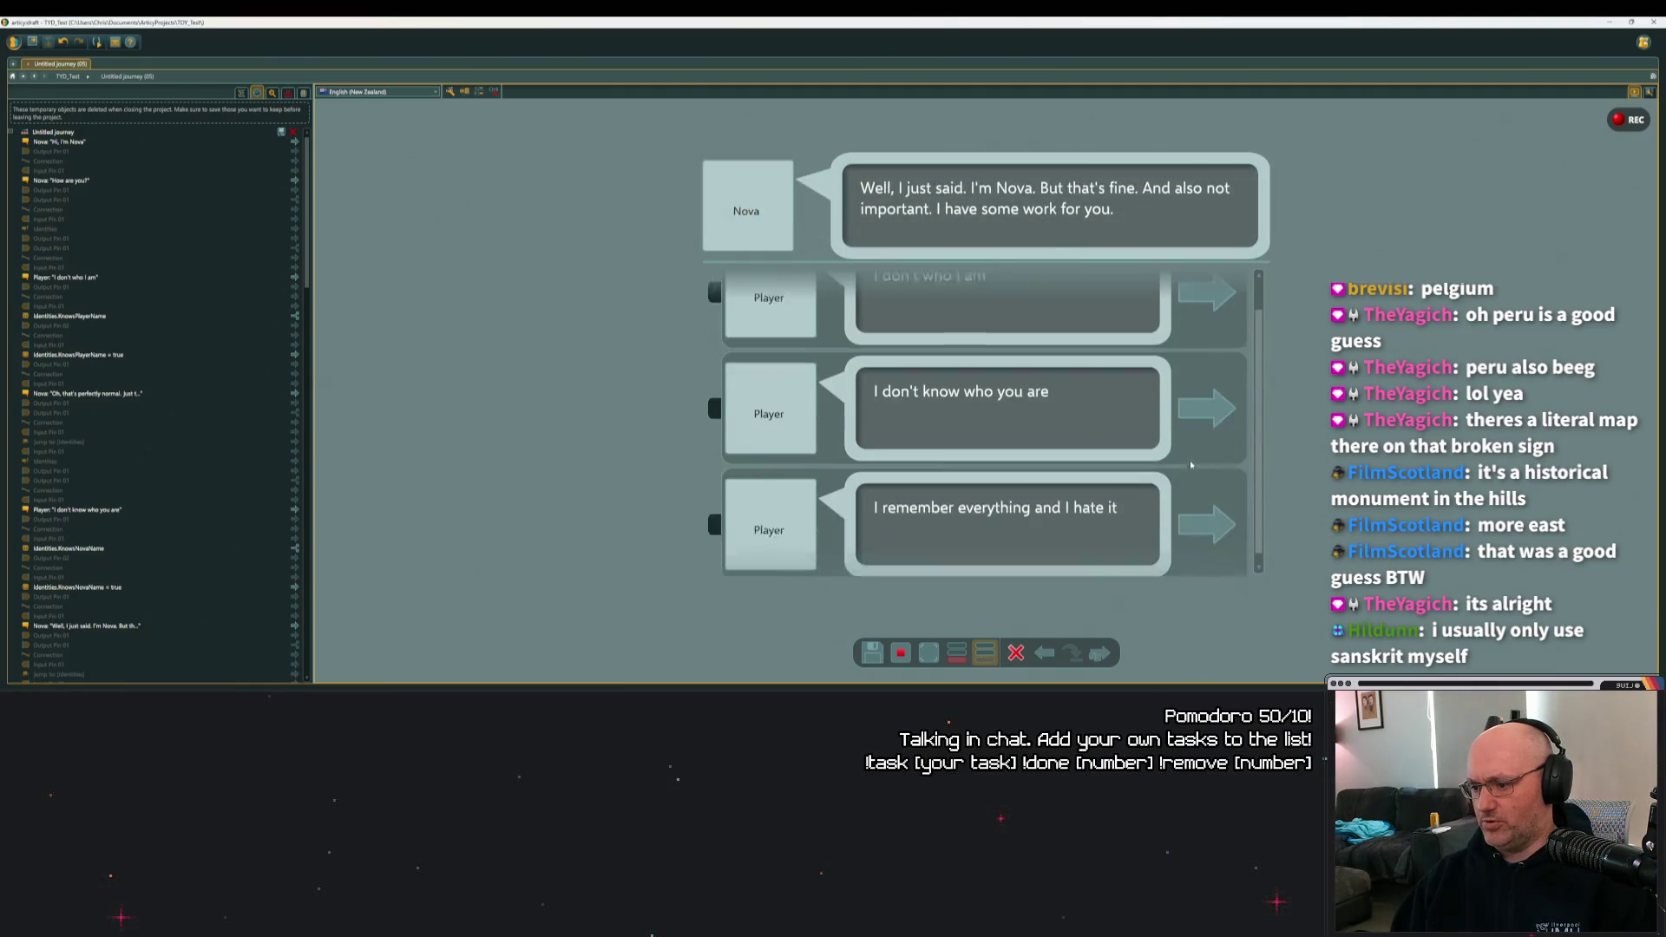
Include condition and instruction steps, inspect the KnowsNovaName instruction and condition, then close the presentation
left_click(956, 652)
left_click(1044, 652)
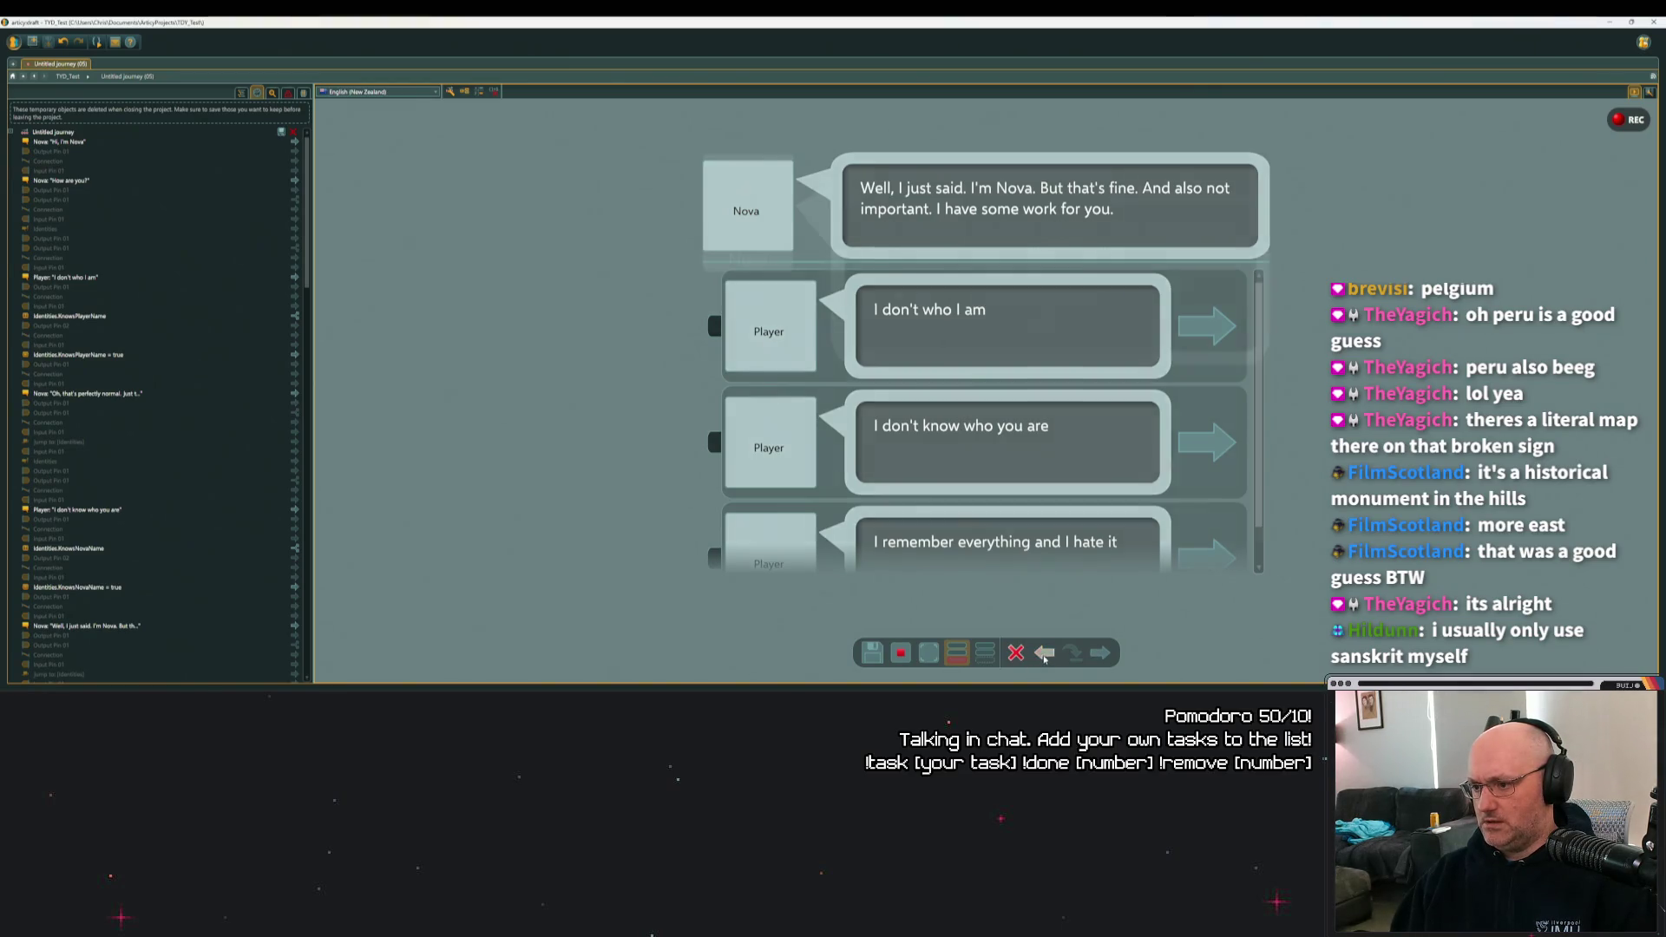
left_click(1044, 652)
left_click(1043, 655)
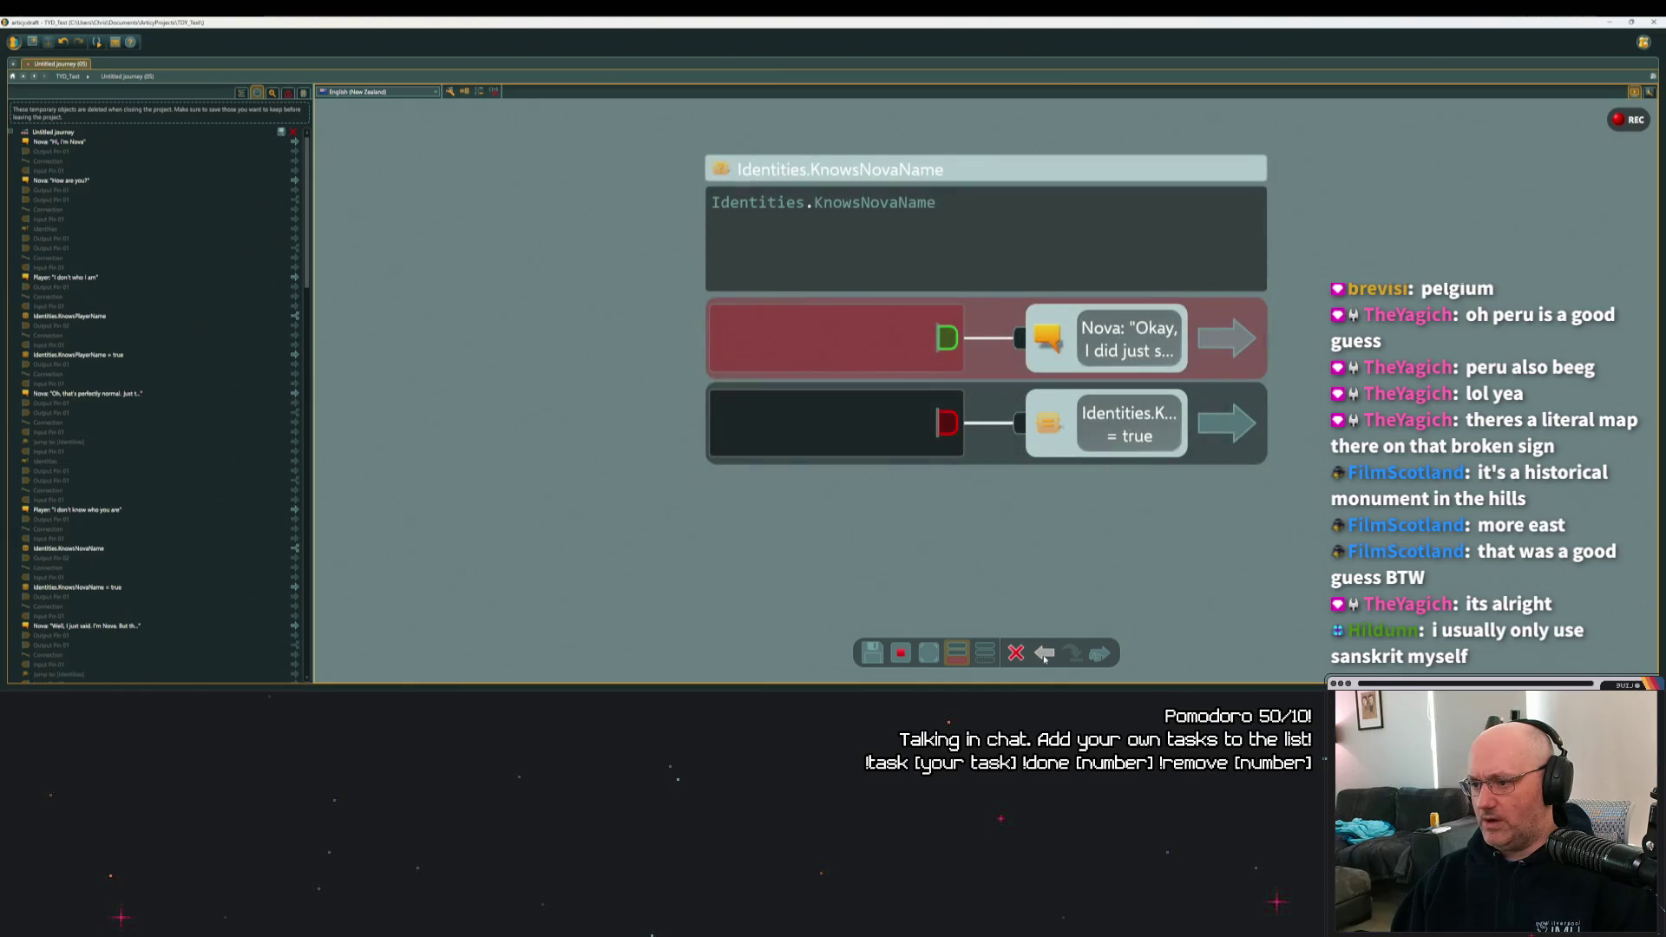
left_click(1045, 658)
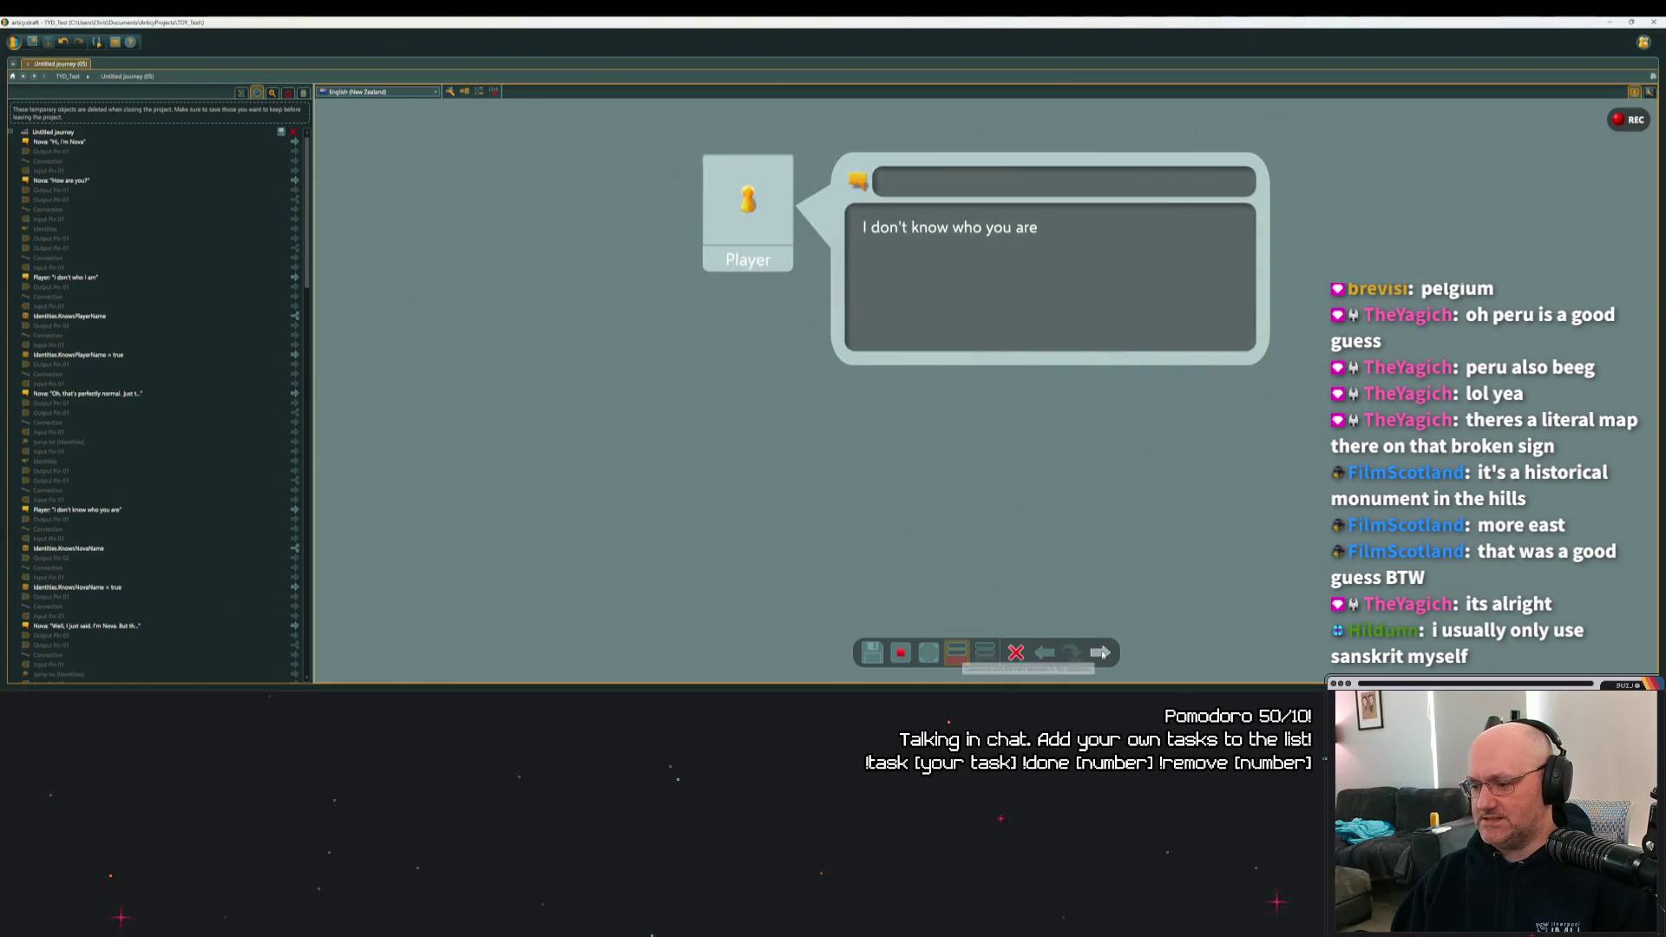
left_click(1100, 652)
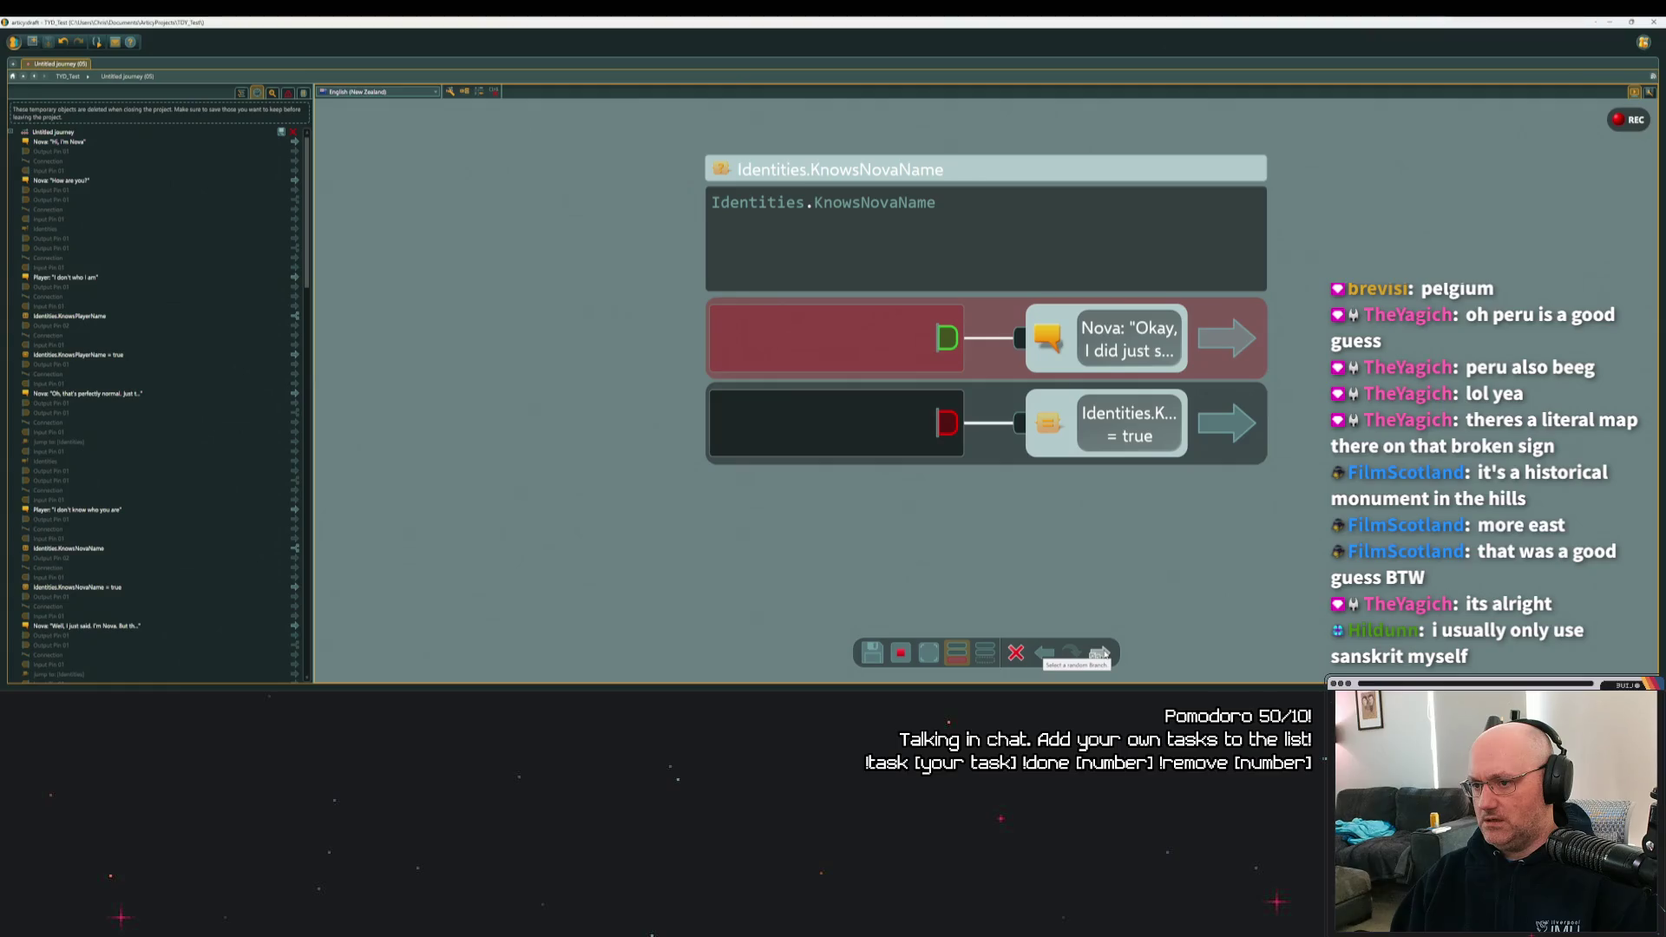
left_click(1045, 655)
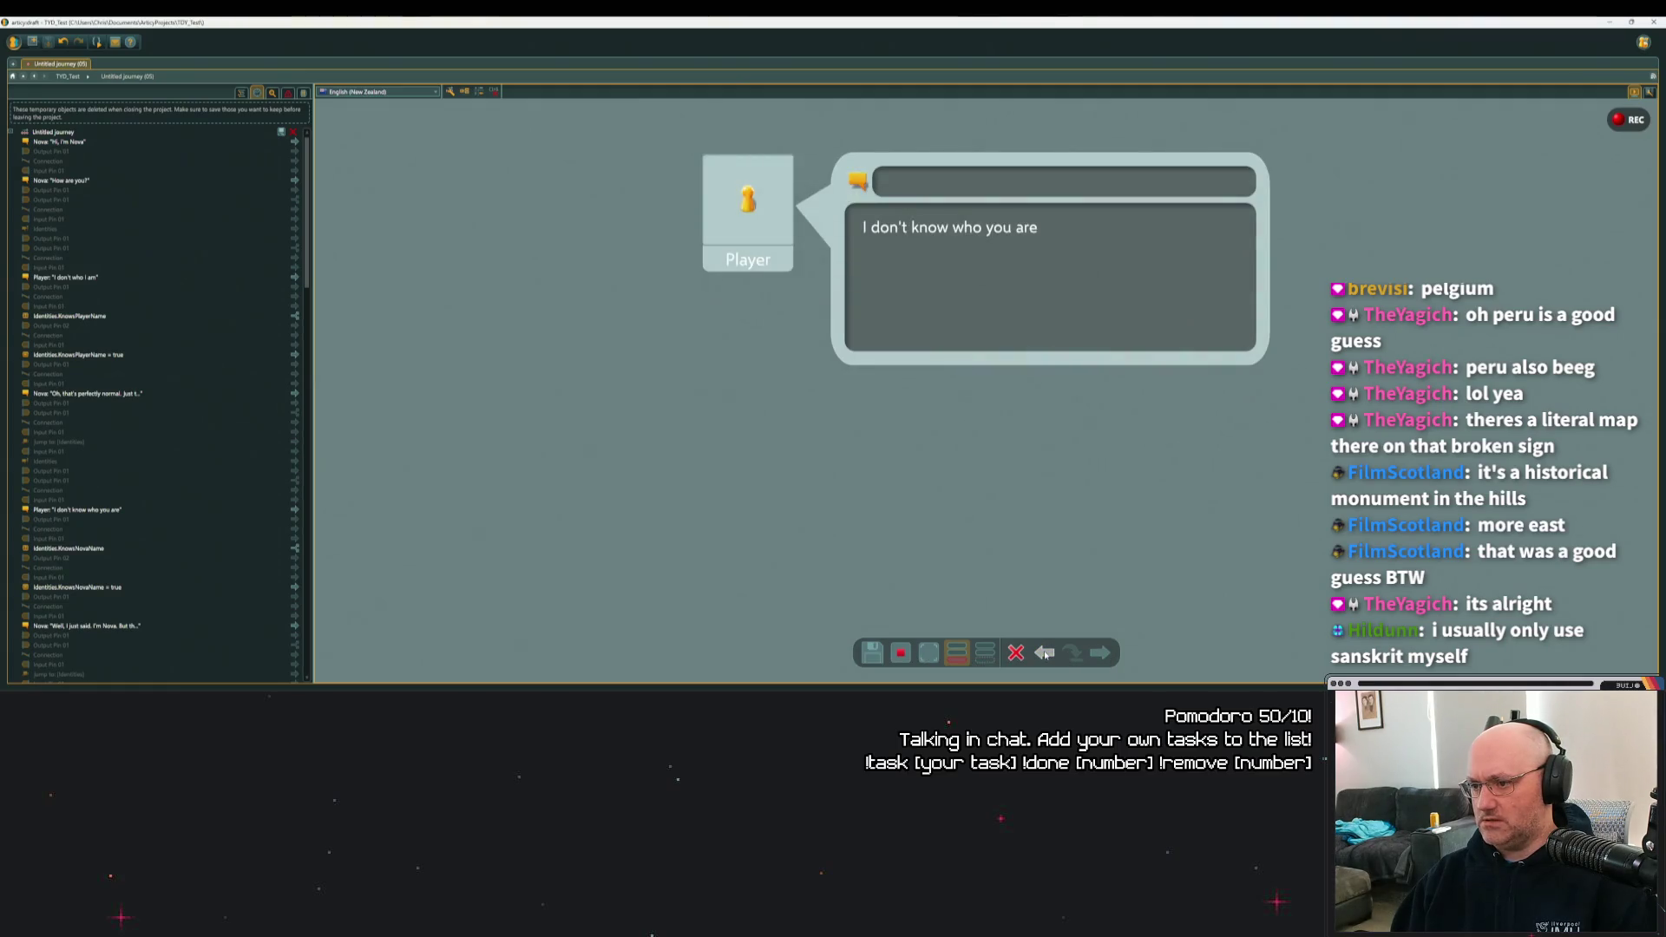
left_click(1045, 655)
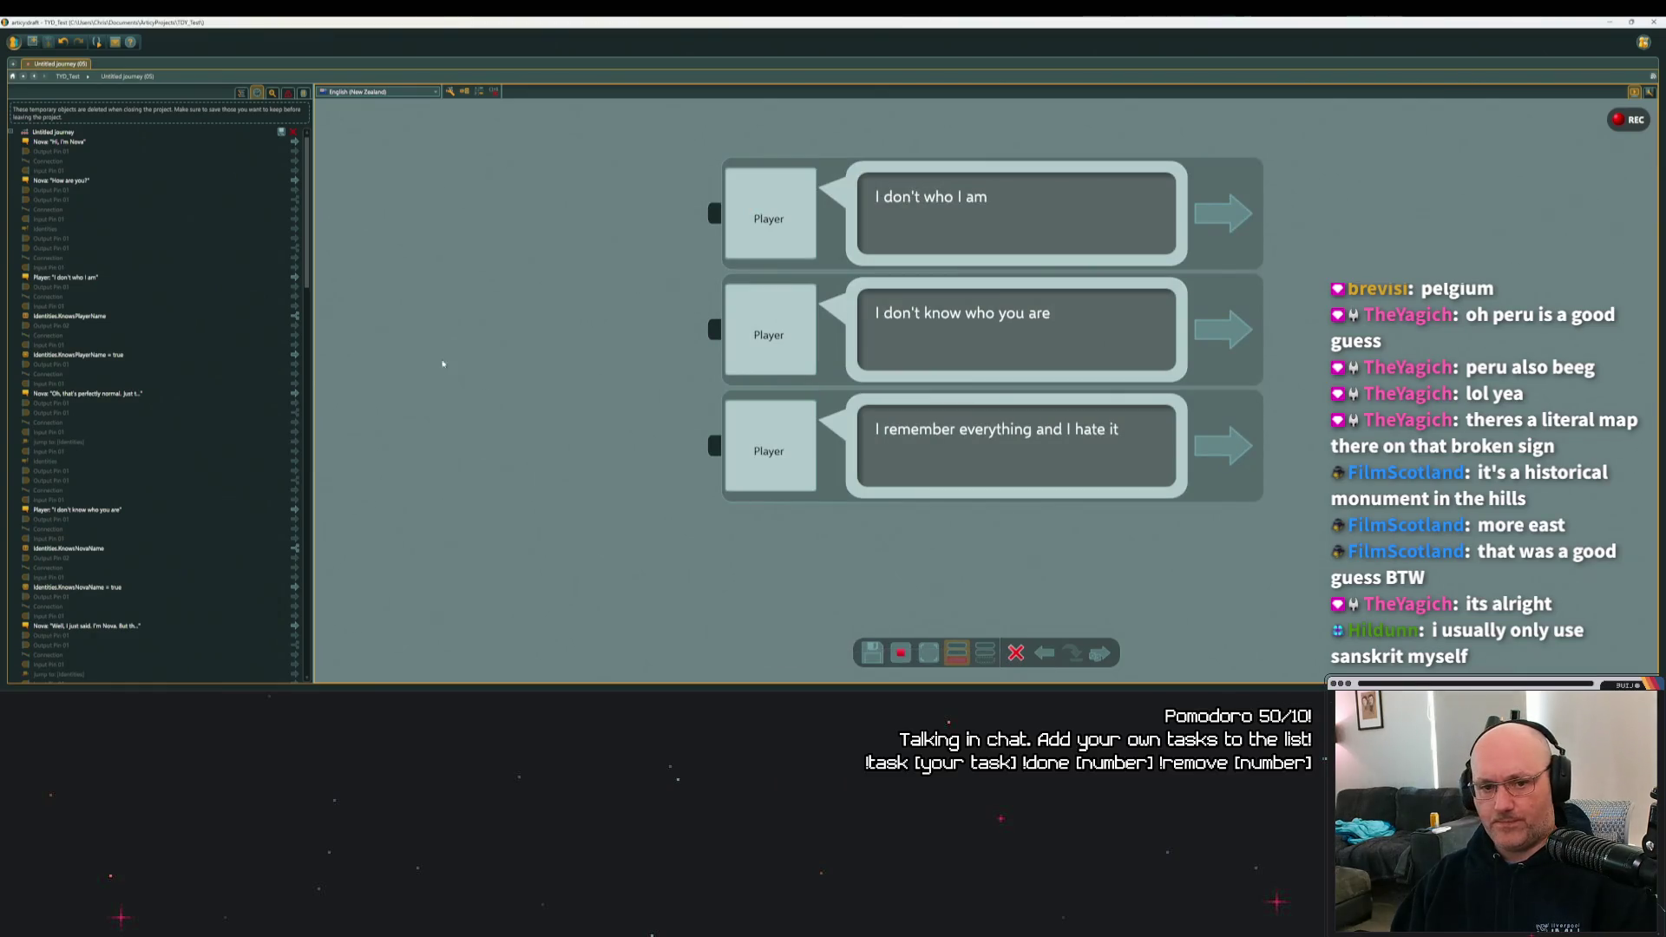
left_click(34, 78)
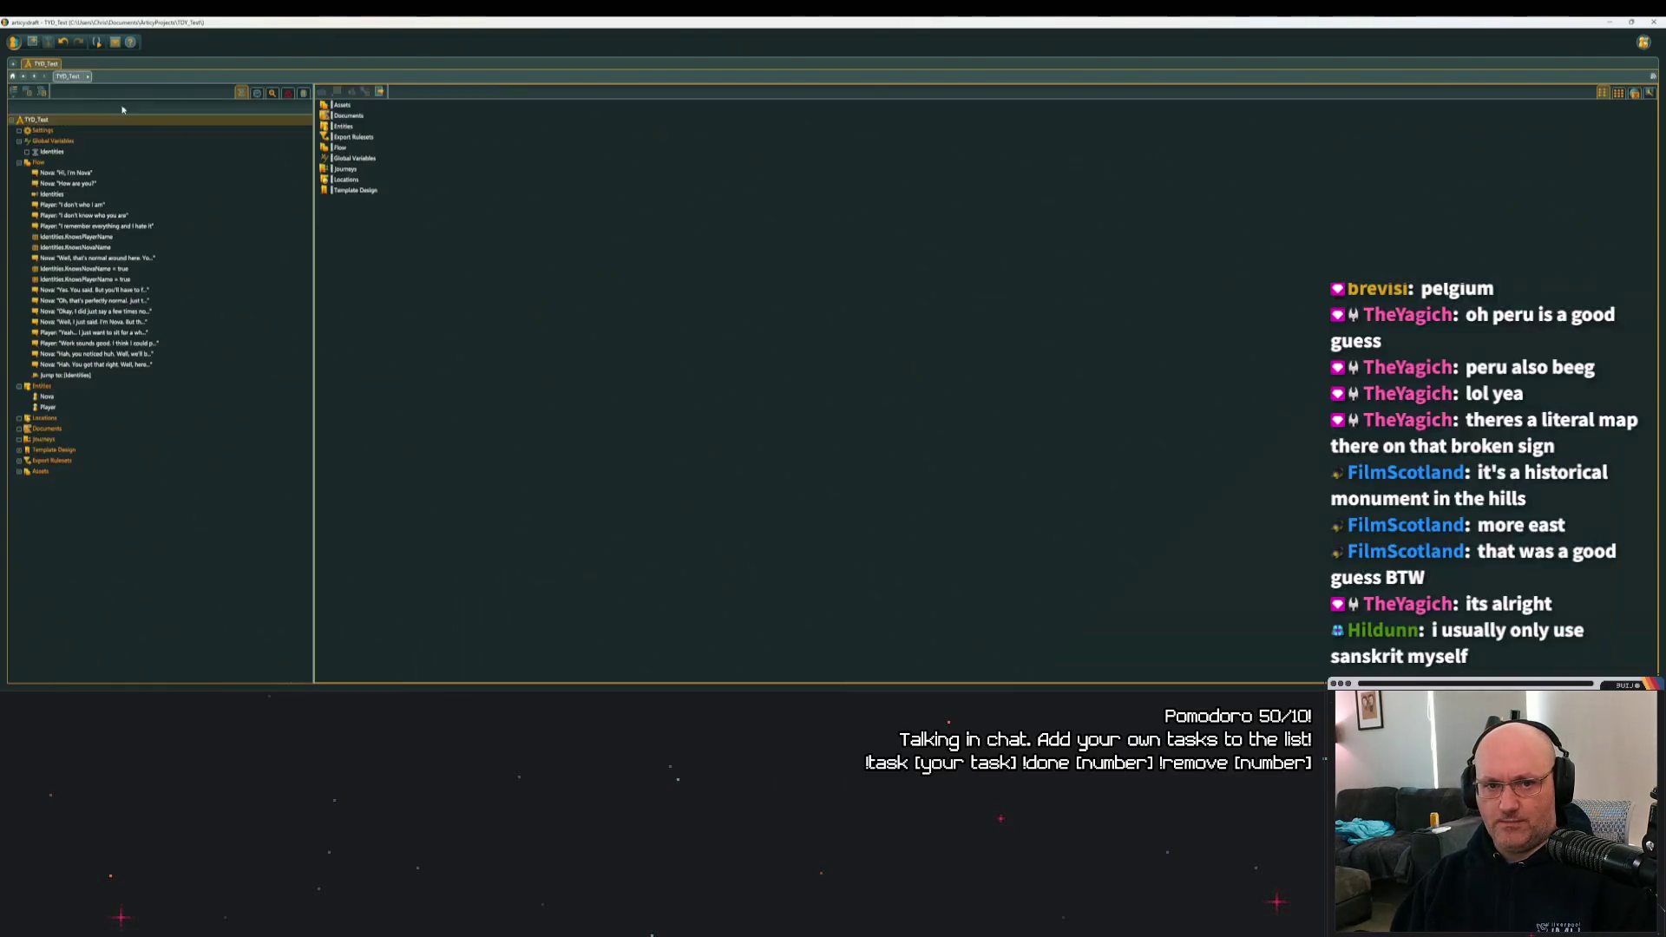
Show the Flow graph's start: Nova's "Hi, I'm Nova" and "How are you?" feeding the Identities hub, with the first line's options up
left_click(39, 163)
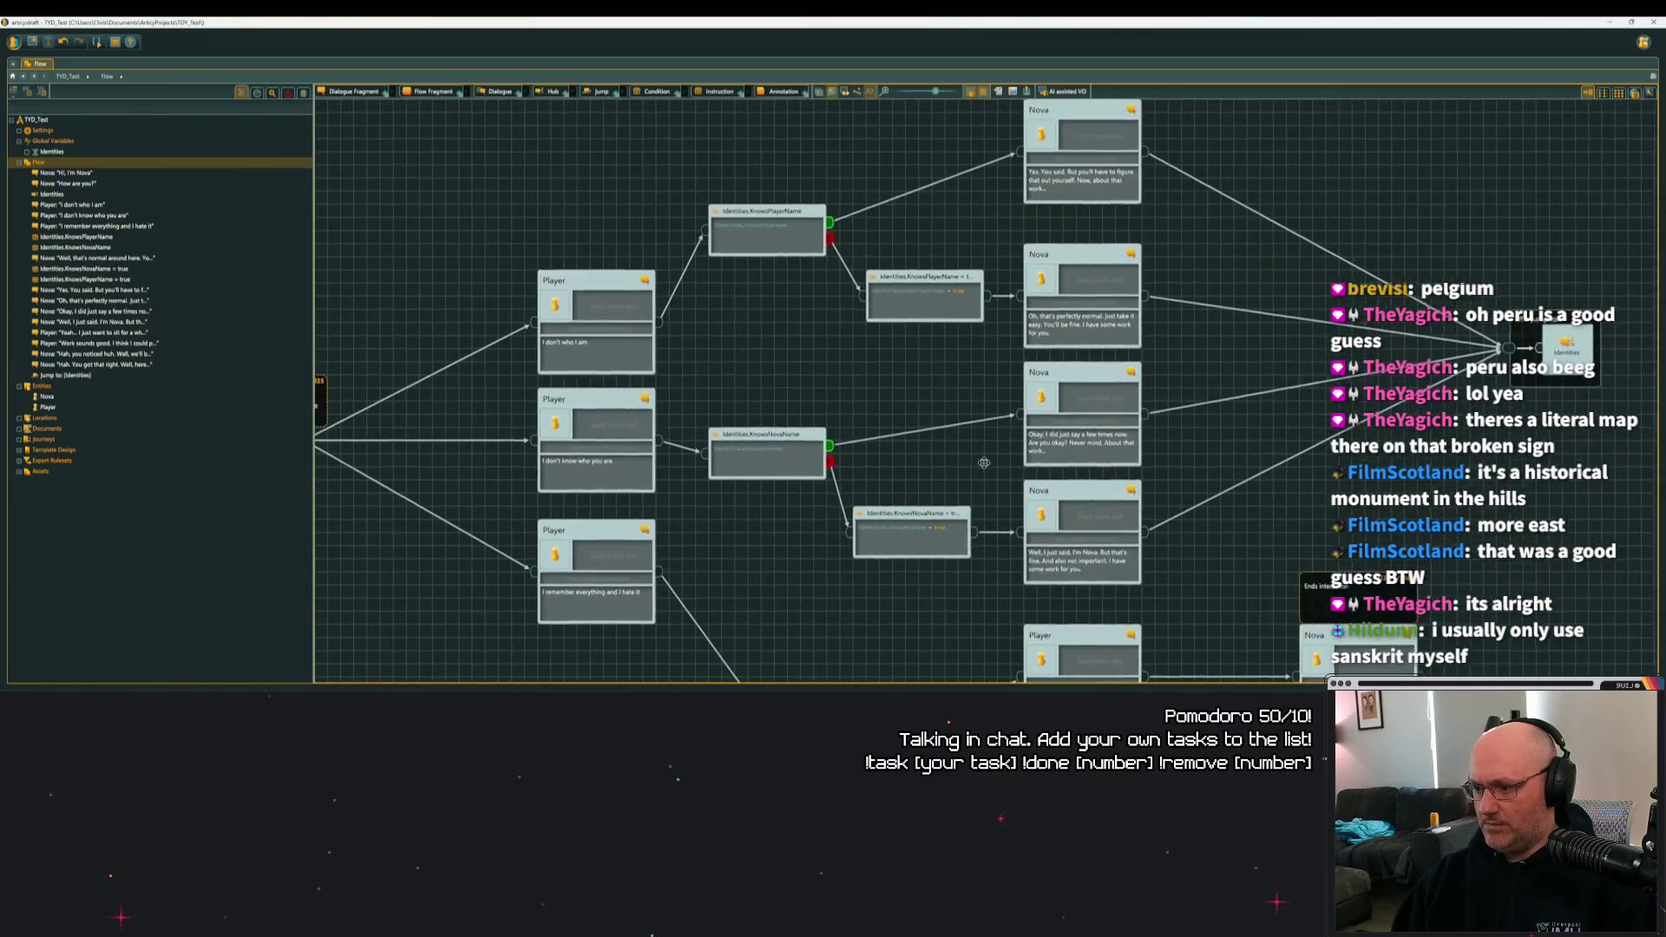
scroll(940, 319, "up", 3)
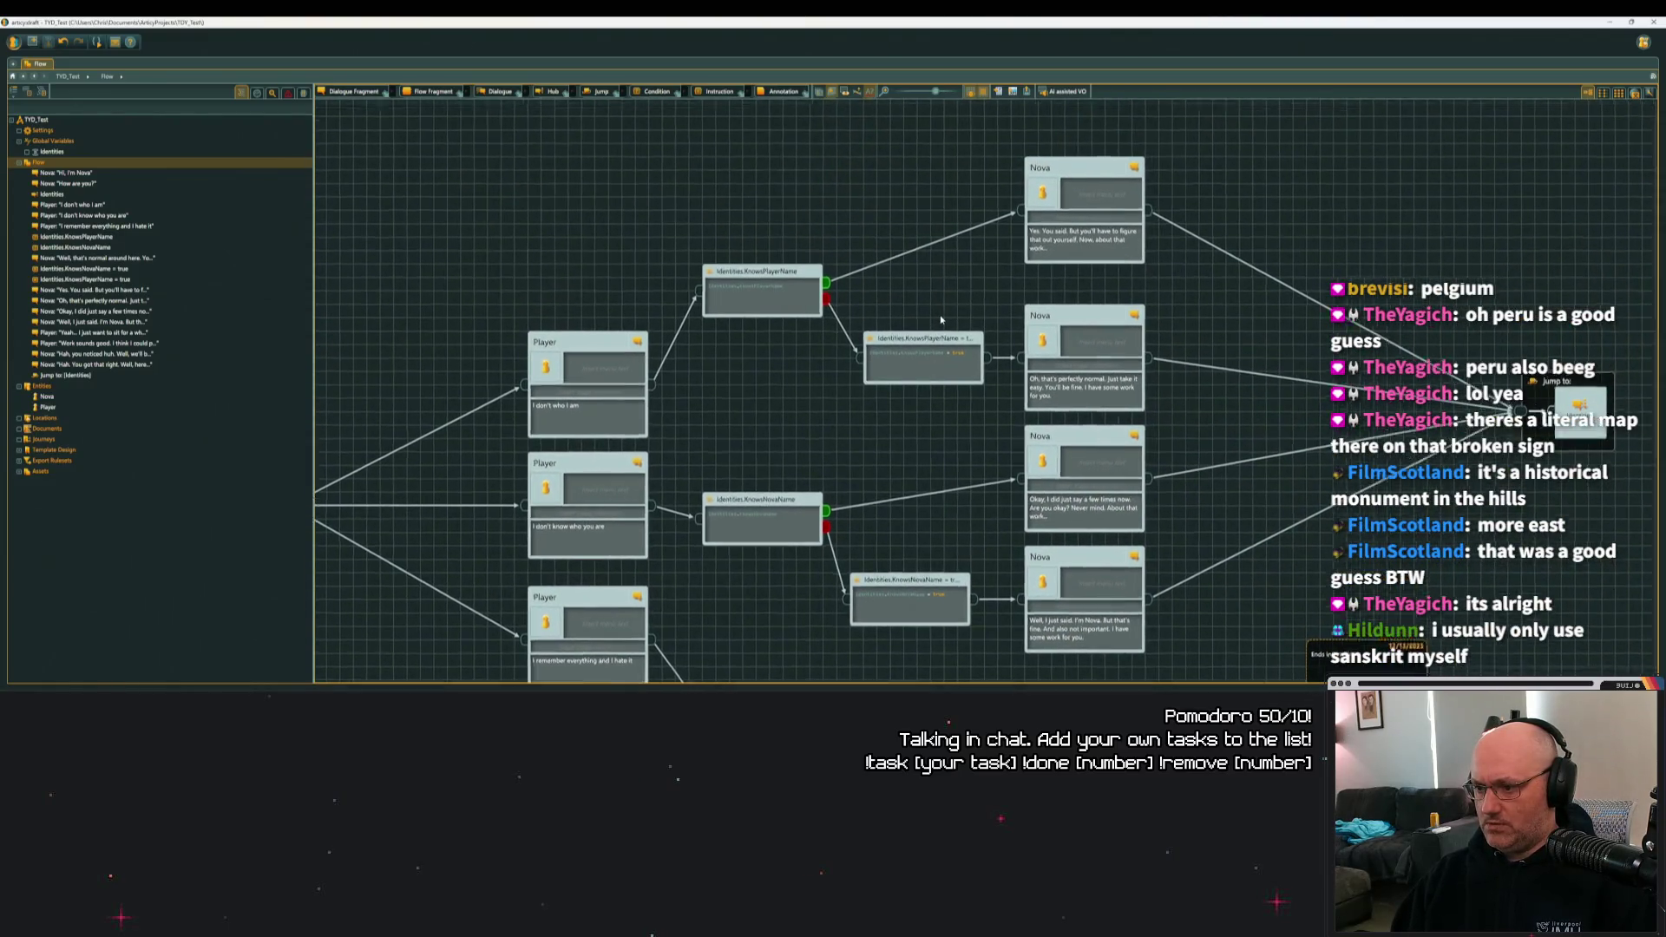
scroll(945, 298, "down", 3)
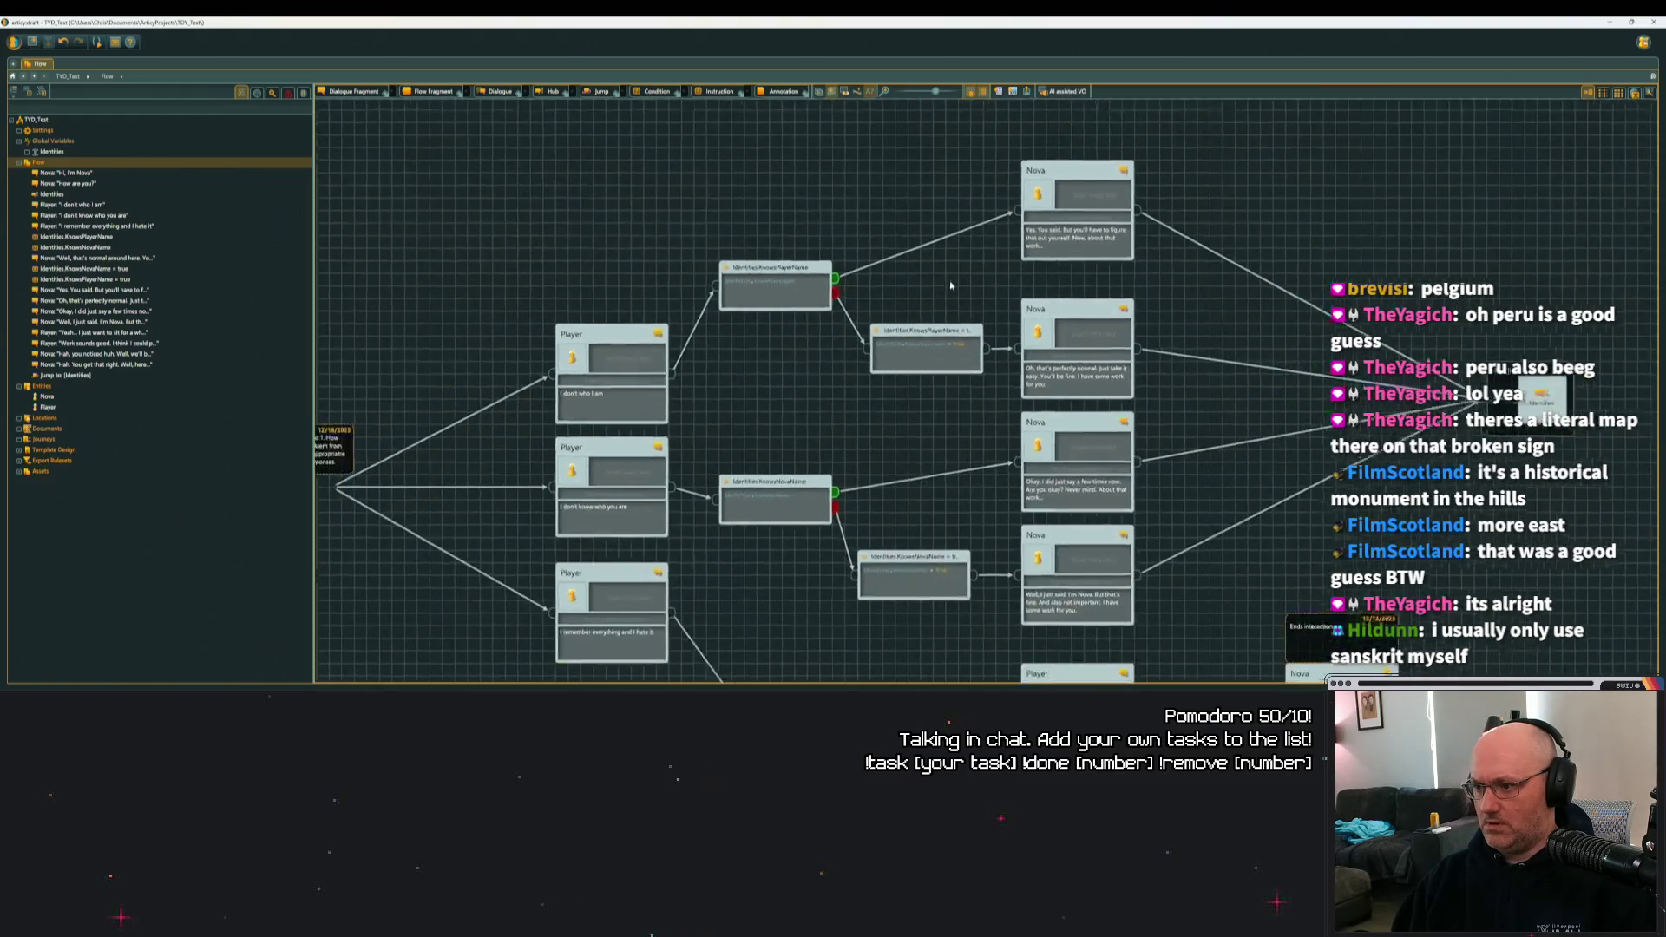
scroll(868, 347, "left", 3)
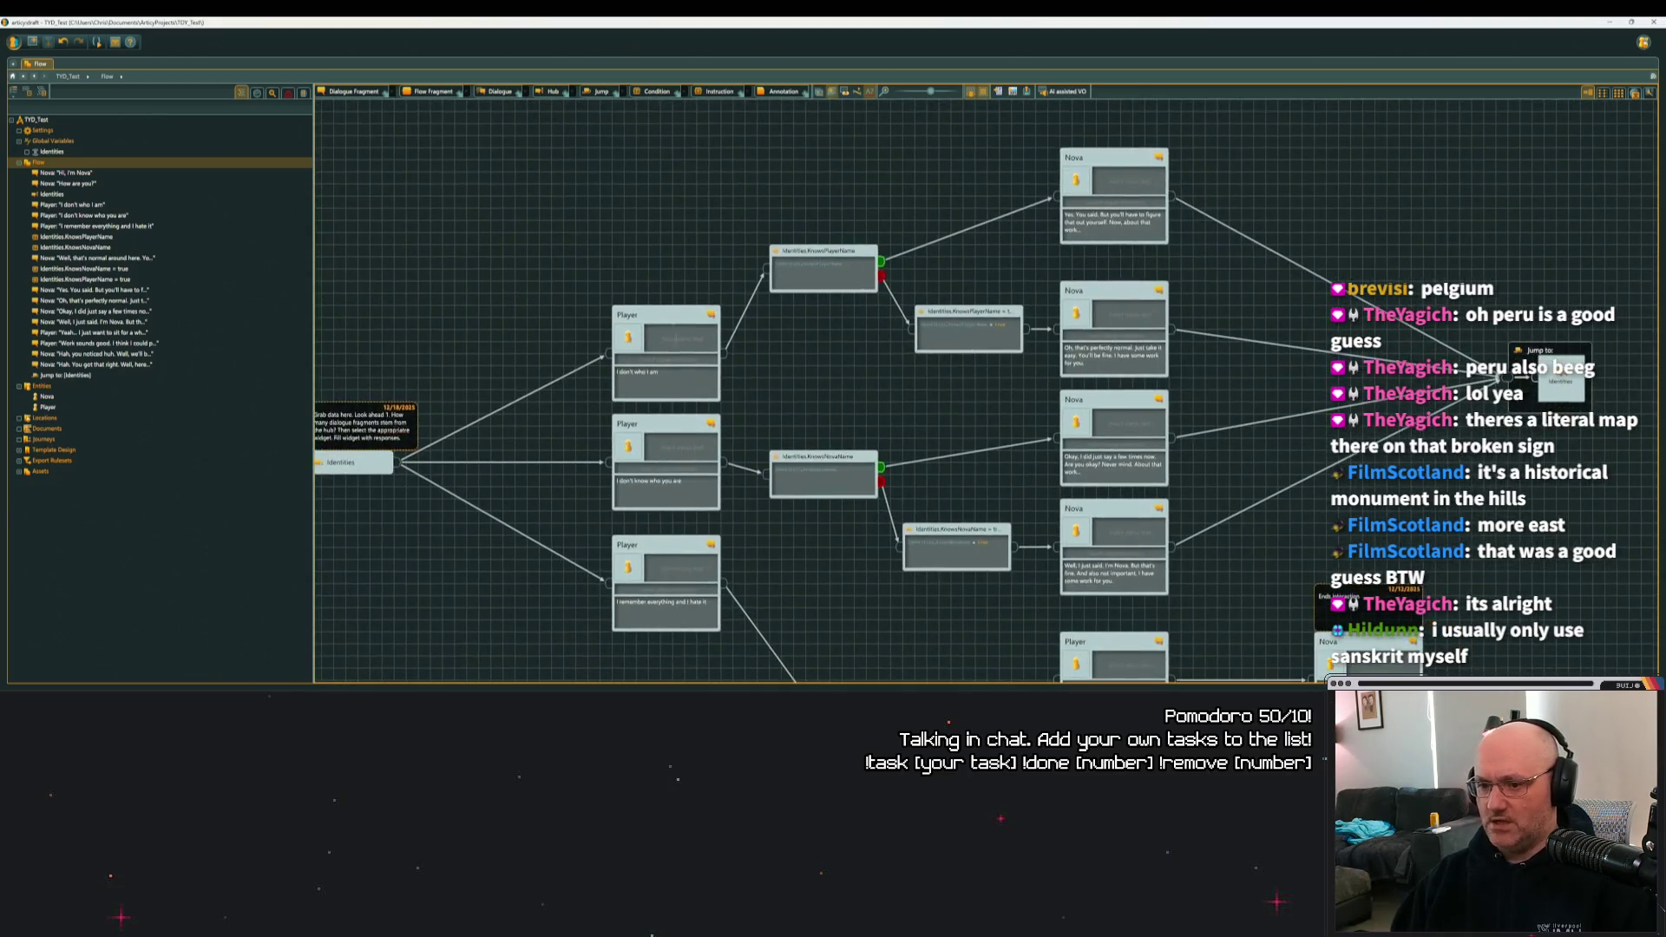
left_click_drag(733, 196, 887, 278)
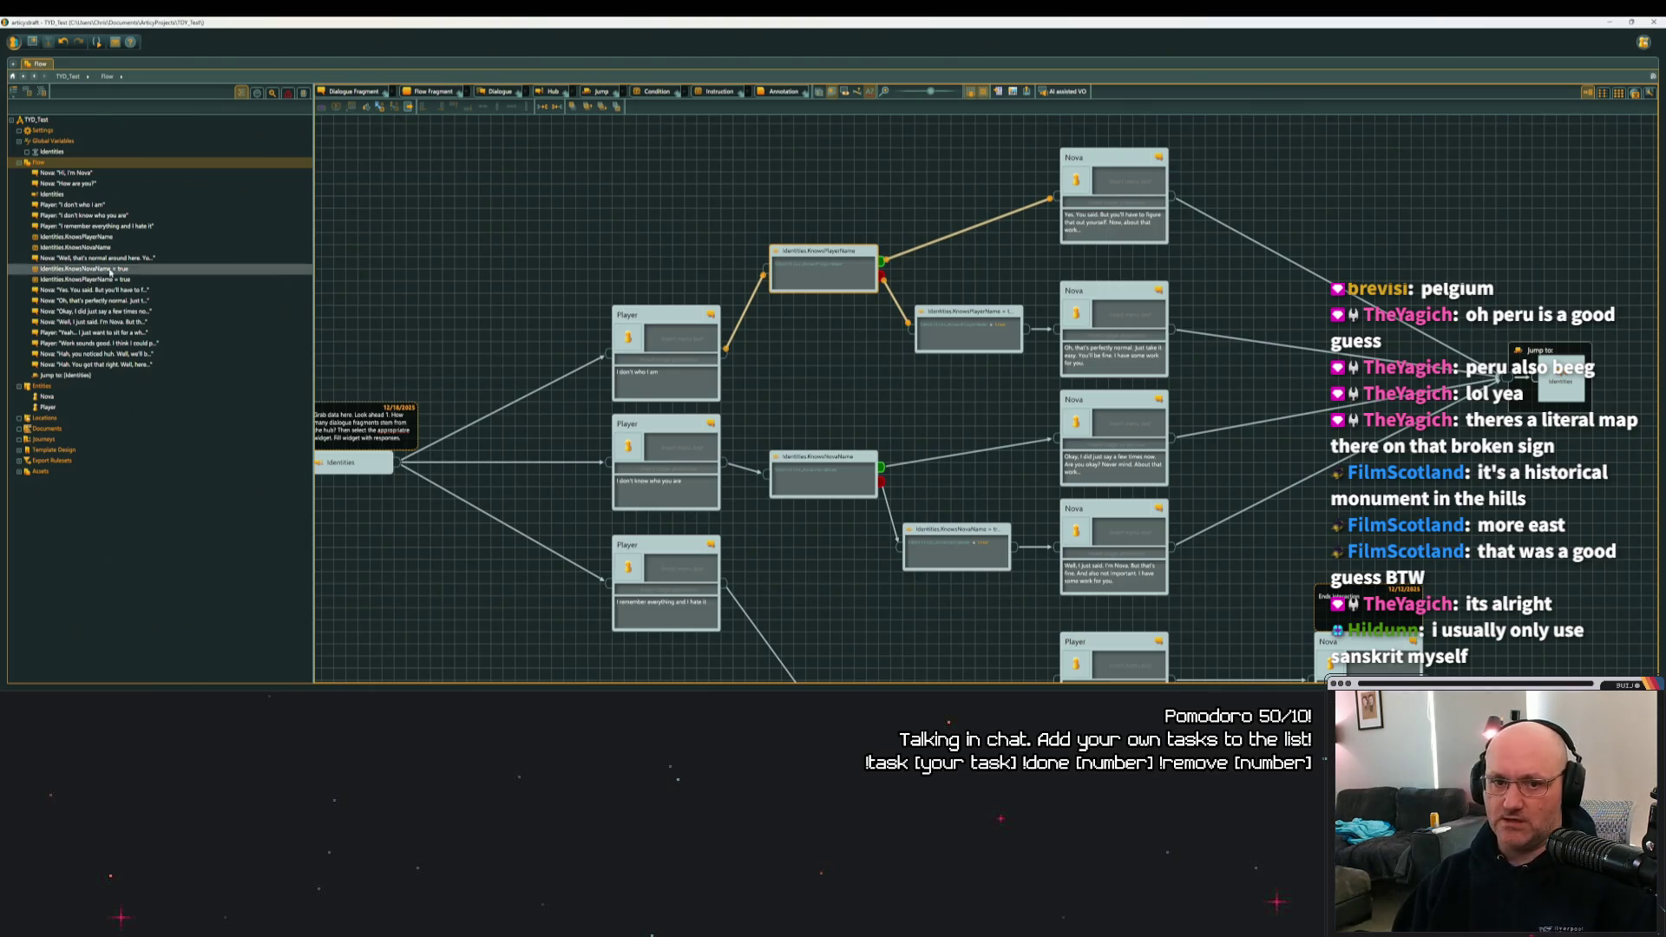
mouse_move(528, 239)
left_mouse_down()
mouse_move(885, 186)
mouse_move(1070, 205)
mouse_move(893, 237)
left_mouse_up()
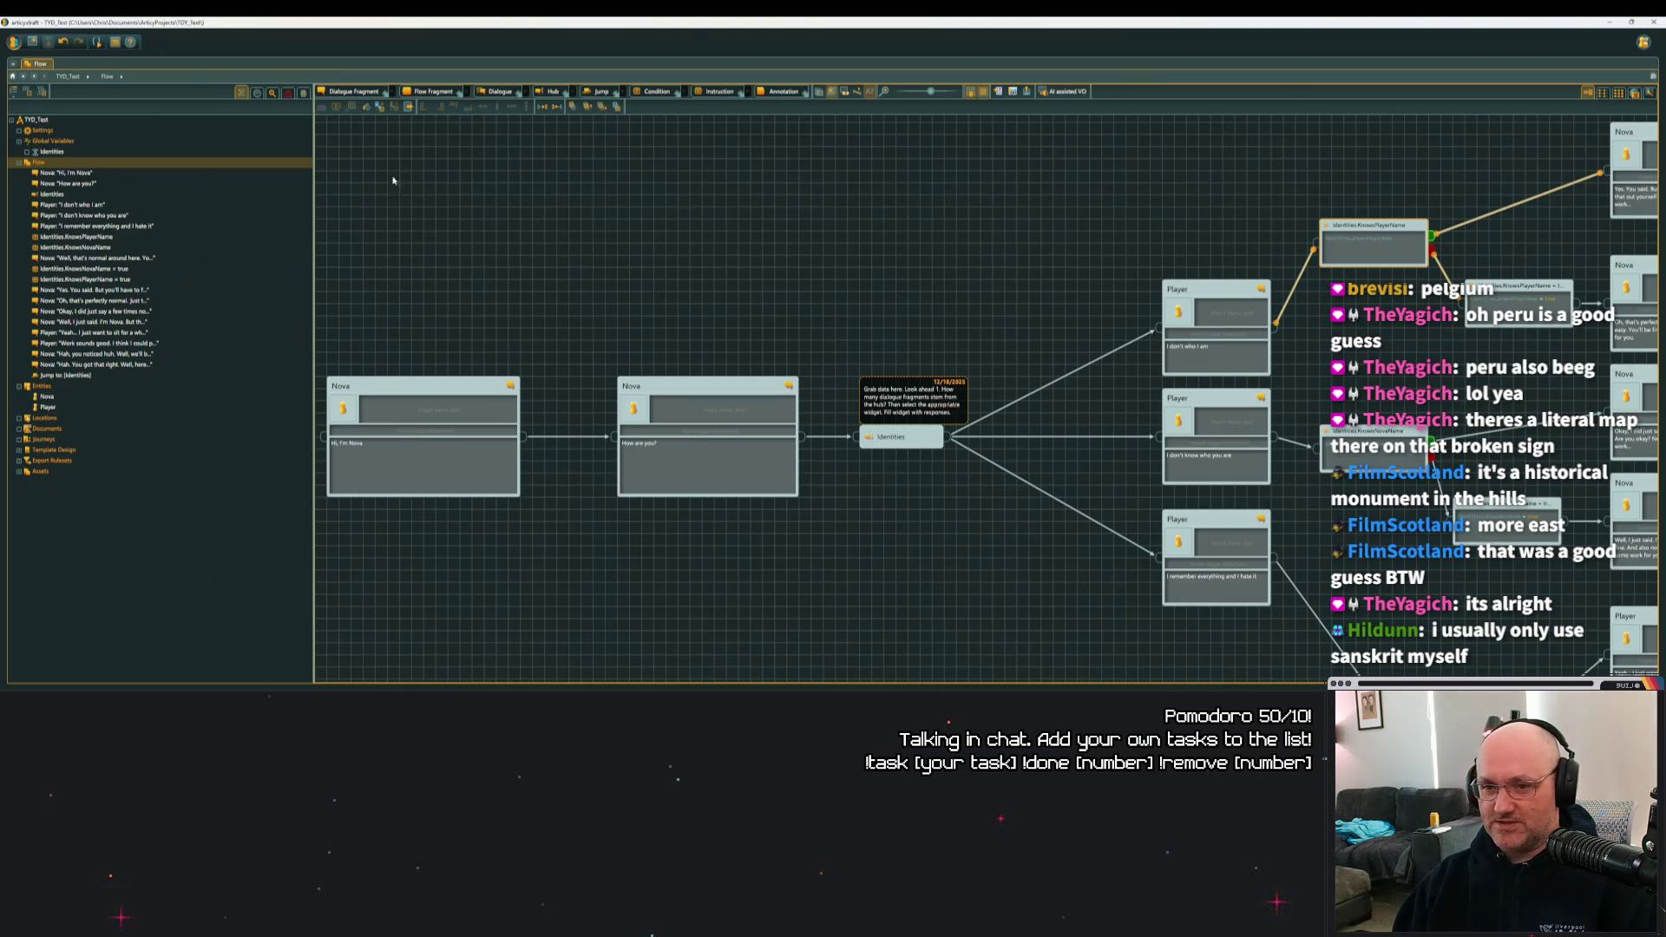
right_click(456, 390)
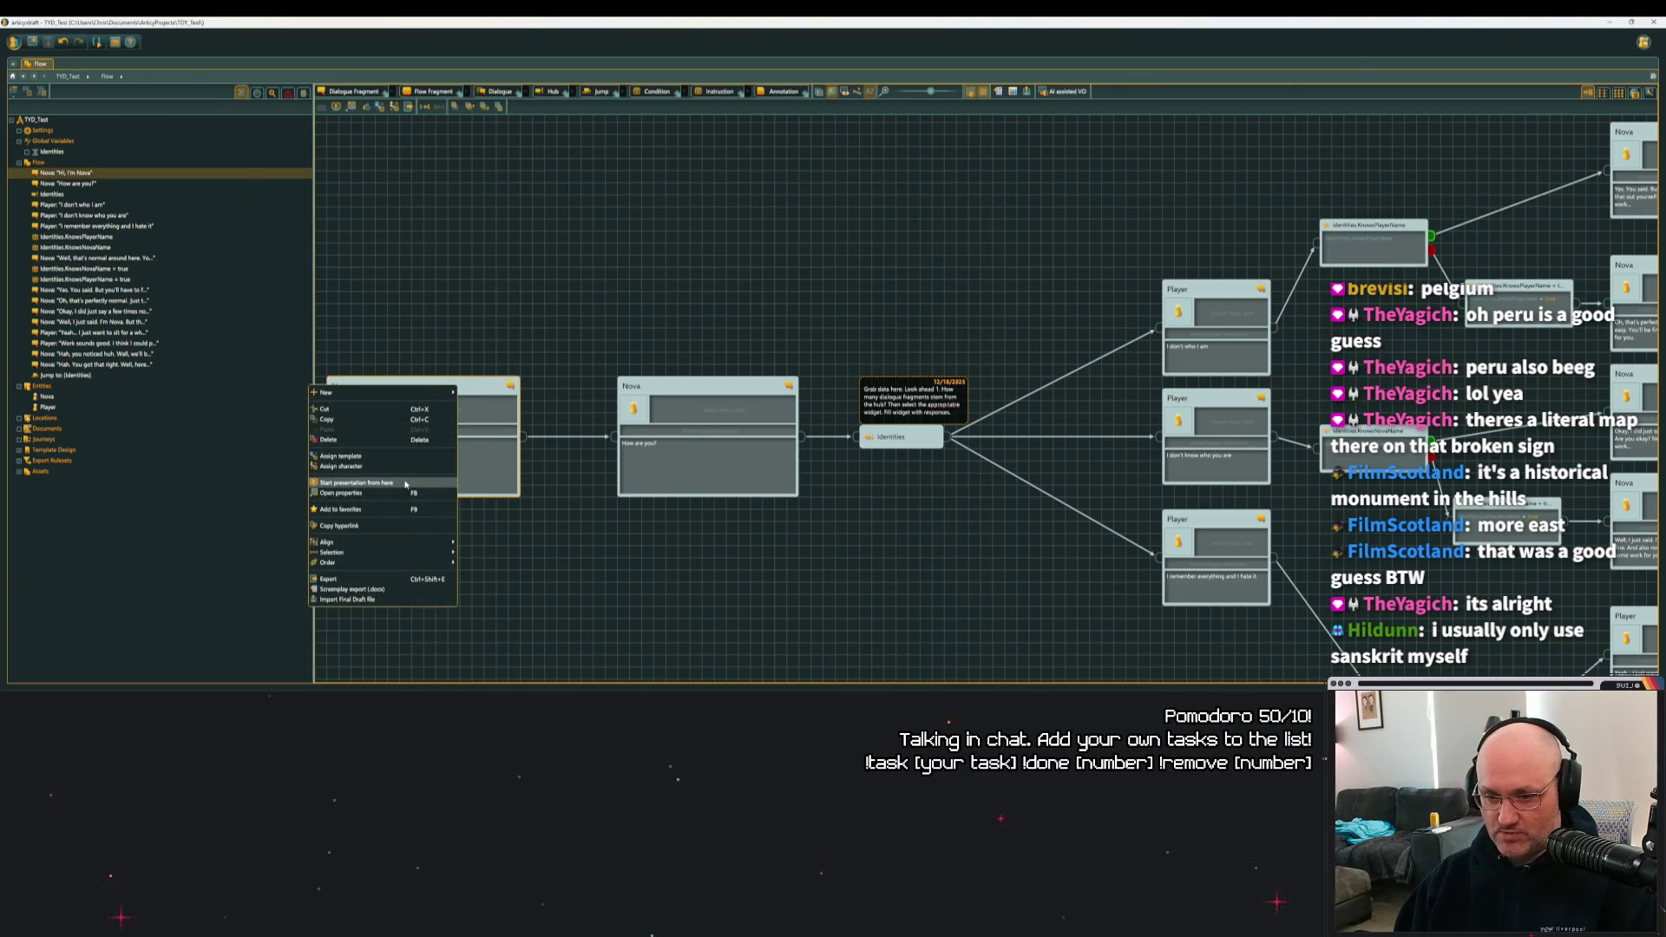
Present from Nova's first line in dialogue-only mode, choosing "I don't who I am" twice
left_click(408, 484)
left_click(1108, 655)
left_click(1110, 657)
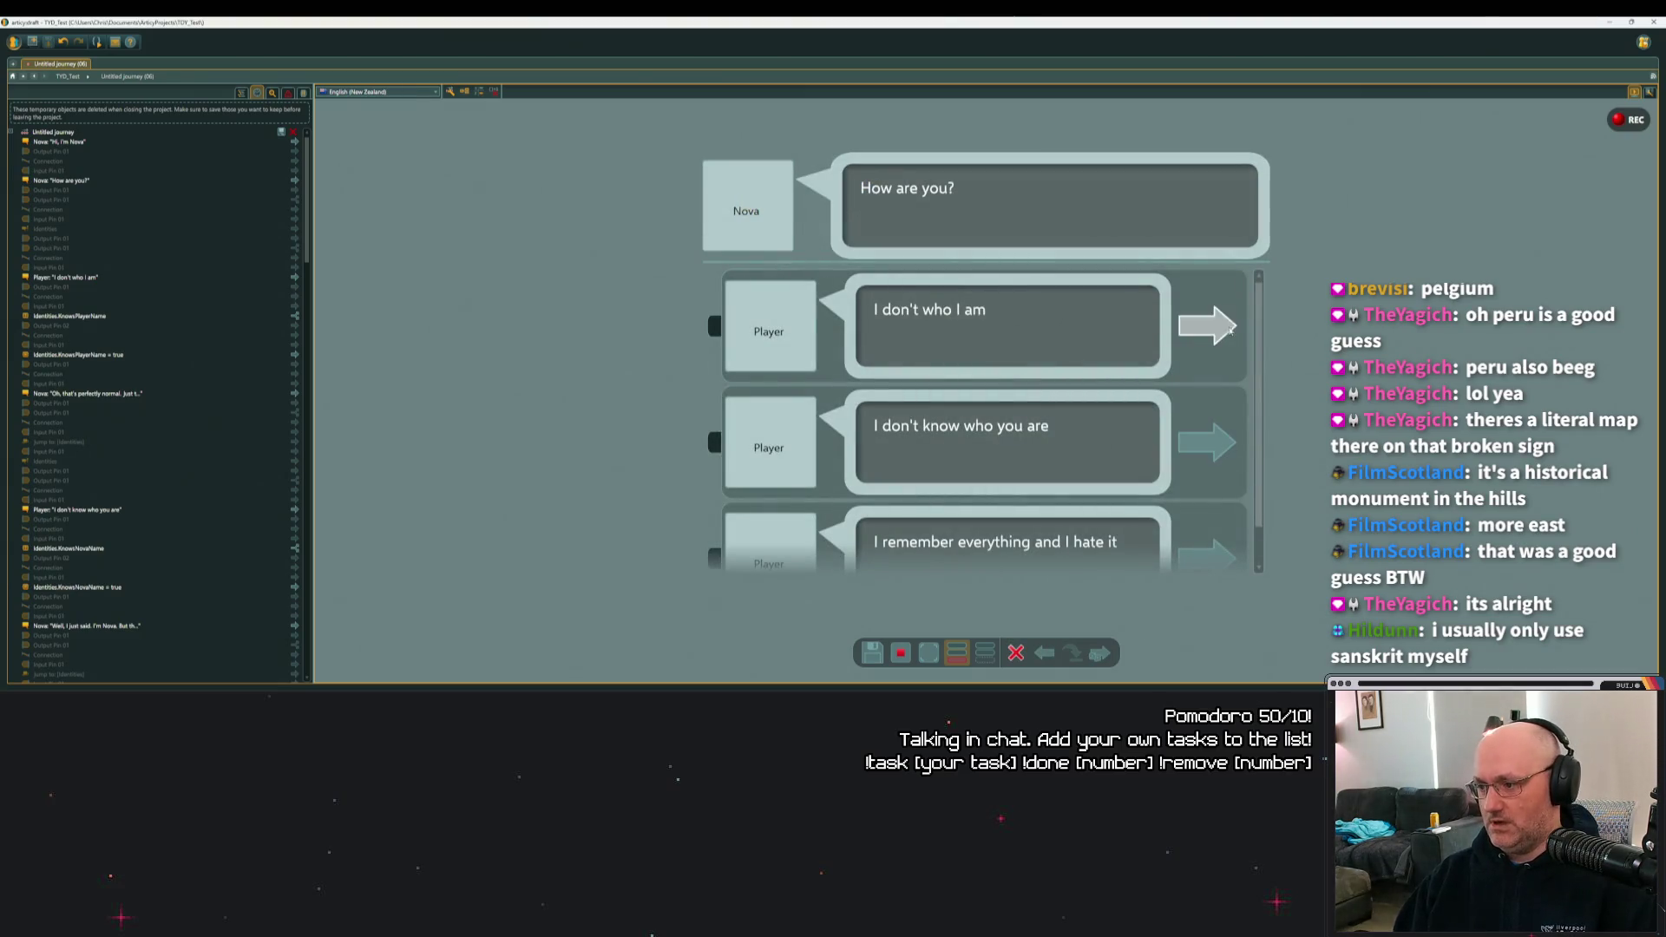
left_click(1206, 326)
left_click(985, 652)
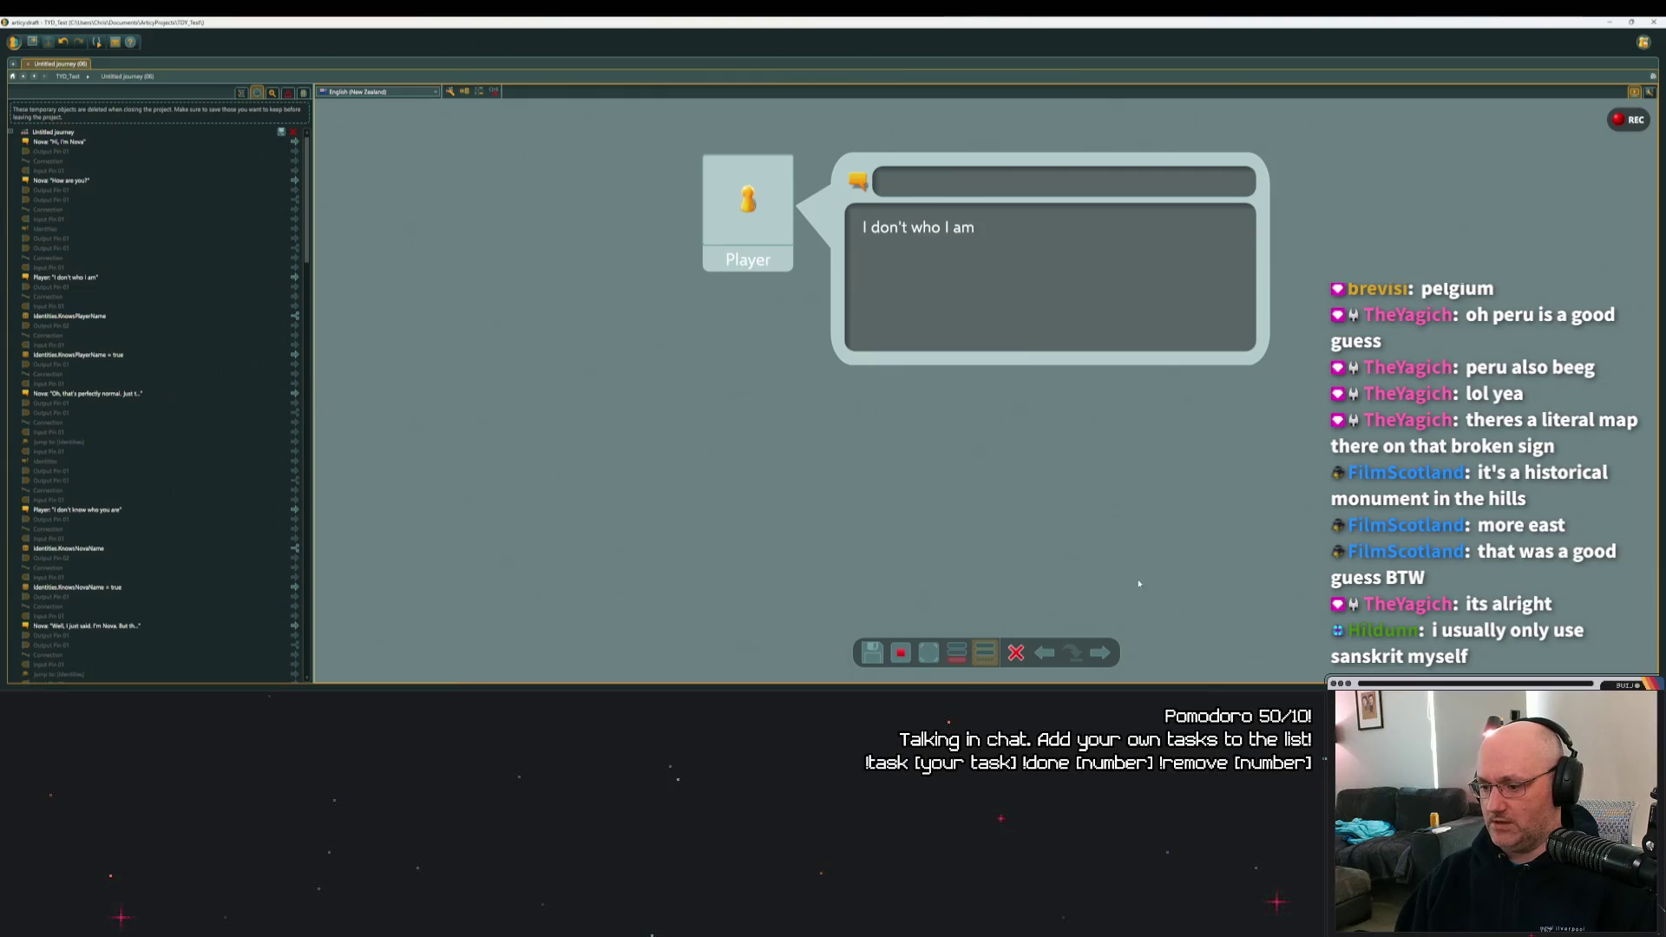
left_click(1105, 656)
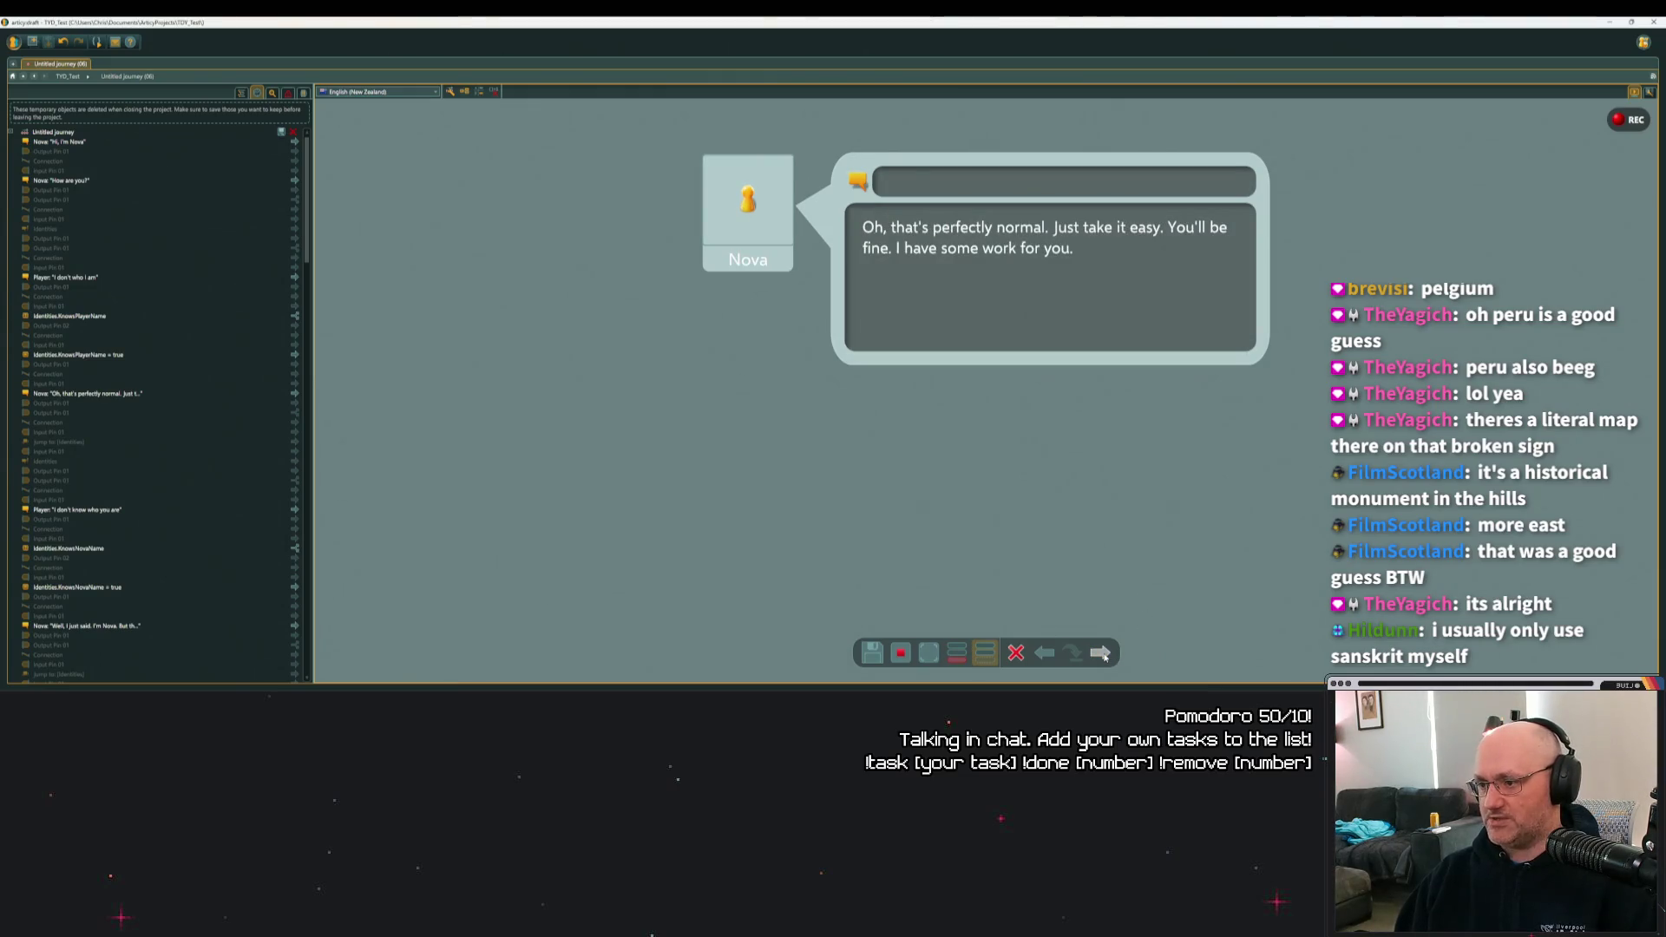
left_click(1105, 656)
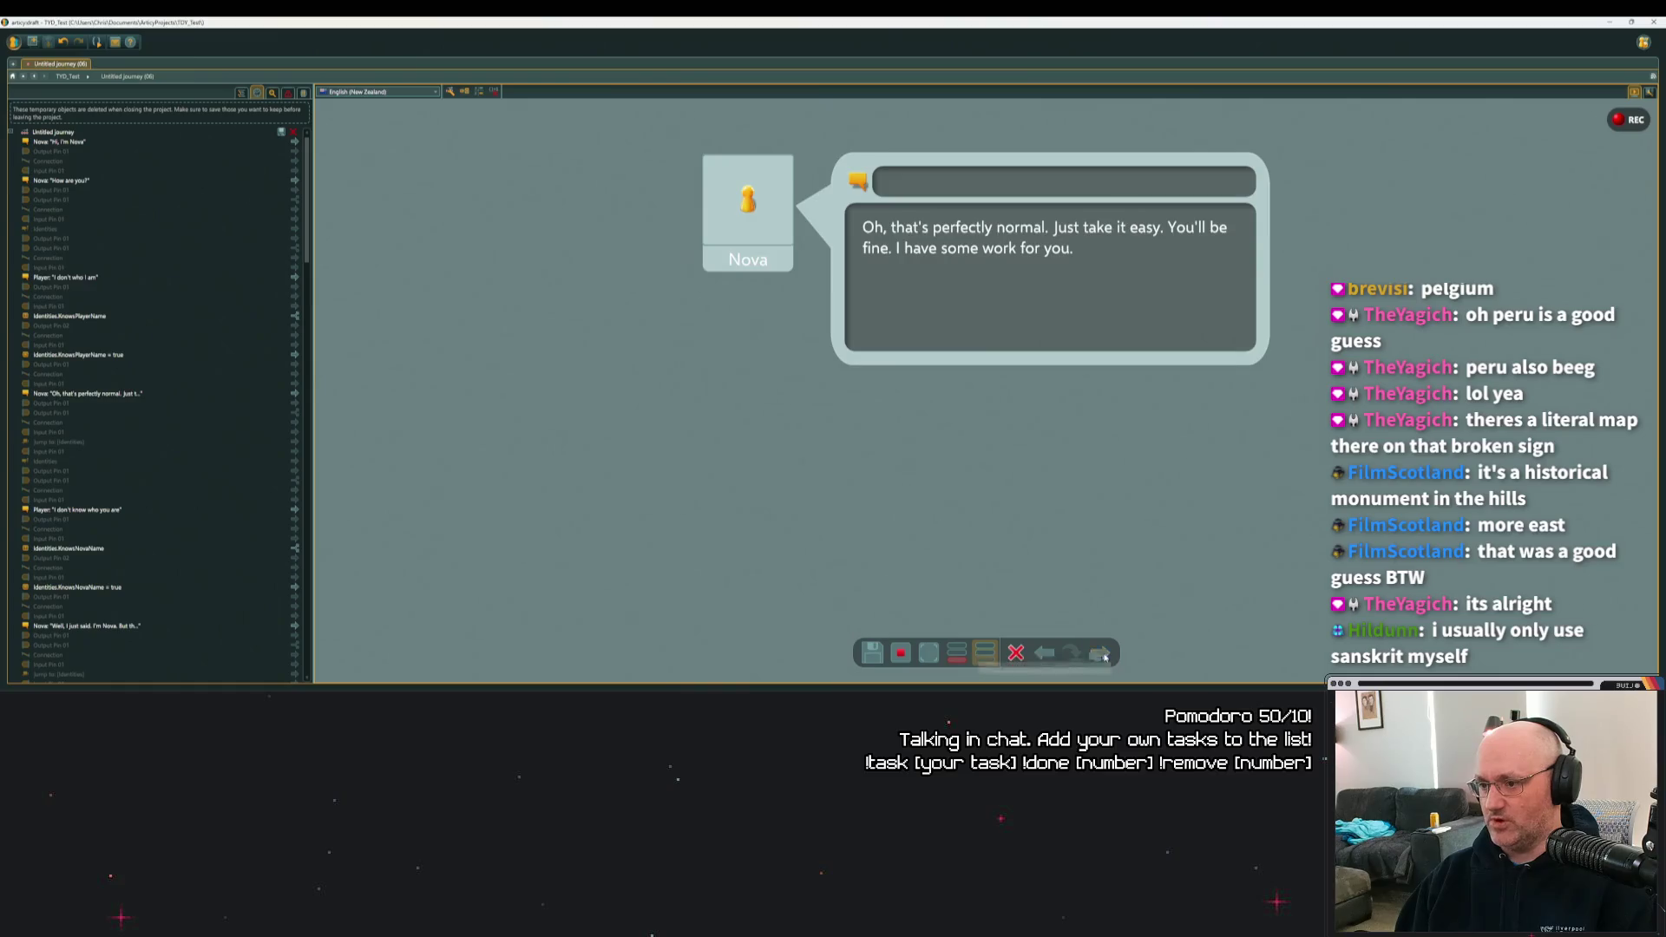
left_click(1208, 326)
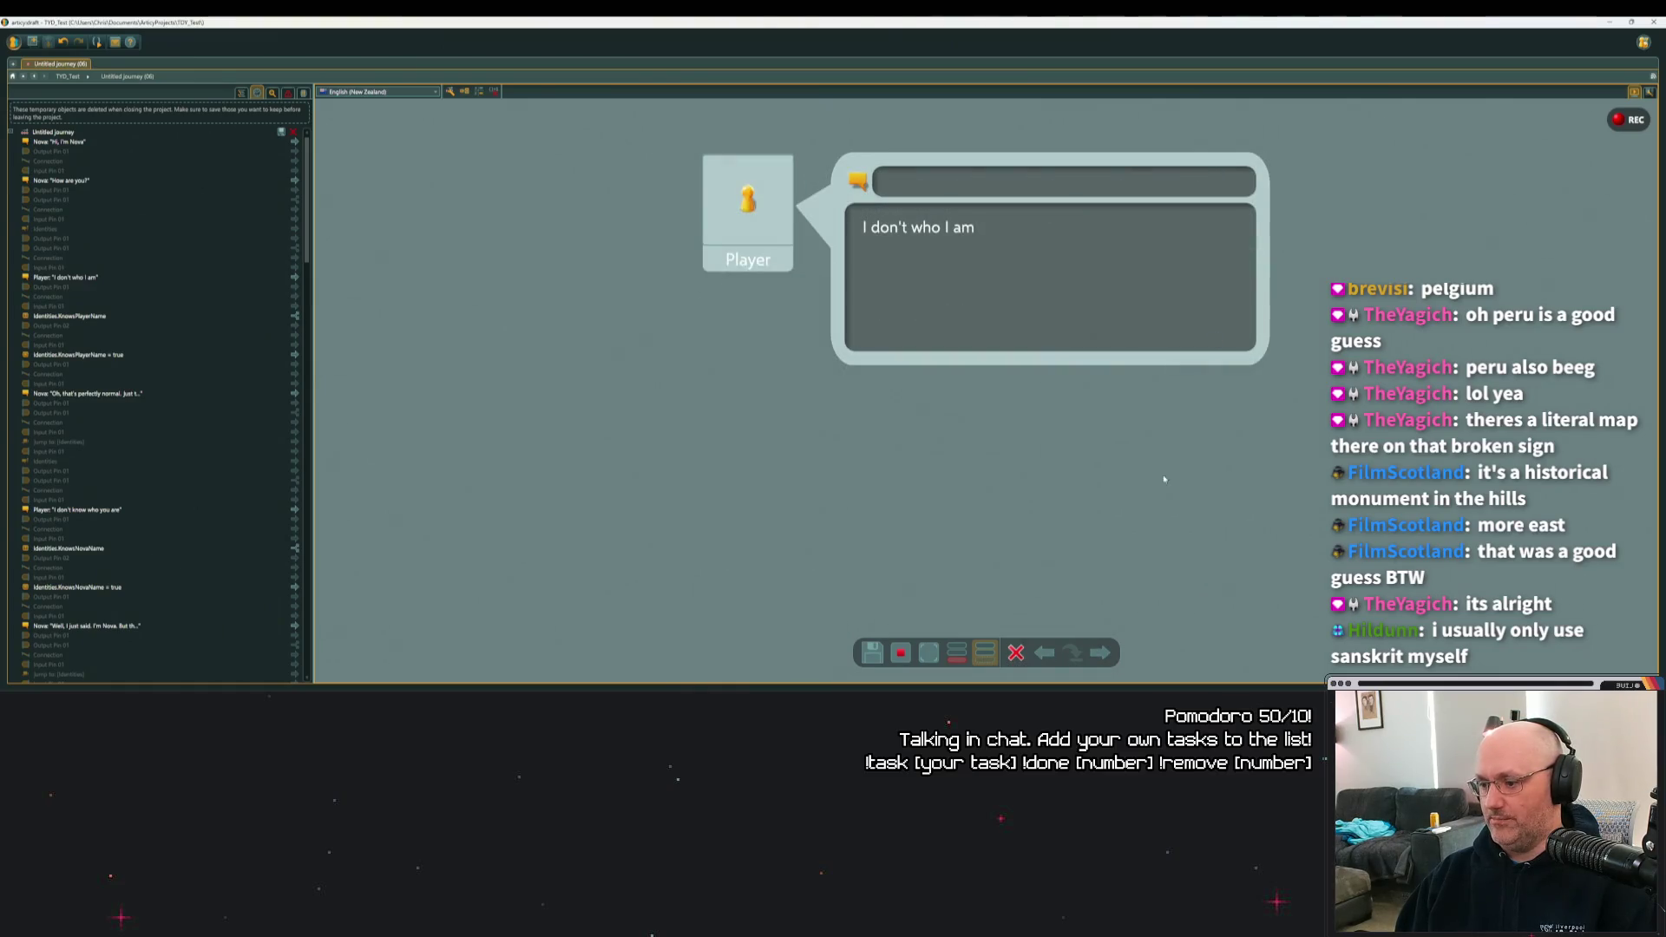
Choose "I don't know who you are" twice to reach Nova's repeated-answer line
left_click(1100, 653)
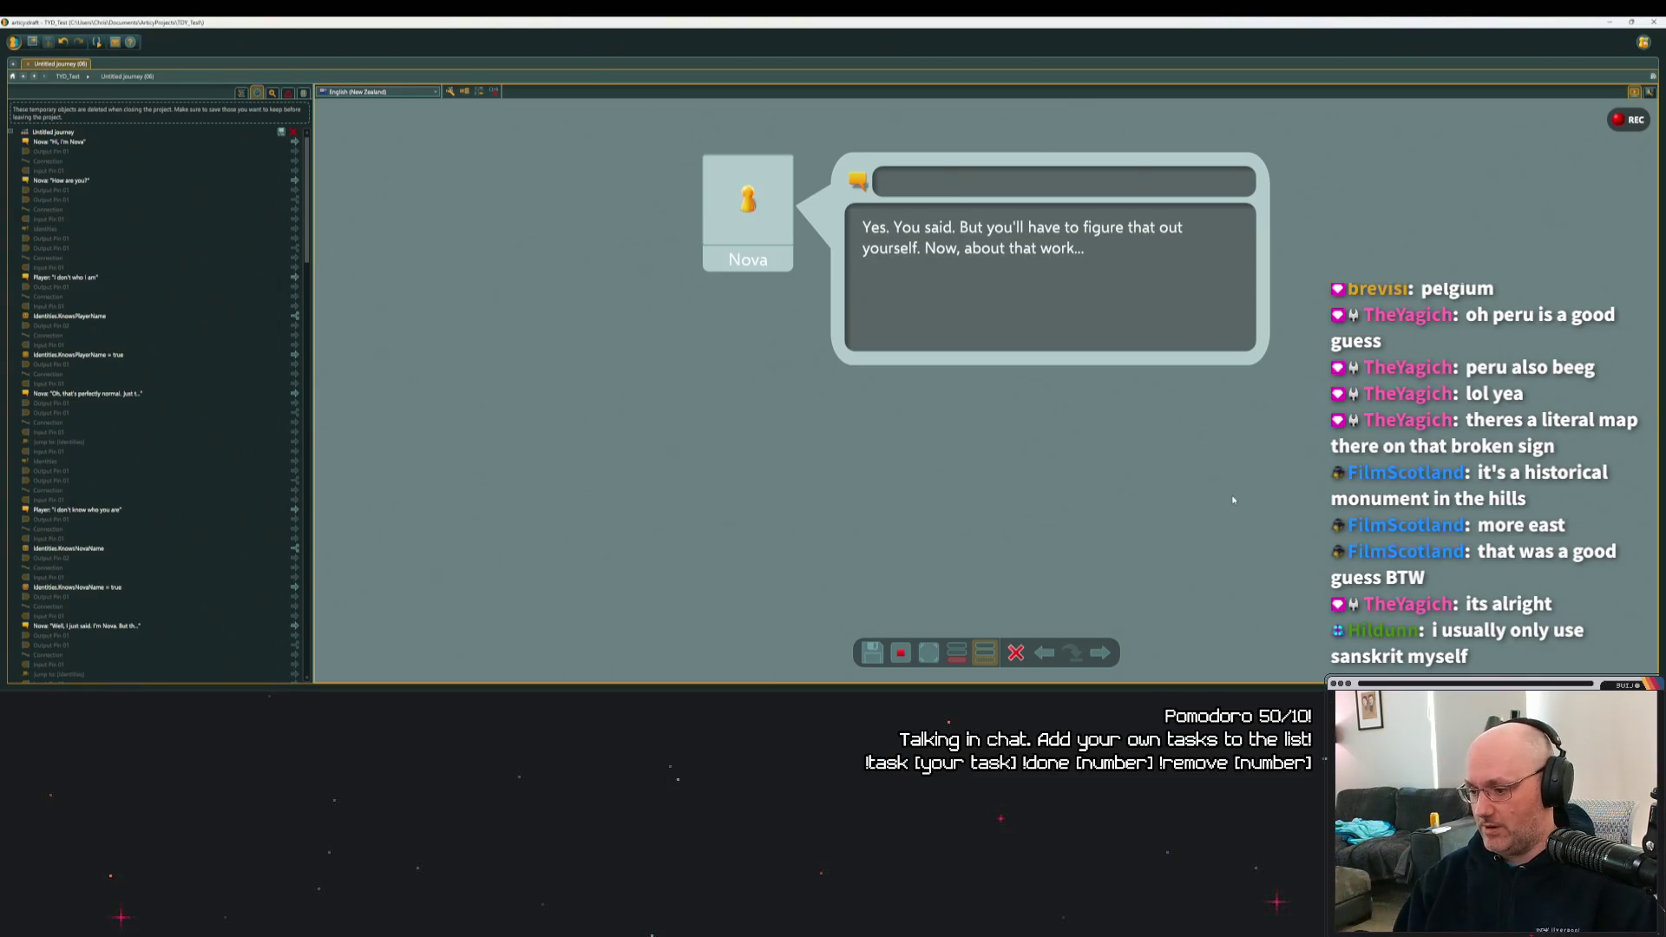
left_click(1100, 655)
left_click(1210, 443)
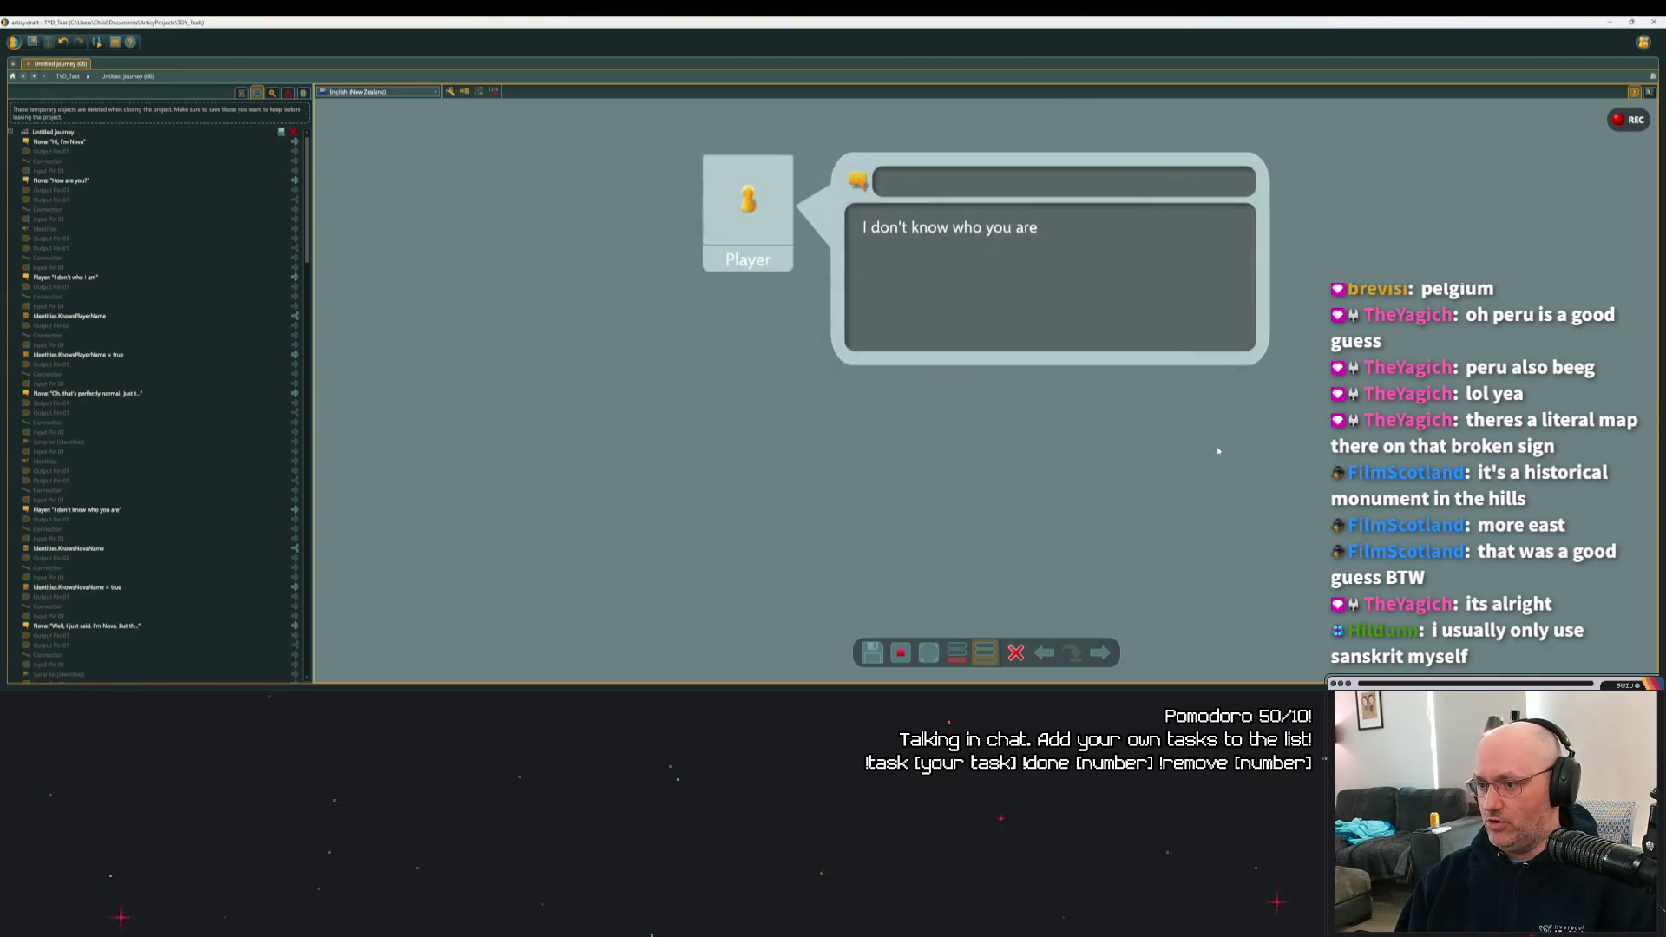
left_click(1102, 654)
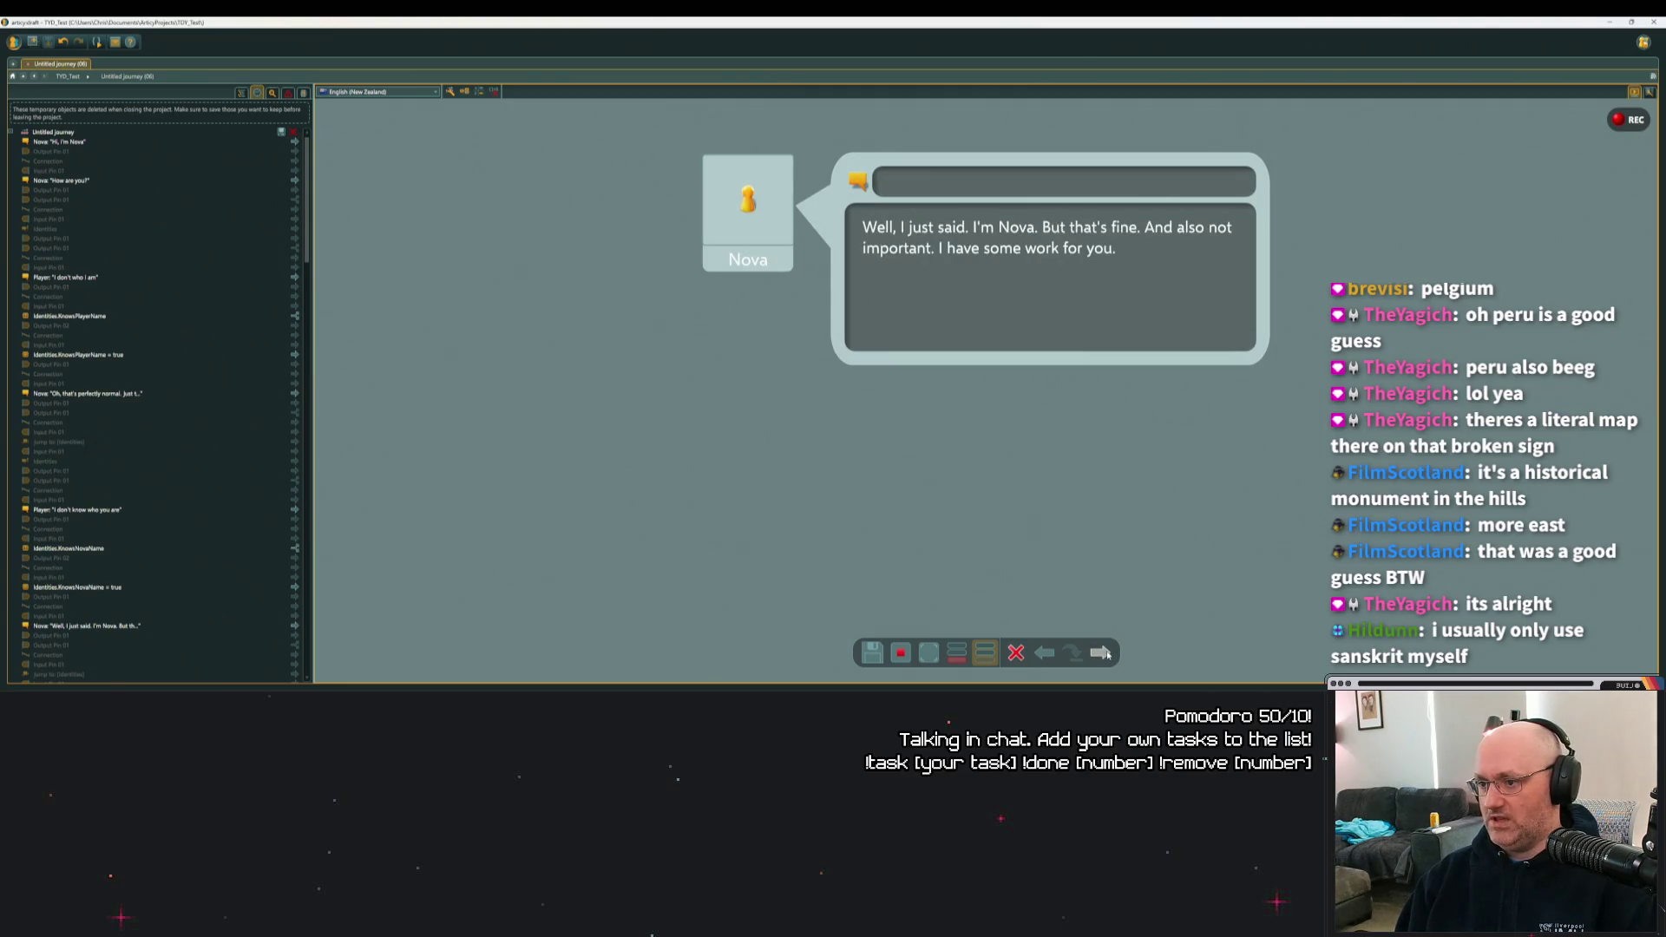
left_click(1106, 653)
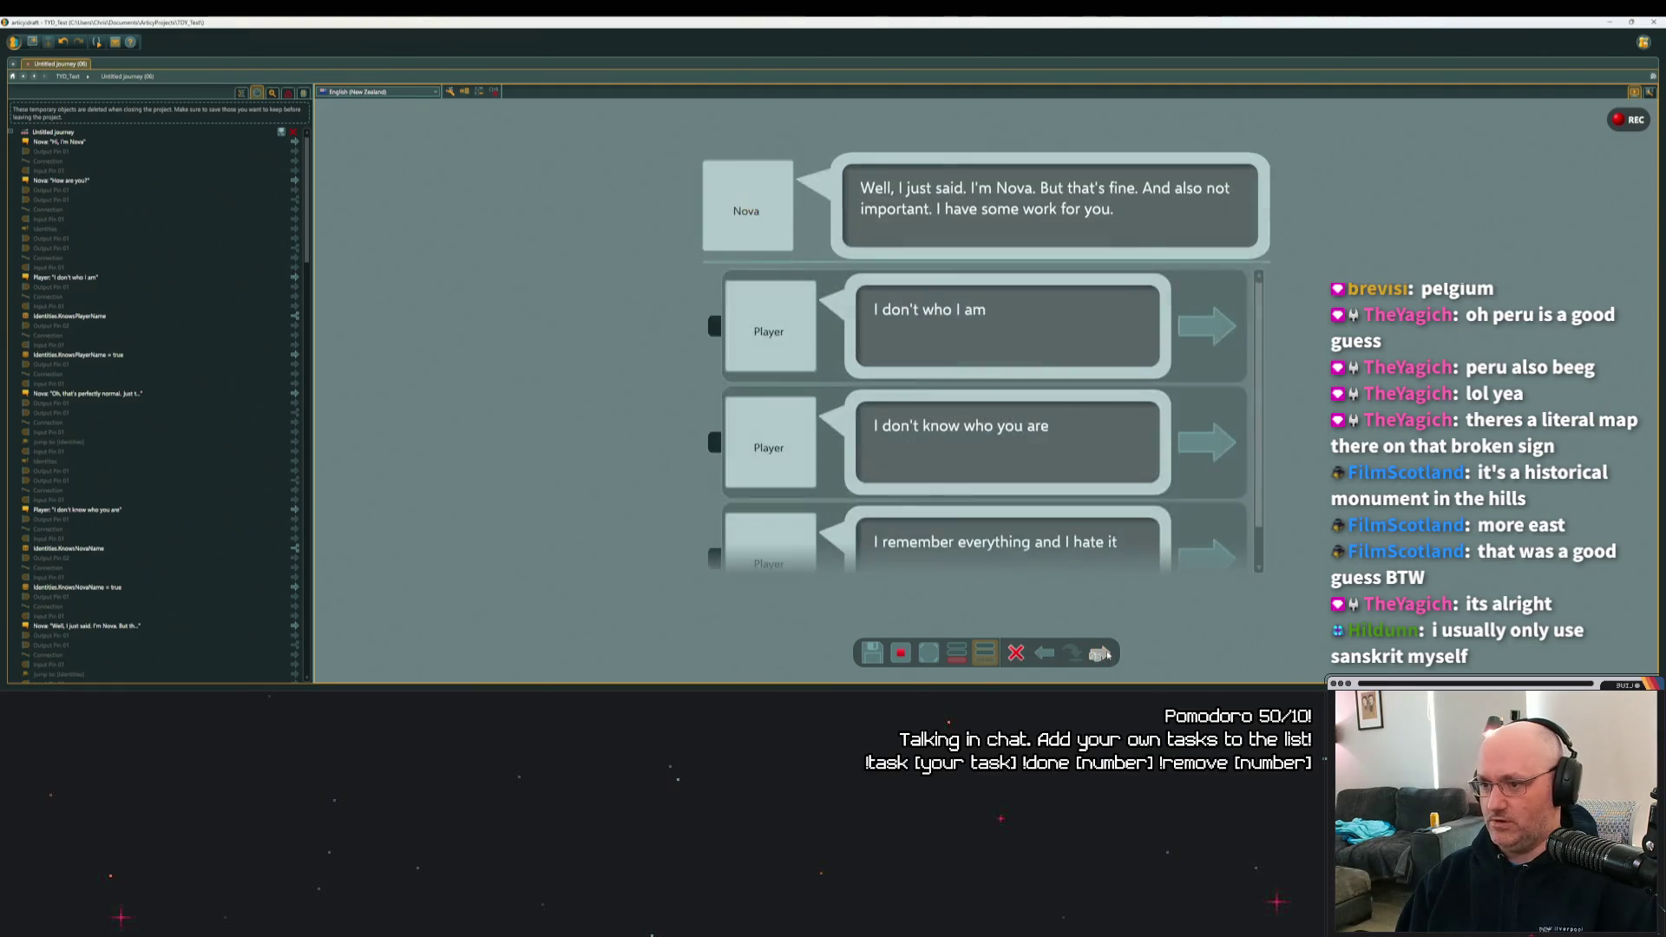
left_click(1210, 444)
left_click(1100, 652)
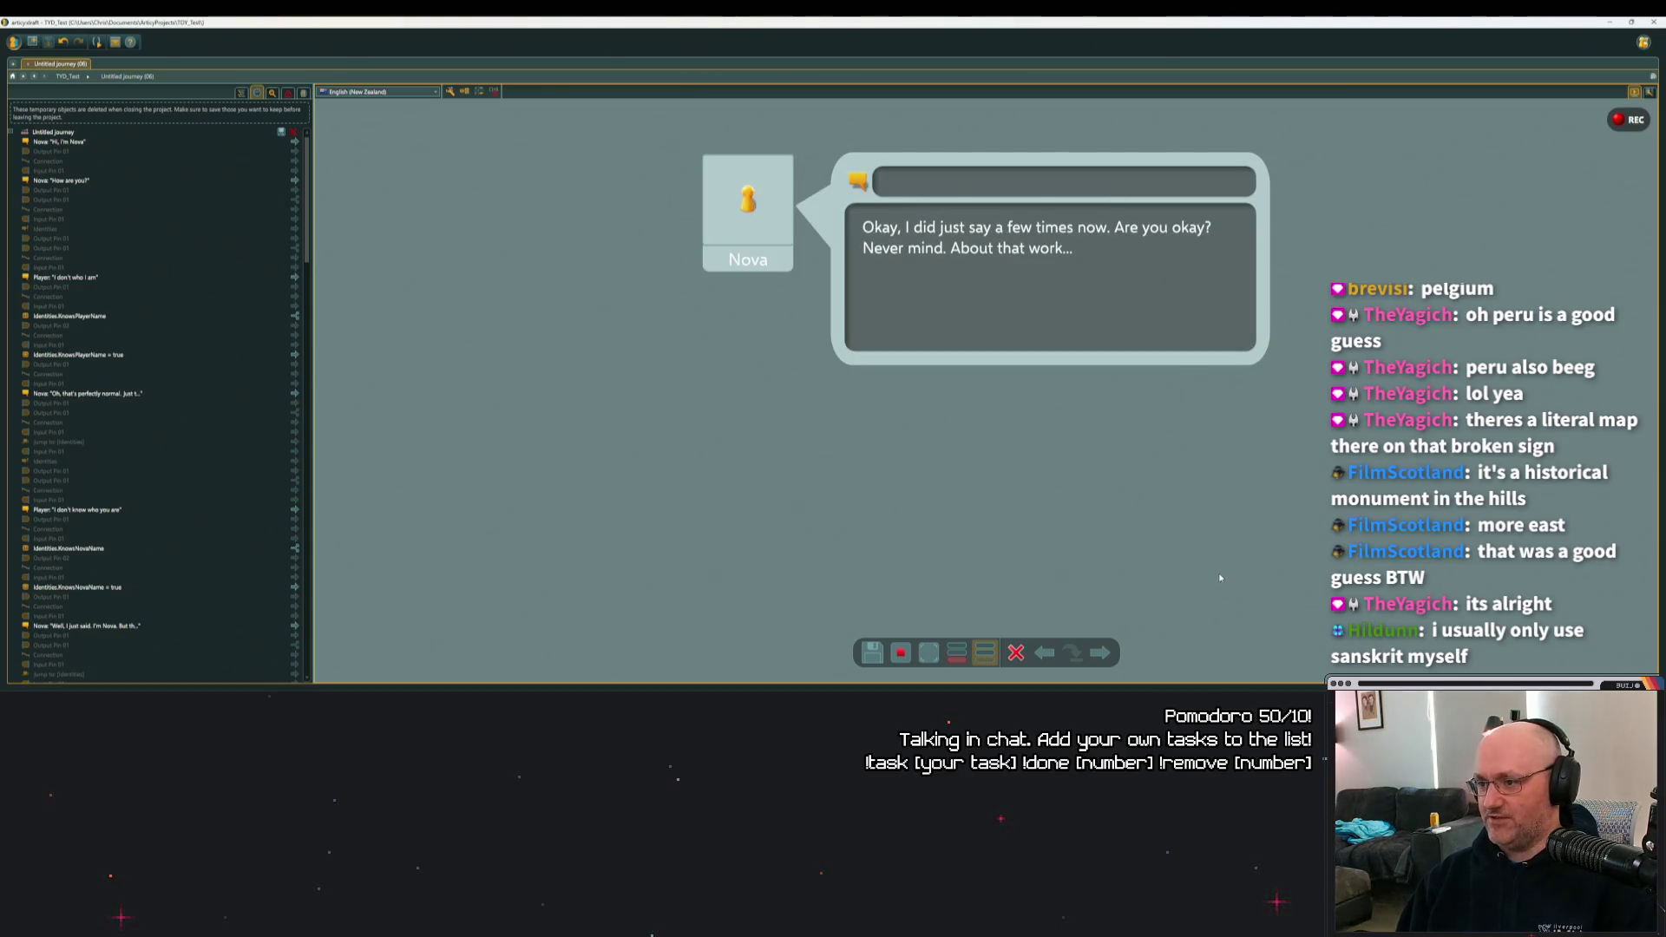
left_click(1101, 653)
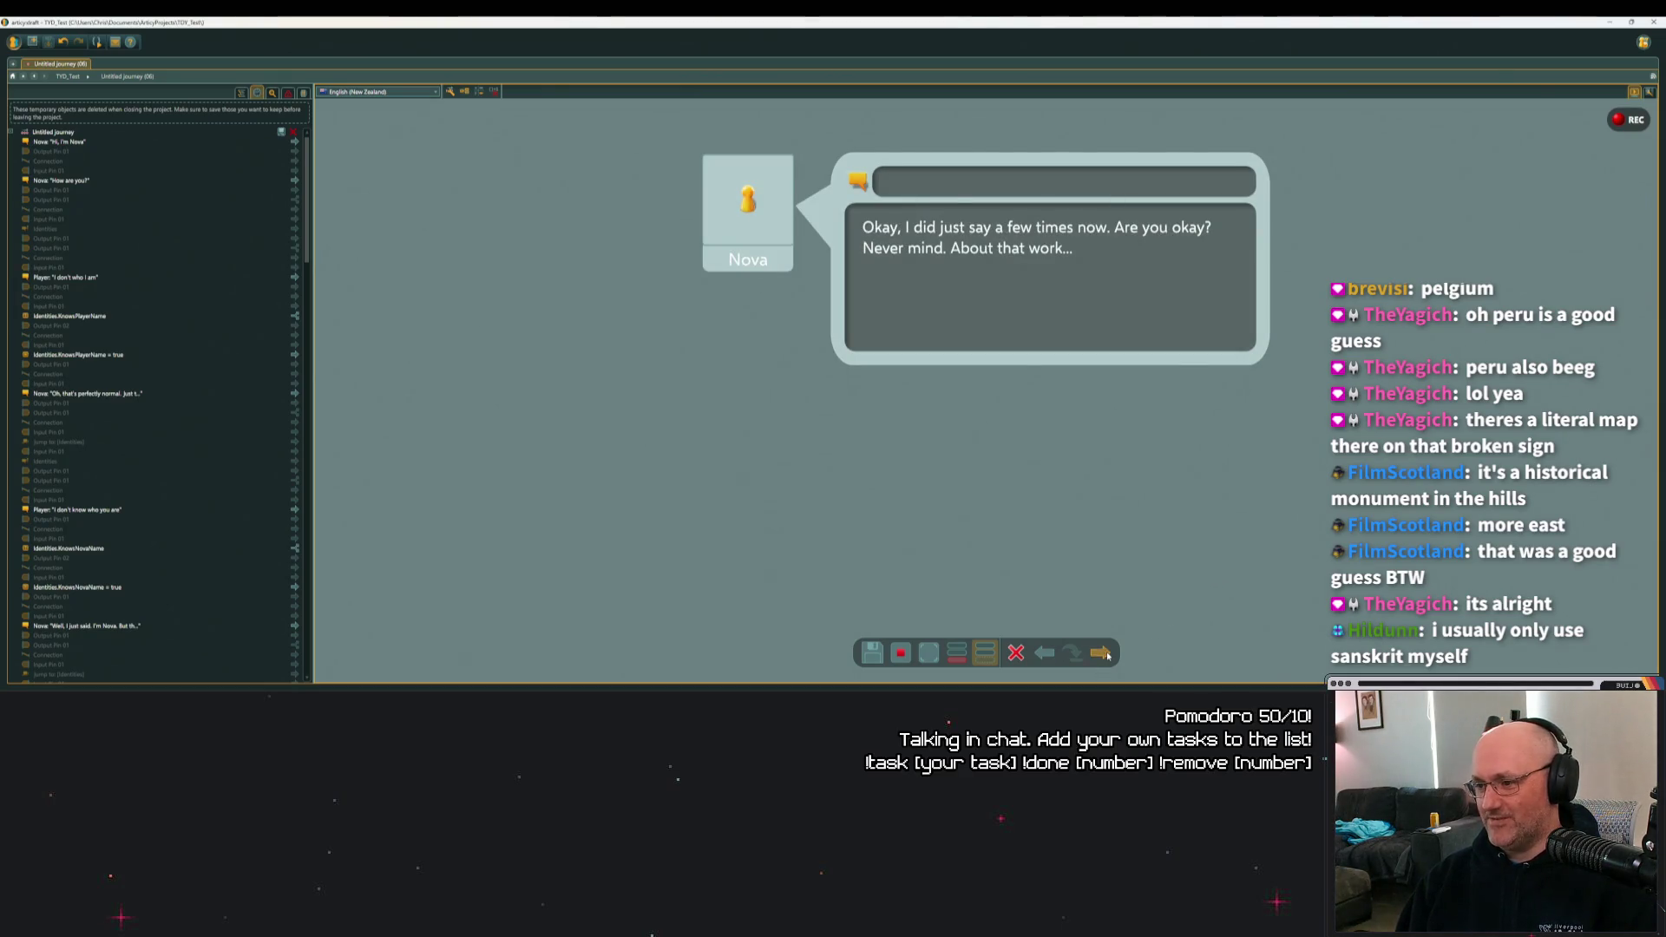
Choose "I remember everything and I hate it" and the sit-awhile reply to reach Nova's final line
scroll(1206, 486, "down", 1)
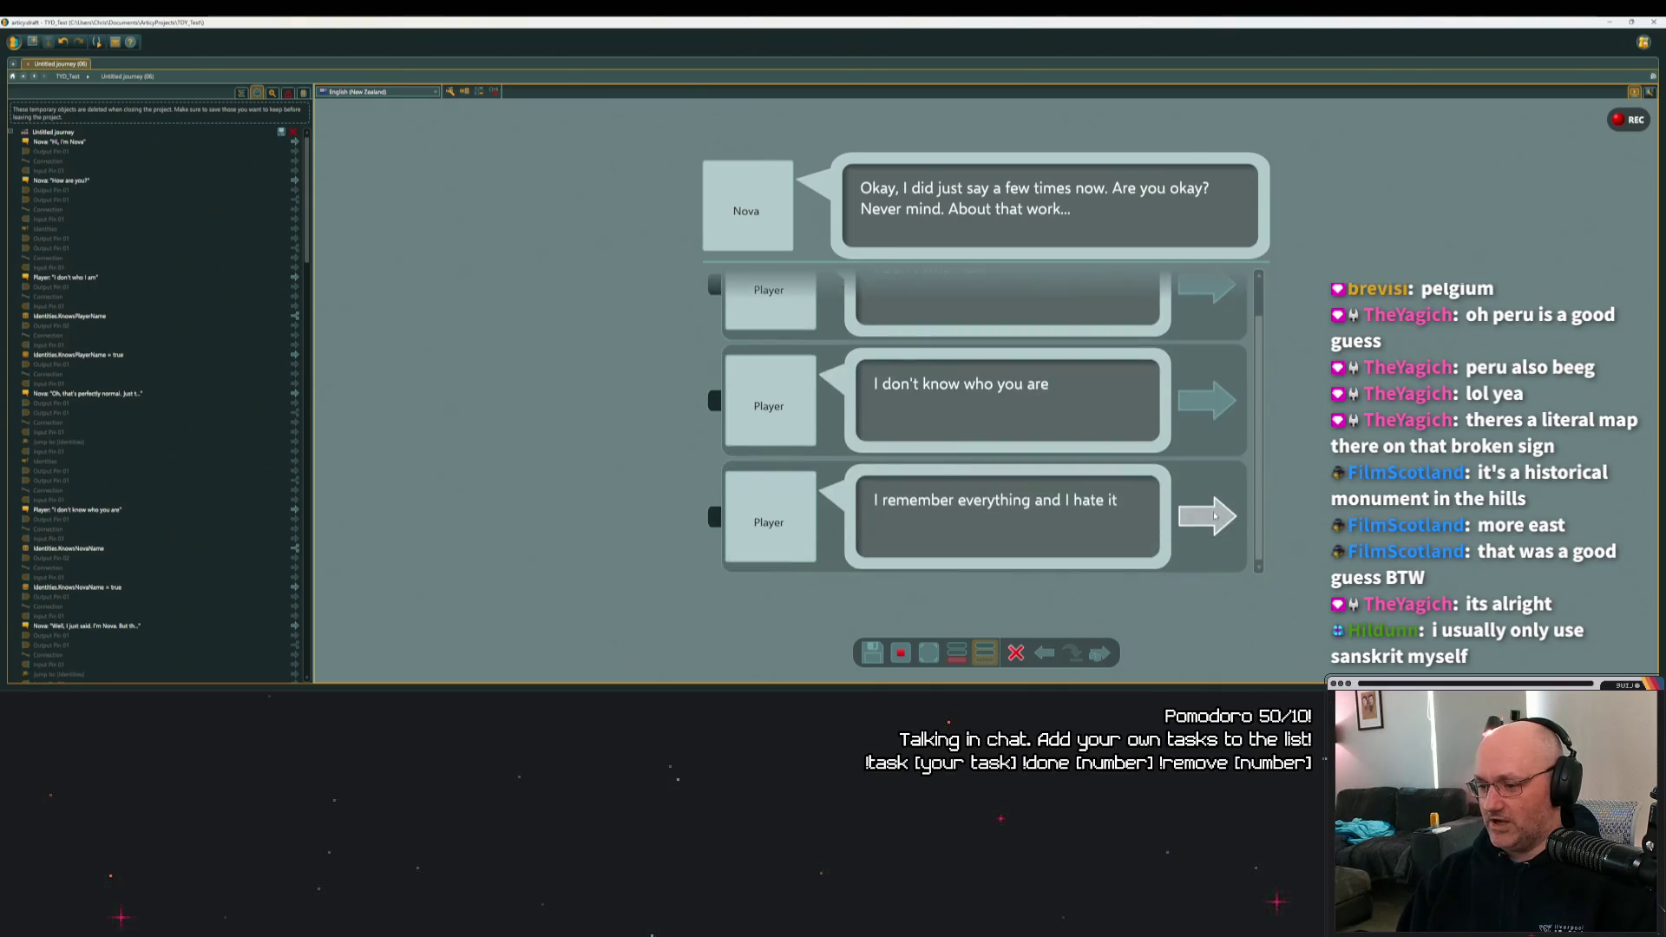
left_click(1206, 510)
left_click(1101, 653)
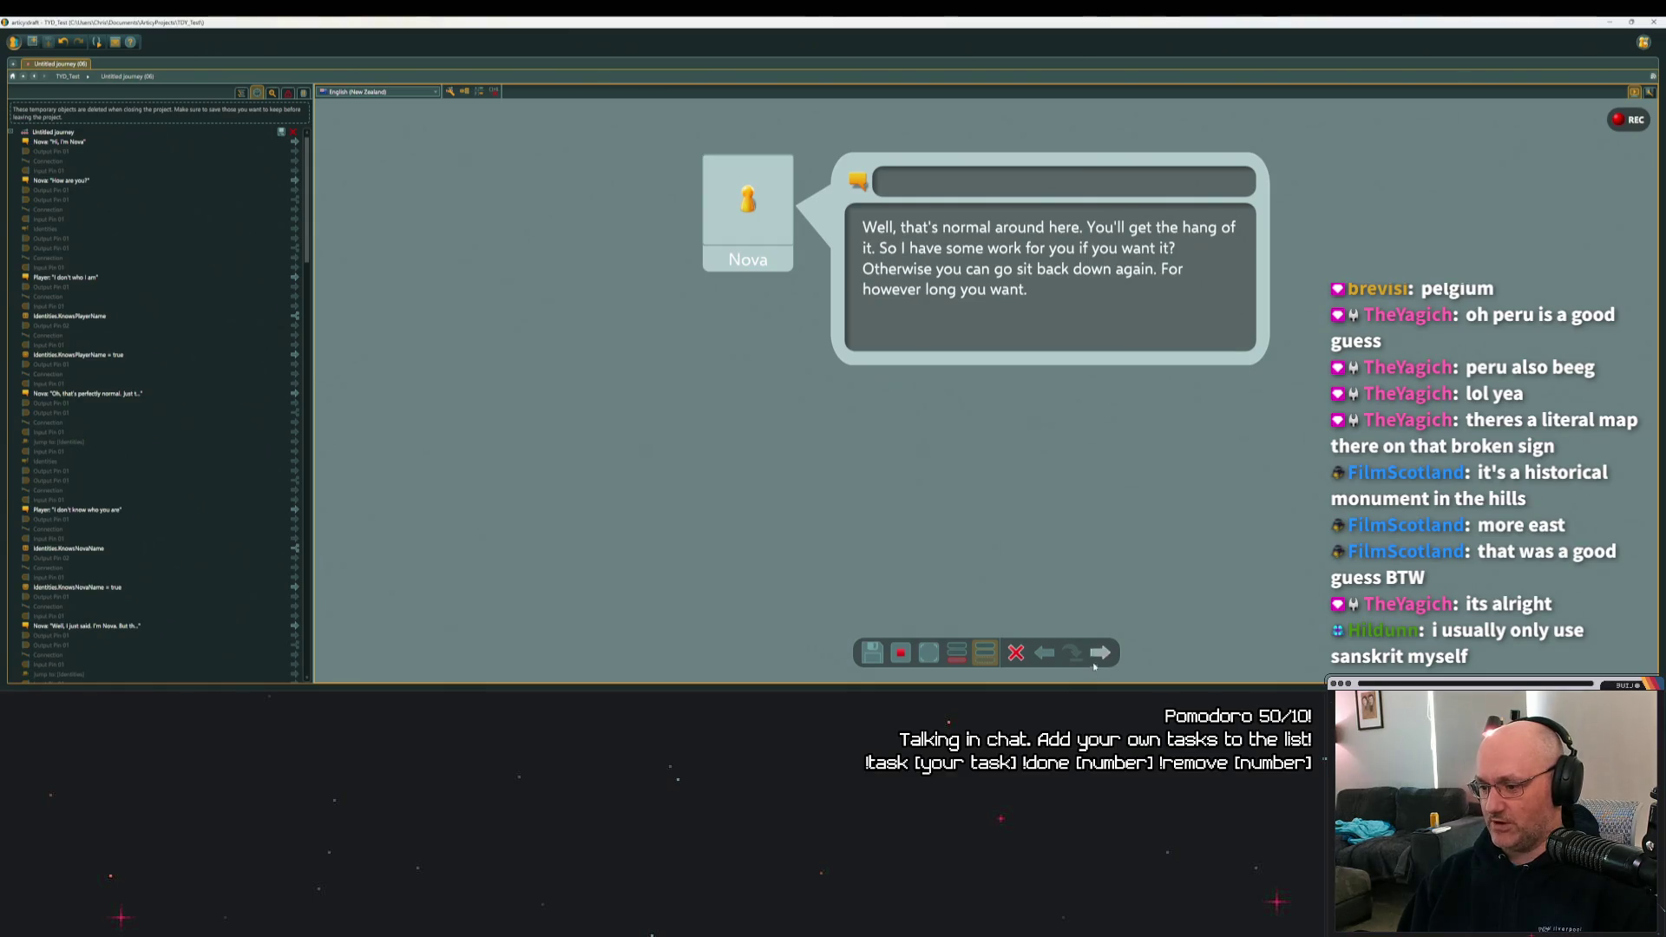
left_click(1101, 653)
left_click(1240, 349)
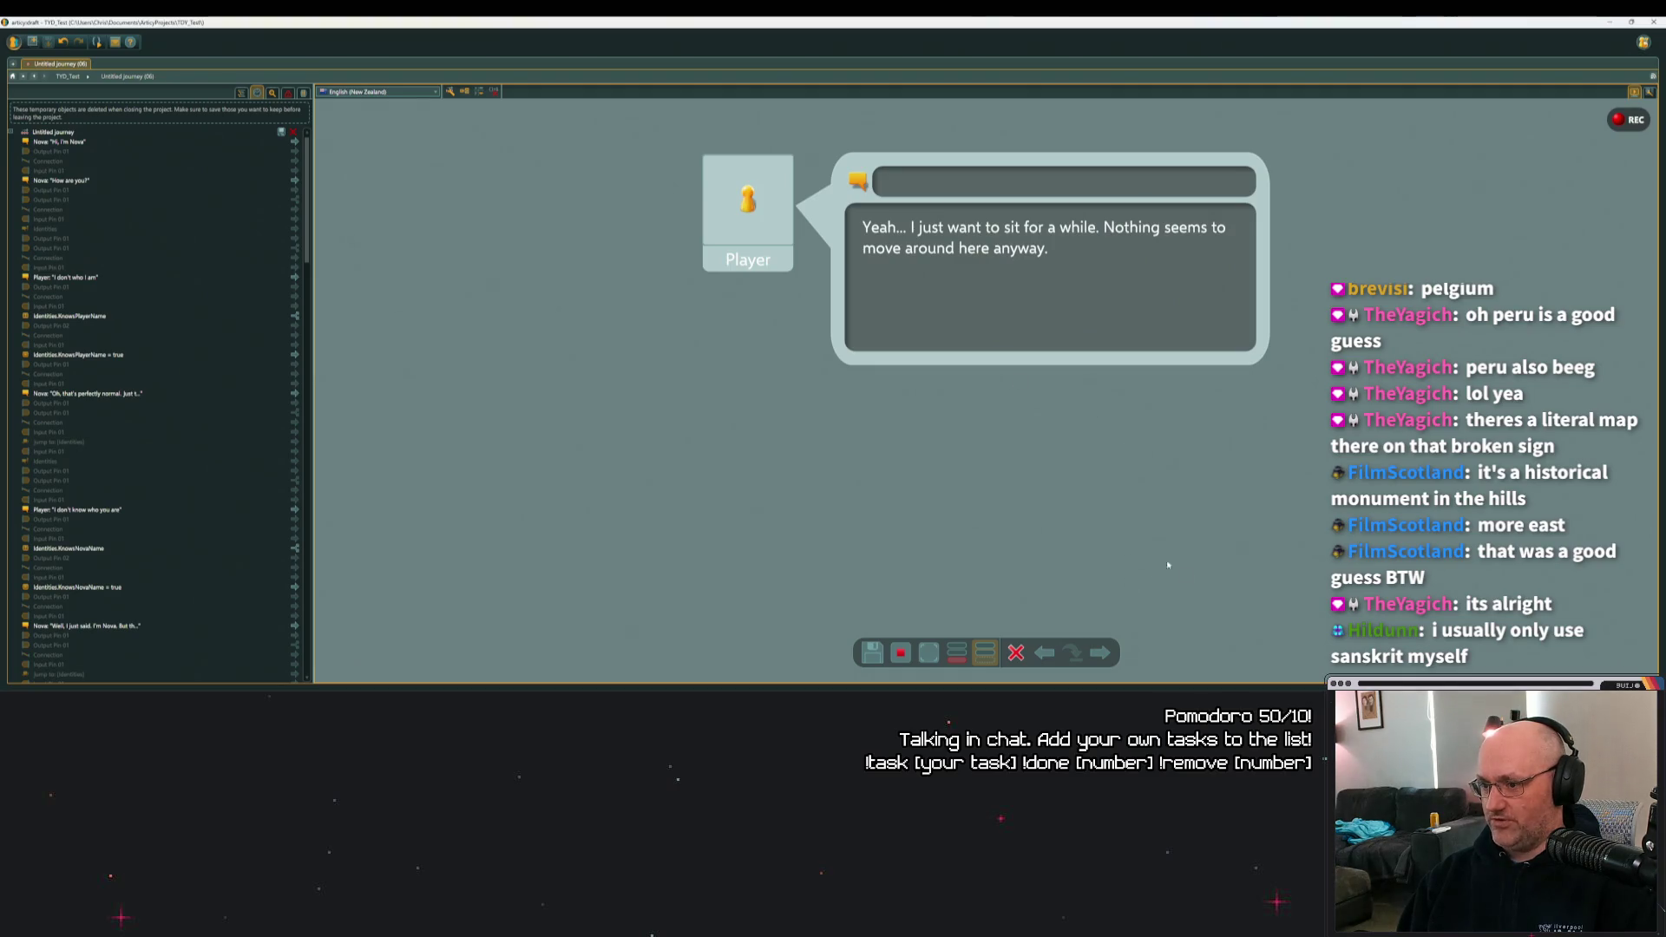
left_click(1100, 652)
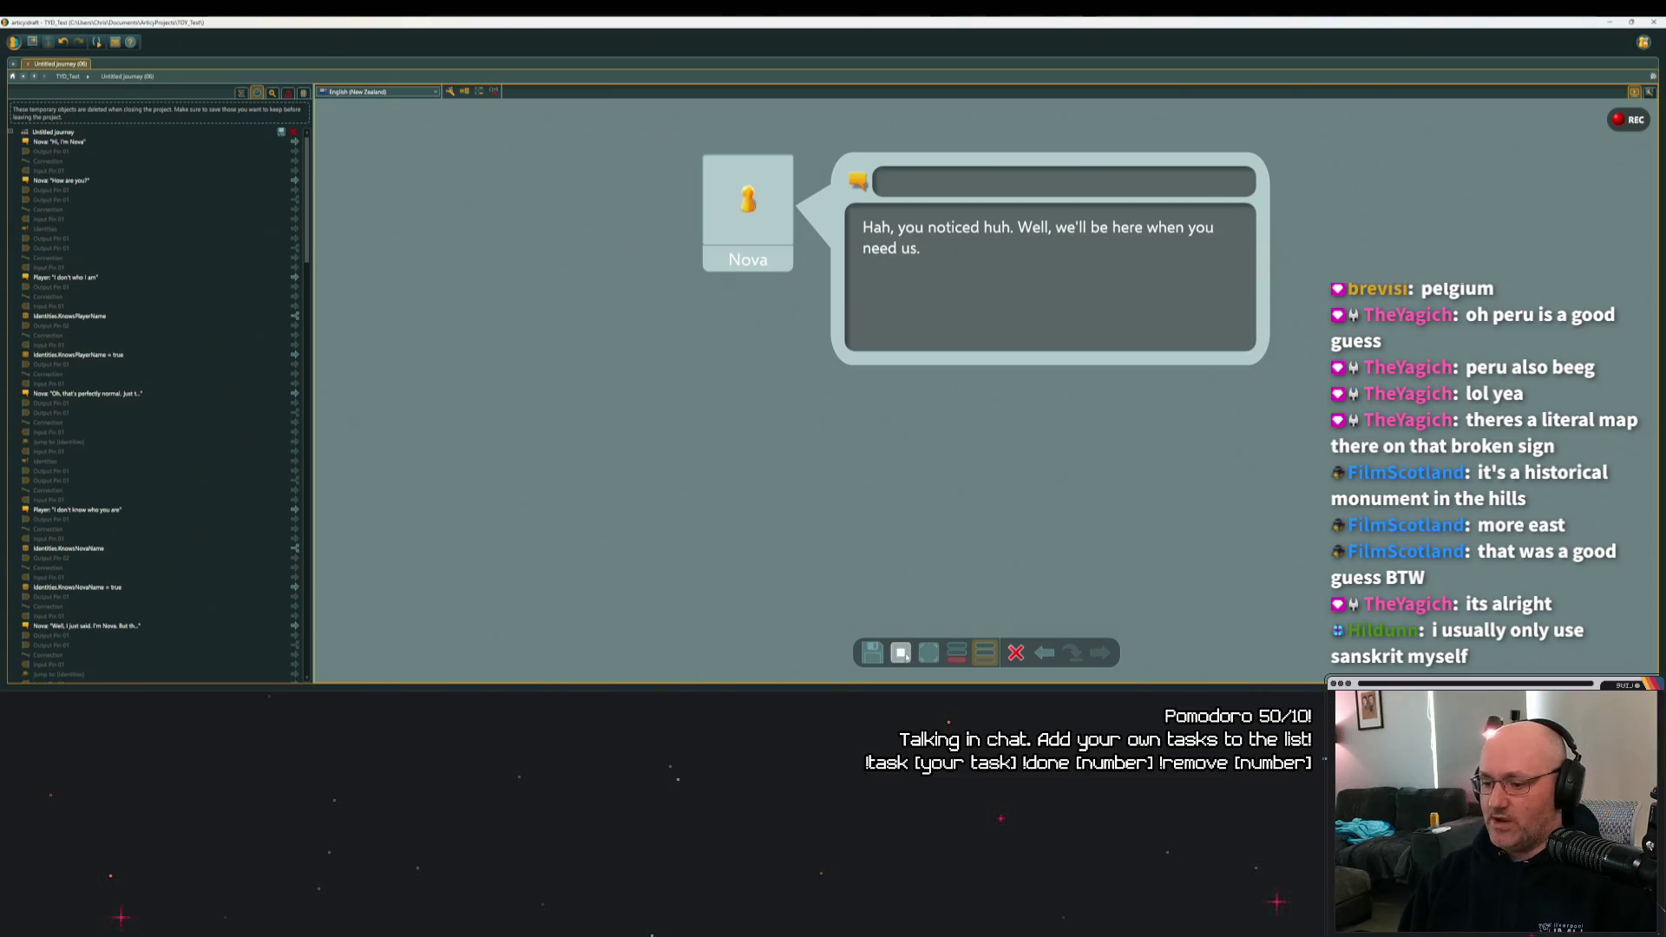
Stop the simulation, check the display mode and resolution options, and close the presentation
key("Escape")
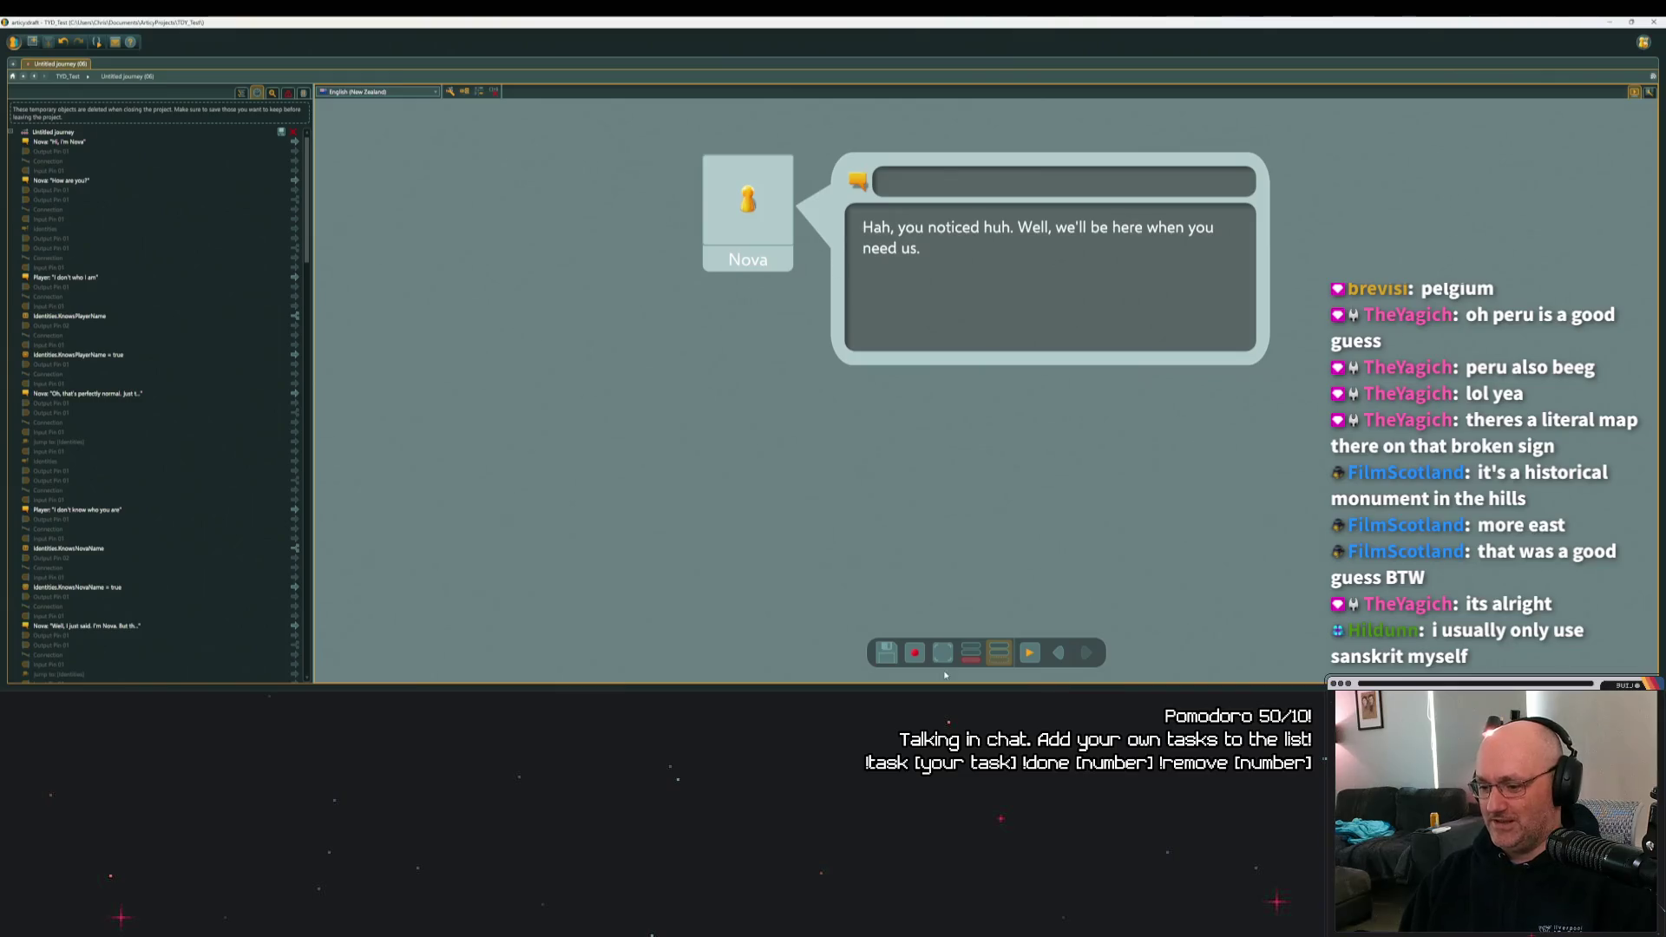
left_click(971, 653)
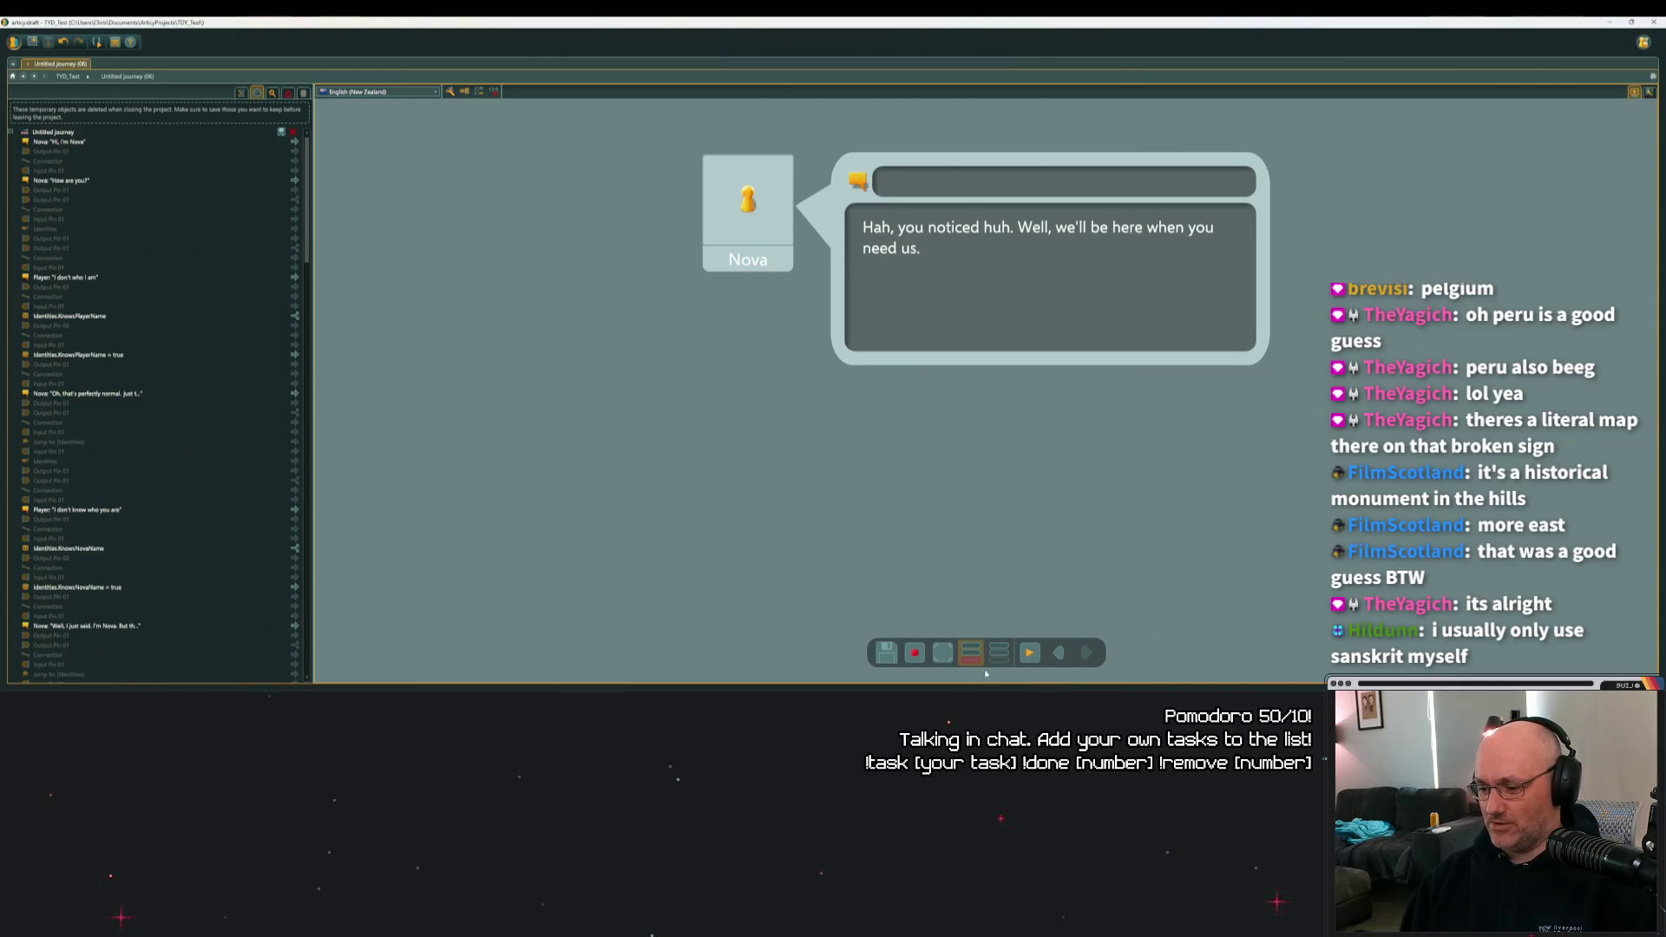
left_click(942, 655)
left_click(995, 556)
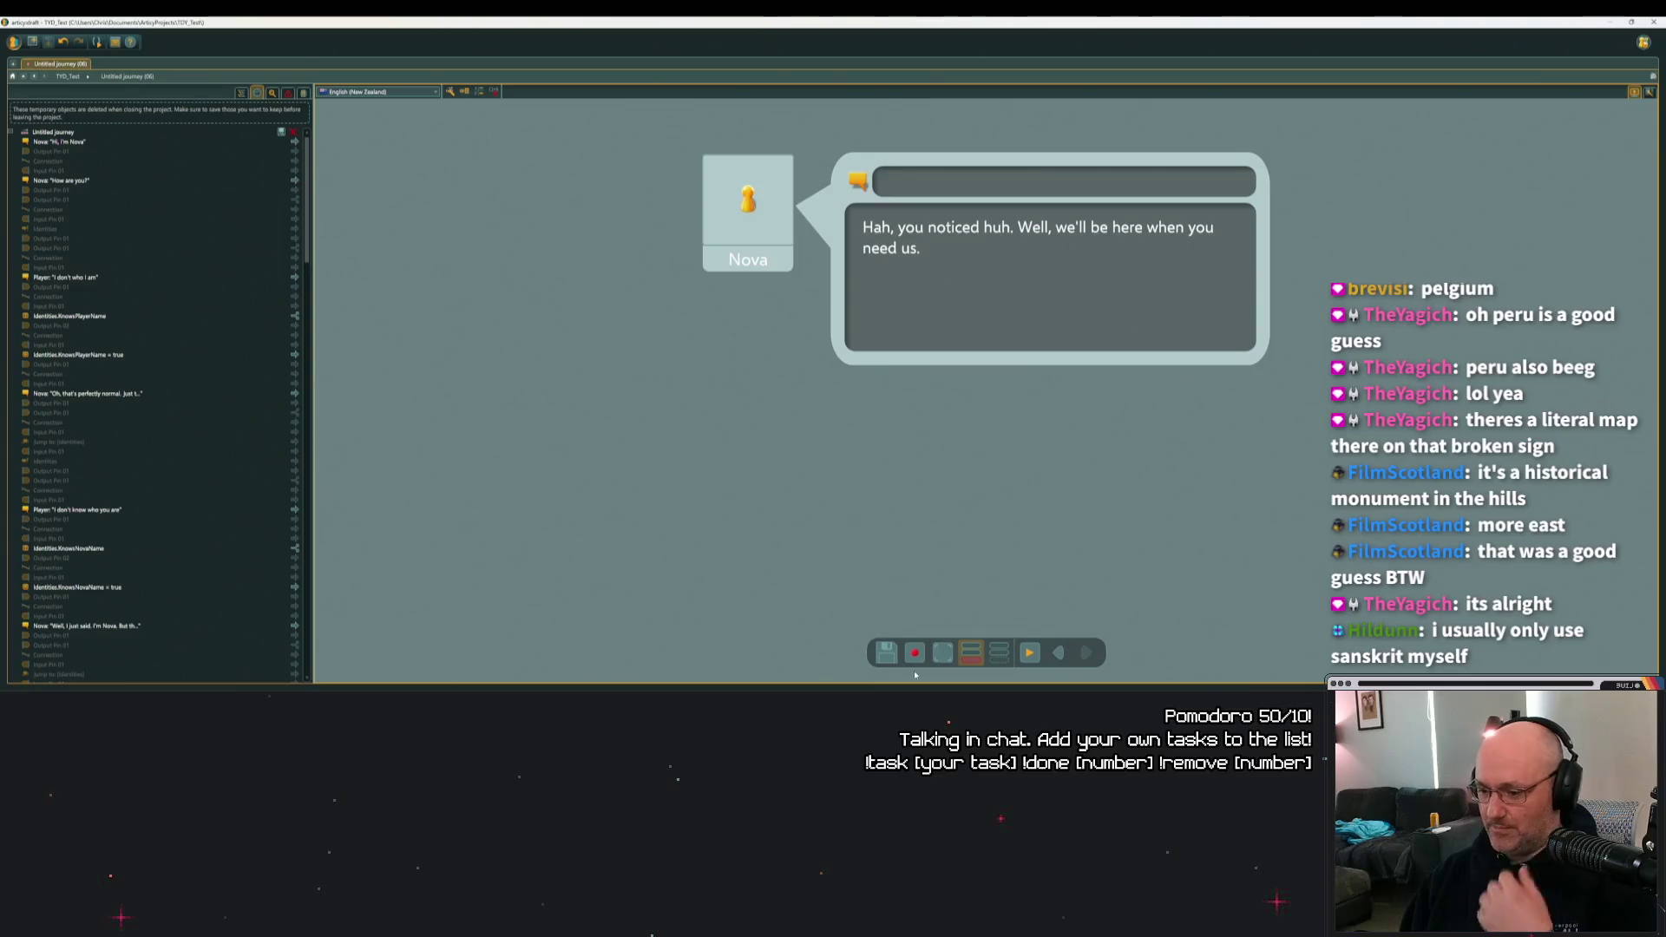
left_click(68, 77)
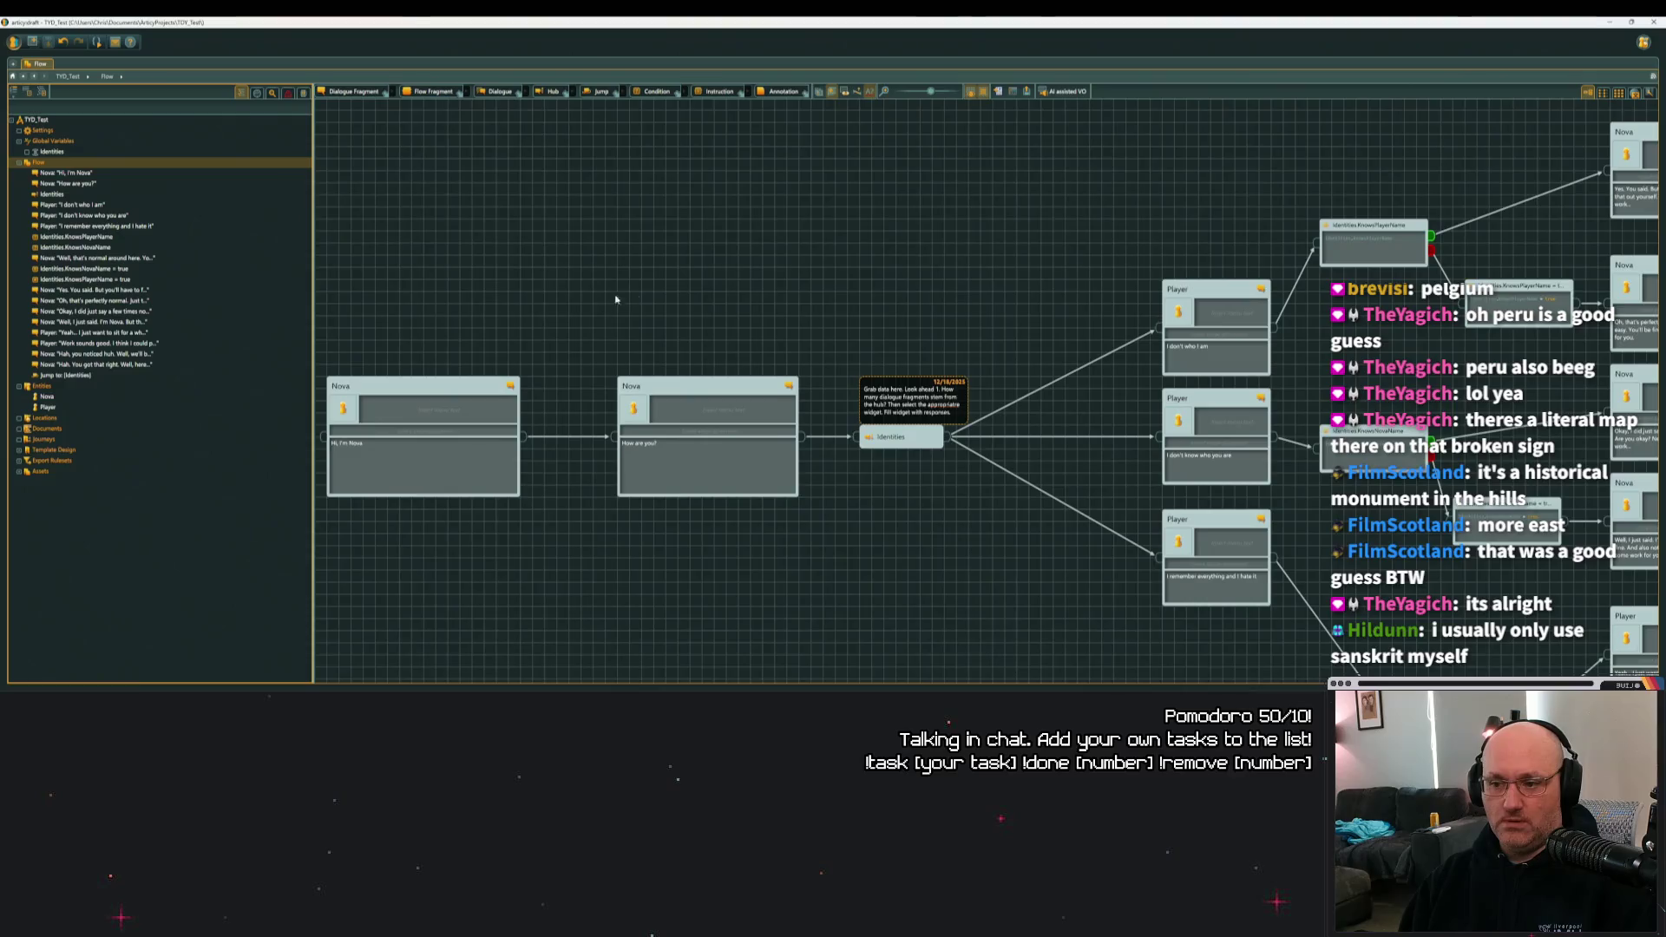
Inspect the Identities hub branches in the Flow graph, then return to Unreal's WBP_DialogueChoices event graph
left_click(638, 397)
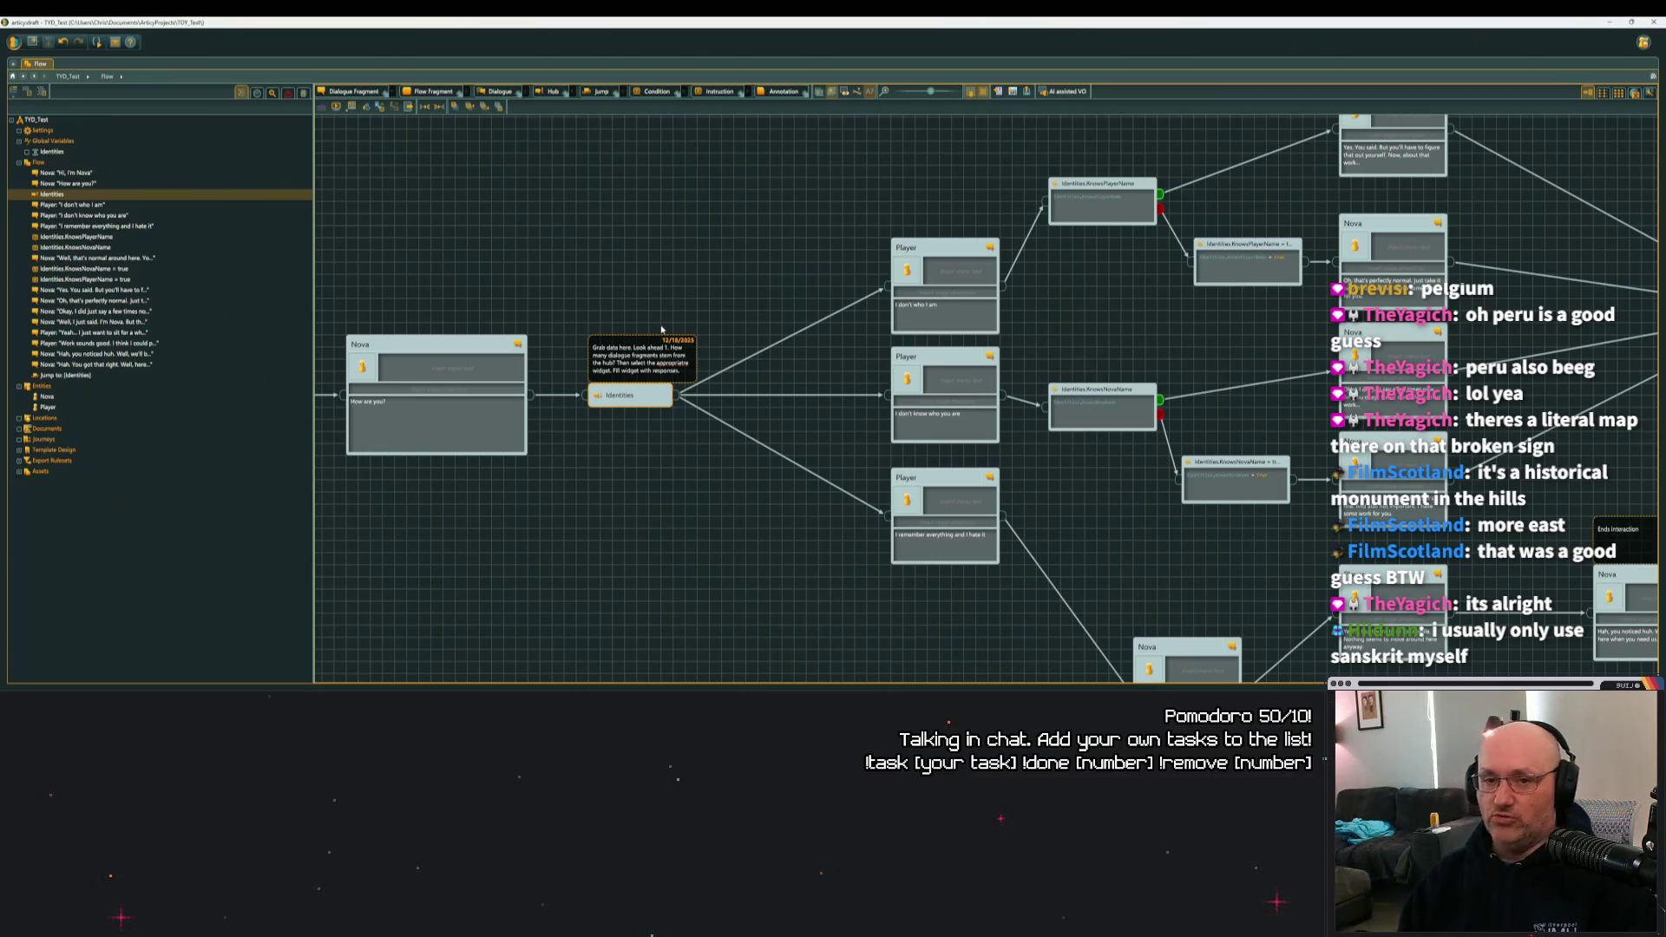
left_click(586, 257)
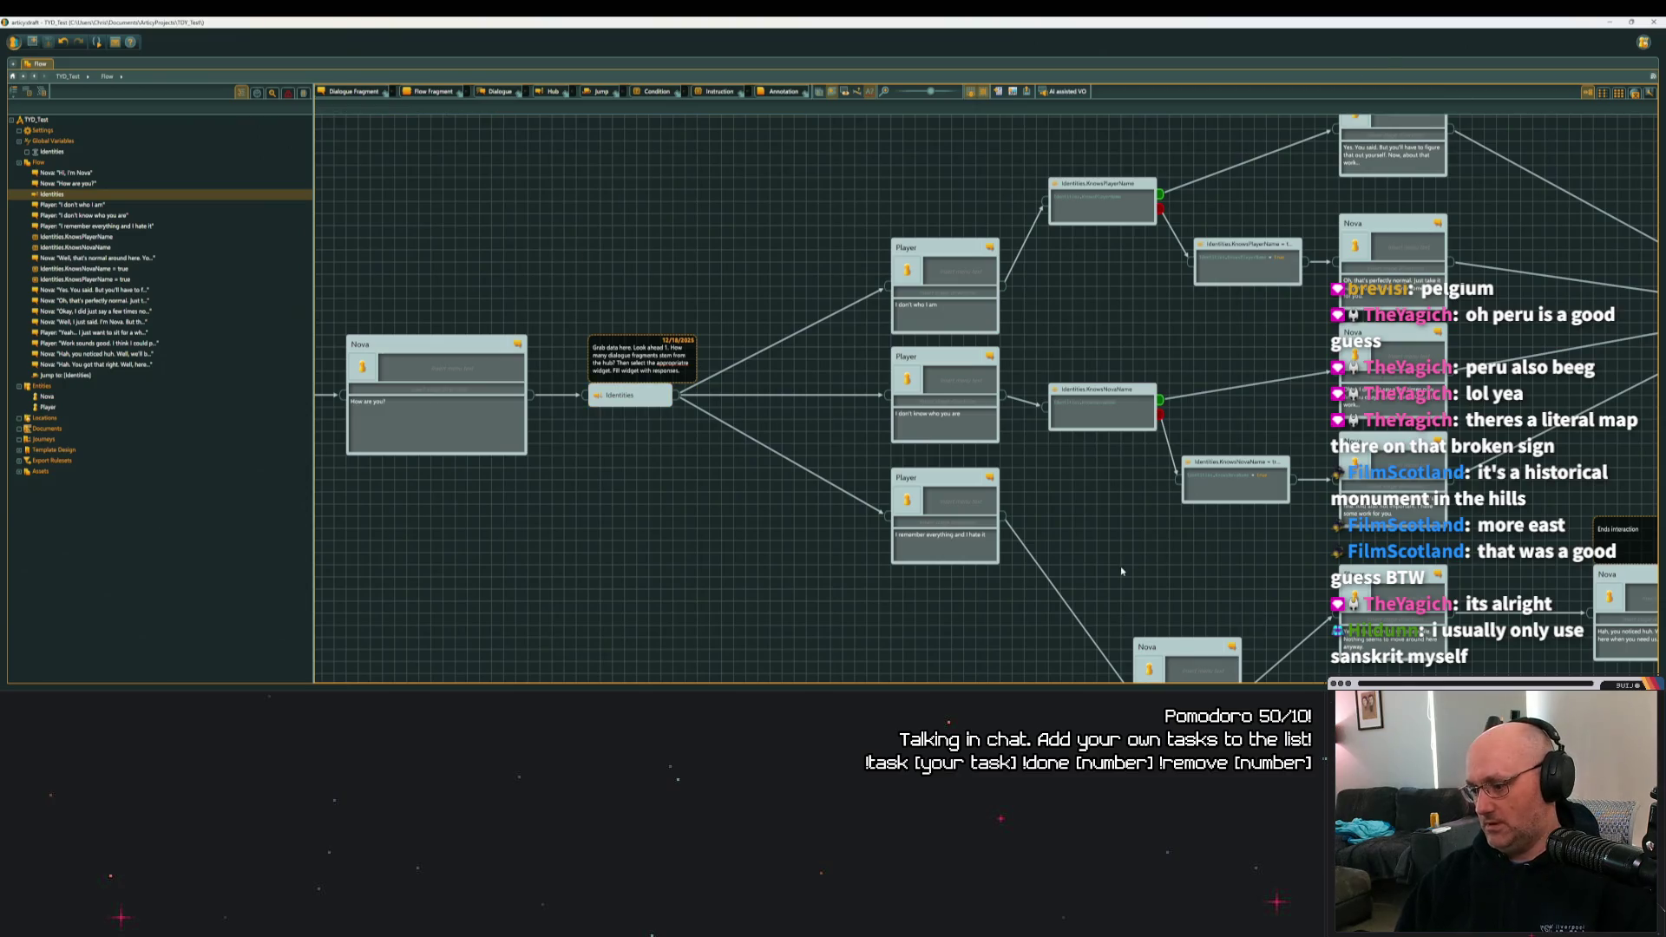
left_click(937, 674)
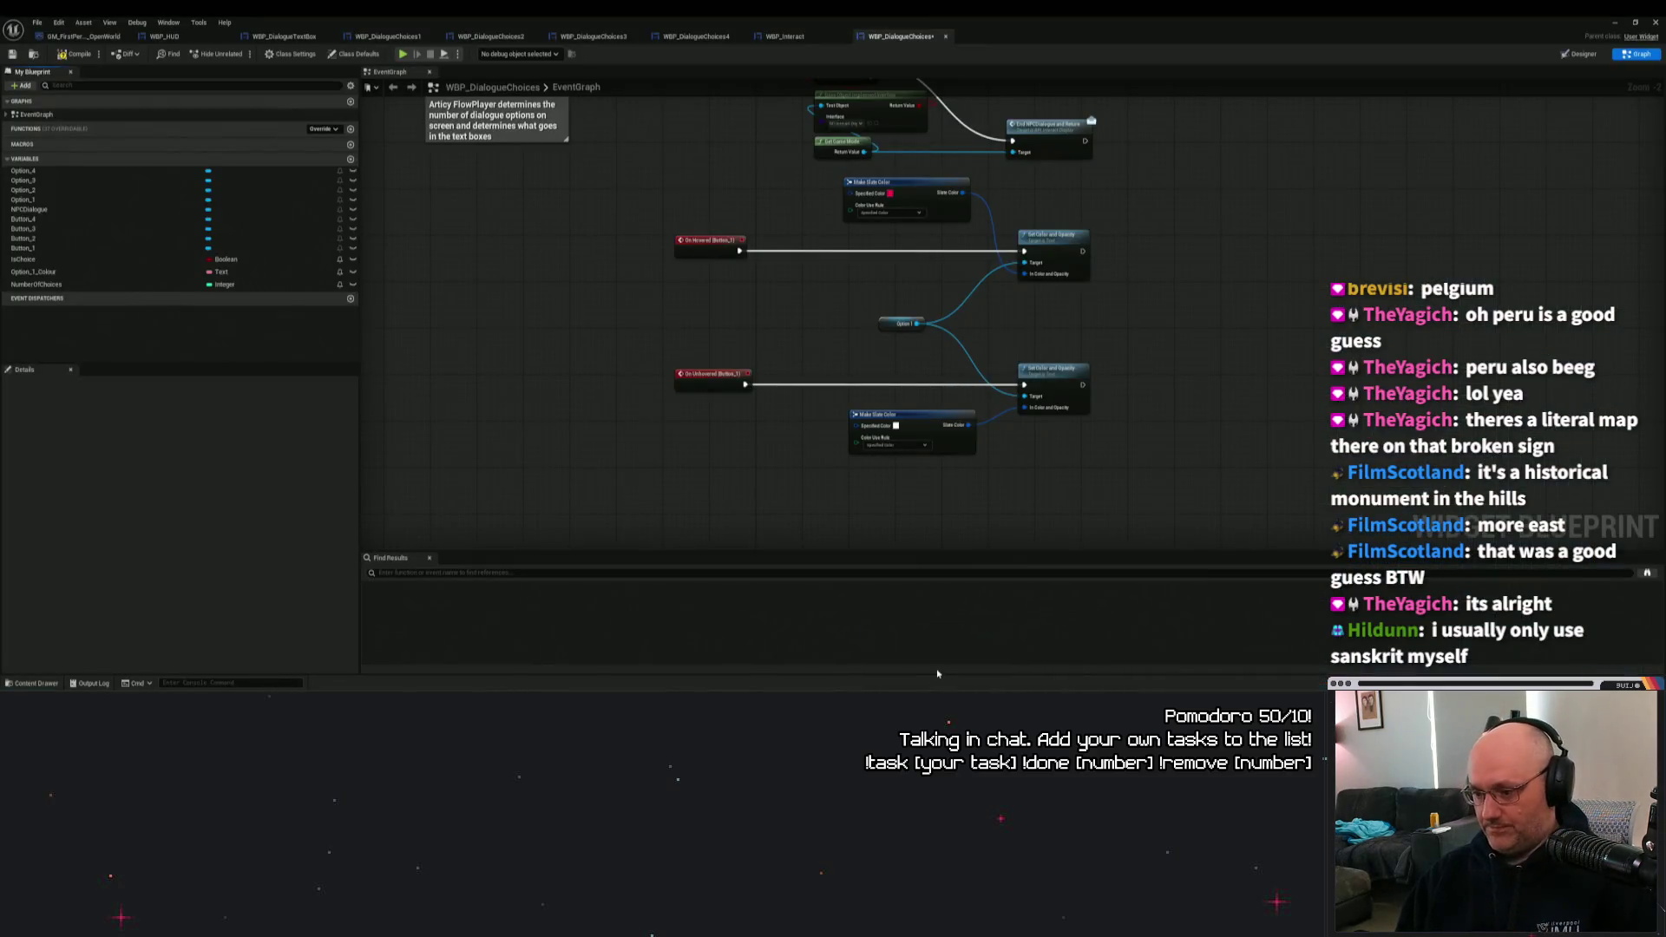
left_click_drag(928, 485, 1091, 227)
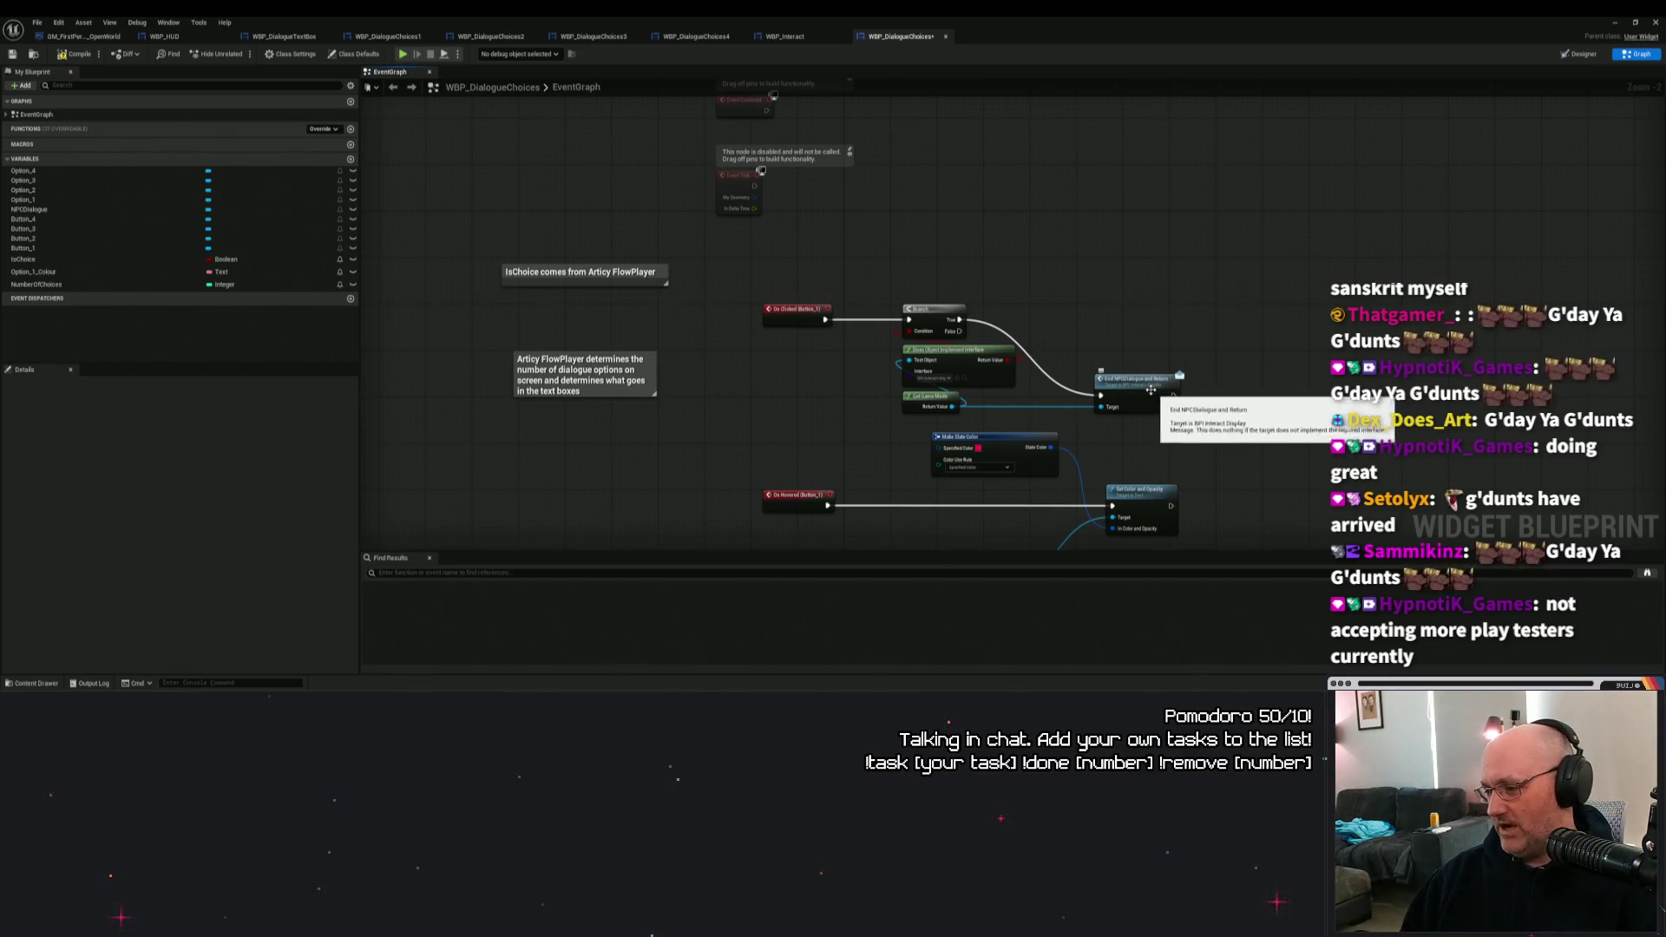
Nudge the End NPCDialogue and Return node right and bring the Option 1 nodes into view
left_click(1159, 392)
left_click_drag(1159, 392, 1164, 392)
left_click(1249, 464)
mouse_move(1136, 334)
left_mouse_down()
mouse_move(1074, 301)
mouse_move(1074, 256)
left_mouse_up()
left_click_drag(1219, 452, 1193, 314)
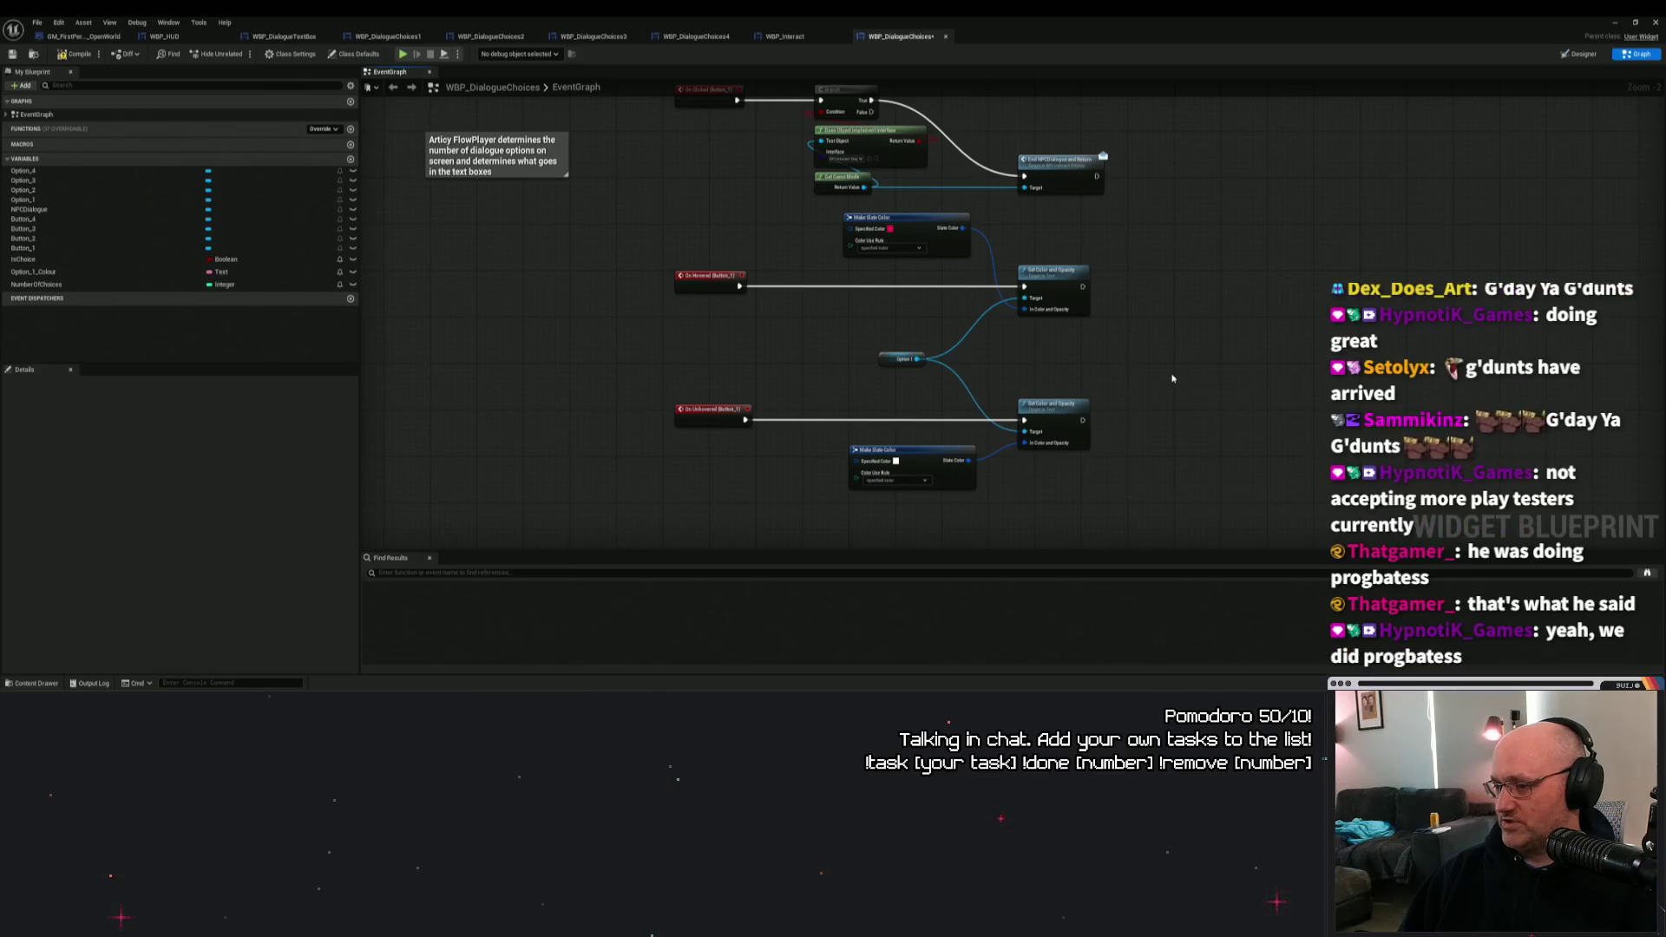
Move the hover colour/opacity nodes and Option_1 variable down, then view the bus in the OpenWorld level
mouse_move(1186, 334)
left_mouse_down()
mouse_move(763, 259)
mouse_move(752, 234)
mouse_move(659, 217)
left_mouse_up()
left_click_drag(695, 281, 697, 310)
left_click_drag(893, 362, 893, 373)
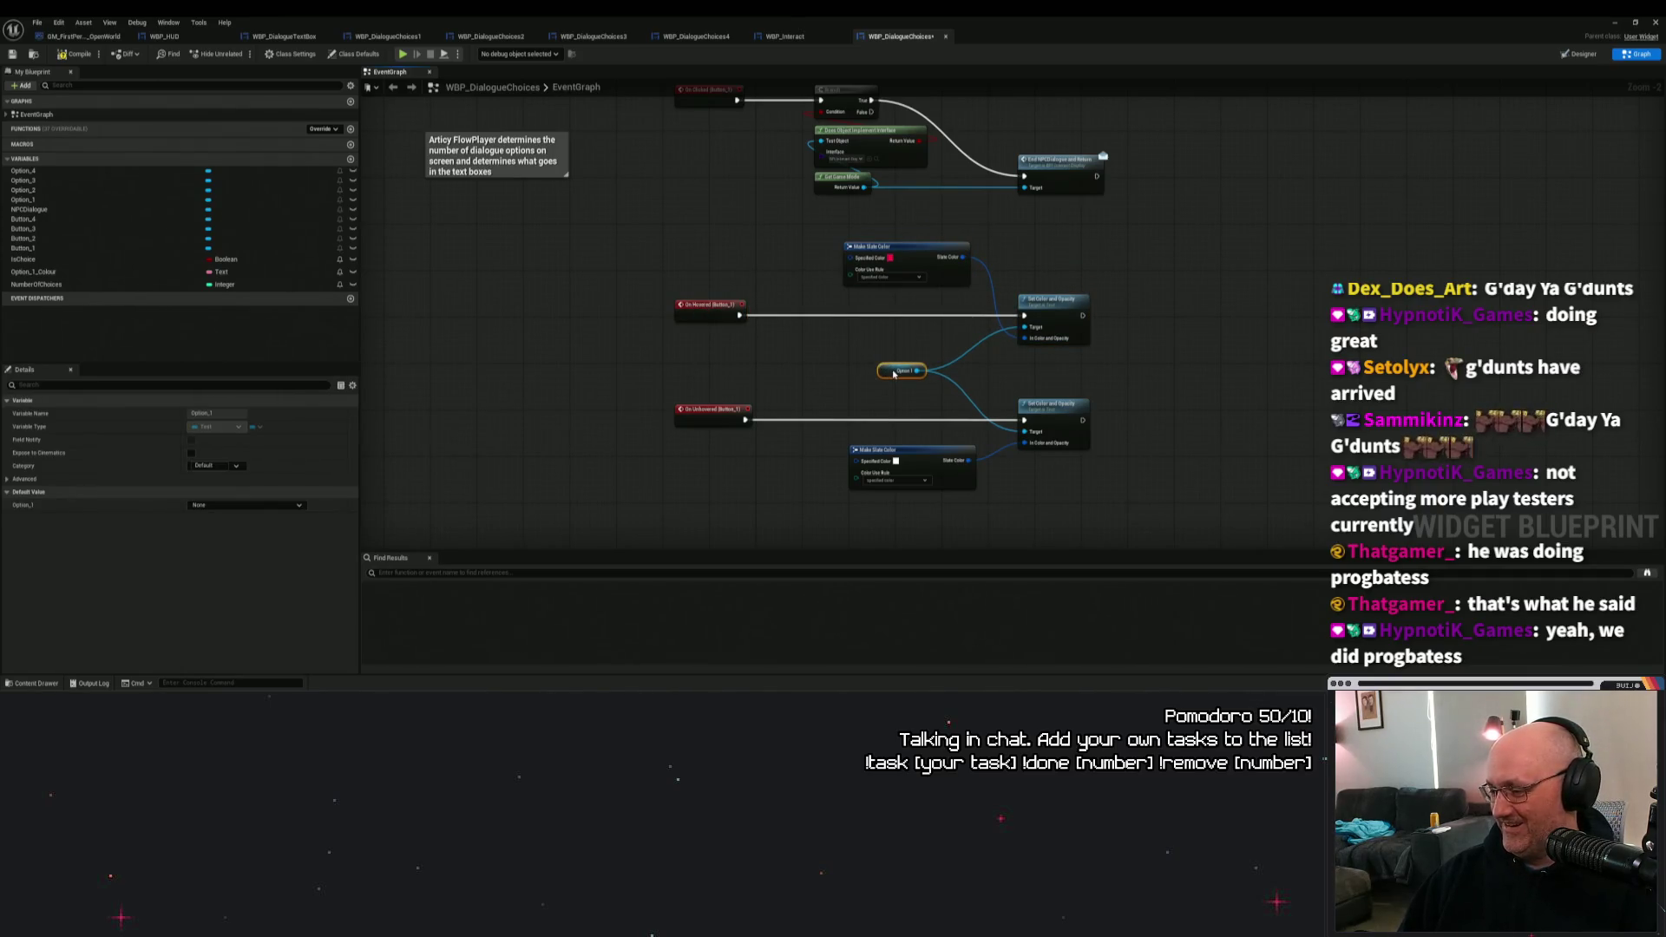
left_click(844, 353)
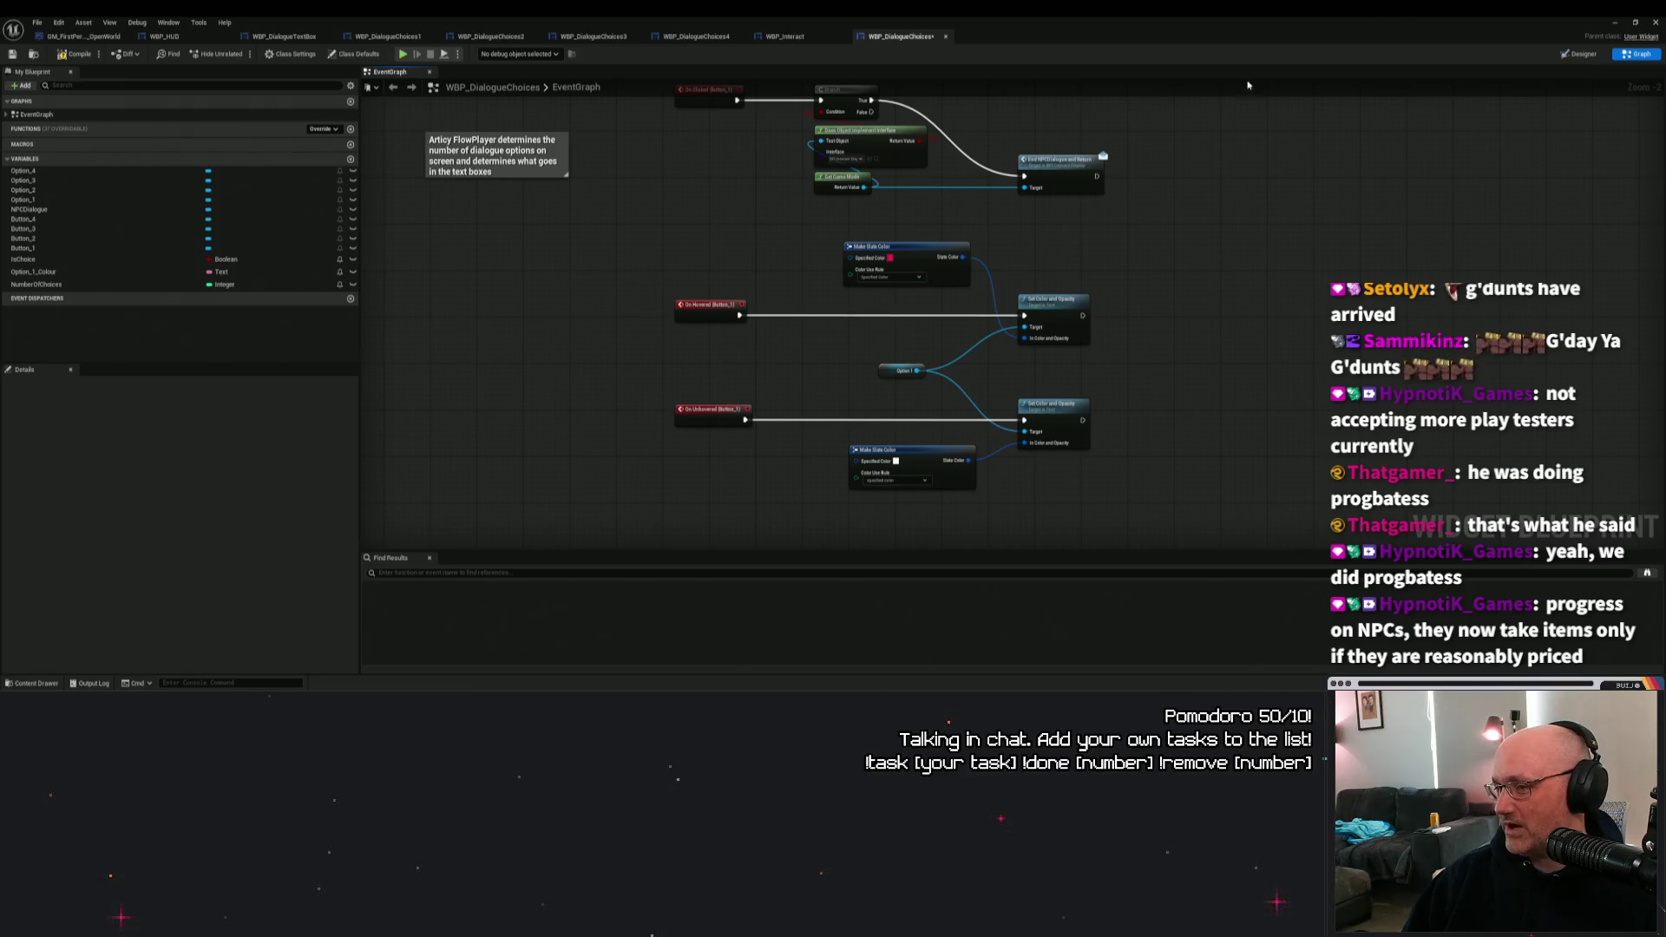
key("alt+Tab")
left_click_drag(960, 407, 943, 414)
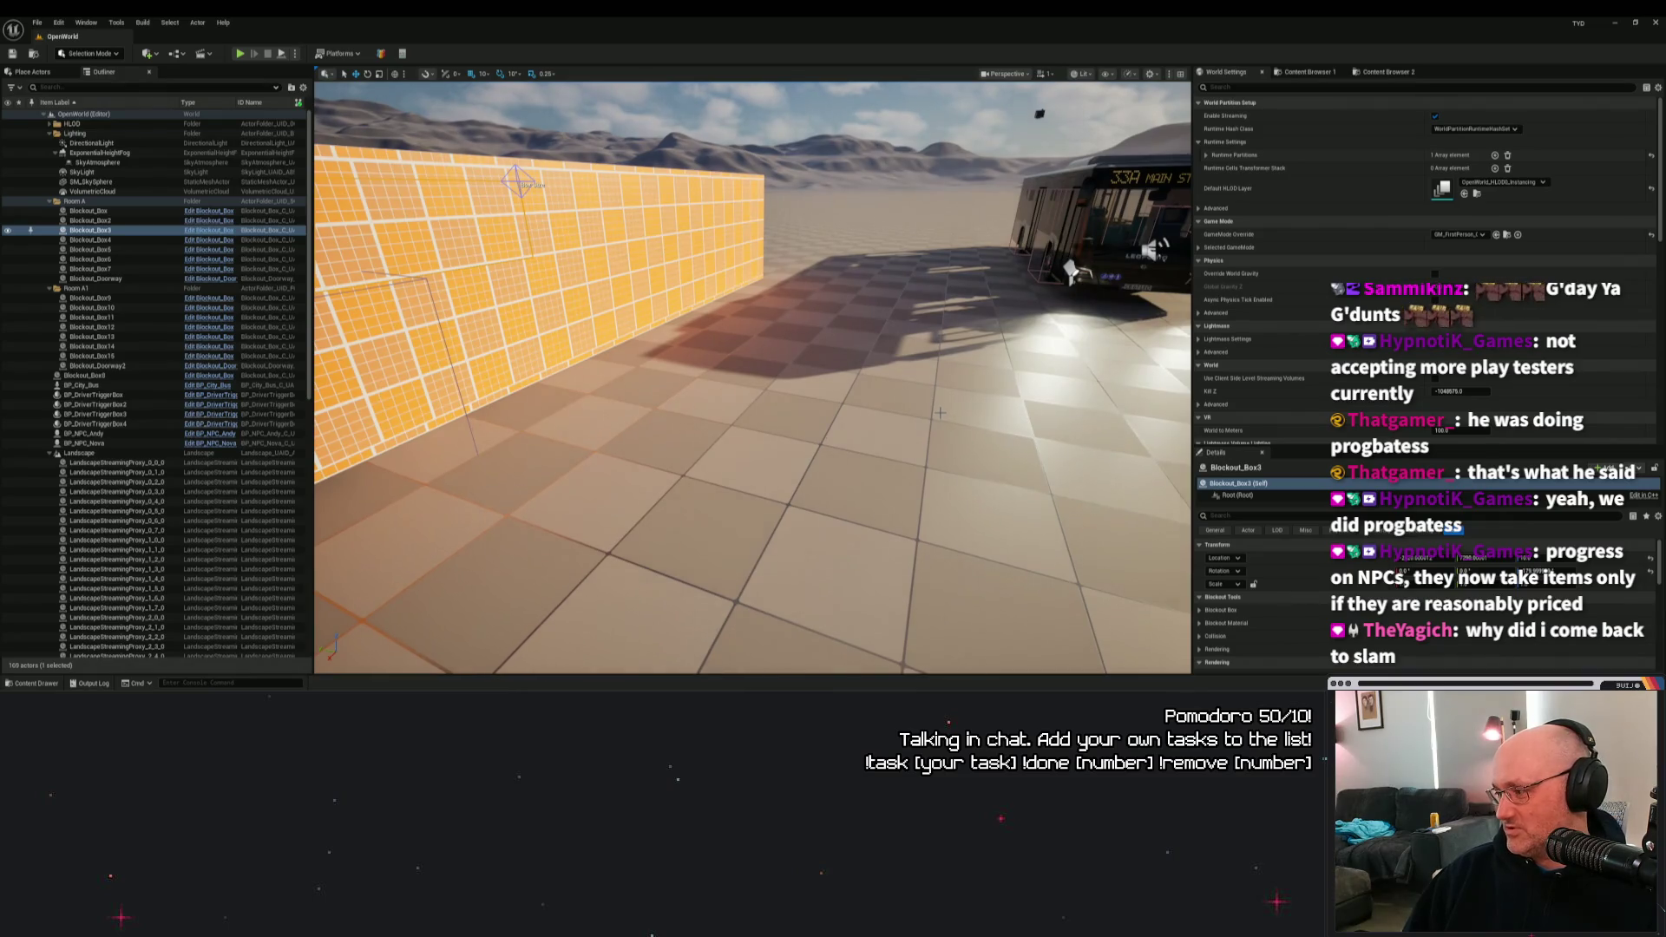
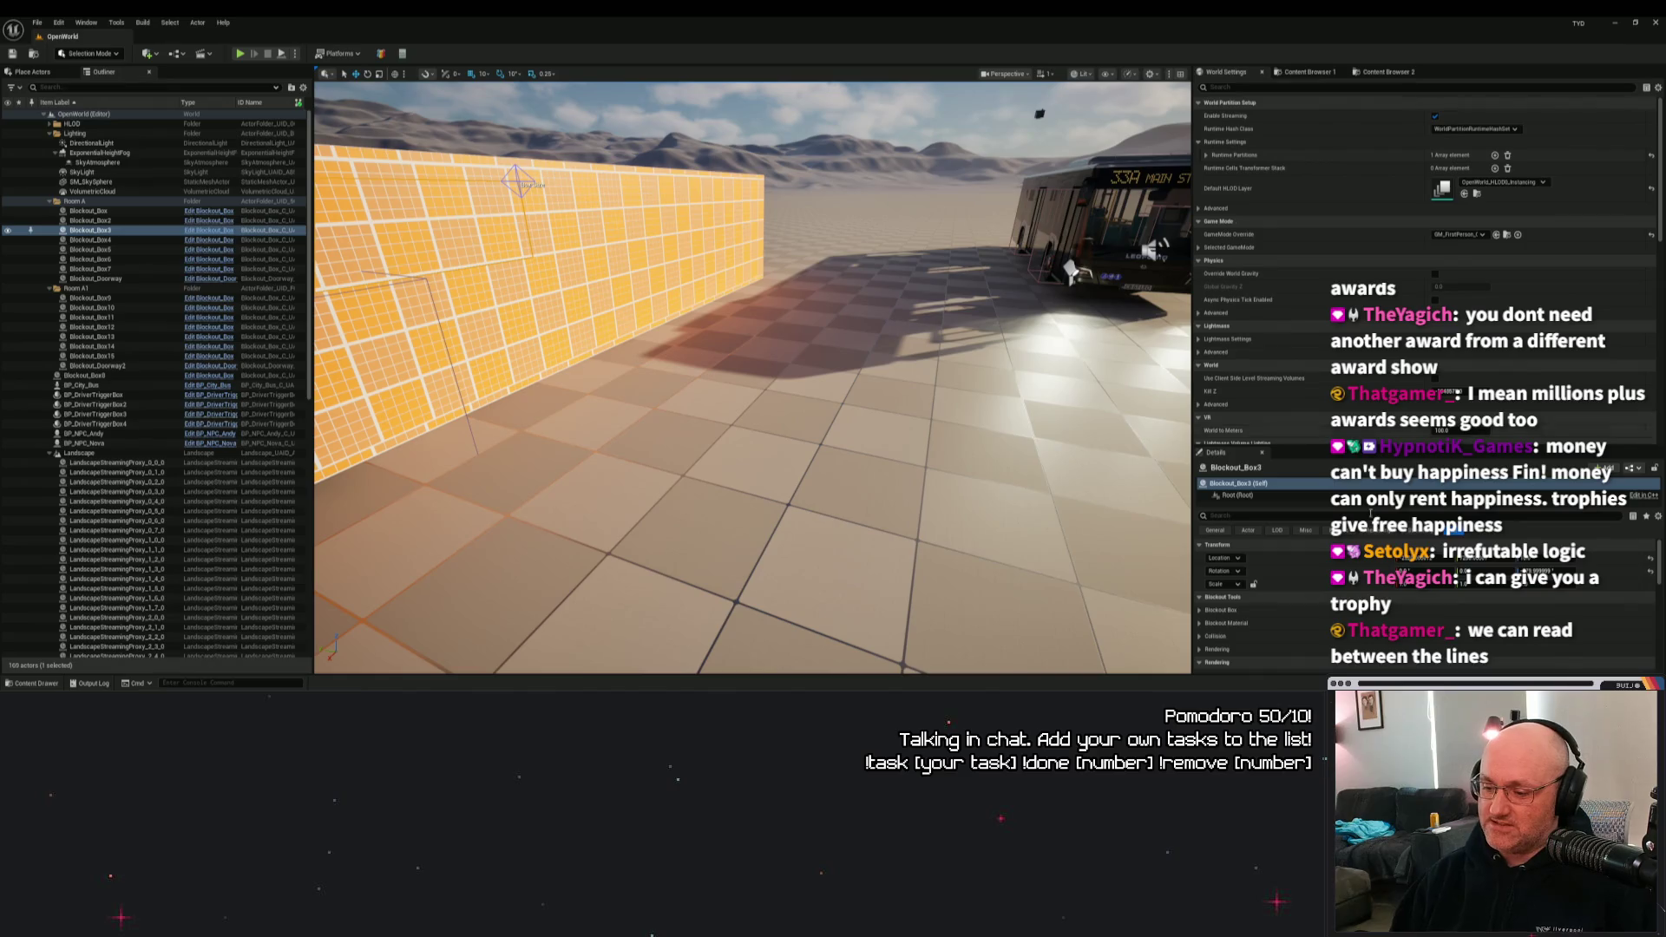
Check the Articy HUD integration notes, then return to the level and fly toward the blockout wall
key("alt+Tab")
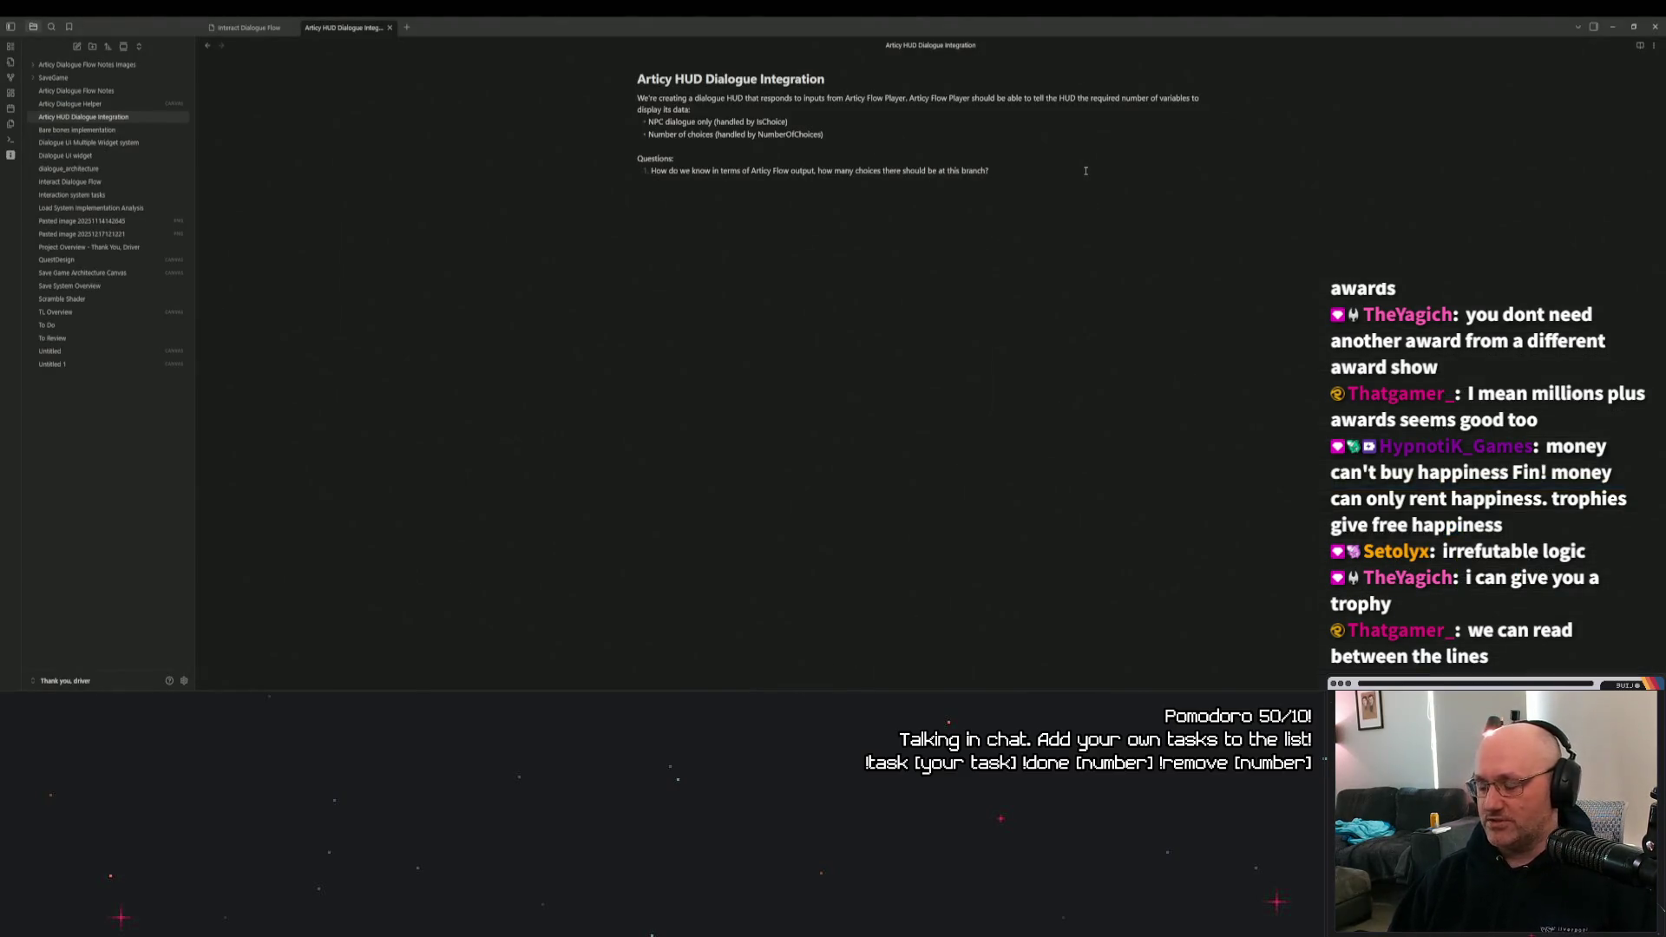
left_click(1612, 26)
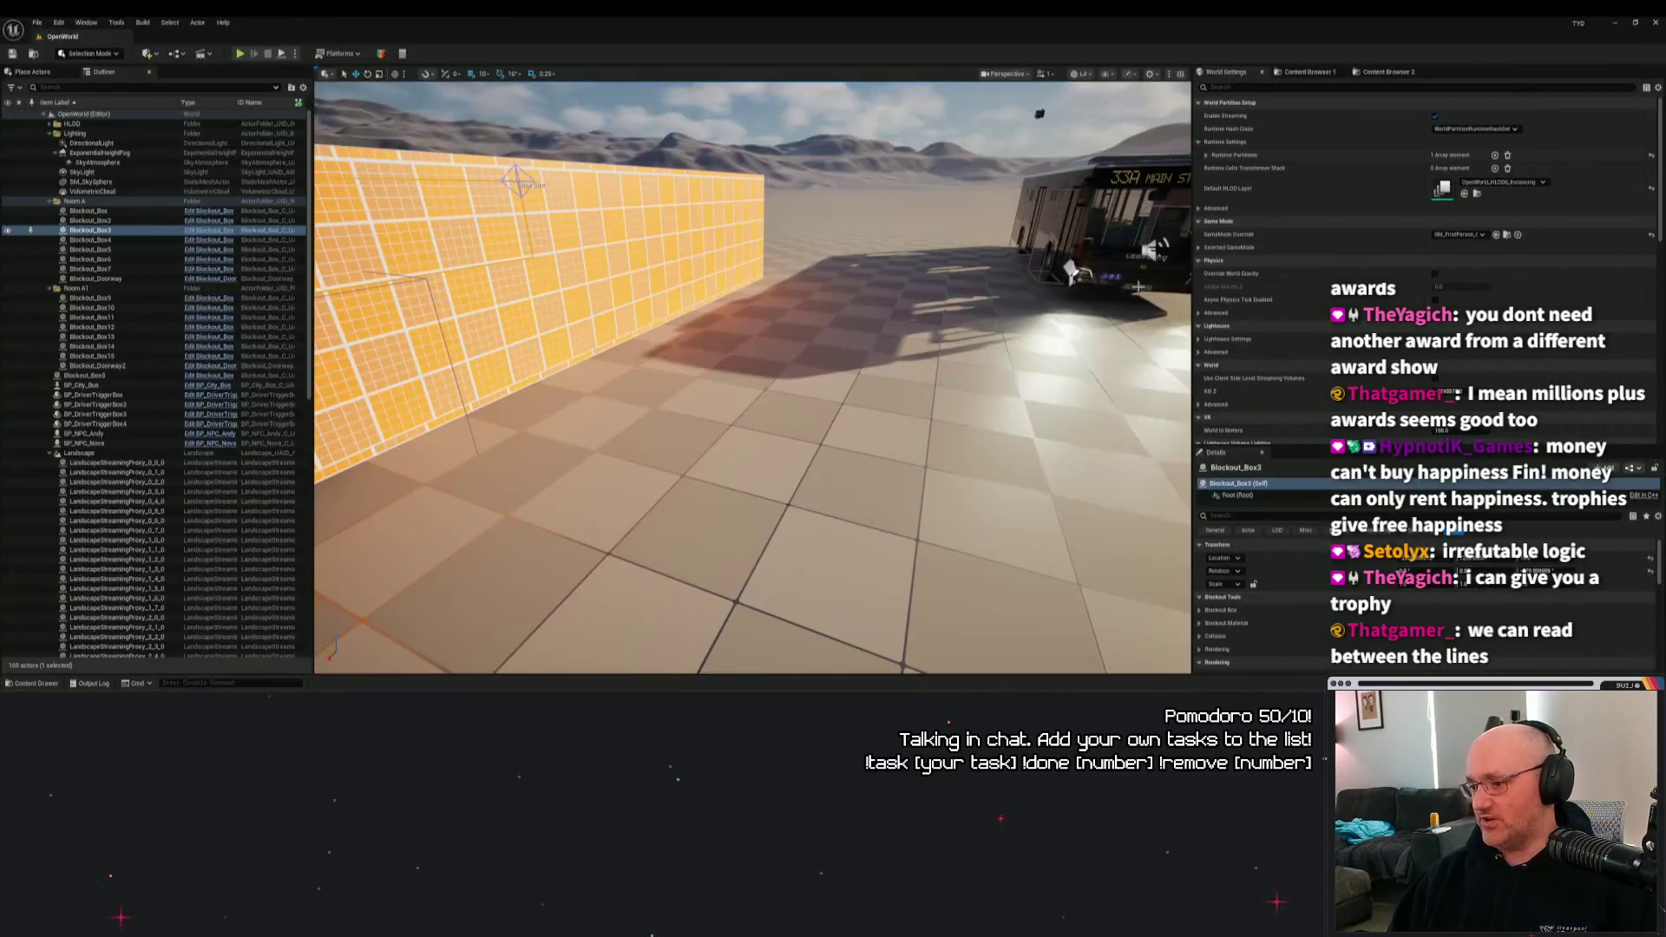
right_click(874, 476)
mouse_move(873, 475)
left_mouse_down()
mouse_move(780, 486)
mouse_move(804, 454)
mouse_move(781, 460)
mouse_move(772, 429)
mouse_move(838, 438)
mouse_move(838, 580)
left_mouse_up()
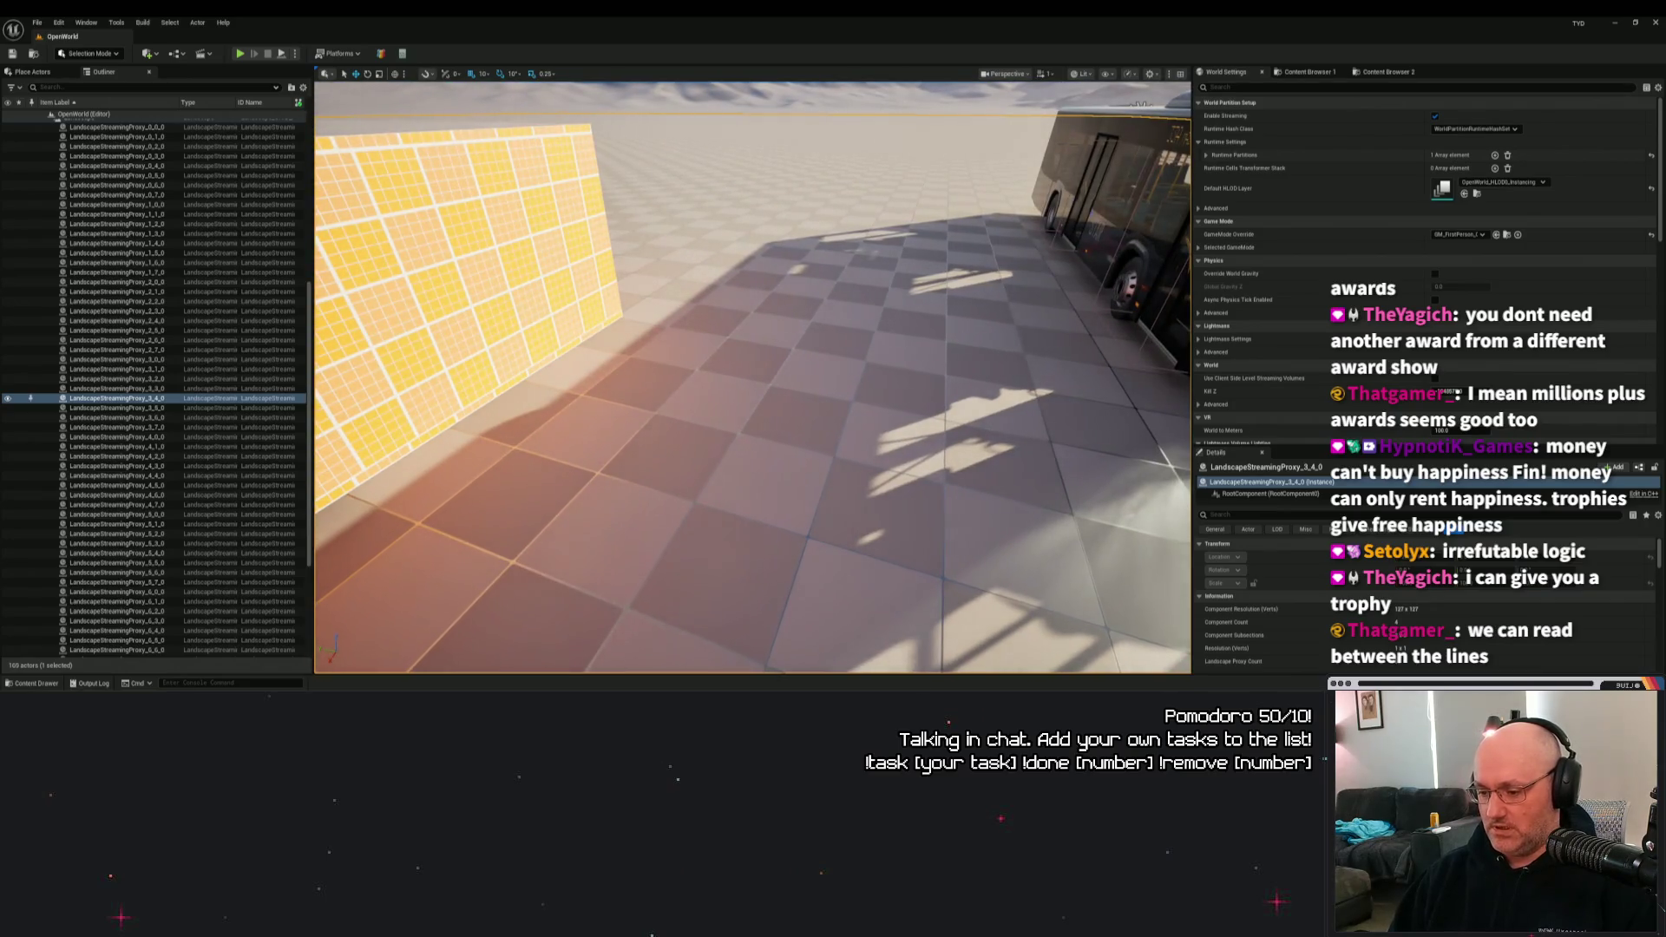
Switch to articy:draft and bring the Player and condition branches of the Nova dialogue into view
key("alt+Tab")
scroll(1038, 475, "up", 3)
mouse_move(1038, 474)
left_mouse_down()
mouse_move(707, 457)
mouse_move(940, 454)
mouse_move(1163, 361)
mouse_move(1232, 499)
mouse_move(944, 312)
mouse_move(995, 388)
left_mouse_up()
scroll(815, 257, "right", 10)
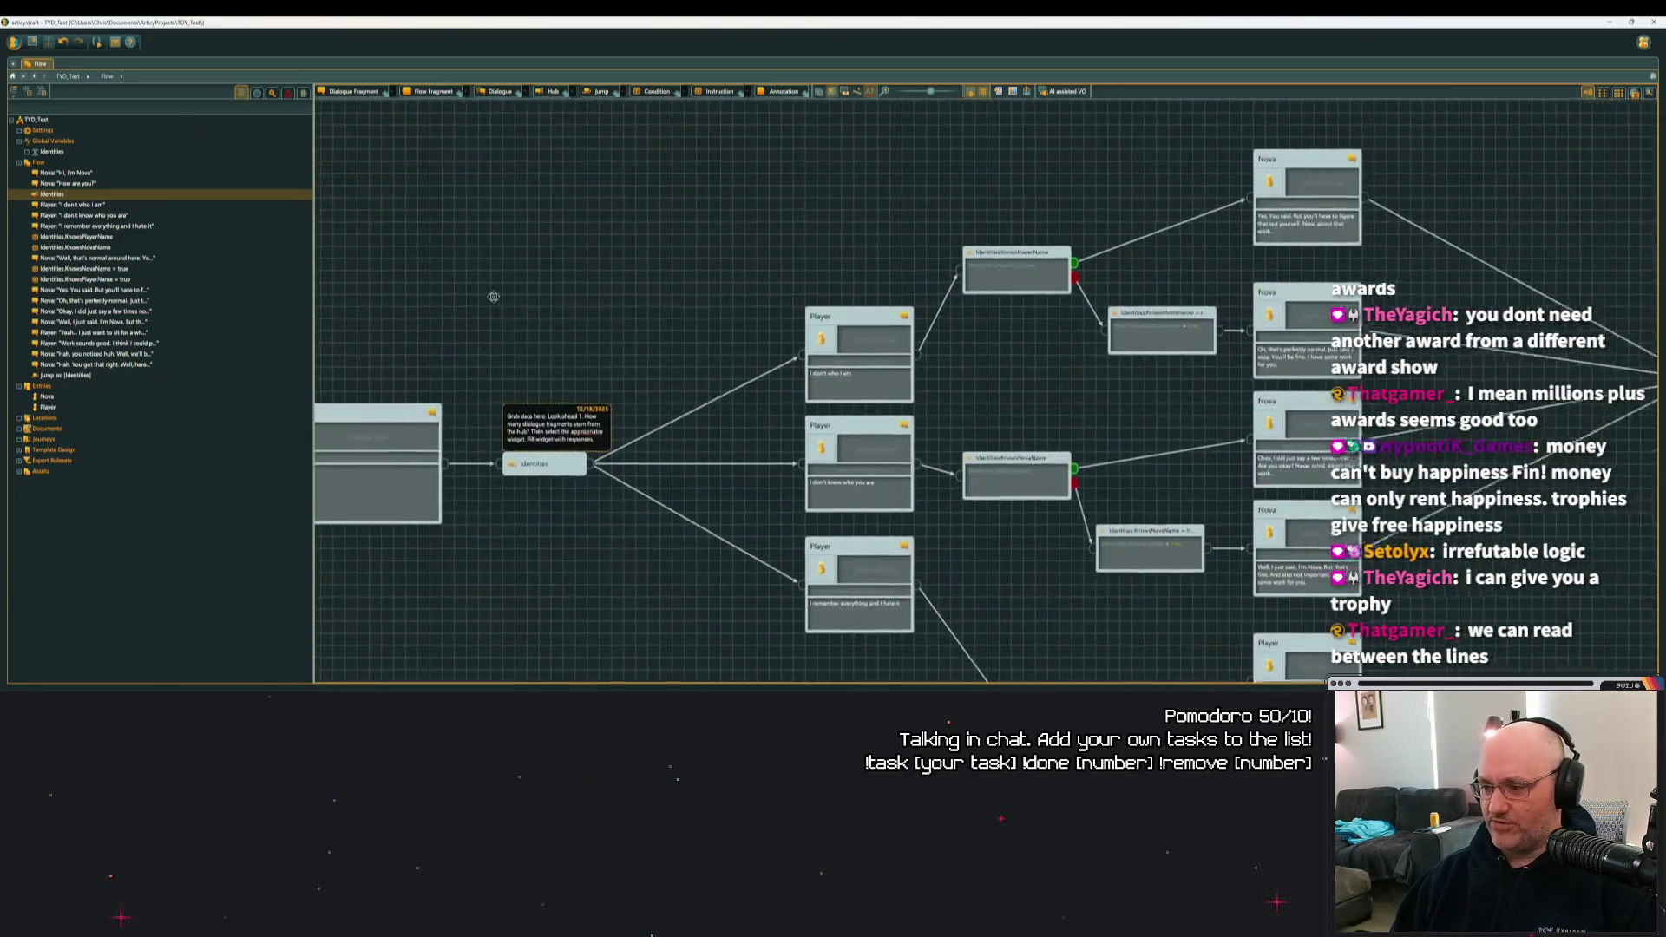
scroll(987, 319, "left", 5)
scroll(988, 319, "up", 2)
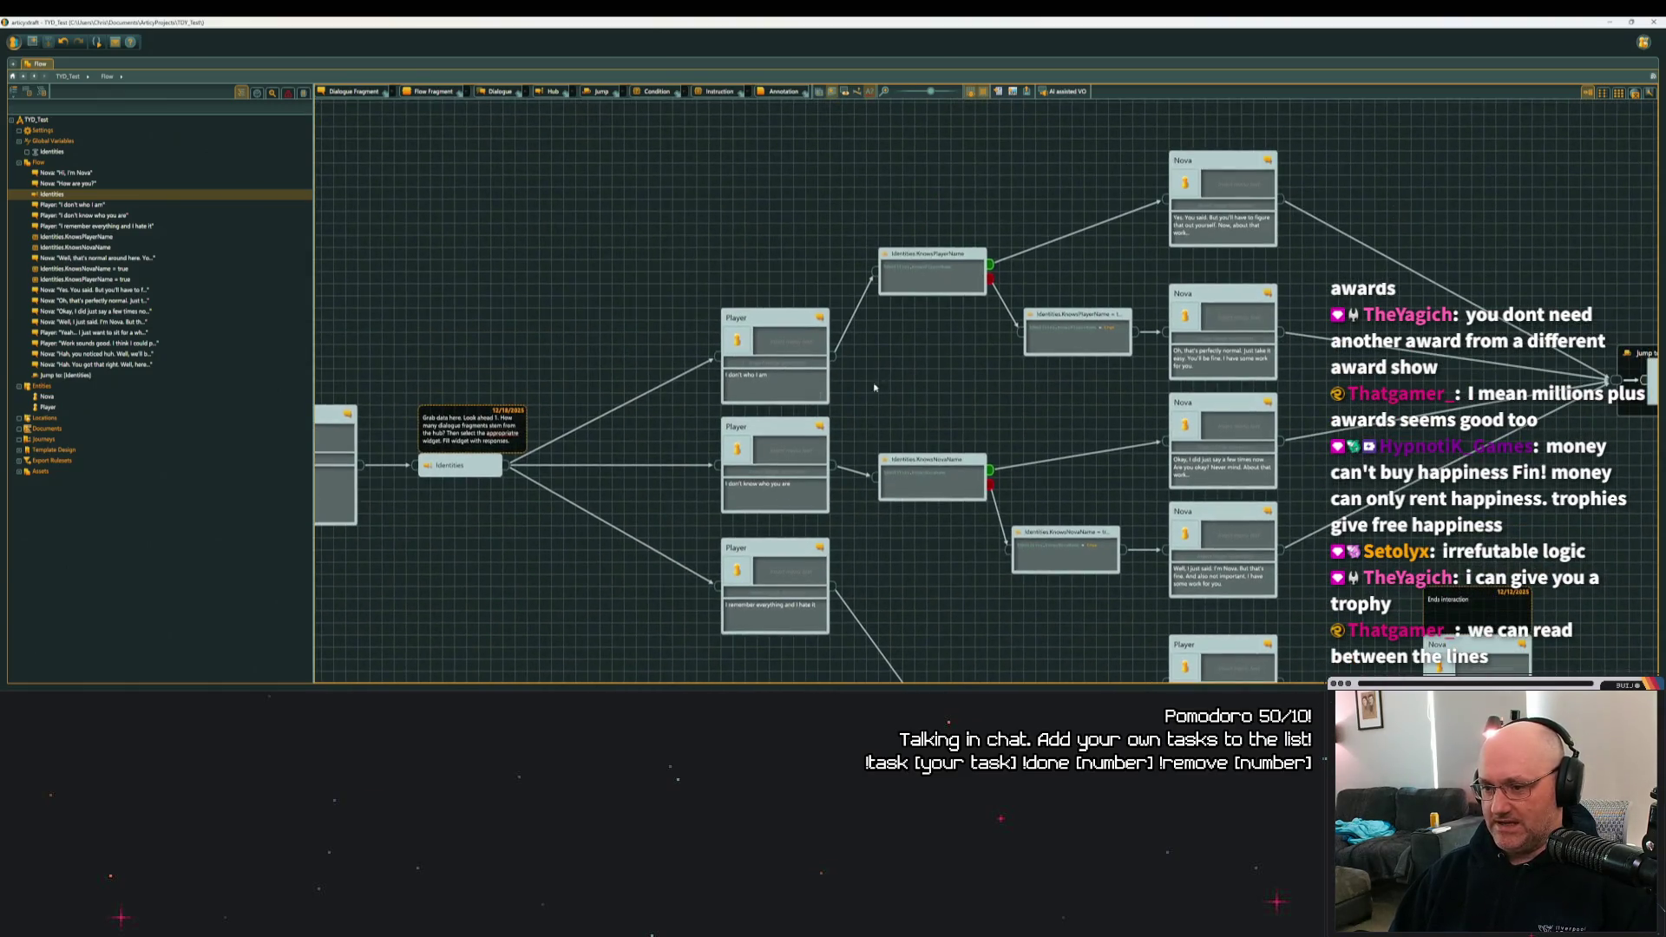
scroll(874, 388, "left", 4)
scroll(874, 388, "down", 2)
scroll(763, 368, "up", 3)
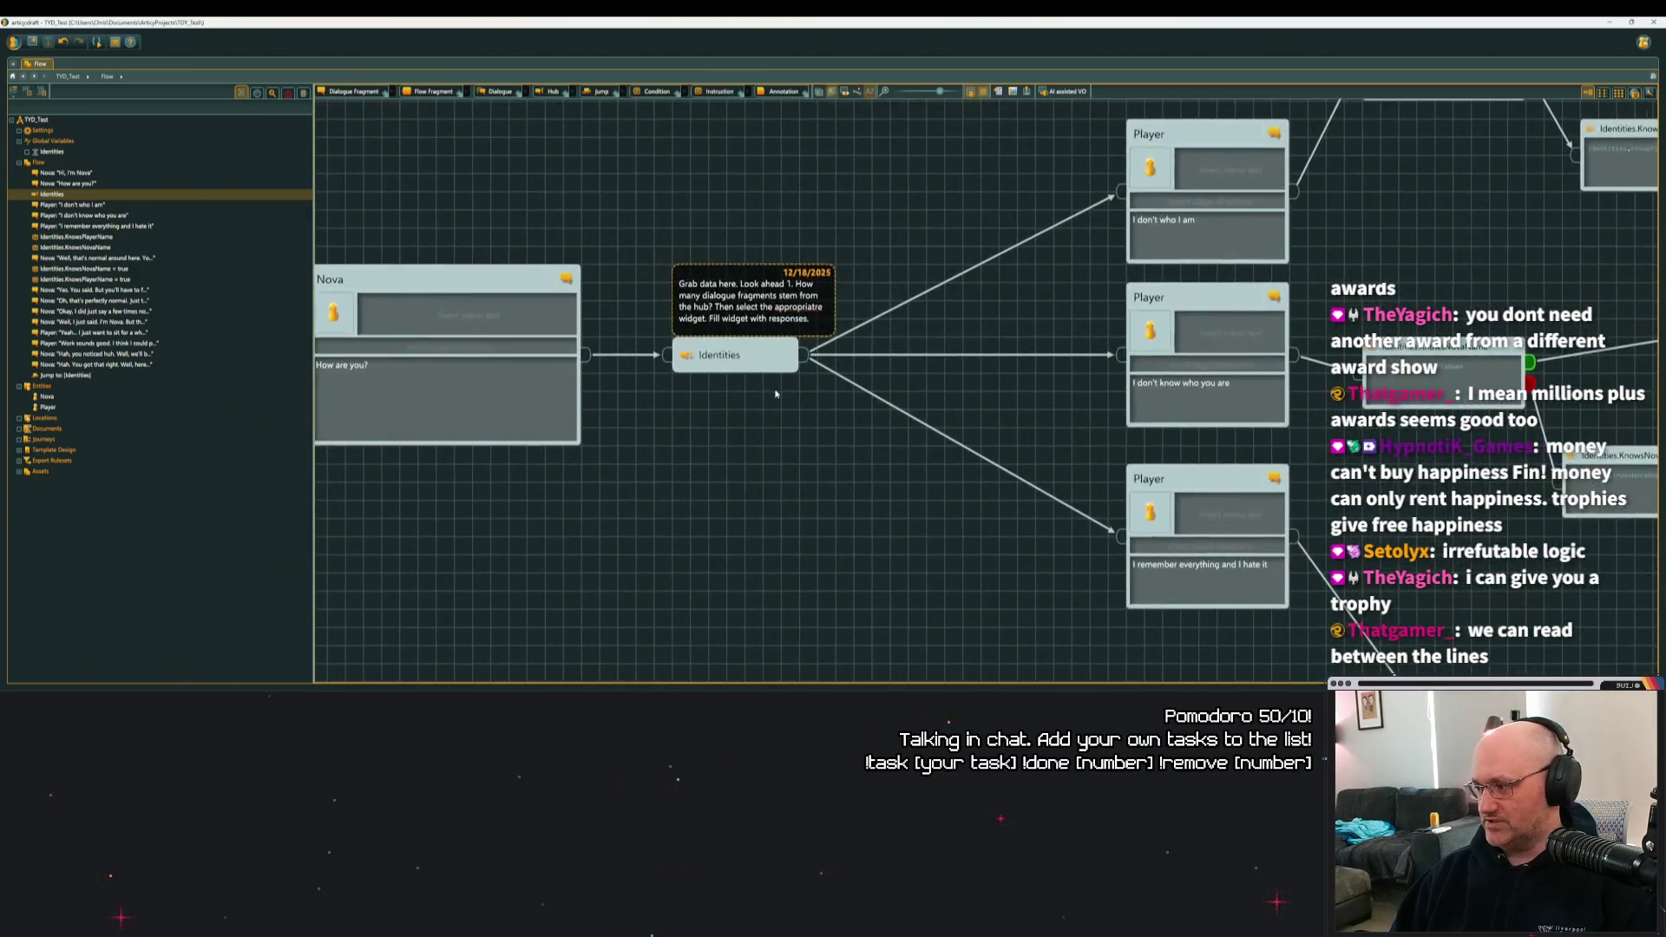
scroll(777, 396, "down", 5)
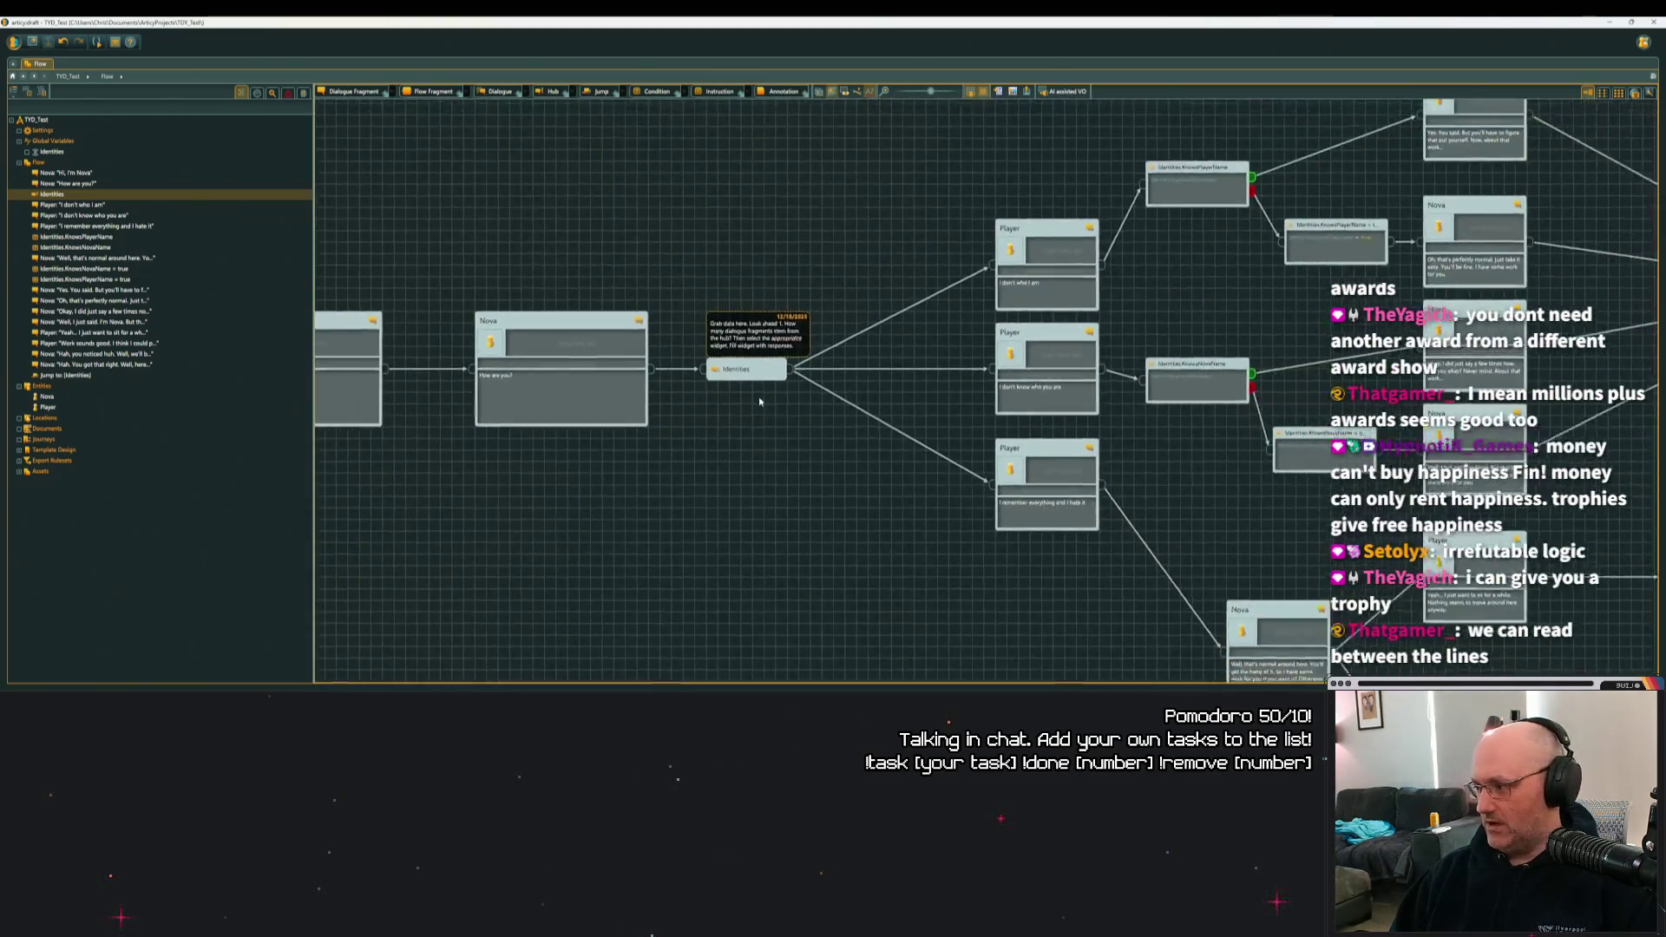
scroll(759, 400, "up", 2)
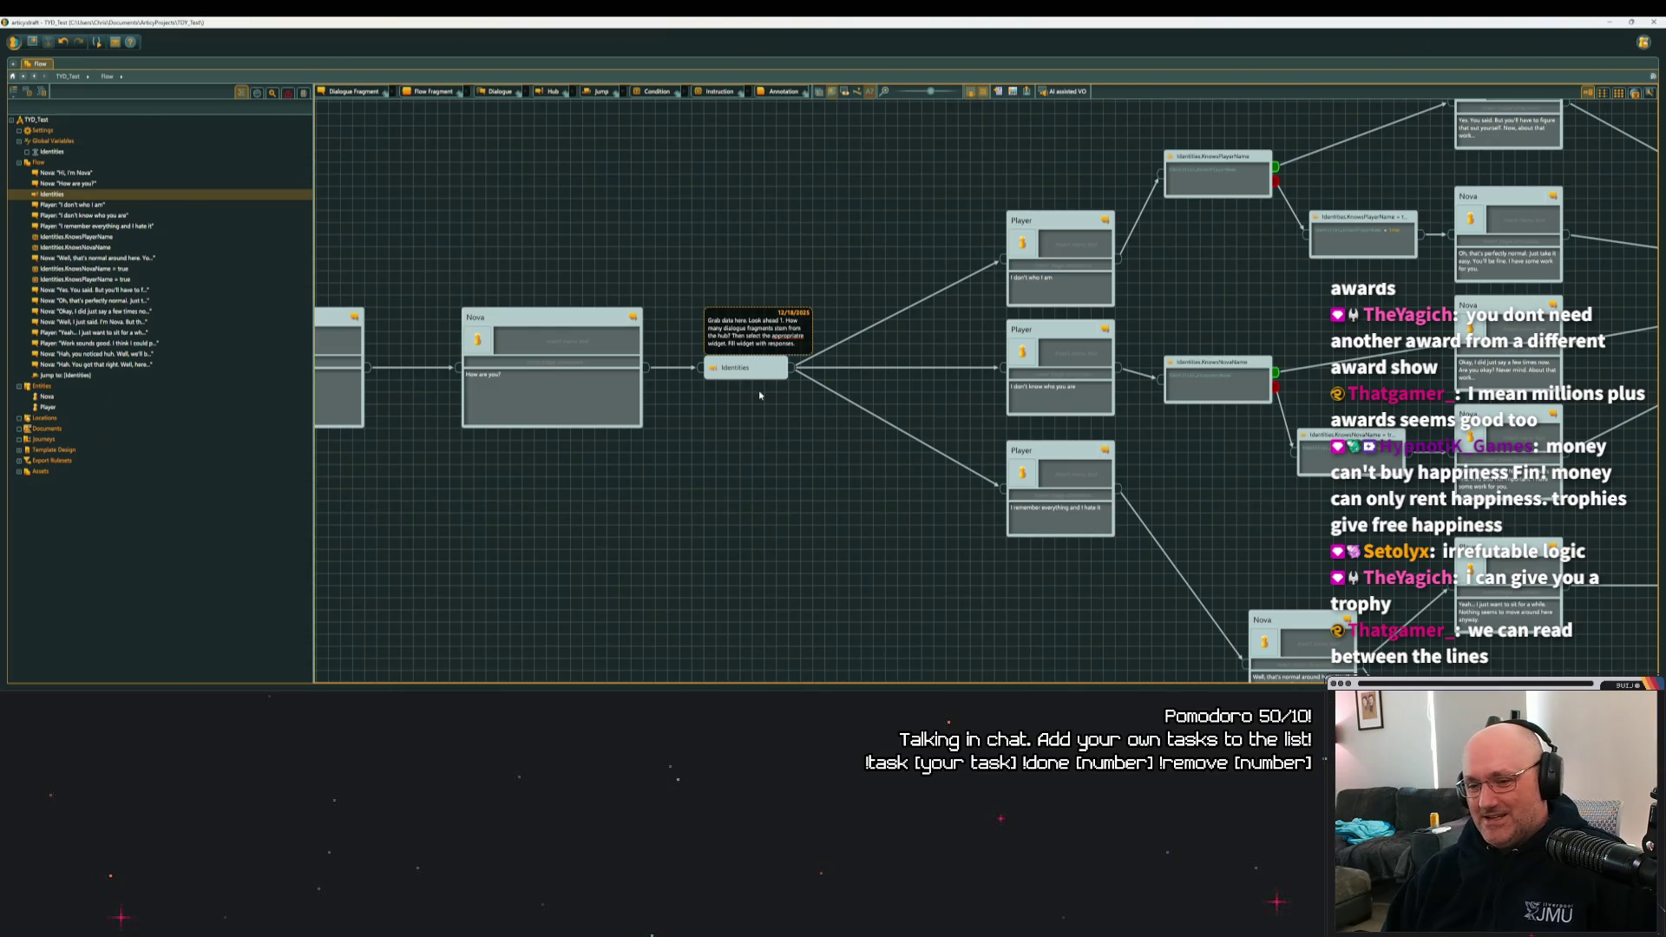
mouse_move(759, 395)
left_mouse_down()
mouse_move(1041, 486)
mouse_move(999, 500)
left_mouse_up()
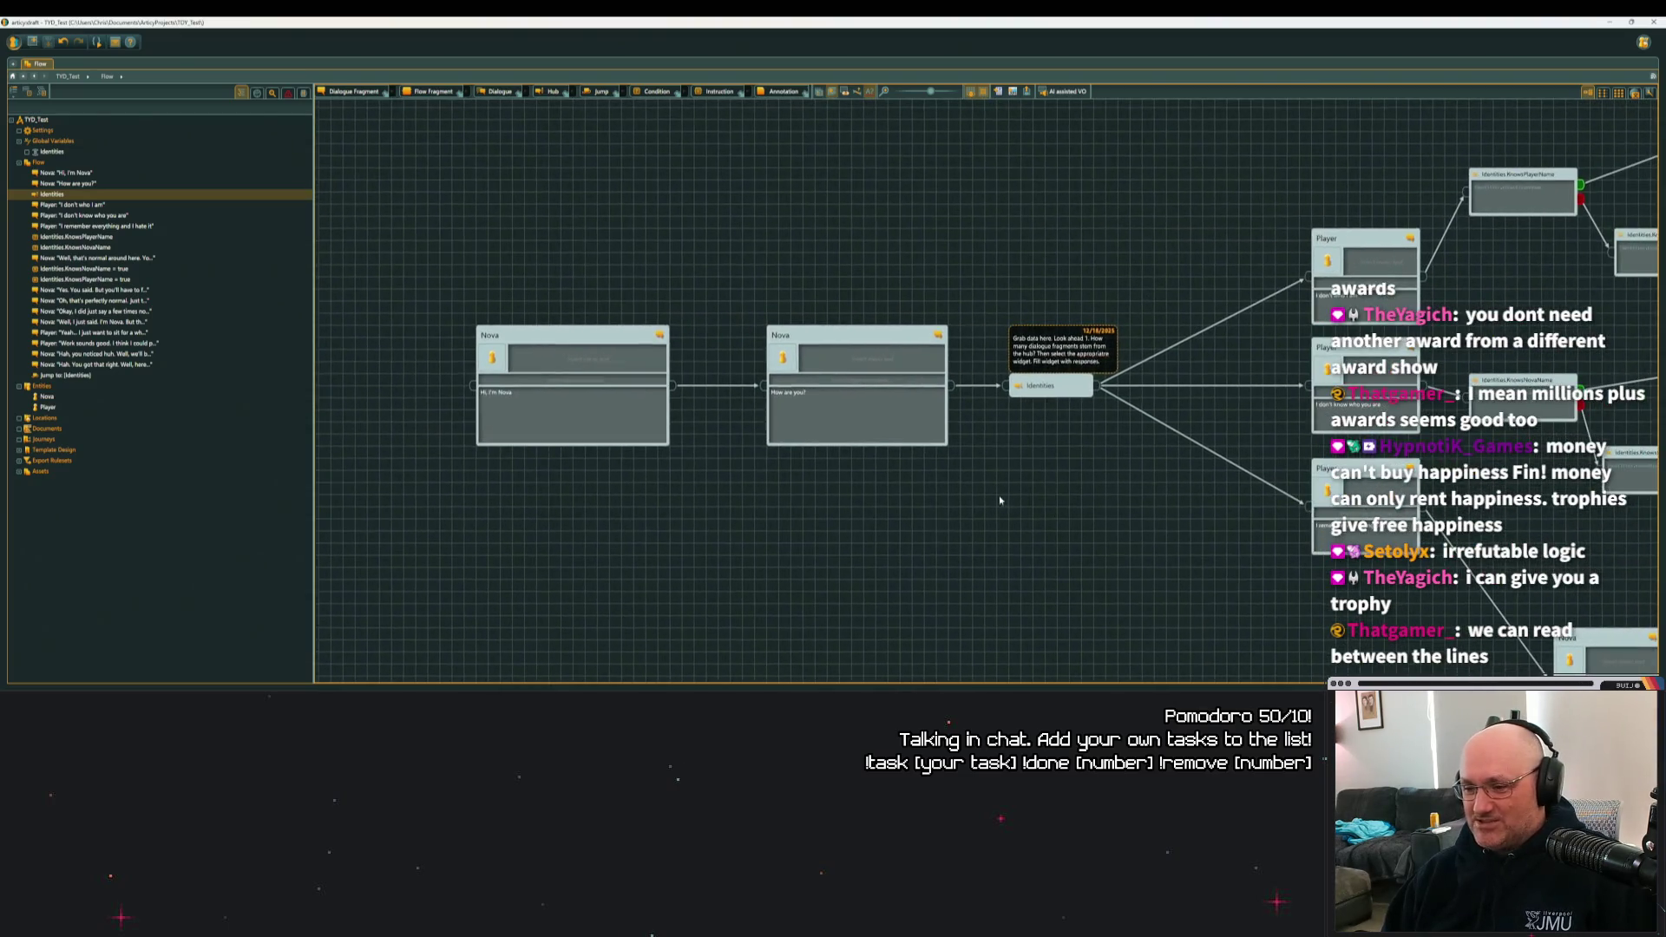
scroll(1115, 429, "up", 2)
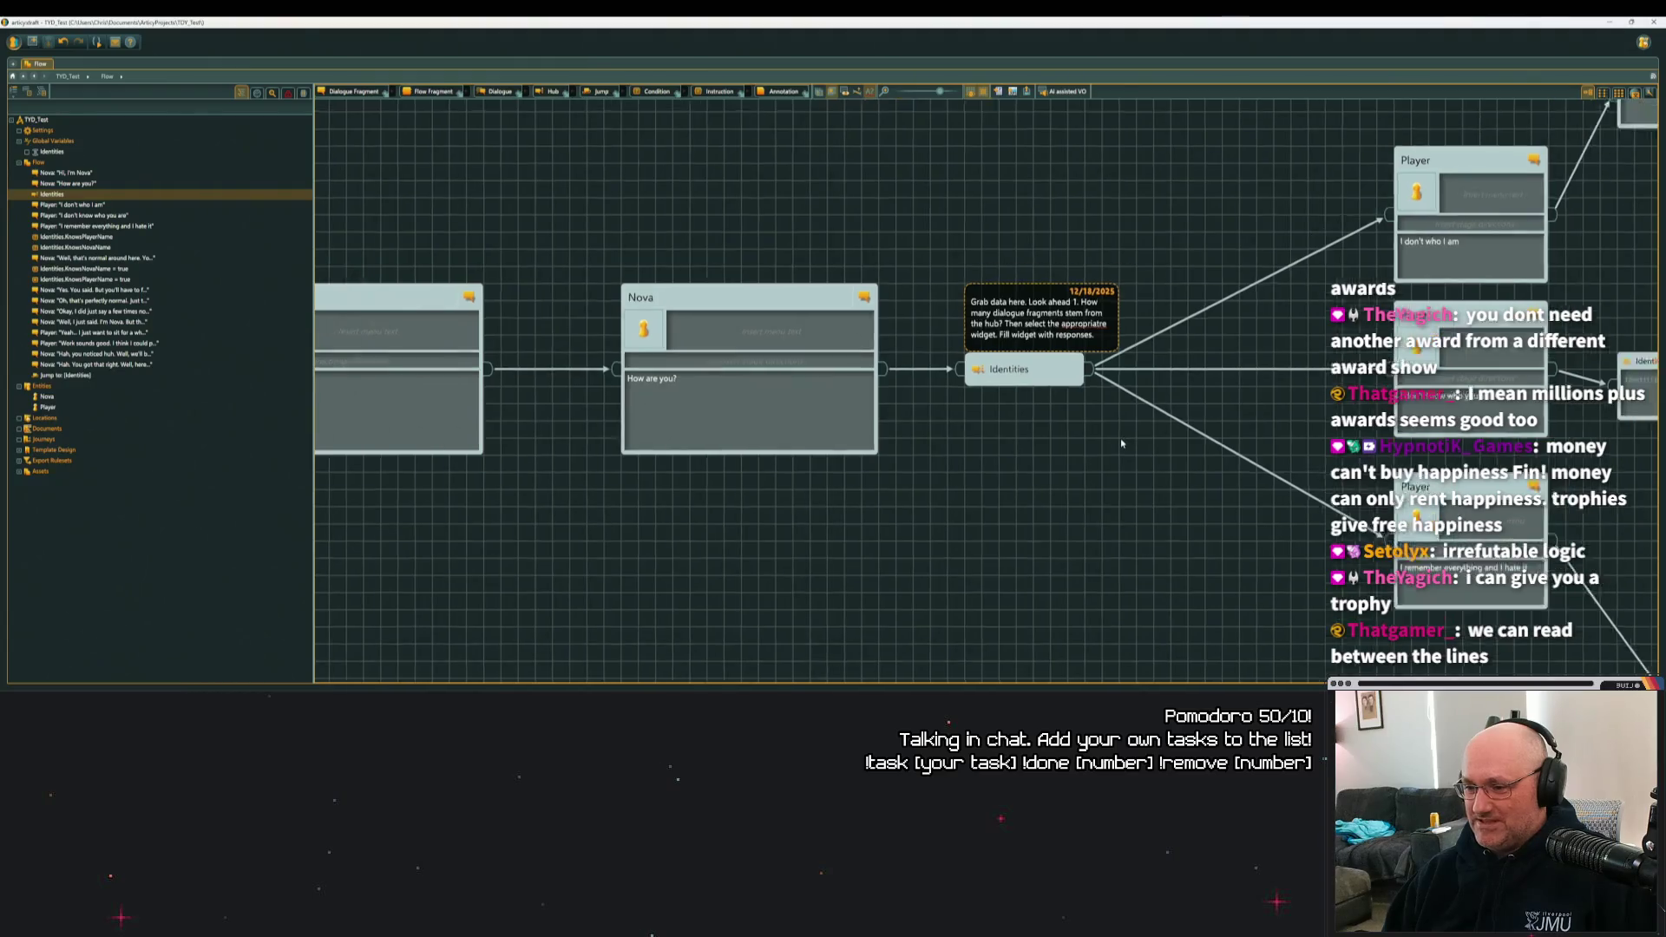
scroll(1100, 438, "down", 2)
left_click_drag(1098, 439, 751, 421)
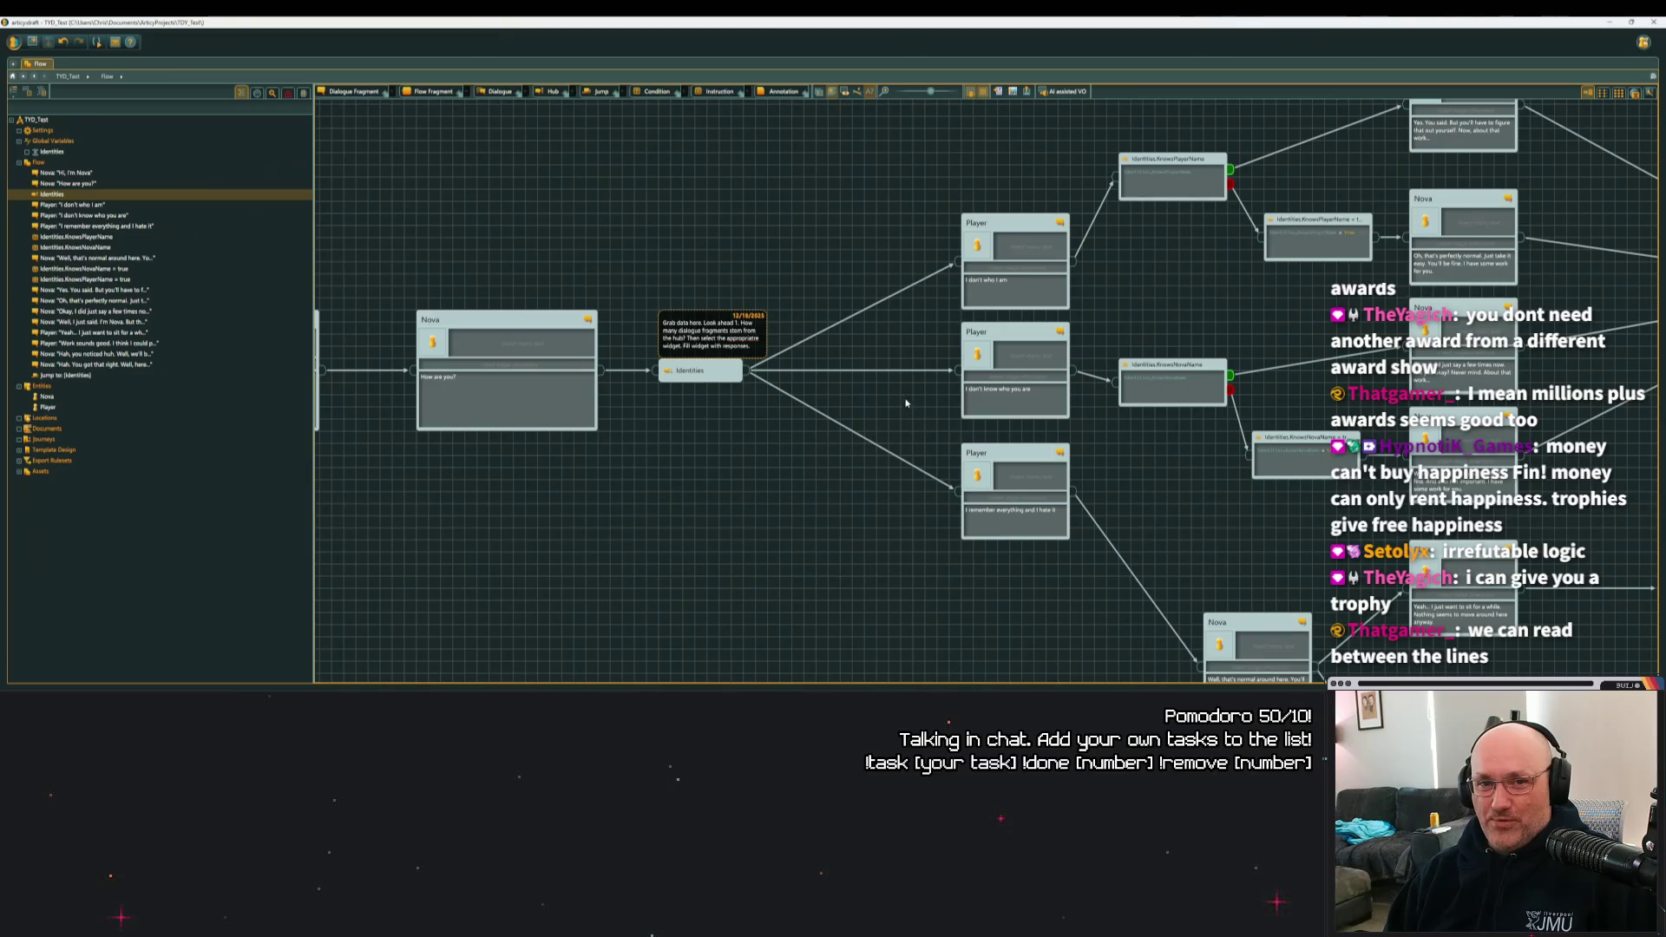
left_click_drag(672, 247, 936, 249)
left_click(987, 379)
scroll(981, 424, "up", 5)
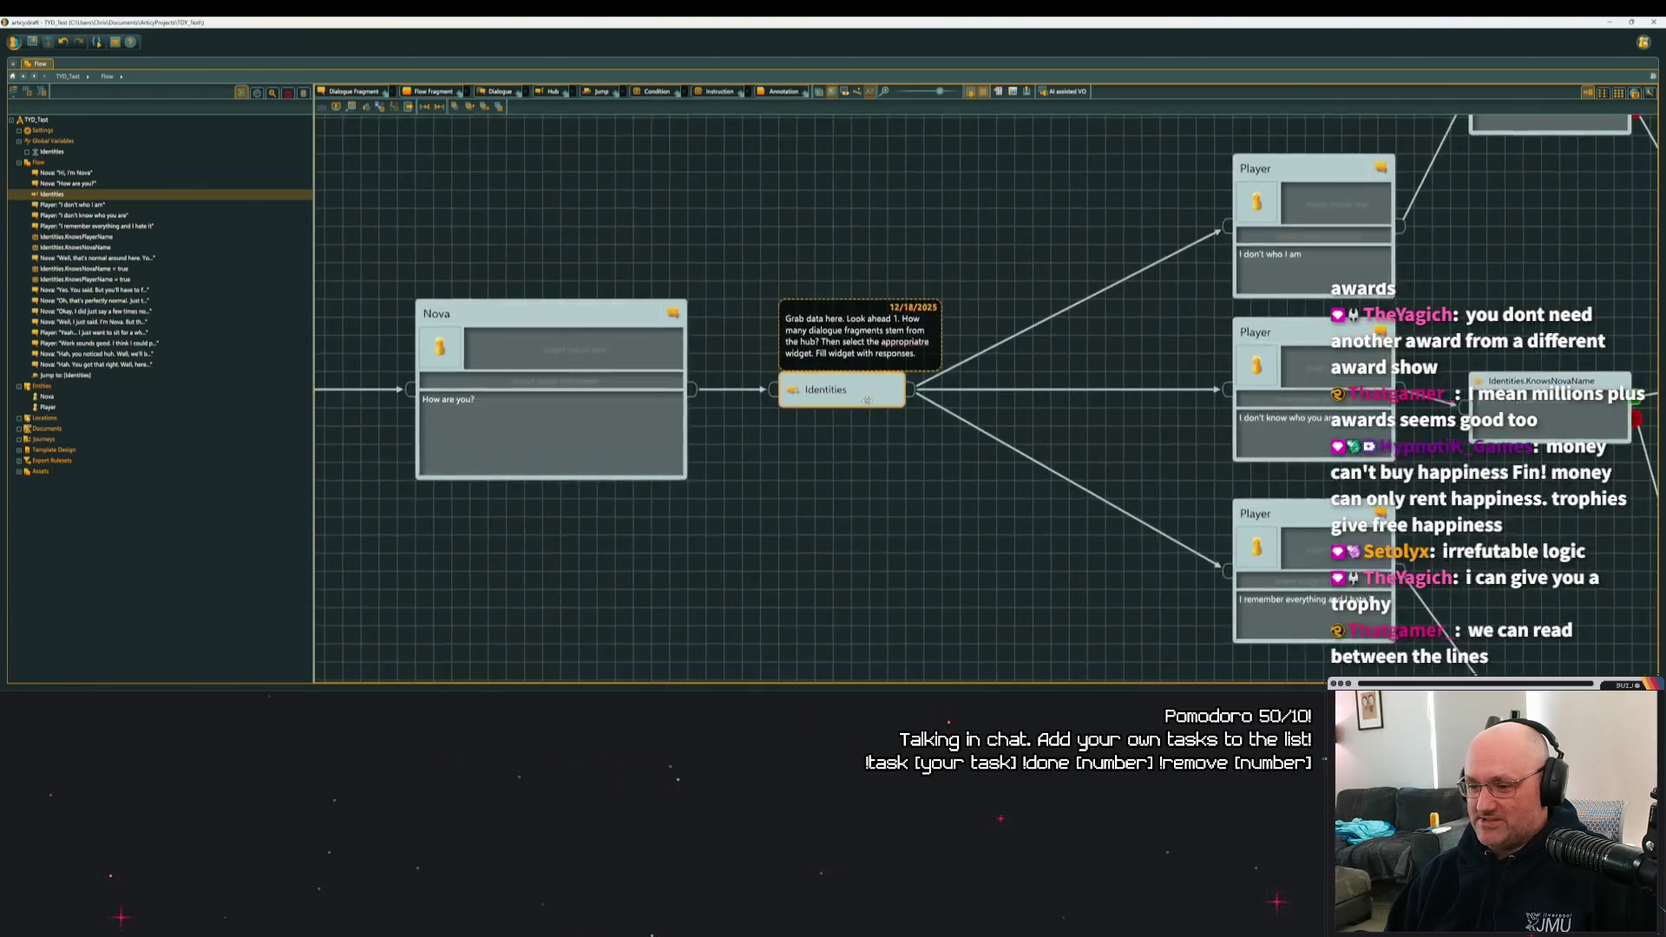
scroll(831, 334, "down", 3)
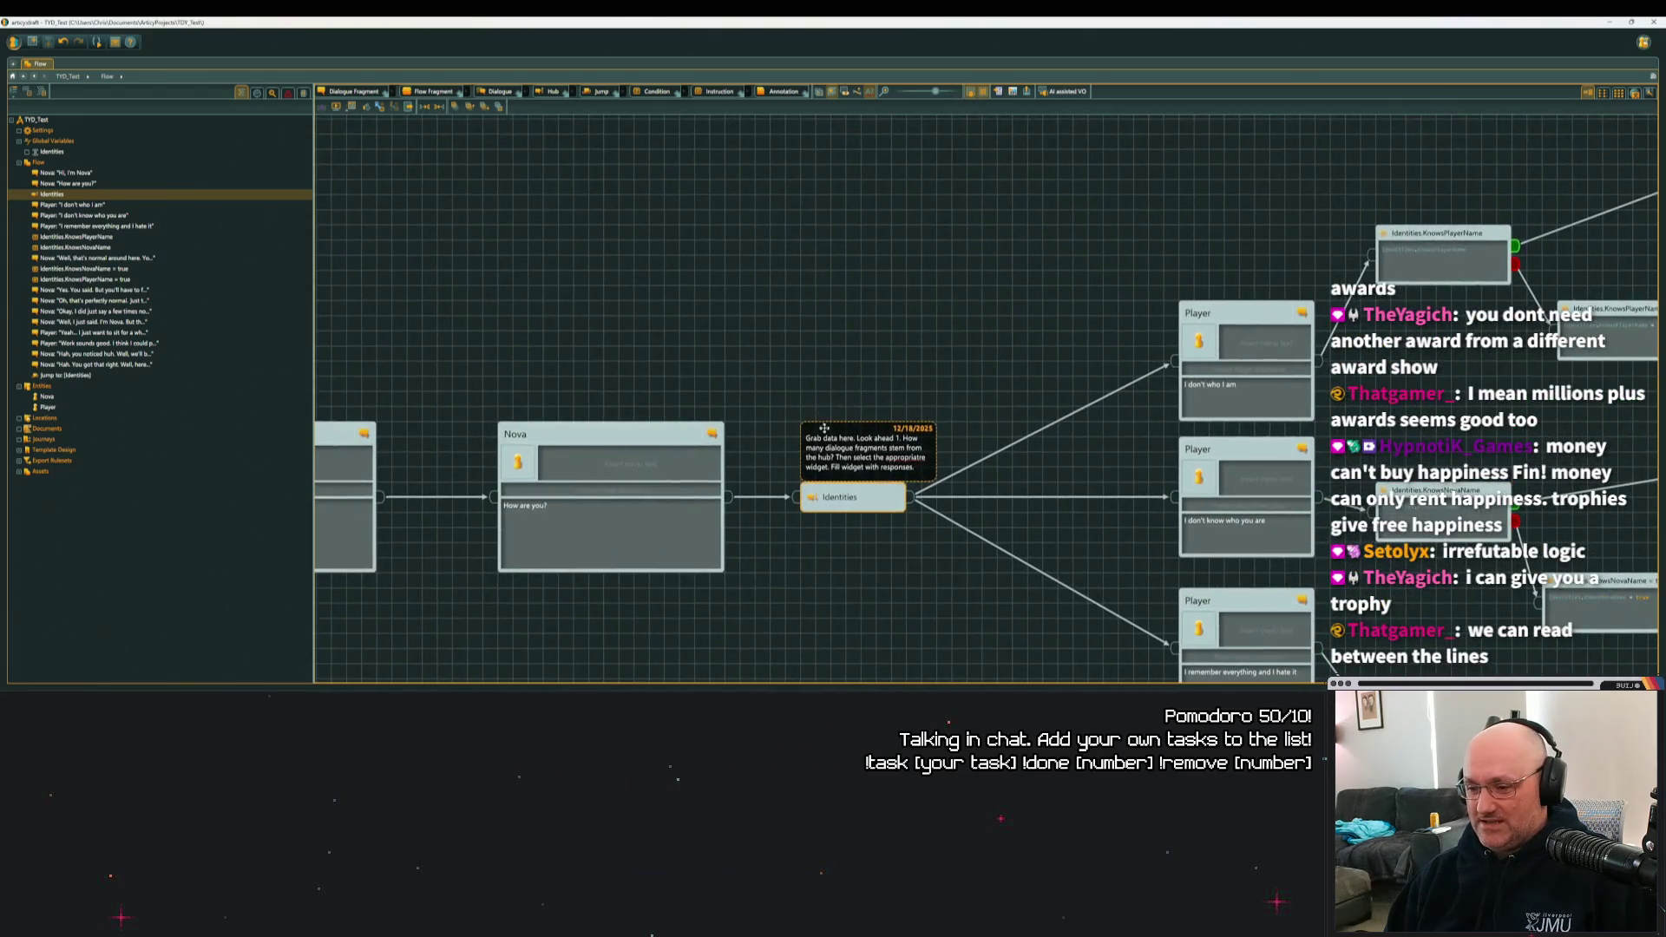
right_click(700, 236)
left_click(783, 204)
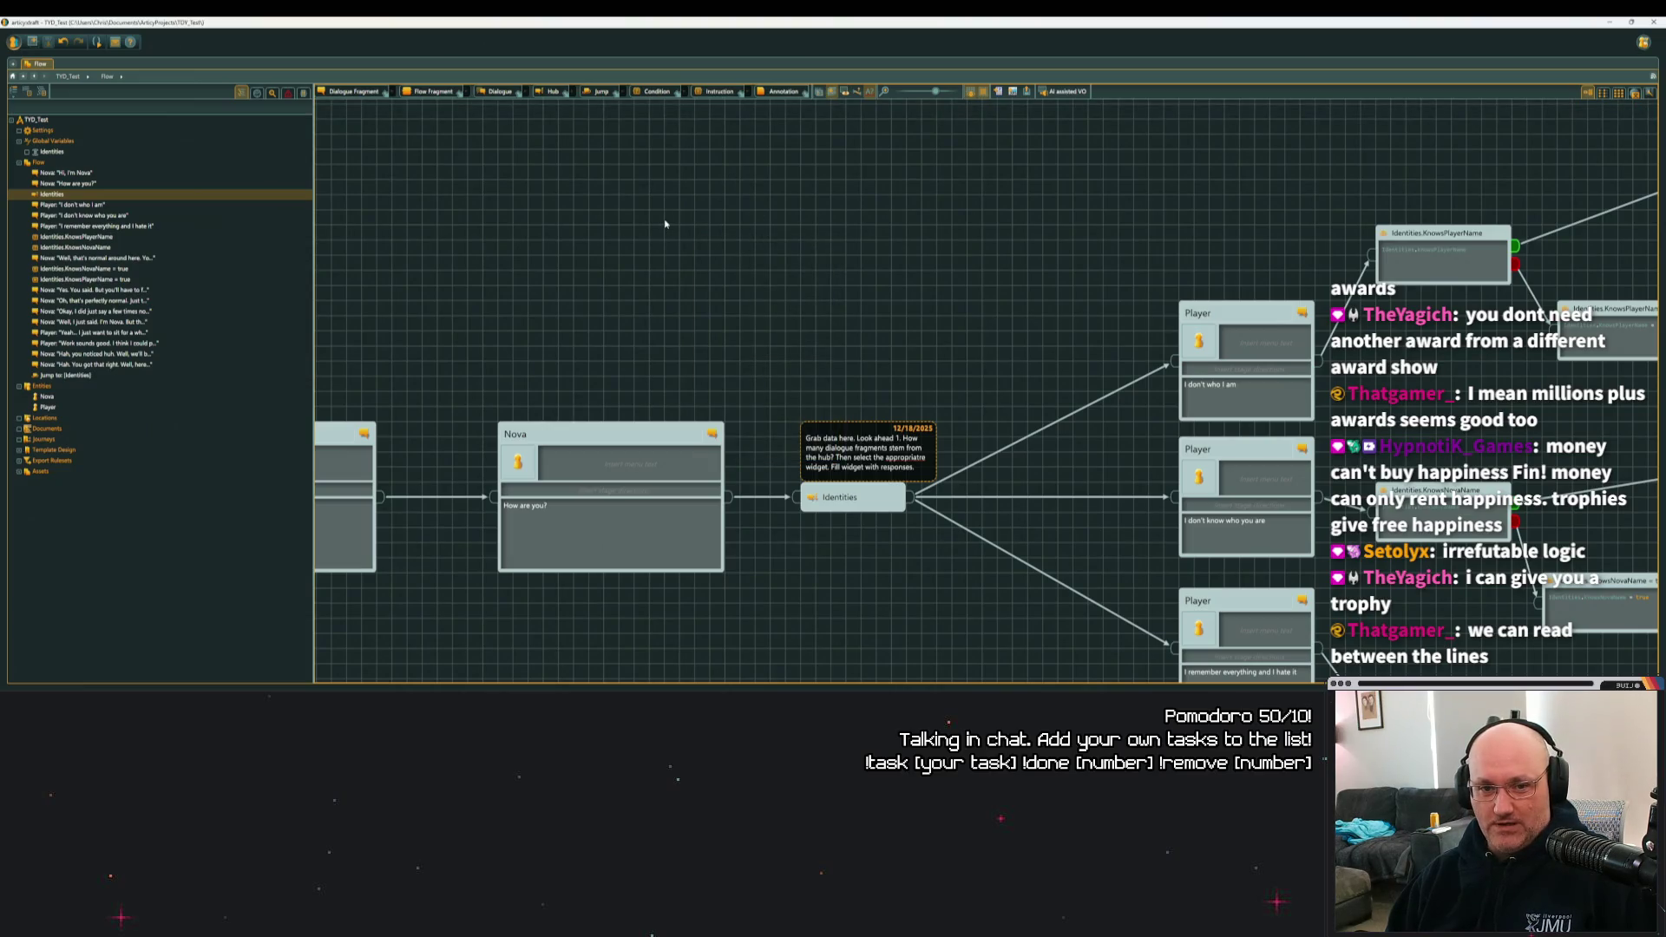
left_click_drag(665, 224, 625, 149)
right_click(753, 148)
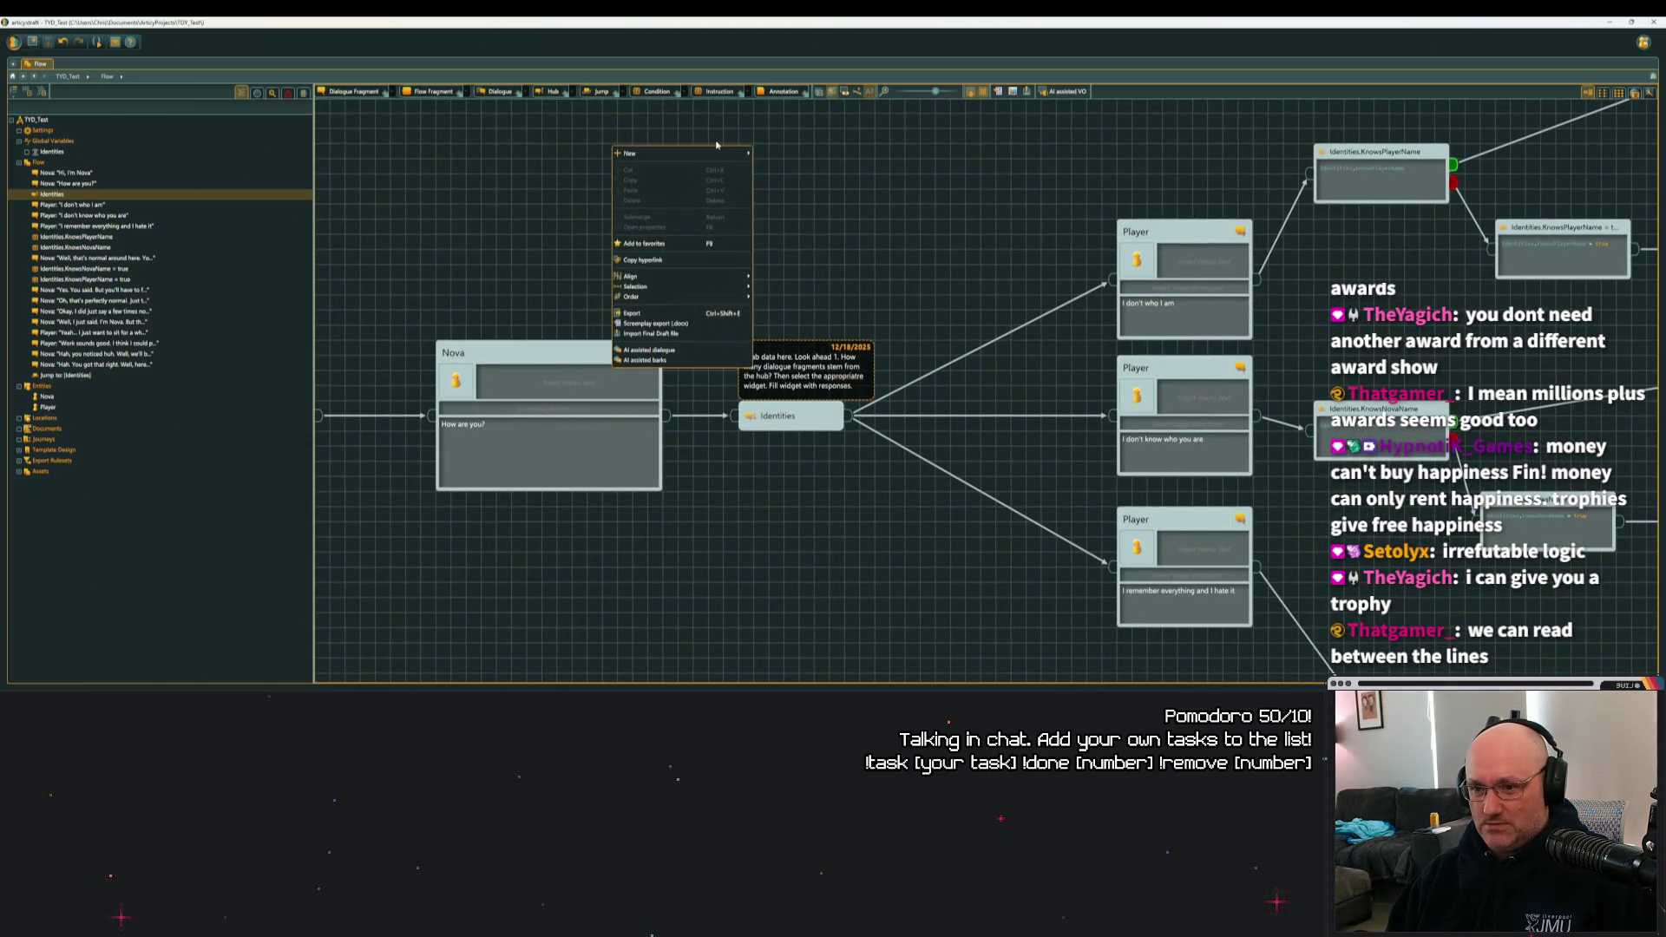
left_click(478, 151)
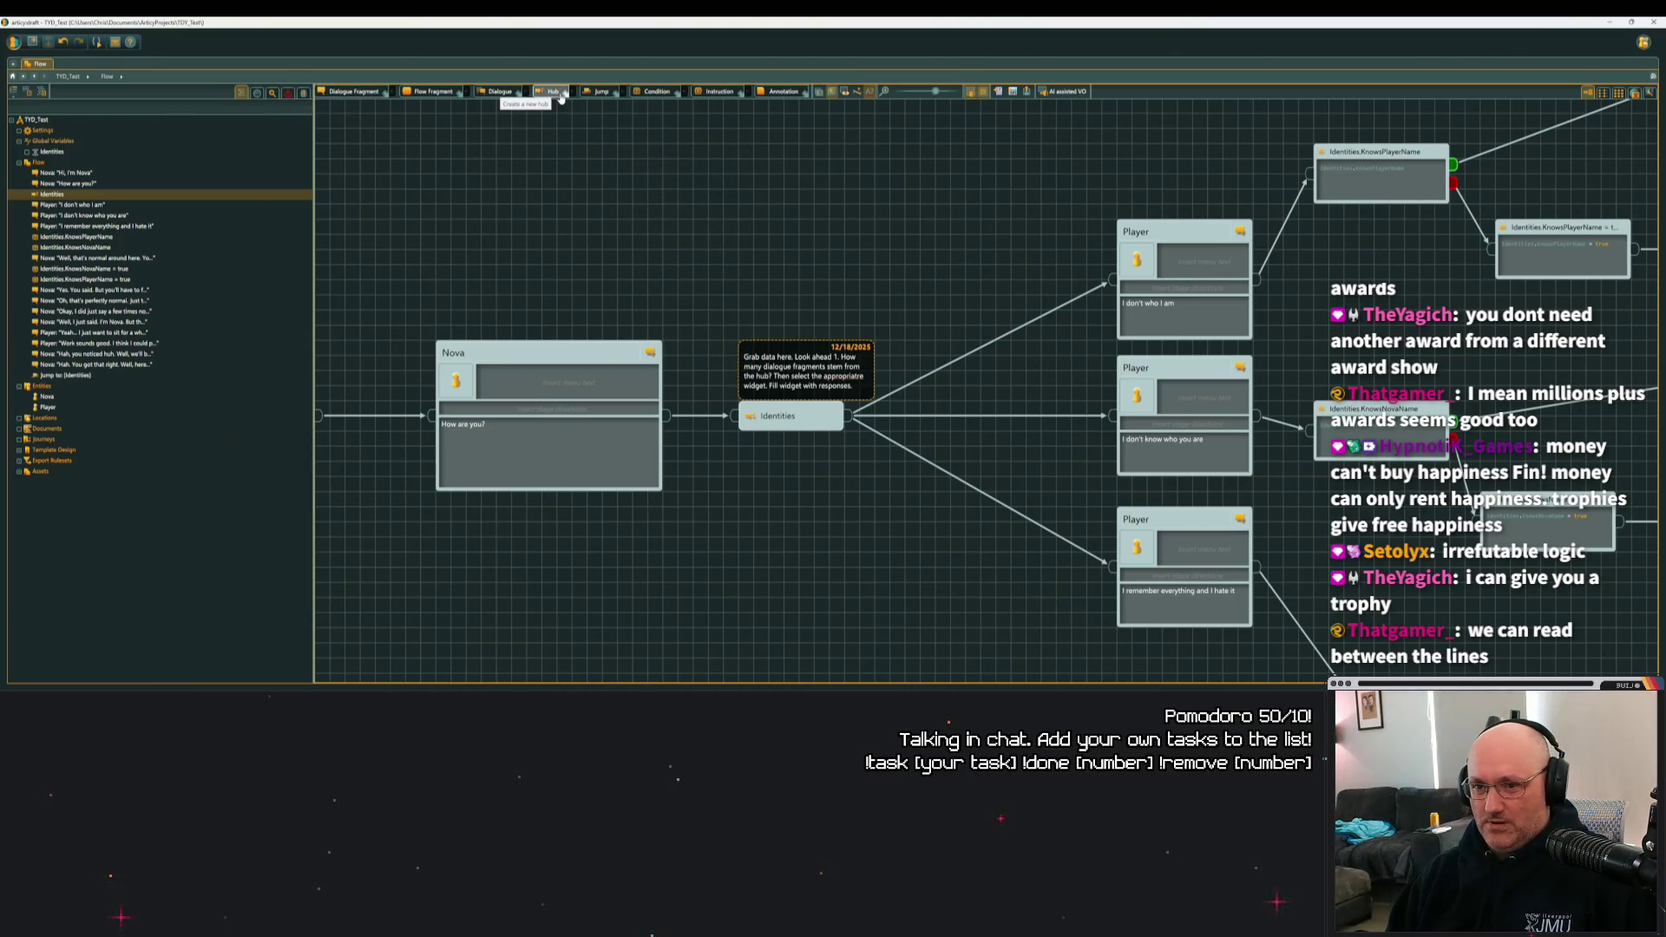
left_click_drag(353, 93, 833, 193)
right_click(952, 250)
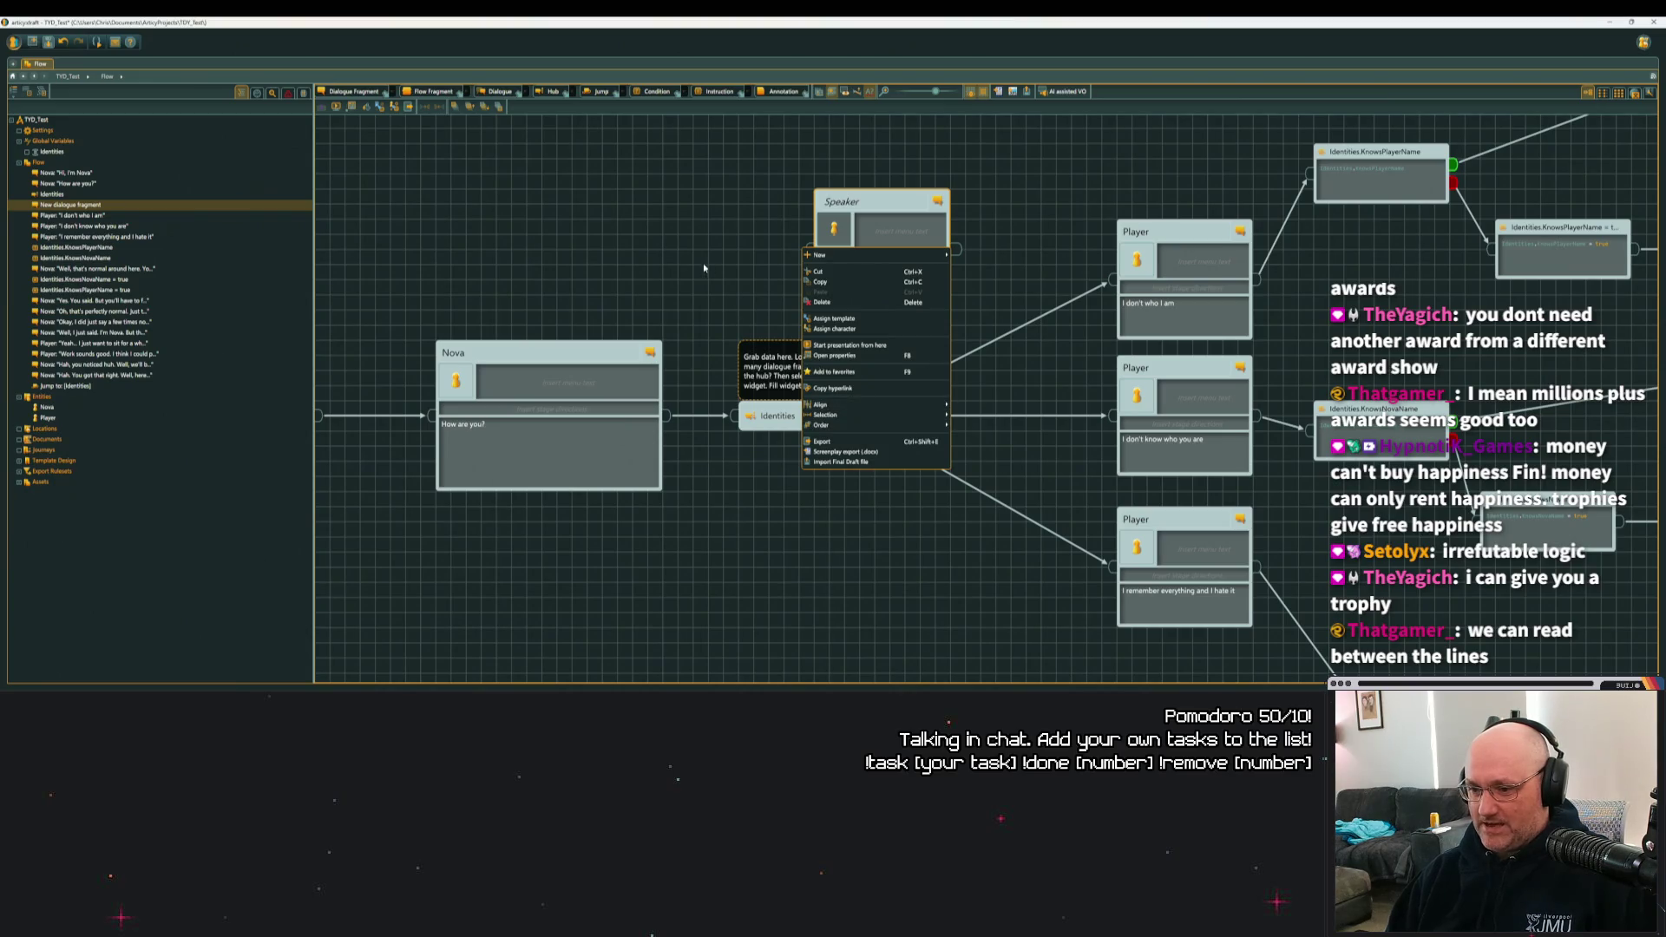
left_click(794, 276)
left_click(881, 204)
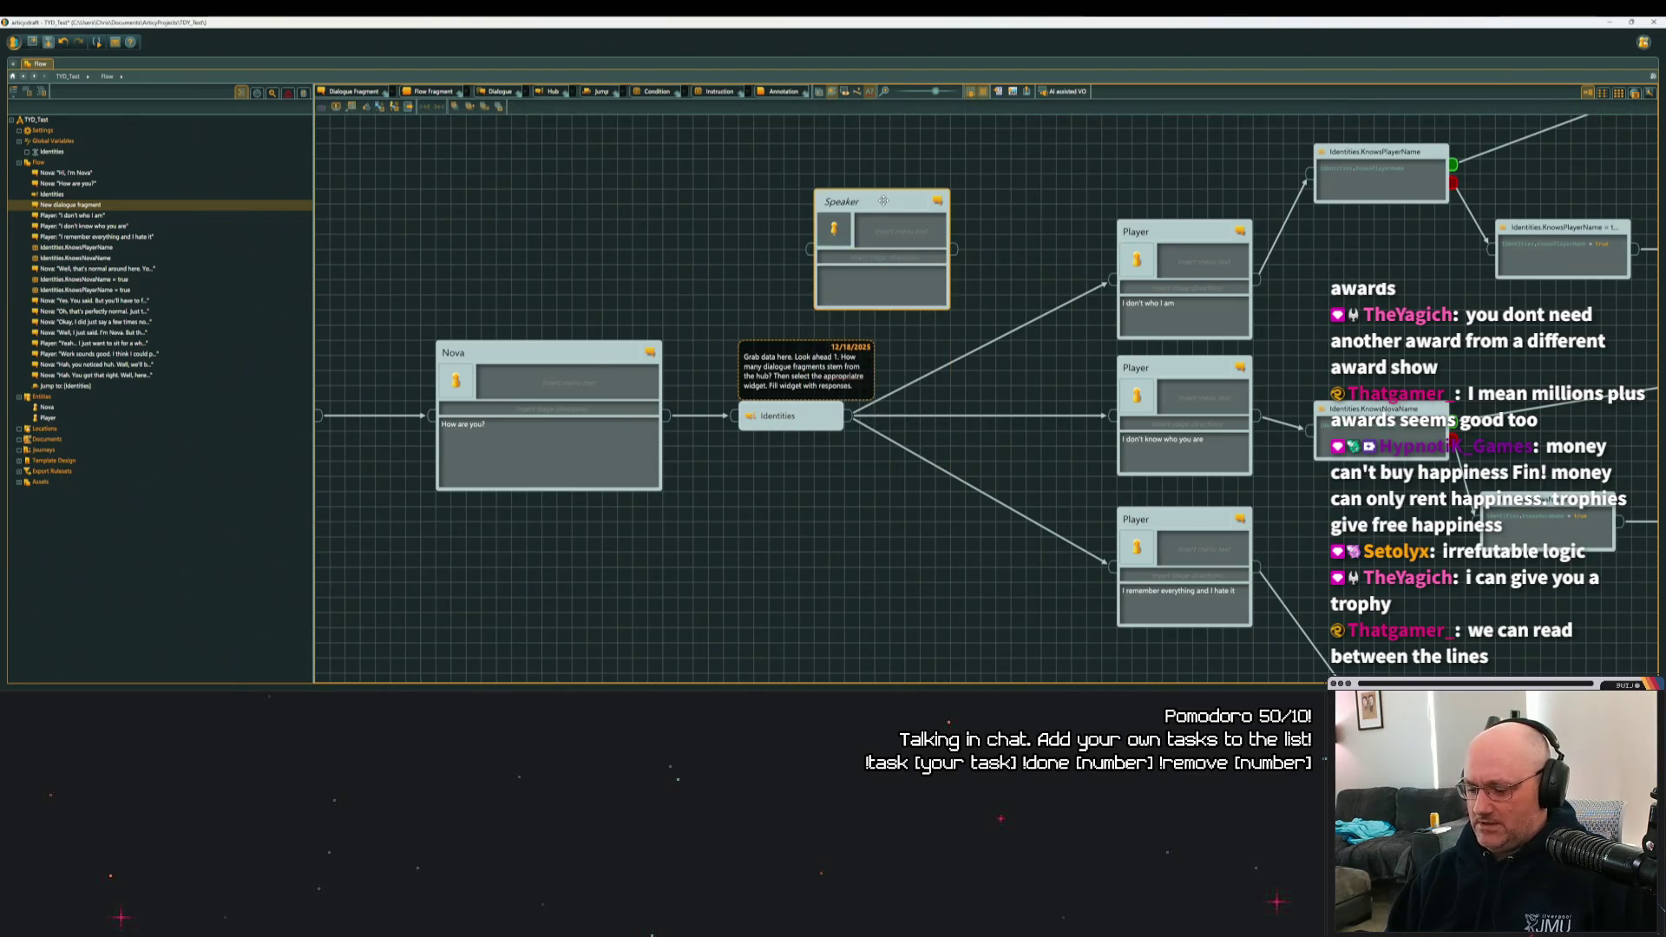
key("Delete")
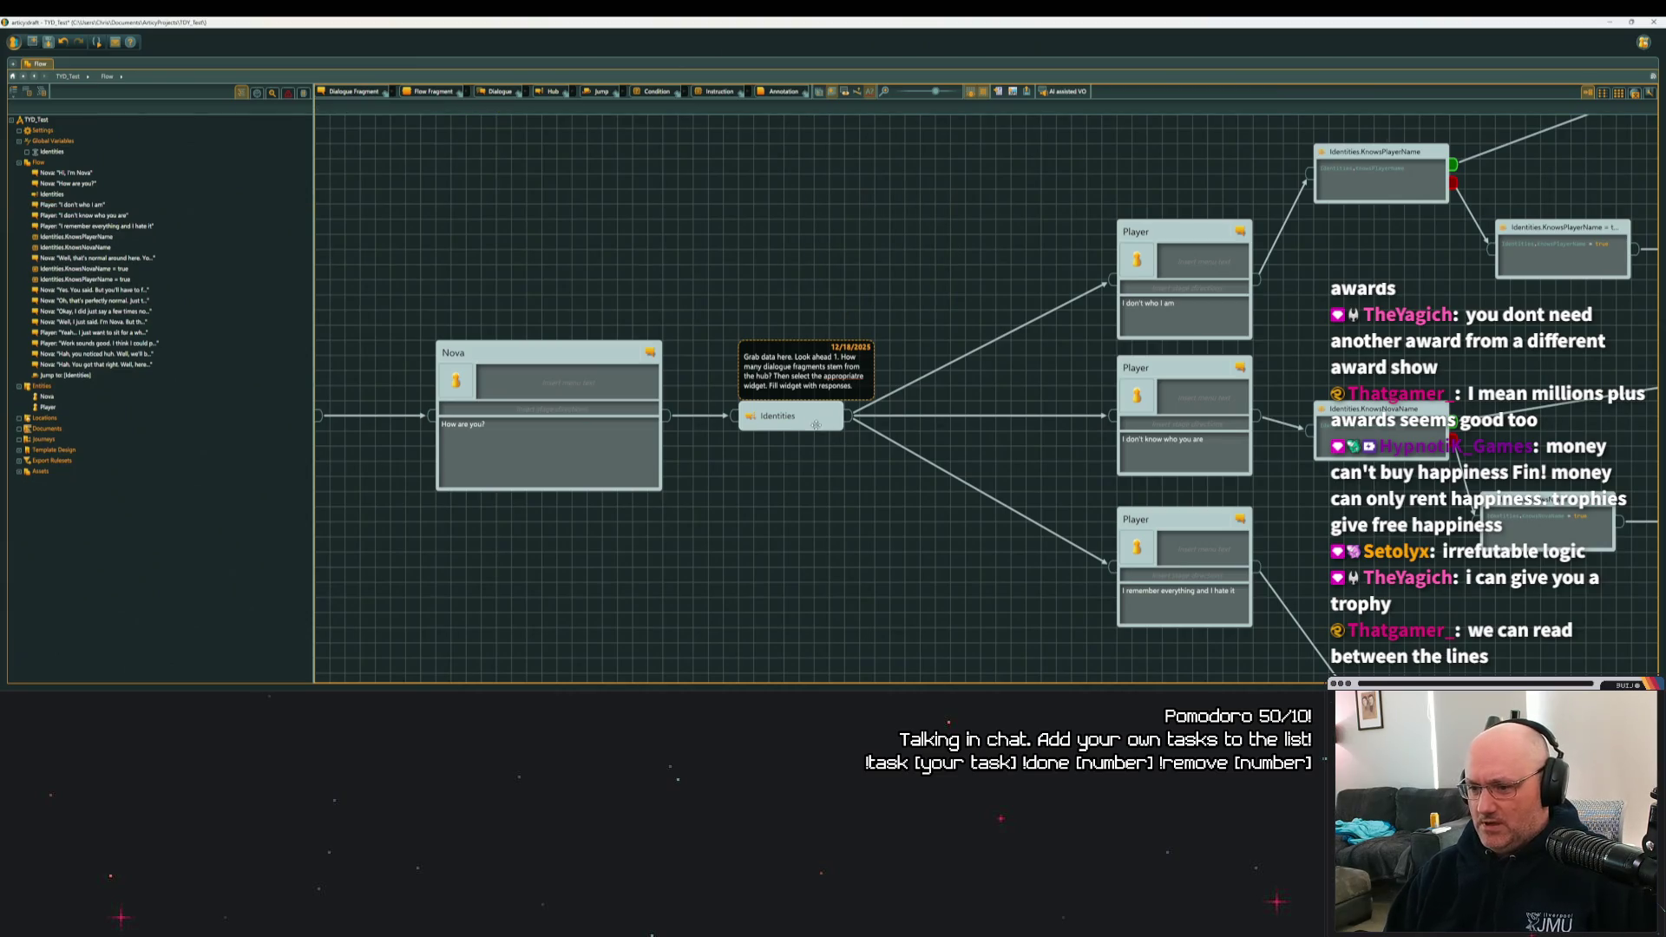
mouse_move(1116, 625)
left_mouse_down()
mouse_move(955, 304)
mouse_move(998, 347)
mouse_move(877, 216)
mouse_move(830, 198)
mouse_move(954, 434)
mouse_move(1258, 538)
mouse_move(1050, 531)
mouse_move(1194, 621)
left_mouse_up()
Bring up the WBP_DialogueChoices blueprint and save it
mouse_move(944, 659)
left_click(1023, 657)
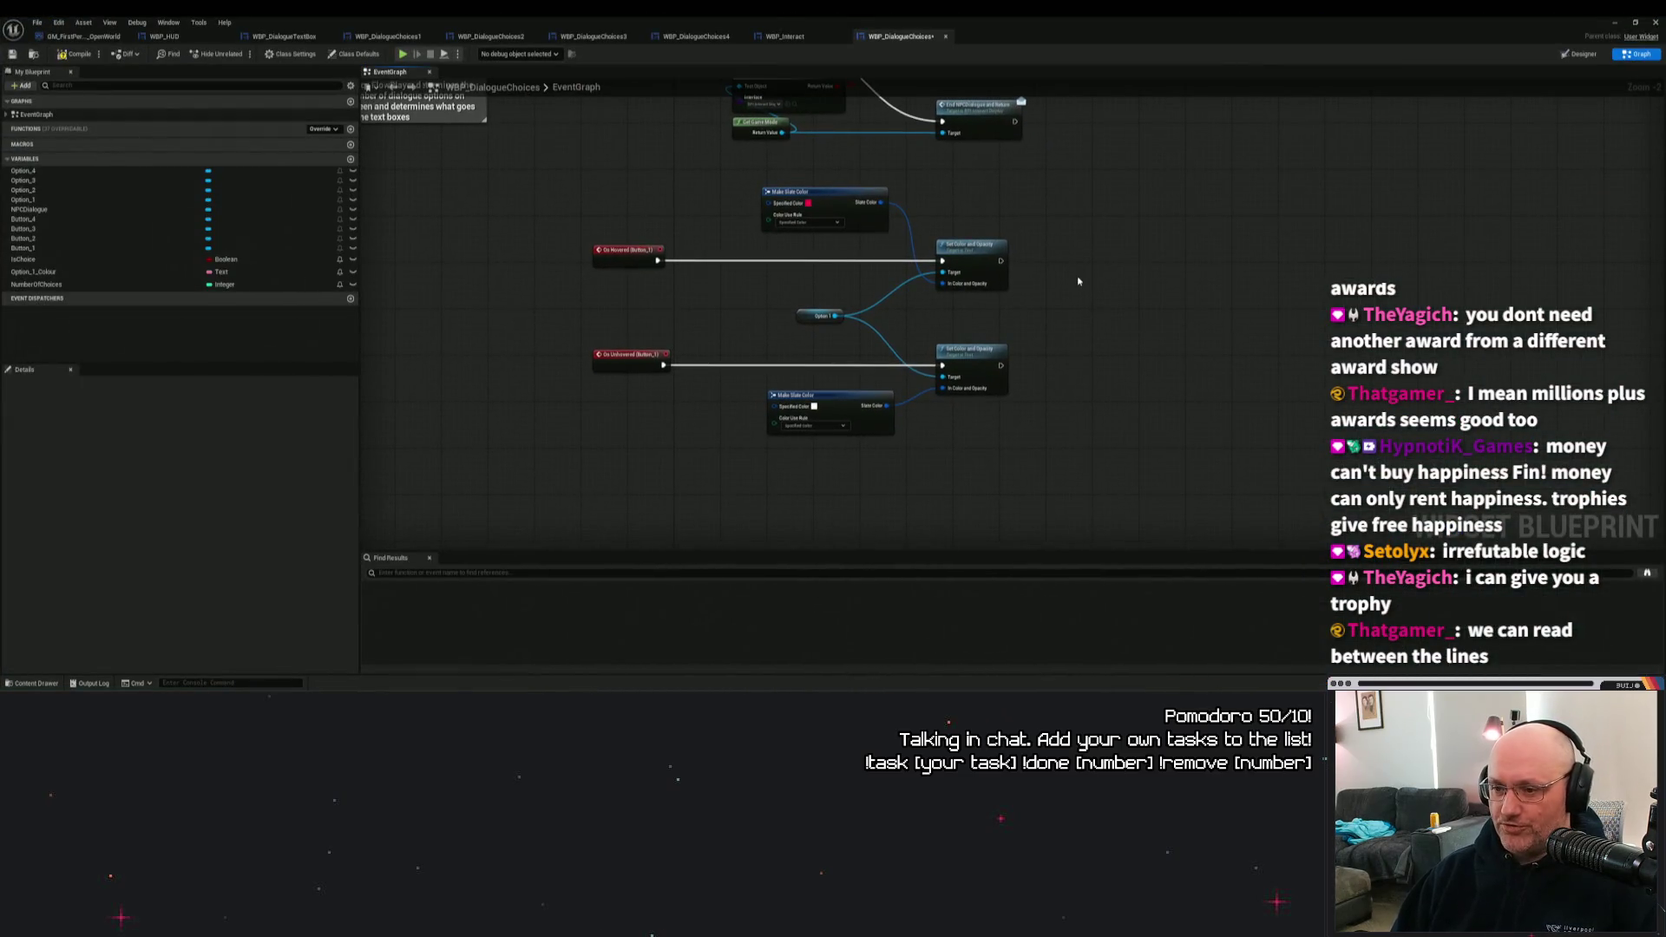
left_click(786, 197)
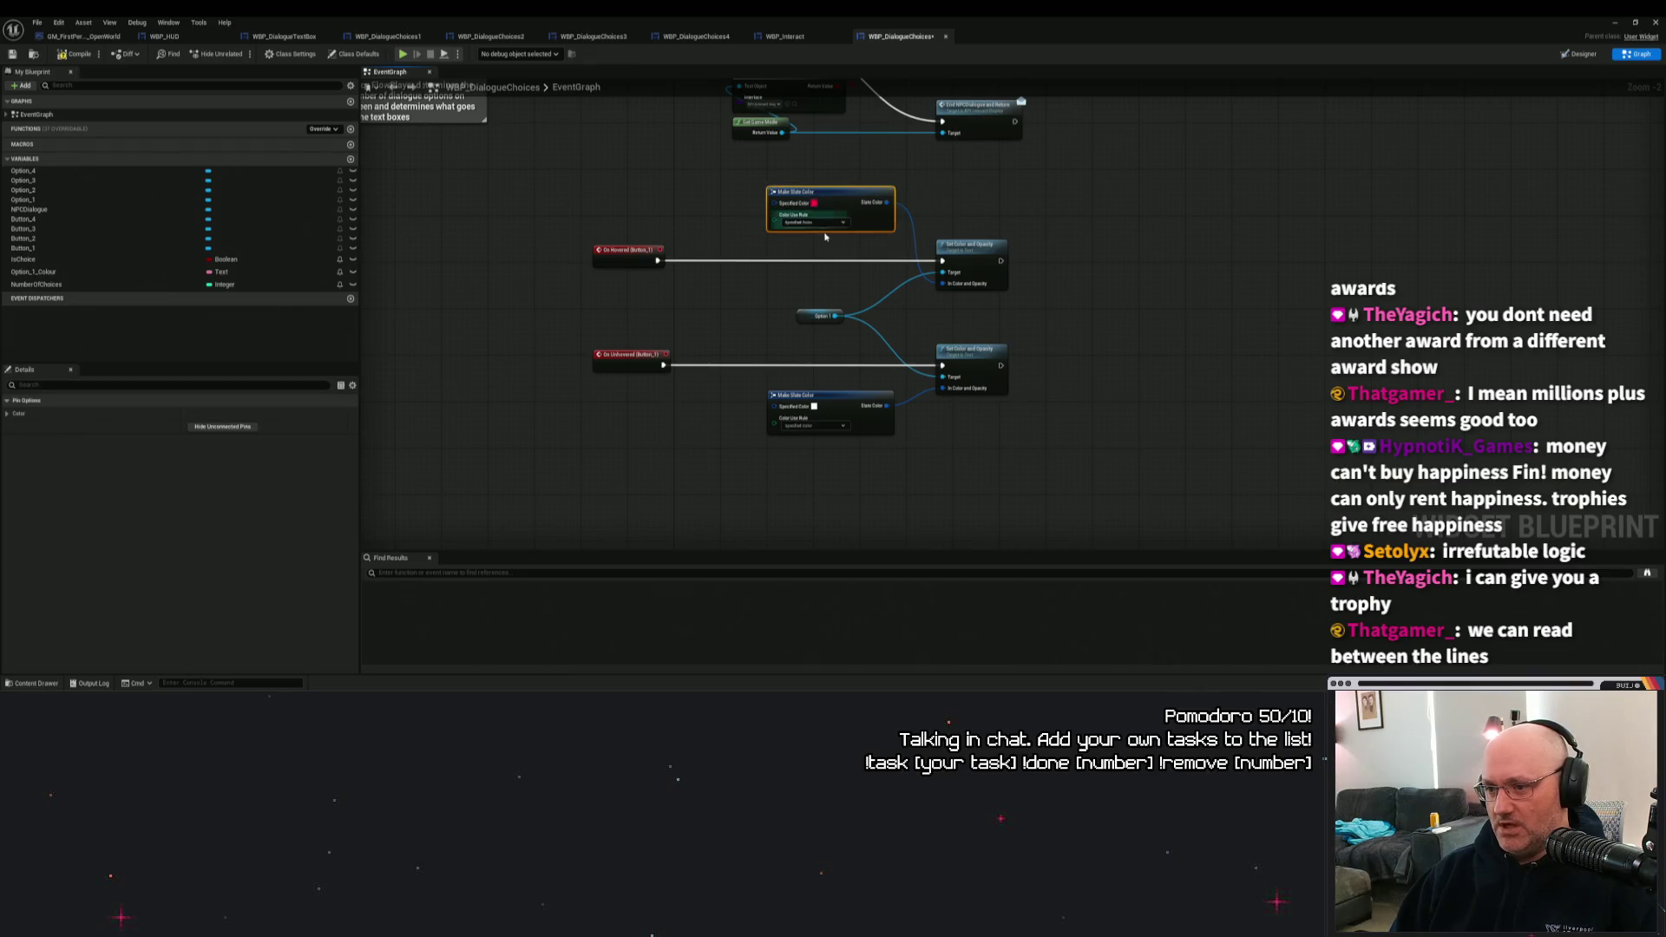
left_click(13, 54)
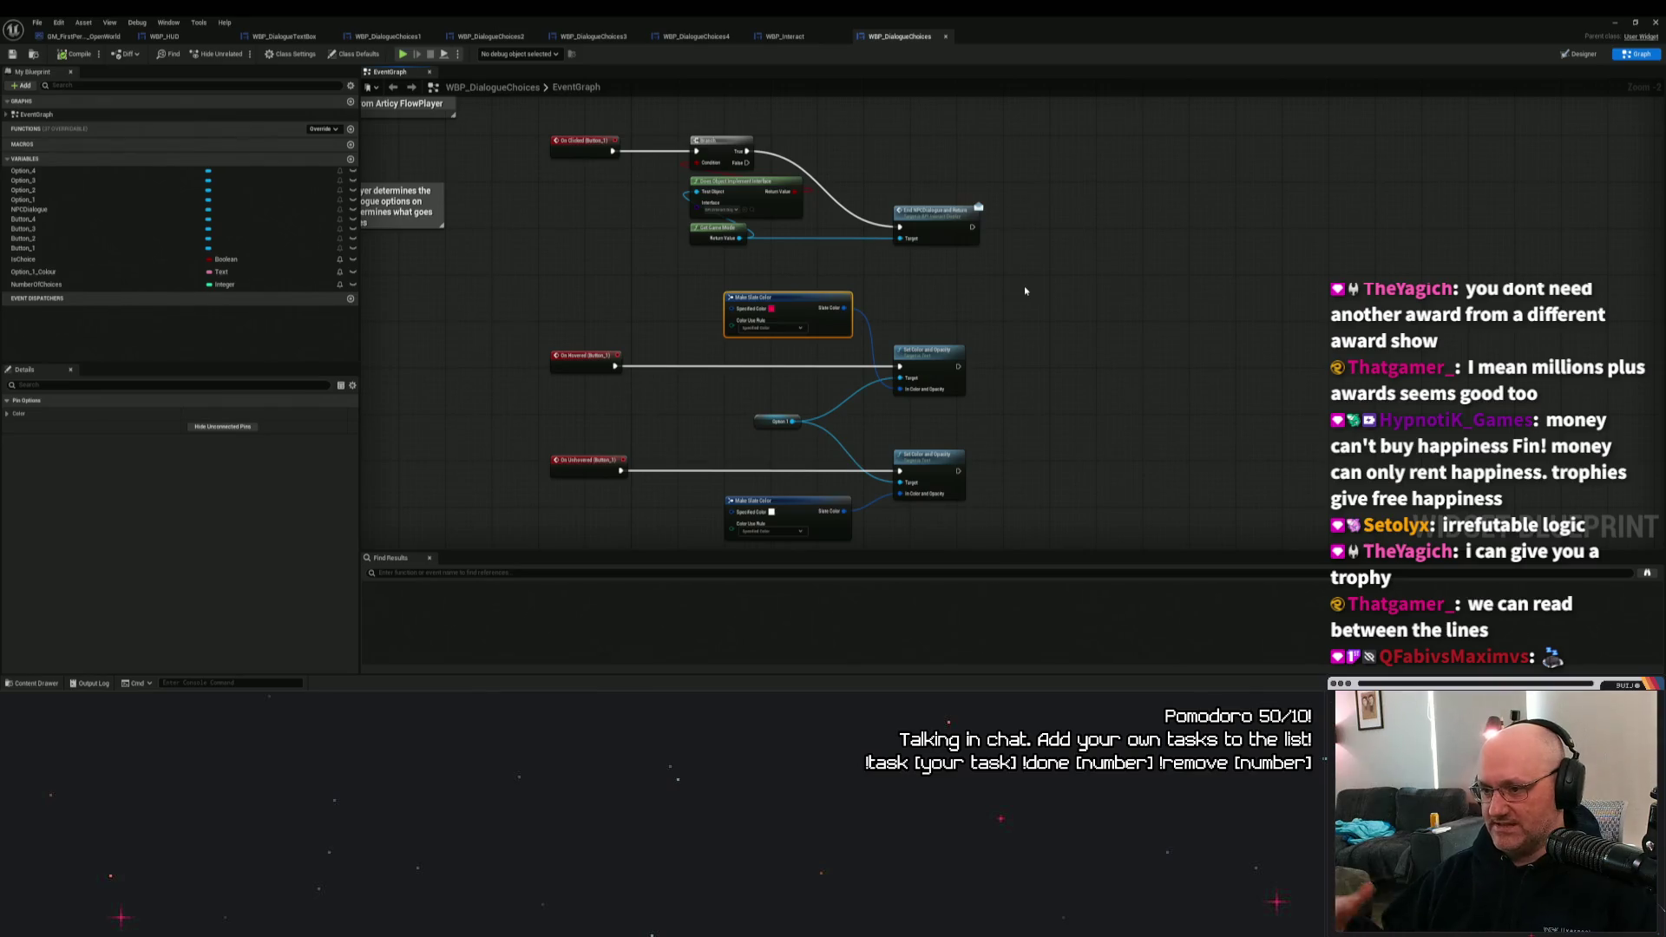
Pan the event graph past Get Game Mode and the On Clicked branch to Event Construct, then bring up the AI chat
left_click_drag(1024, 285, 1004, 79)
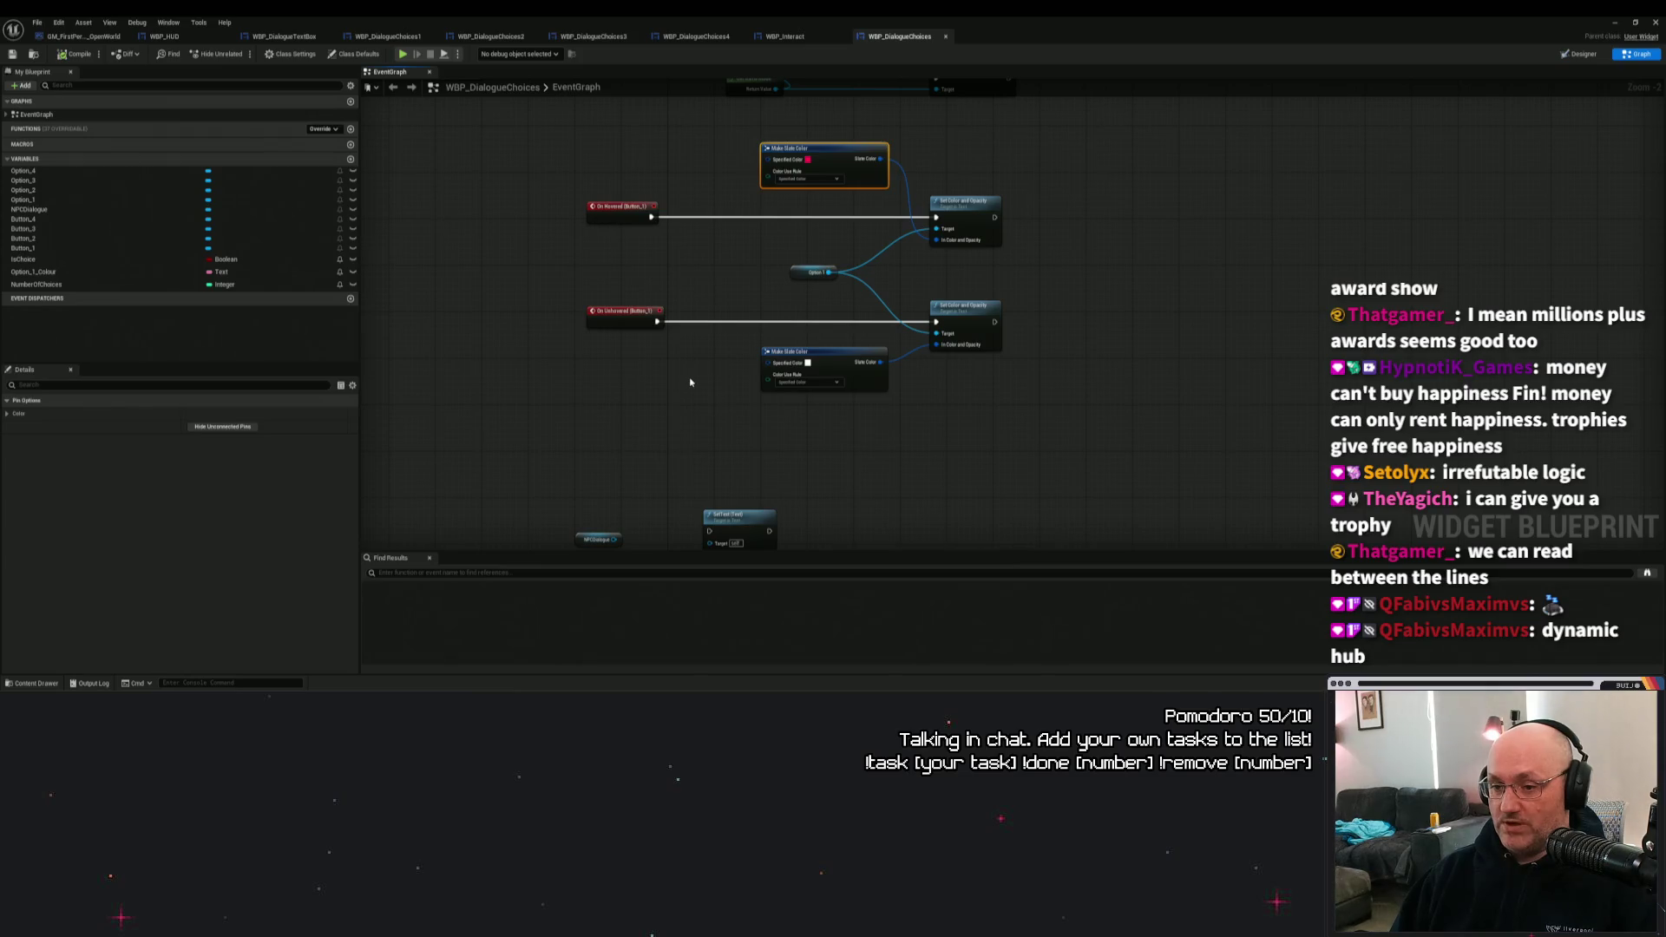
scroll(675, 378, "down", 2)
mouse_move(677, 371)
left_mouse_down()
mouse_move(624, 399)
mouse_move(662, 342)
left_mouse_up()
scroll(693, 383, "up", 1)
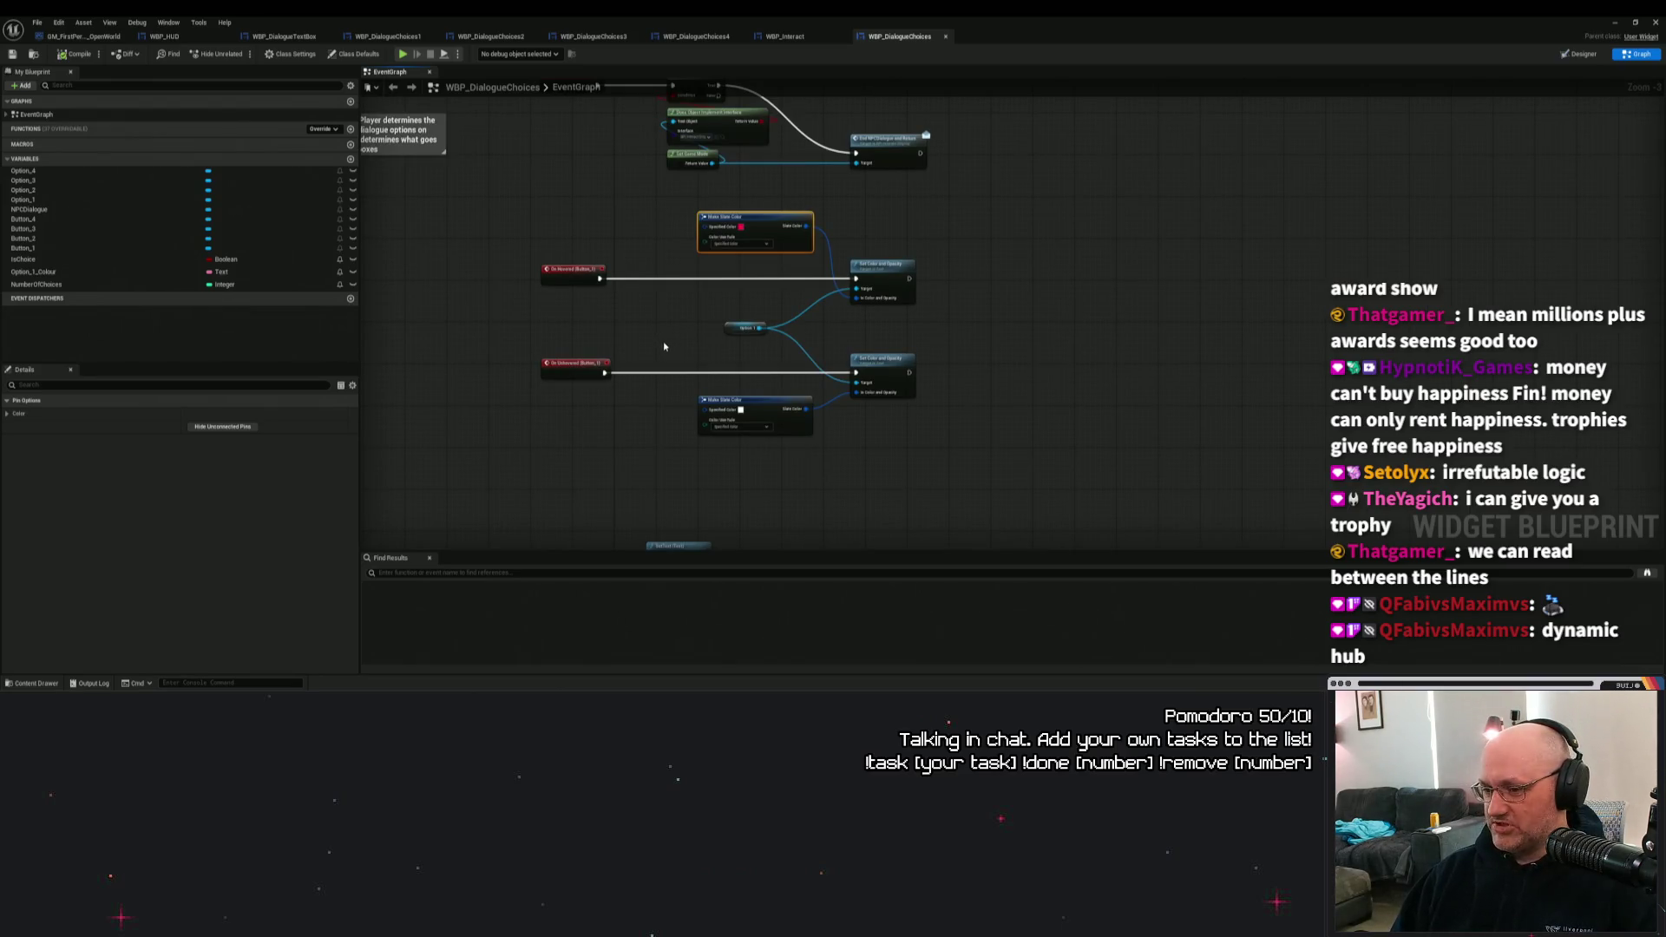
scroll(664, 346, "up", 1)
scroll(666, 347, "up", 2)
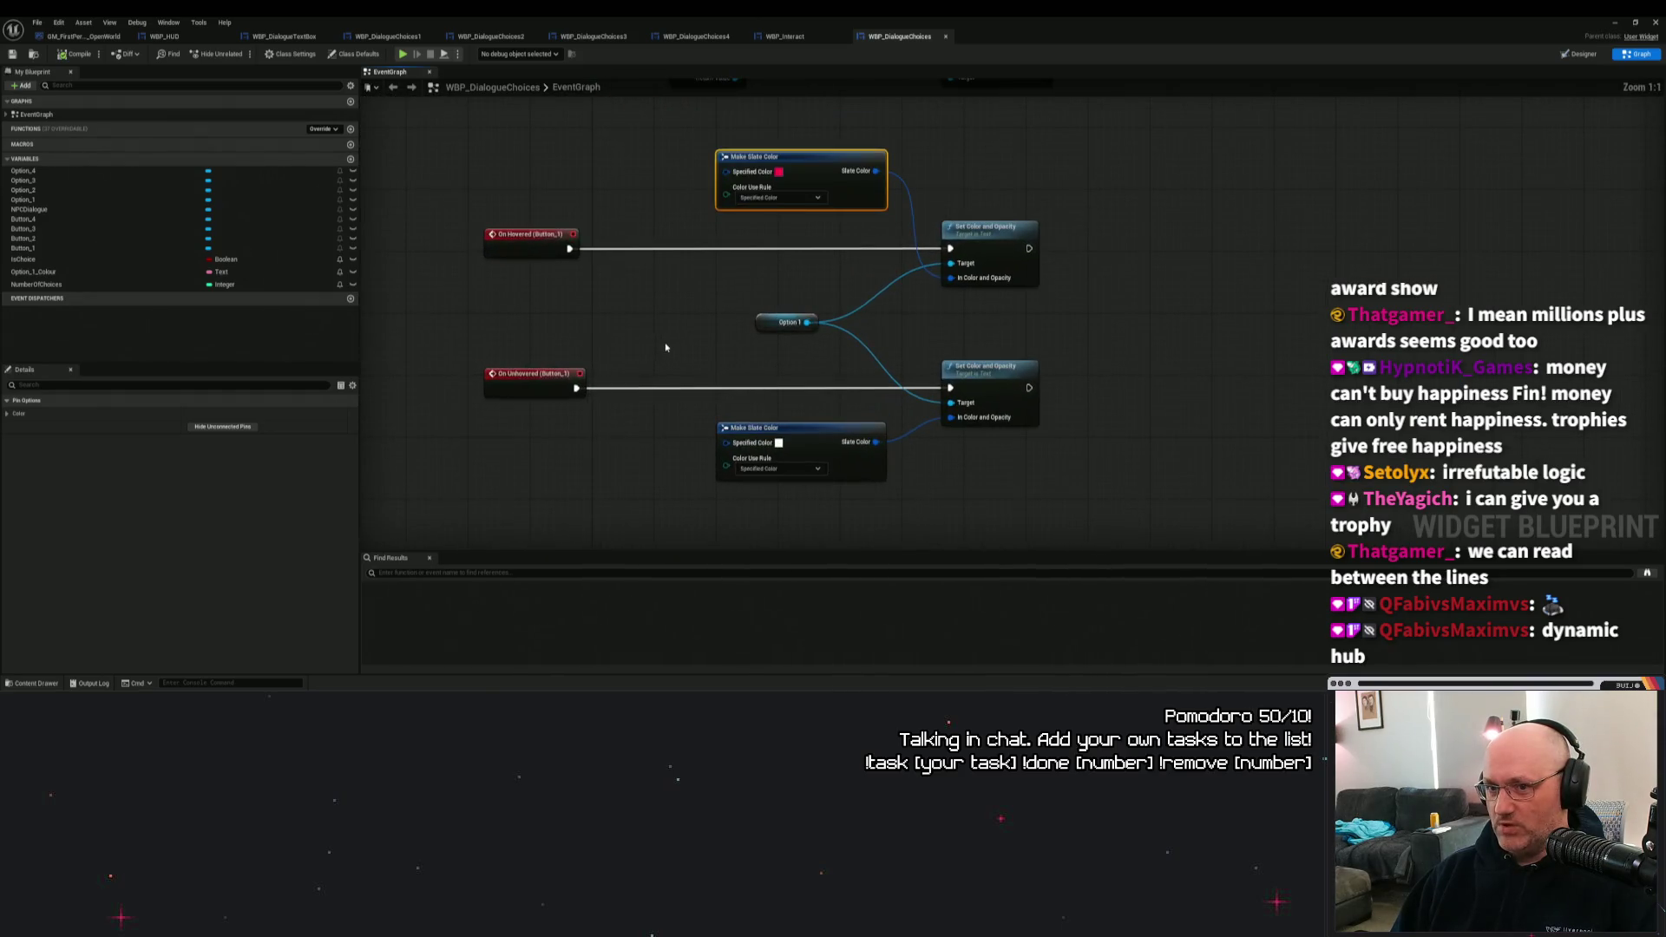
left_click_drag(528, 130, 474, 156)
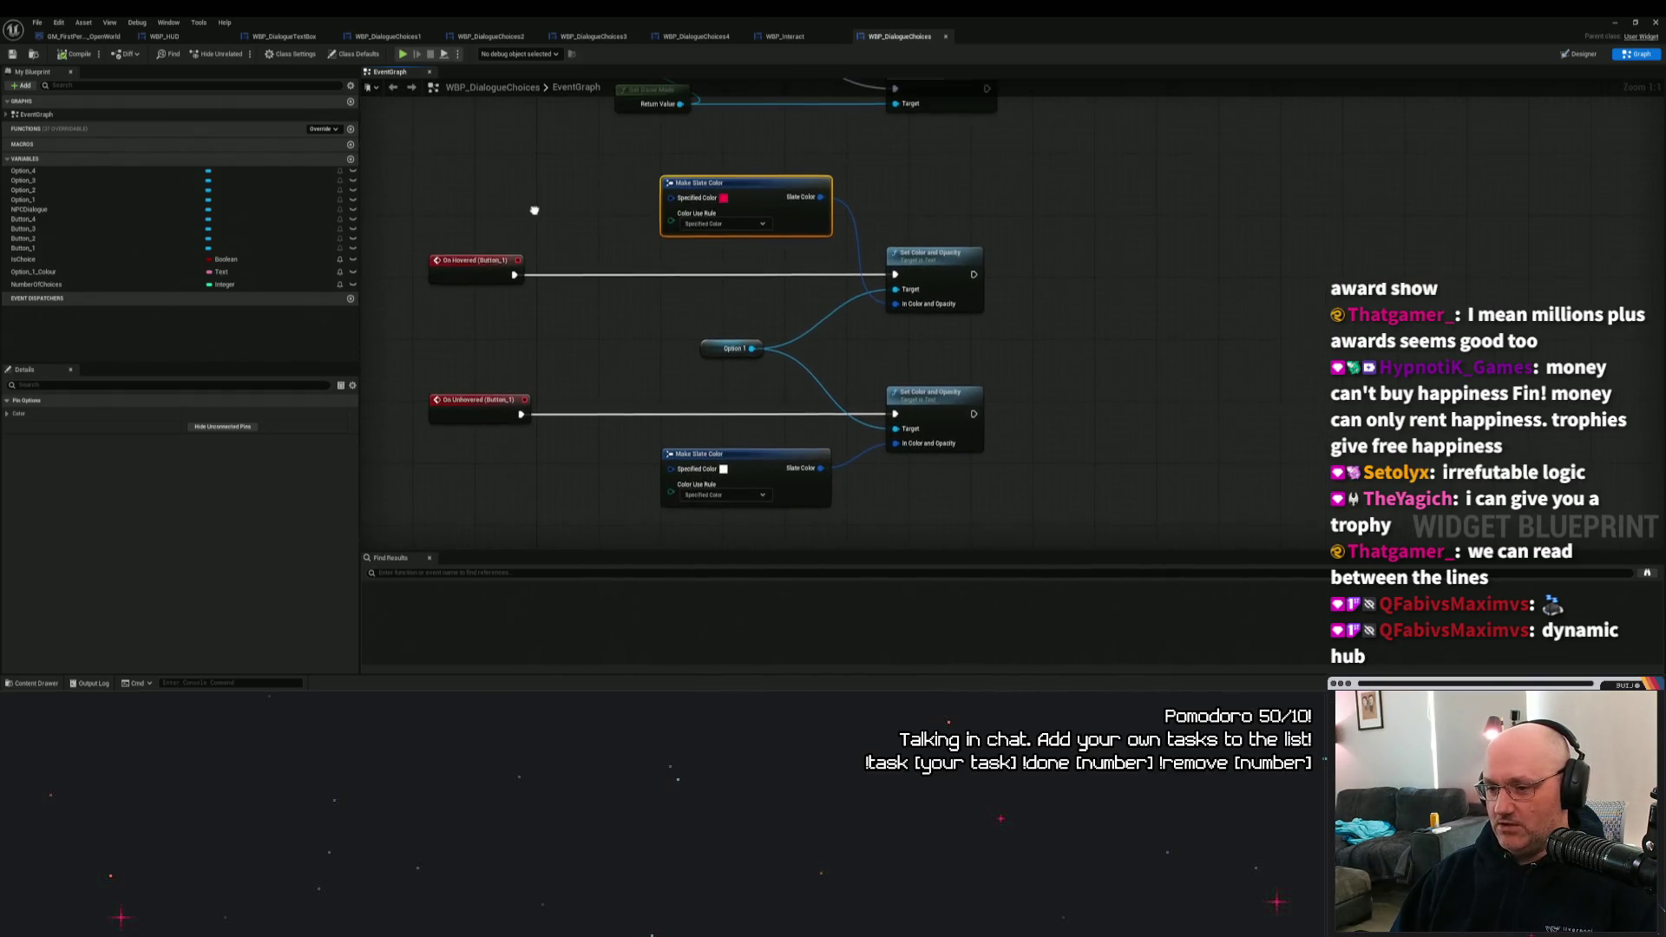
mouse_move(665, 530)
left_mouse_down()
mouse_move(680, 476)
mouse_move(650, 469)
mouse_move(613, 271)
mouse_move(613, 420)
mouse_move(566, 387)
mouse_move(721, 558)
left_mouse_up()
mouse_move(619, 237)
left_mouse_down()
mouse_move(967, 336)
mouse_move(789, 198)
left_mouse_up()
key("alt+Tab")
Read through Qwen's 'HUD Widget Setup for Dynamic Dialogue System' answer, then minimize the chat
scroll(1160, 288, "up", 3)
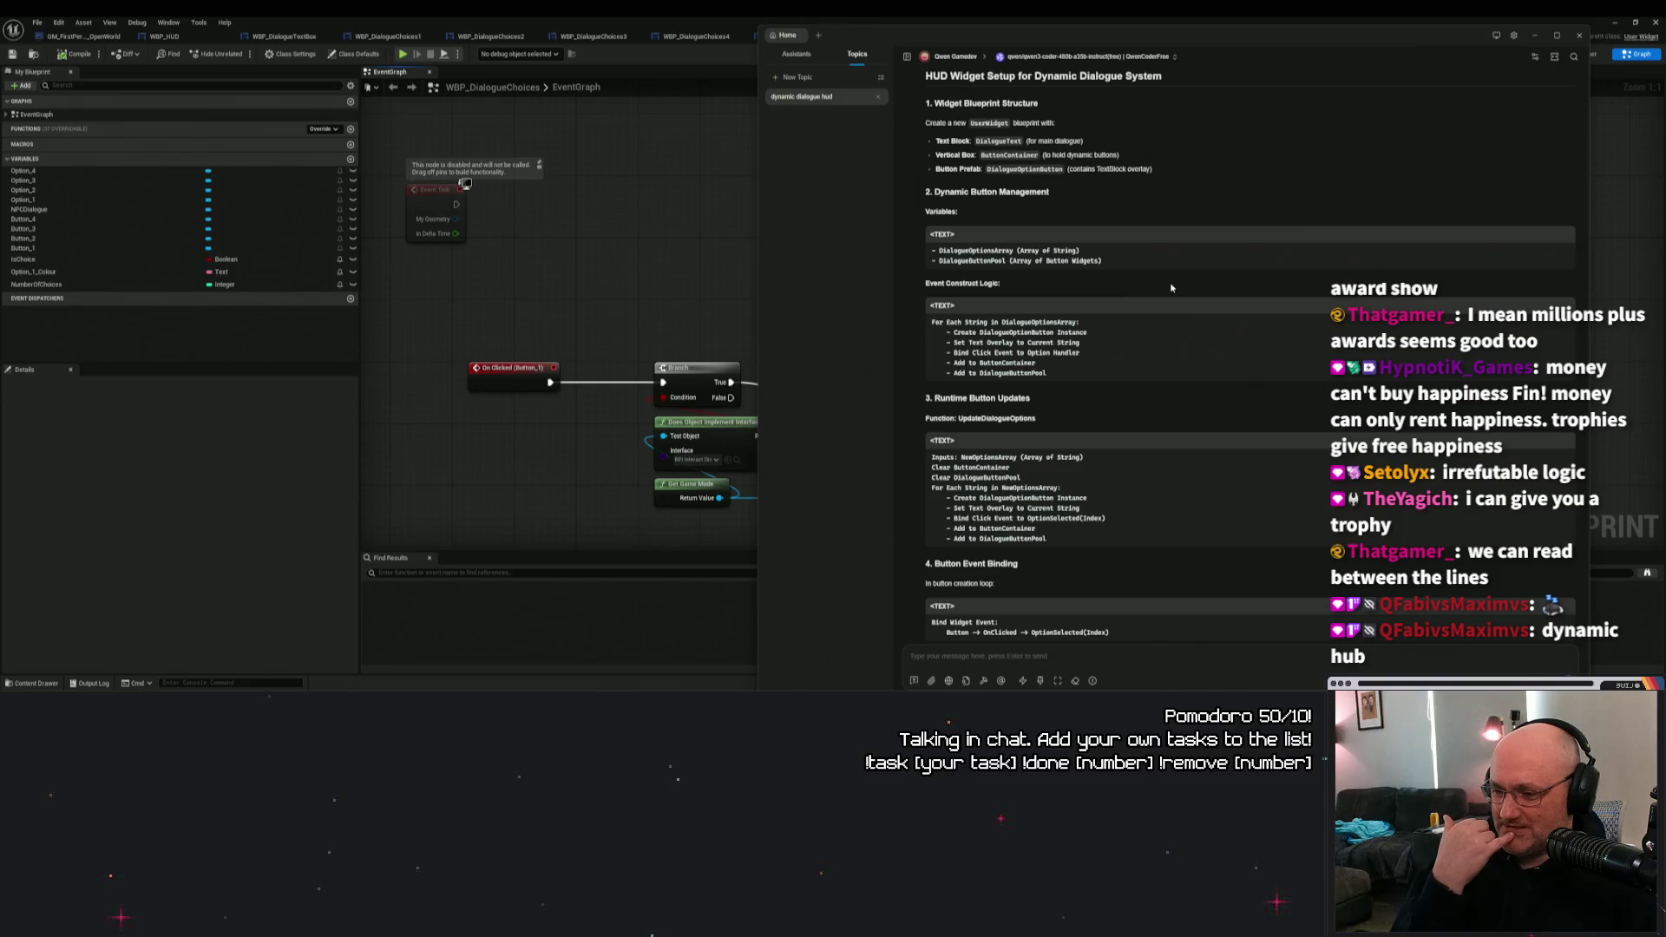
scroll(1201, 333, "down", 3)
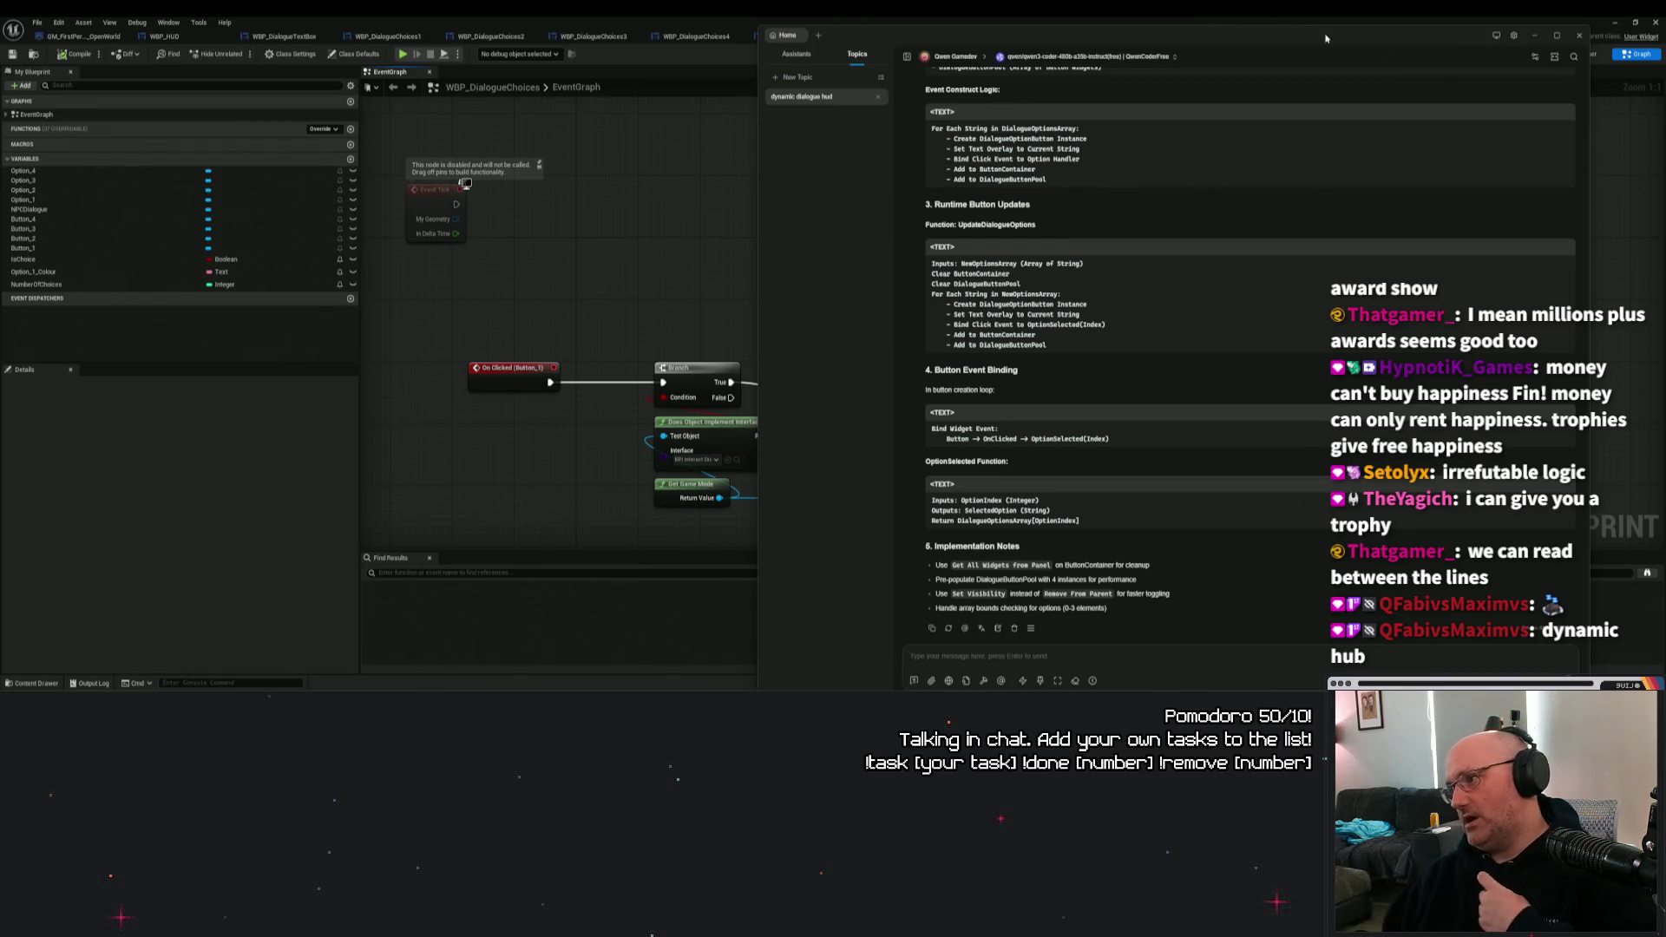
left_click(1535, 36)
Move Event Construct down-left beside the On Clicked branch logic
left_click_drag(776, 303, 896, 316)
left_click_drag(942, 212, 817, 289)
left_click(854, 283)
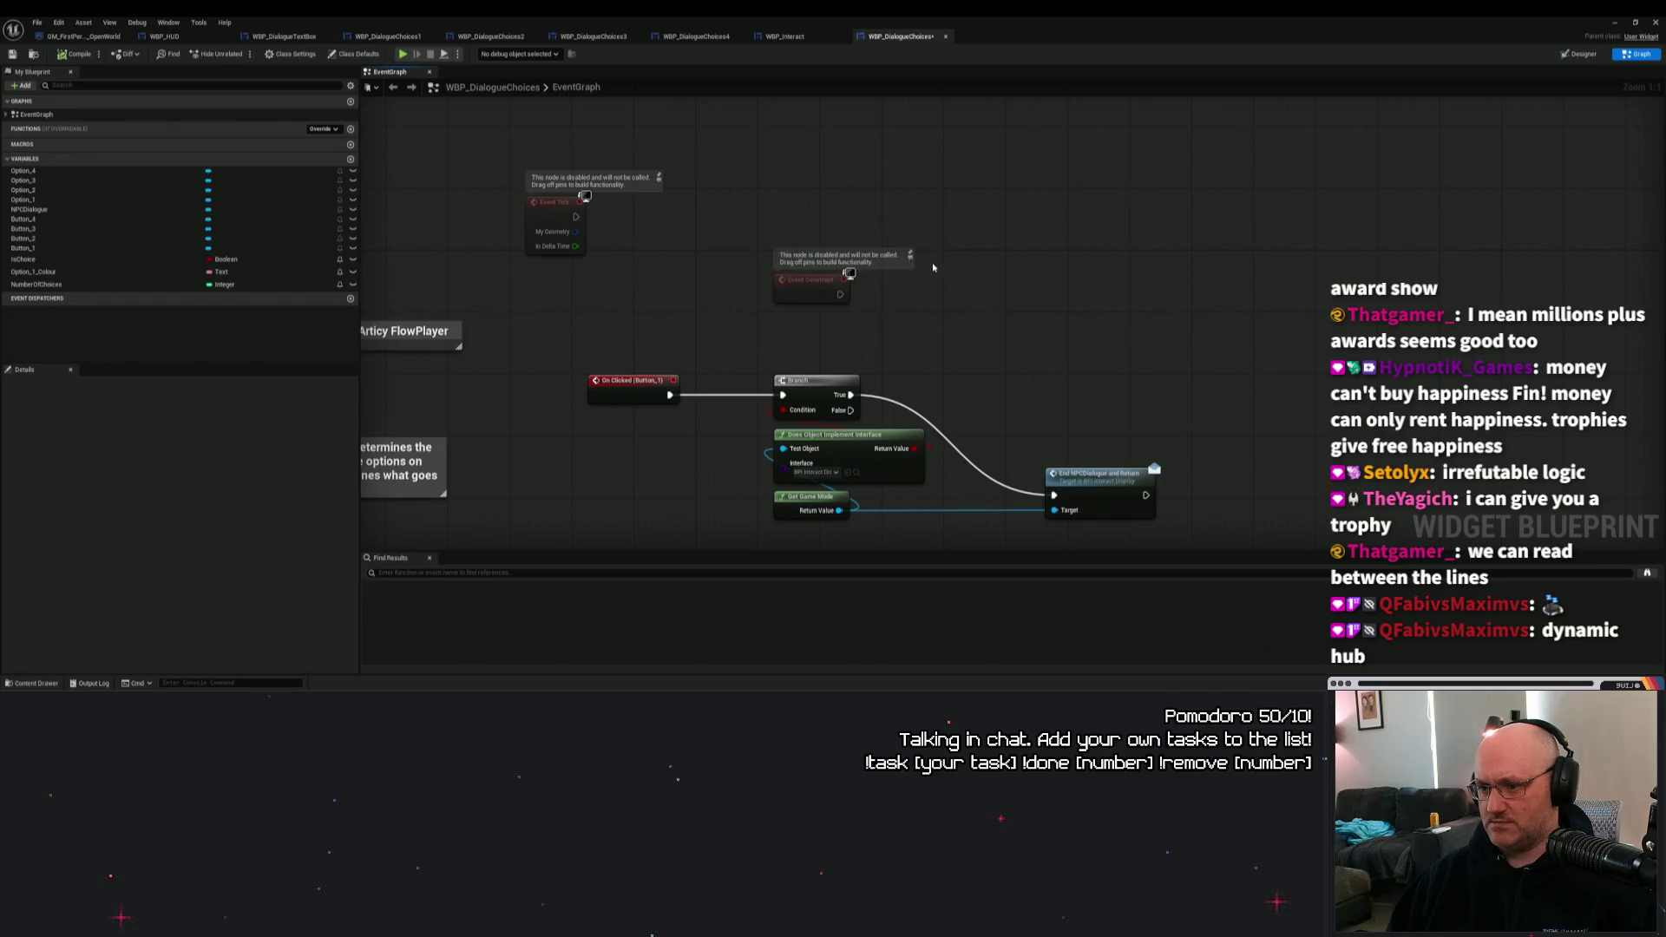
Clear the disabled node's comment text
right_click(816, 290)
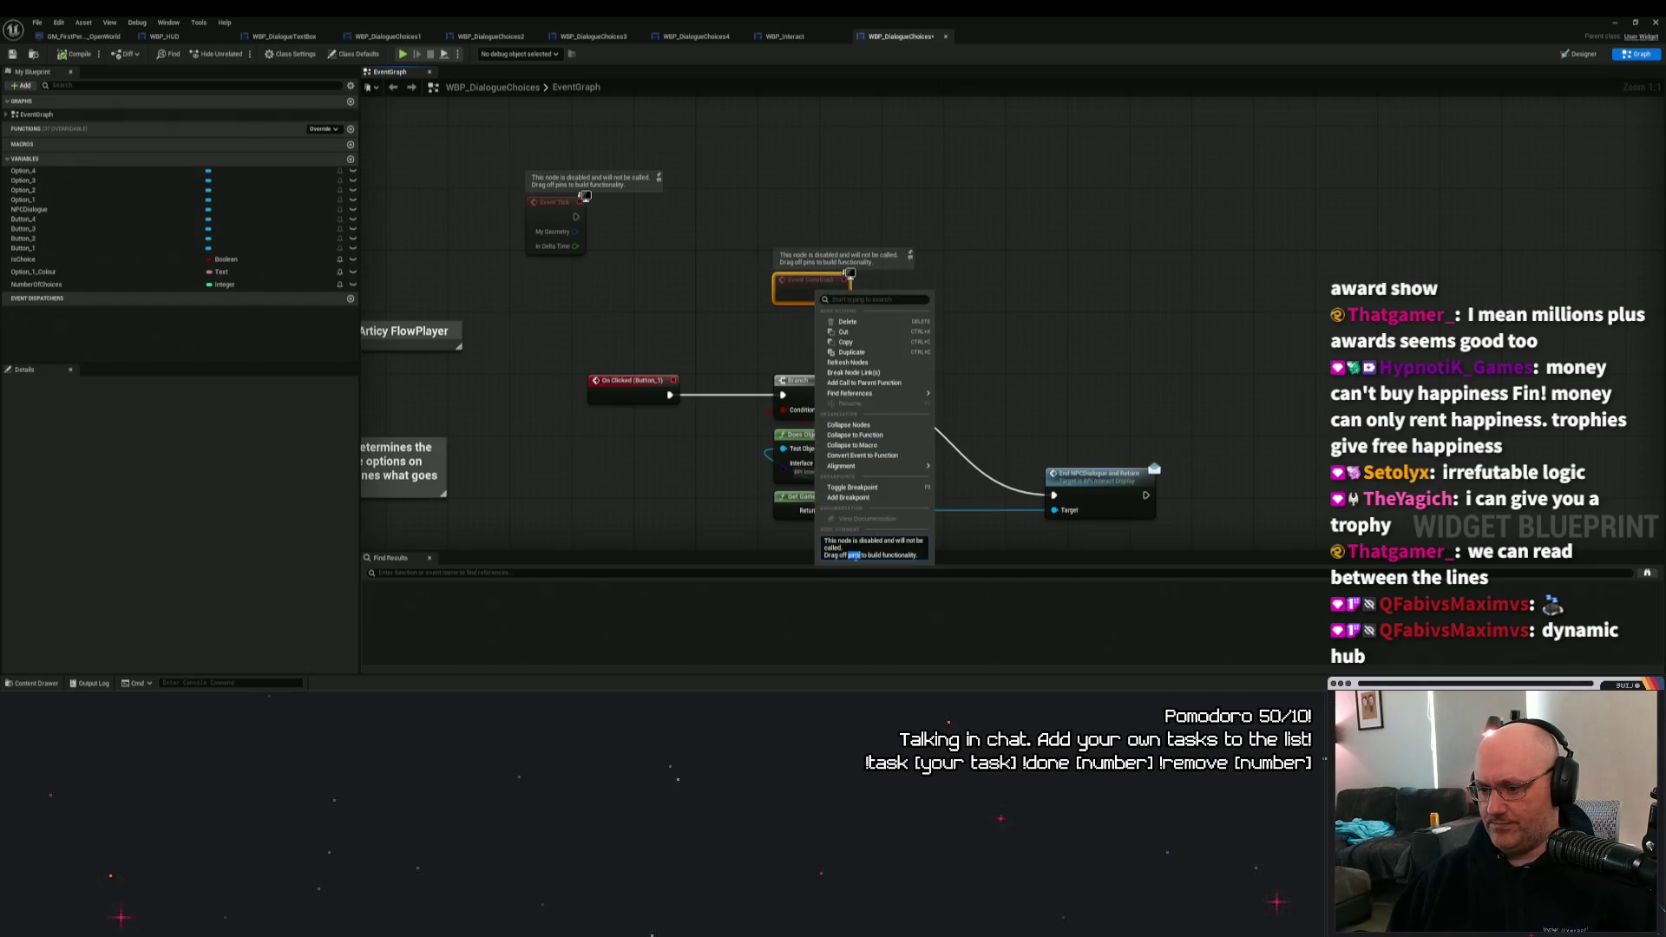
left_click_drag(924, 557, 723, 512)
key("BackSpace")
key("Return")
Reposition Event Construct and the NPCDialogue, Option 1 and Set Text nodes, then open GM_FirstPerson_OpenWorld
mouse_move(824, 286)
left_mouse_down()
mouse_move(1032, 331)
mouse_move(885, 125)
mouse_move(950, 174)
mouse_move(563, 381)
mouse_move(949, 232)
mouse_move(744, 474)
mouse_move(722, 215)
mouse_move(718, 408)
mouse_move(778, 269)
mouse_move(980, 486)
left_mouse_up()
left_click_drag(911, 330, 1091, 407)
mouse_move(668, 228)
left_mouse_down()
mouse_move(903, 309)
mouse_move(866, 278)
left_mouse_up()
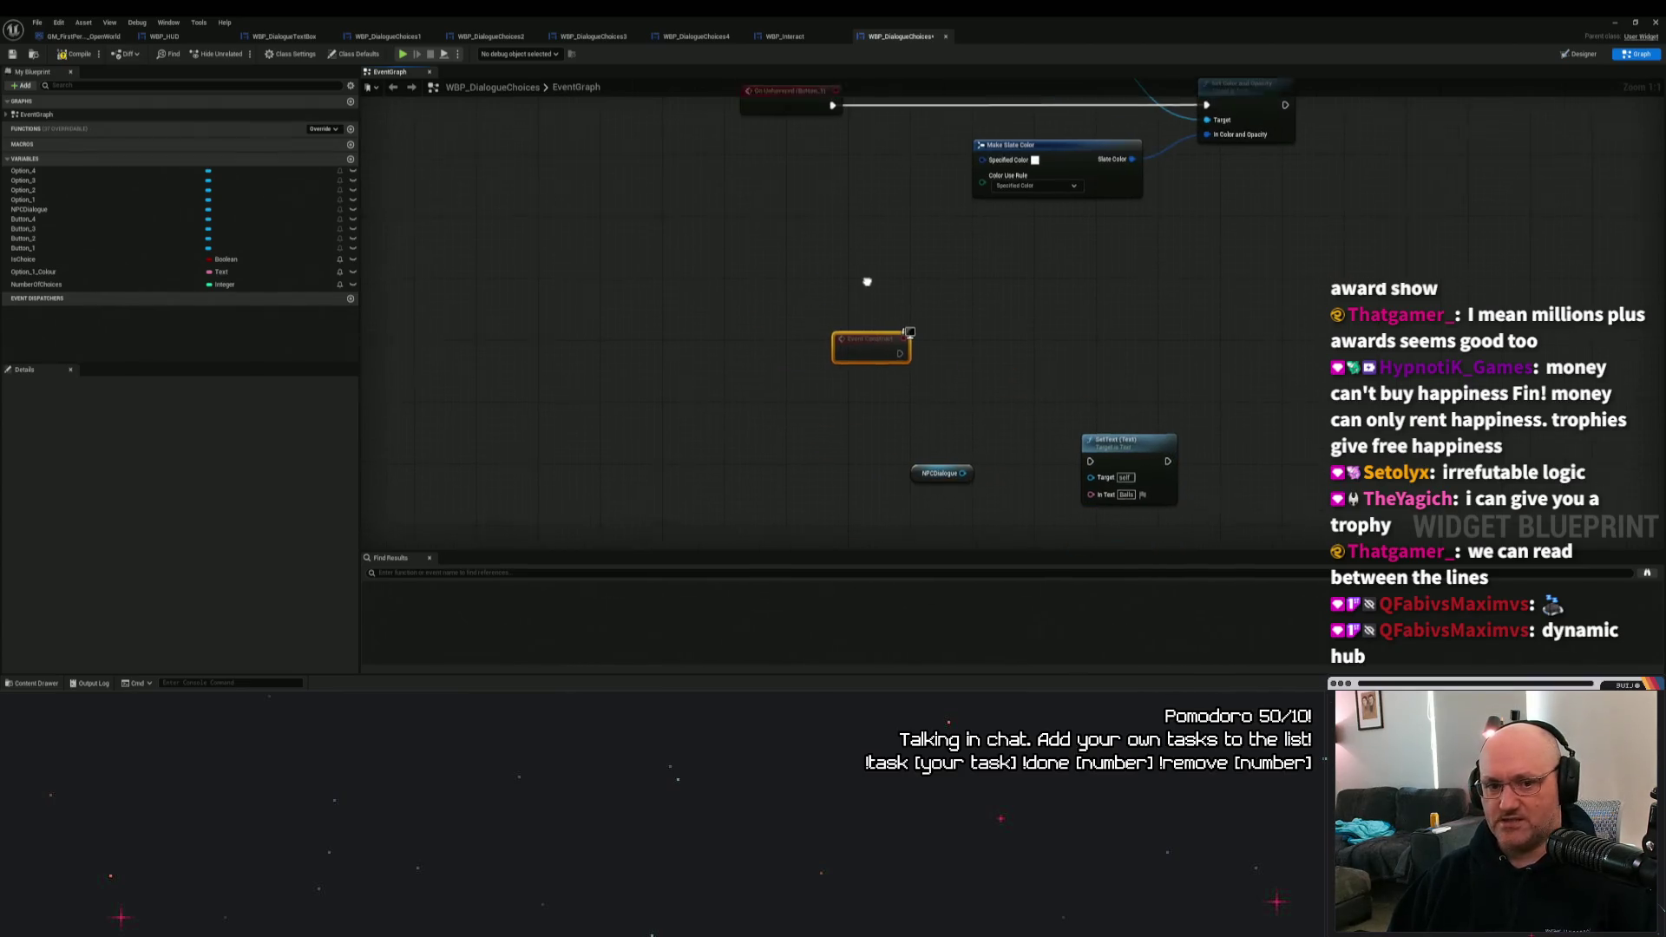
left_click_drag(833, 410, 734, 417)
left_click(763, 347)
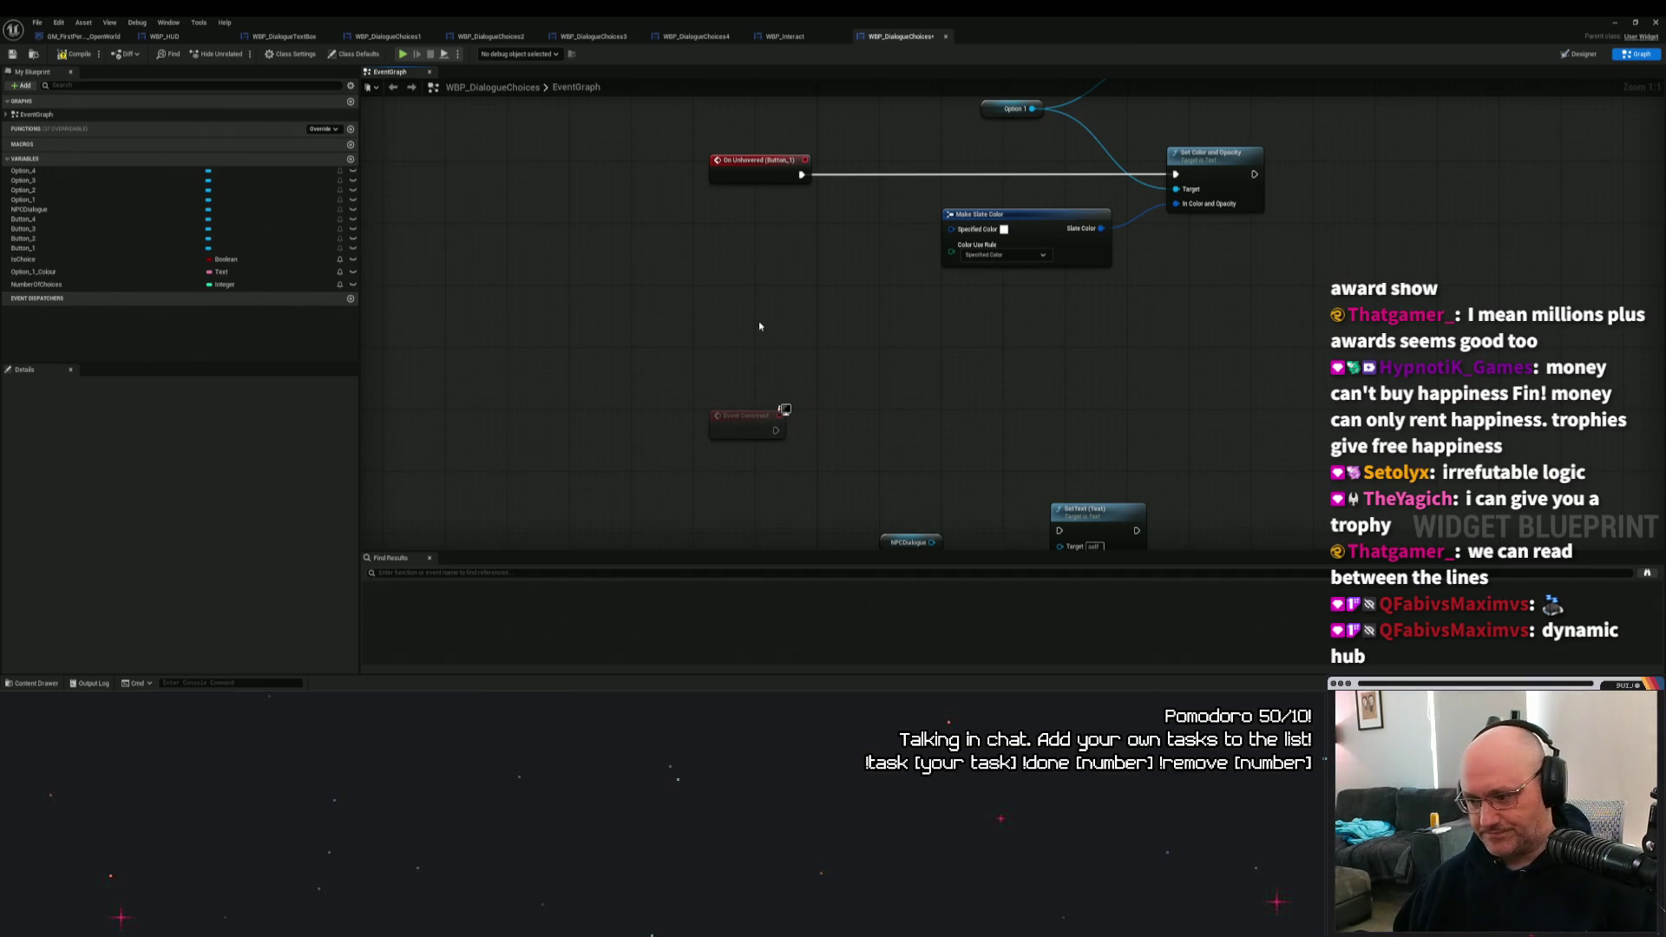
left_click_drag(803, 413, 718, 263)
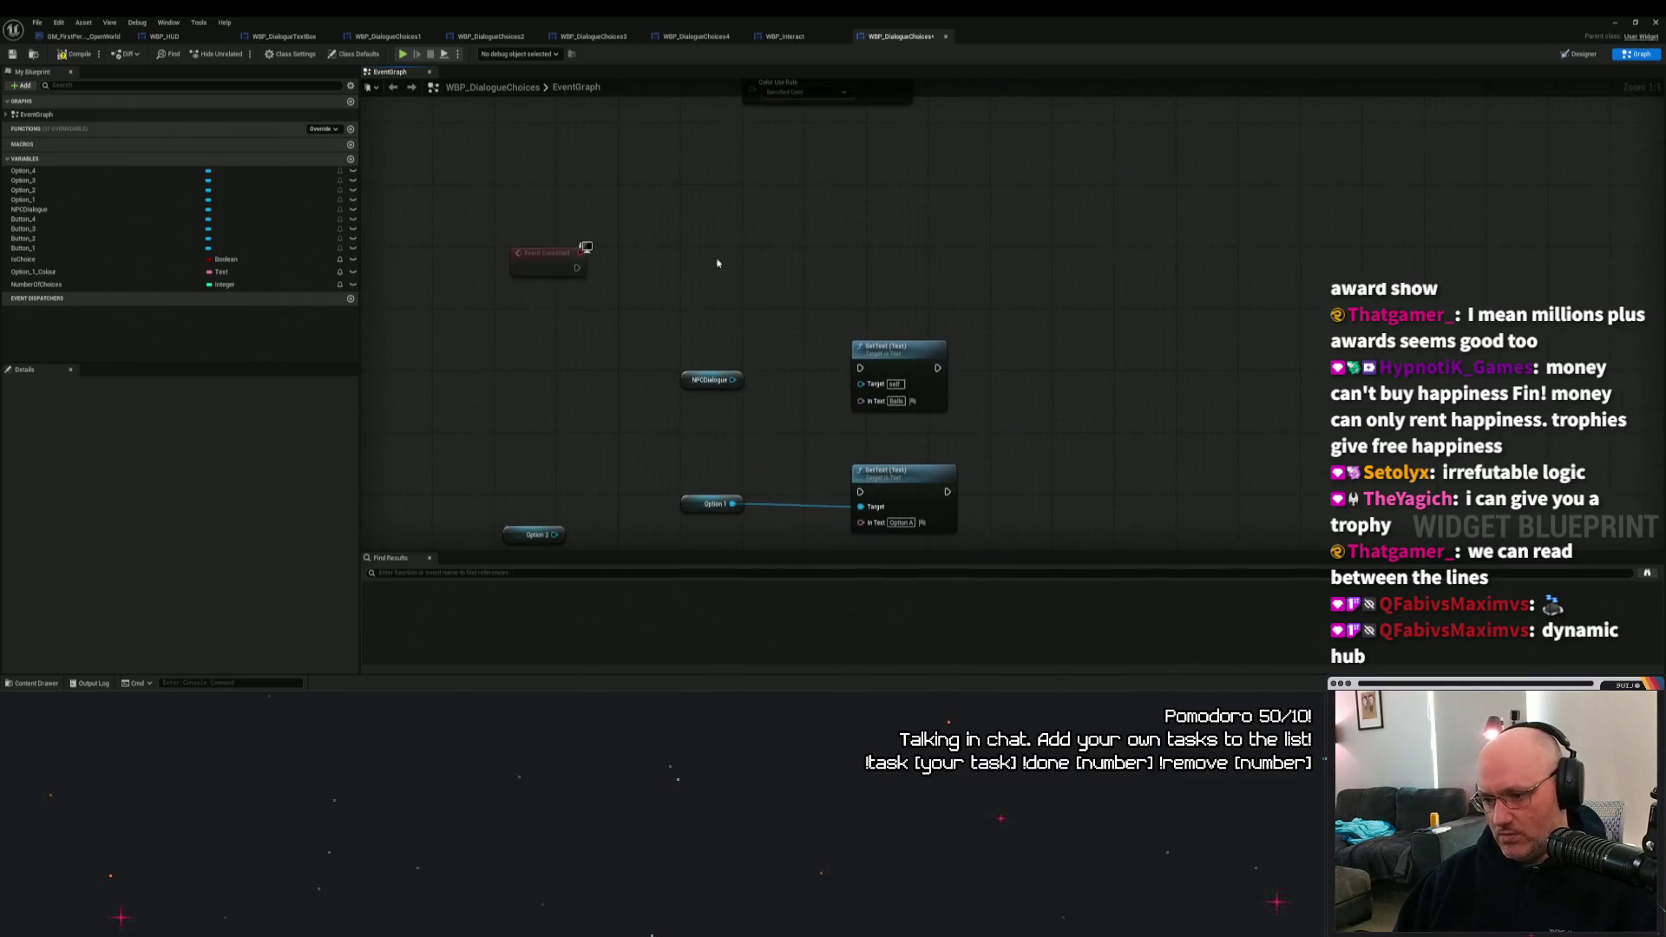
mouse_move(769, 335)
left_mouse_down()
mouse_move(817, 361)
mouse_move(839, 431)
left_mouse_up()
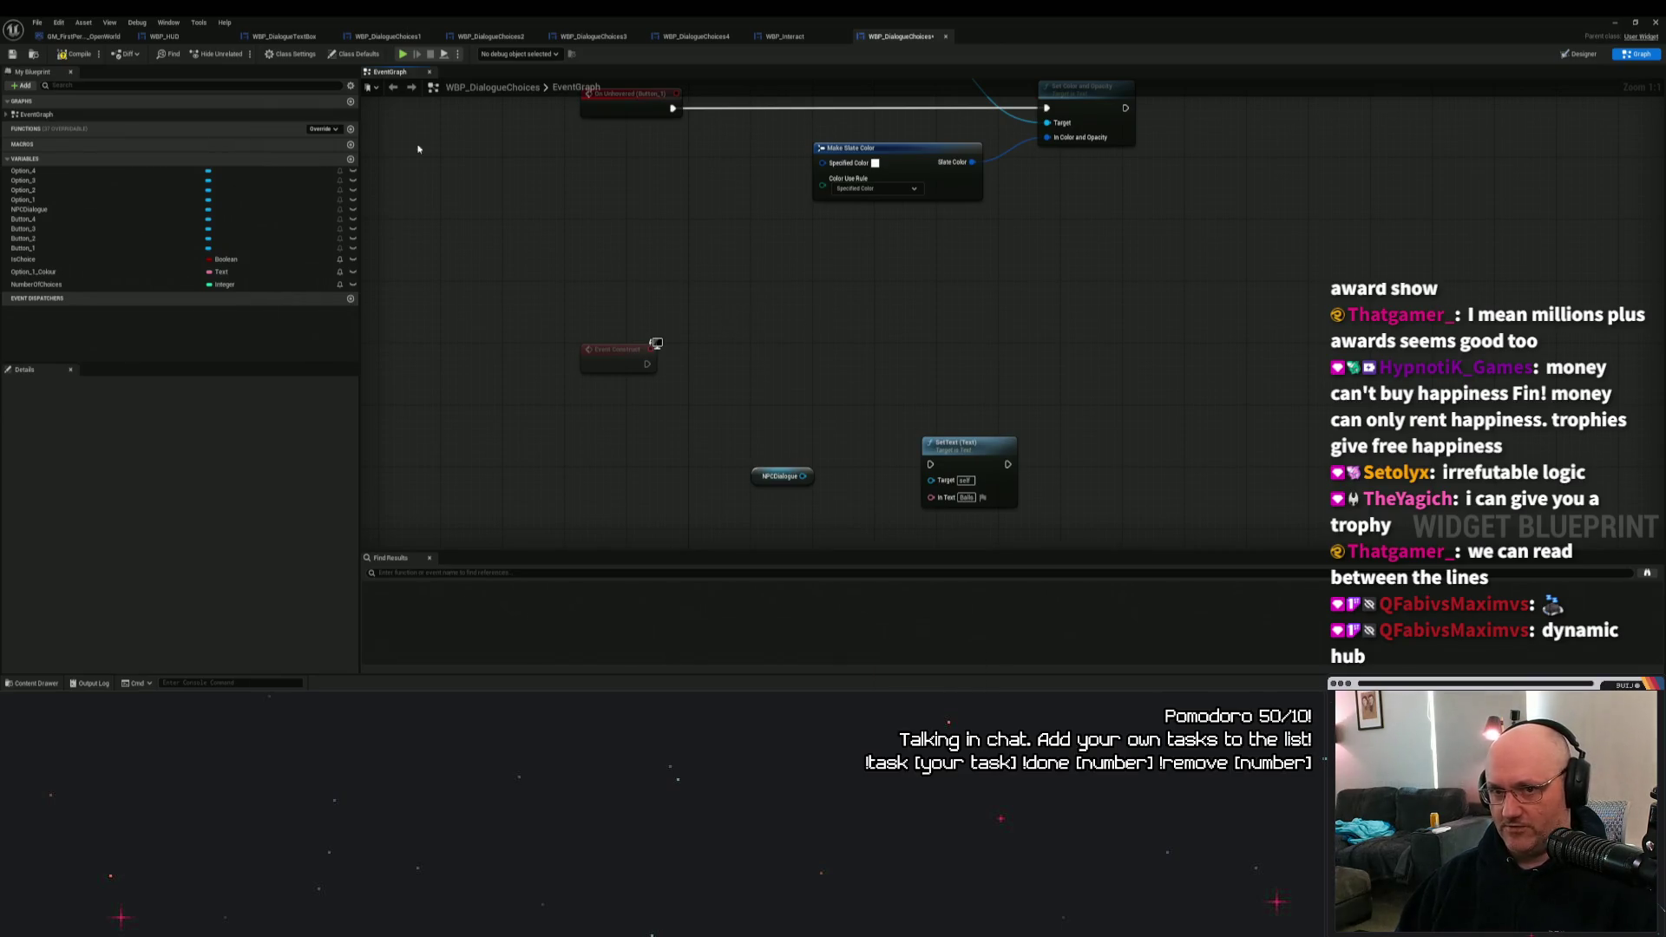
left_click(102, 36)
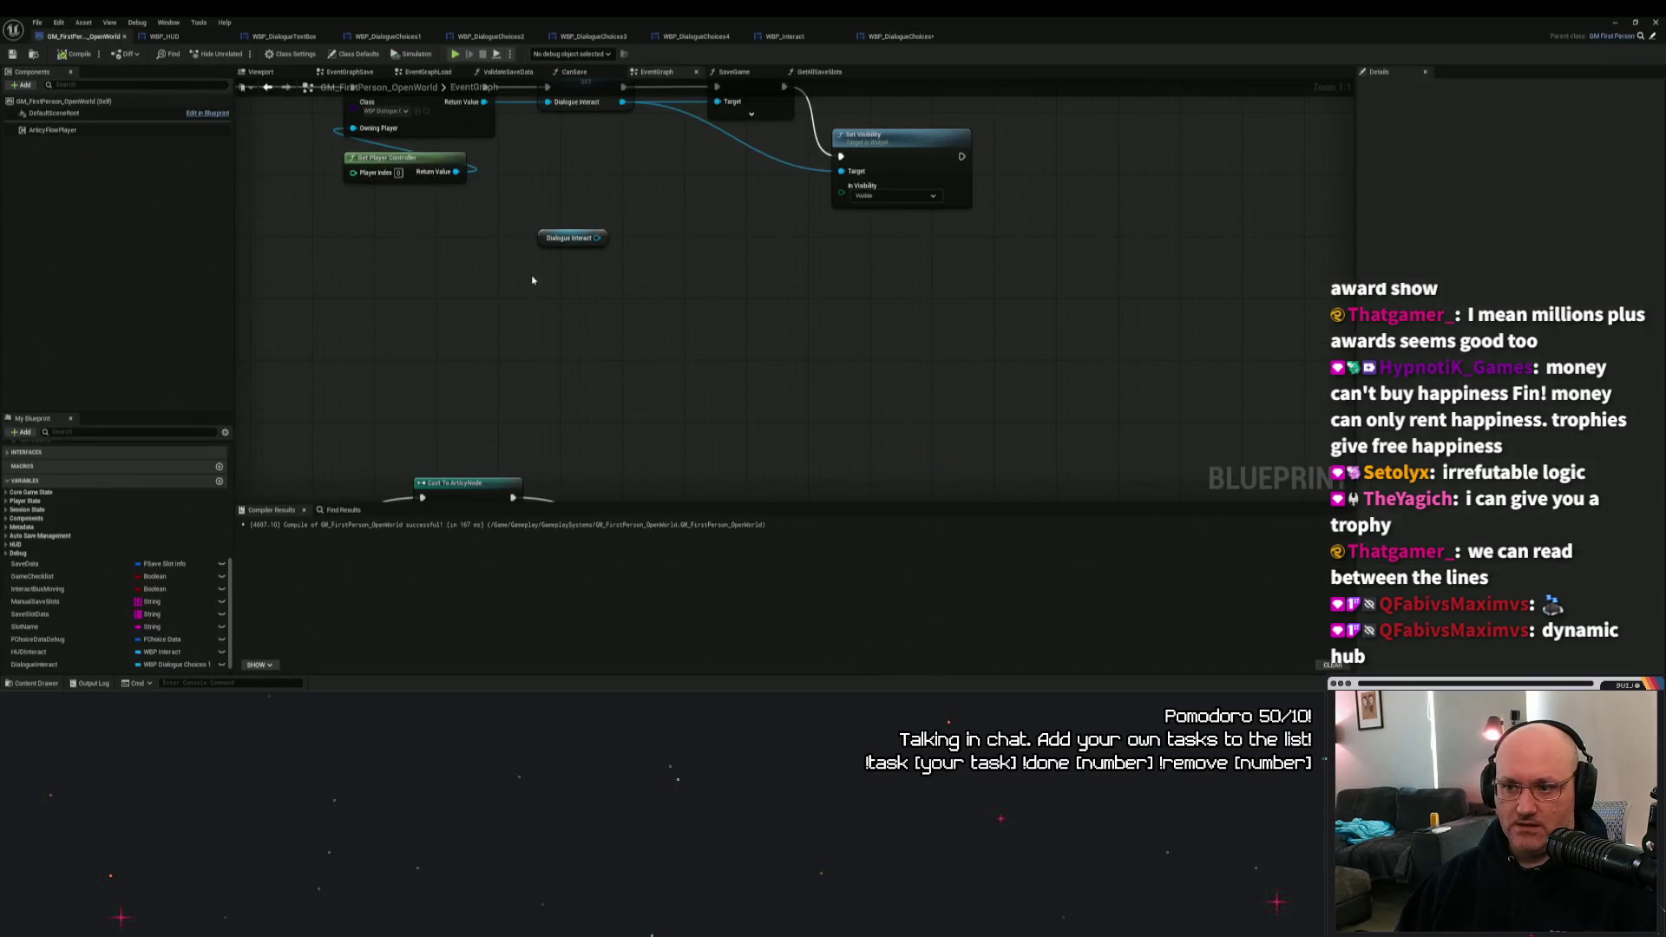
Move the On Player Paused event node down-right in the game mode graph
mouse_move(541, 334)
left_mouse_down()
mouse_move(643, 218)
mouse_move(676, 145)
left_mouse_up()
scroll(642, 227, "down", 5)
scroll(704, 260, "up", 3)
left_click_drag(375, 298, 387, 328)
Bring up the Articy tutorial page in the browser
mouse_move(513, 168)
left_mouse_down()
mouse_move(532, 308)
mouse_move(629, 185)
mouse_move(576, 249)
mouse_move(587, 216)
mouse_move(538, 247)
left_mouse_up()
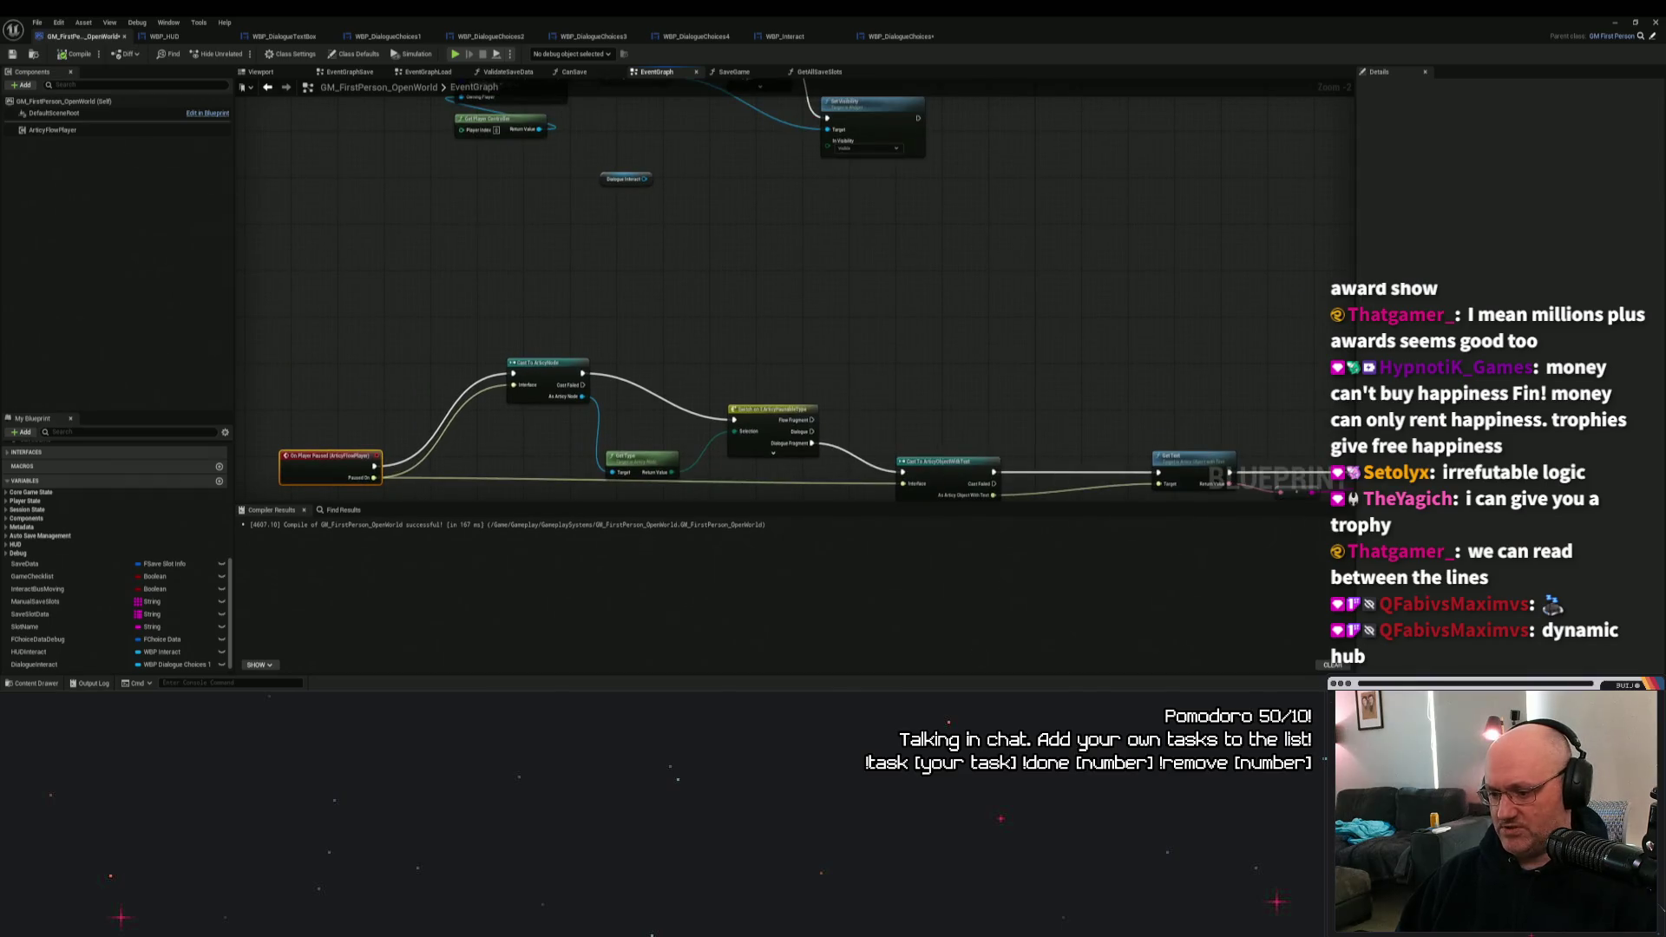
key("alt+Tab")
left_click(898, 25)
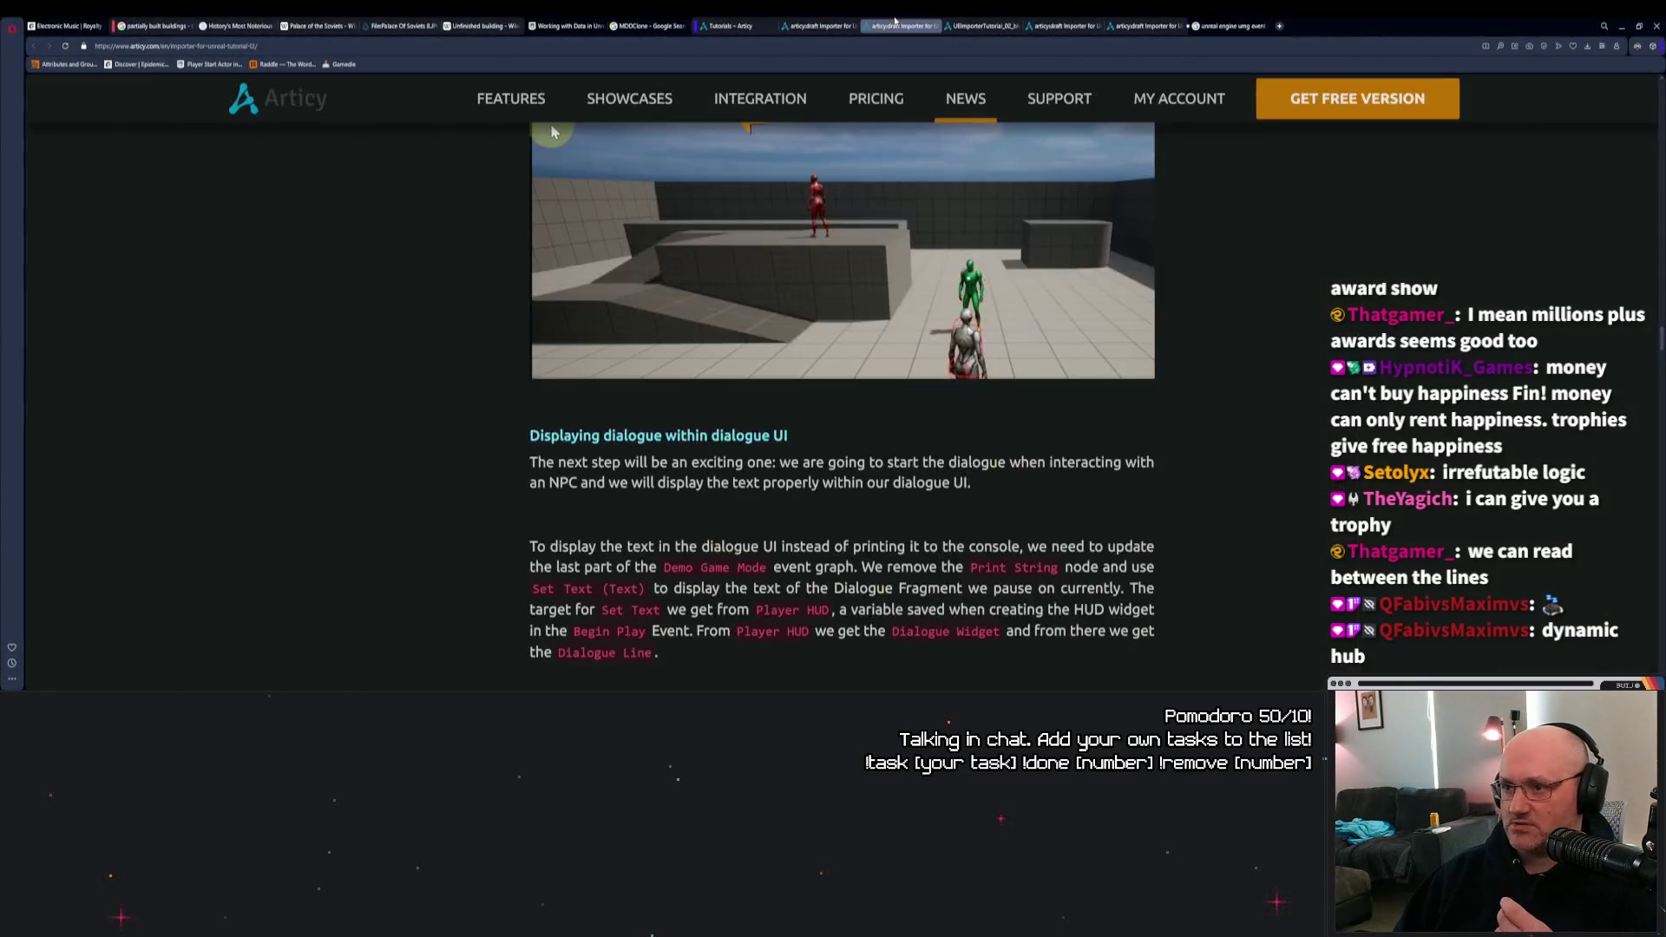
Scroll to the 'Displaying dialogue within dialogue UI' blueprint screenshot, then return to the Unreal Editor
scroll(1125, 375, "down", 2)
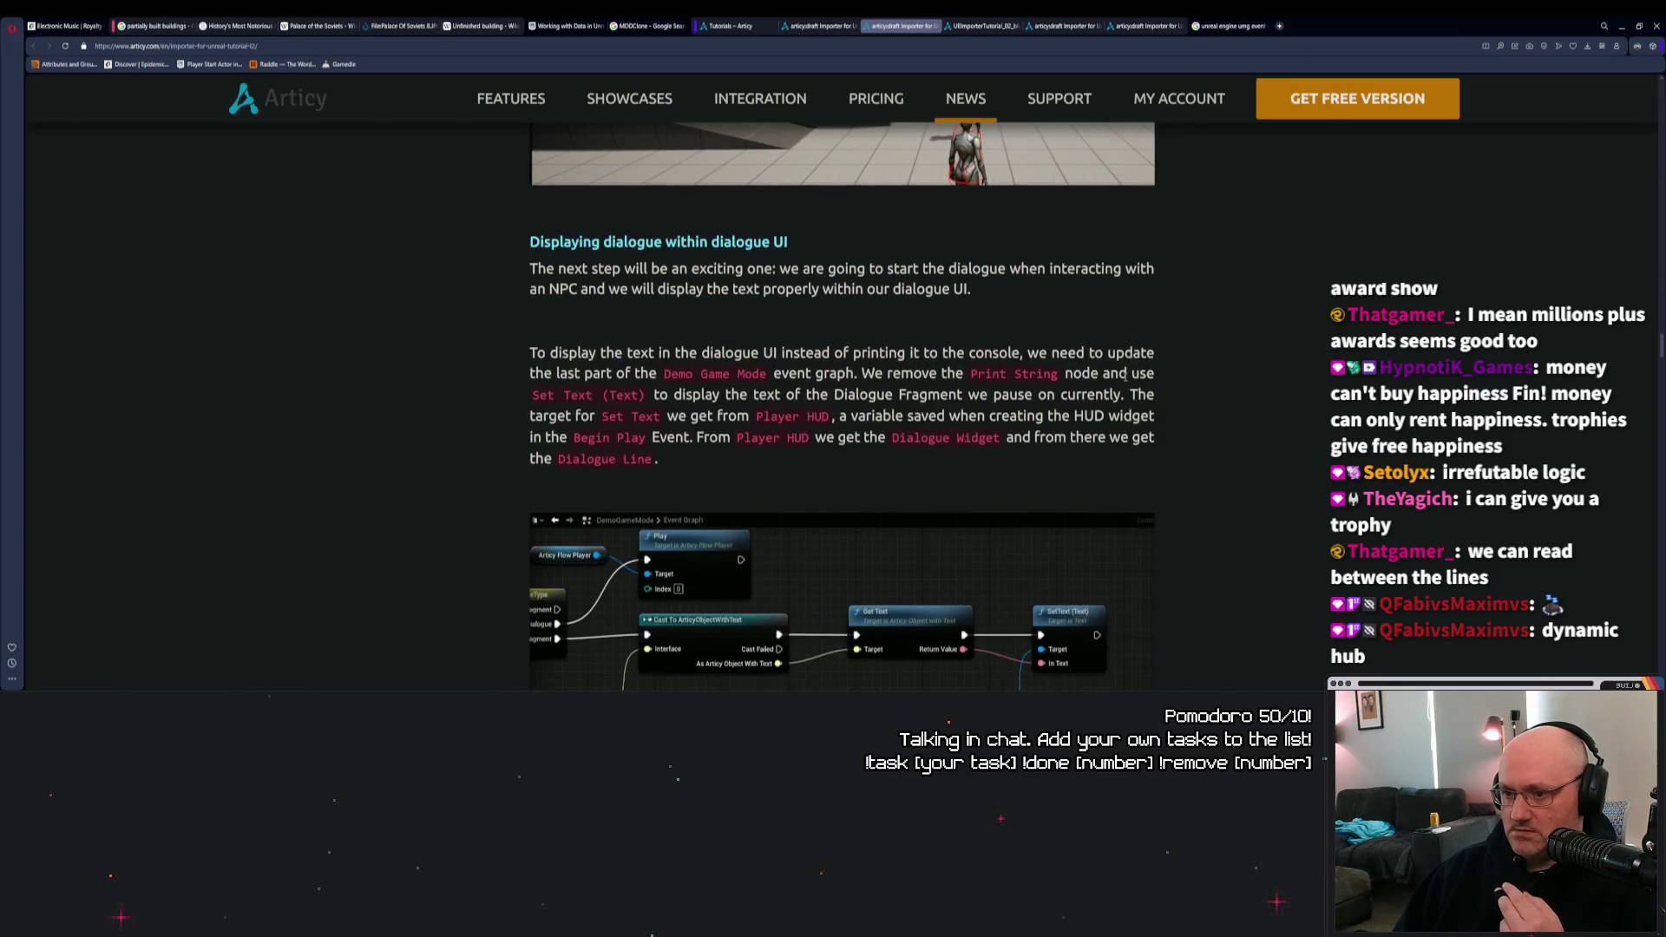
scroll(1125, 375, "down", 1)
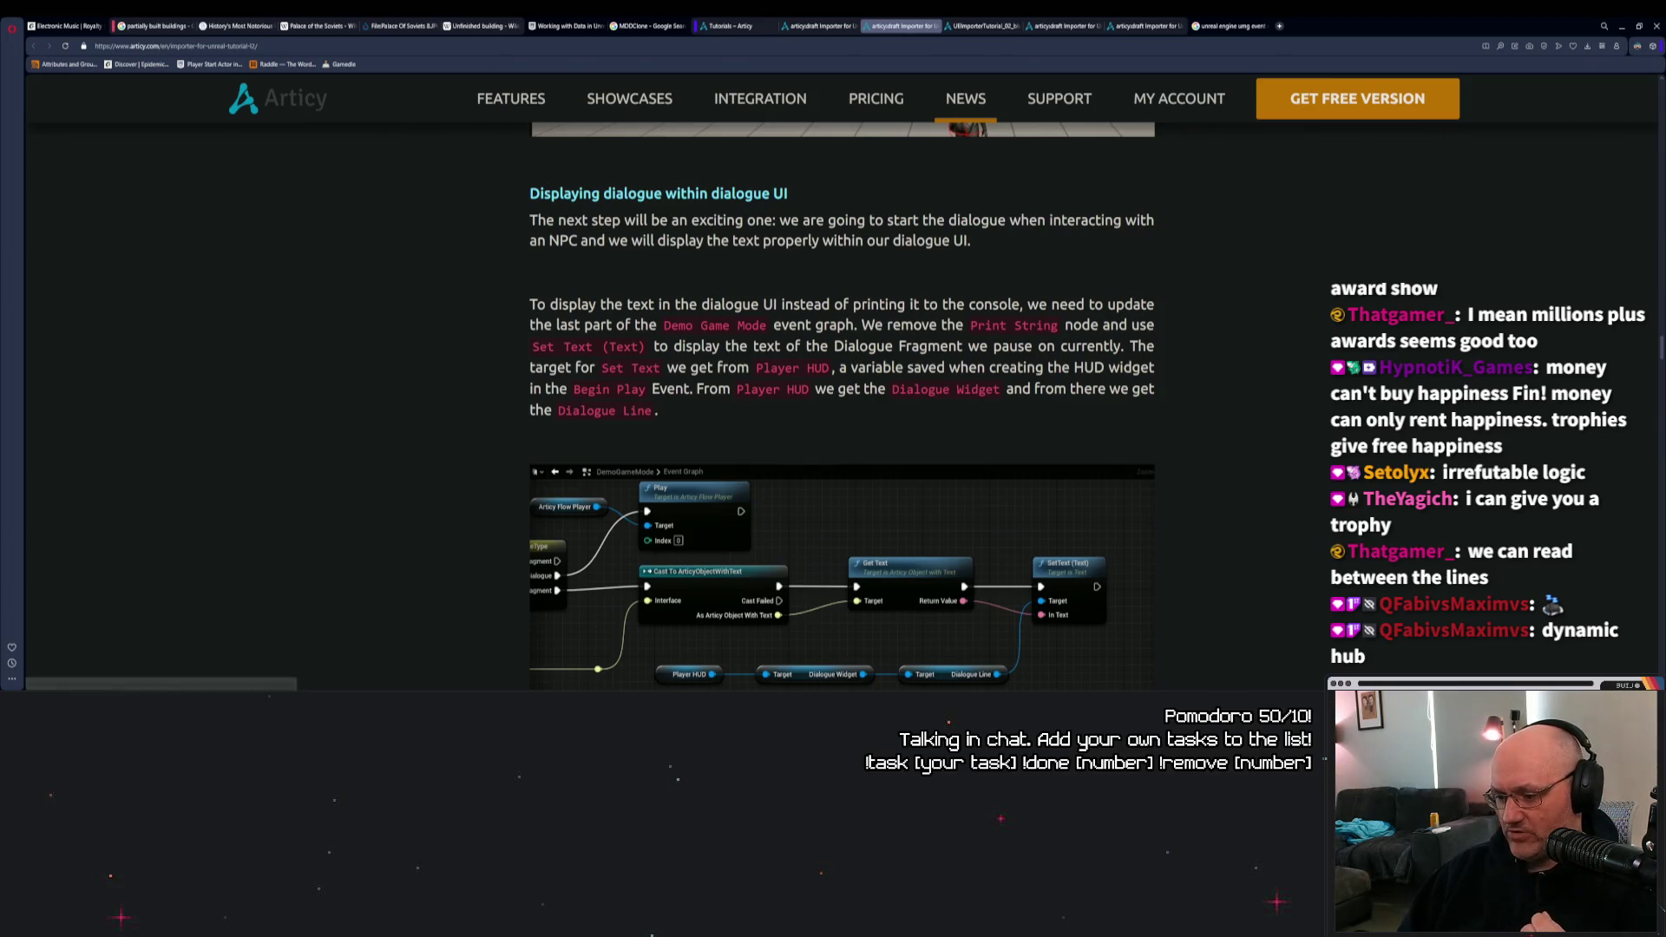
mouse_move(958, 686)
left_click(1034, 671)
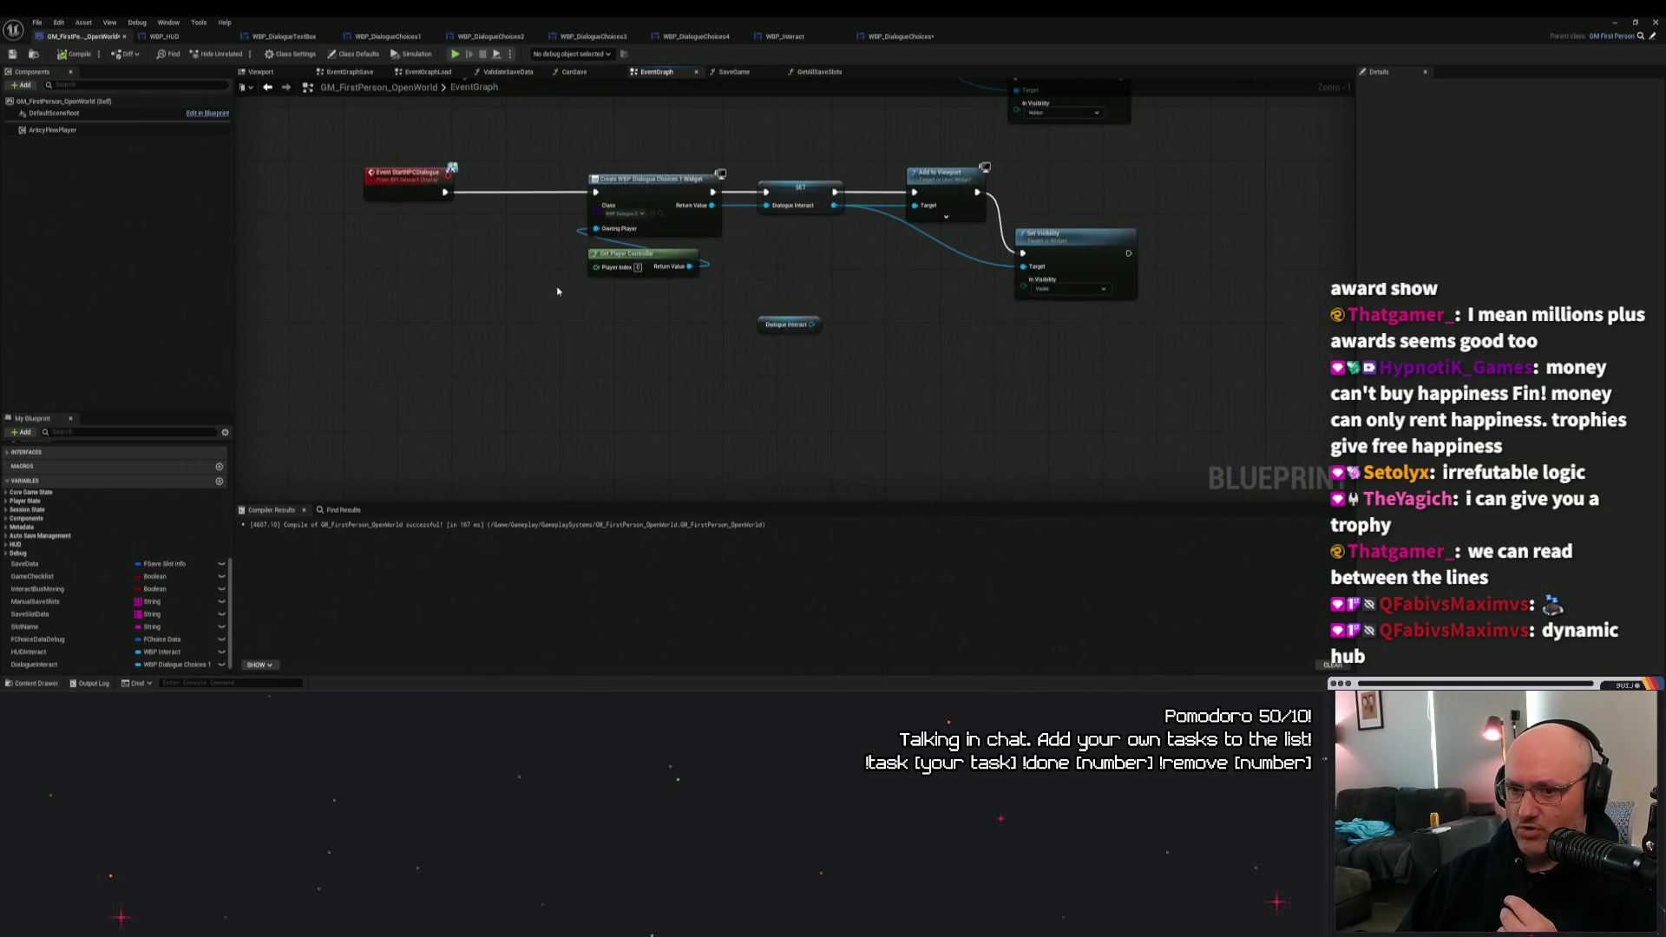
Frame the StartNPCDialogue chain and keep Create Widget's class as WBP_DialogueChoices1
mouse_move(491, 202)
left_mouse_down()
mouse_move(989, 386)
mouse_move(1093, 448)
mouse_move(1146, 408)
mouse_move(602, 240)
left_mouse_up()
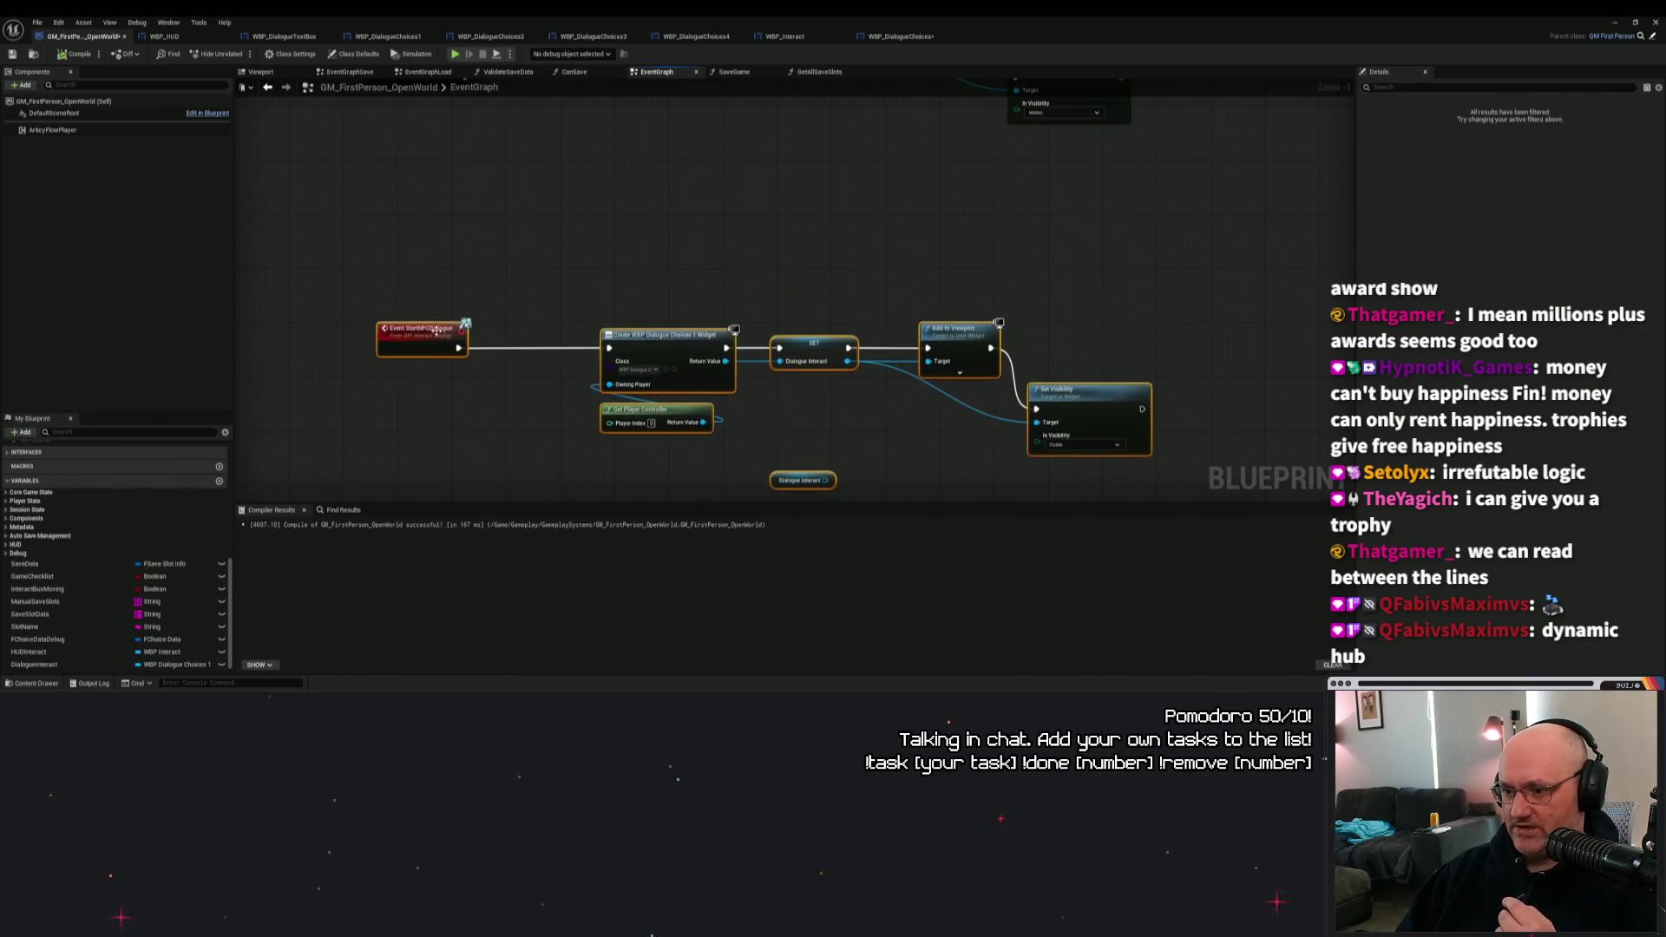
left_click(833, 301)
mouse_move(278, 174)
left_mouse_down()
mouse_move(1008, 400)
mouse_move(1007, 348)
mouse_move(1085, 604)
left_mouse_up()
mouse_move(839, 547)
left_mouse_down()
mouse_move(838, 570)
mouse_move(838, 359)
left_mouse_up()
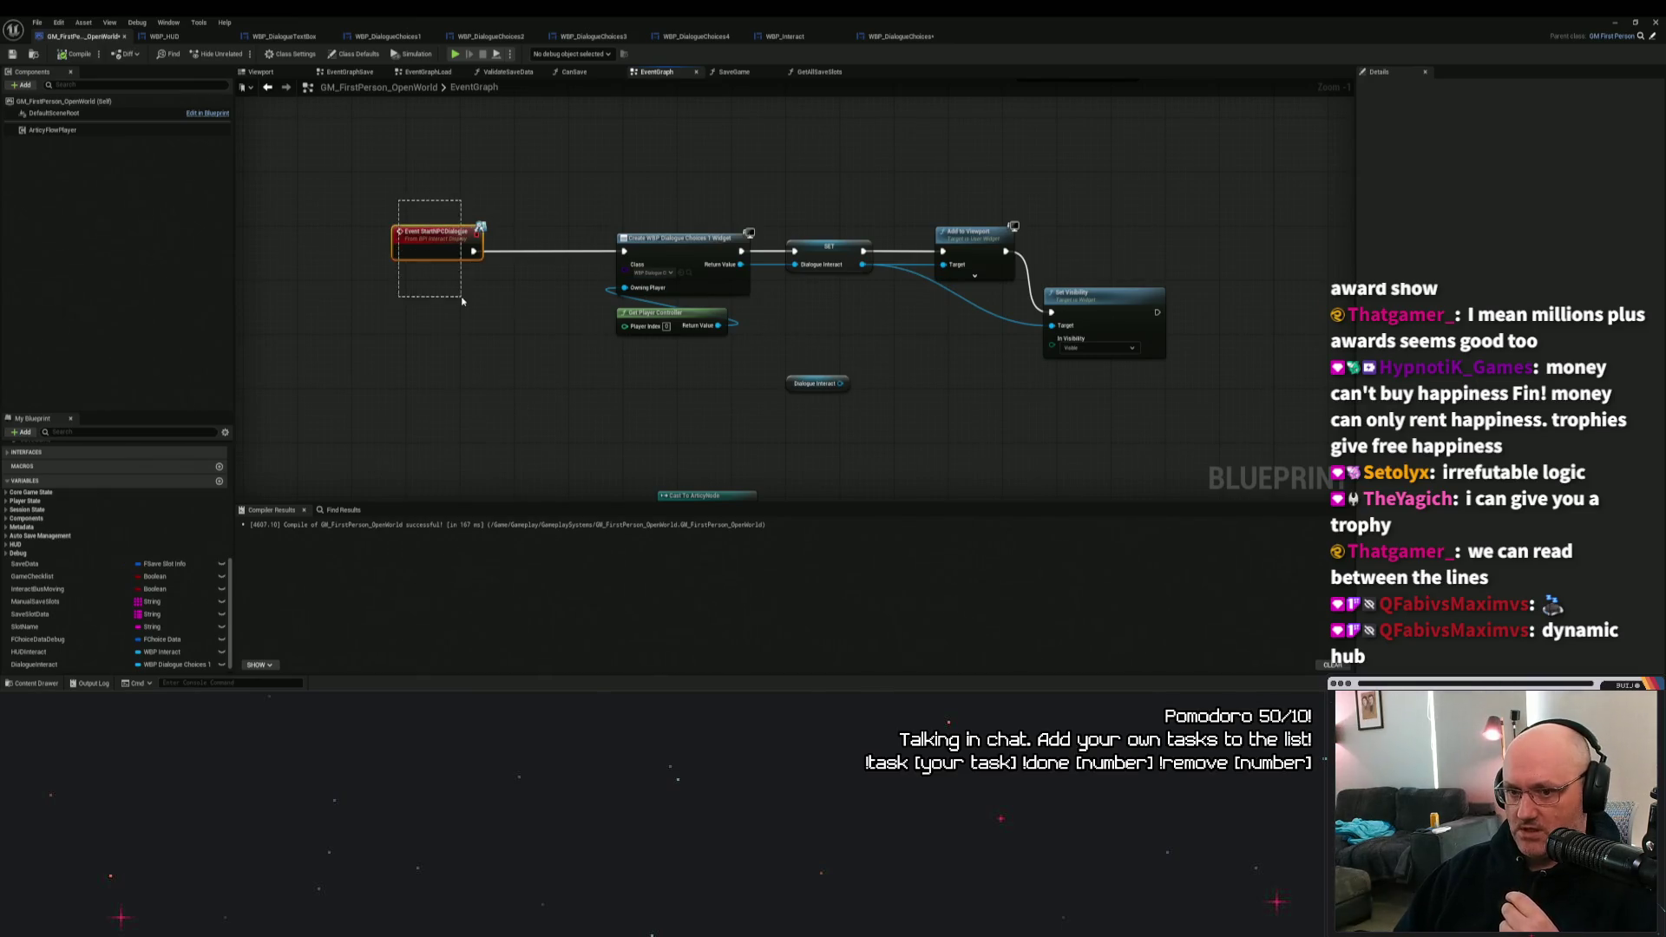
left_click_drag(522, 332, 396, 326)
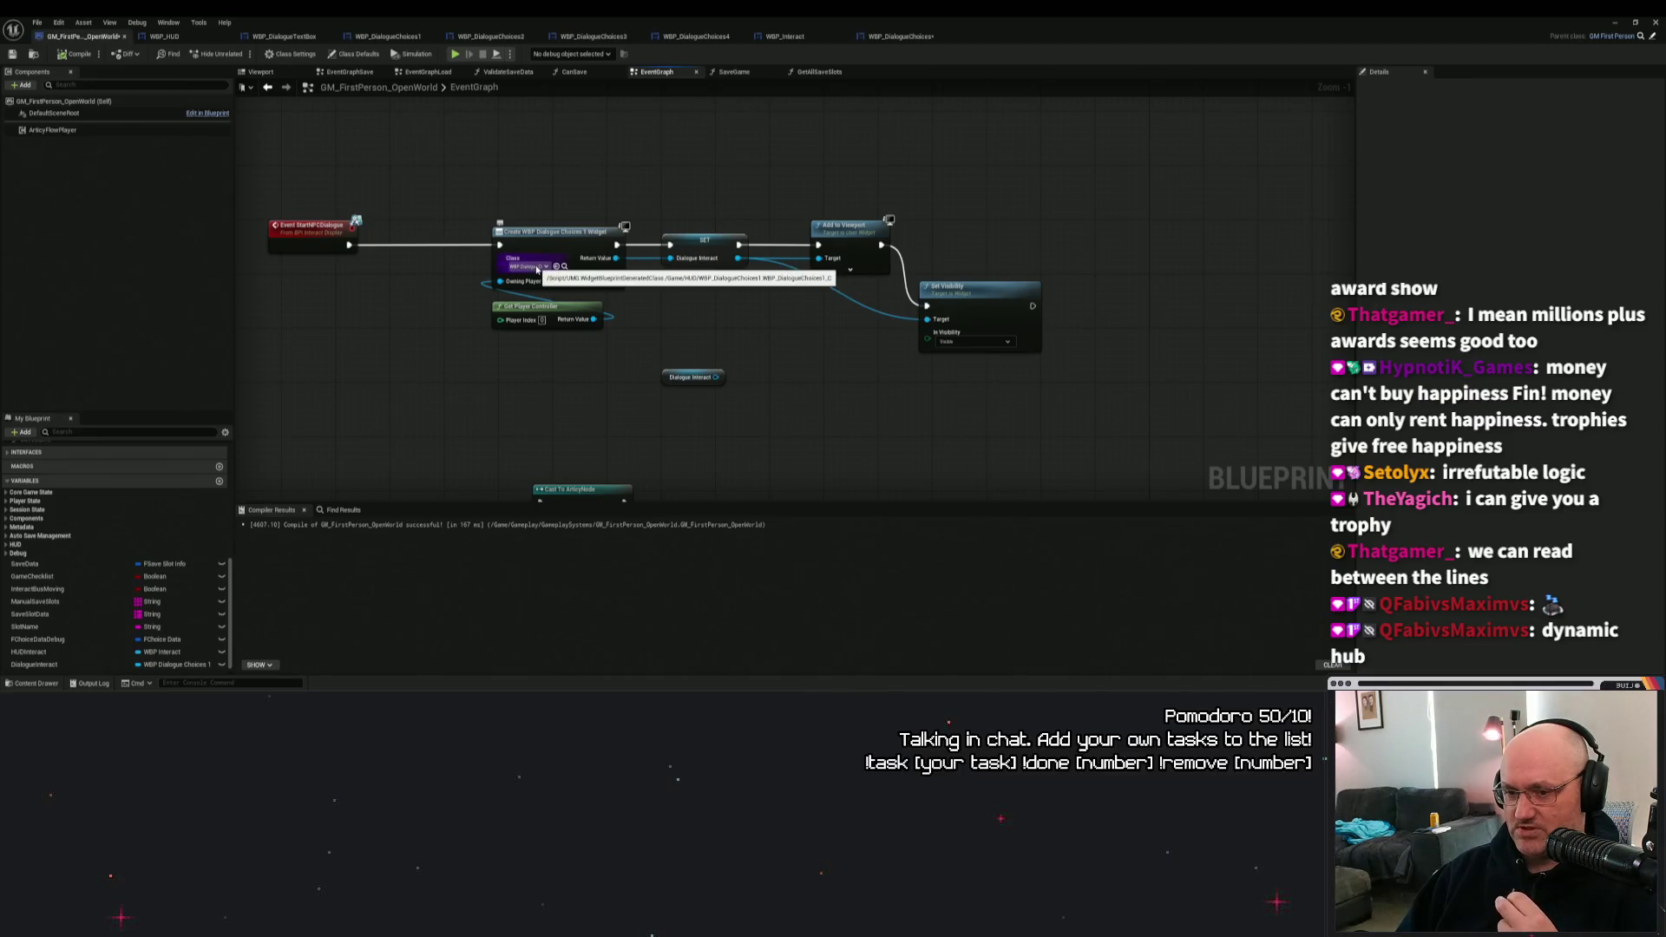
left_click(537, 268)
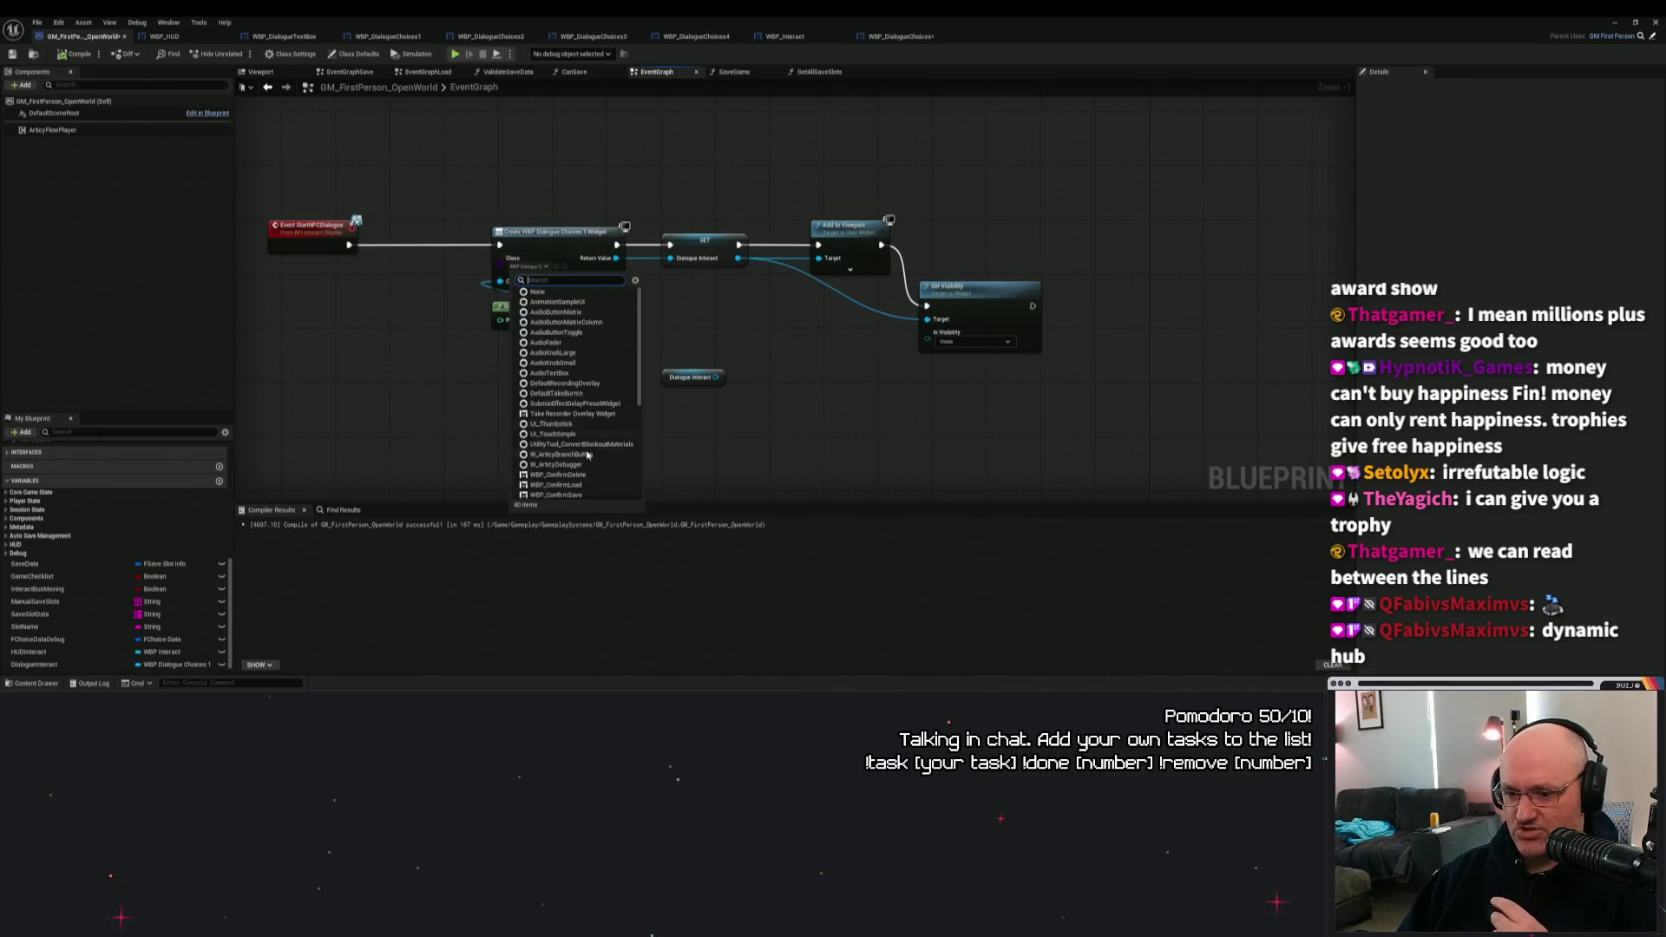
scroll(595, 444, "down", 3)
left_click(603, 380)
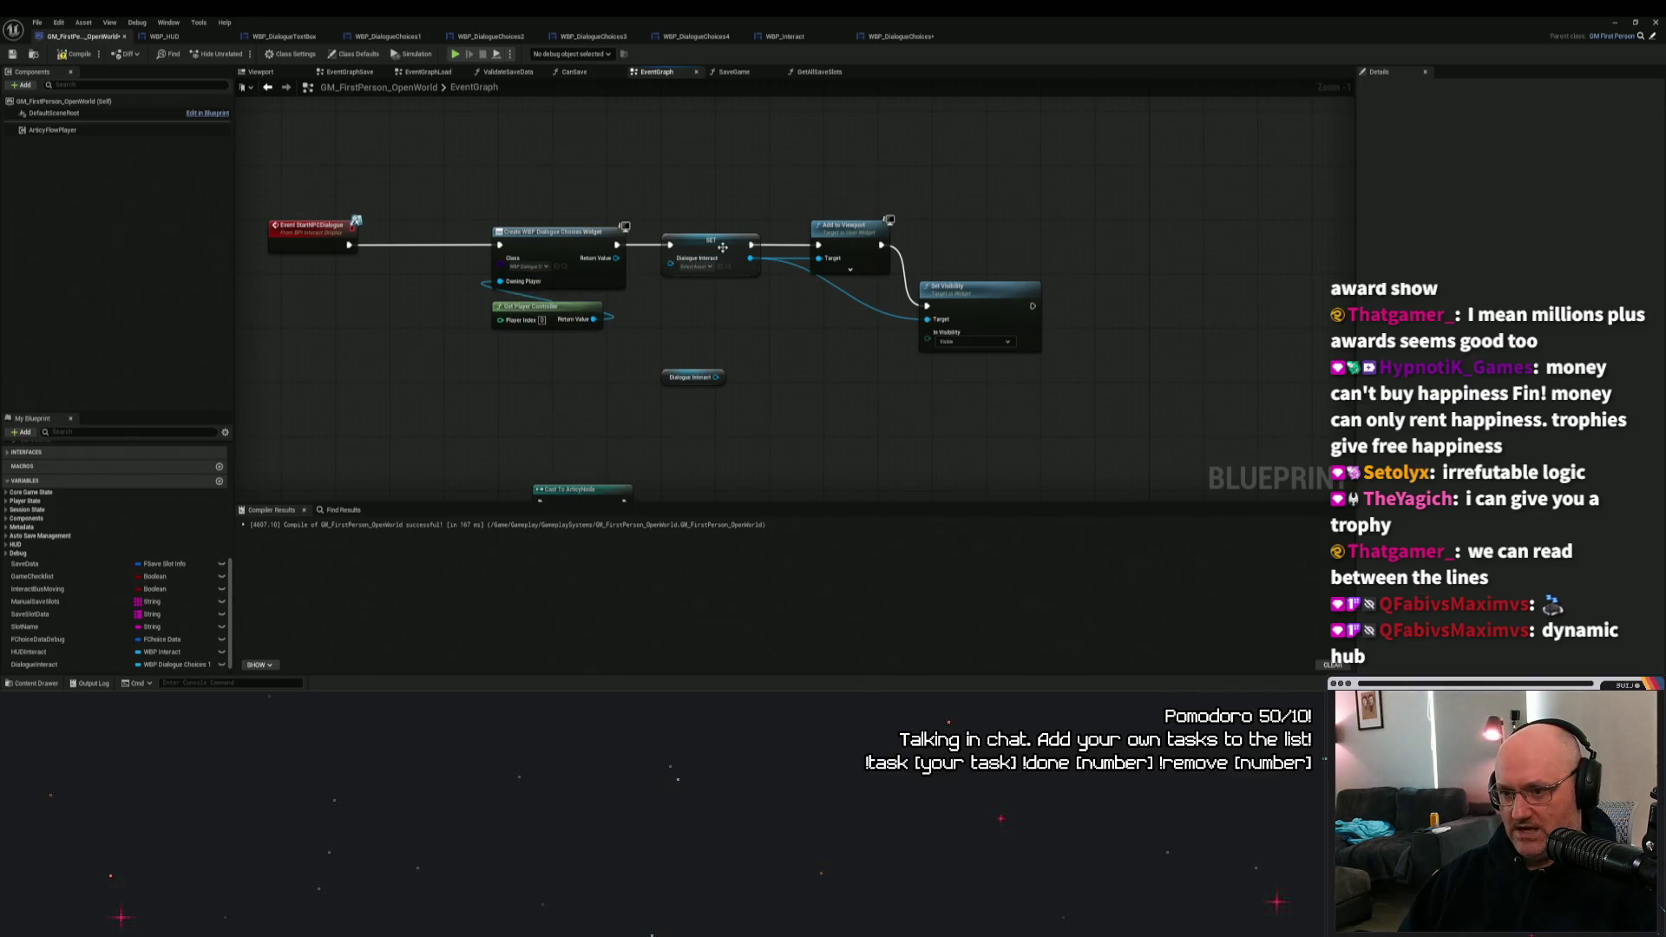
Change DialogueInteract's type to a WBP_DialogueChoices1 object reference and confirm
scroll(187, 621, "down", 1)
left_click(207, 653)
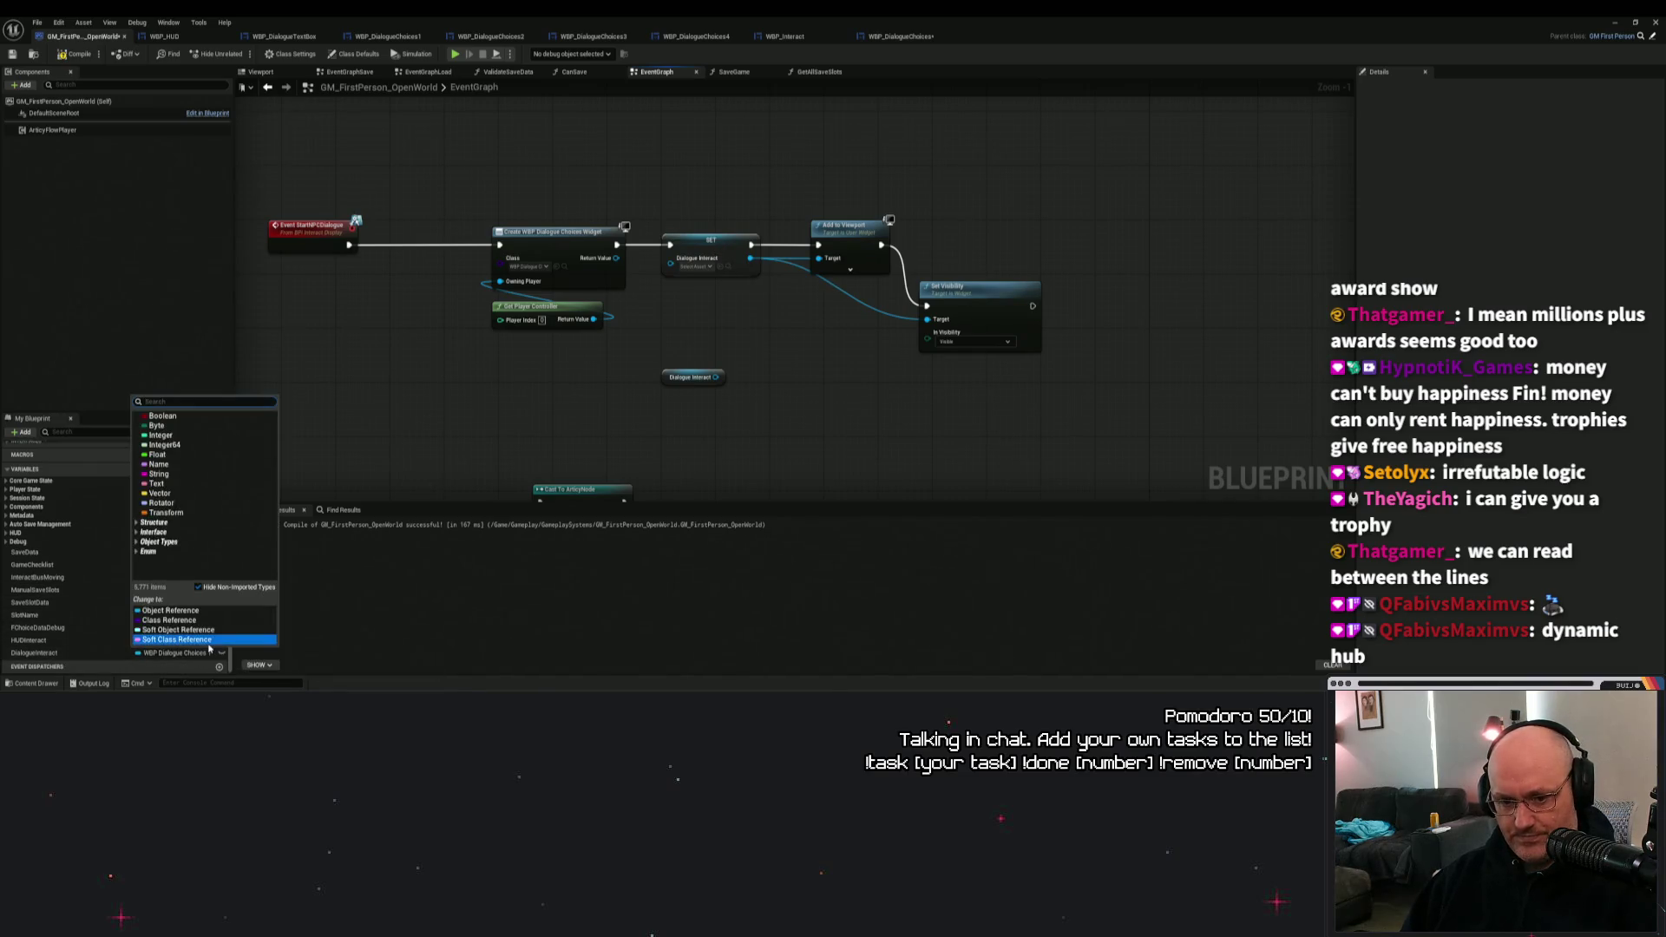
type("t")
type("logue choices")
mouse_move(242, 431)
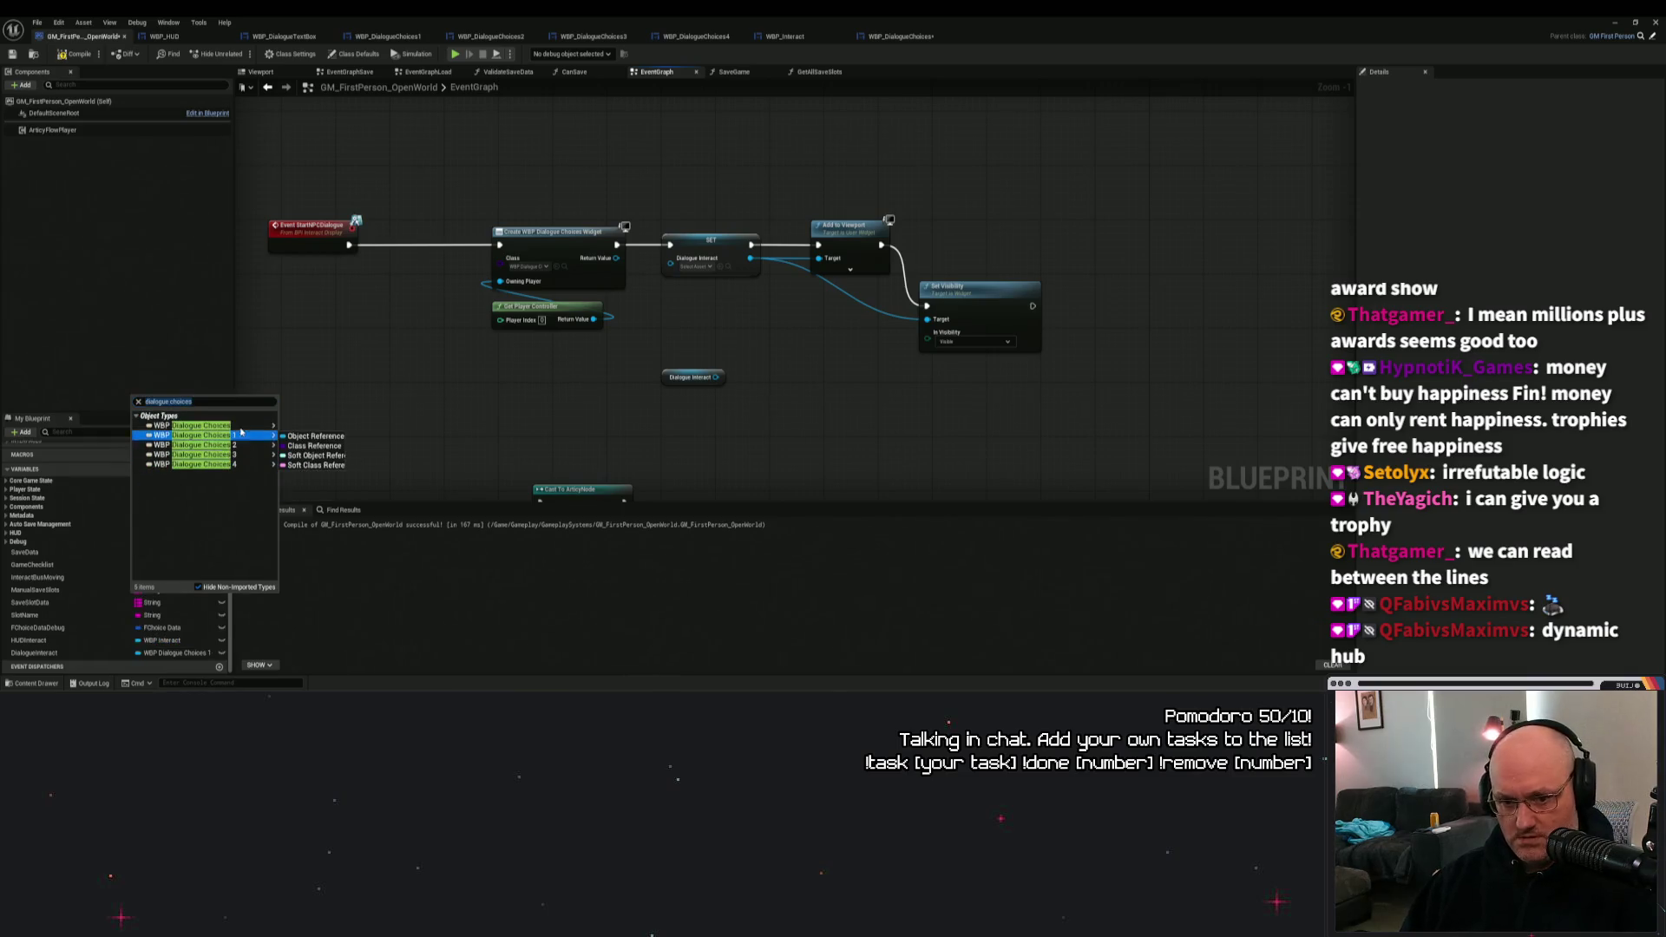
left_click(314, 436)
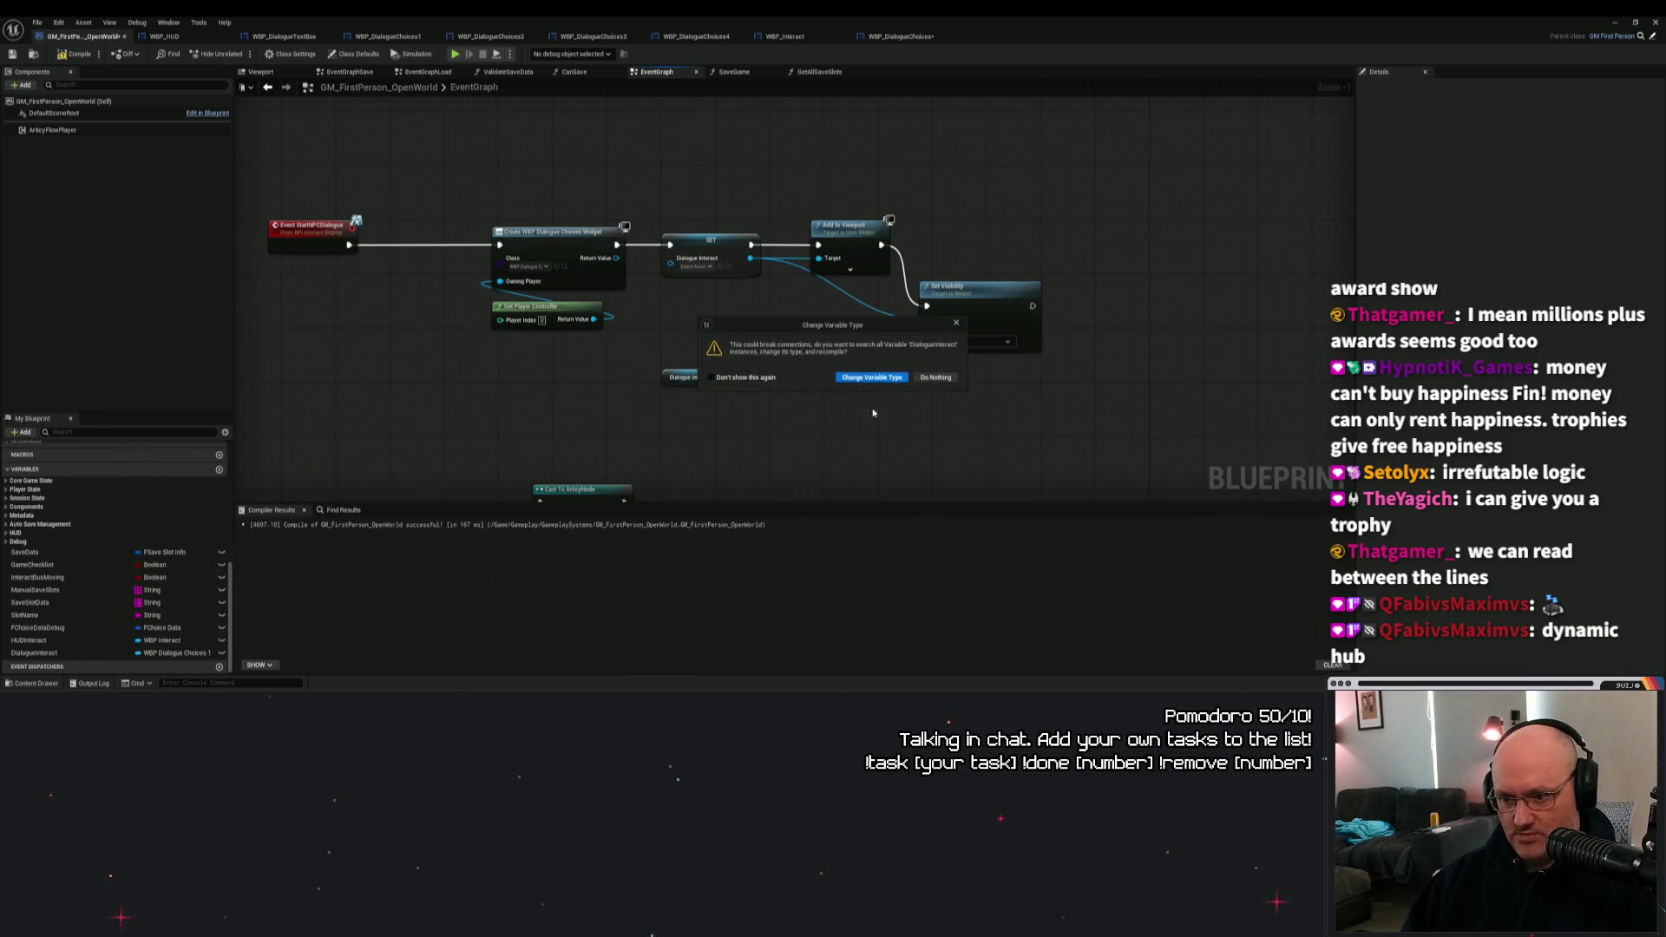
left_click(871, 377)
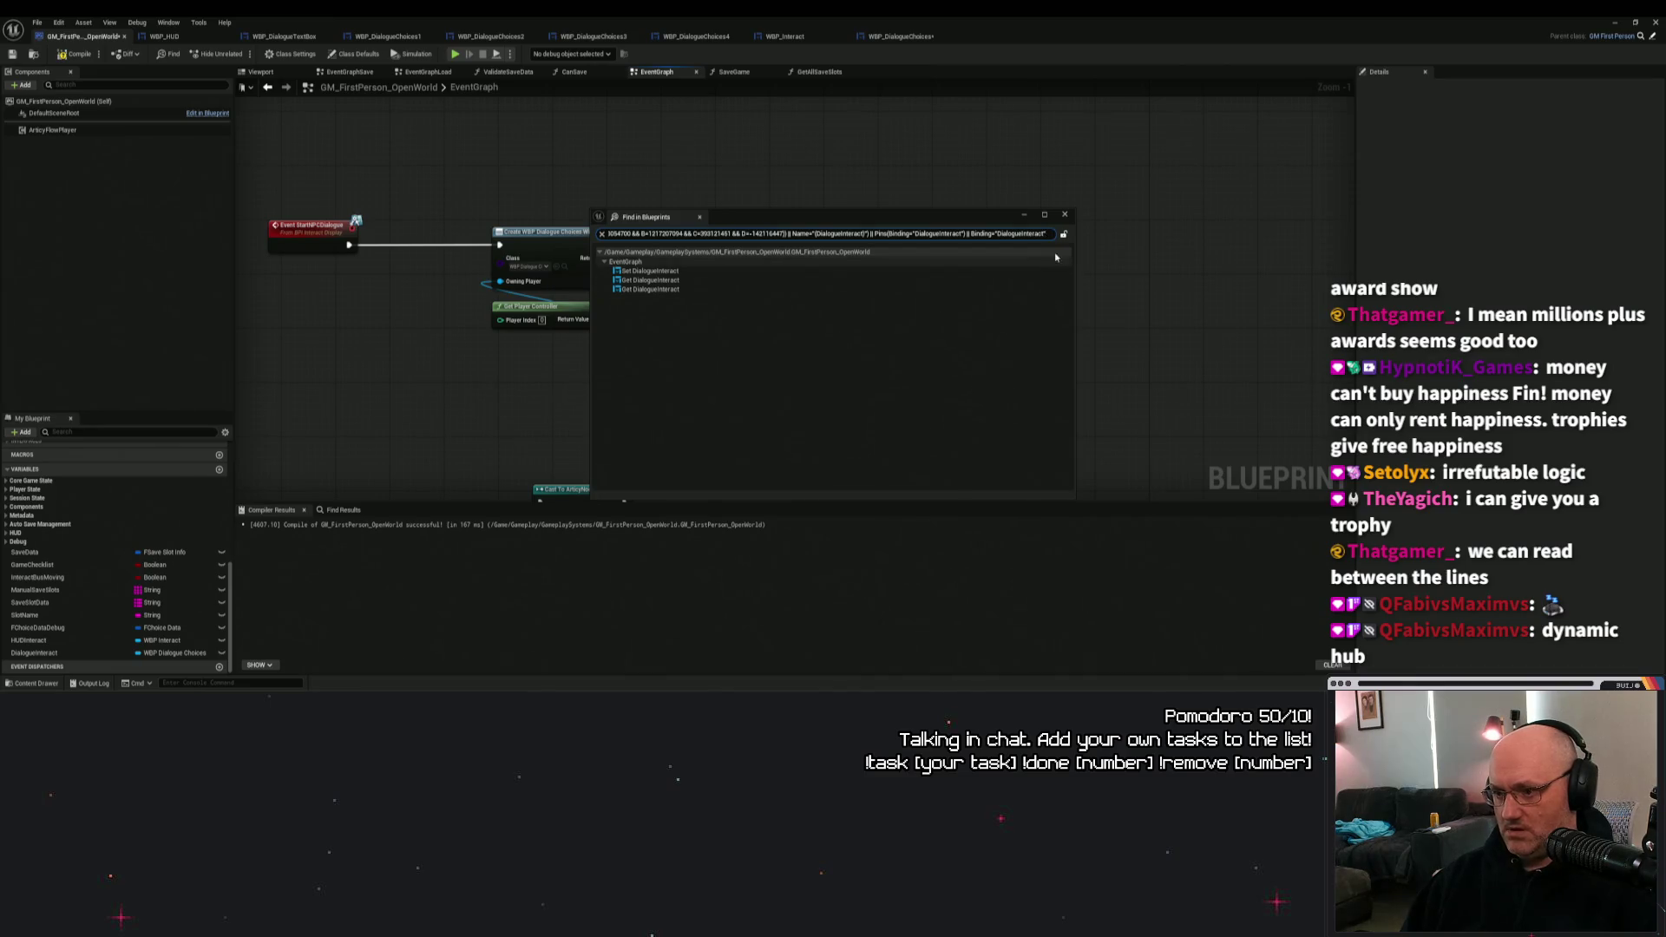
left_click(1065, 215)
Wire Create Widget's Return Value into SET Dialogue Interact and compile the game mode
mouse_move(598, 265)
left_mouse_down()
mouse_move(867, 287)
mouse_move(920, 327)
mouse_move(724, 273)
mouse_move(905, 348)
mouse_move(910, 327)
left_mouse_up()
right_click(721, 277)
left_click(741, 323)
mouse_move(709, 454)
left_mouse_down()
mouse_move(729, 291)
mouse_move(760, 237)
mouse_move(690, 127)
mouse_move(716, 455)
left_mouse_up()
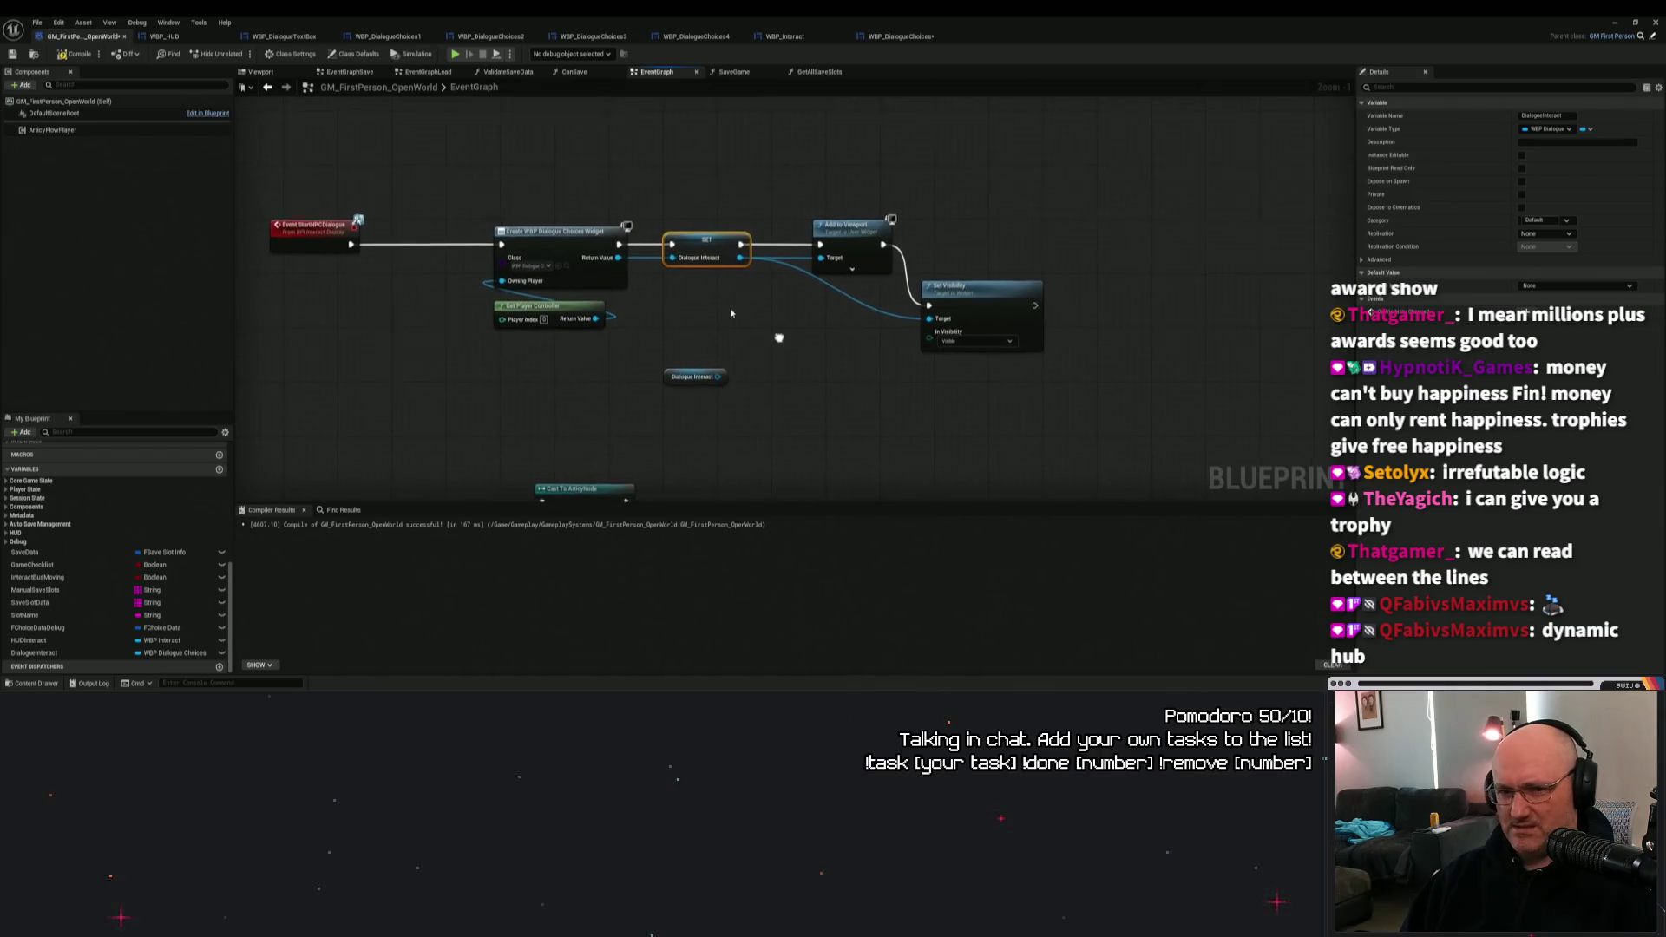
key("F7")
scroll(420, 352, "down", 3)
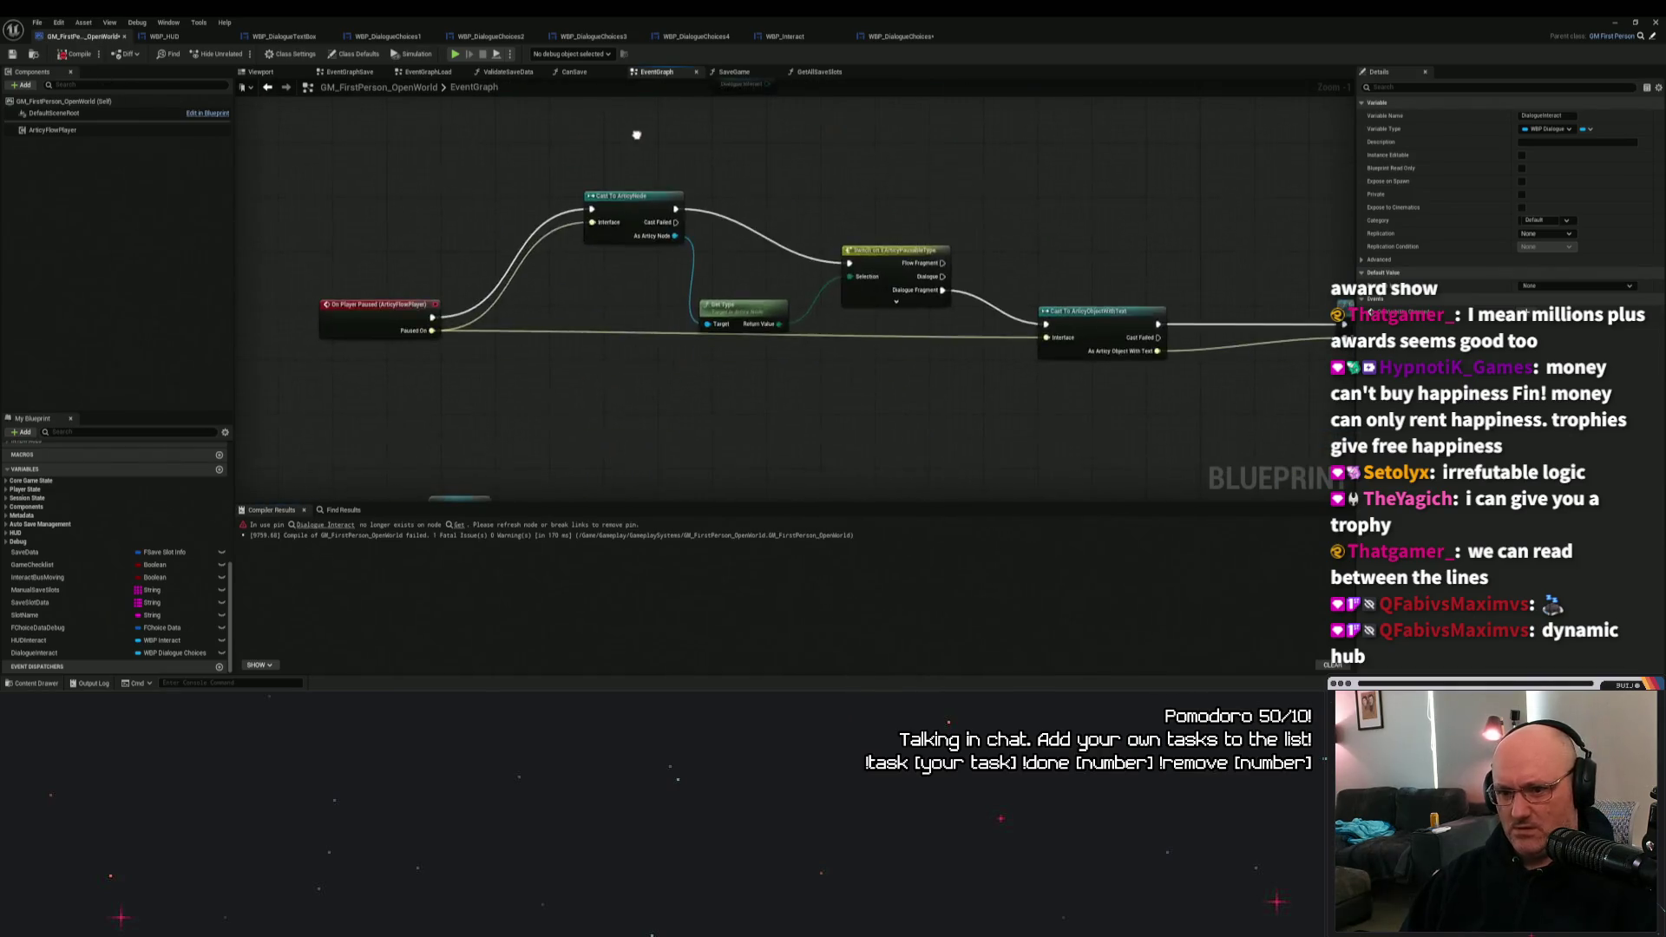
Connect Dialogue Interact to Remove from Parent's Target, delete the broken pin, and recompile successfully
left_click(457, 525)
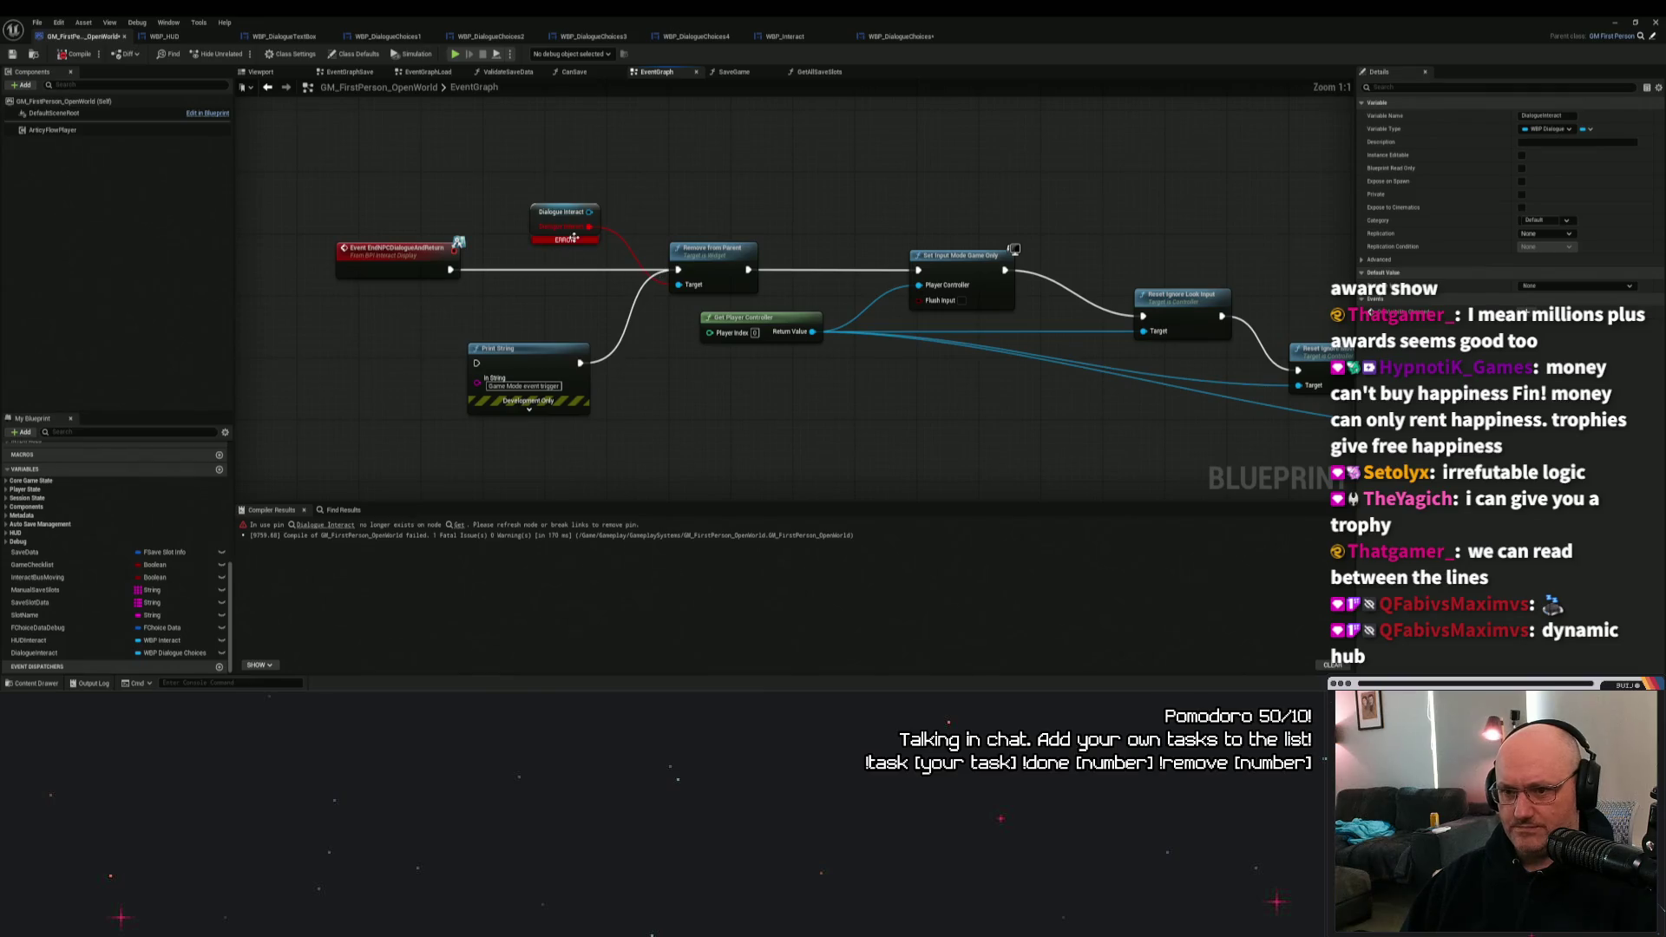
left_click(559, 204)
left_click_drag(589, 212, 678, 284)
right_click(596, 234)
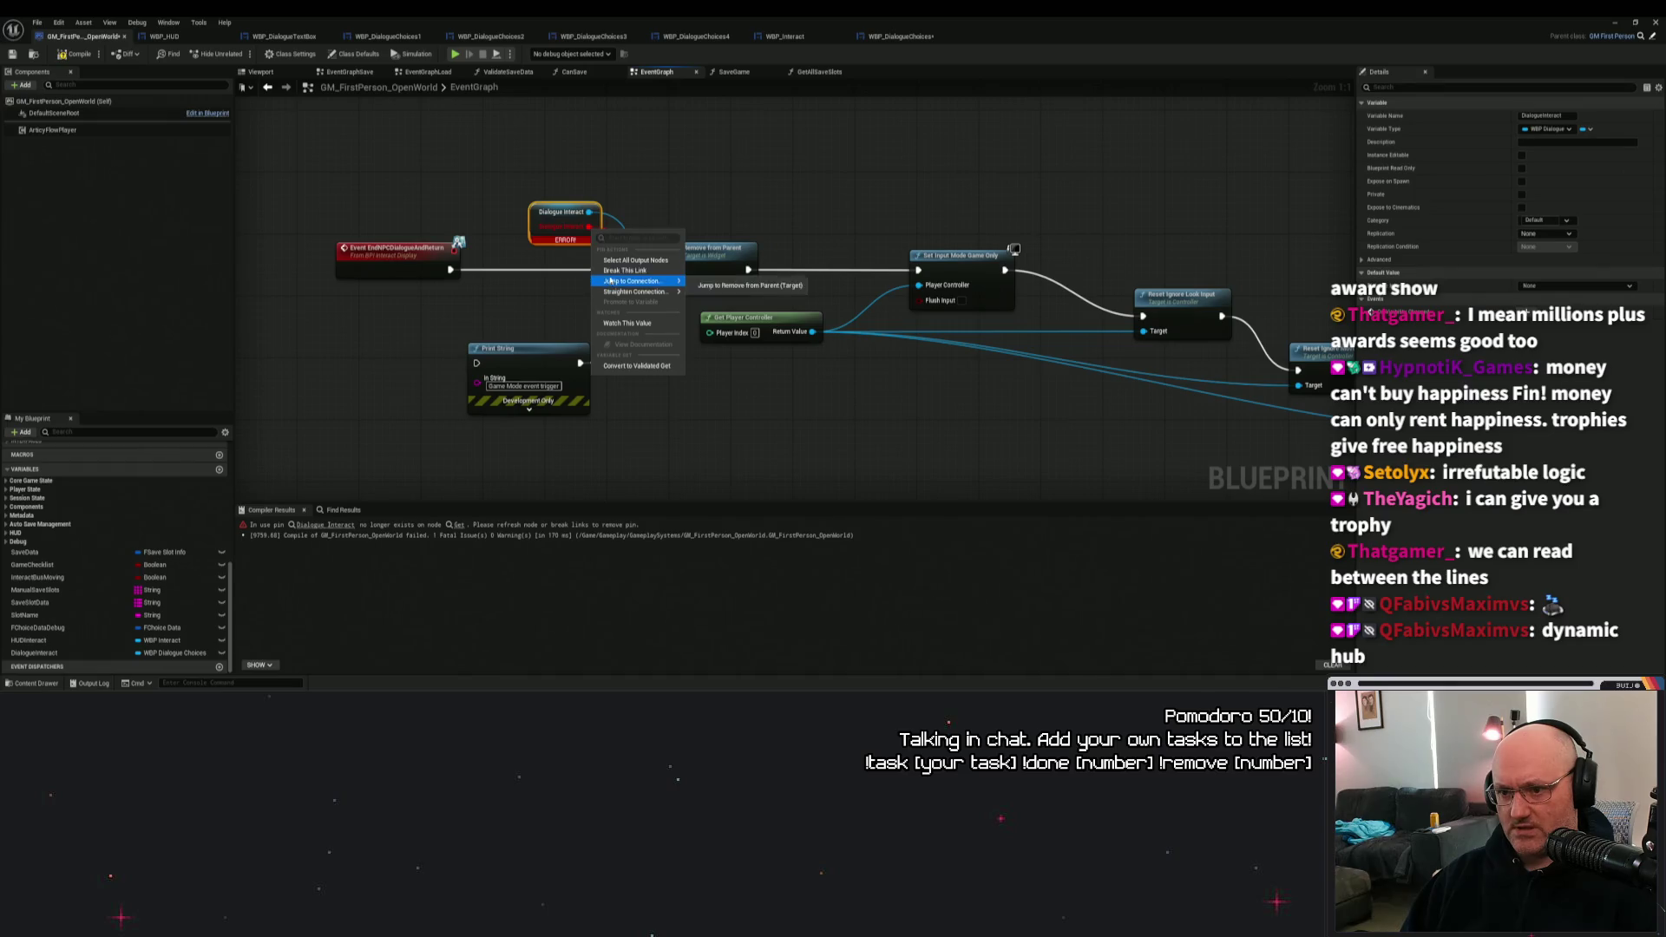
left_click(642, 278)
mouse_move(841, 203)
left_mouse_down()
mouse_move(597, 136)
mouse_move(743, 183)
left_mouse_up()
left_click(74, 53)
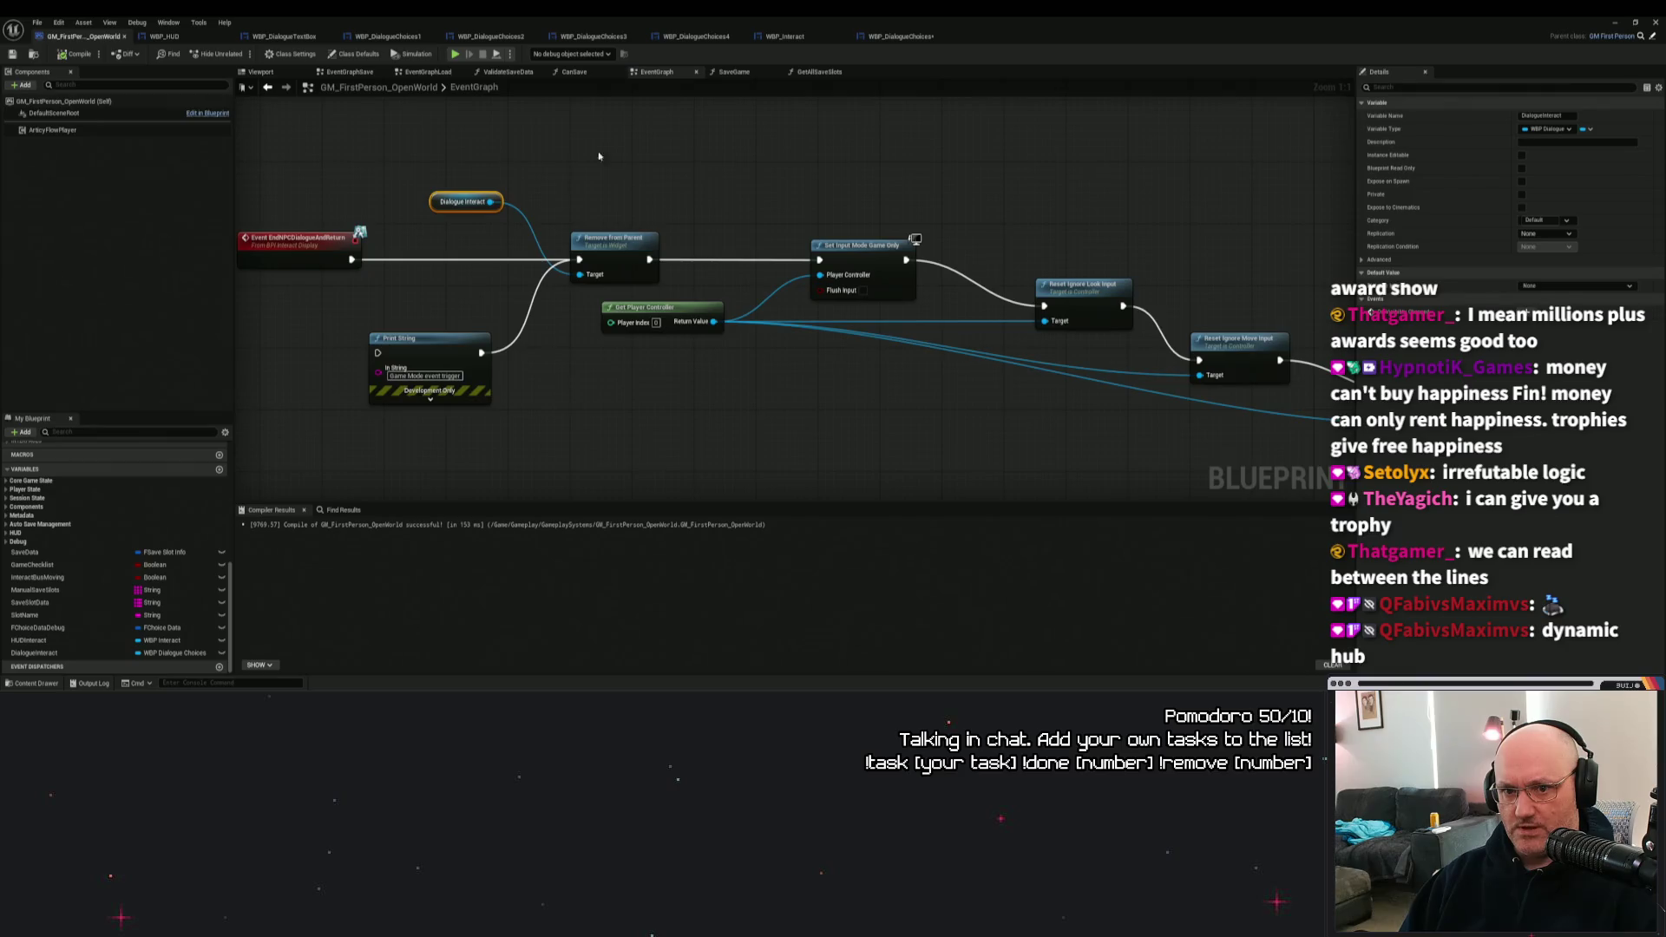
Browse the actions available from the Dialogue Interact widget reference, then switch to the Articy tutorial
scroll(715, 347, "down", 3)
left_click_drag(715, 335, 717, 416)
scroll(691, 315, "up", 3)
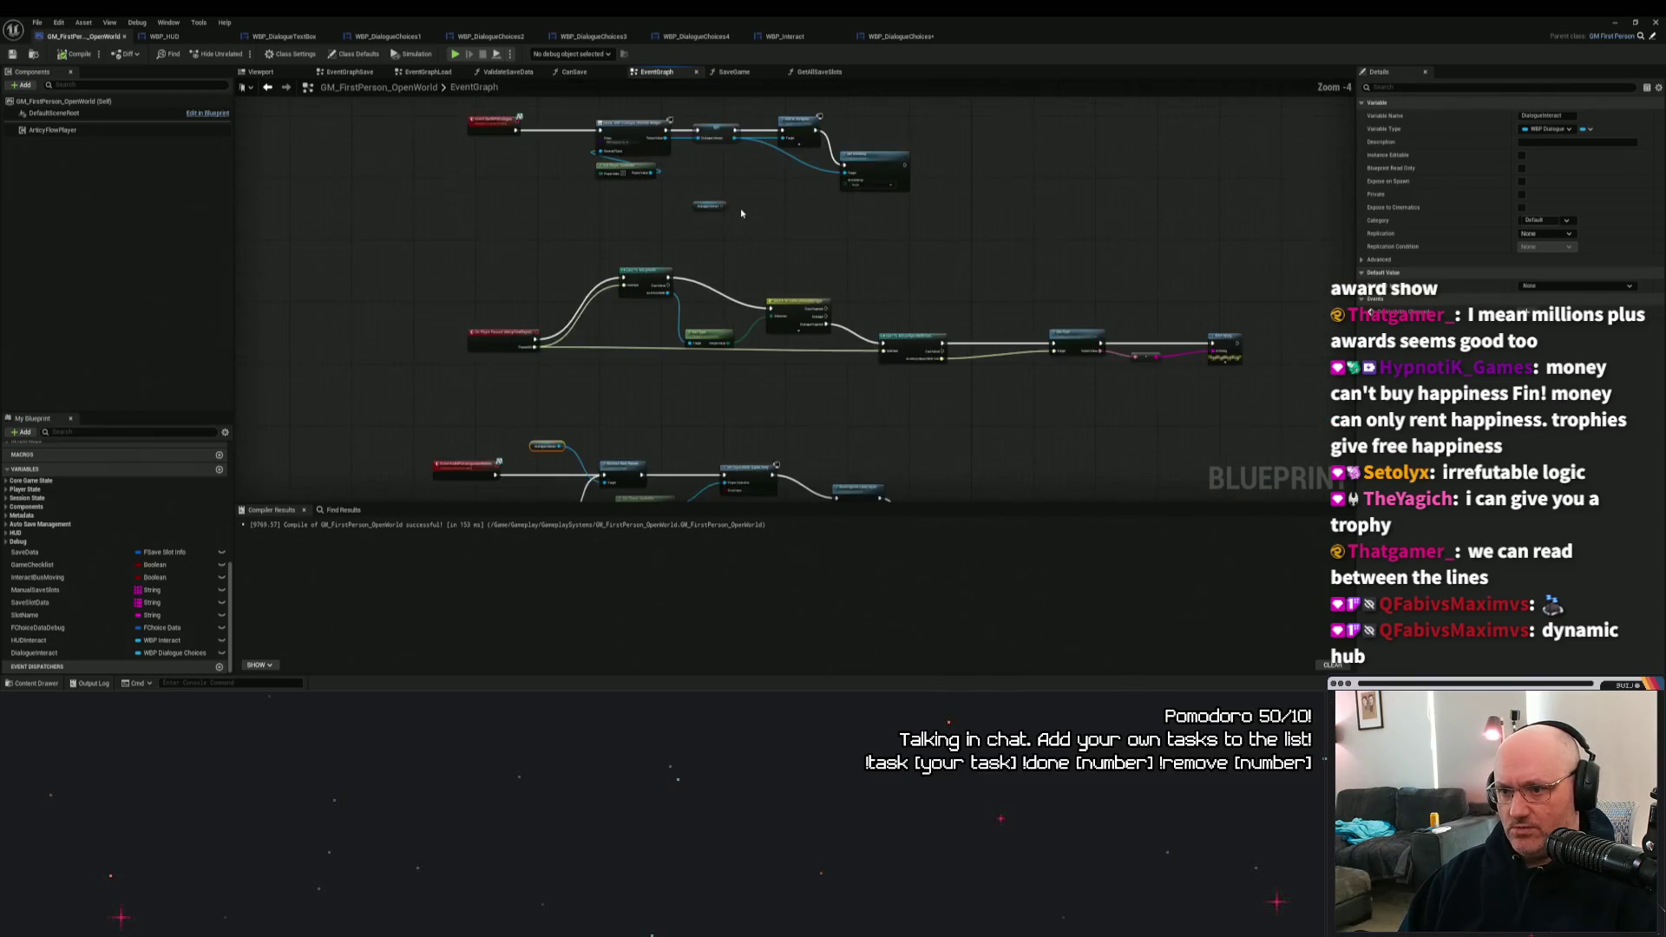
left_click_drag(671, 285, 777, 295)
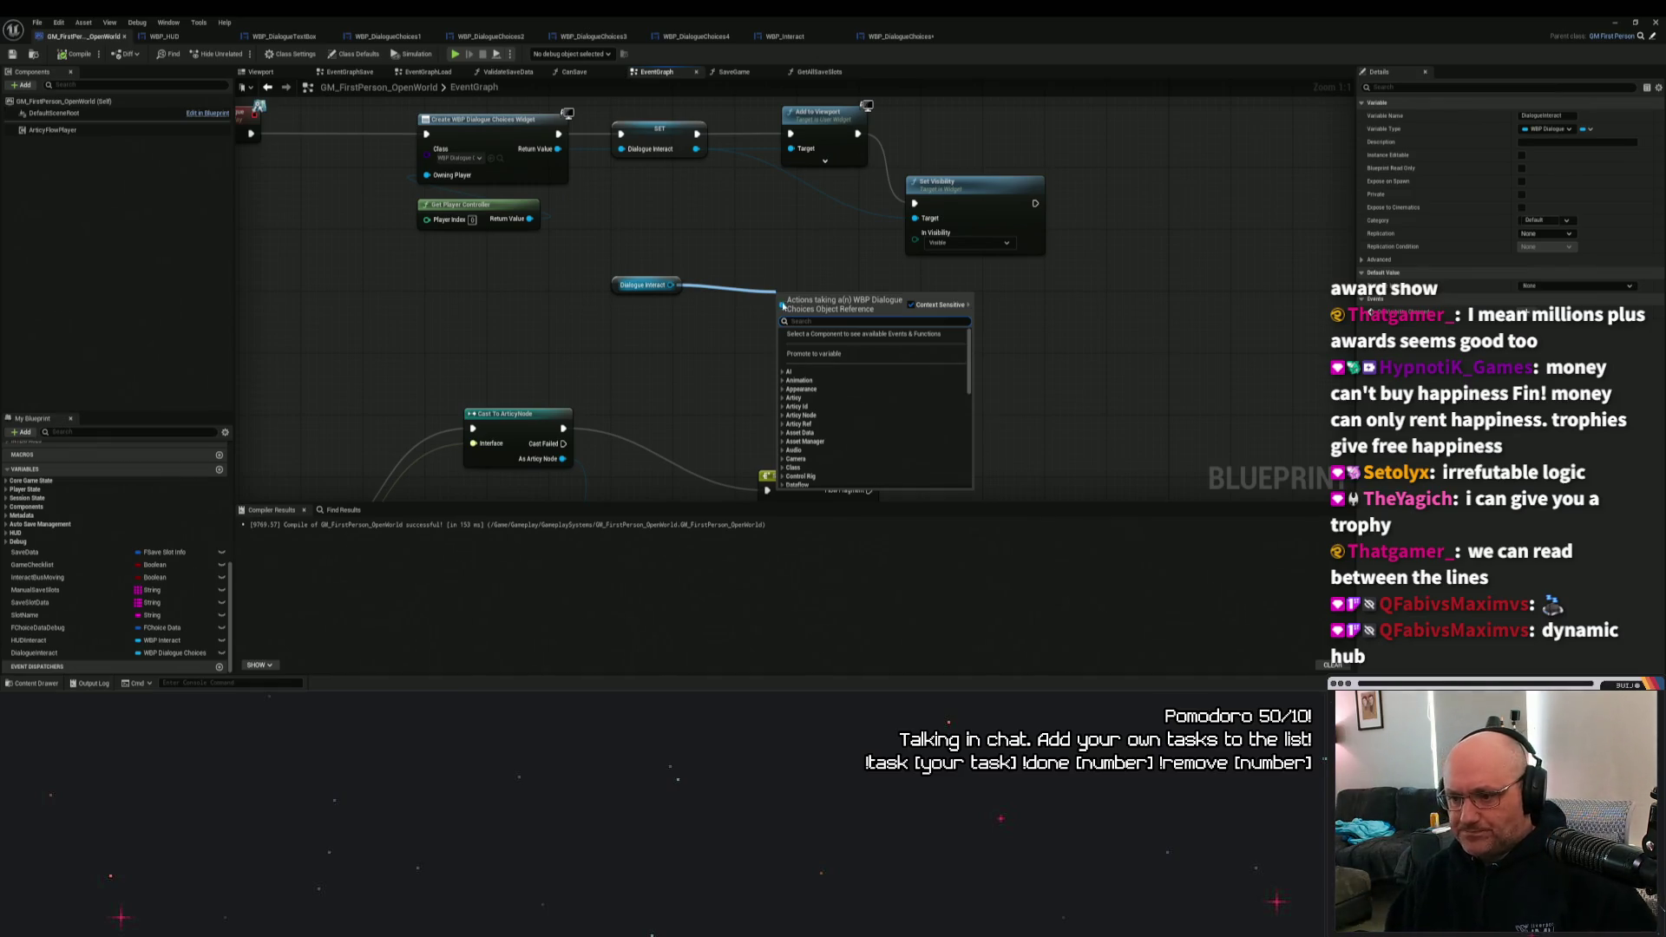
left_click(695, 269)
mouse_move(670, 285)
left_mouse_down()
mouse_move(816, 293)
mouse_move(781, 287)
left_mouse_up()
left_click(737, 250)
scroll(737, 250, "up", 1)
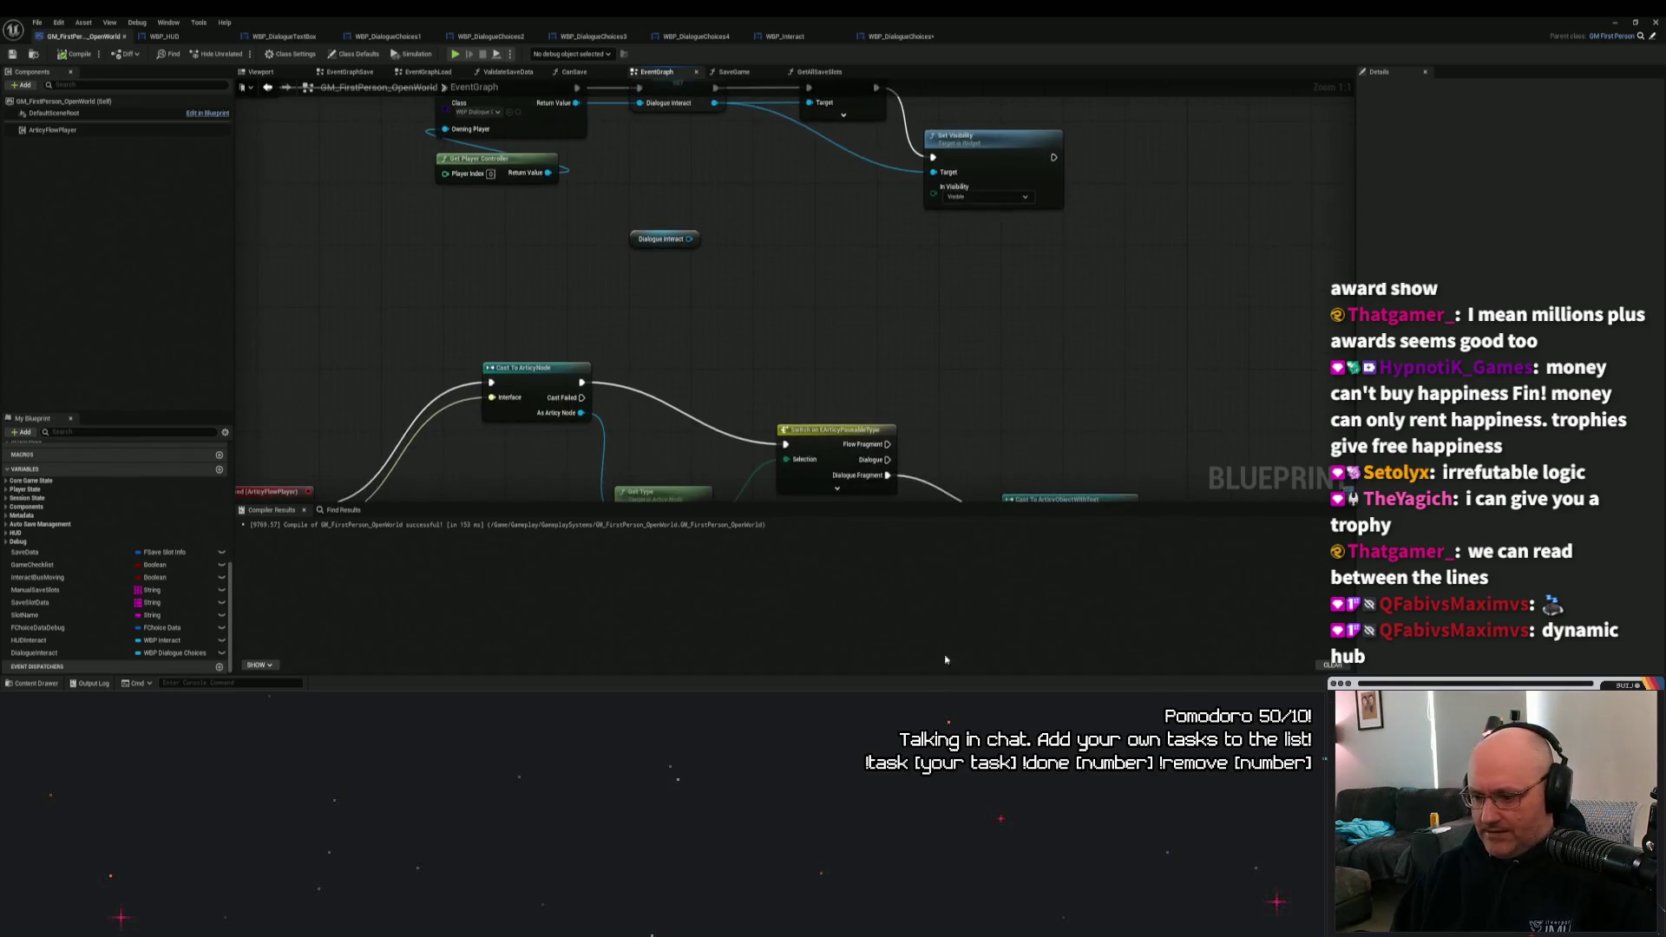
key("alt+Tab")
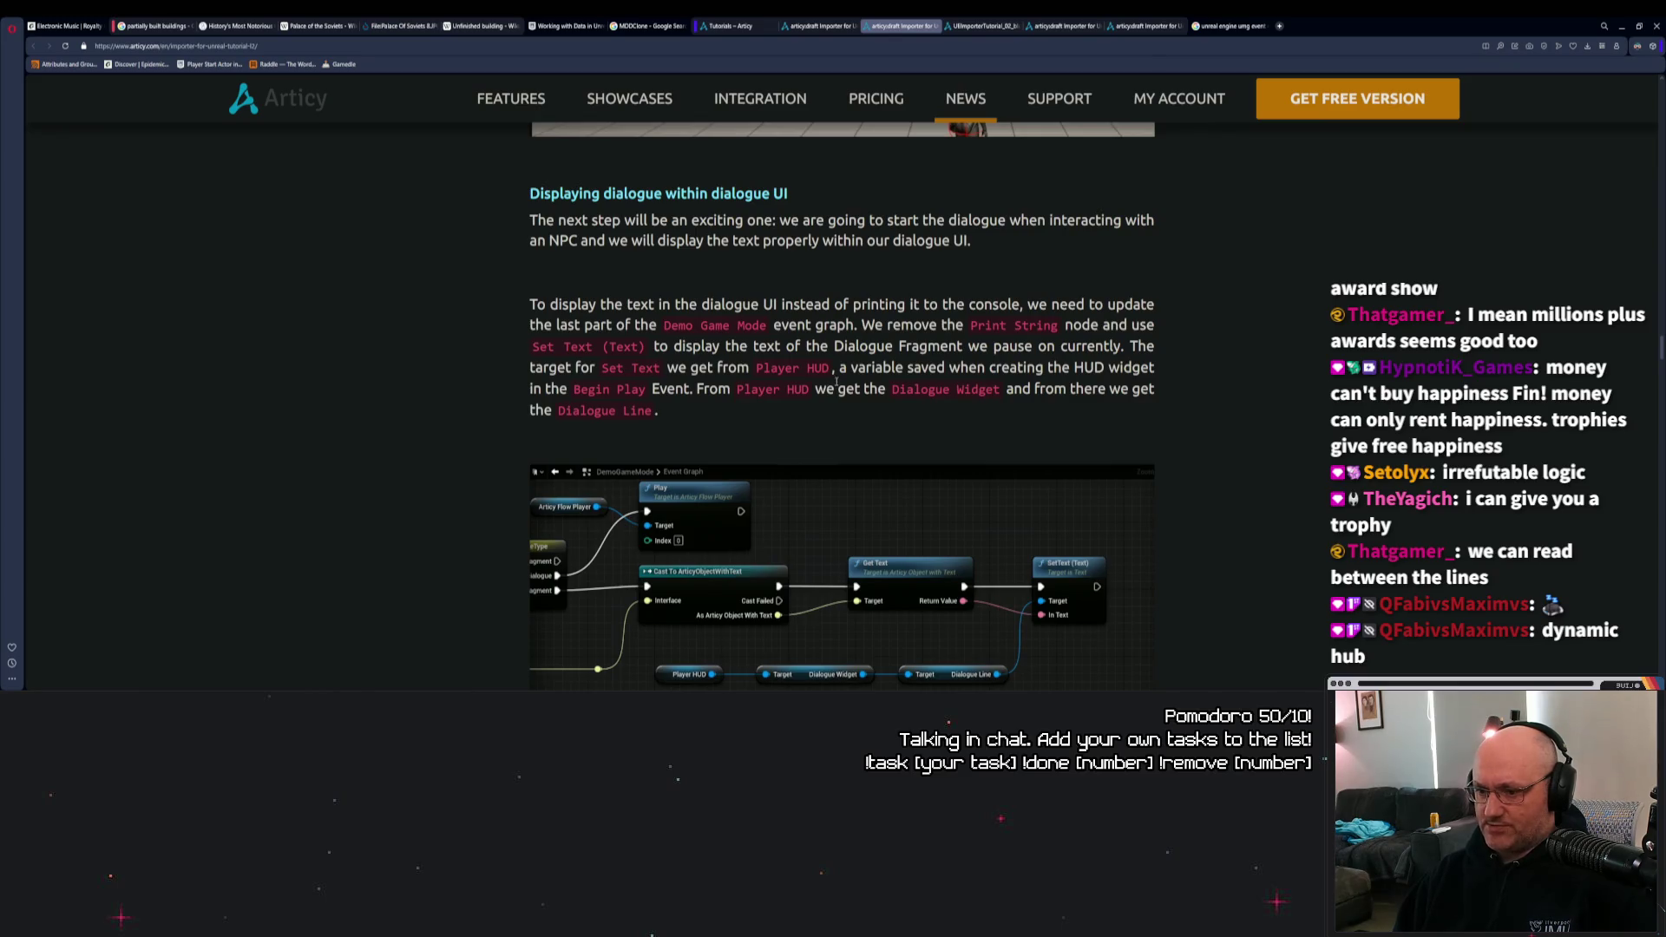
scroll(1202, 425, "down", 1)
scroll(1189, 420, "down", 1)
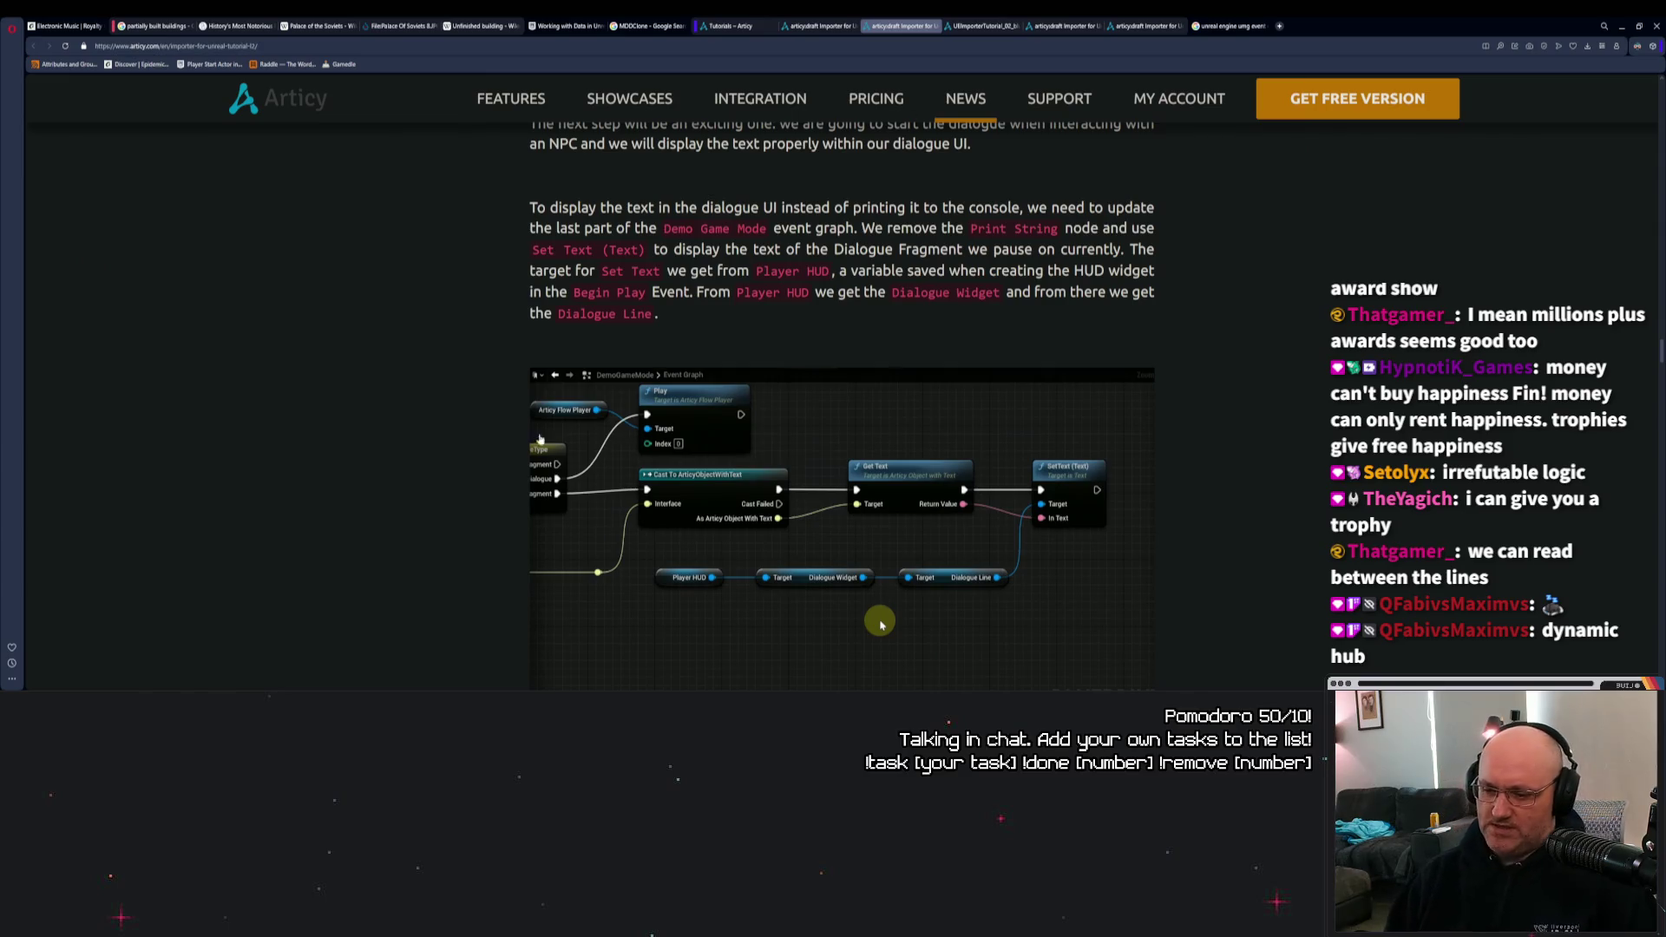
left_click(743, 681)
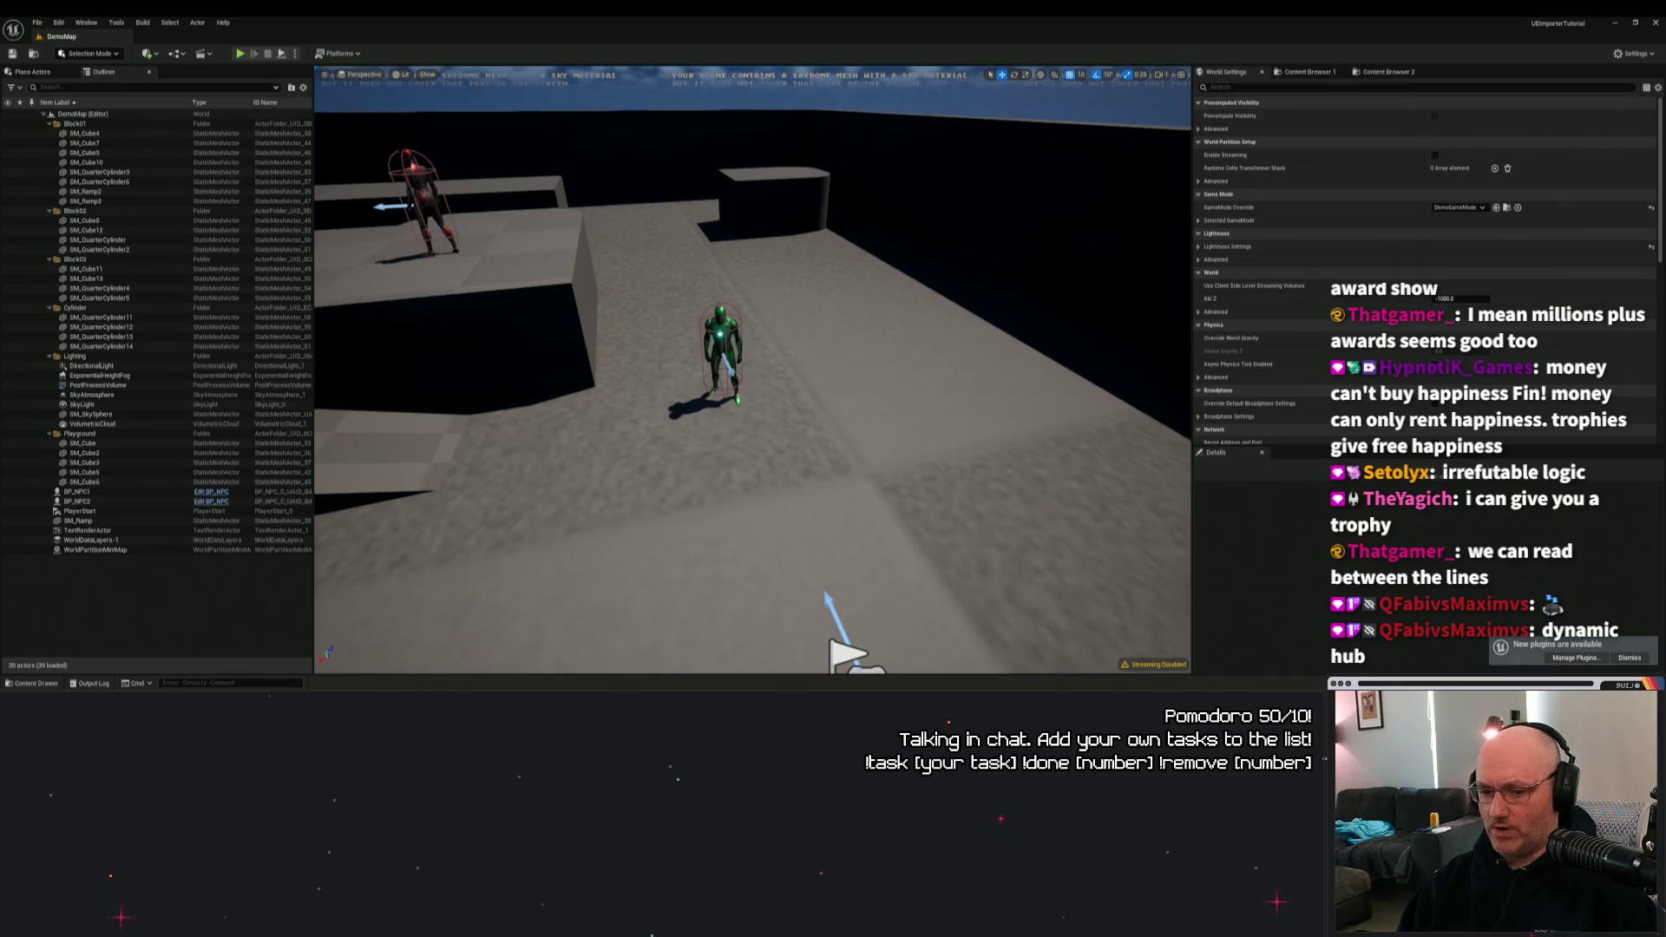
Open the DemoGameMode blueprint from _Demo/Blueprints in the Content Drawer
left_click(31, 682)
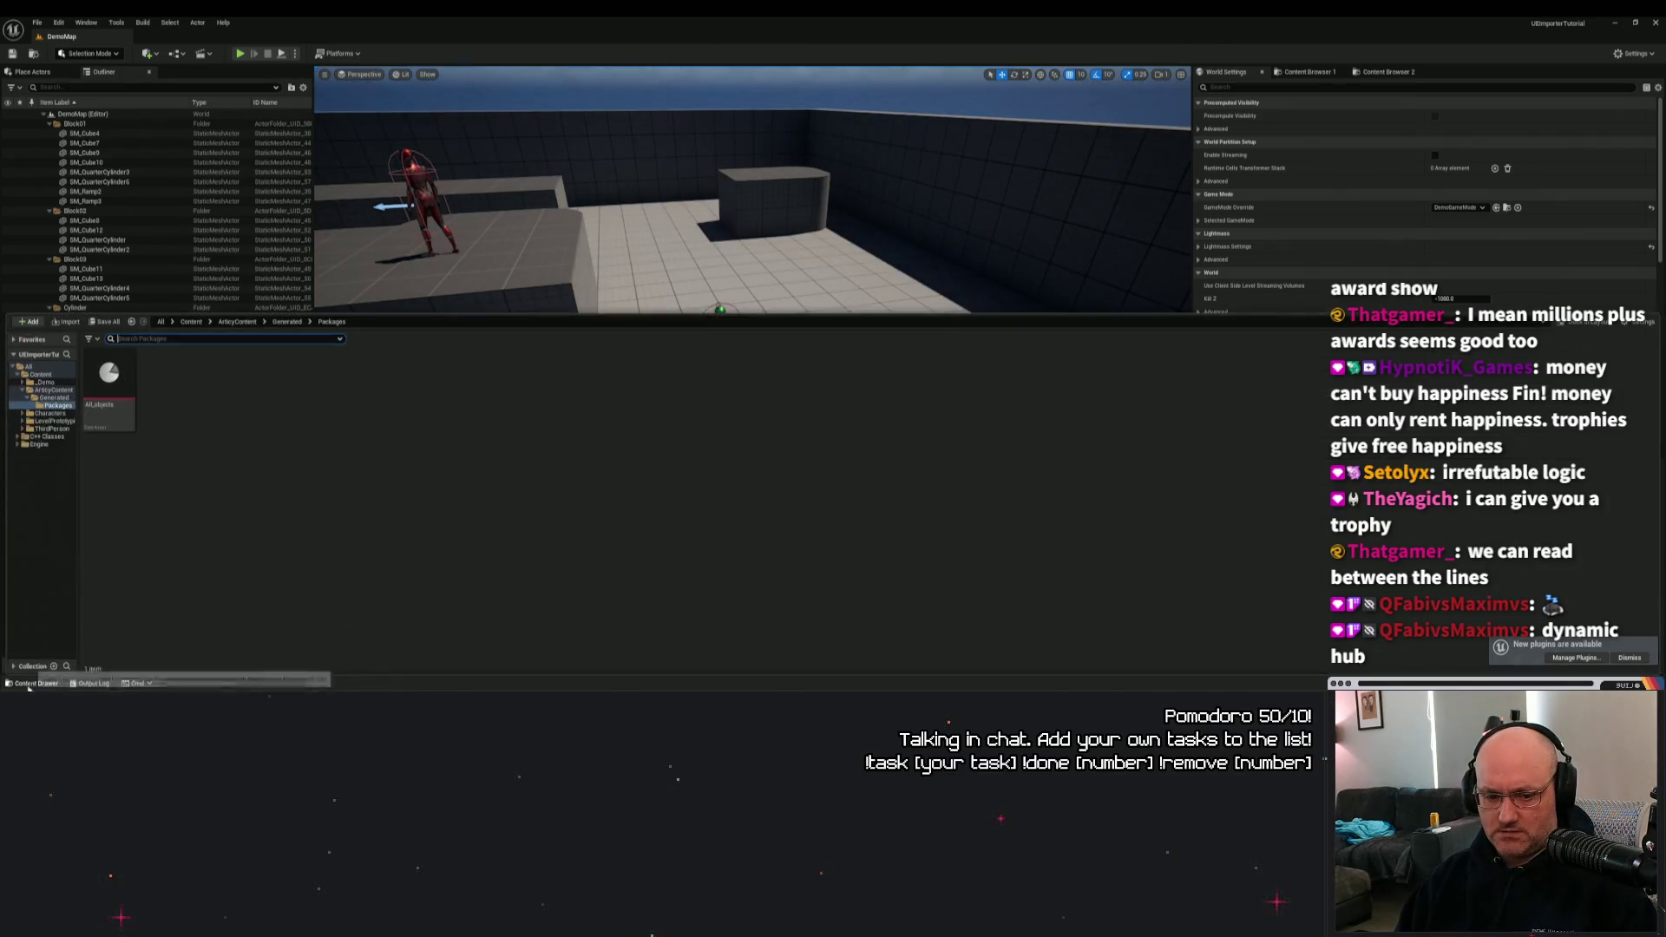
left_click(49, 413)
left_click(52, 390)
left_click(45, 382)
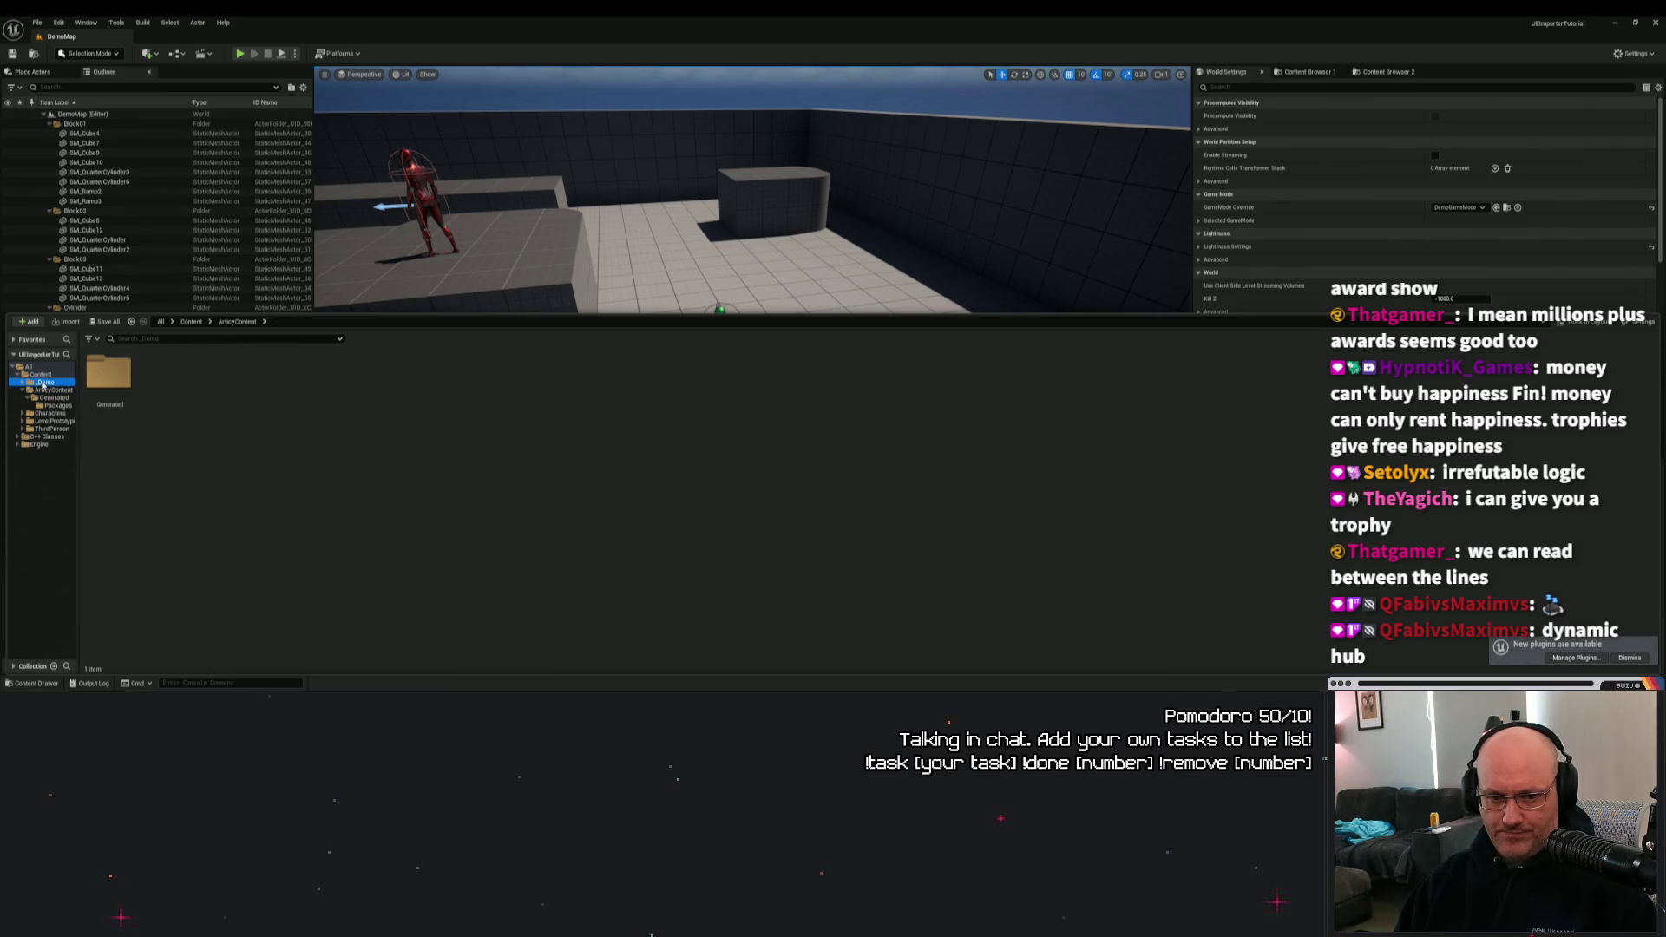
left_click(21, 382)
left_click(52, 389)
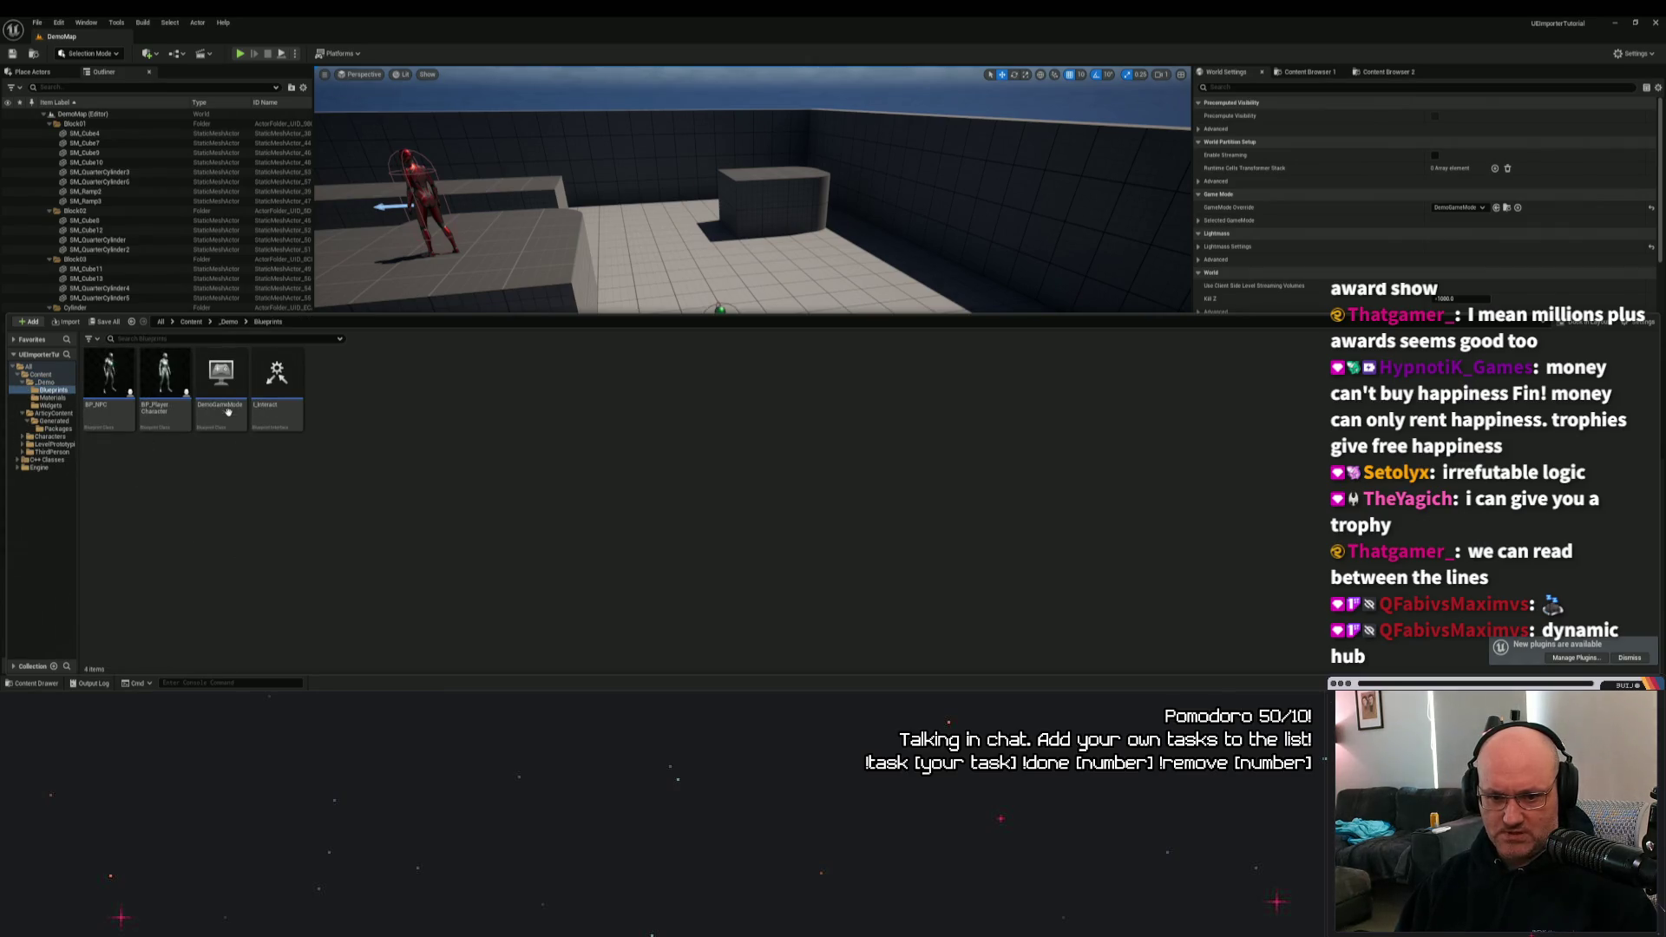
double_click(221, 382)
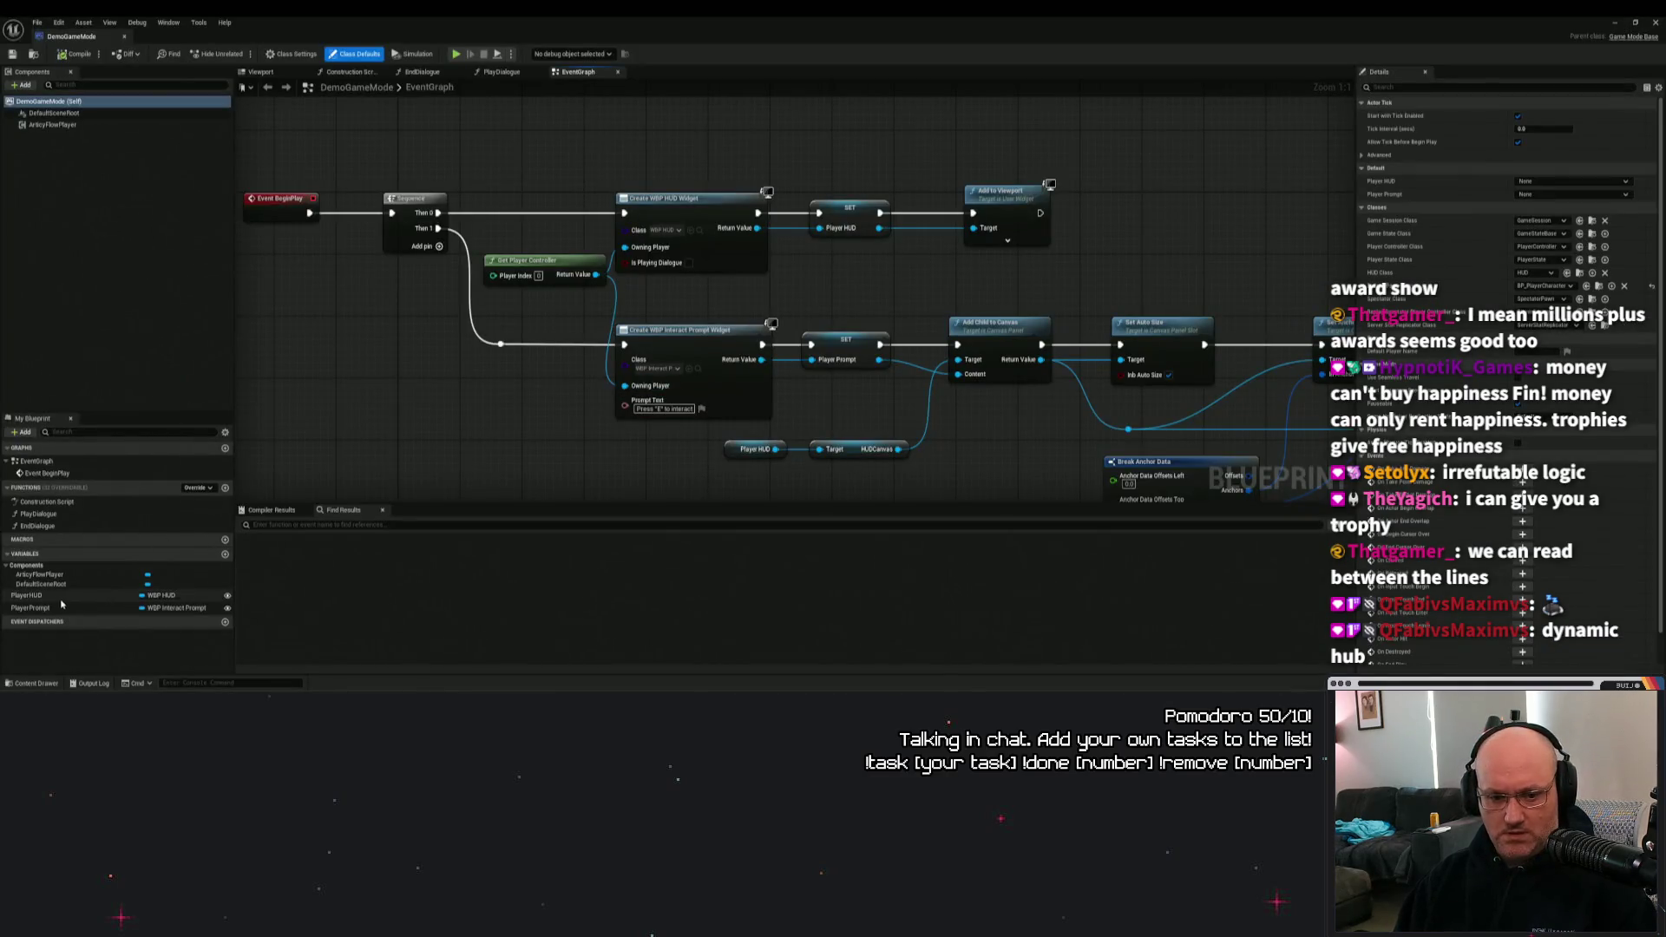
Inspect the PlayerHUD variable's actions menu, then dismiss it
left_click(36, 596)
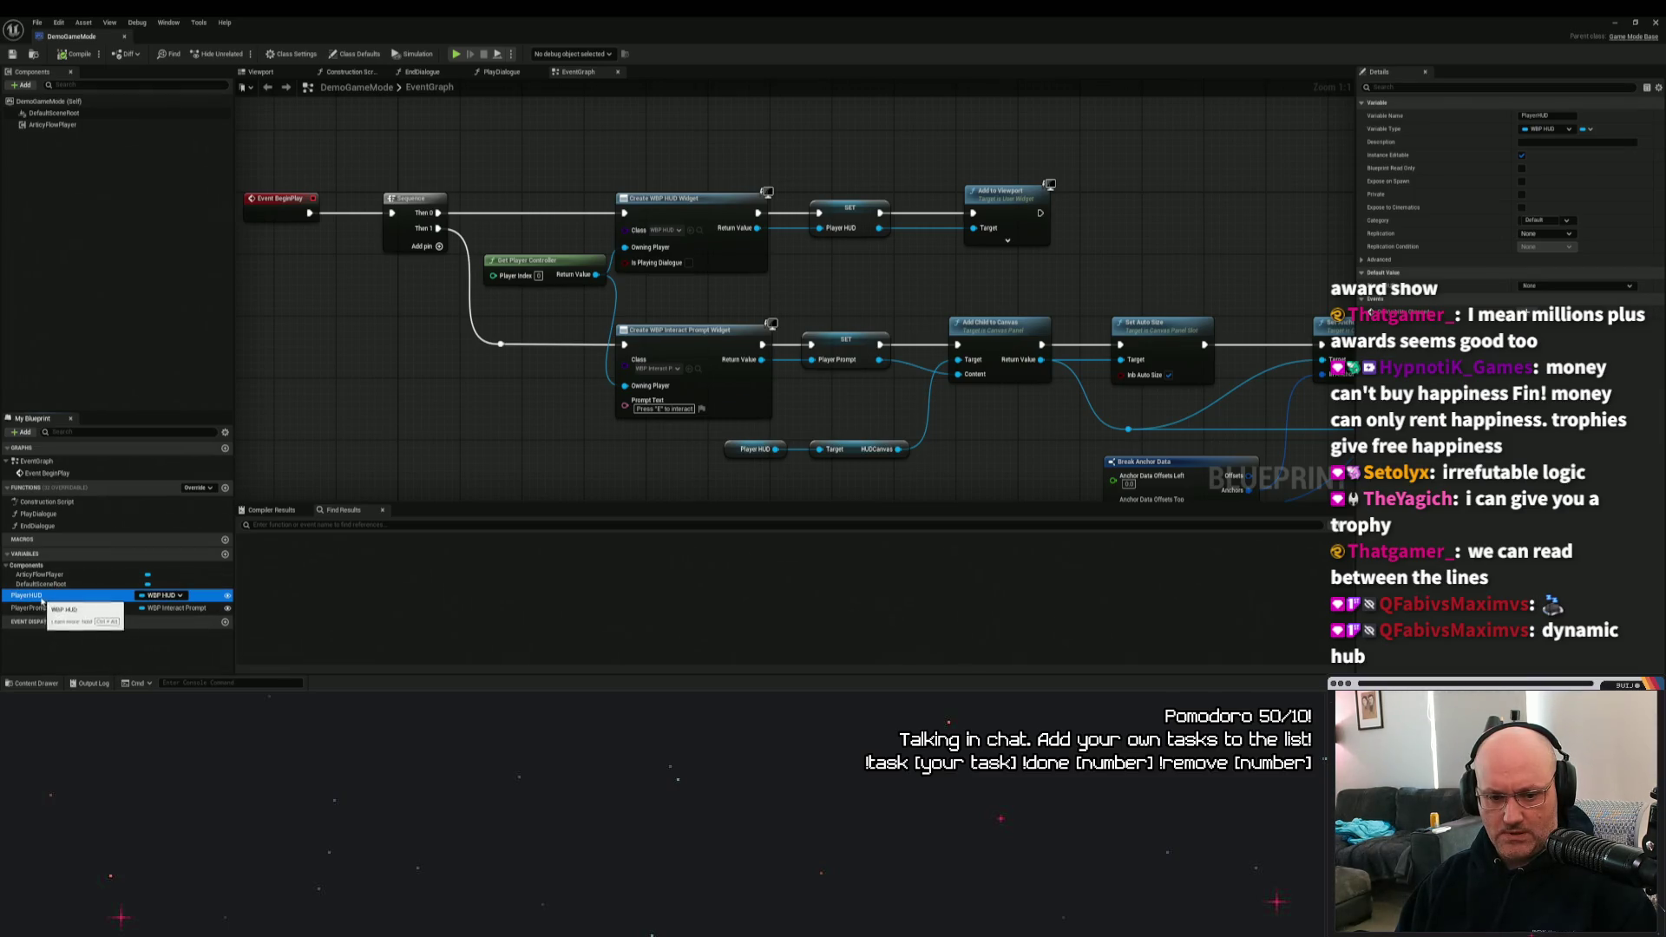
right_click(41, 598)
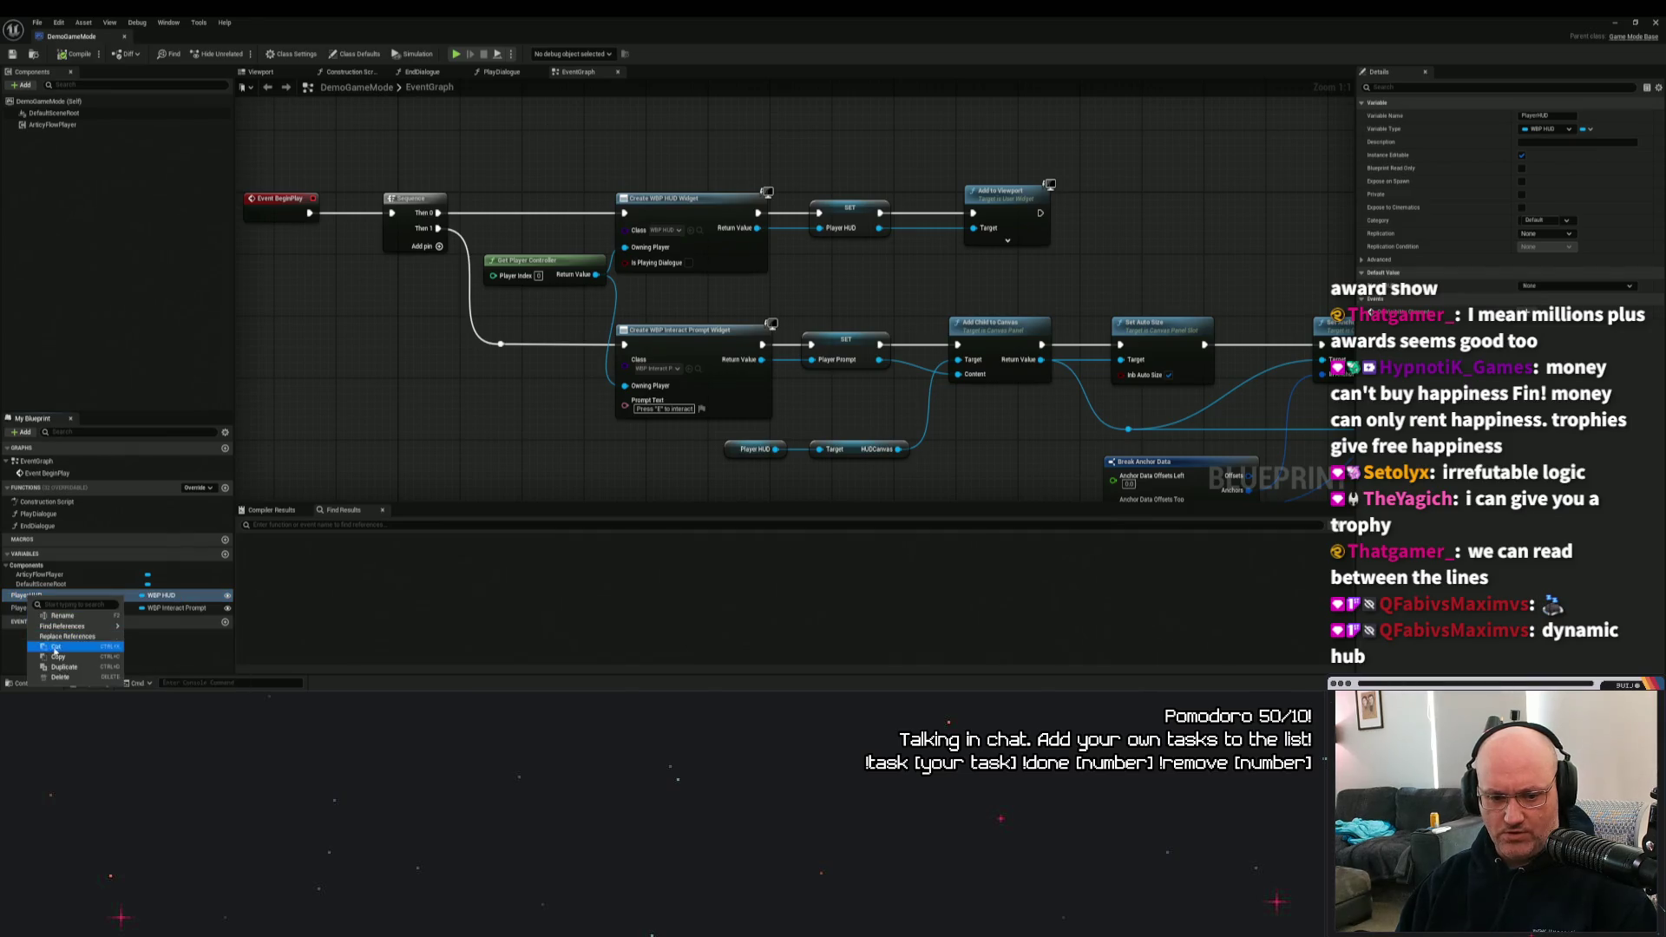
mouse_move(62, 627)
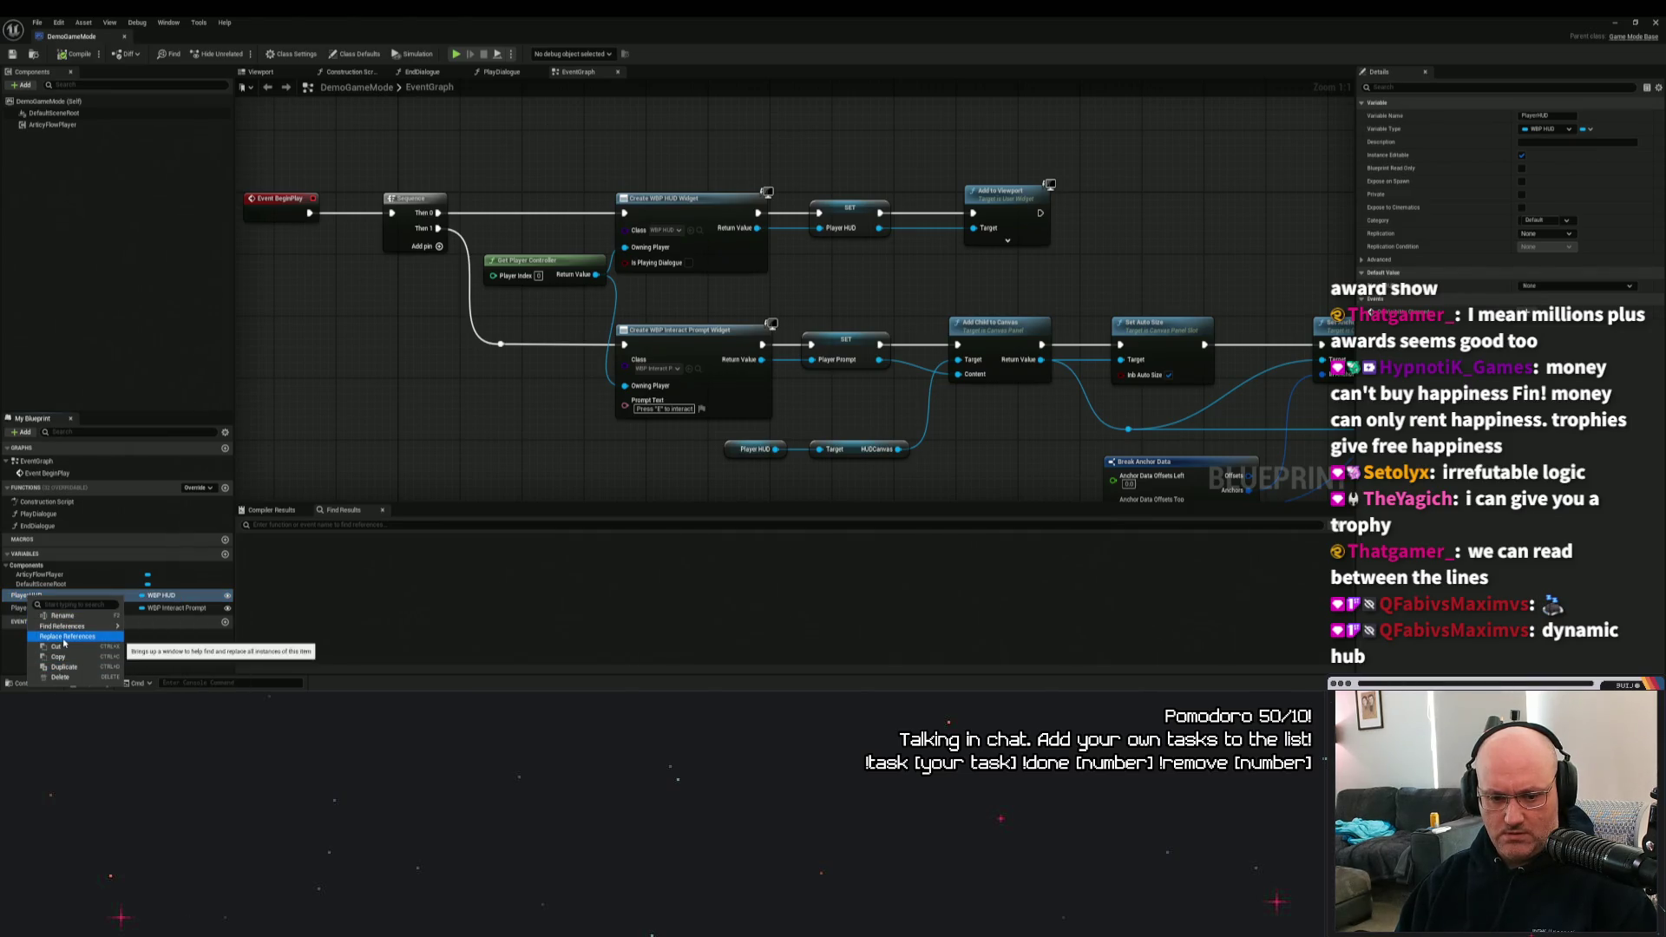
key("Escape")
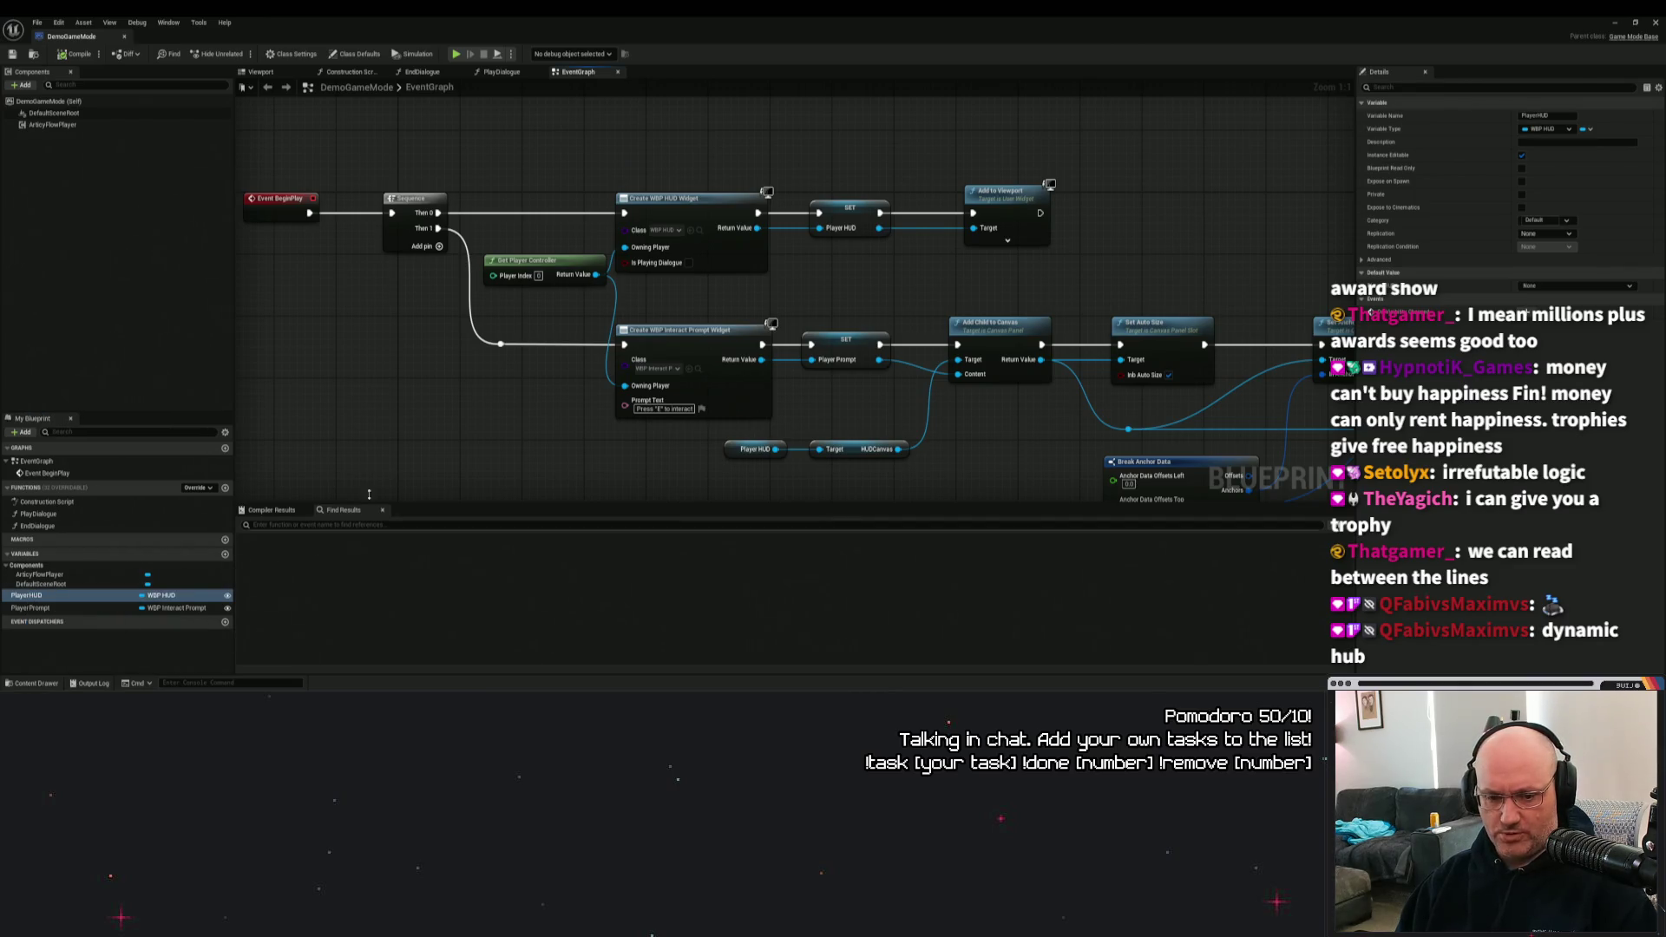
Open the WBP_HUD widget blueprint from _Demo/Widgets
left_click(36, 682)
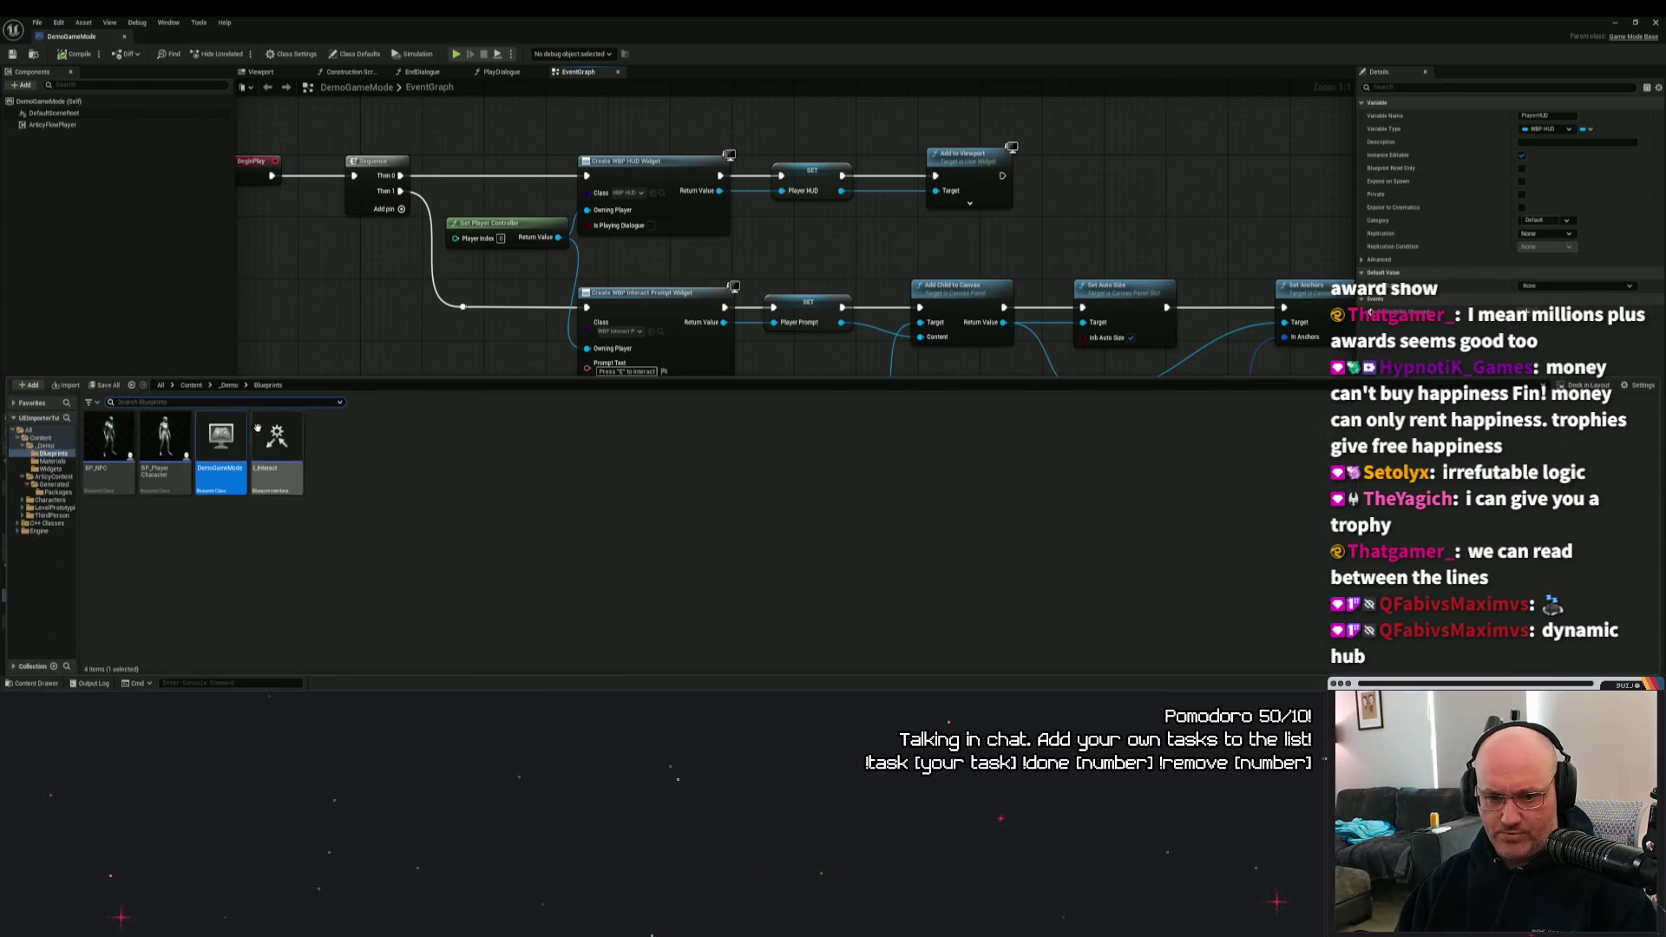
left_click(228, 384)
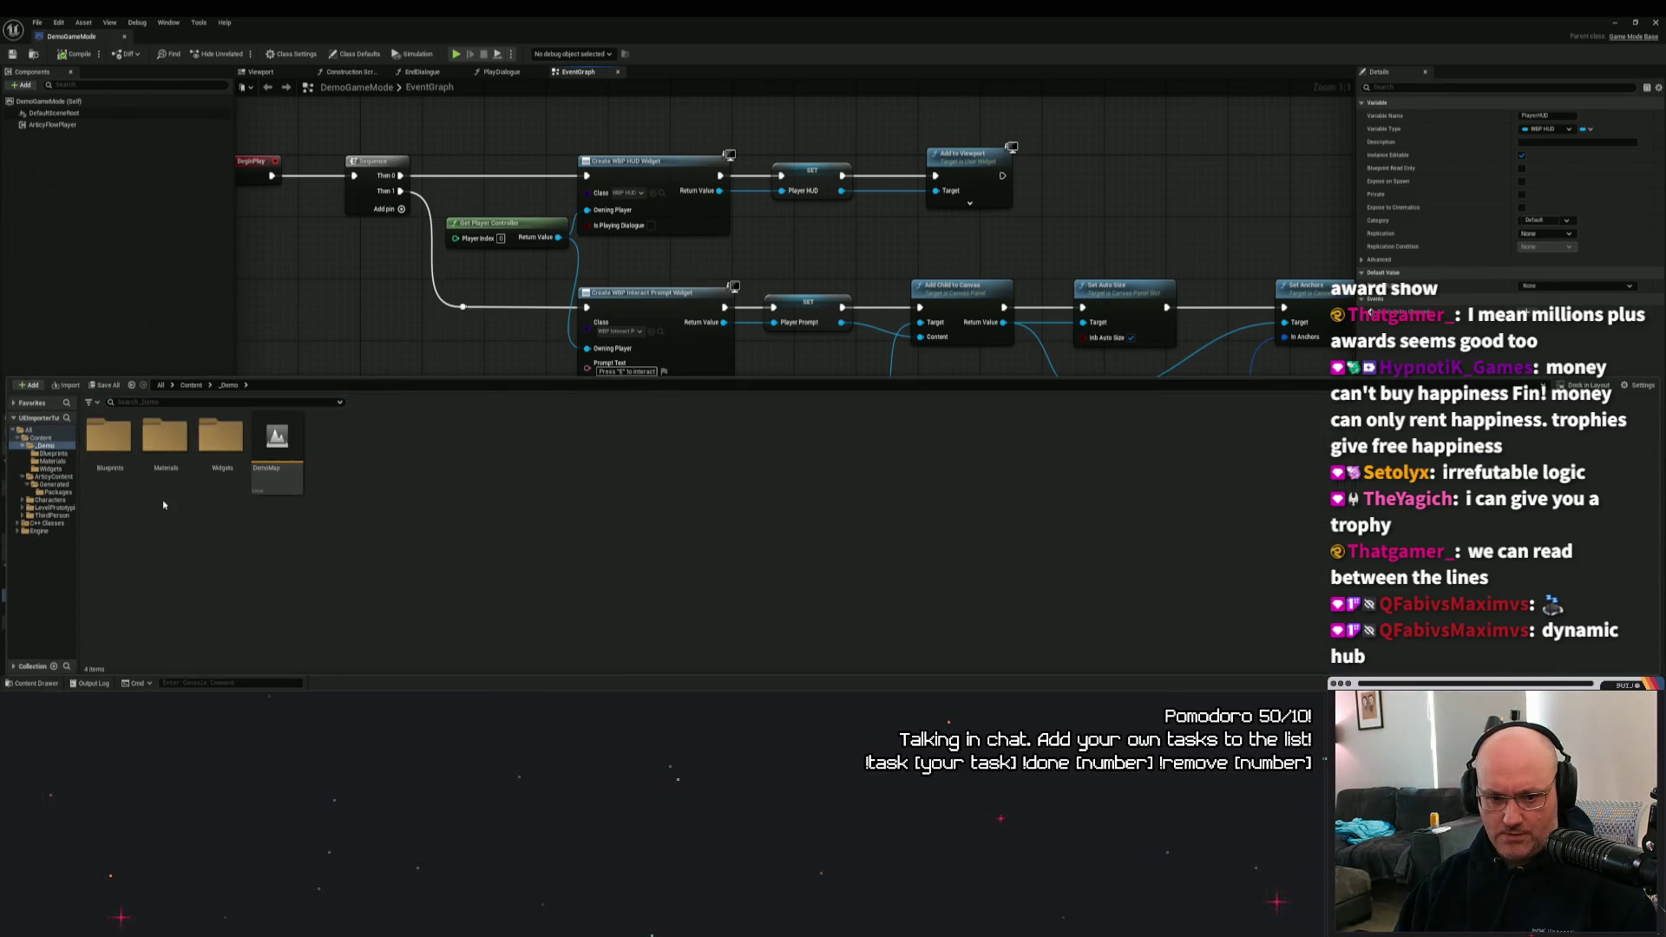
double_click(220, 435)
double_click(165, 438)
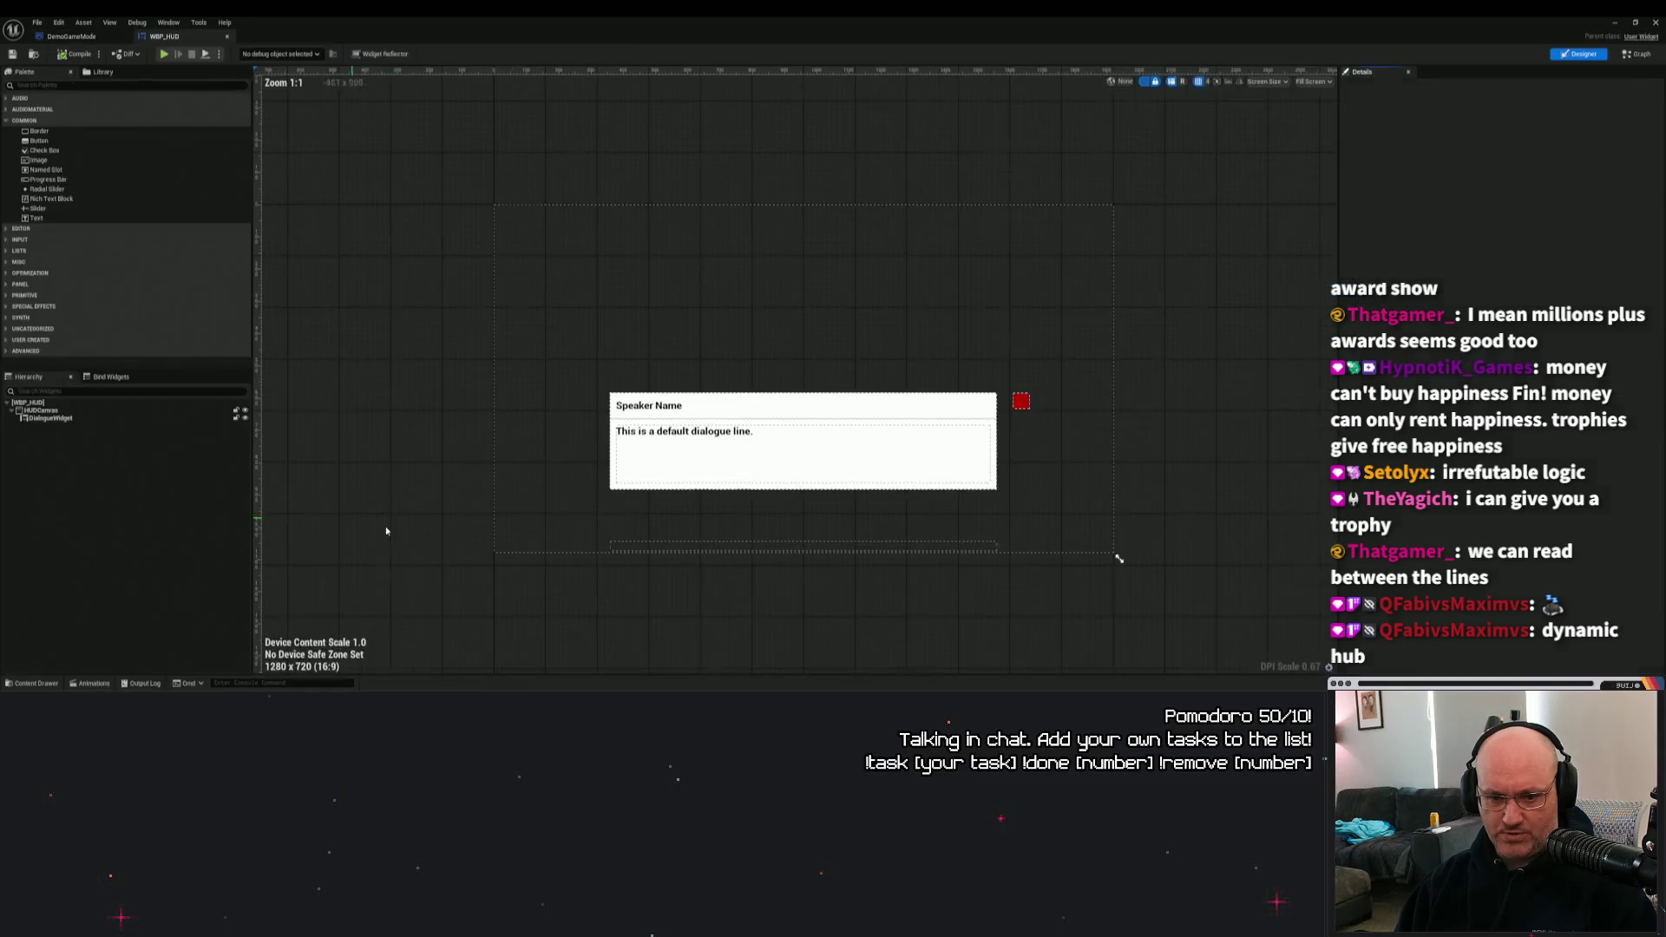
left_click(52, 418)
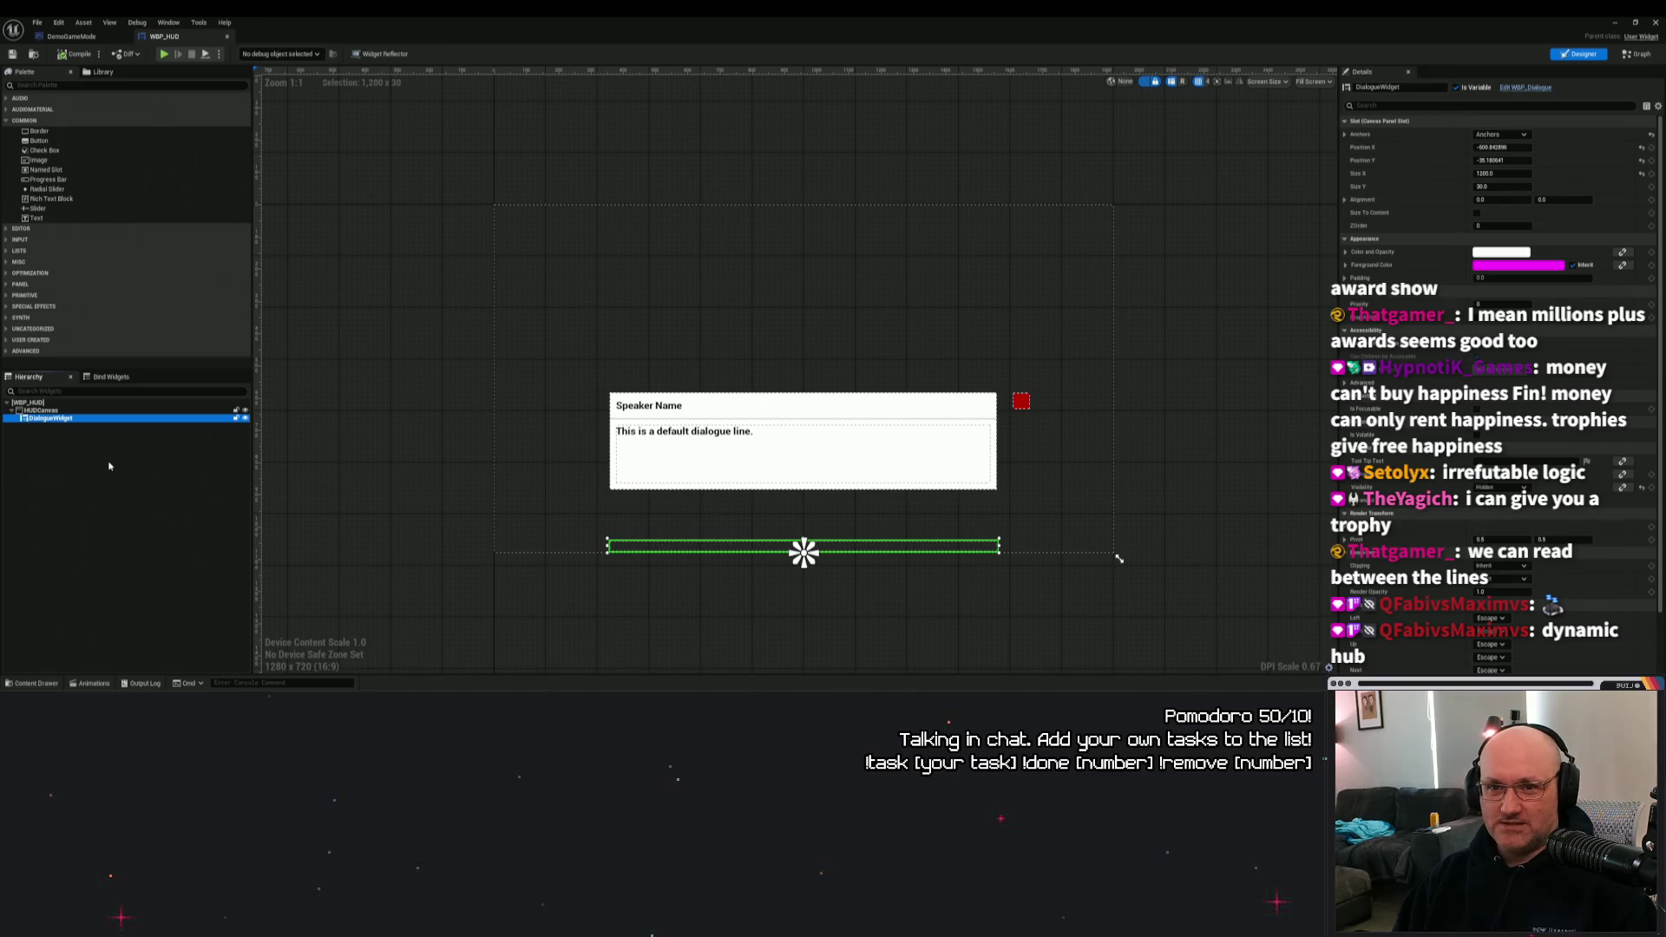
left_click(86, 37)
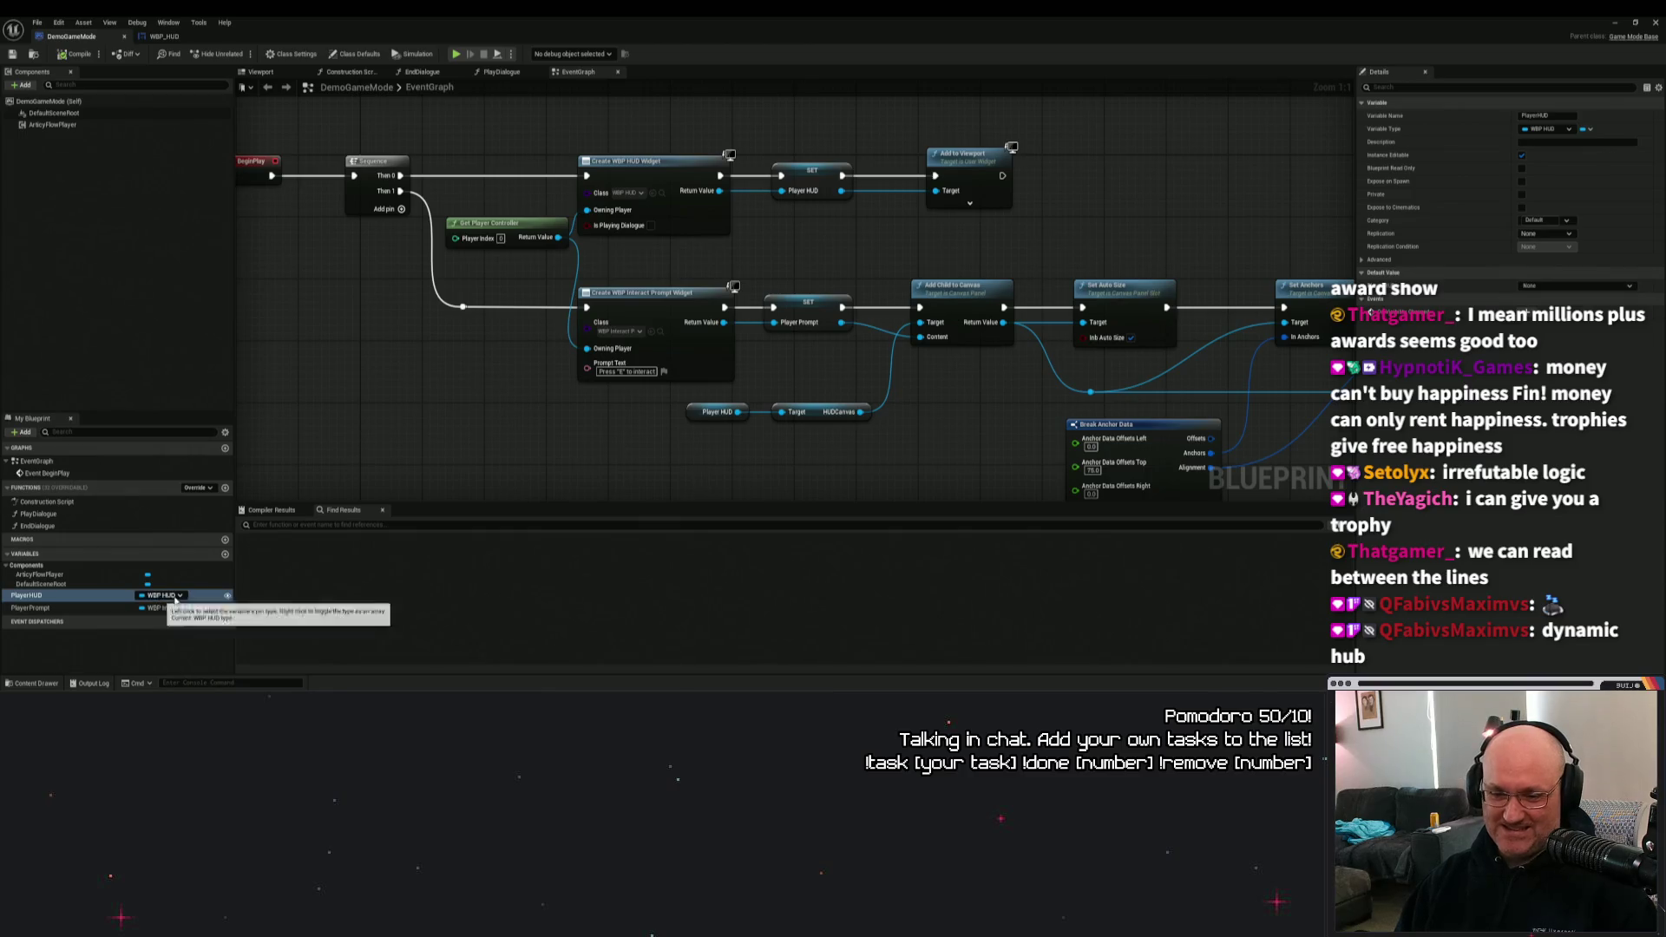
scroll(754, 484, "down", 2)
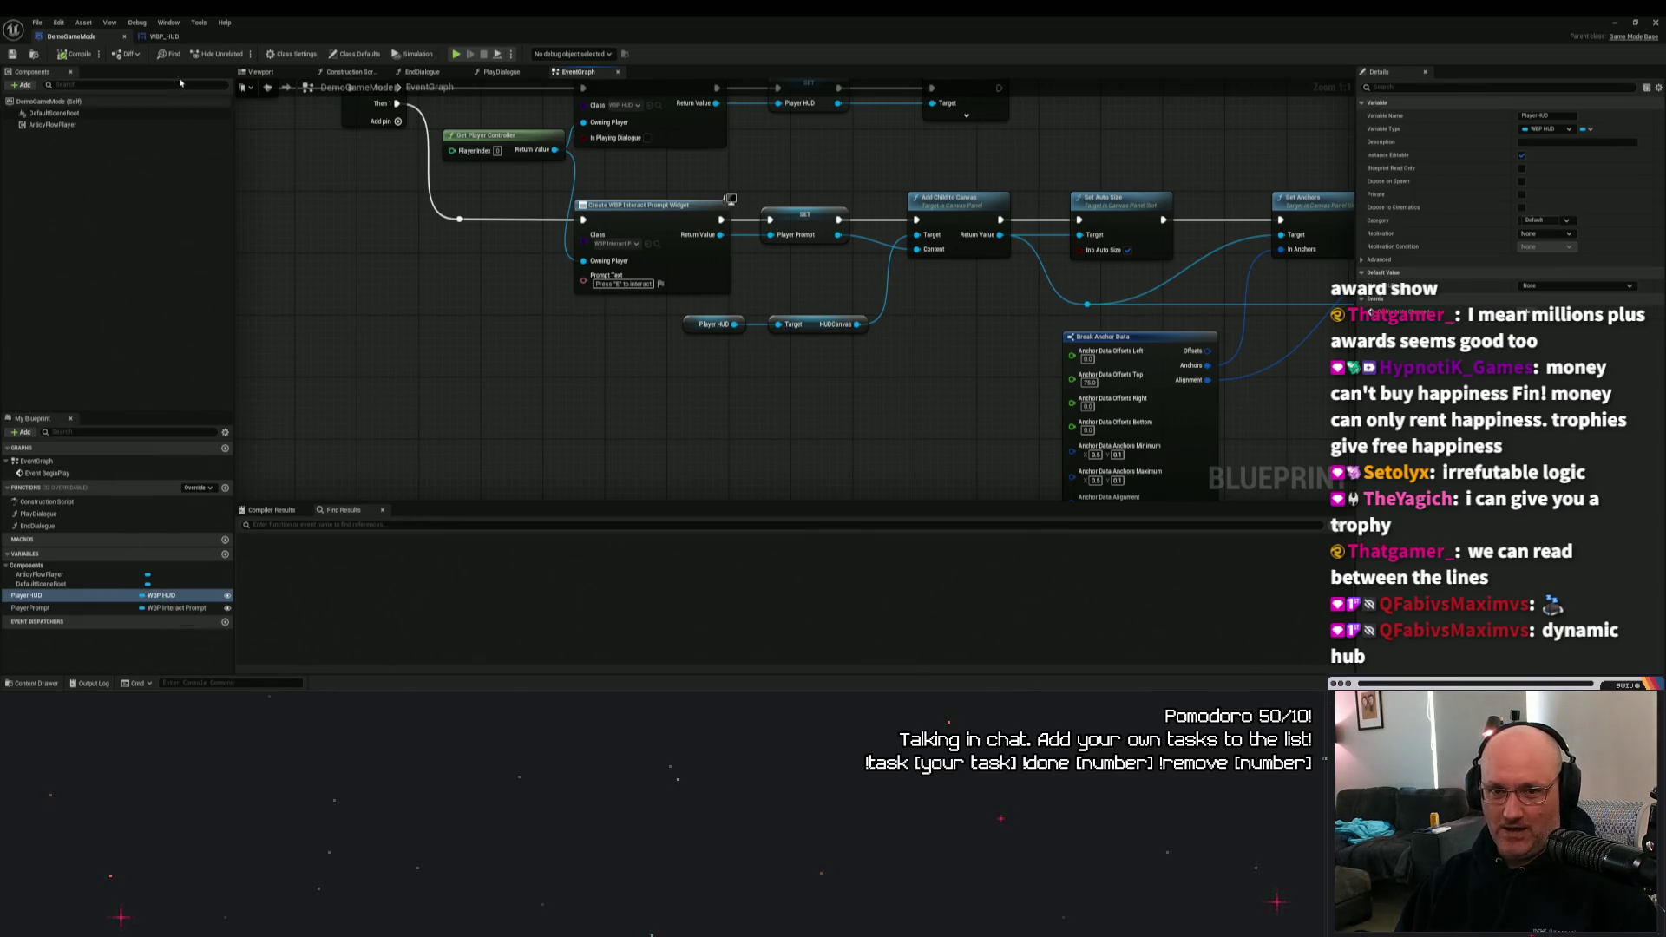
left_click(164, 37)
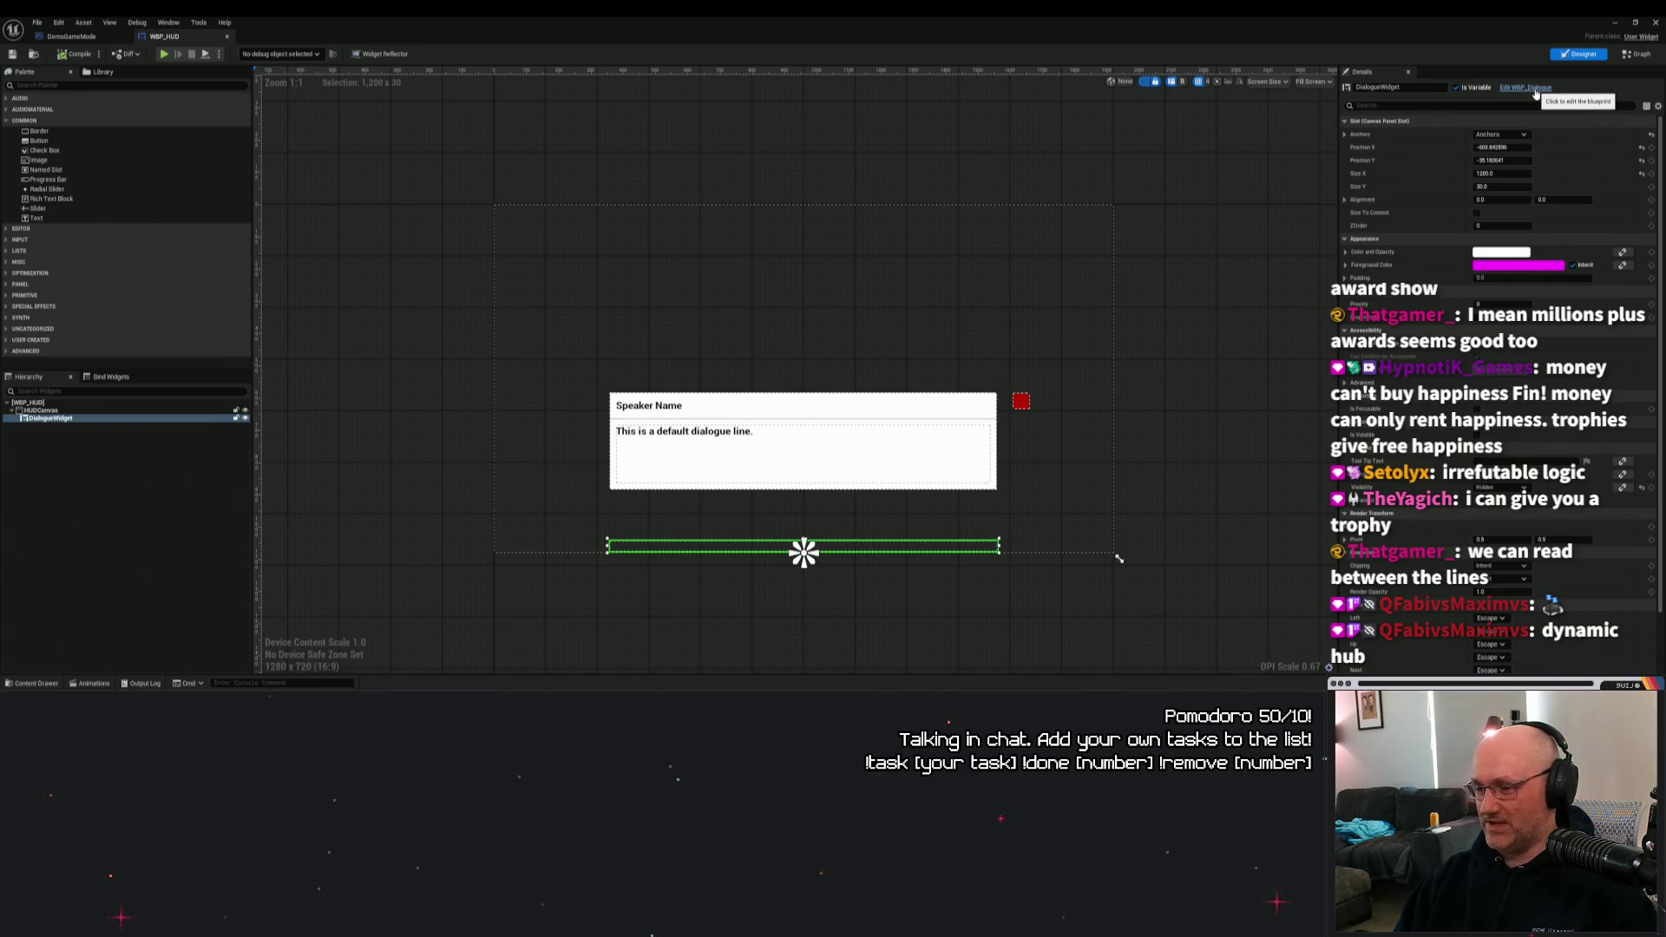
left_click(1636, 54)
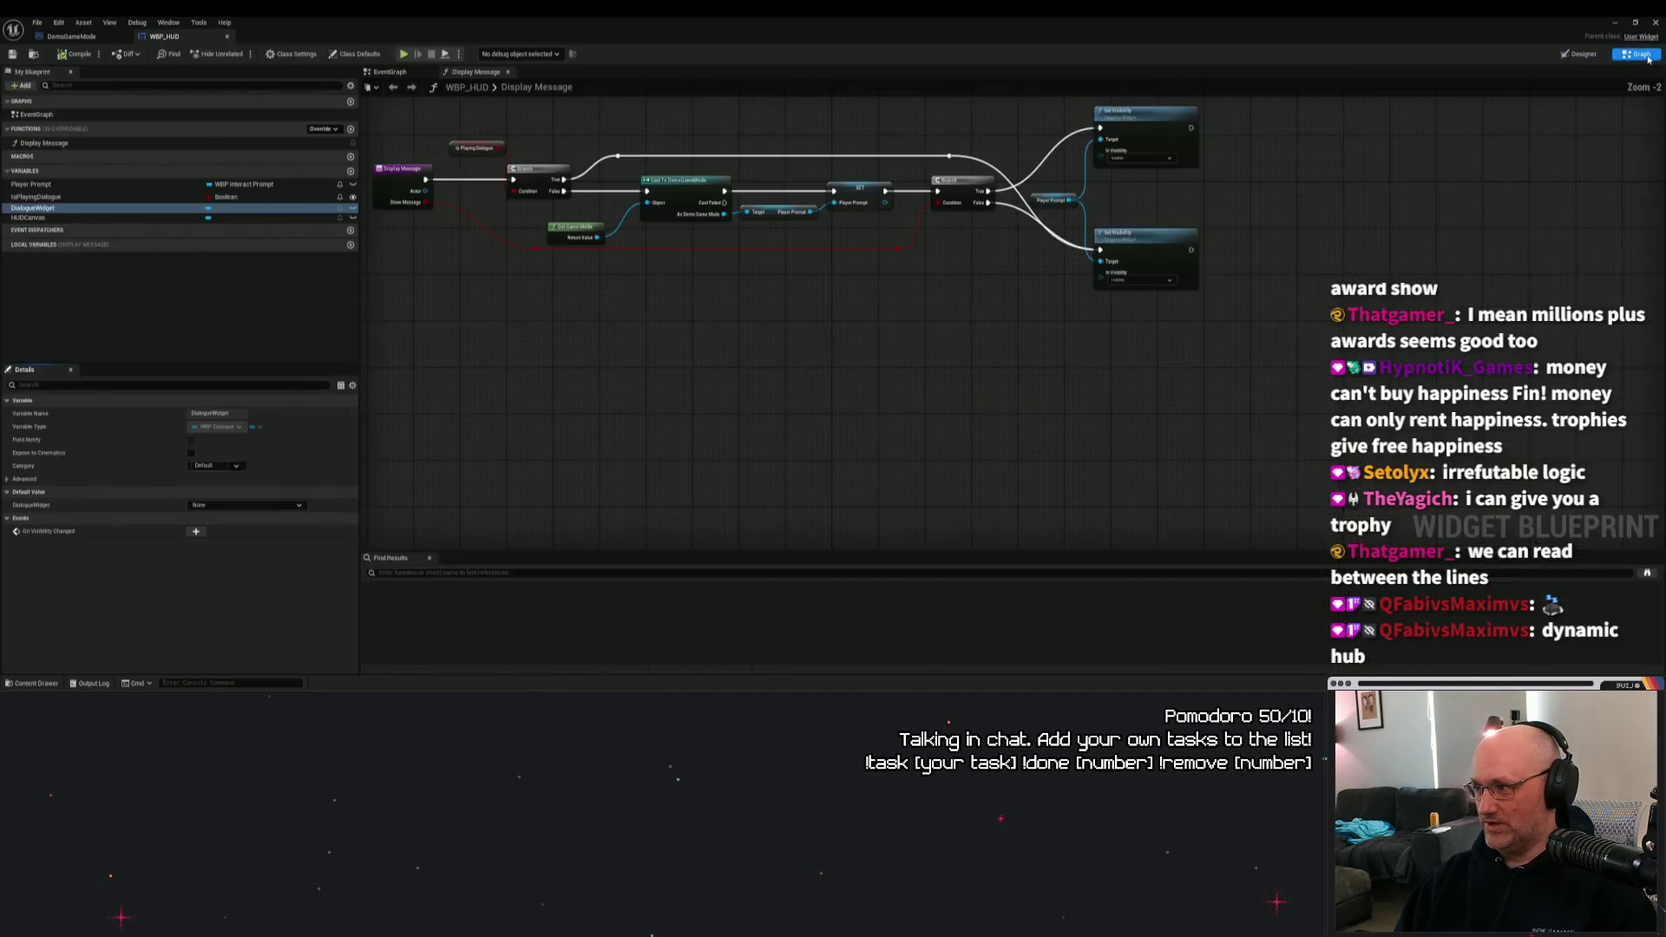
Inspect WBP_HUD's EventGraph and the Display Message function graph
left_click(390, 71)
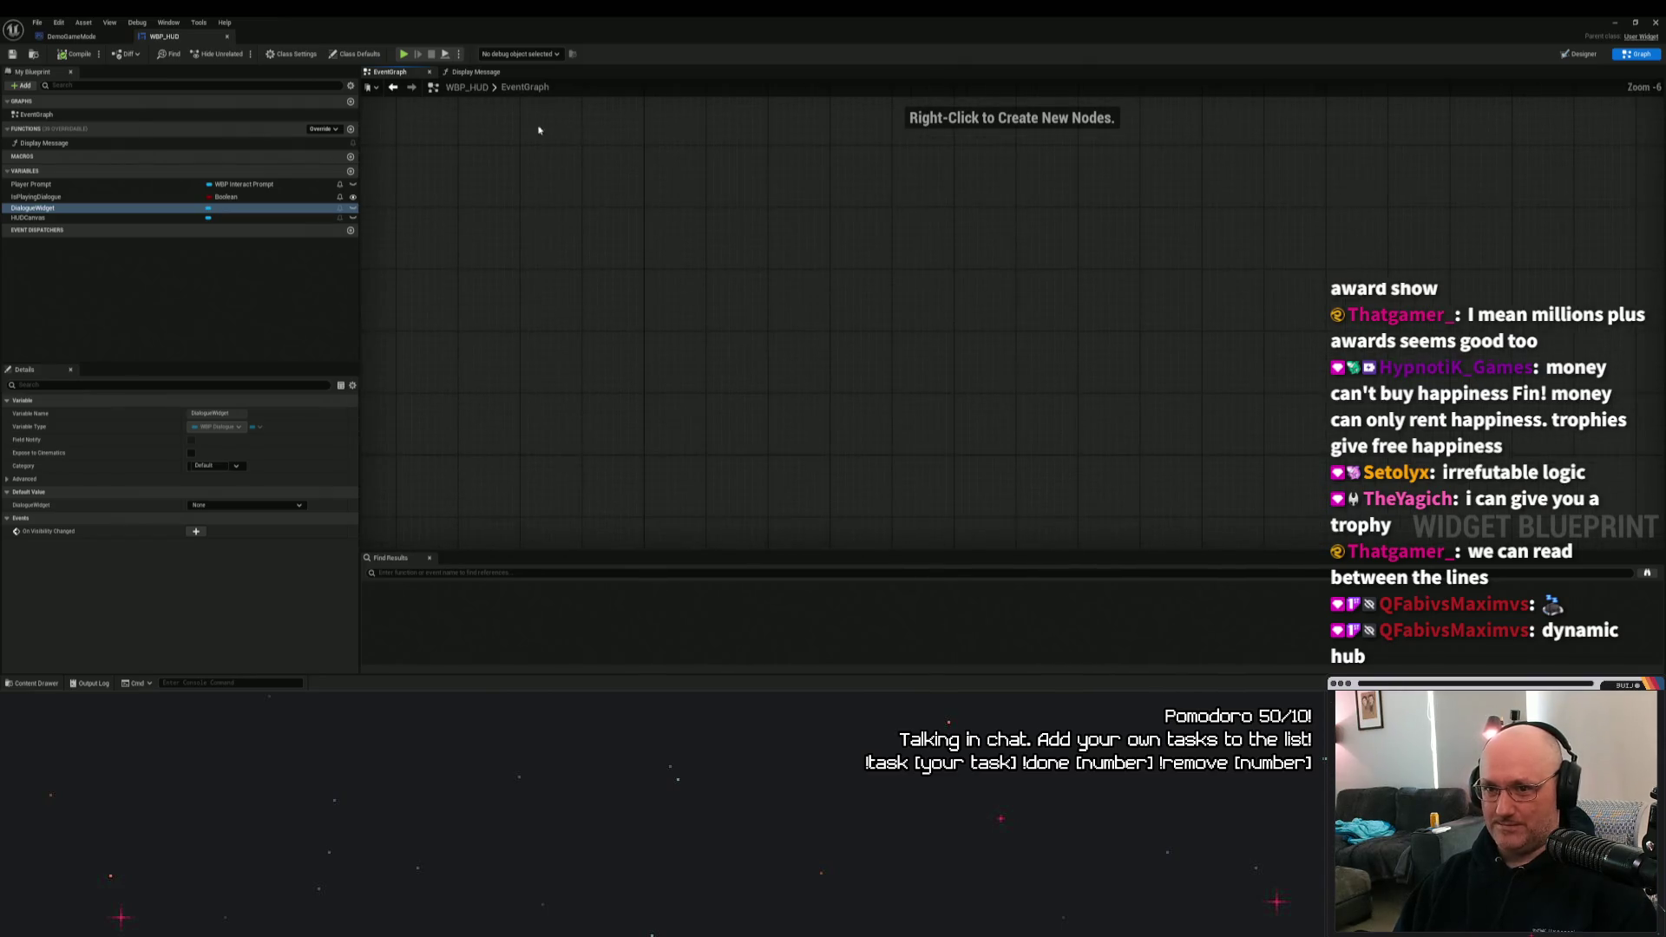
left_click(476, 71)
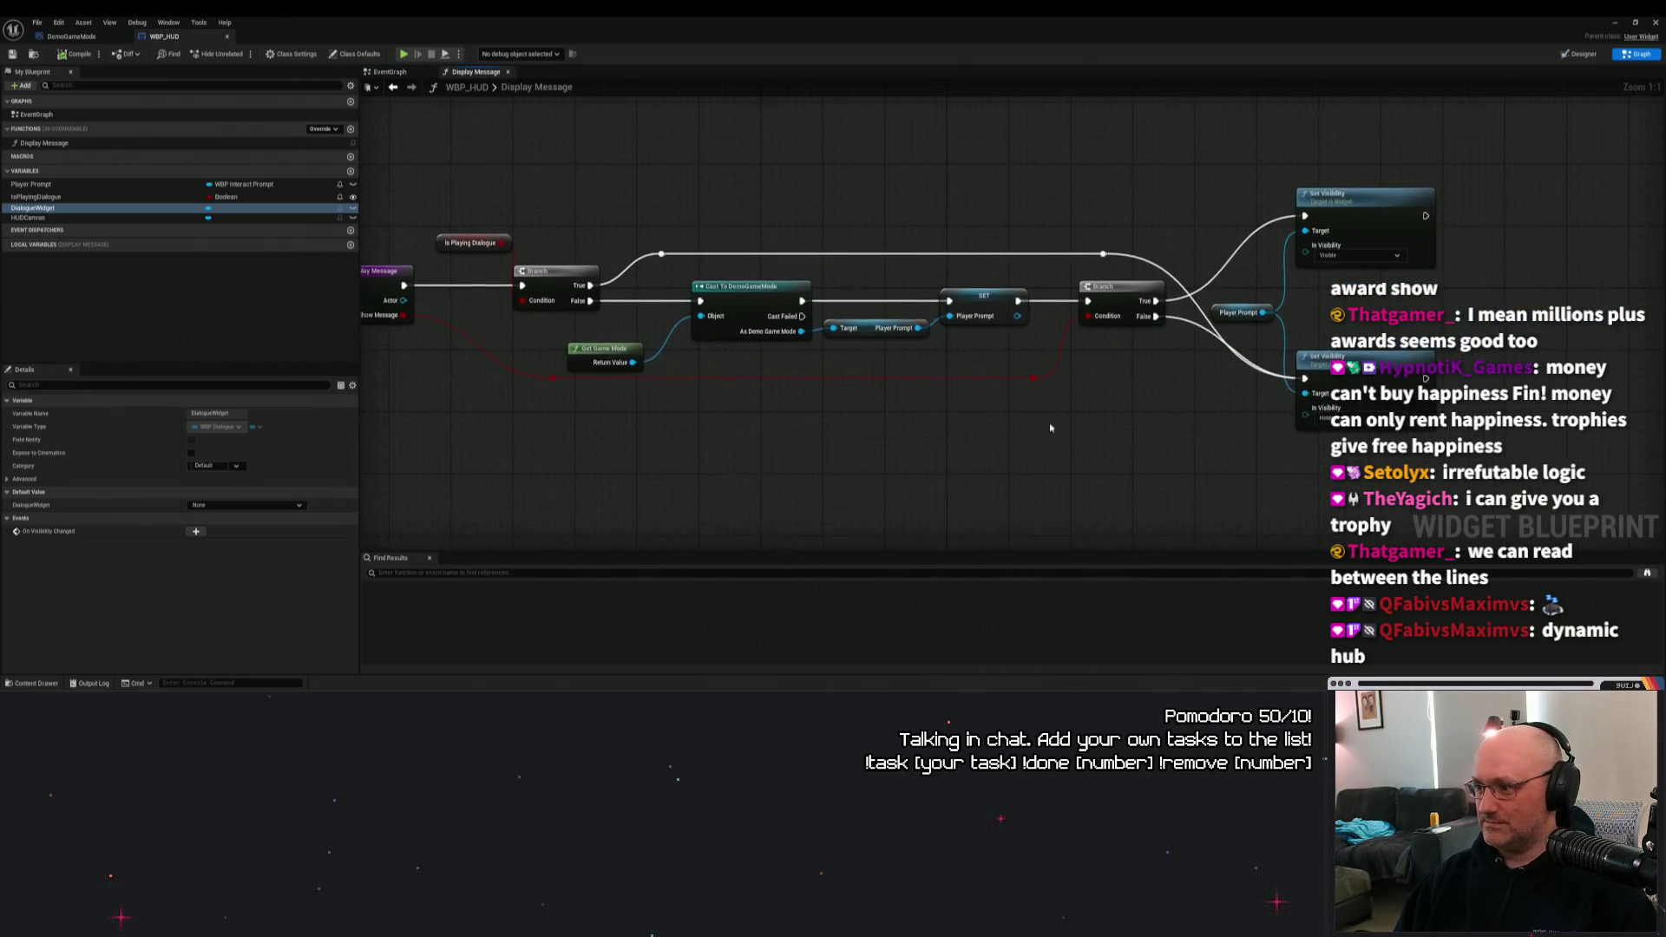
left_click_drag(1050, 428, 1194, 430)
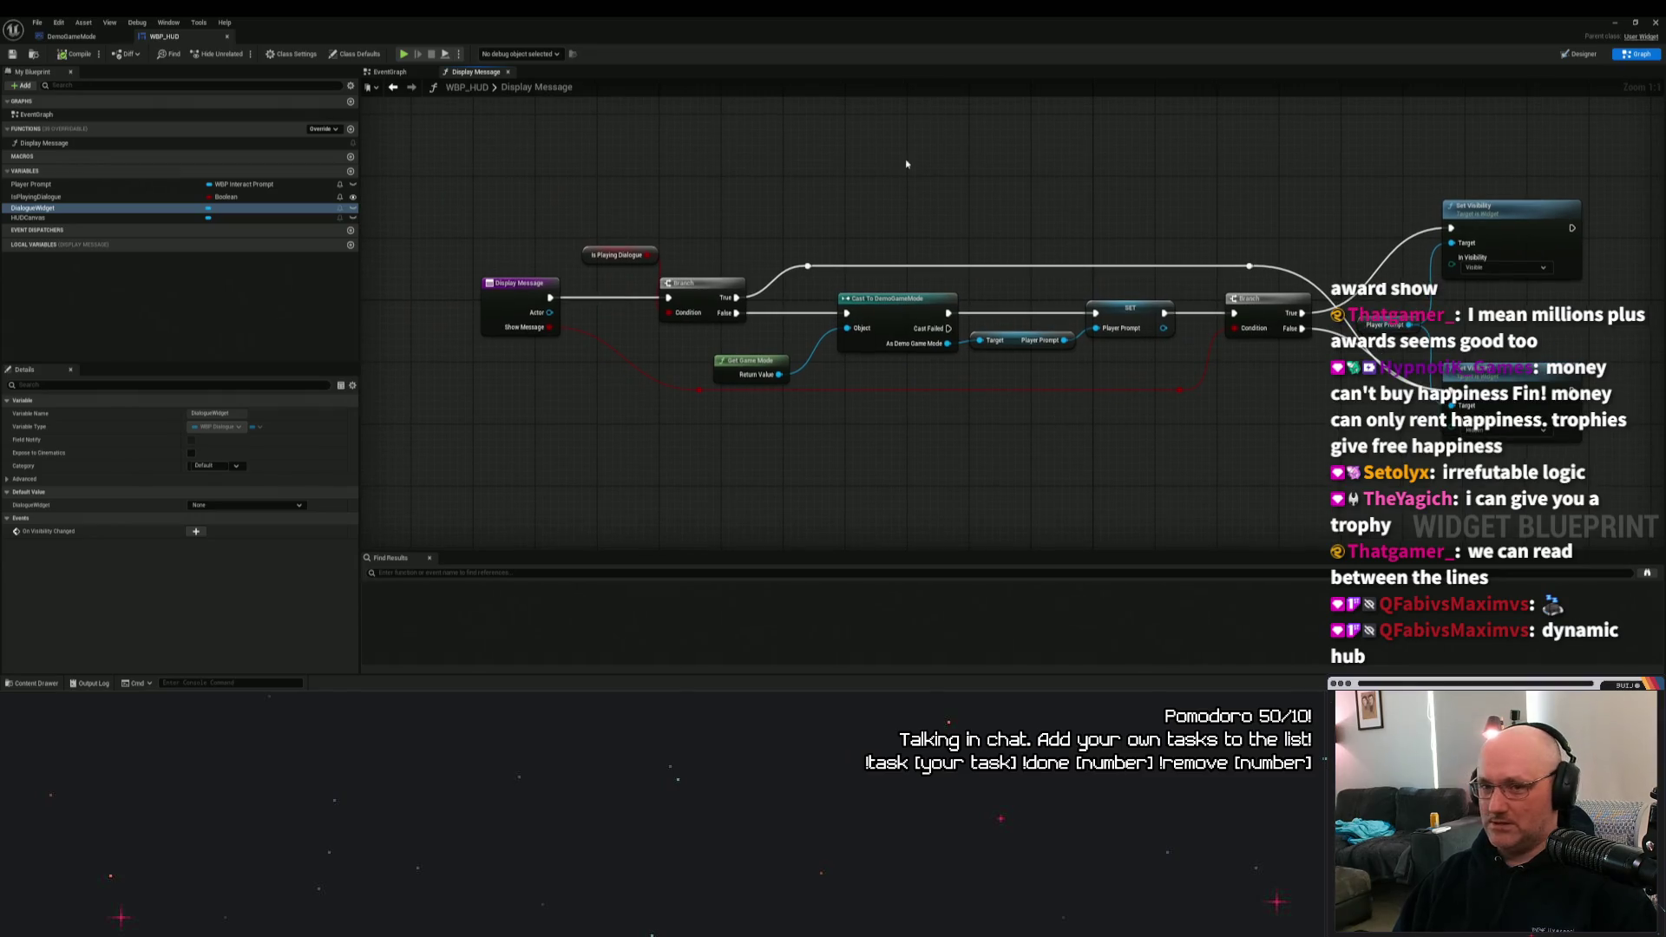
Return WBP_HUD to the Designer and choose Edit WBP_Dialogue in the Details panel
left_click(71, 35)
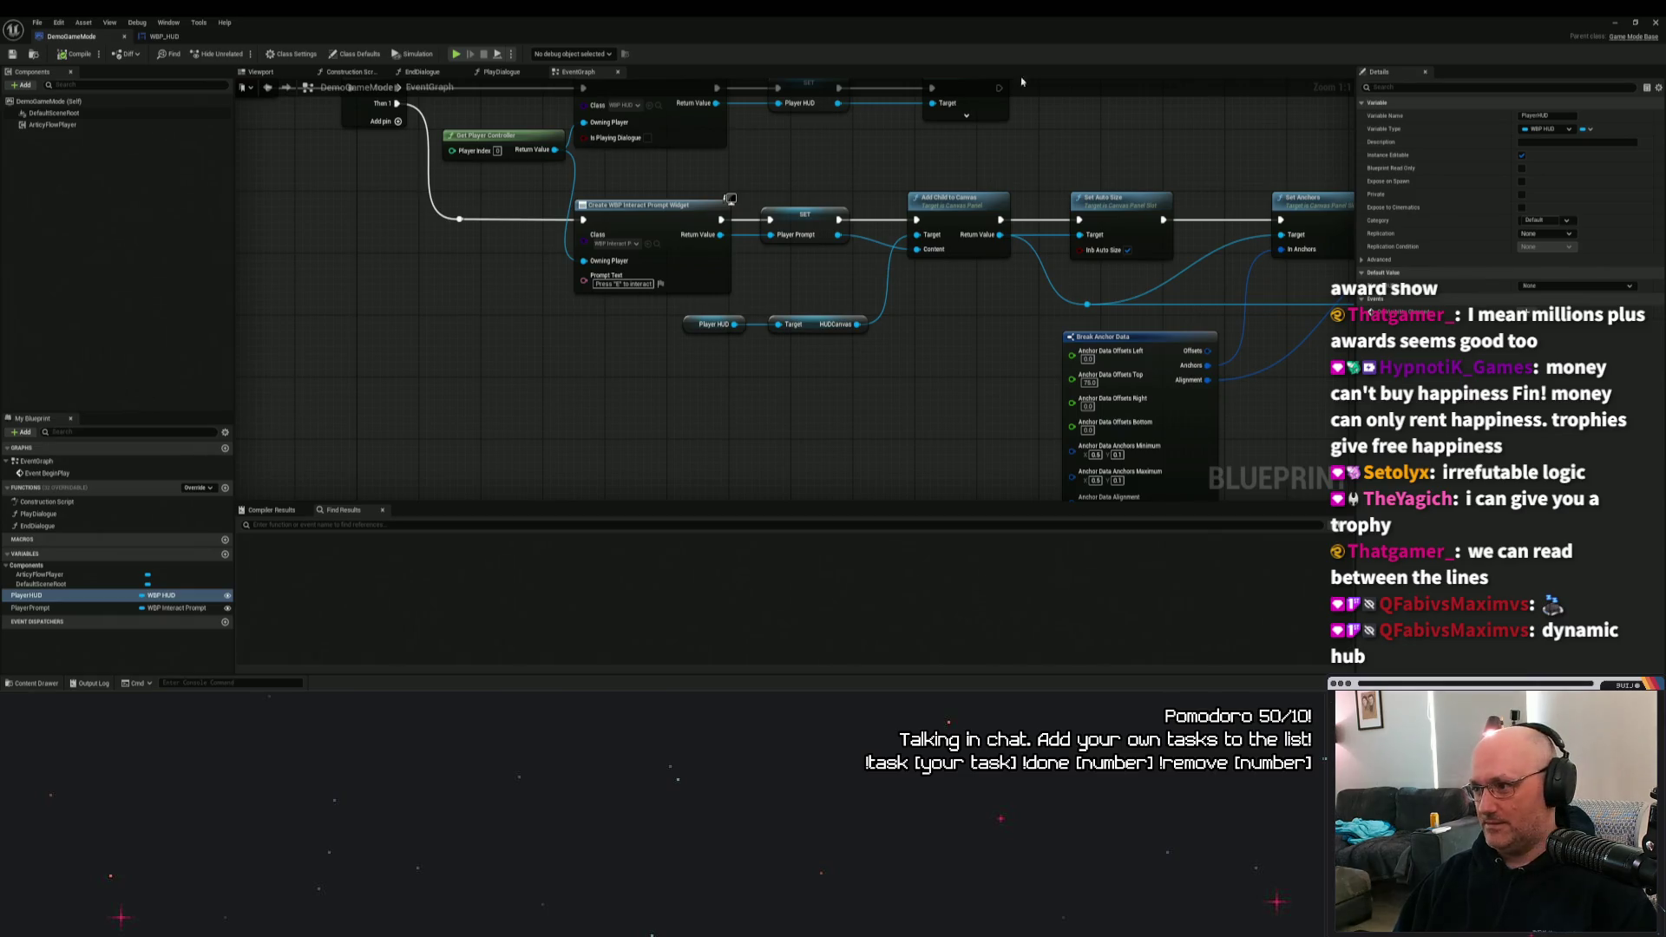
left_click(193, 39)
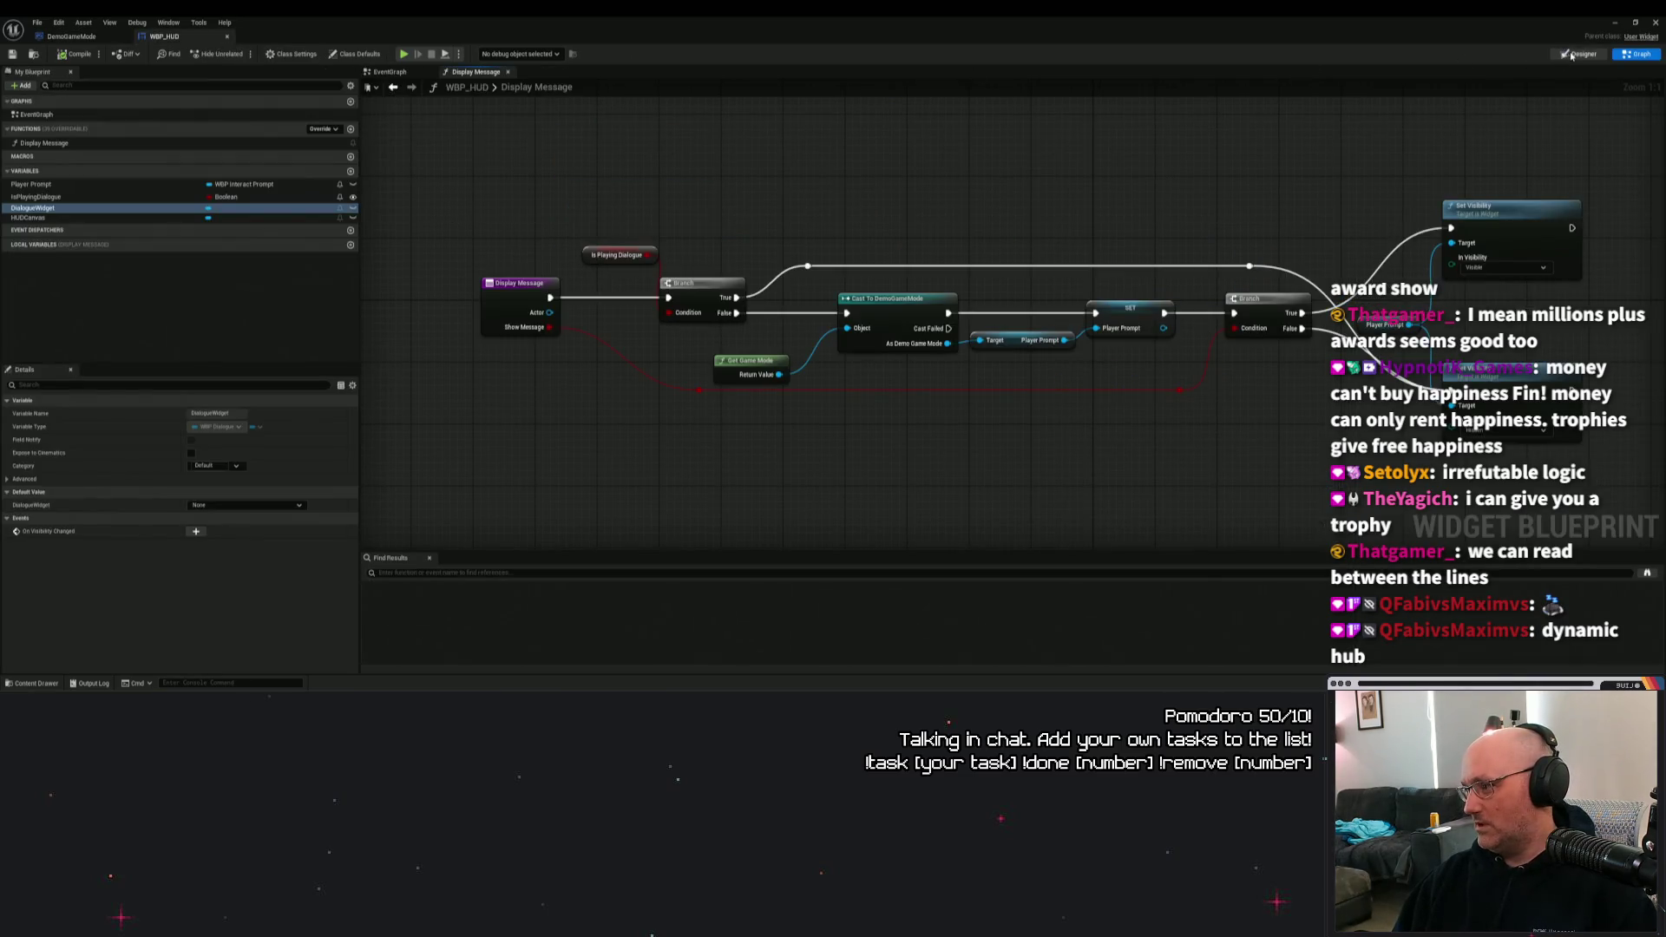
left_click(1579, 54)
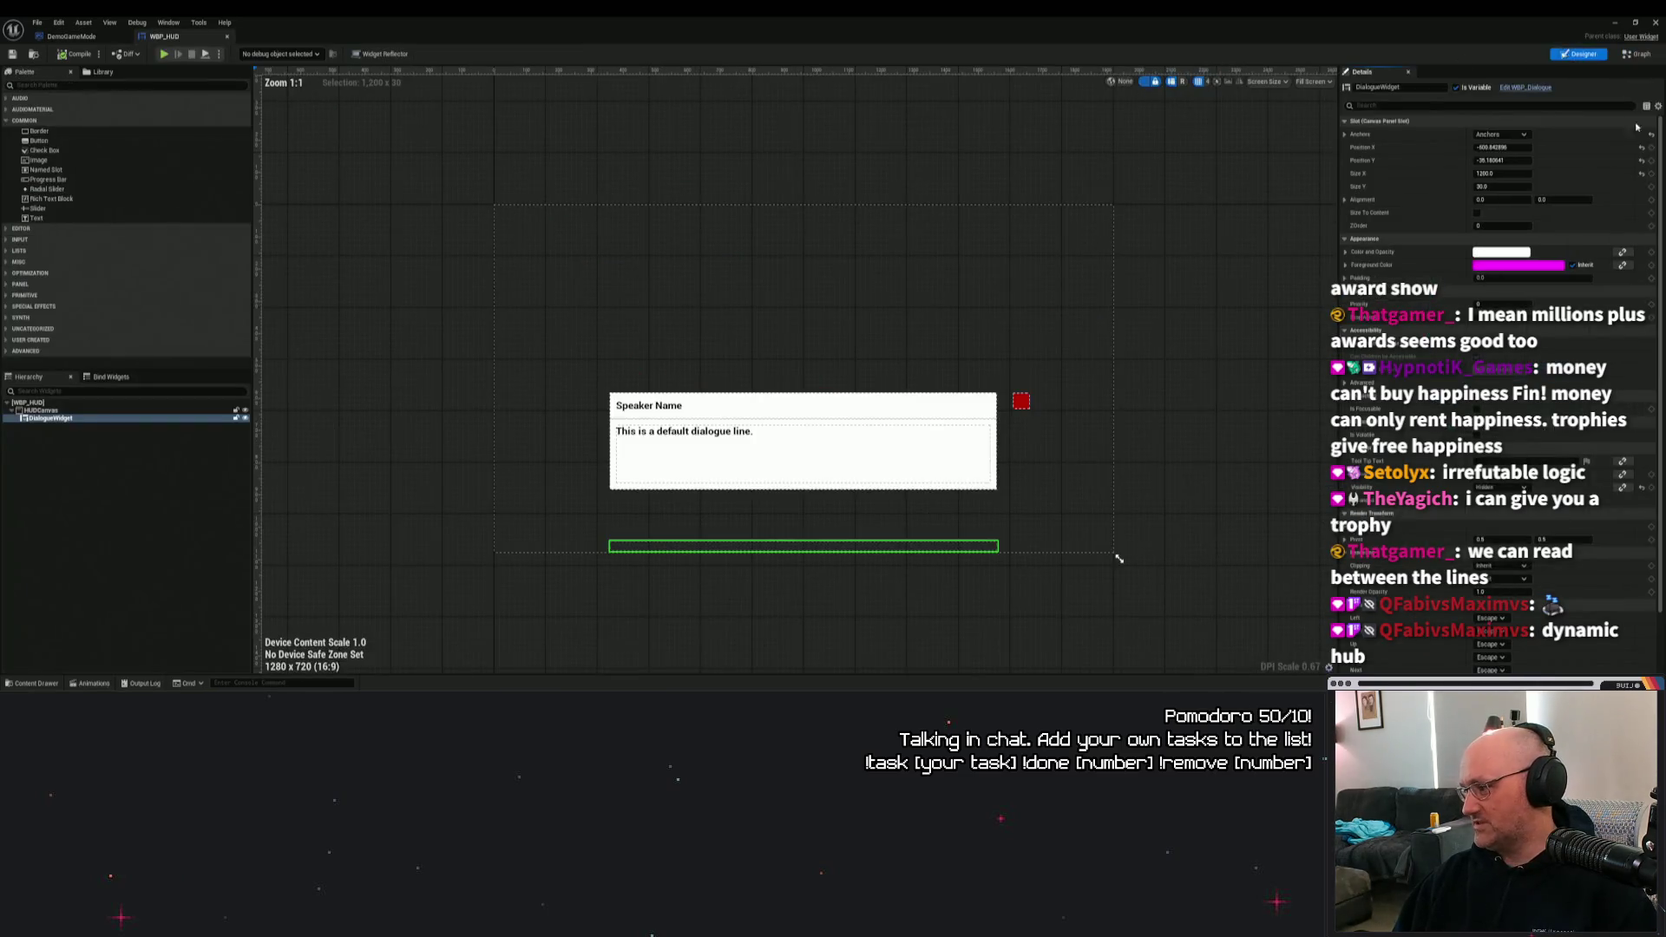
left_click(1527, 89)
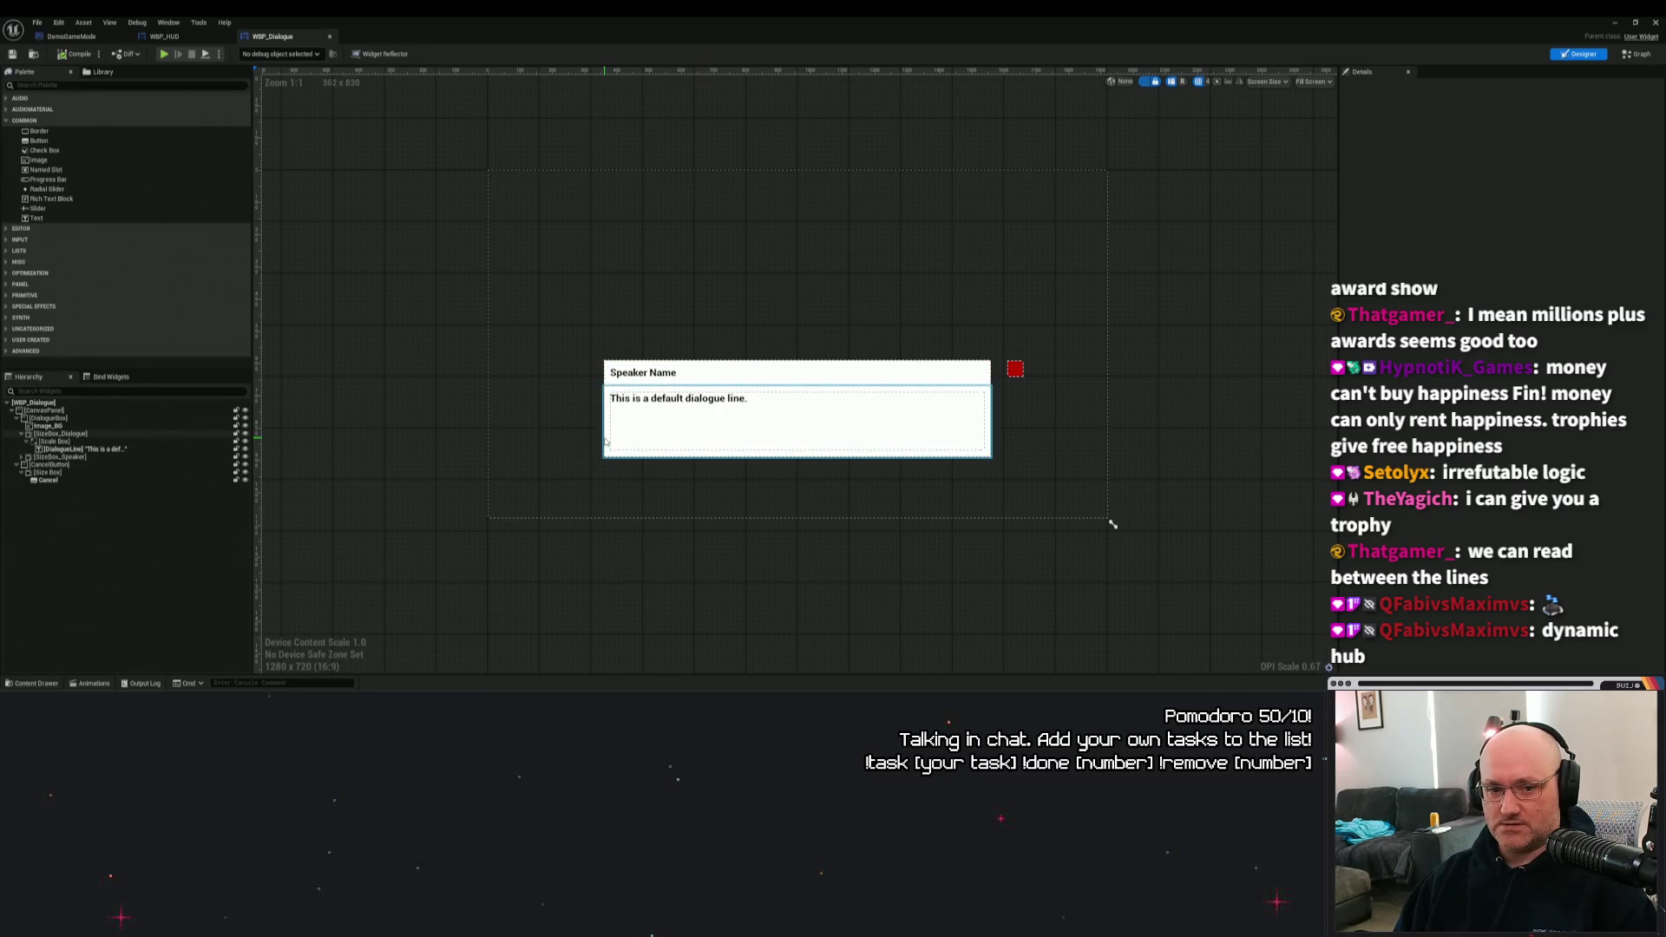
key("ctrl+Tab")
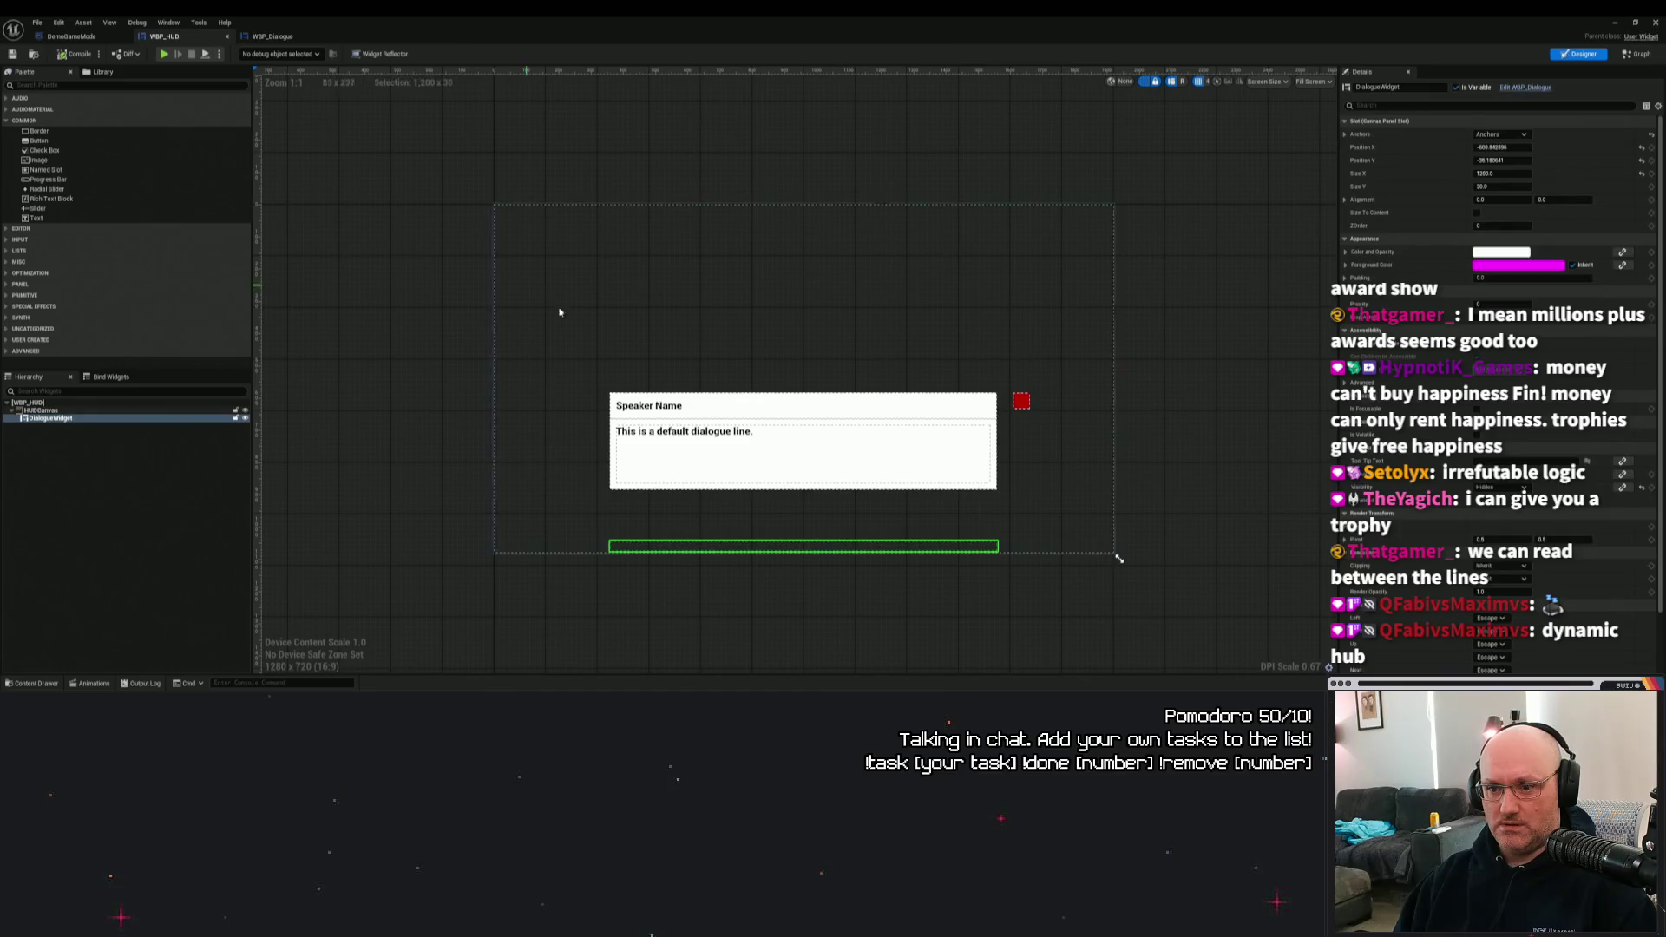
left_click(608, 398)
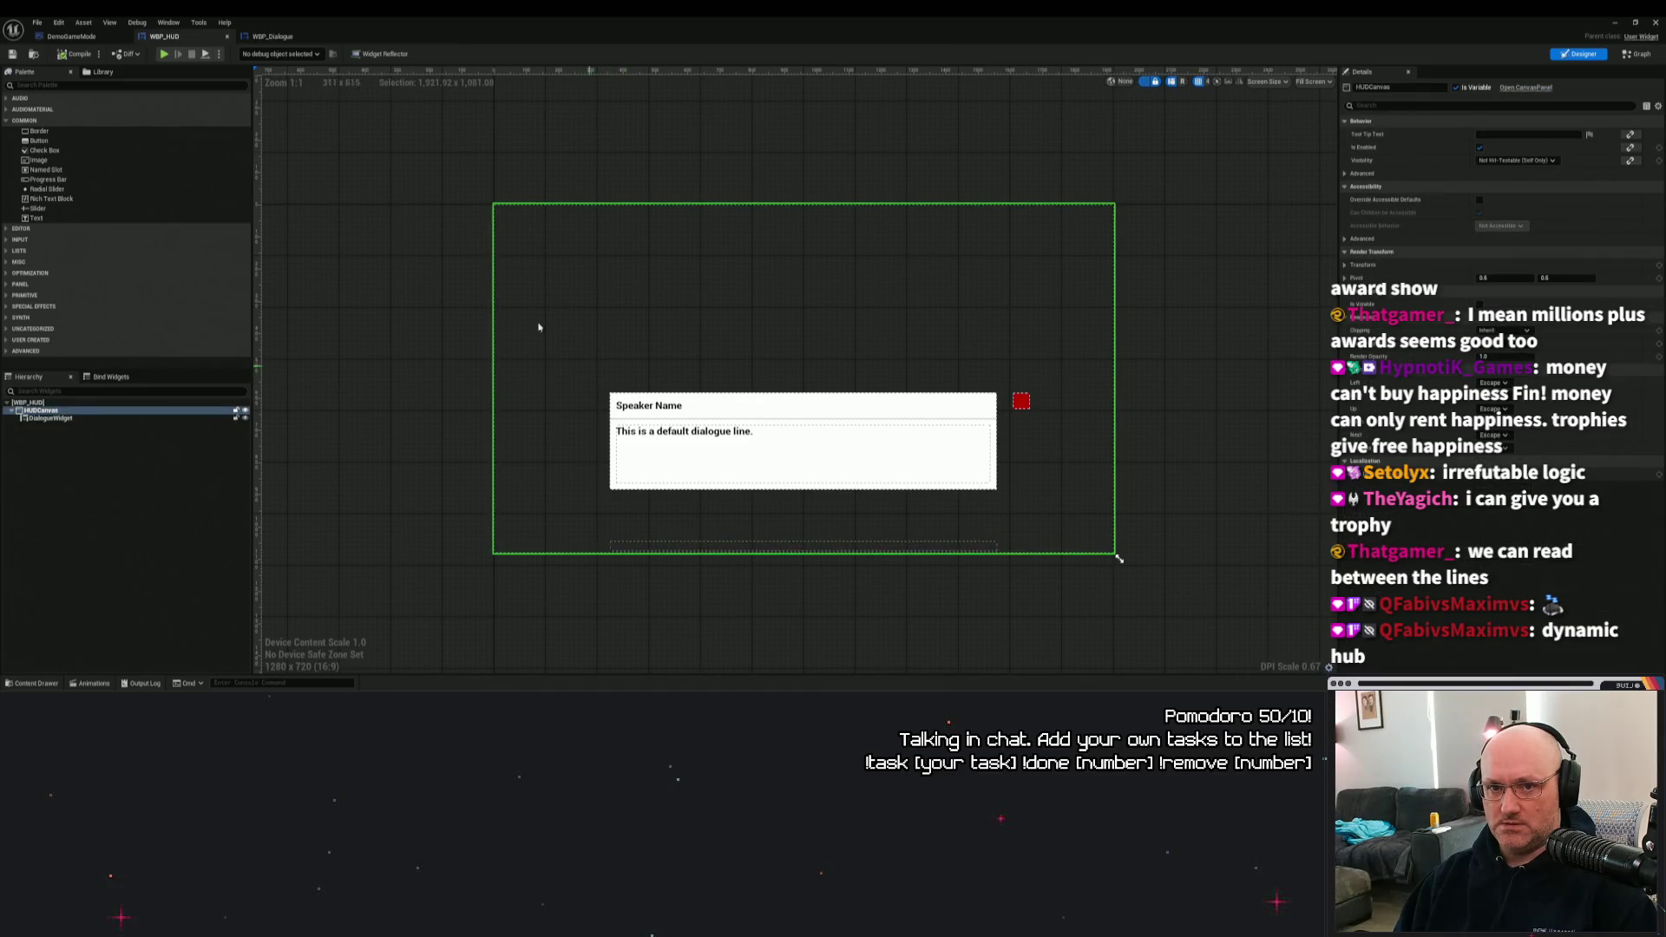
left_click(272, 37)
left_click(173, 39)
left_click(272, 37)
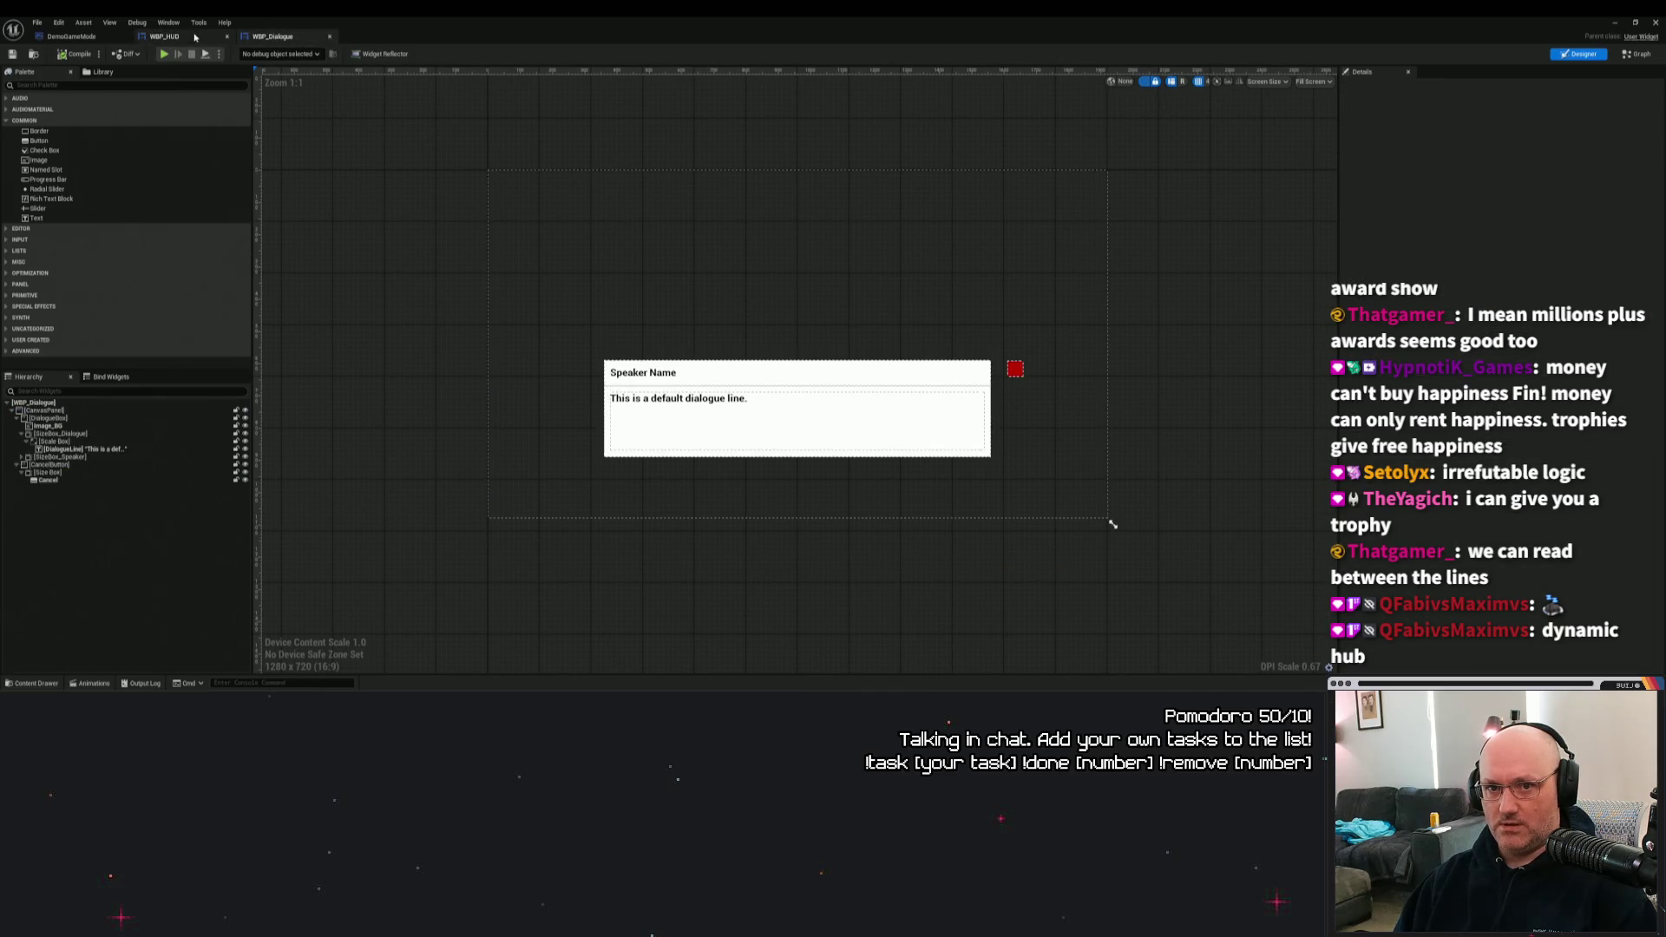
left_click(195, 36)
left_click(270, 38)
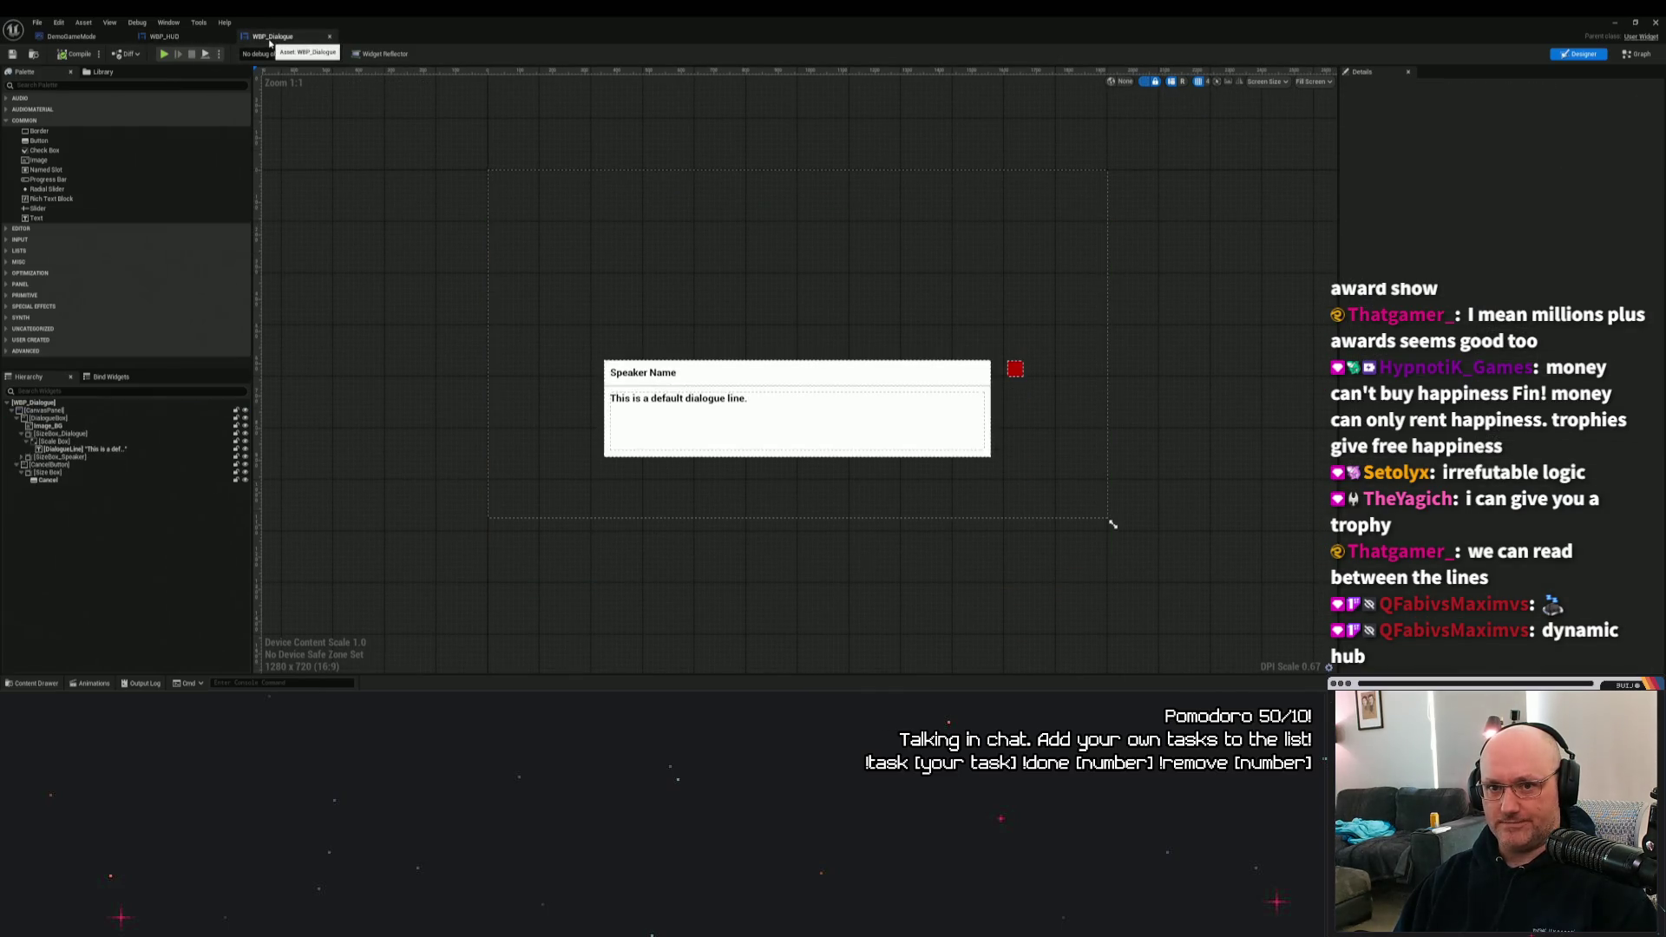
left_click(192, 37)
left_click(270, 38)
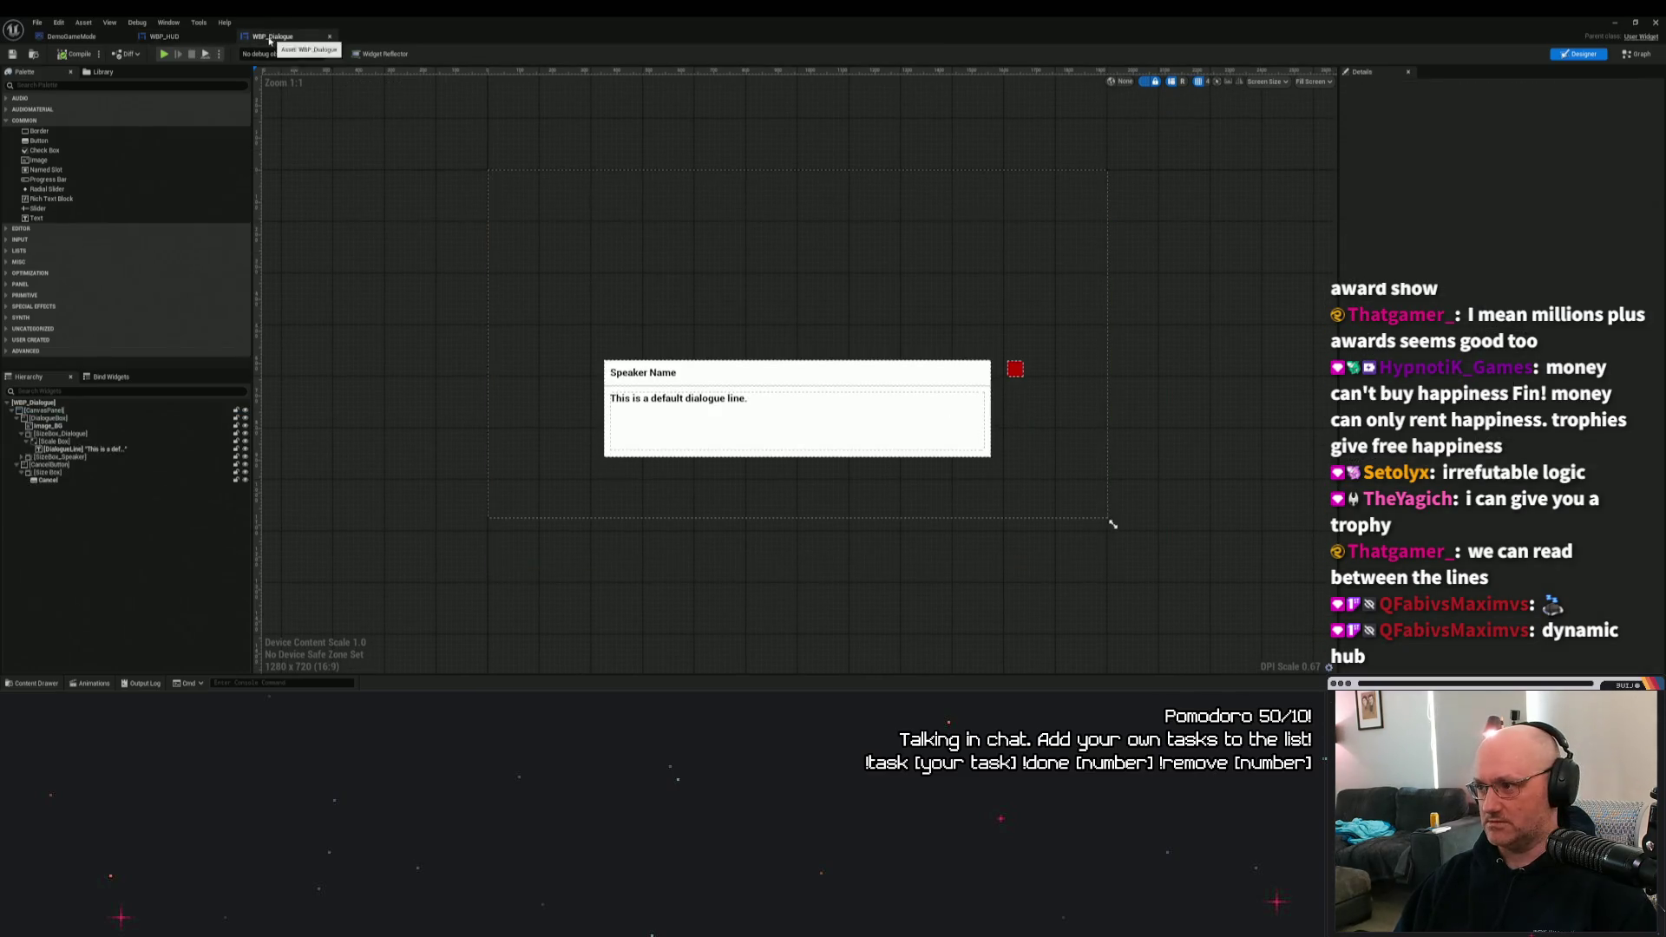
left_click(174, 37)
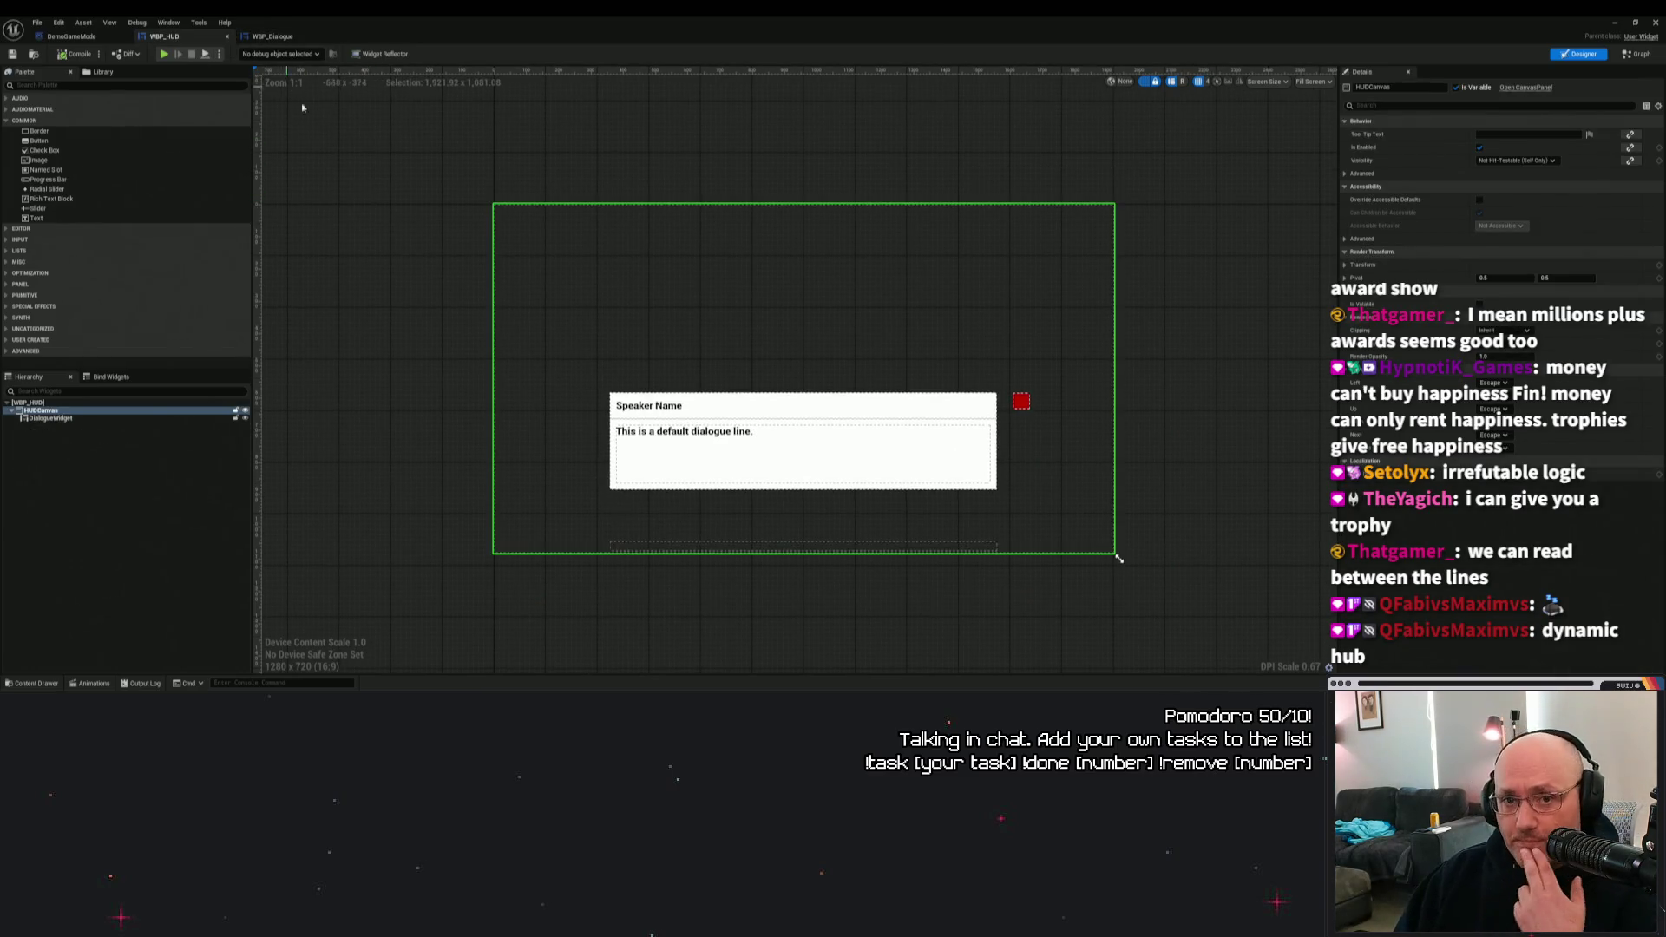
key("ctrl+Tab")
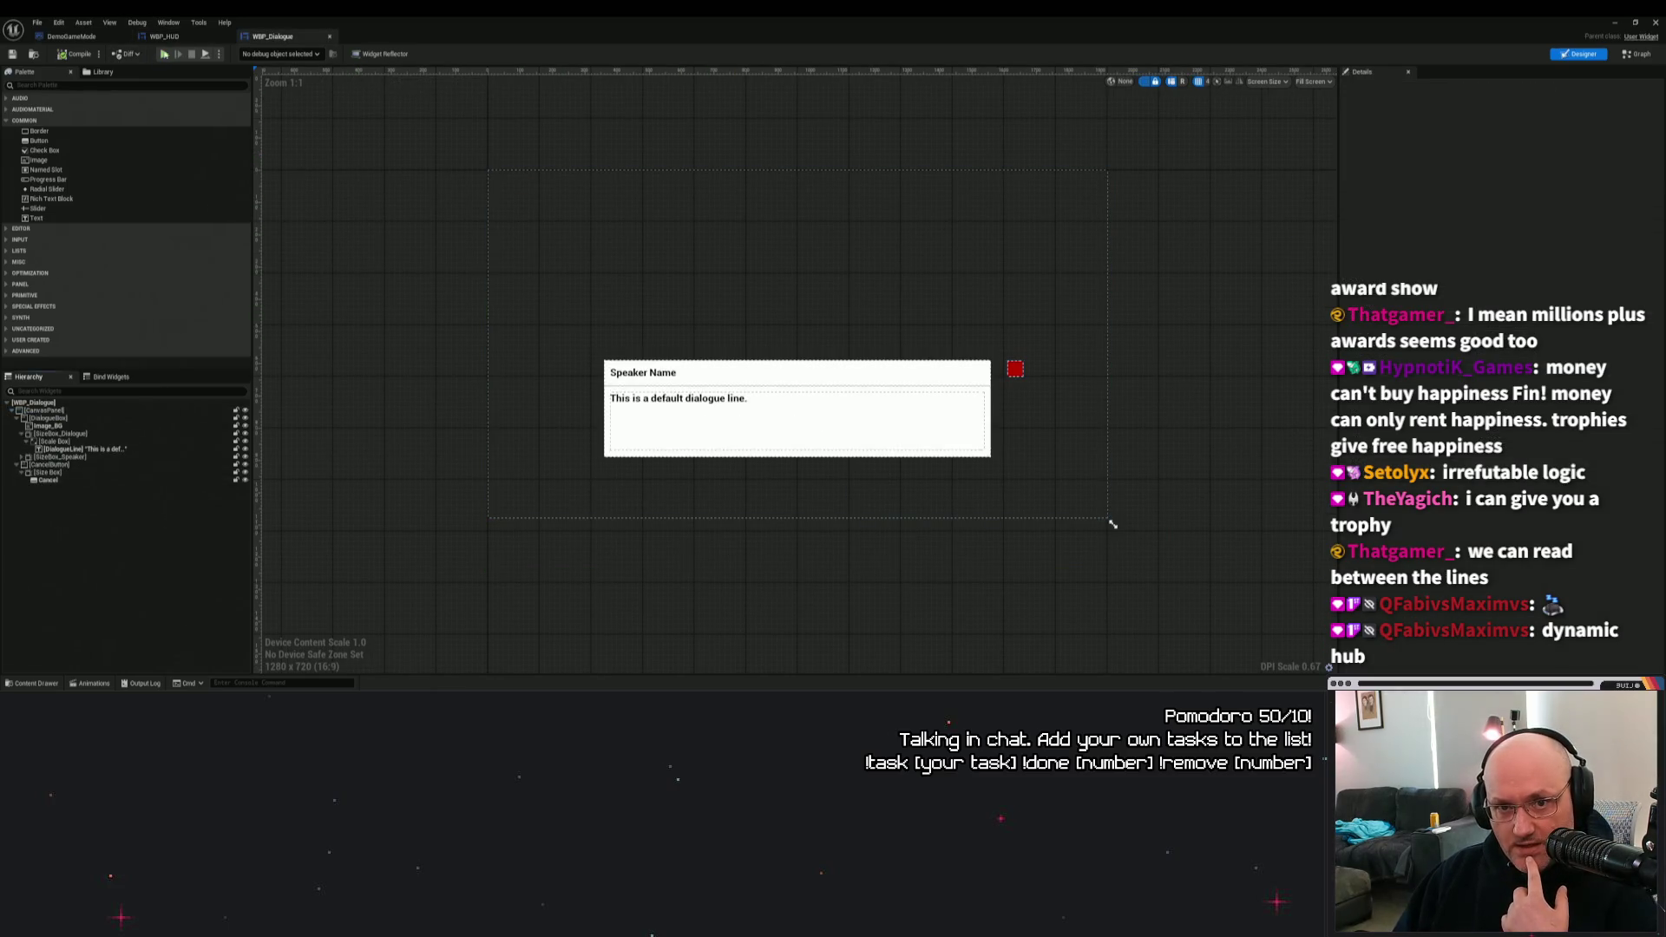
left_click(170, 37)
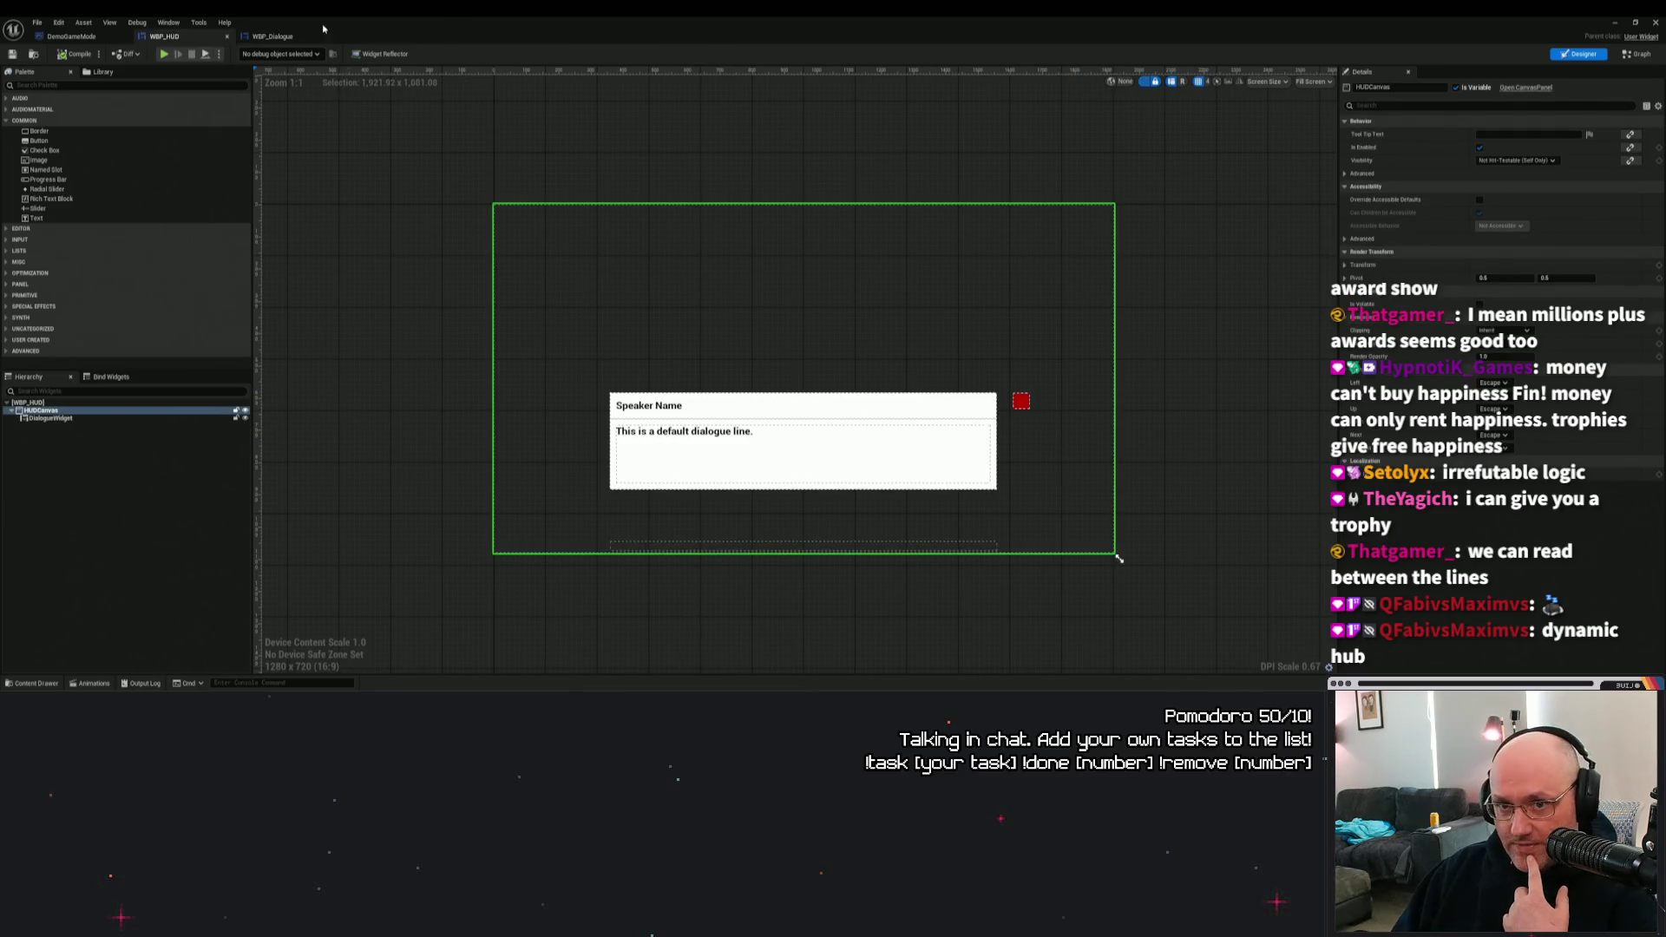
key("ctrl+Tab")
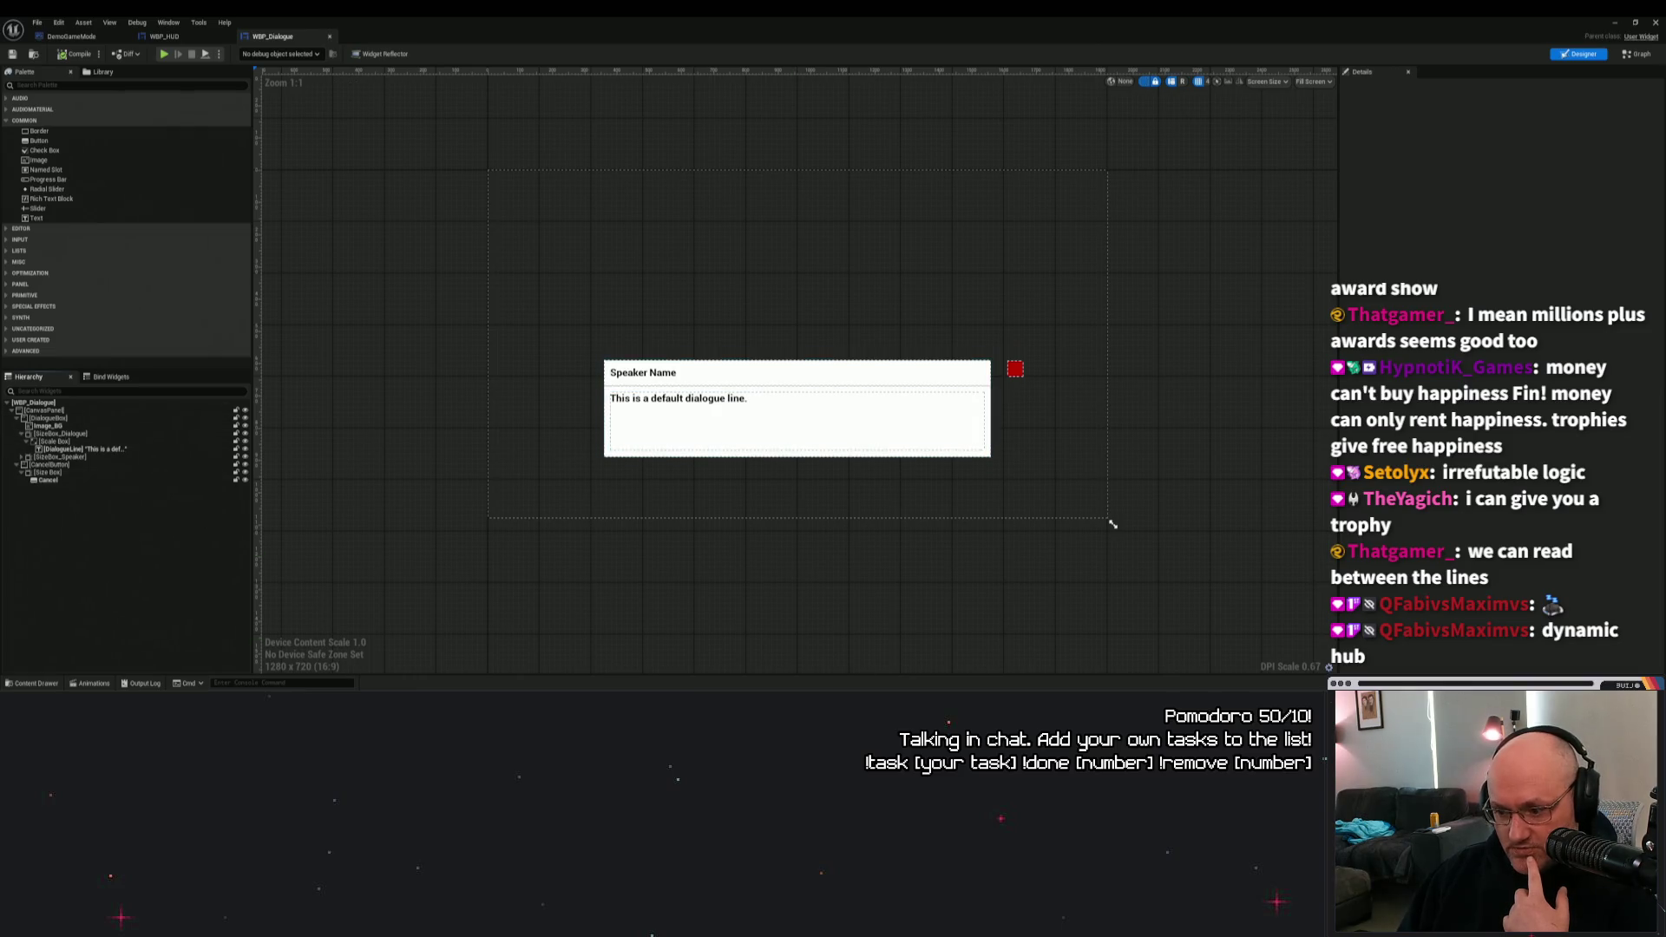
key("alt+Tab")
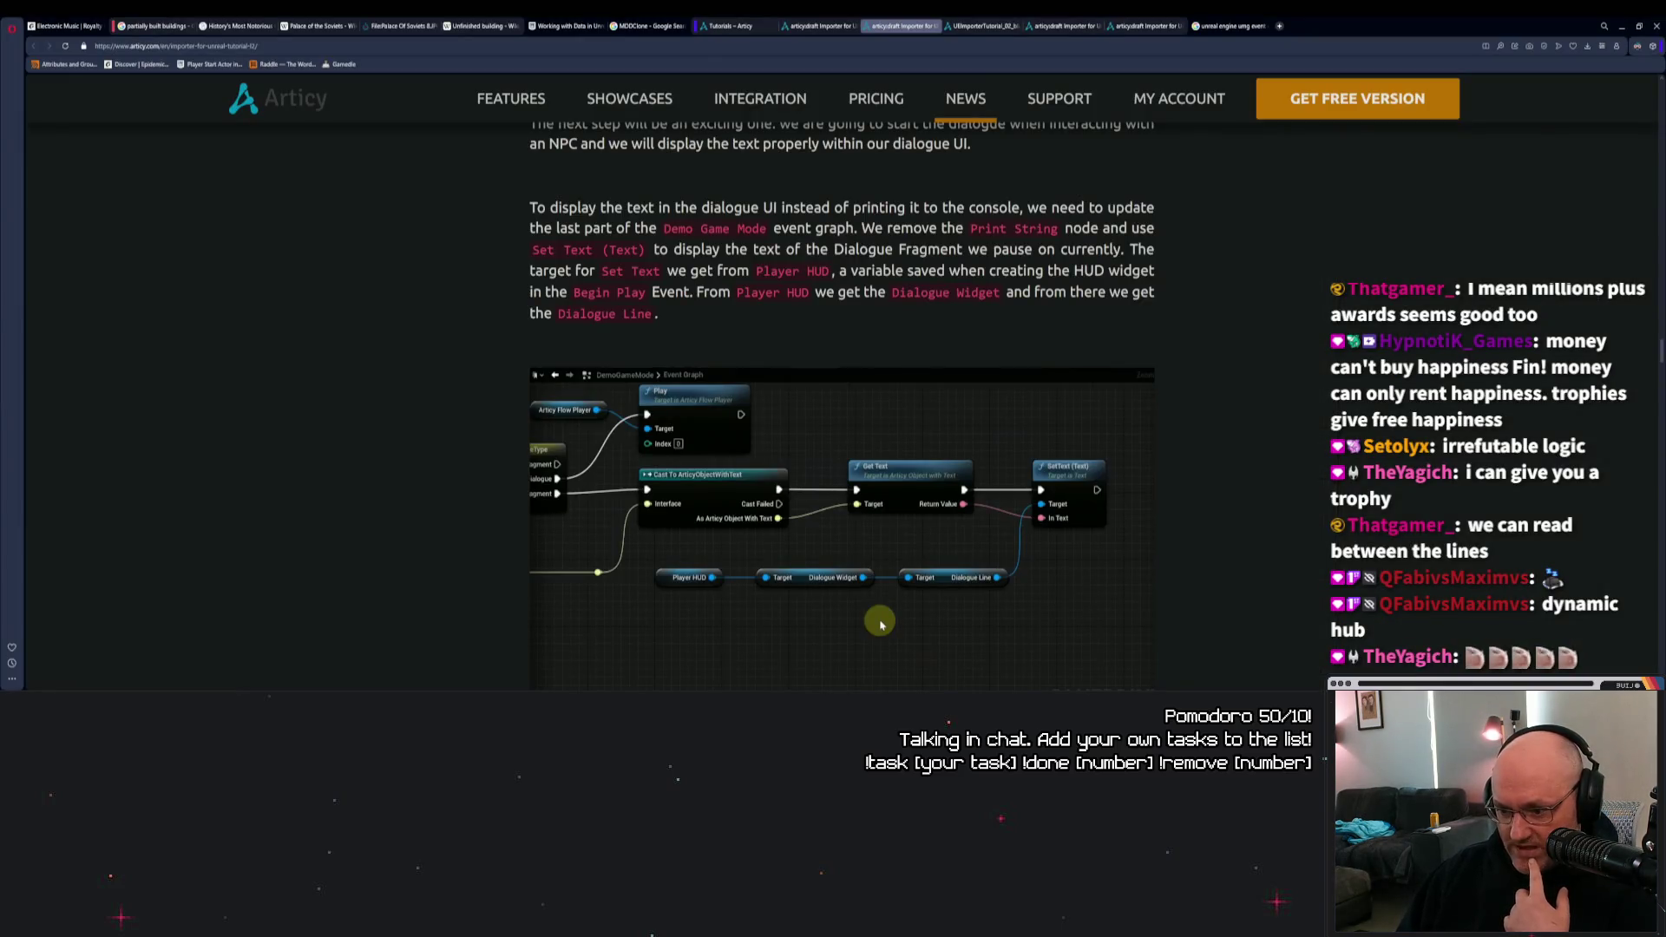
key("alt+Tab")
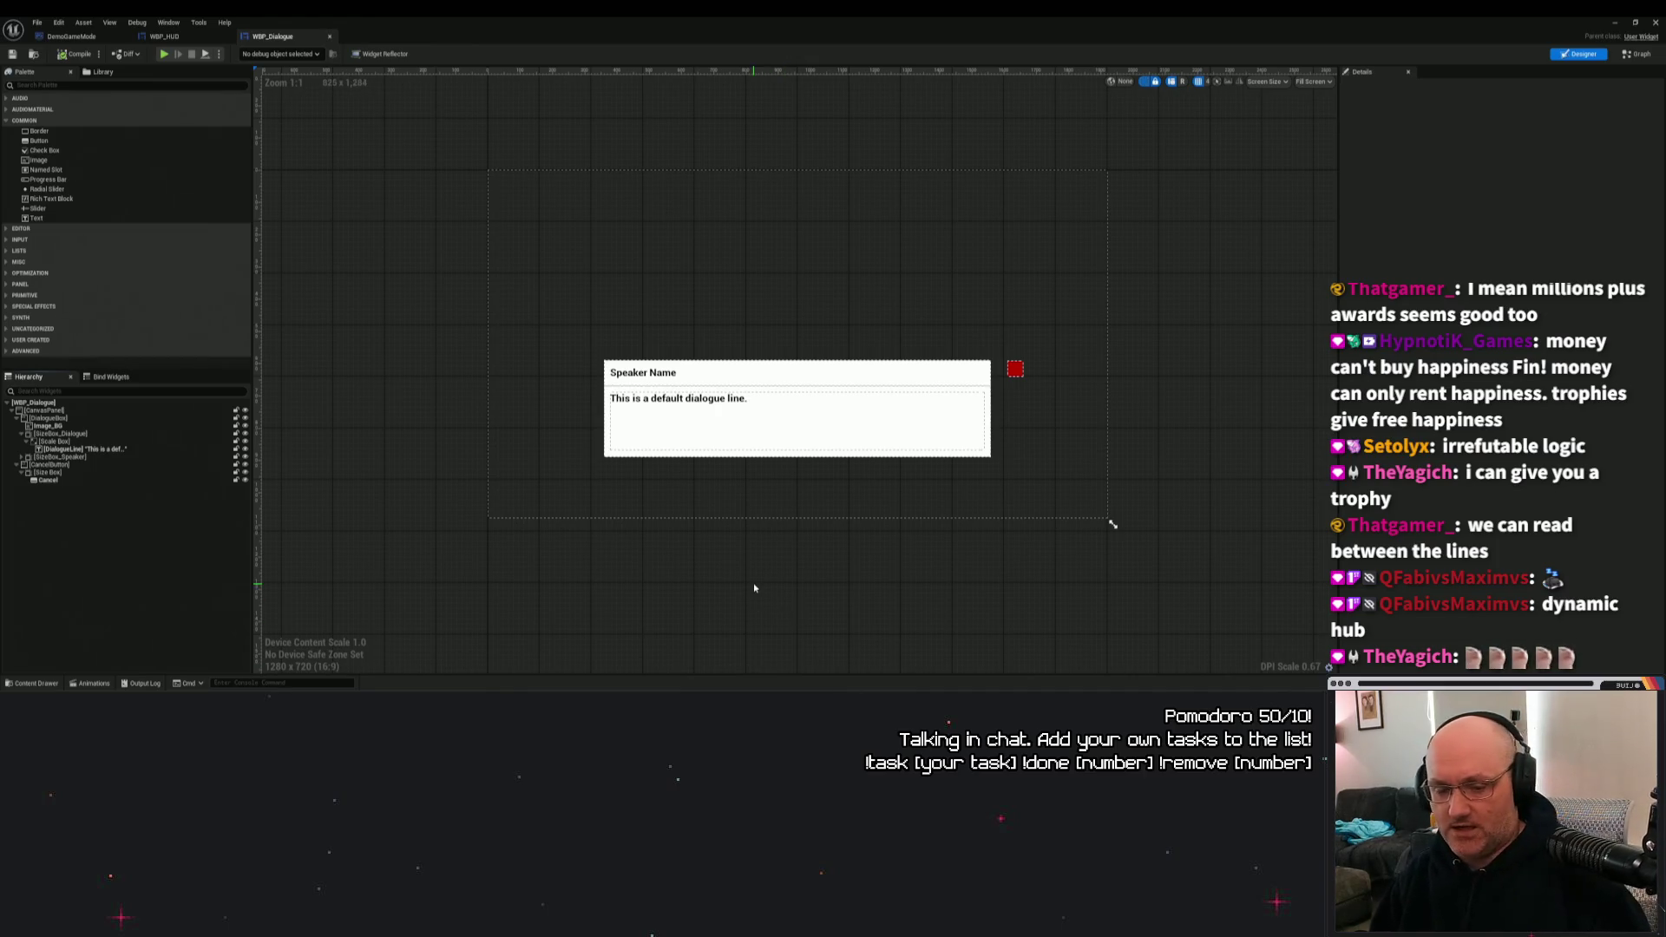
Look over the WBP_Dialogue event graph, then minimize the WBP_Dialogue and tutorial level editor windows
left_click(1638, 54)
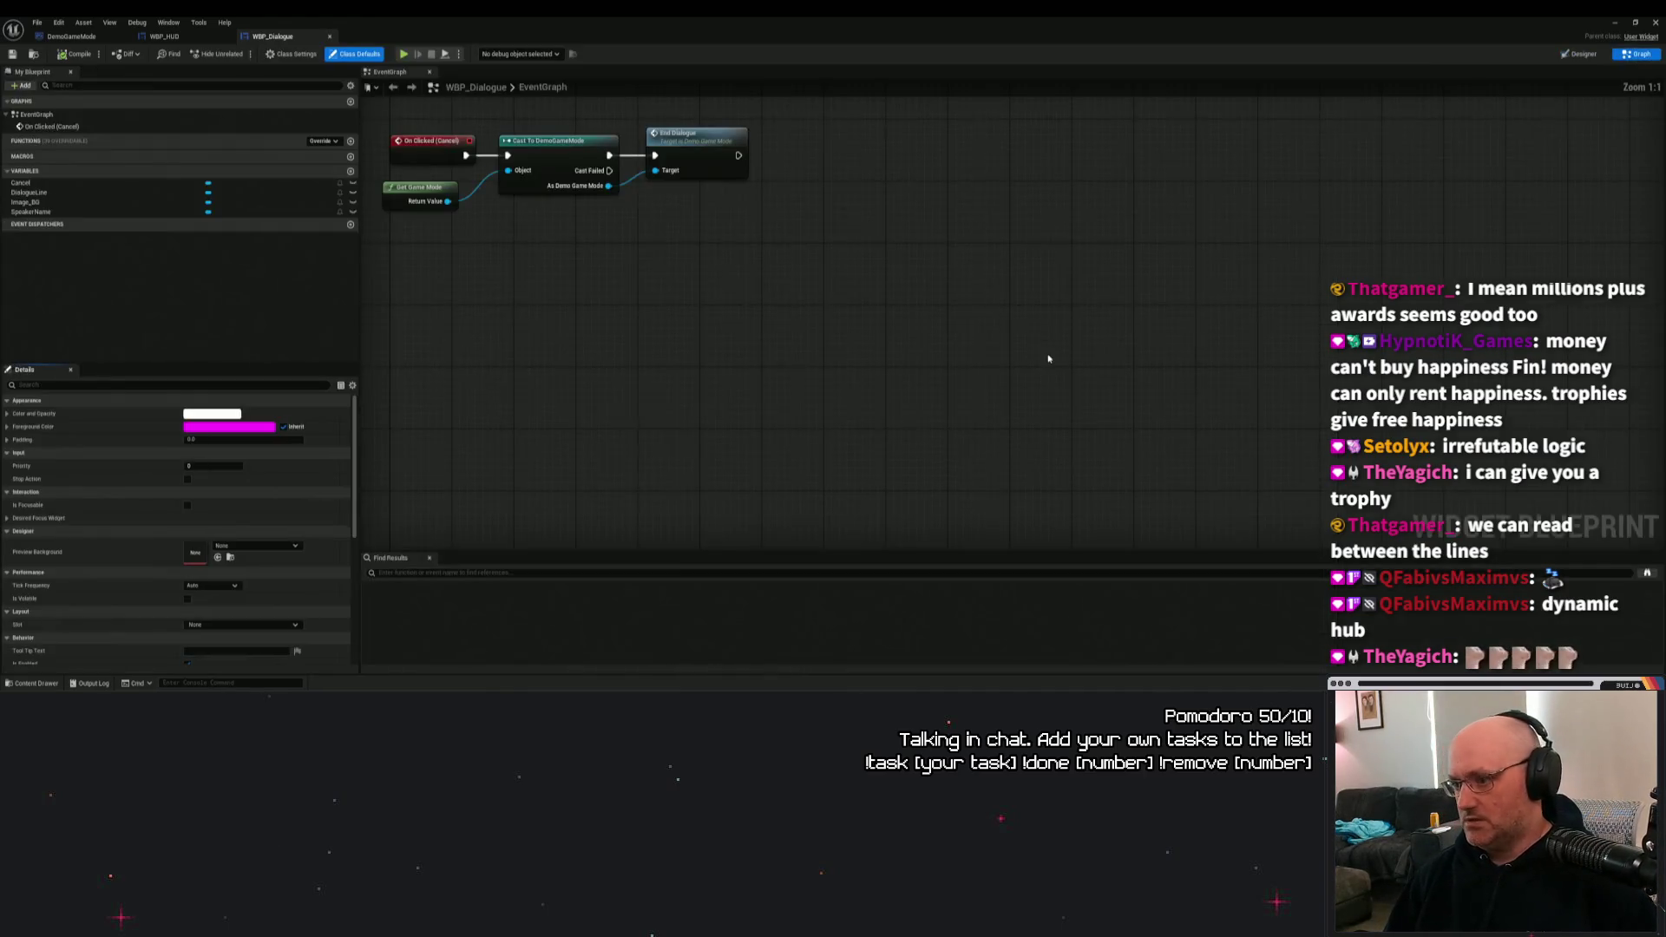
left_click_drag(614, 329, 758, 455)
left_click_drag(647, 391, 768, 399)
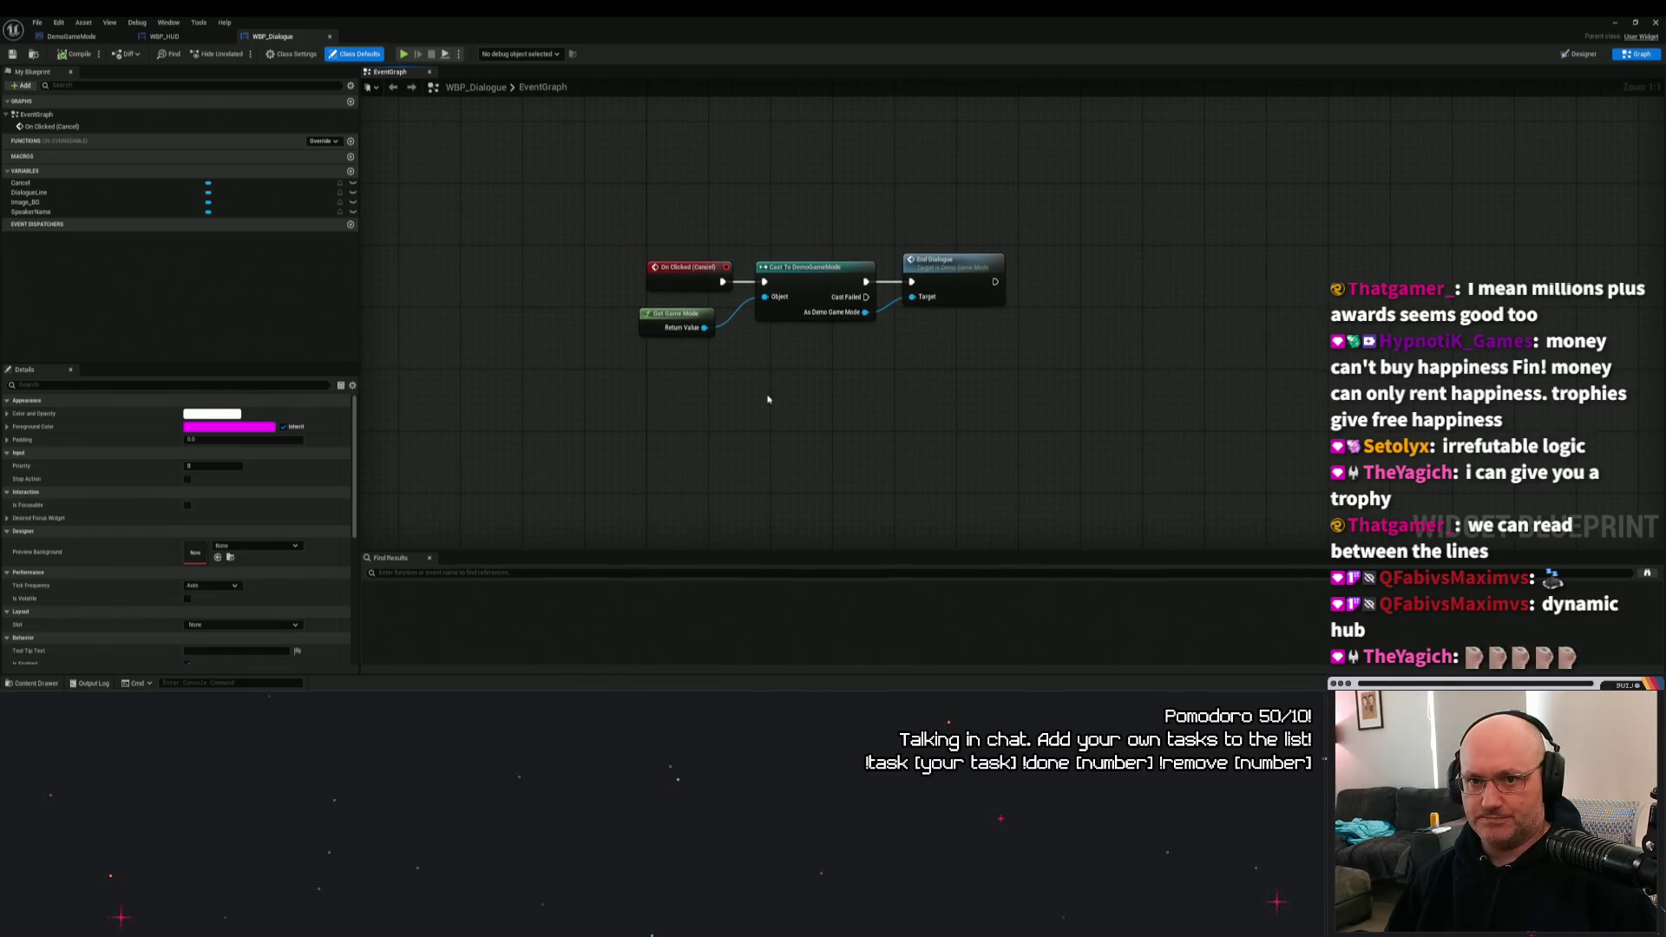
left_click(1614, 23)
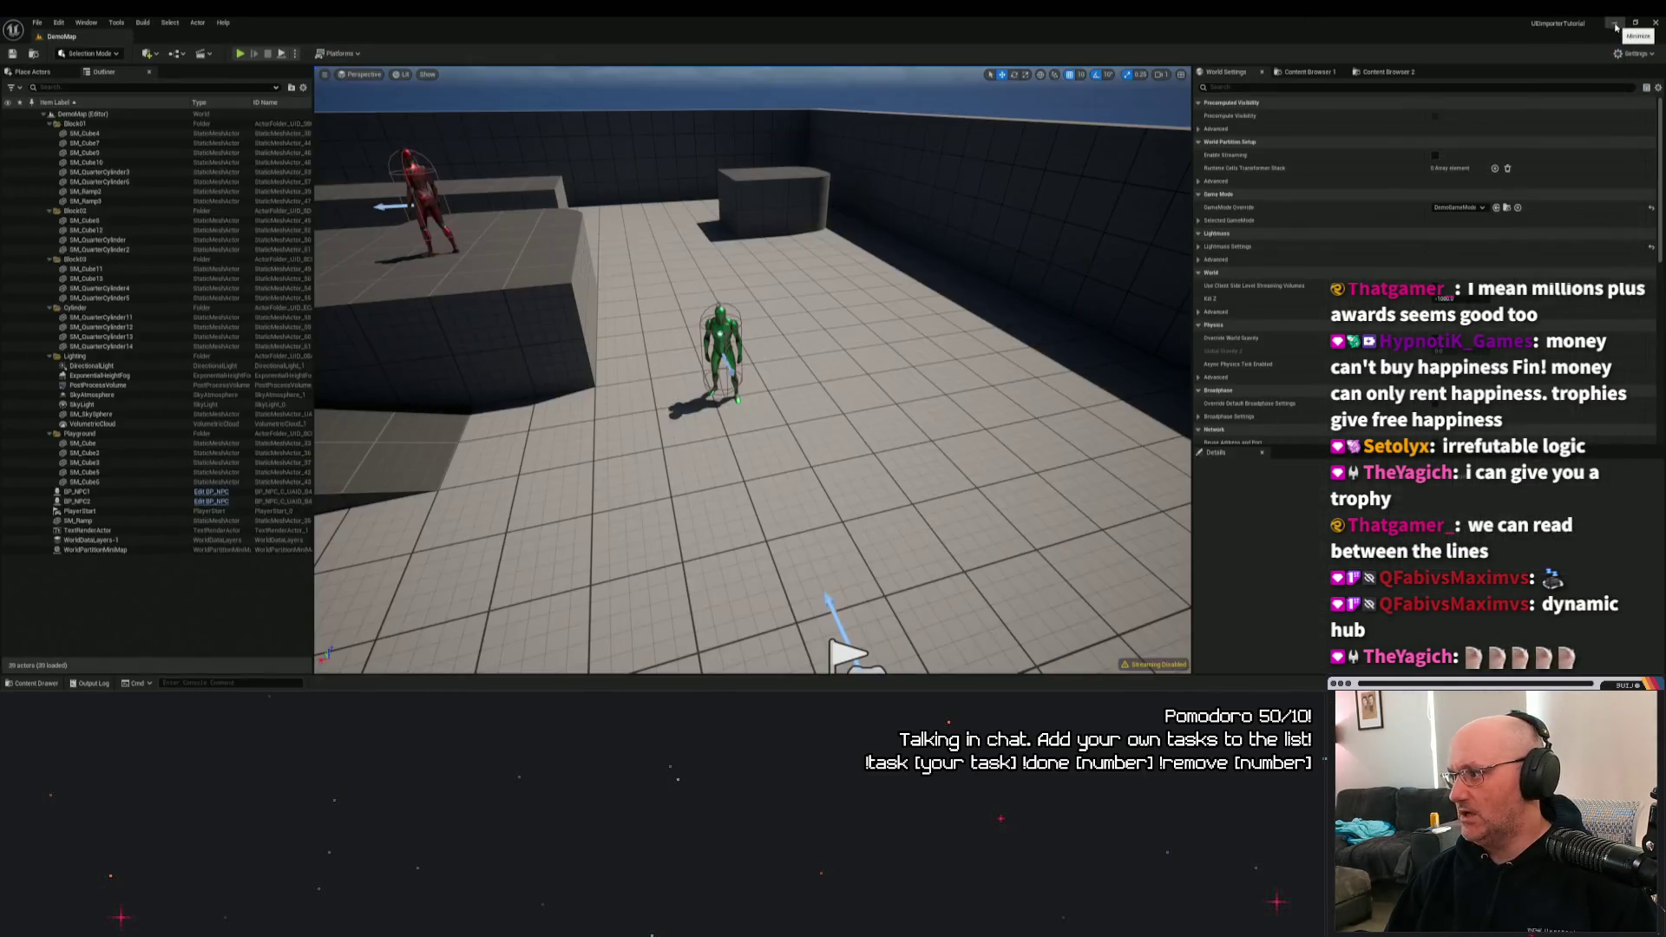
left_click(1621, 33)
Nudge the Dialogue Interact getter, inspect the DialogueInteract variable, then switch to the WBP_DialogueChoices graph
mouse_move(779, 370)
left_mouse_down()
mouse_move(923, 342)
mouse_move(952, 472)
mouse_move(766, 413)
mouse_move(719, 376)
left_mouse_up()
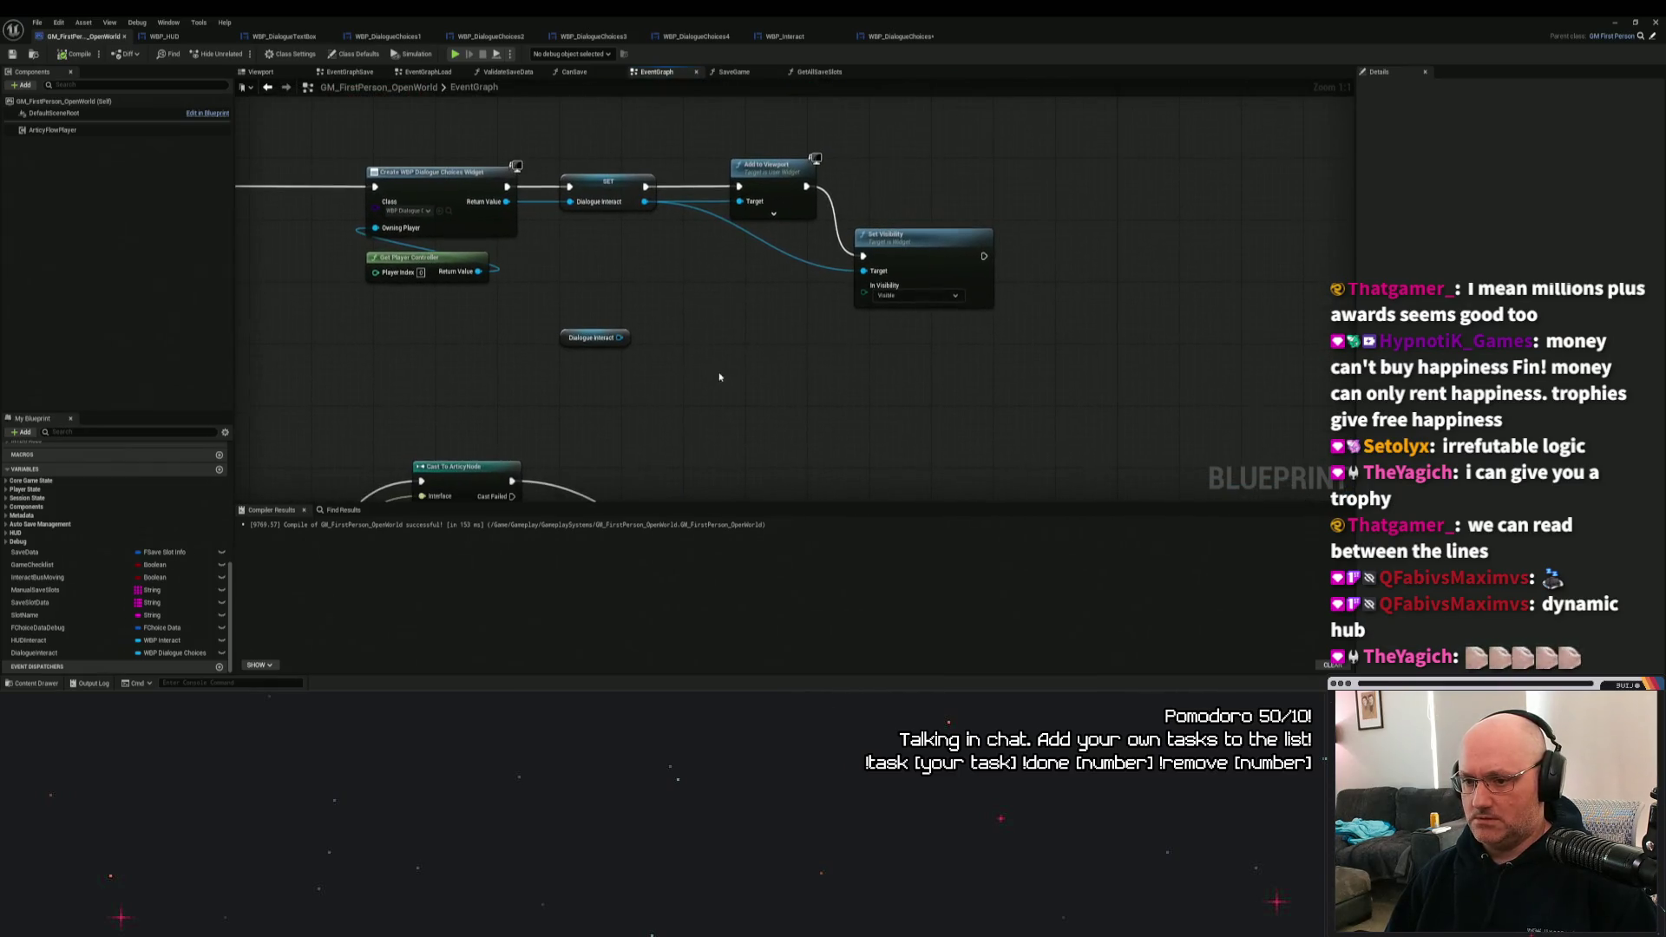
left_click_drag(595, 338, 548, 345)
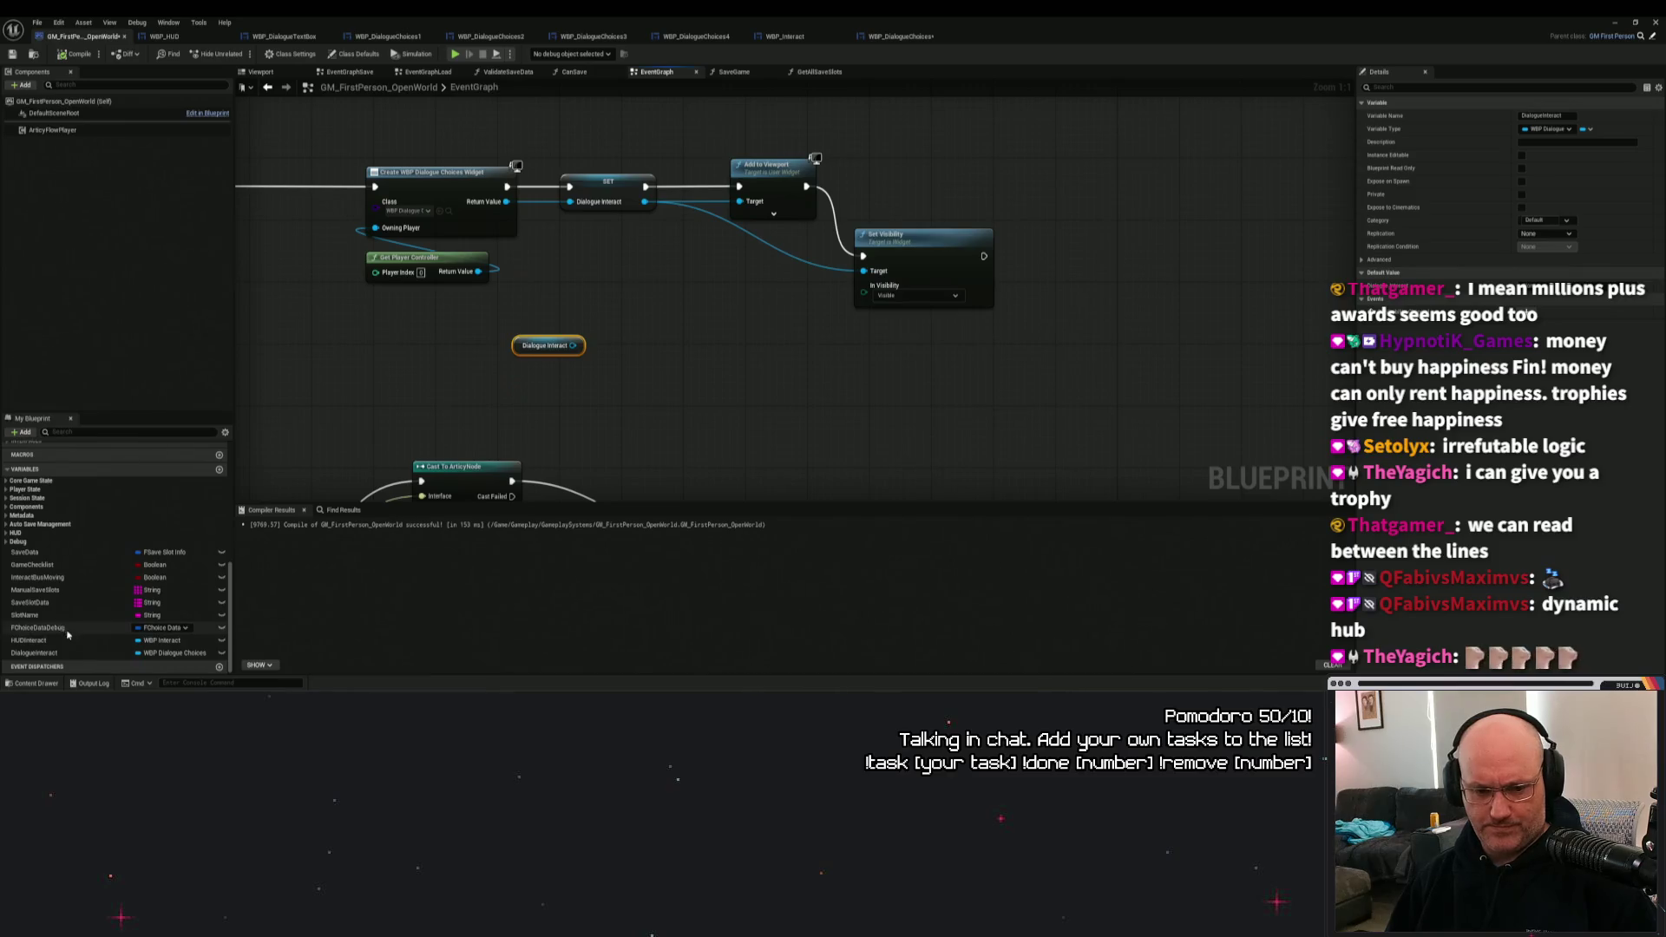
left_click(35, 653)
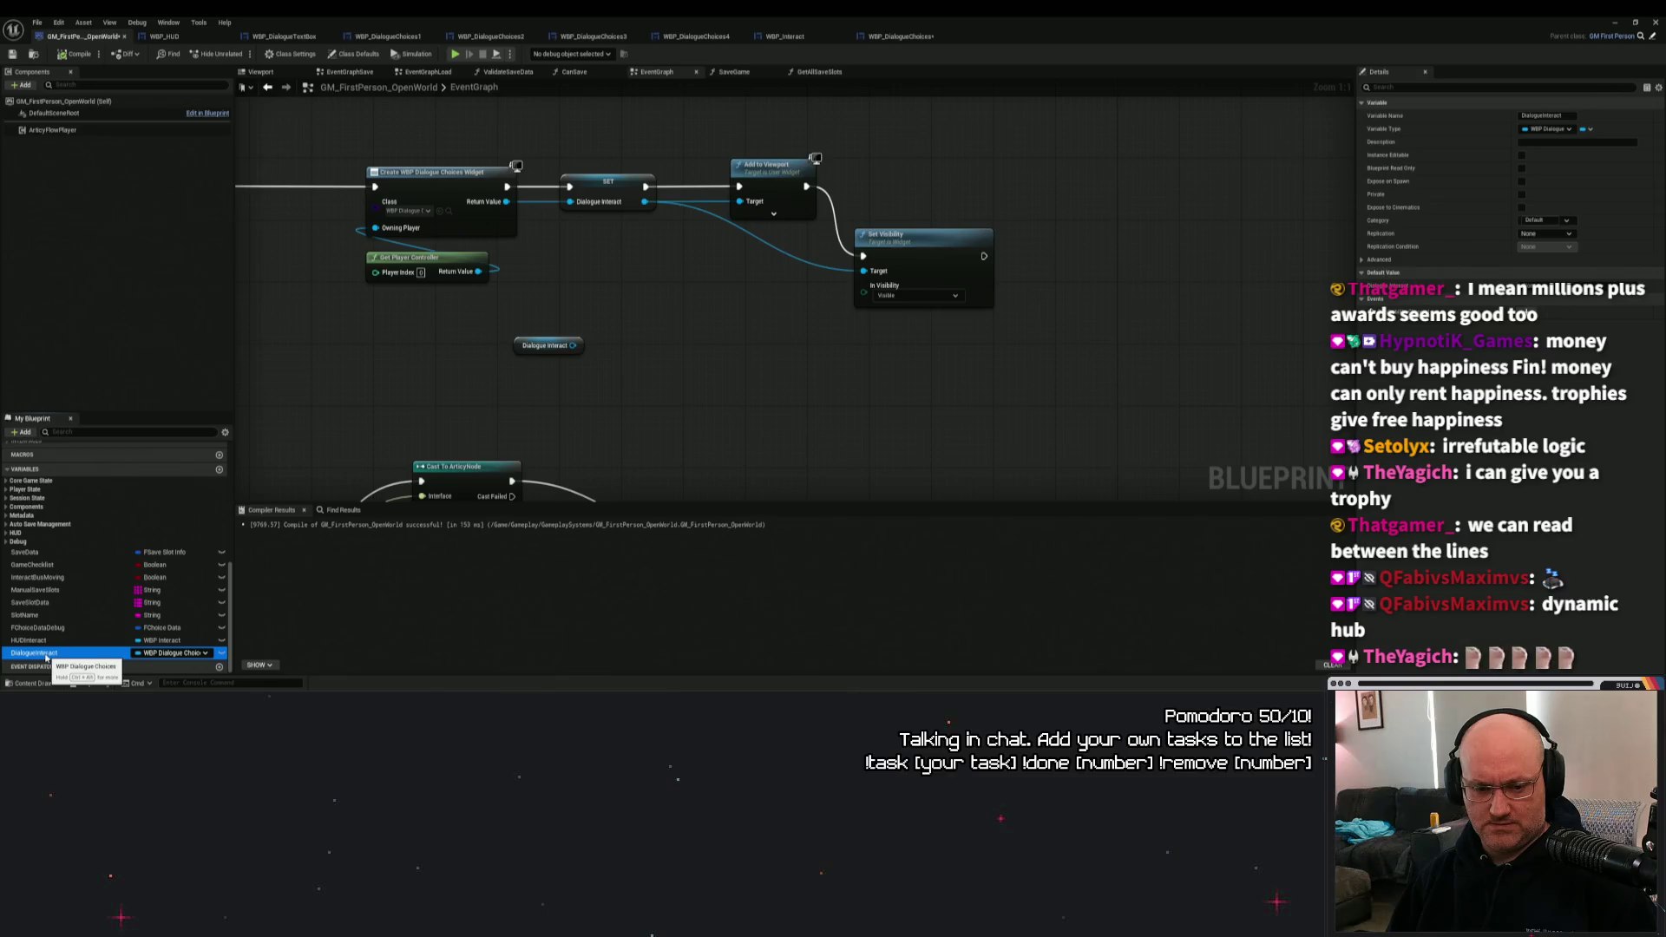
left_click(538, 349)
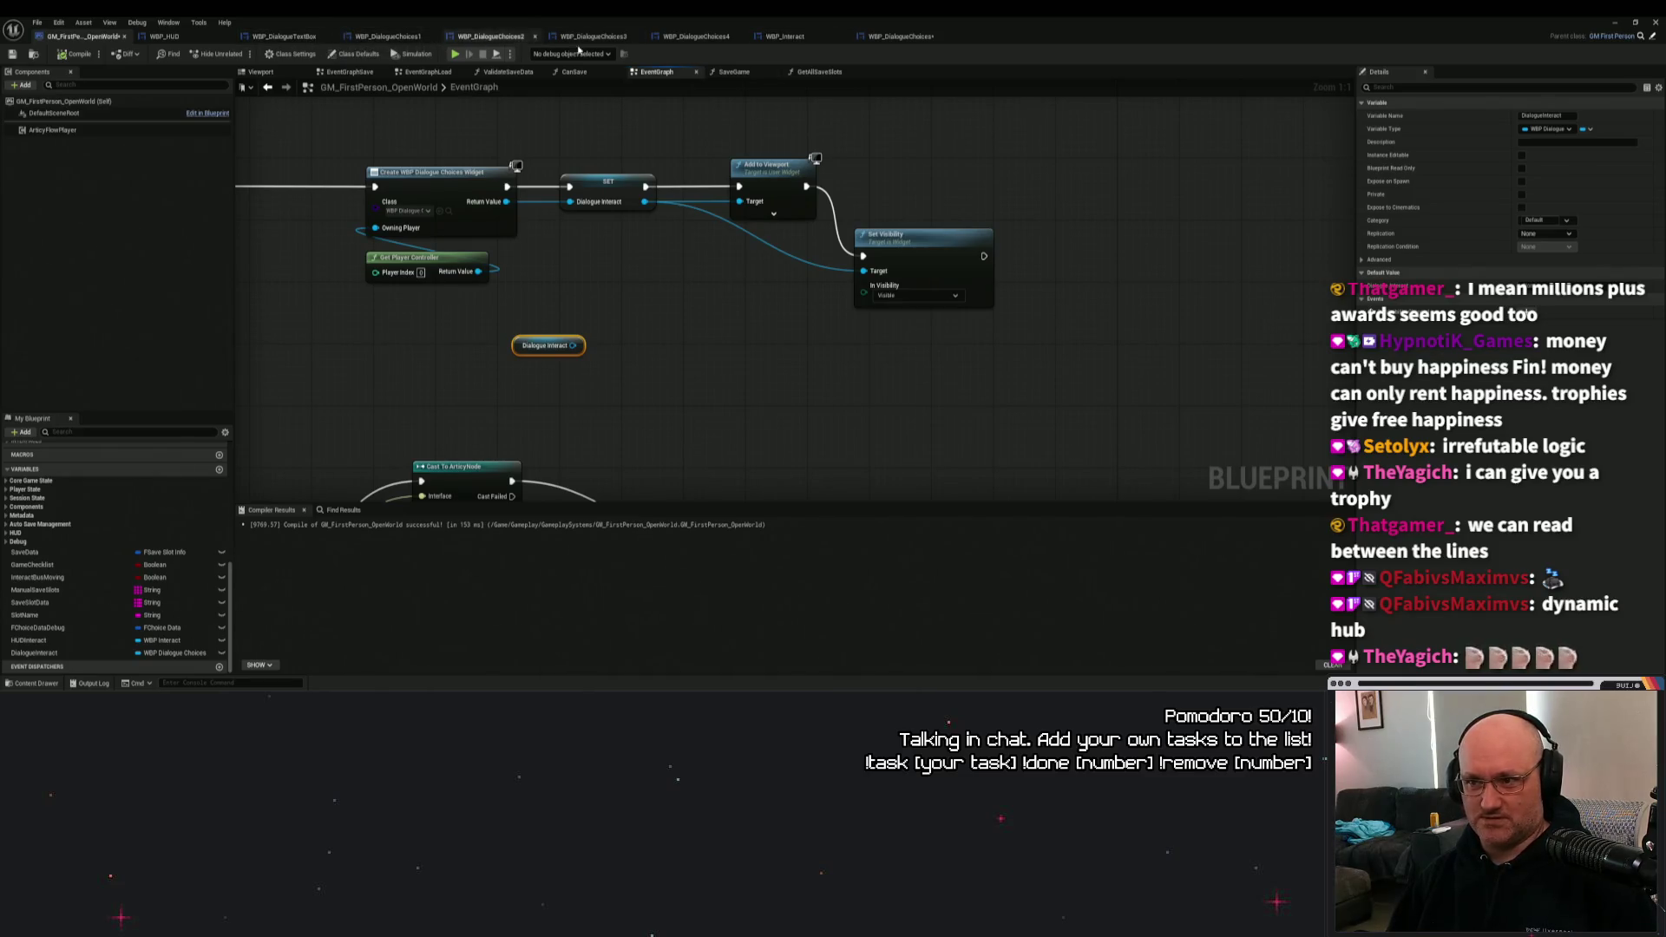
left_click(900, 37)
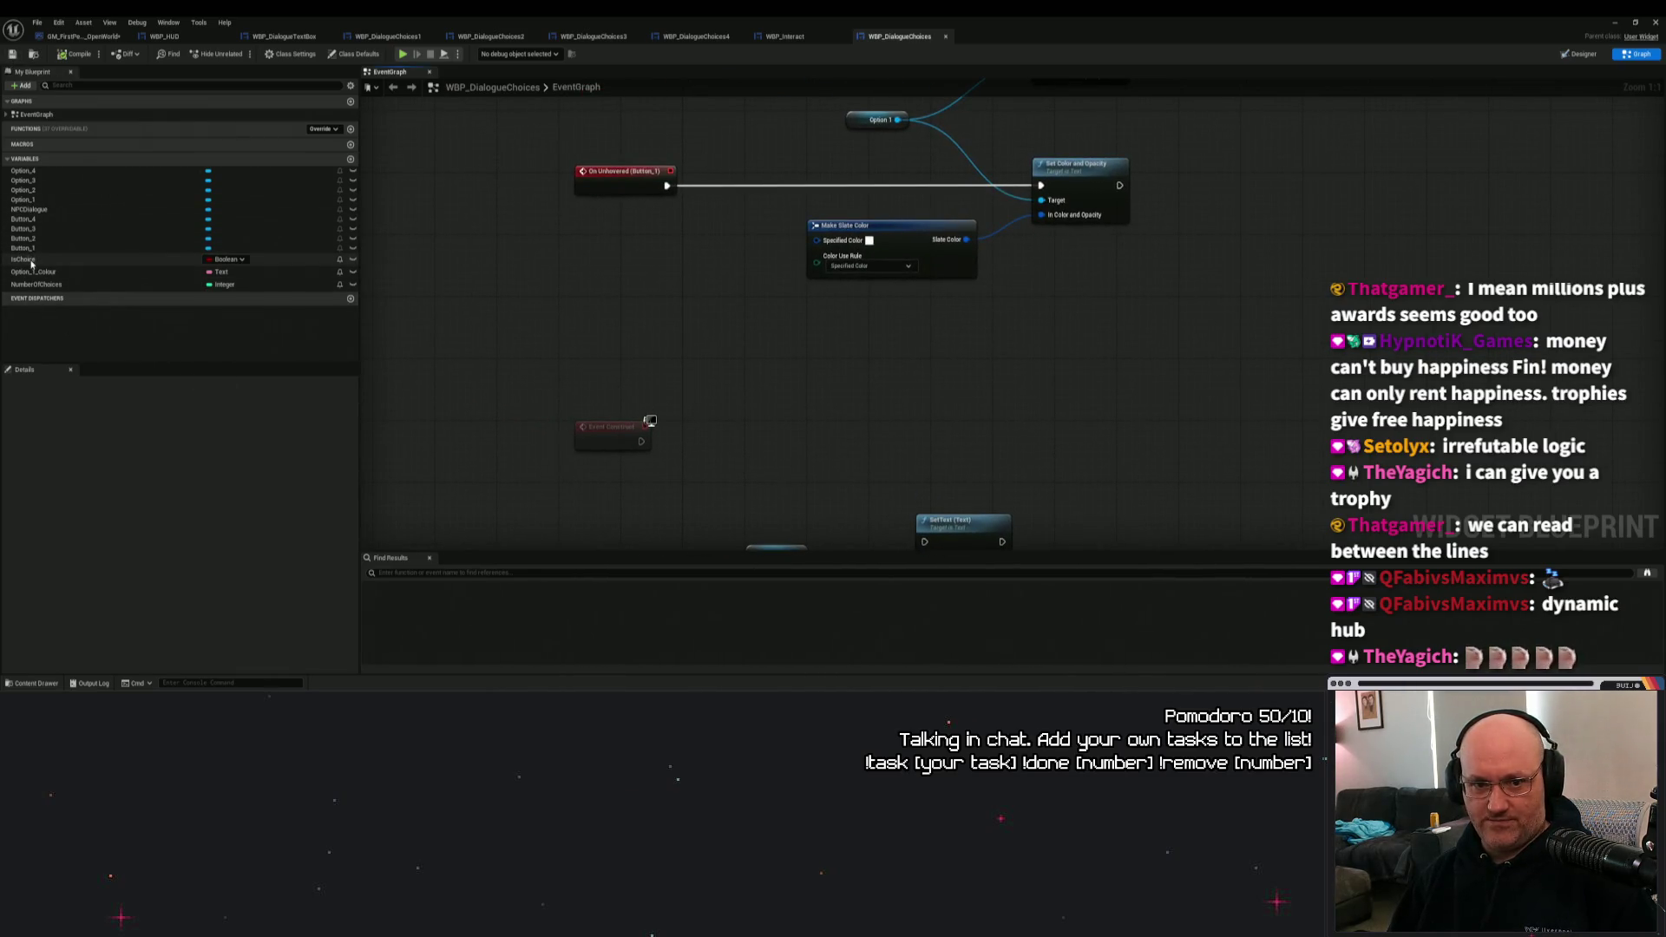
Check the NPCDialogue variable's type, then add a Get NPCDialogue node off Dialogue Interact
left_click(34, 210)
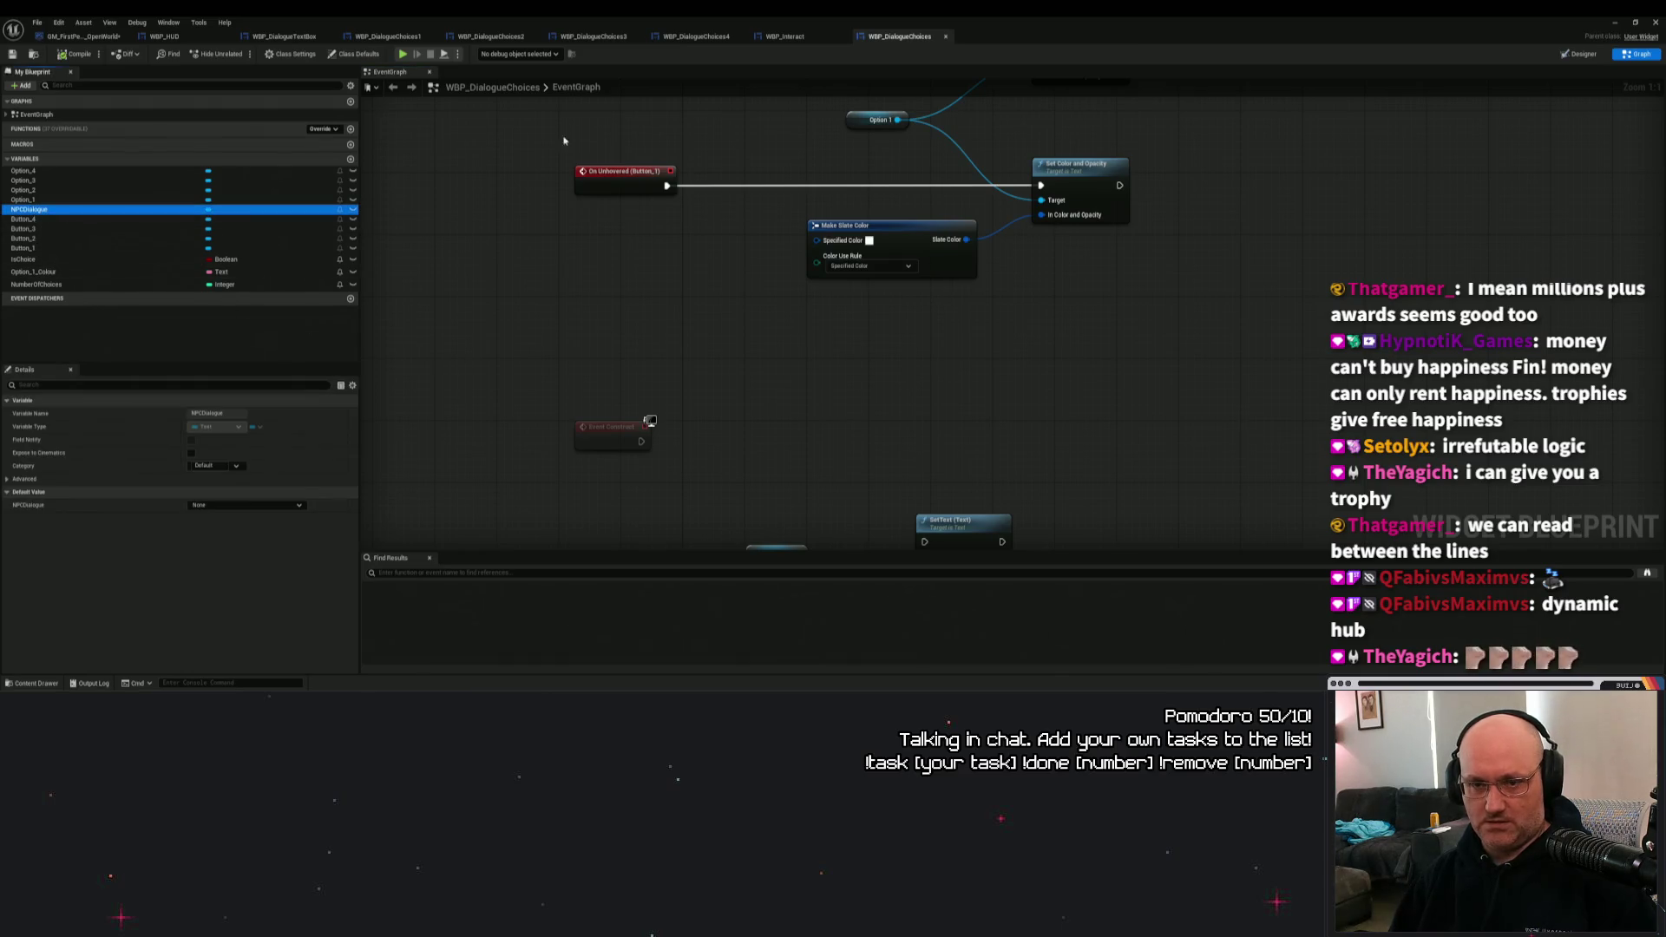
left_click(83, 37)
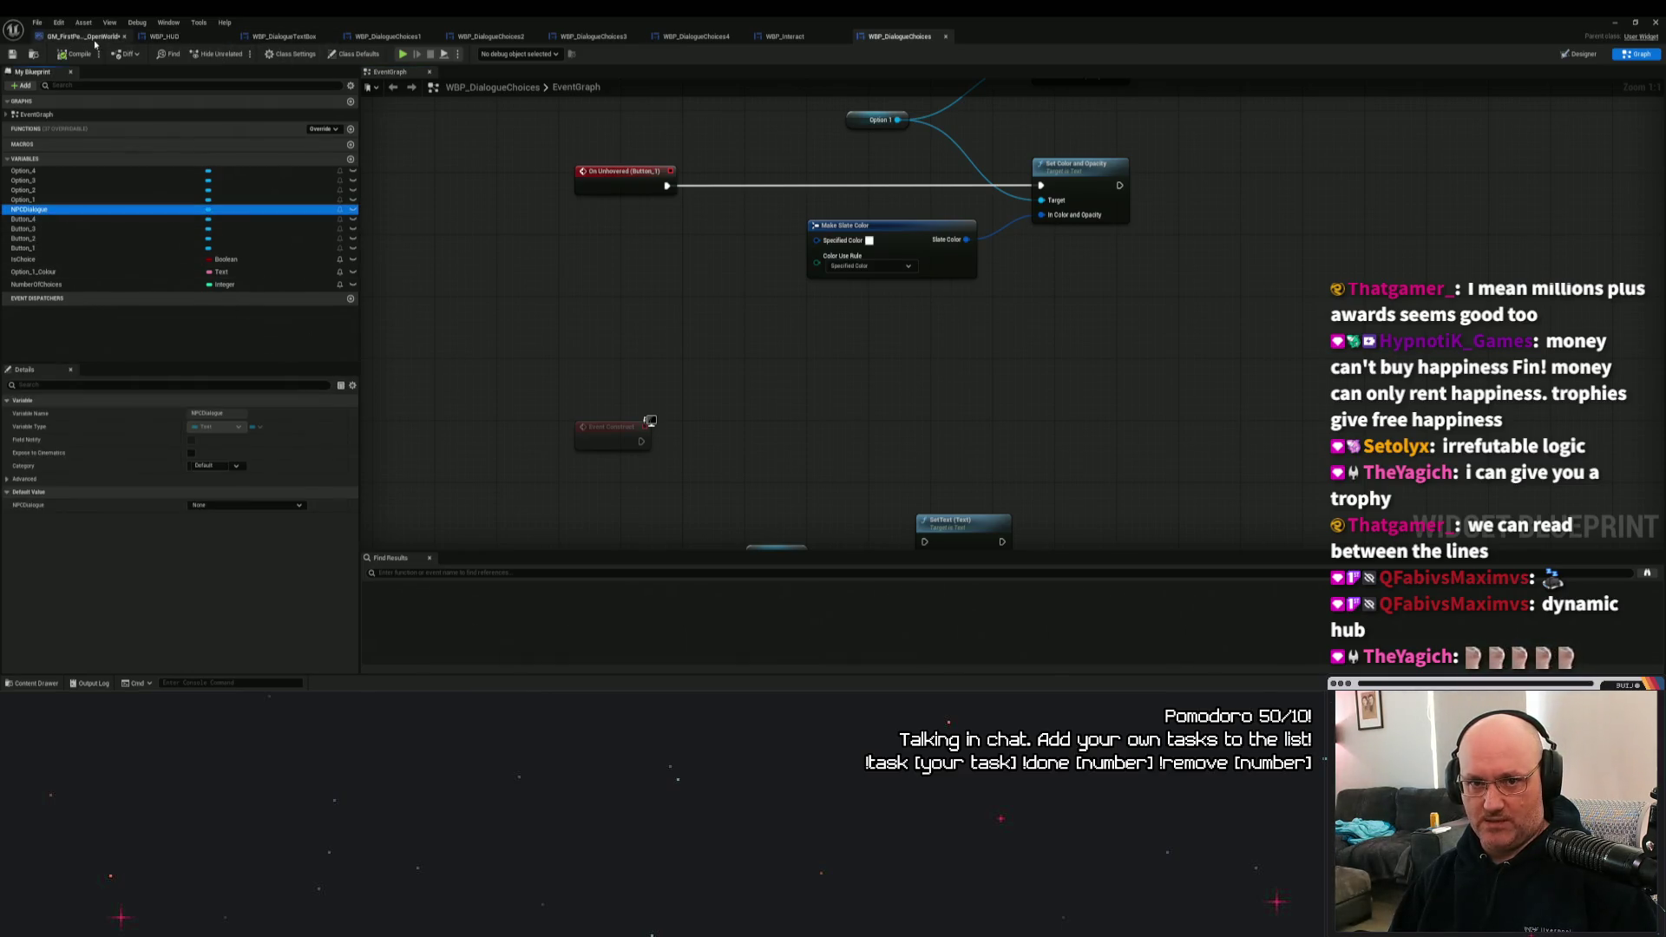
mouse_move(641, 383)
left_mouse_down()
mouse_move(565, 351)
mouse_move(642, 328)
left_mouse_up()
left_click(469, 314)
type("get npc d")
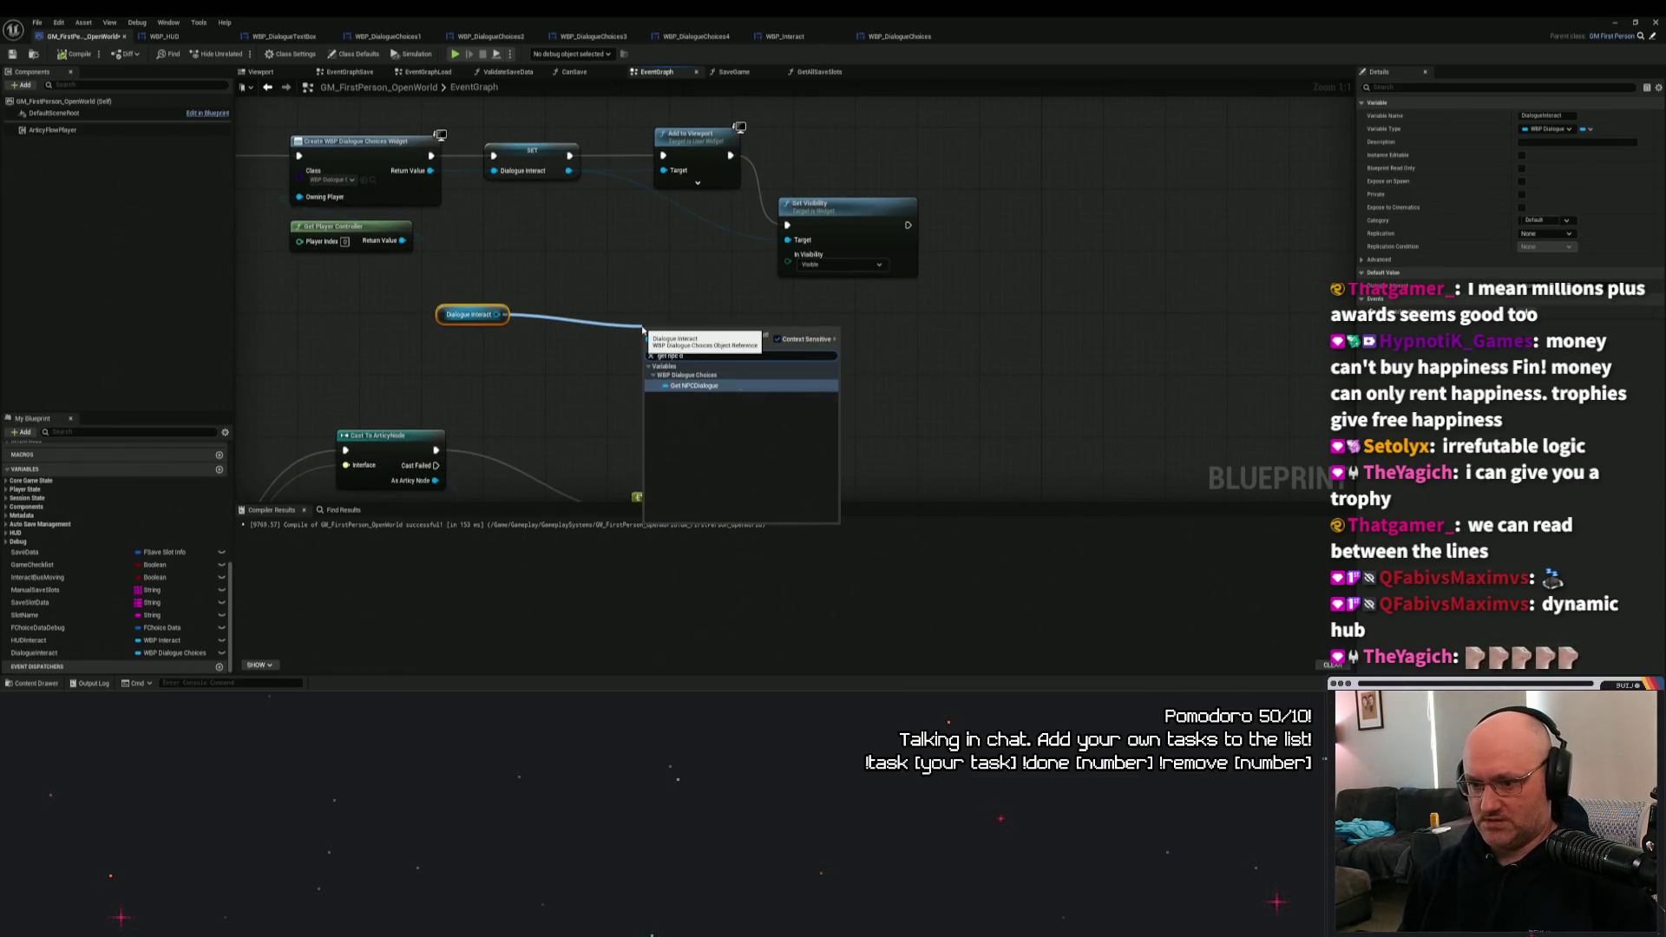
left_click(723, 390)
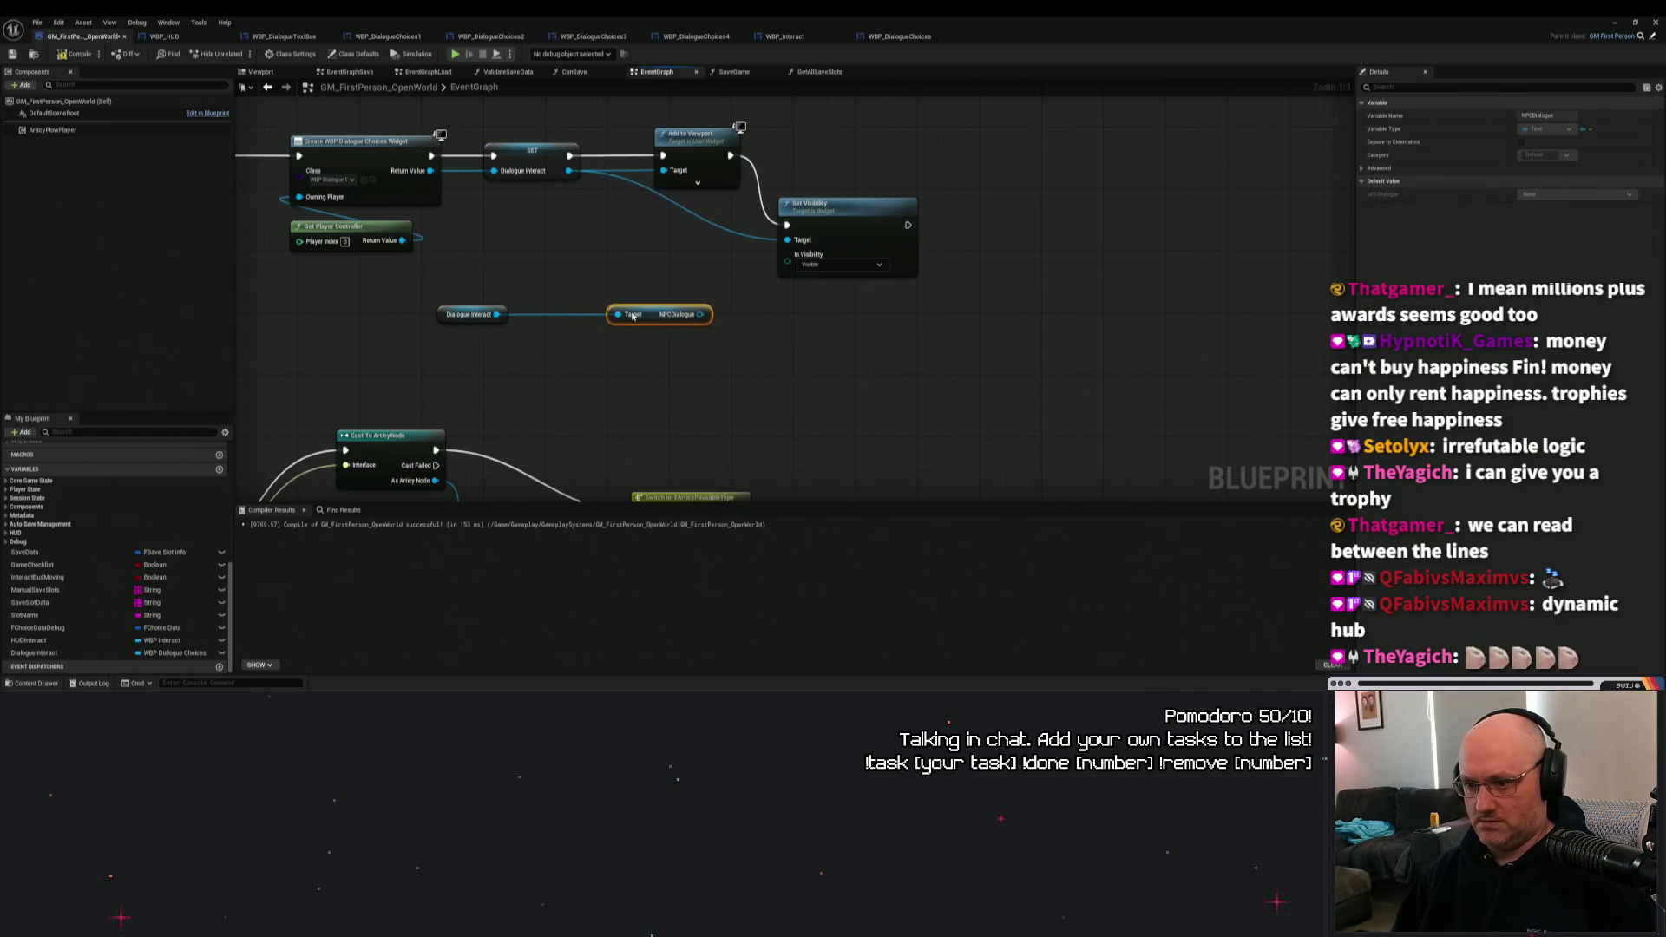
left_click_drag(707, 328, 787, 328)
key("alt+Tab")
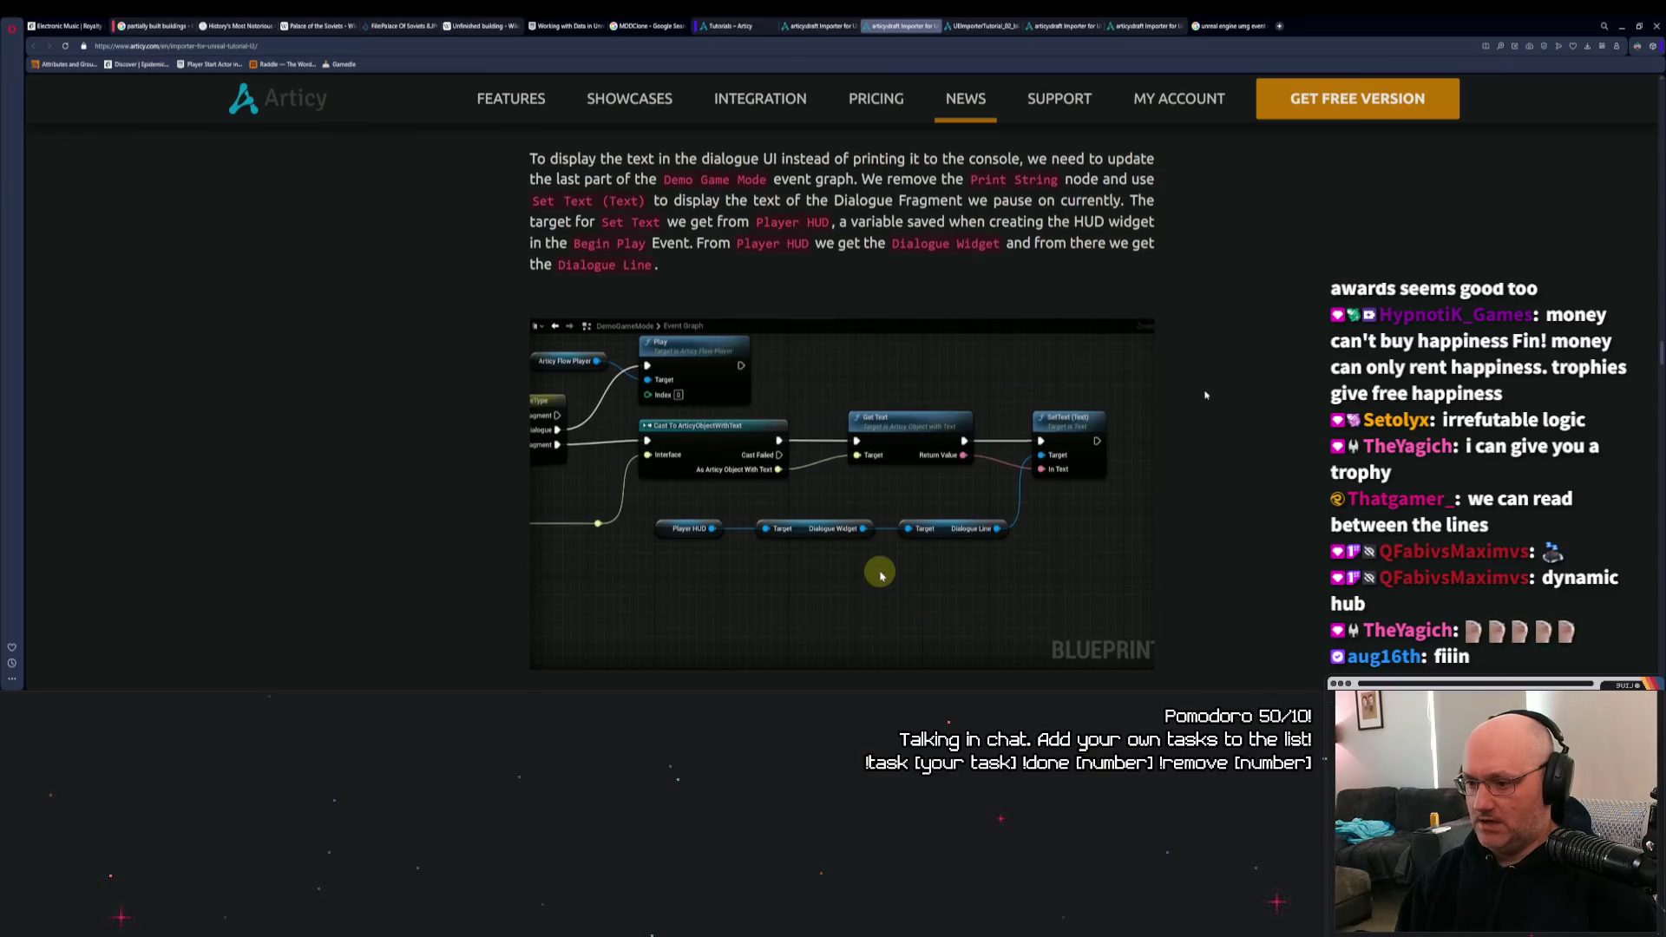
Read the Articy tutorial's Set Text graph and runtime-error explanation, then go back to Unreal
scroll(1208, 461, "down", 1)
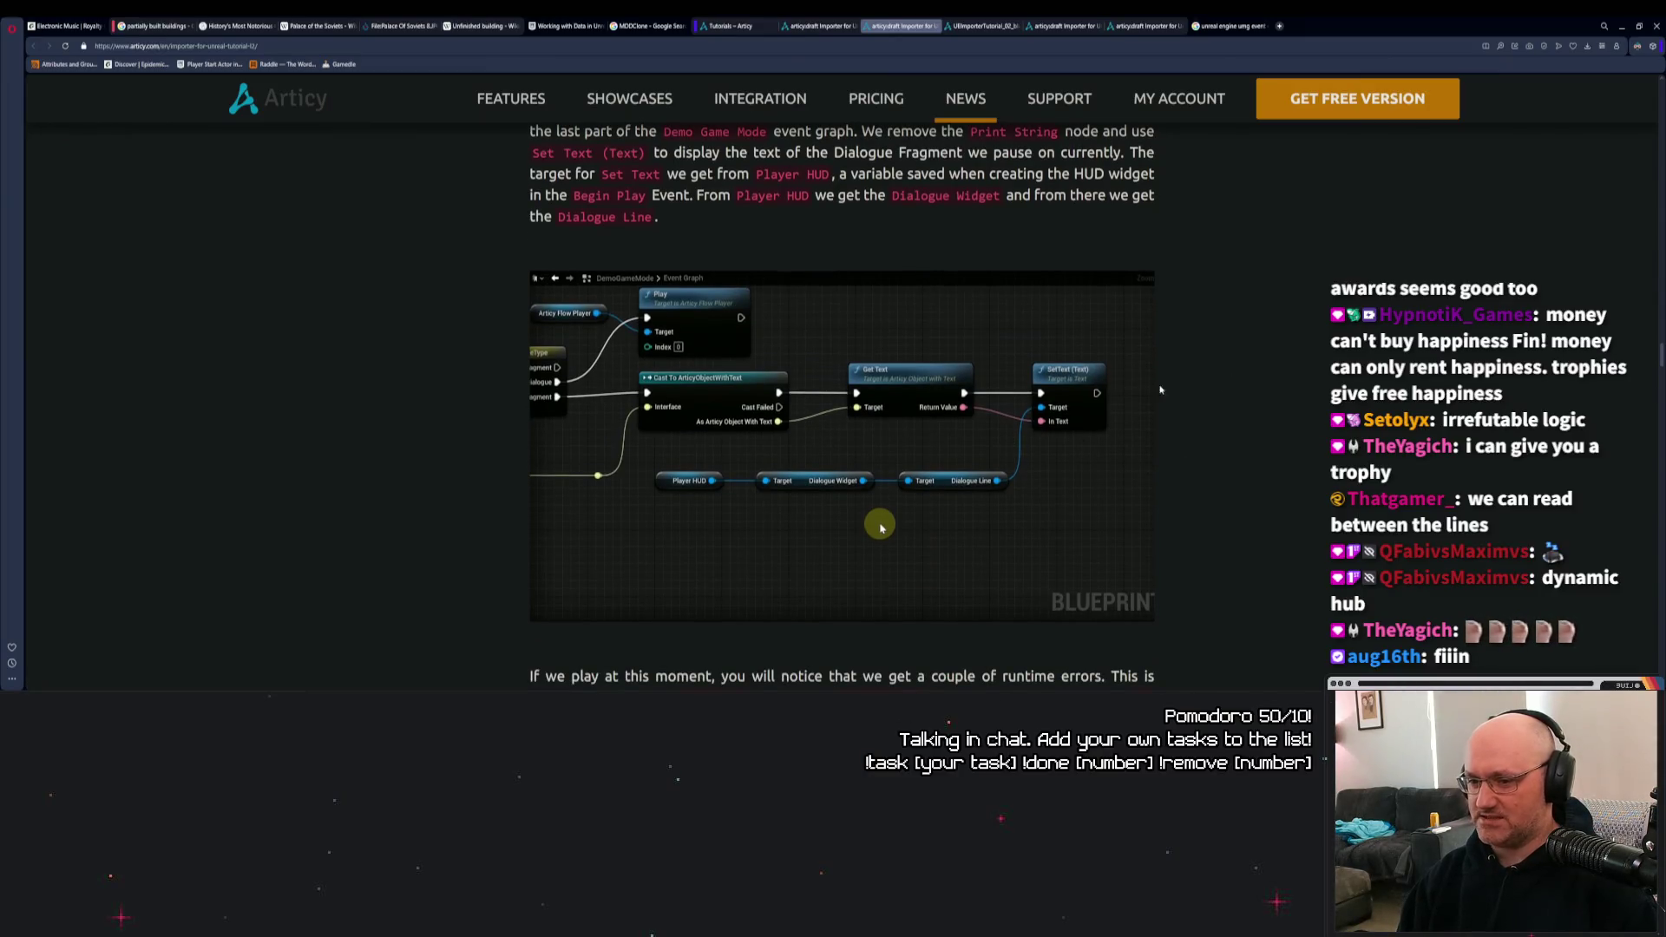
scroll(1011, 444, "down", 2)
scroll(1012, 444, "down", 1)
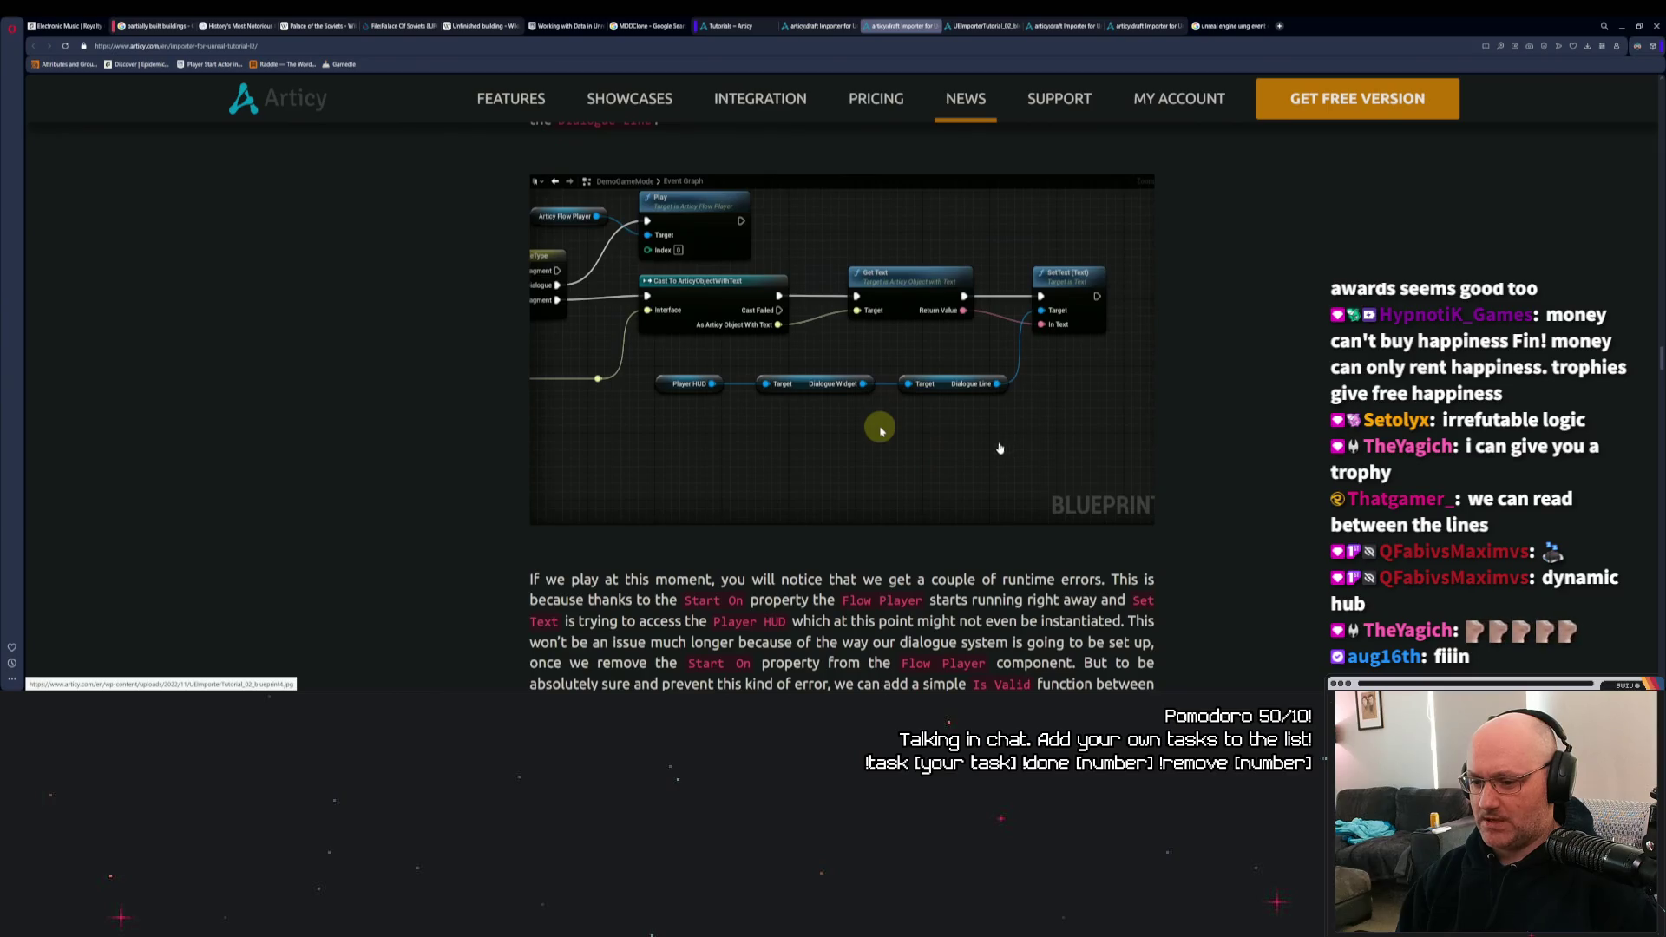
scroll(1000, 448, "up", 1)
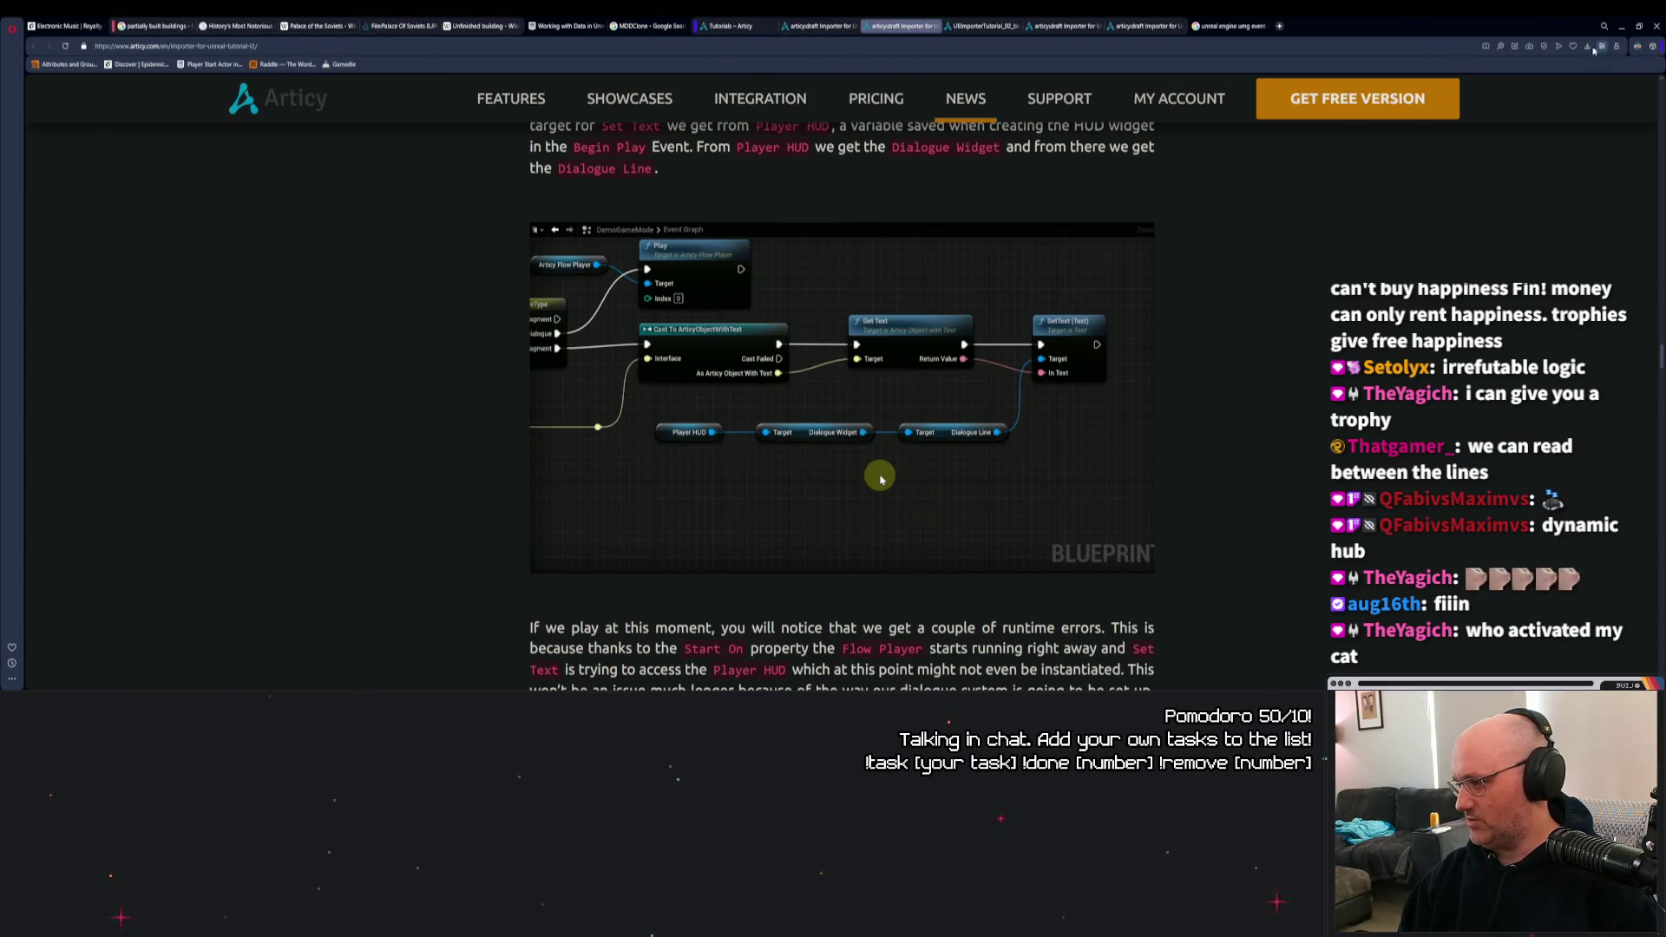
left_click(1620, 27)
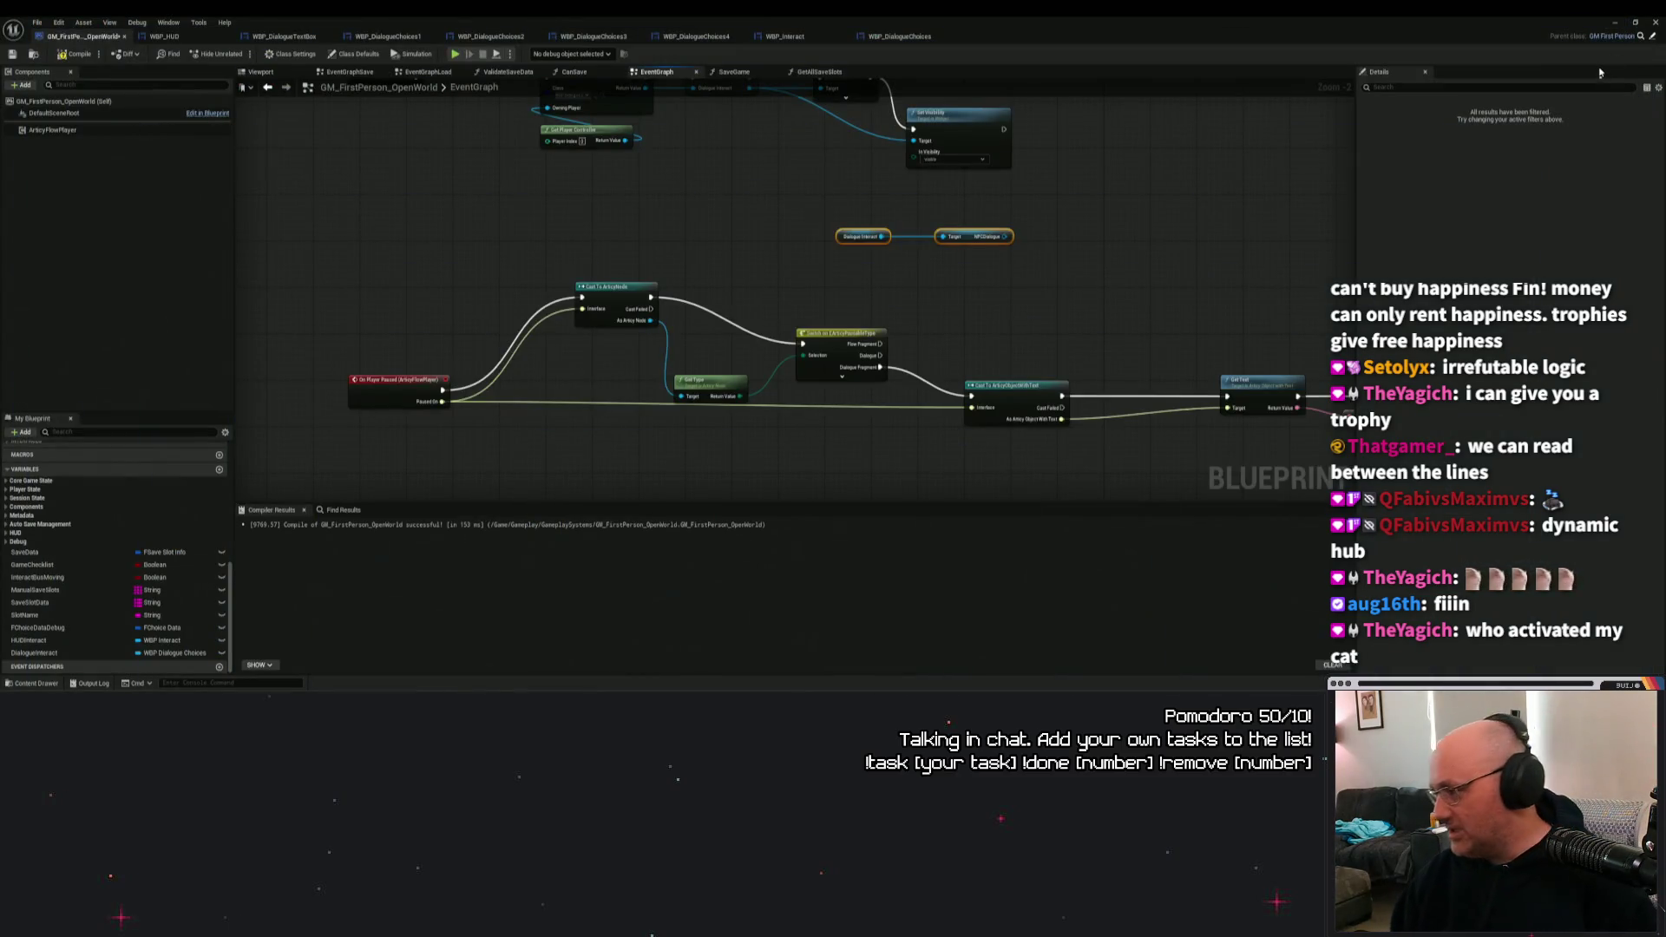
Add a Set Text node off the NPCDialogue pin, then minimize the blueprint editor
mouse_move(1073, 284)
left_mouse_down()
mouse_move(1100, 284)
mouse_move(922, 391)
mouse_move(1046, 260)
left_mouse_up()
type("set te")
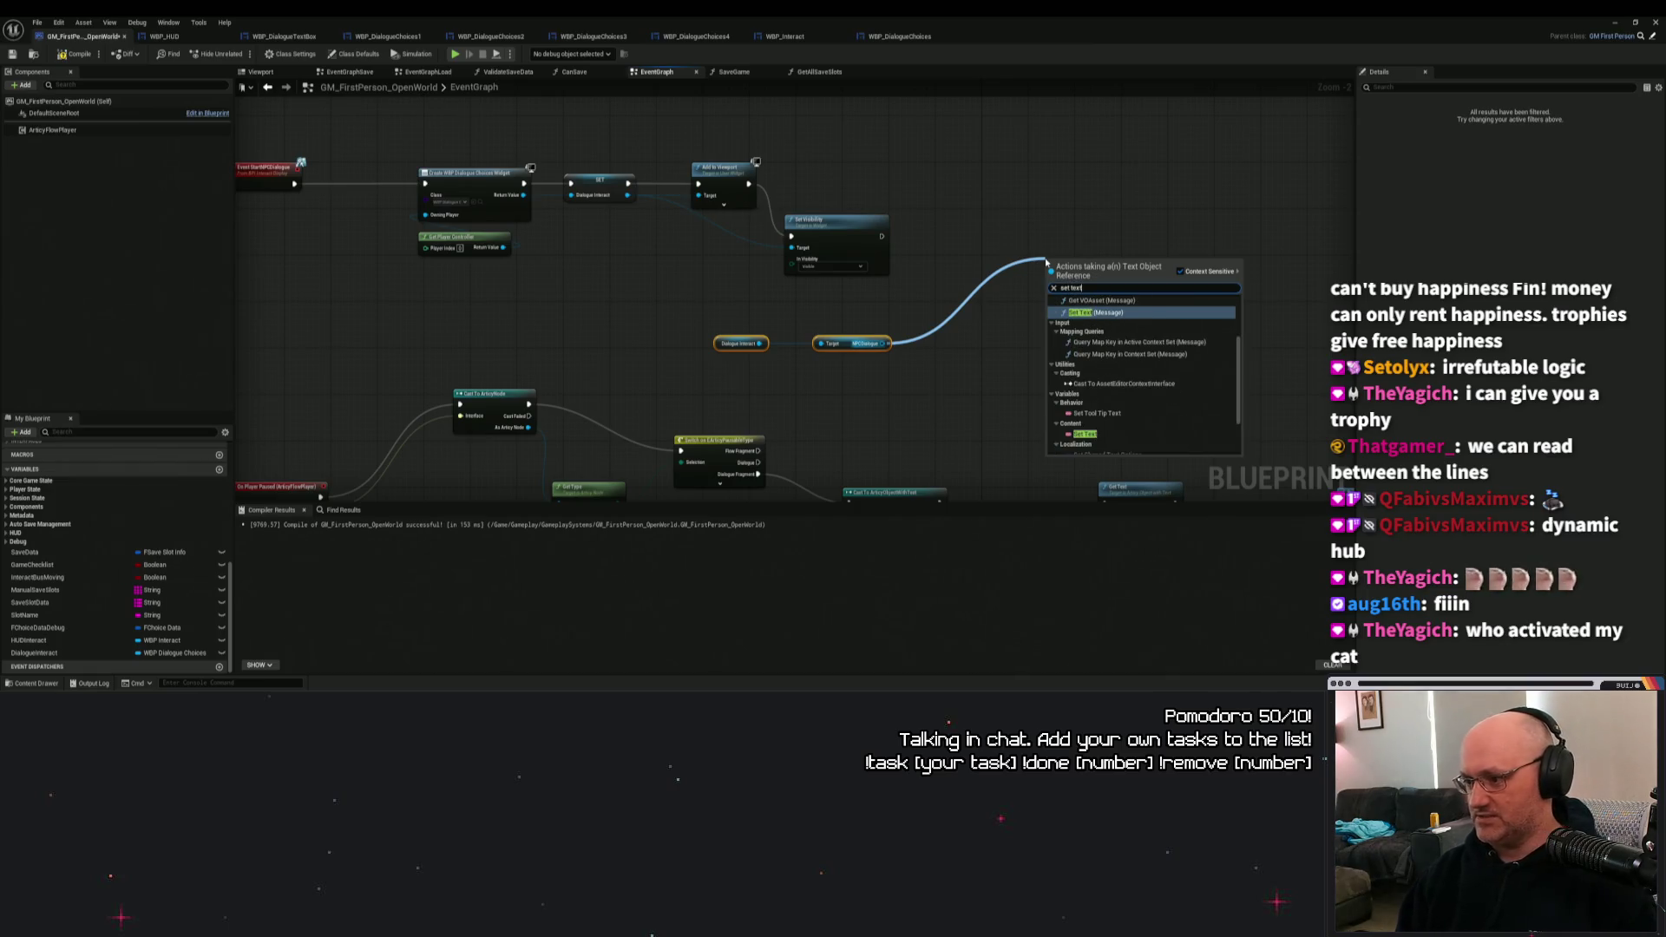
type("xt")
left_click(1124, 361)
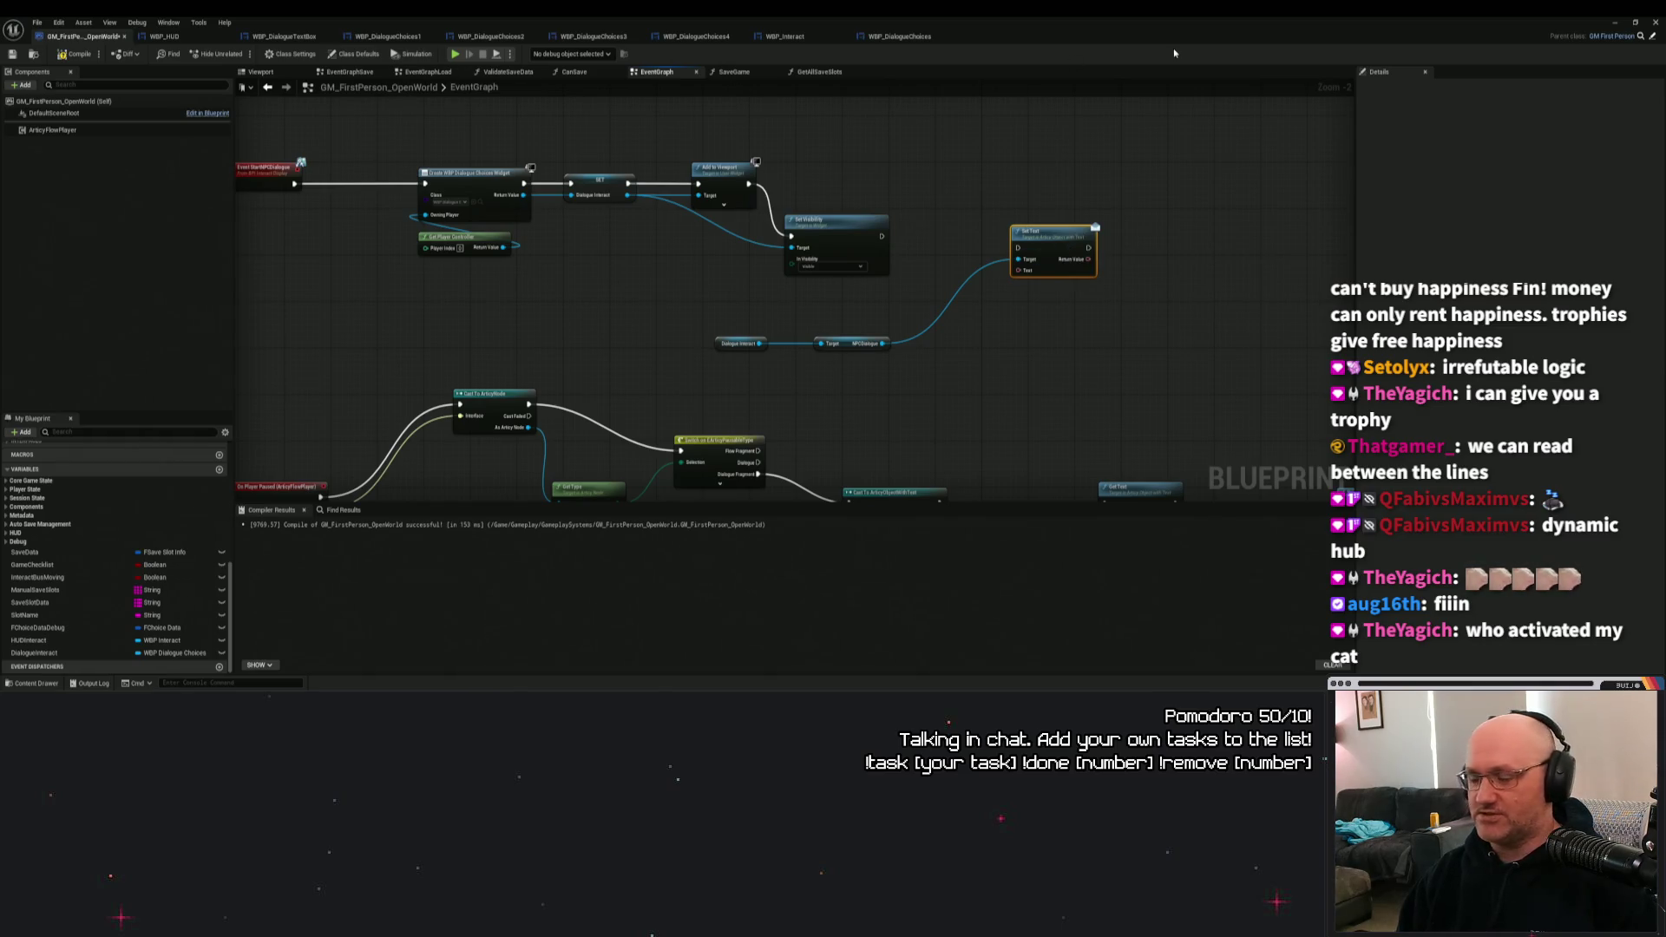
left_click(1612, 23)
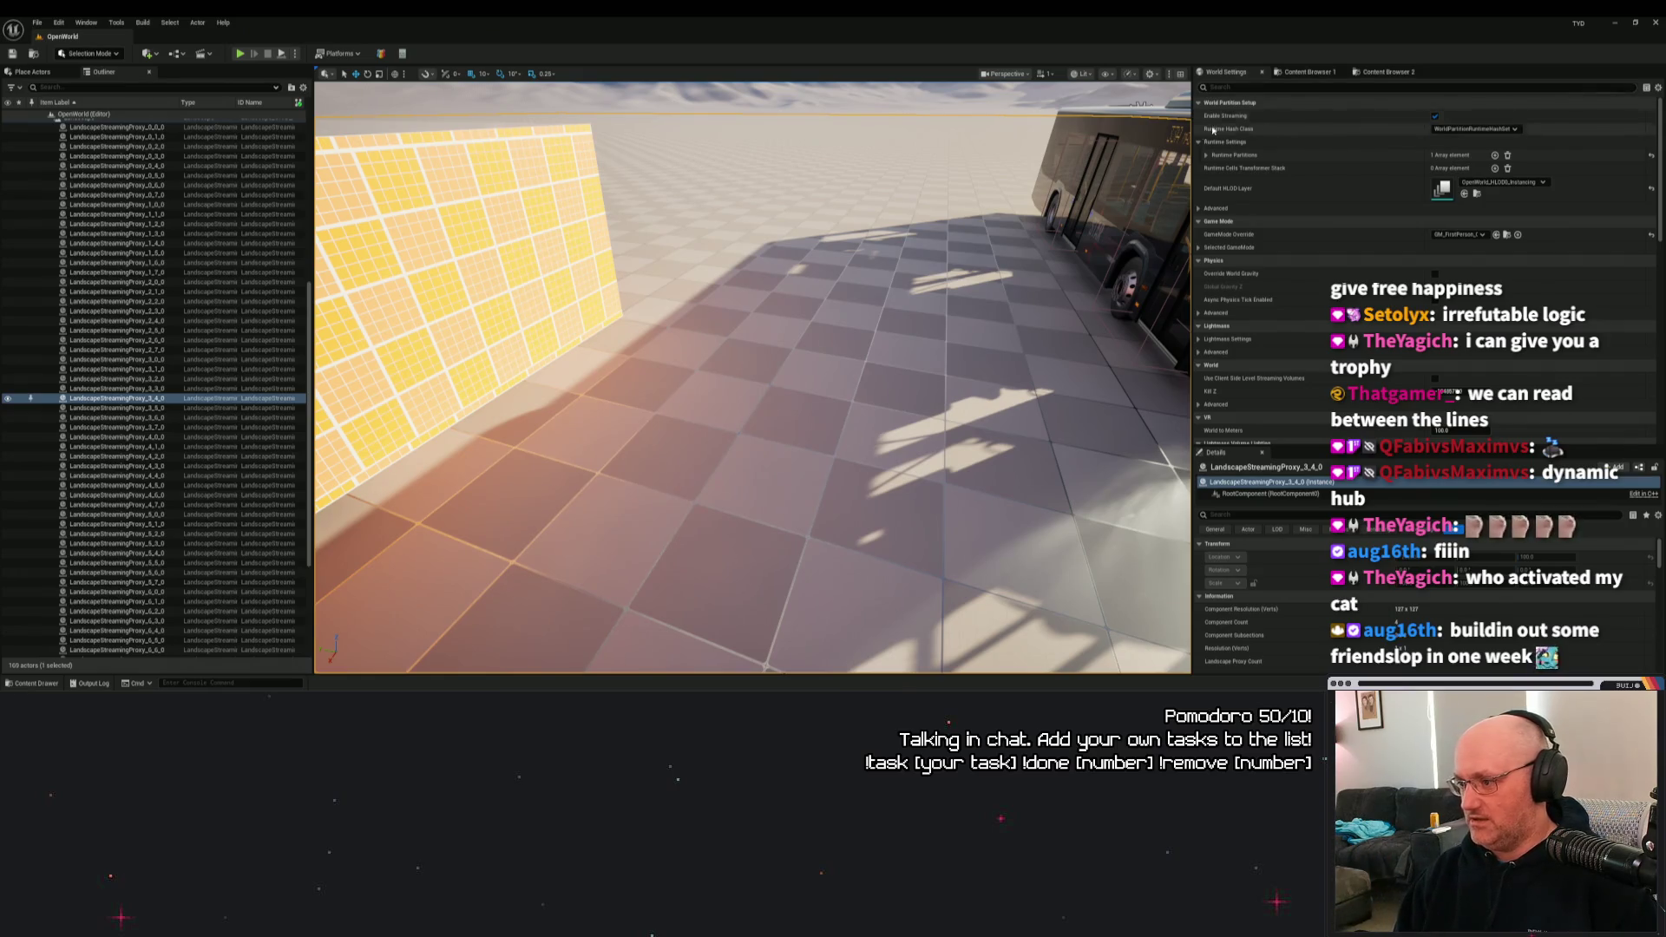
Glance at the HUD folder's widgets and the tutorial screenshot, then reopen GM_FirstPerson_OpenWorld
left_click(35, 683)
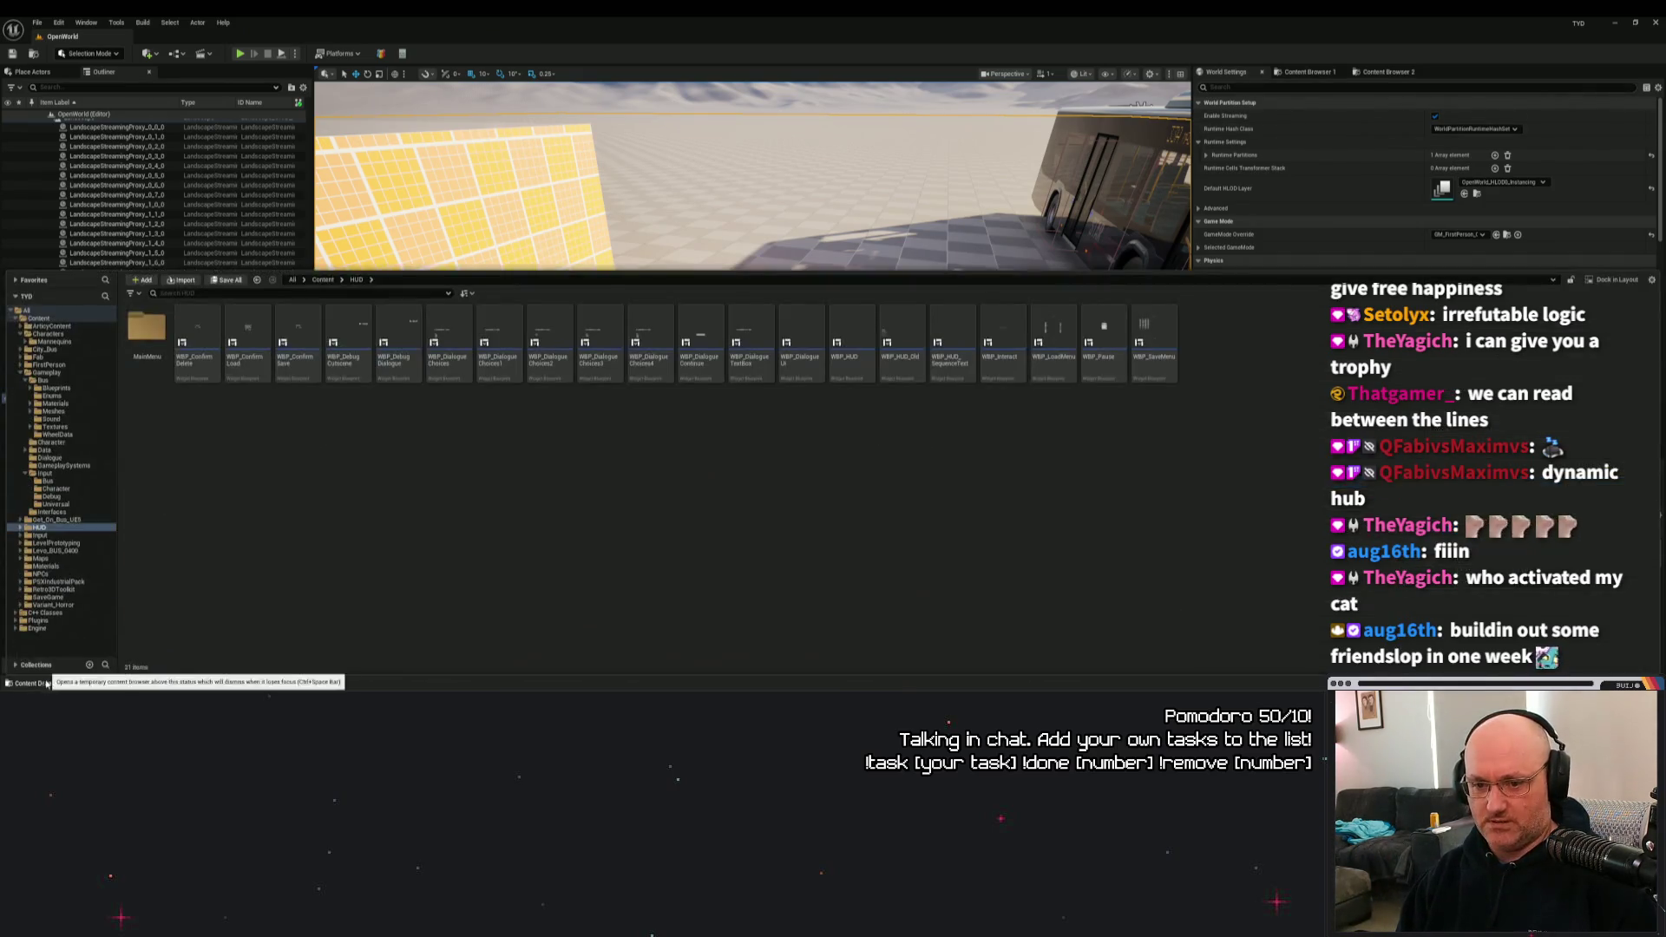
key("alt+Tab")
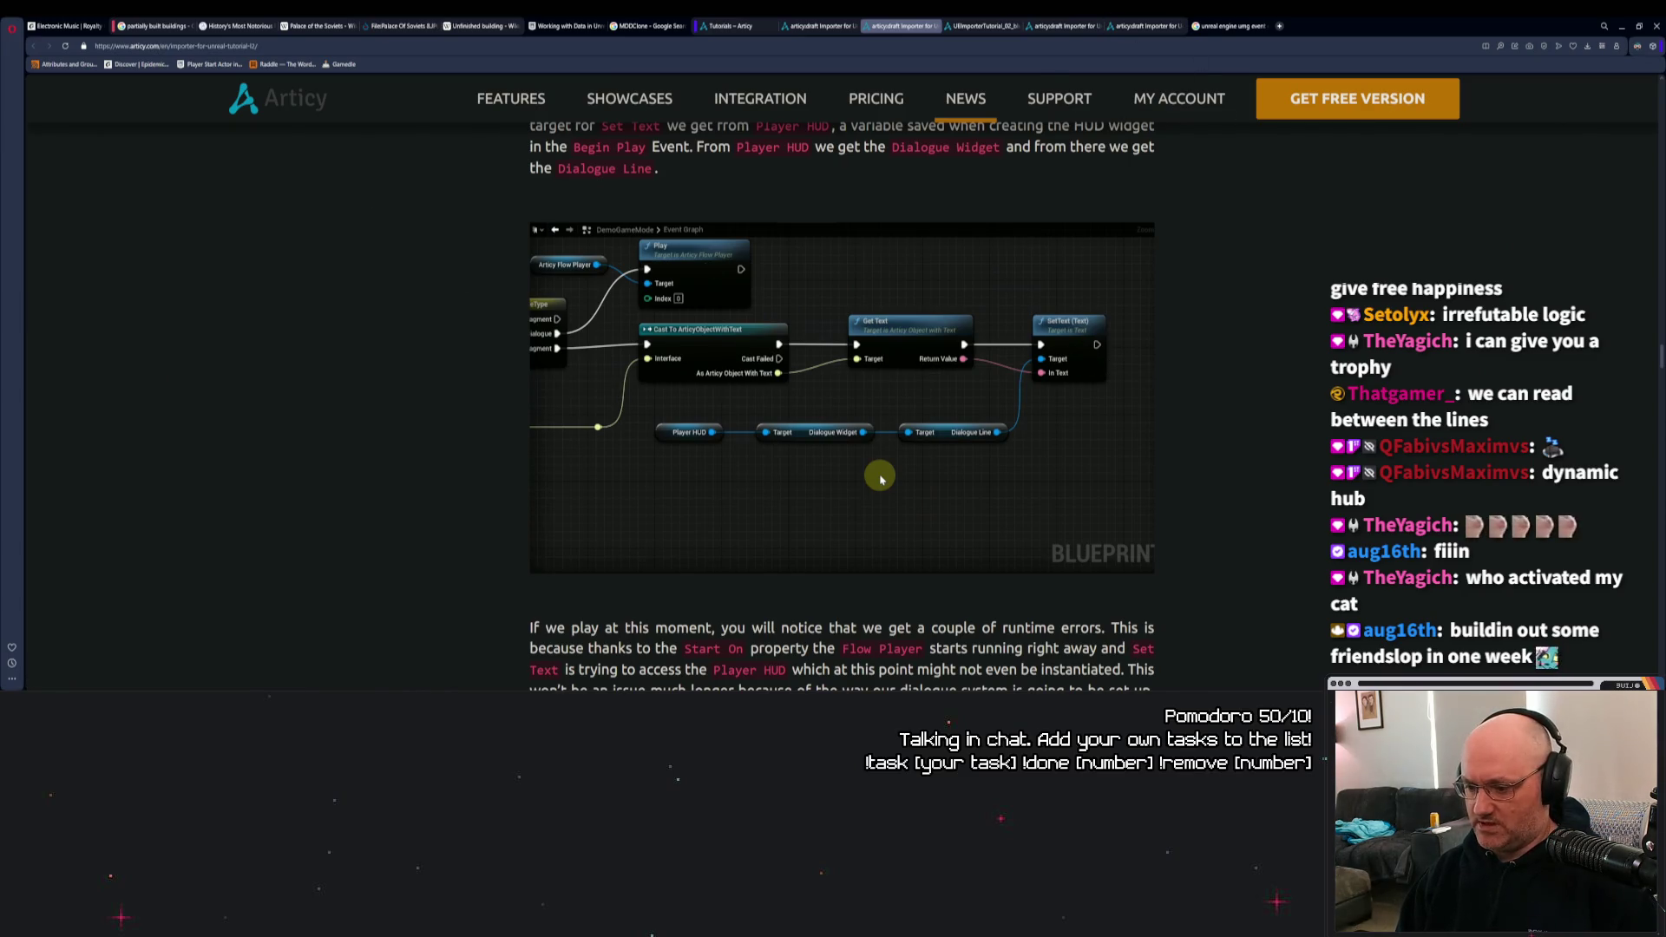
left_click(993, 669)
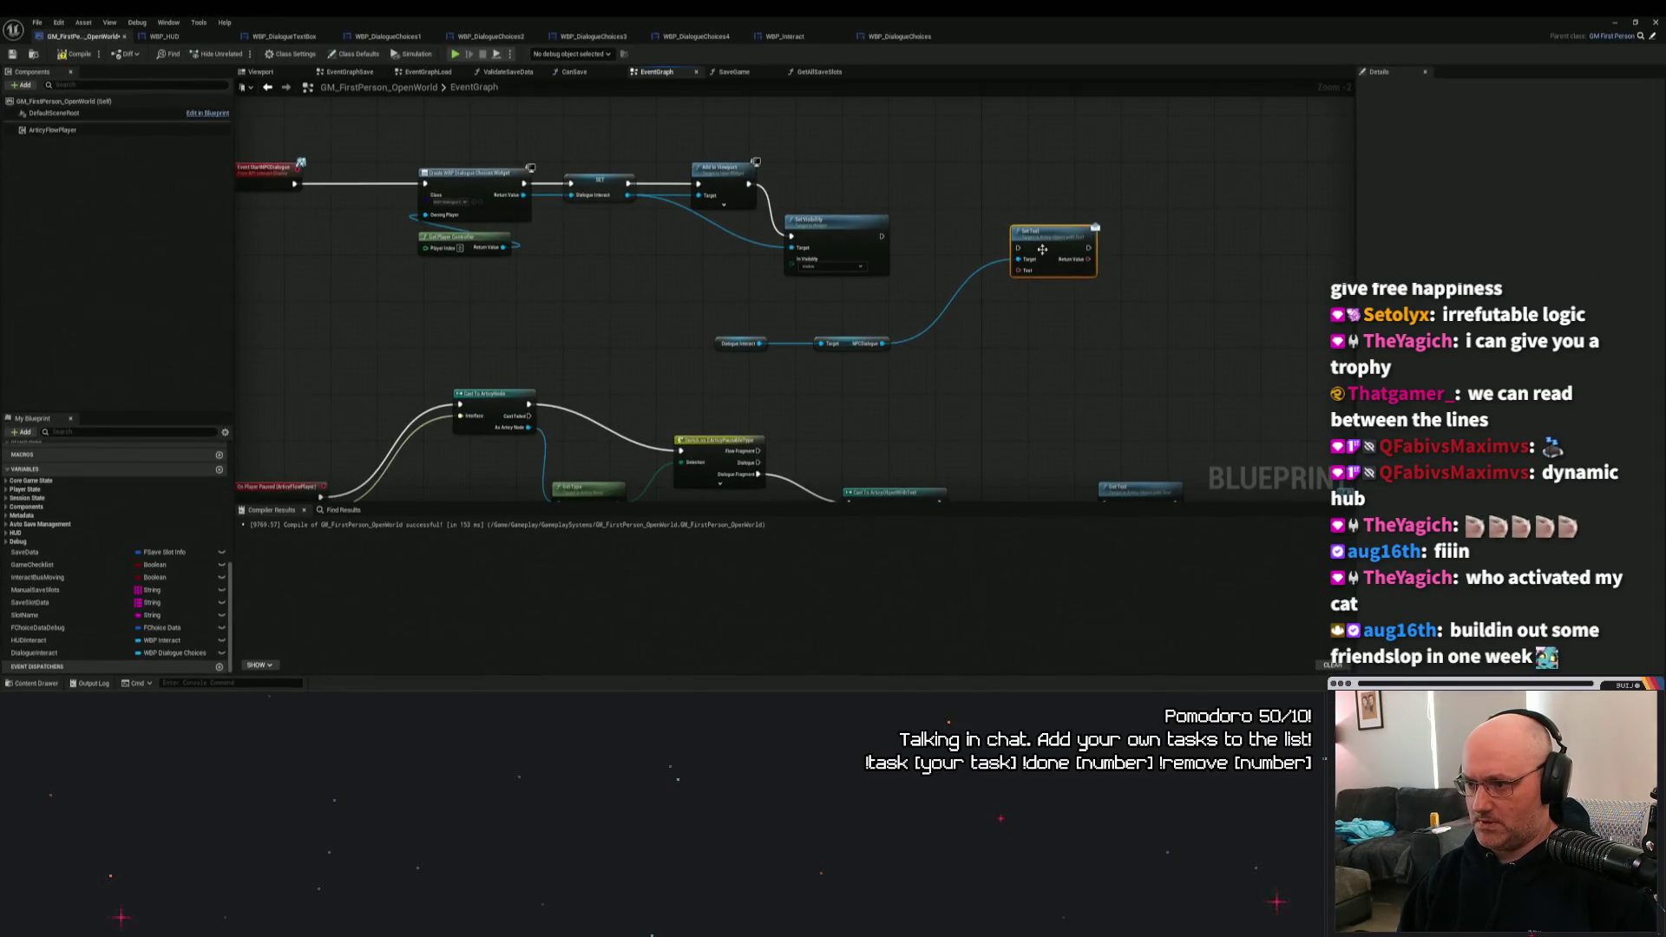
Replace the wrong Set Text node with a SetText (Text) node wired from NPCDialogue
key("Delete")
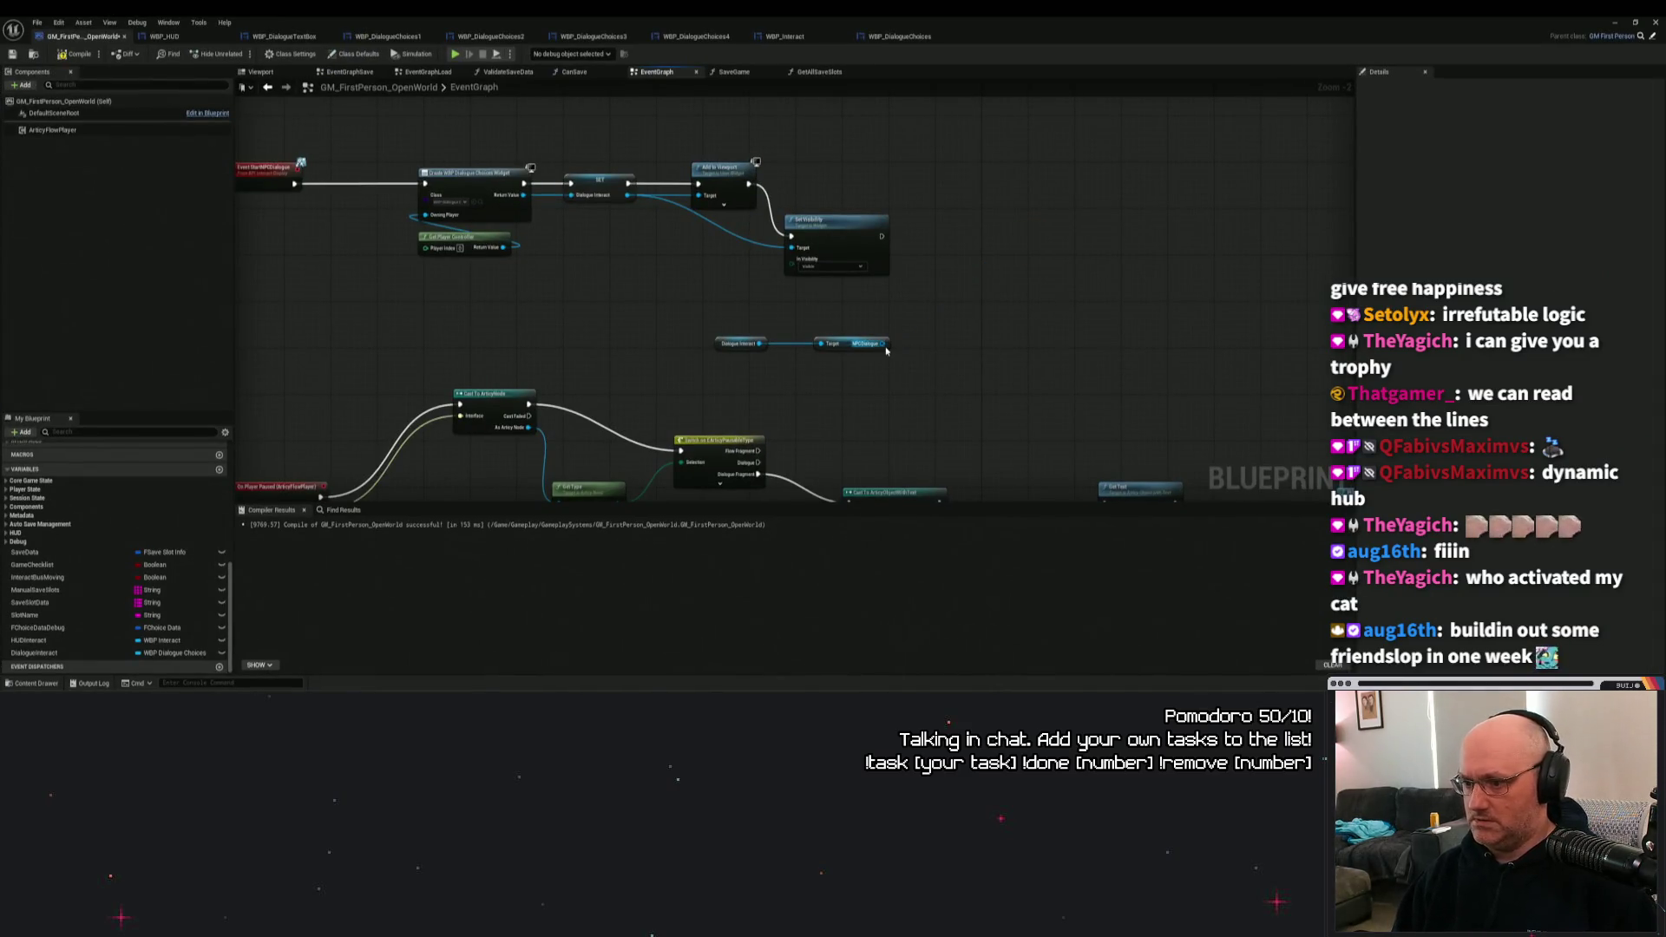
left_click_drag(884, 343, 1009, 260)
type("set tra")
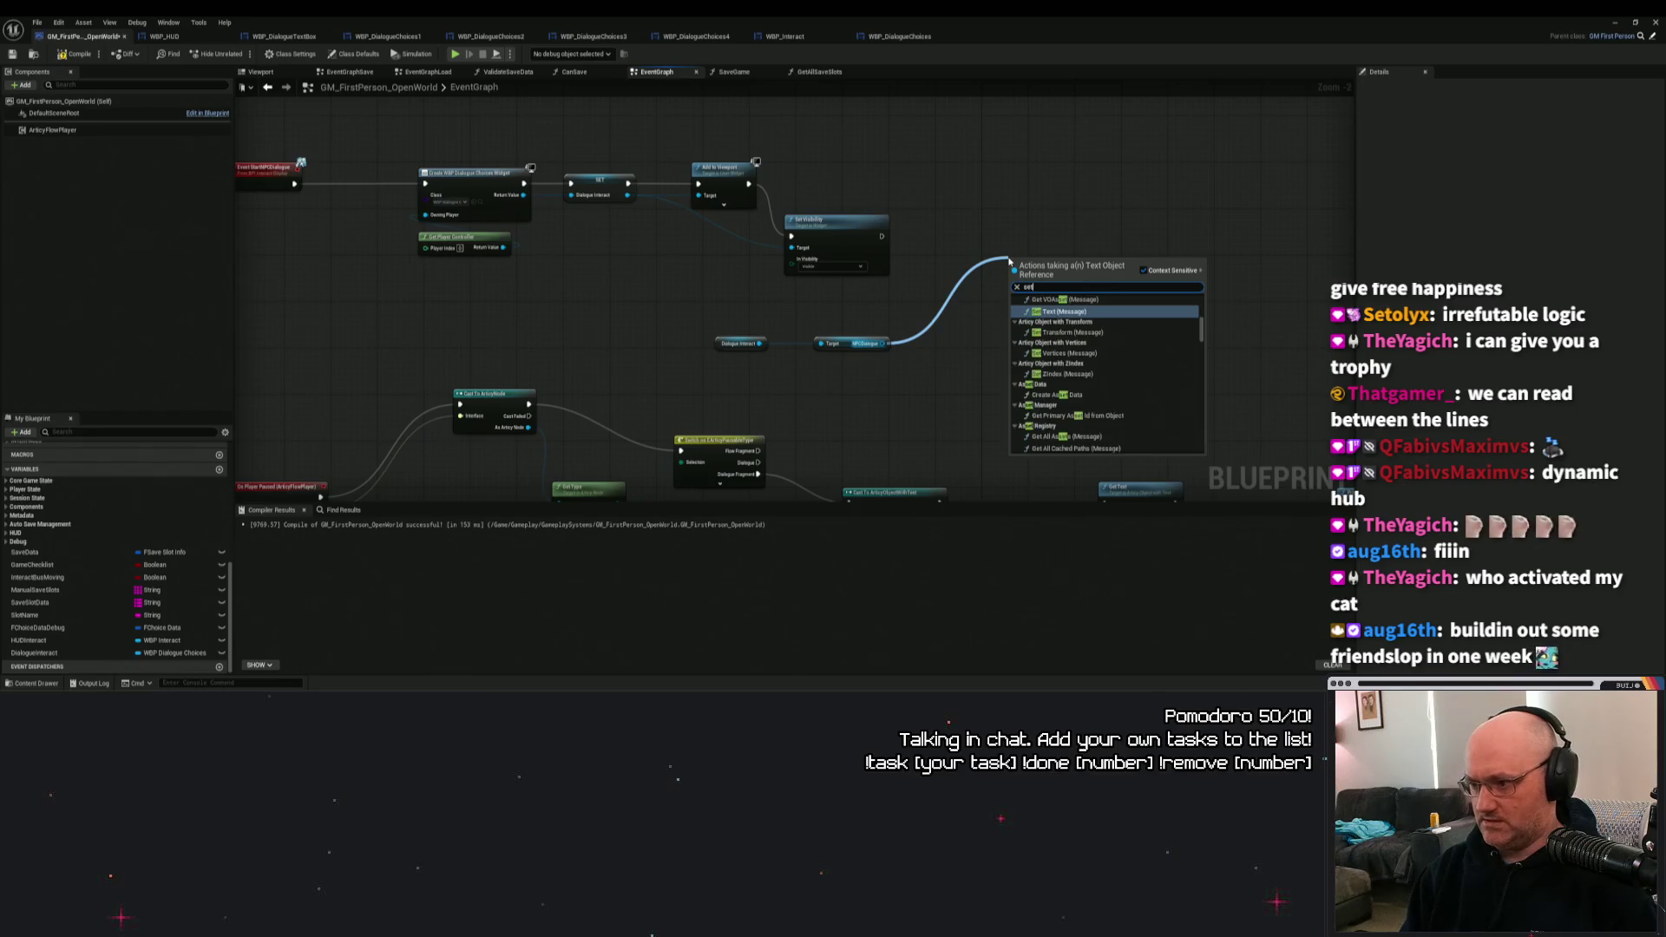
key("BackSpace")
key("BackSpace")
type("ext")
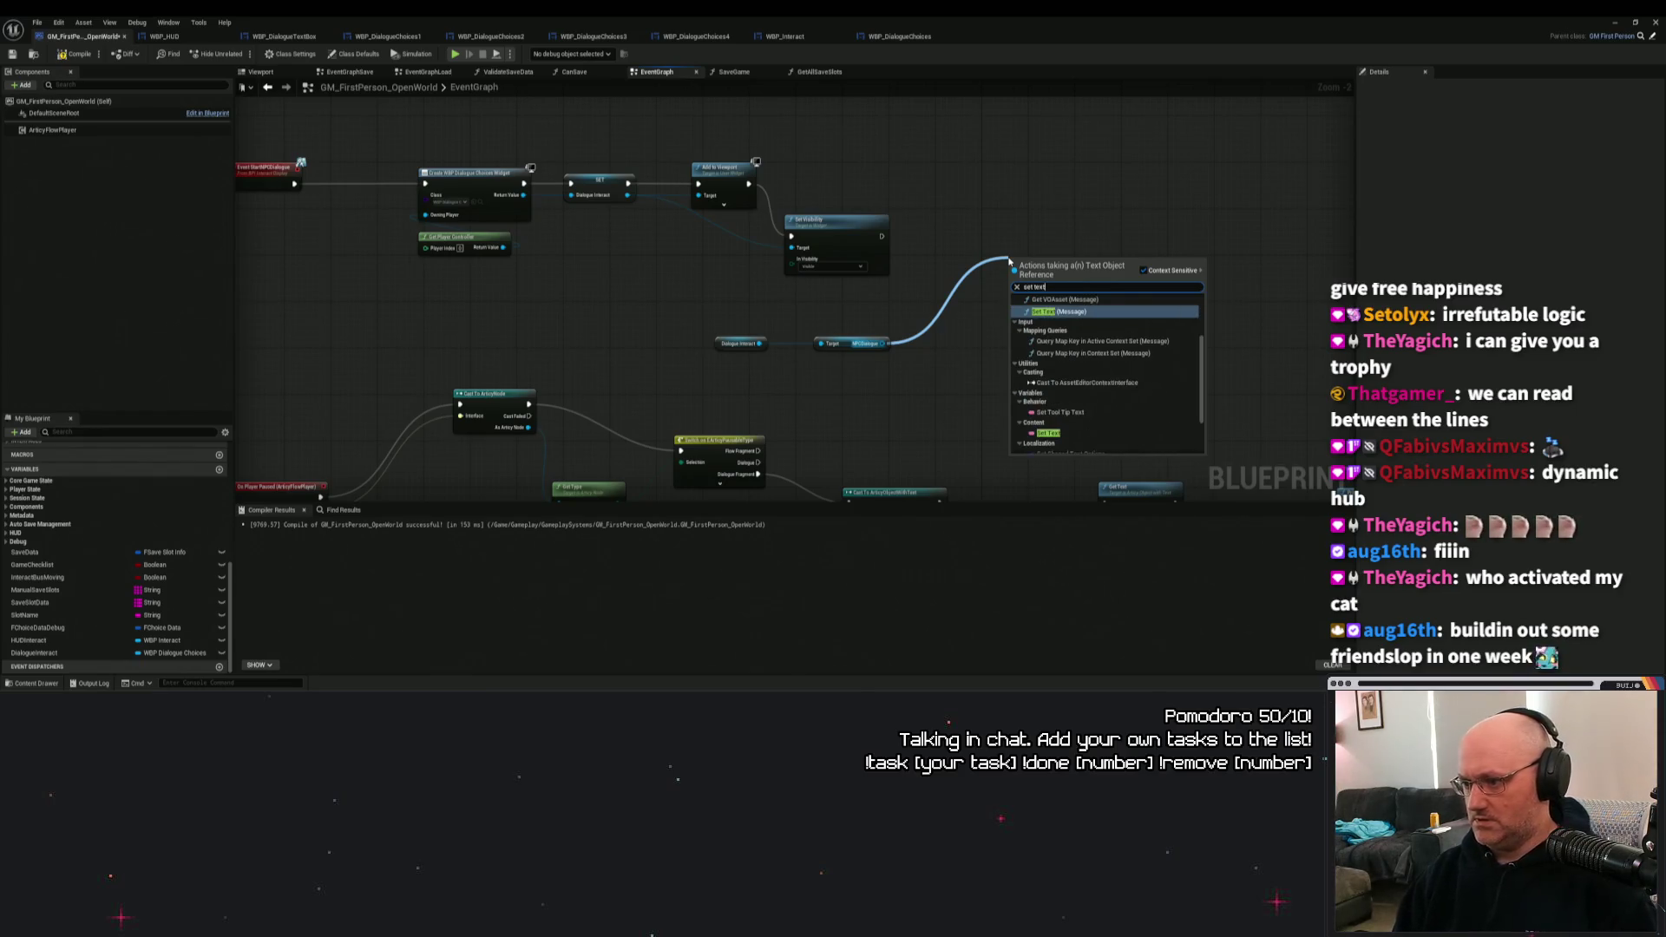
scroll(1090, 402, "up", 2)
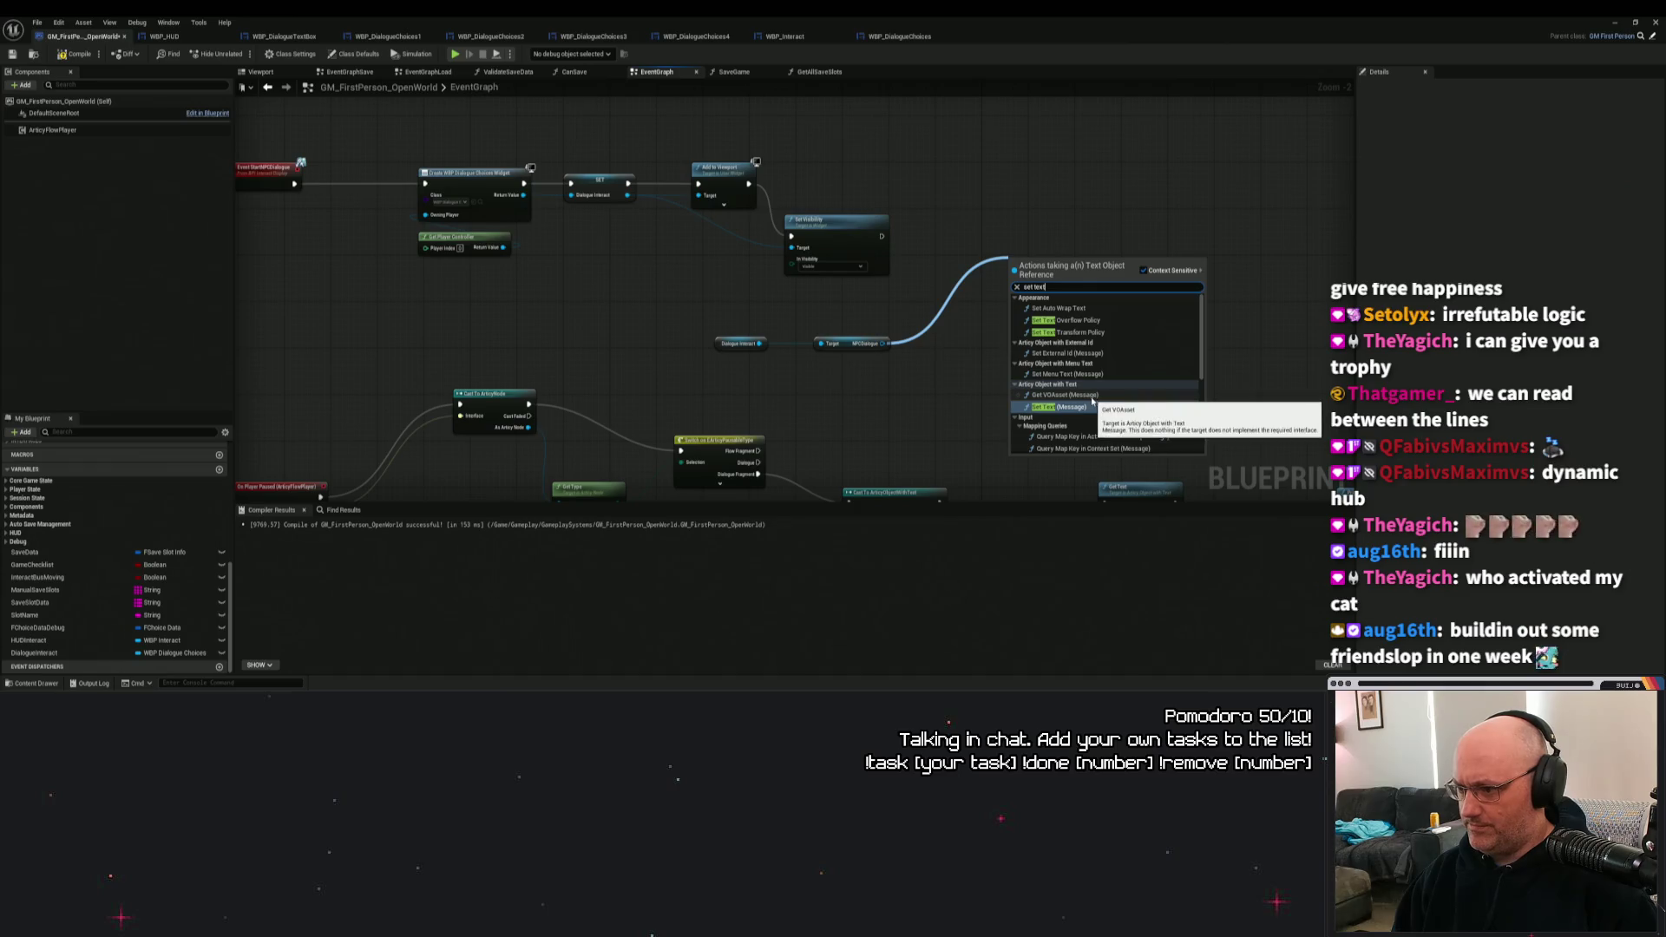
scroll(1119, 405, "down", 3)
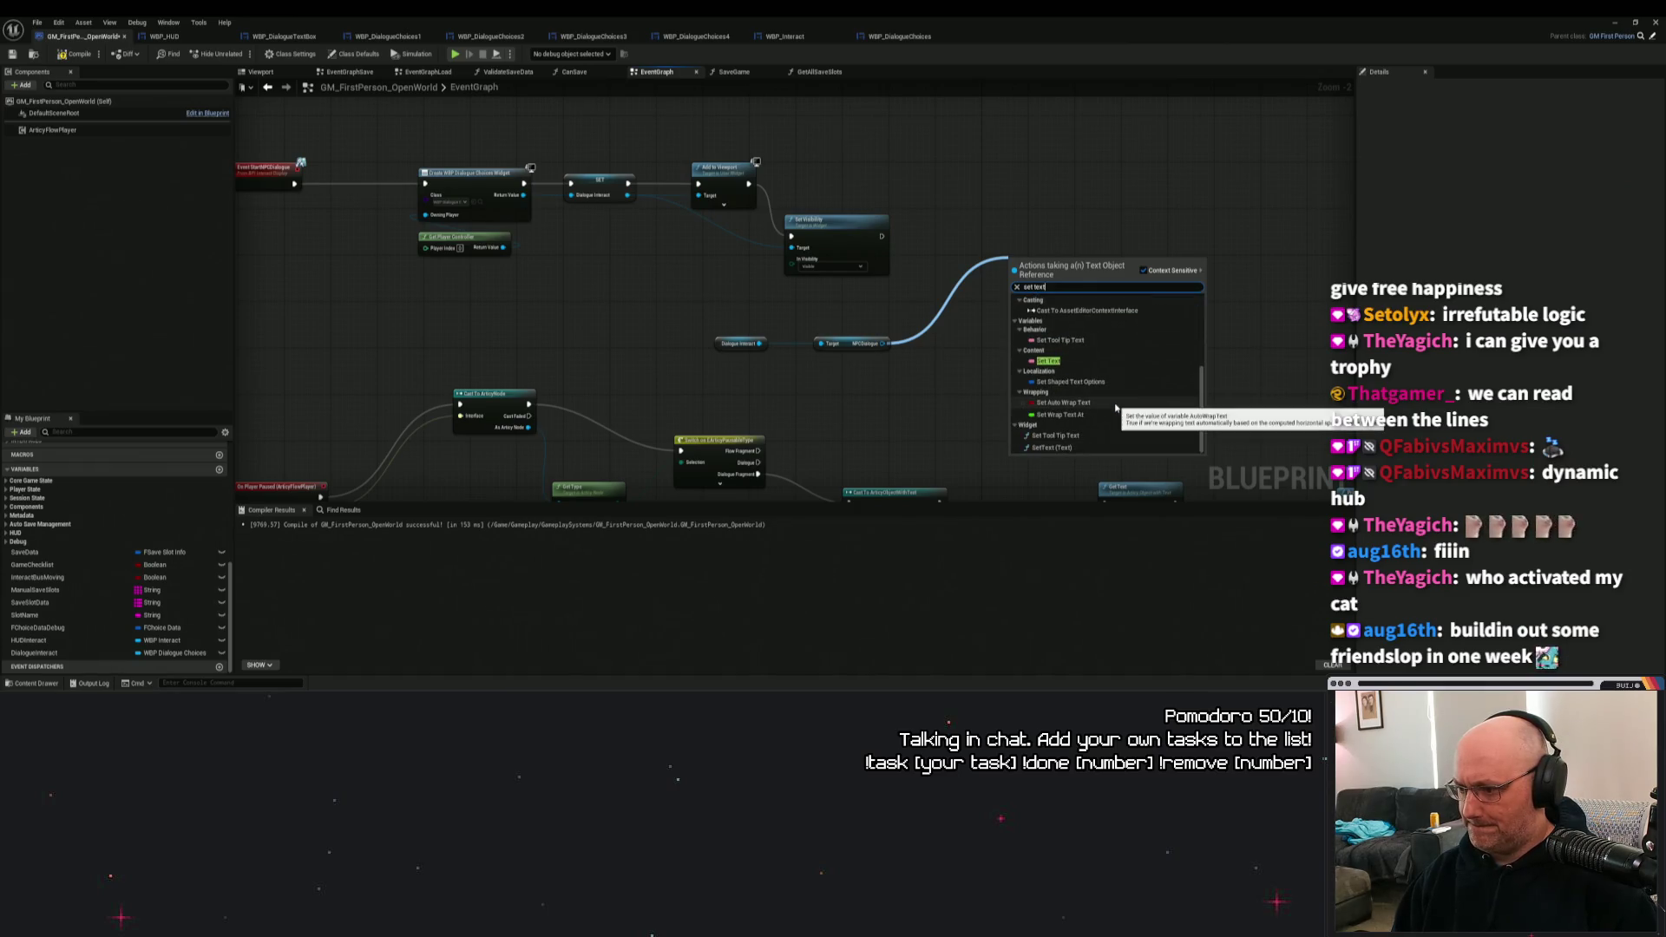
left_click(1119, 448)
left_click_drag(1053, 290, 1041, 255)
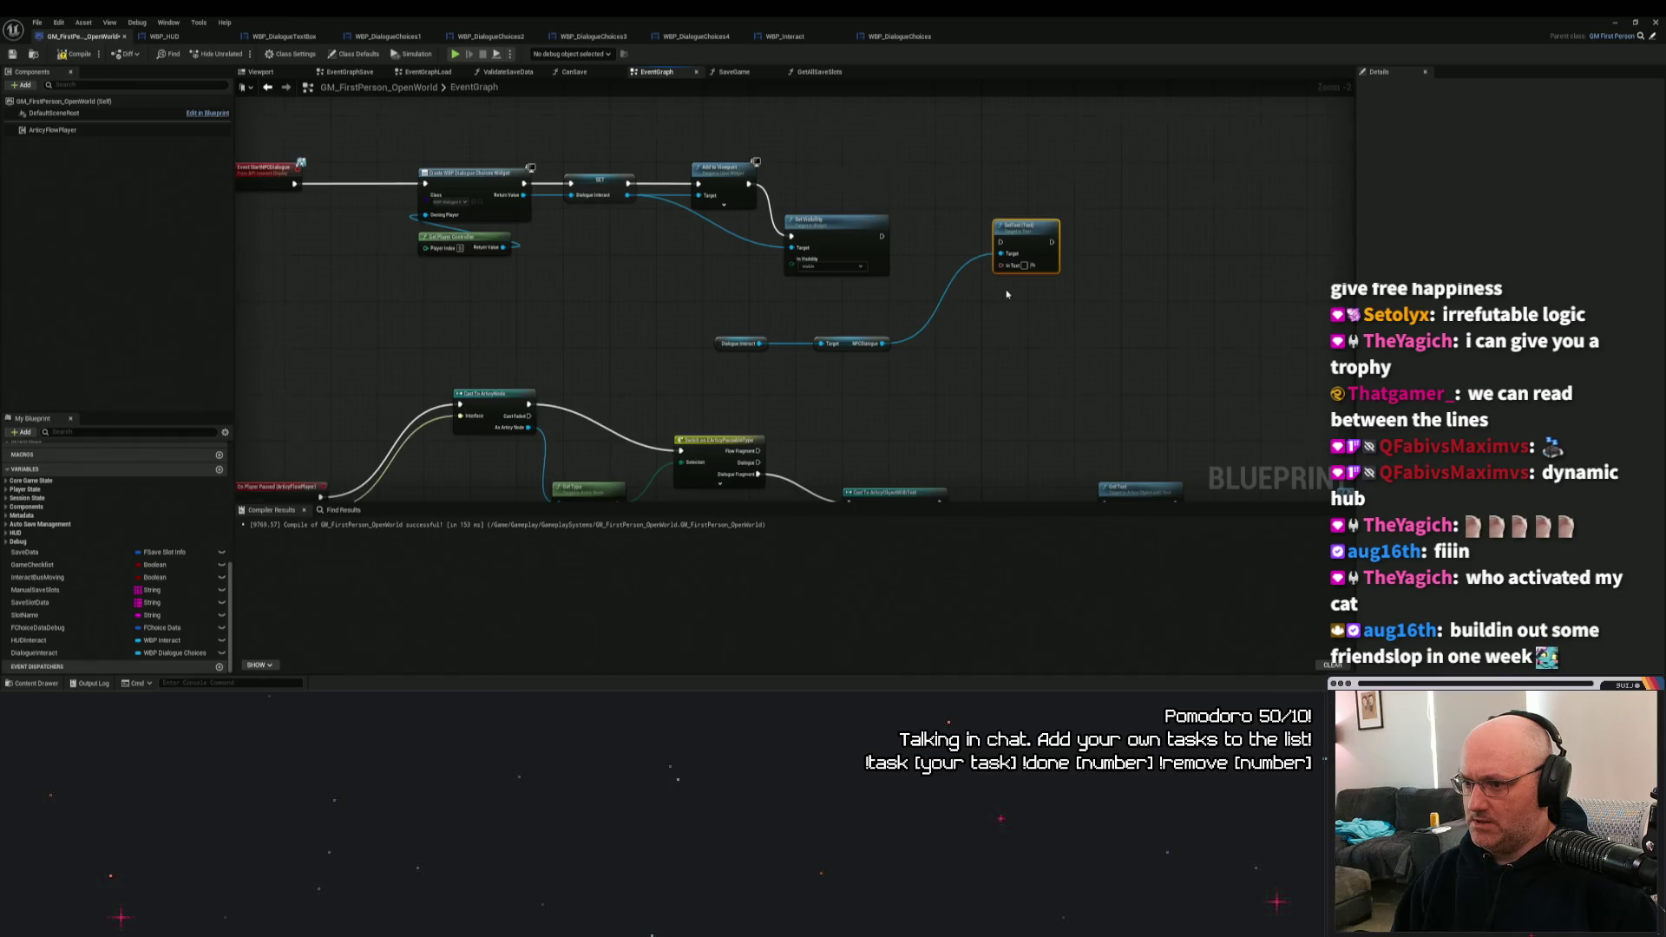
scroll(1007, 295, "down", 1)
mouse_move(720, 323)
left_mouse_down()
mouse_move(1040, 338)
mouse_move(978, 297)
mouse_move(1042, 260)
left_mouse_up()
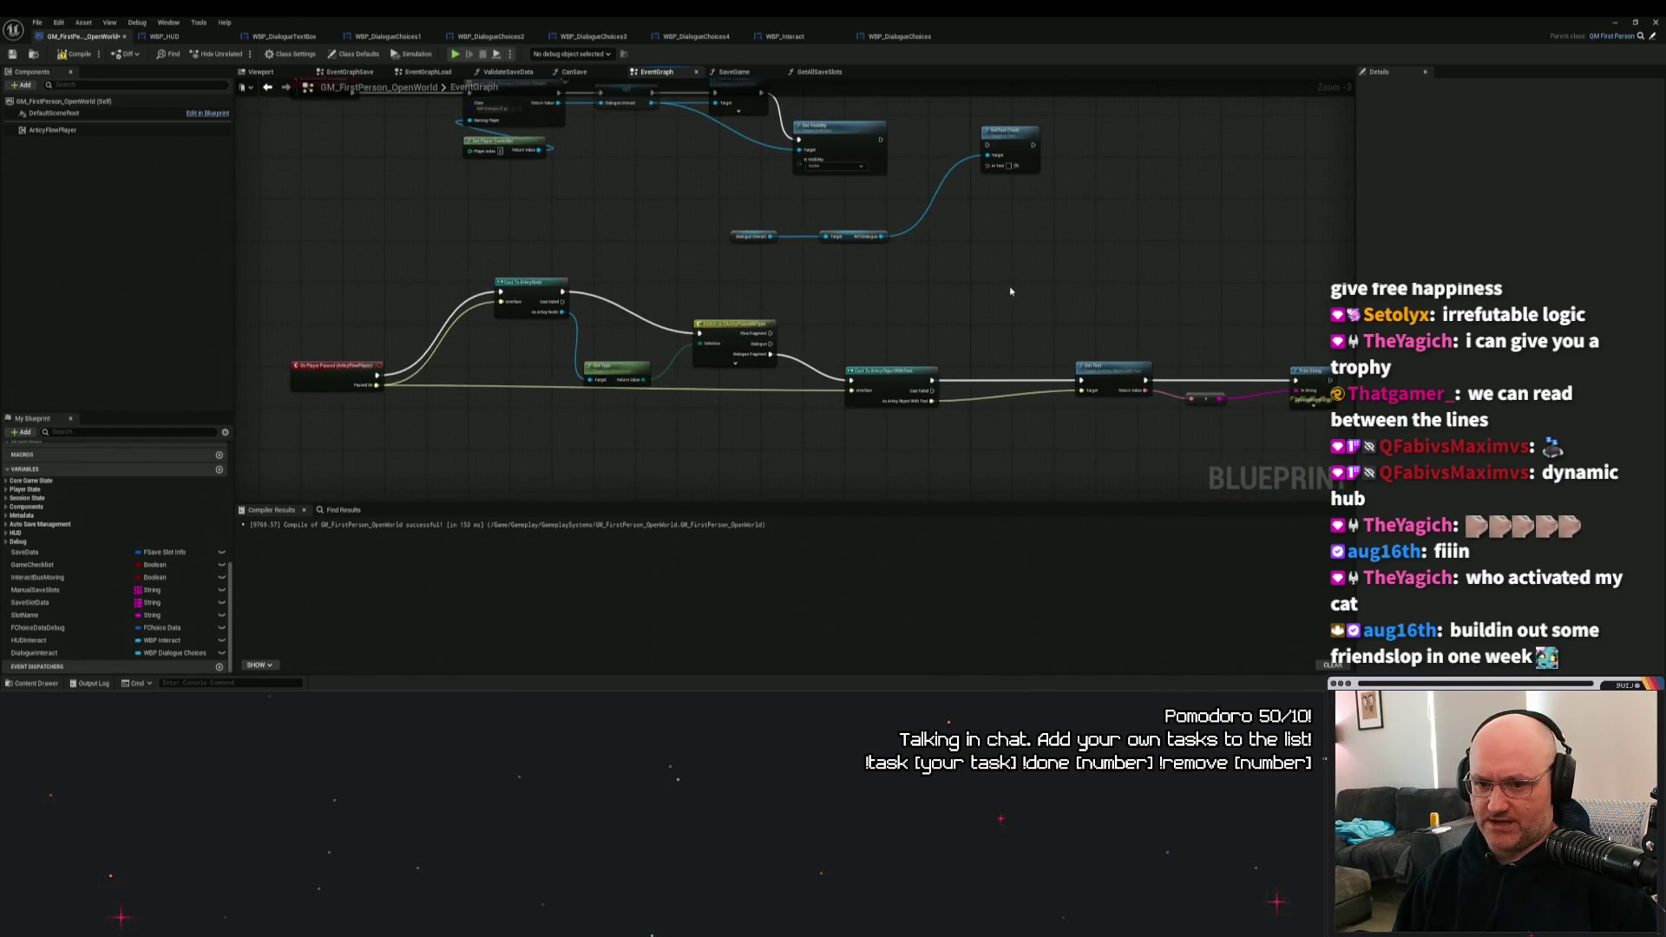
Rearrange the Dialogue Interact, Set Text, Get Text and Print String nodes for clearer wiring
left_click_drag(722, 211, 894, 260)
left_click(1012, 143, "ctrl")
left_click_drag(1012, 143, 1108, 212)
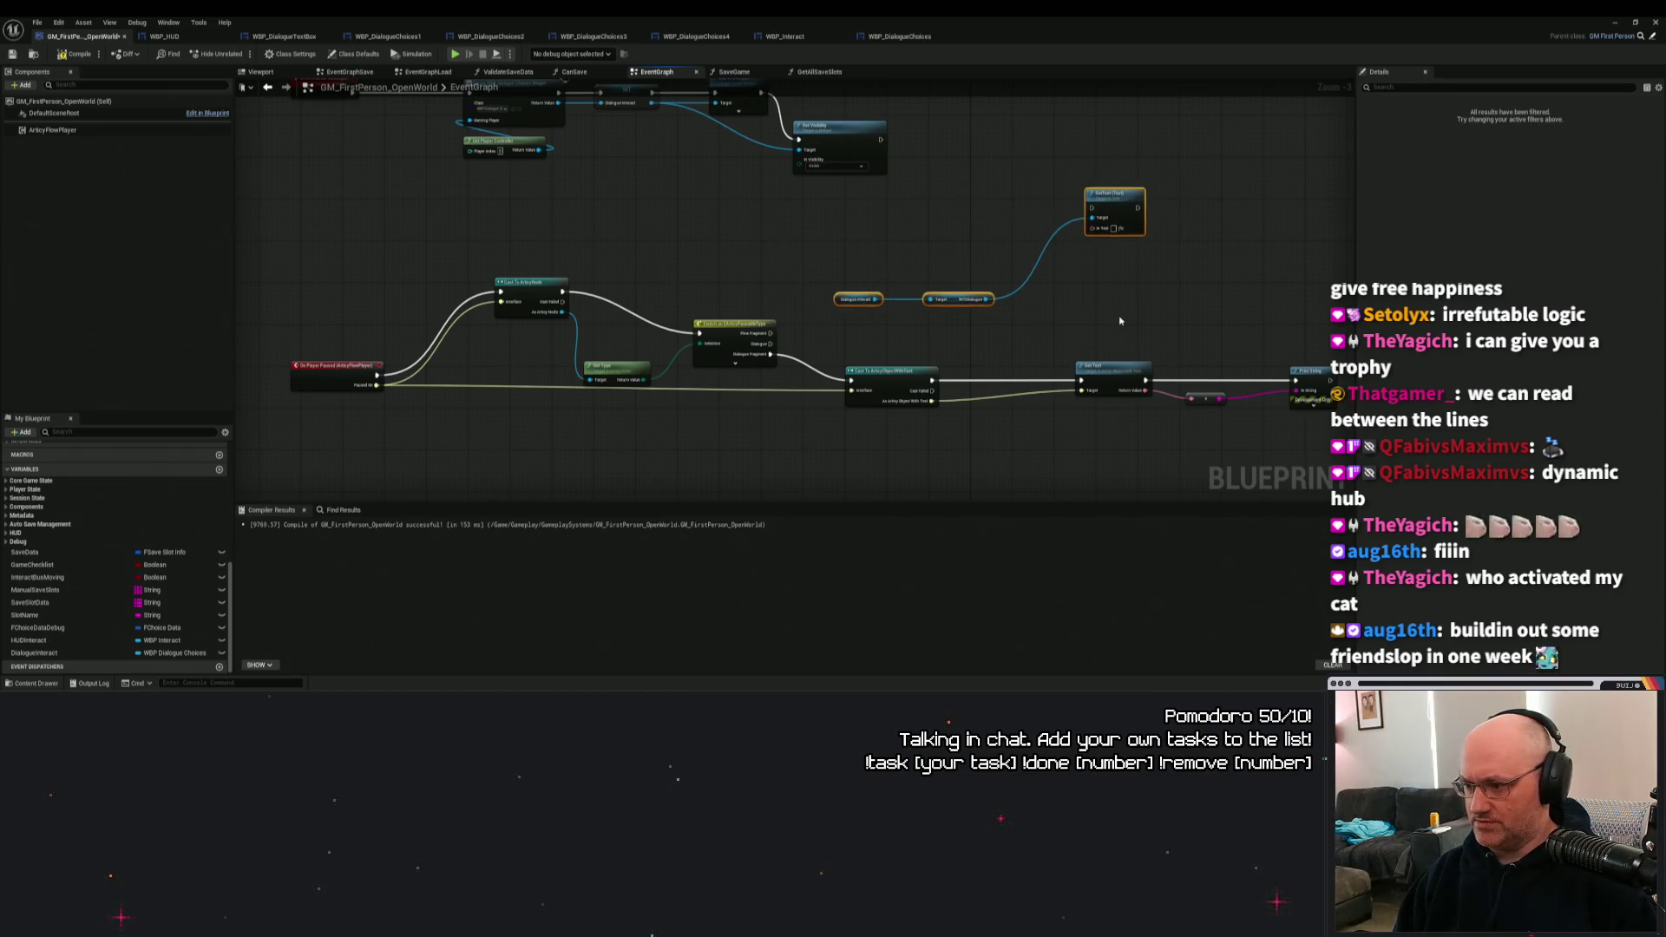
scroll(1119, 225, "up", 2)
left_click_drag(1154, 309, 872, 329)
scroll(872, 329, "down", 1)
left_click_drag(564, 211, 939, 321)
left_click_drag(864, 204, 1176, 217)
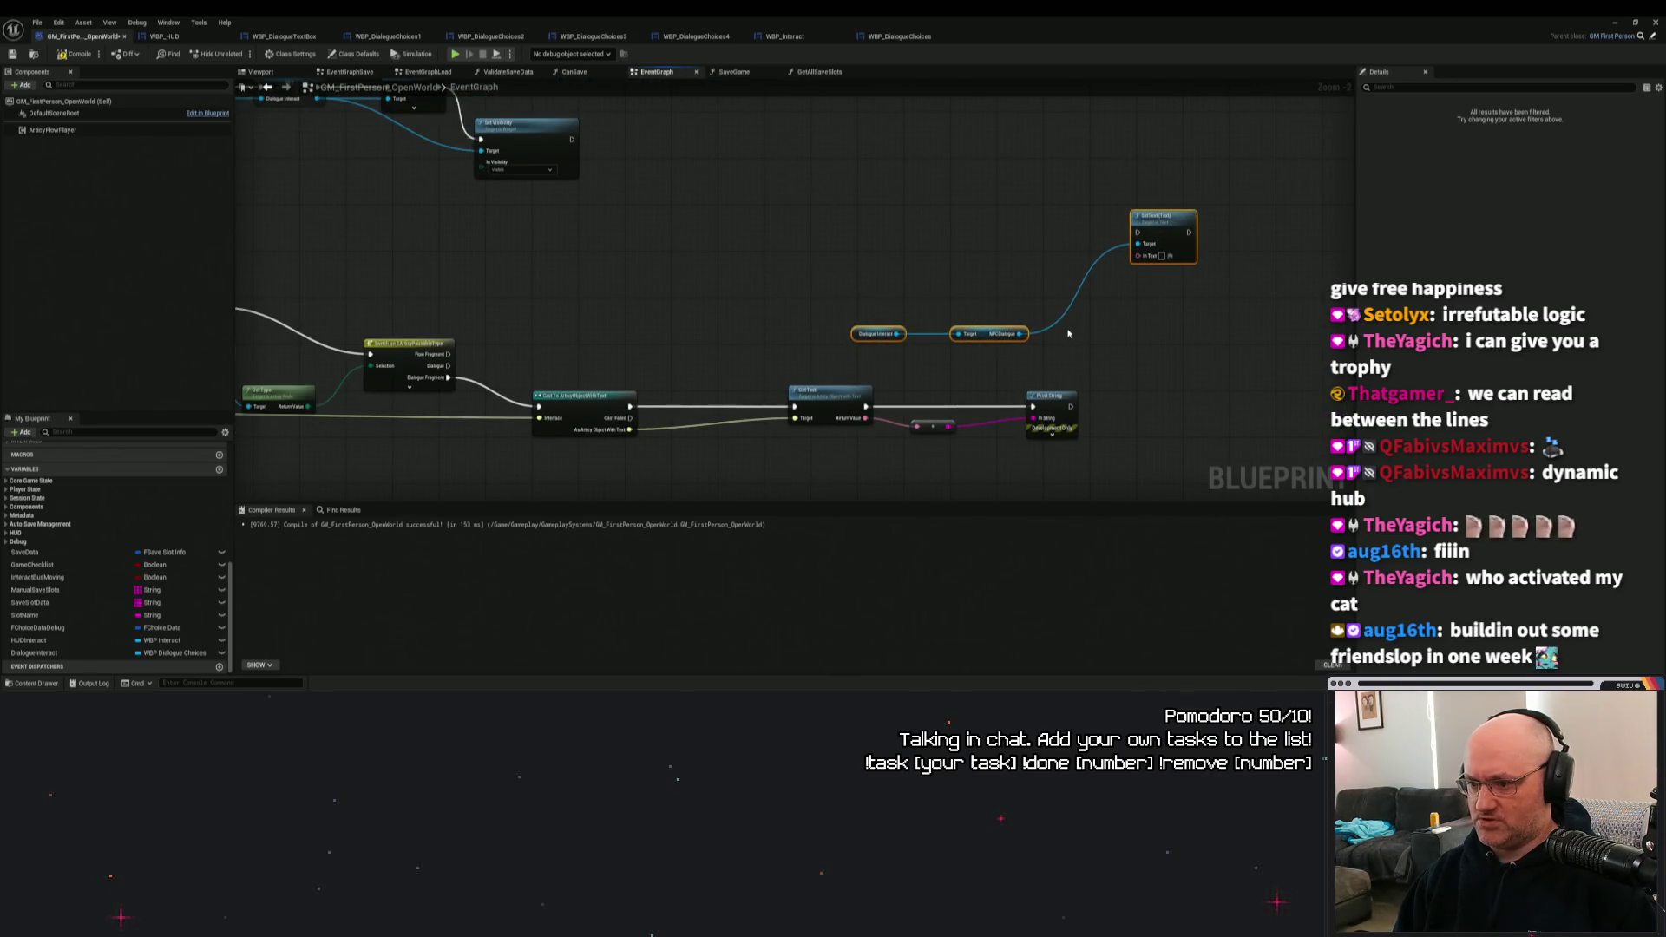
scroll(1069, 334, "up", 1)
left_click_drag(780, 379, 1091, 473)
left_click_drag(1045, 404, 951, 404)
left_click(849, 419)
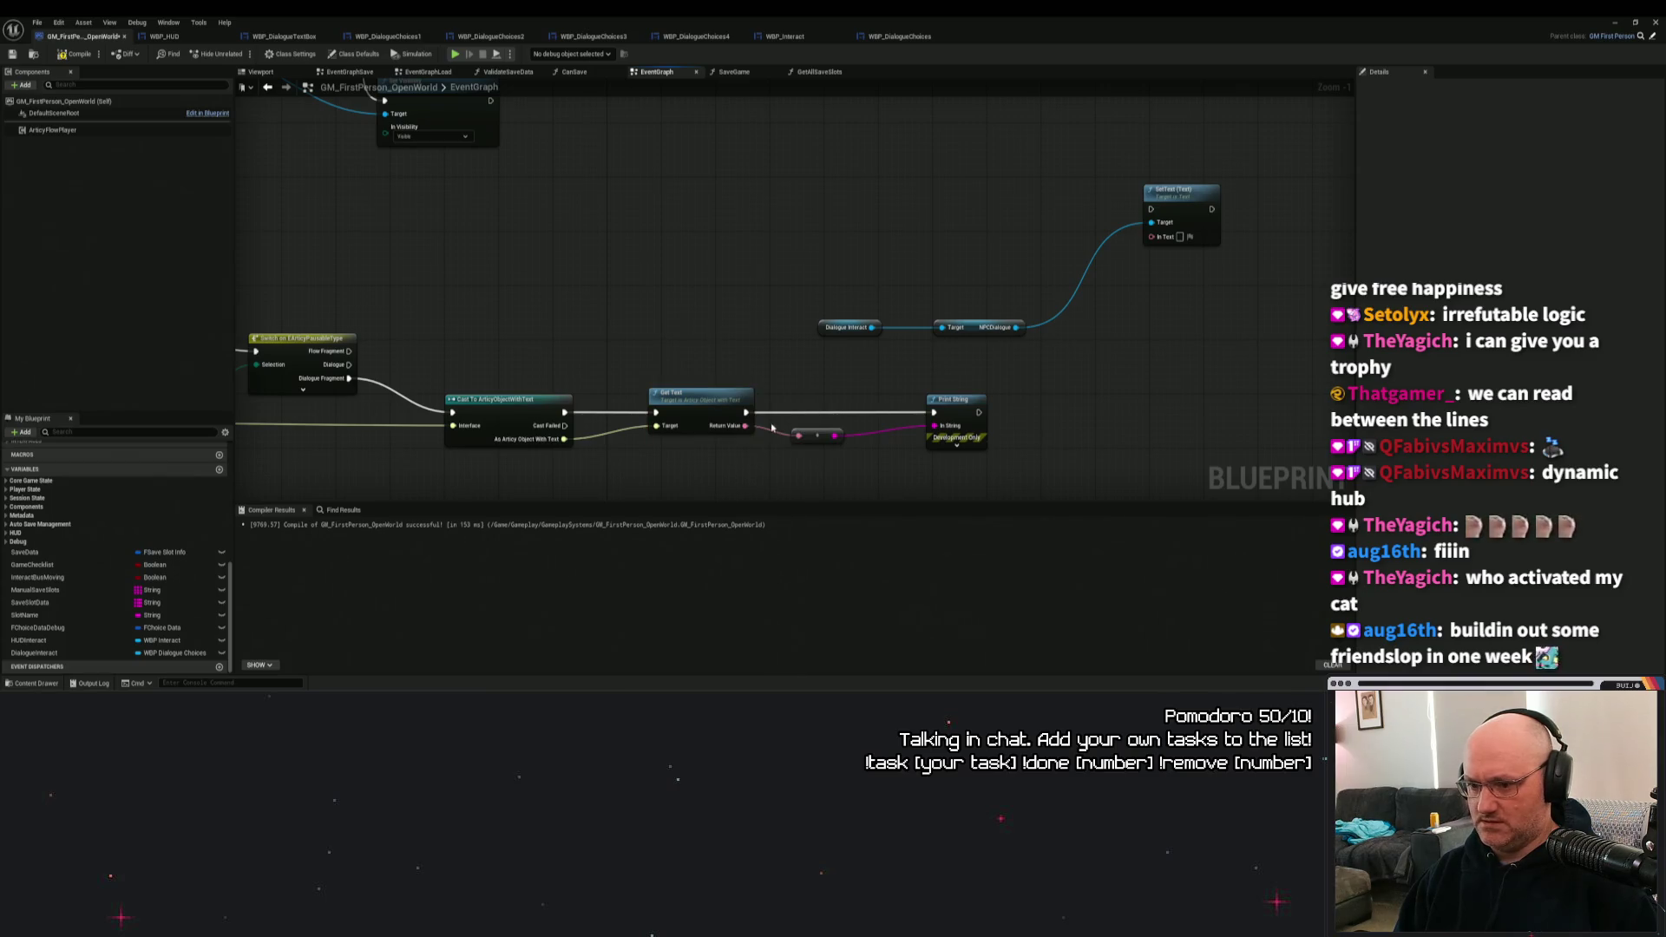
Connect Get Text's Return Value to In Text and Set Visibility's execution into Set Text
mouse_move(744, 425)
left_mouse_down()
mouse_move(1134, 268)
mouse_move(1153, 241)
left_mouse_up()
mouse_move(571, 175)
left_mouse_down()
mouse_move(868, 279)
mouse_move(1228, 286)
left_mouse_up()
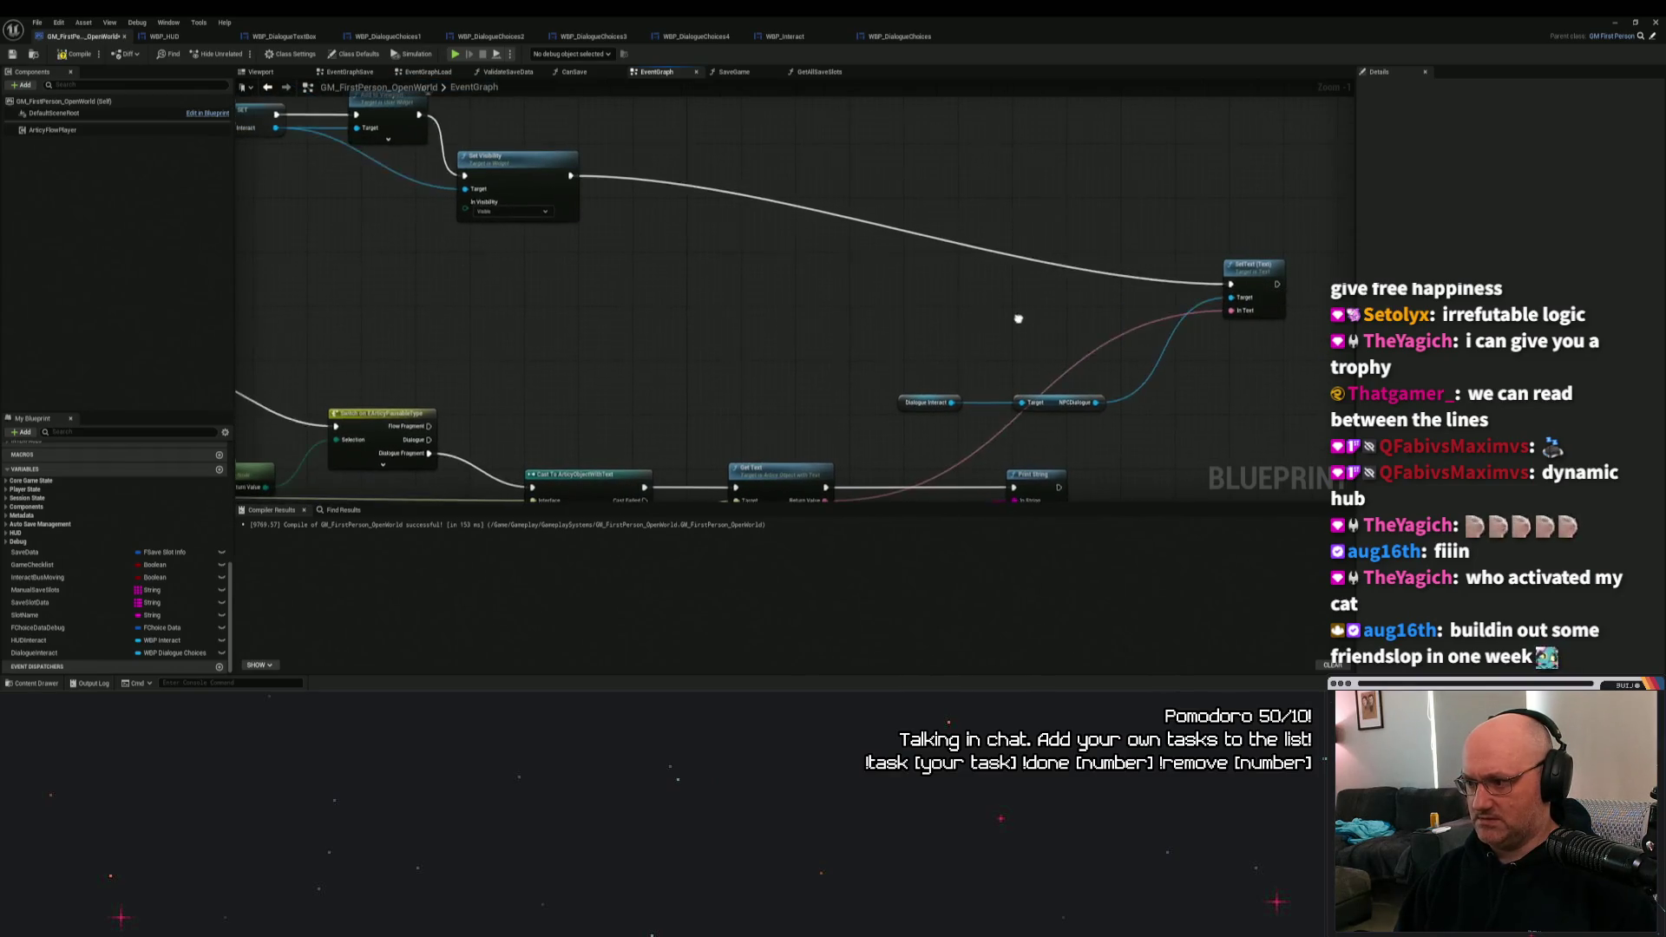
mouse_move(907, 338)
left_mouse_down()
mouse_move(694, 307)
mouse_move(642, 209)
left_mouse_up()
left_click_drag(703, 282, 870, 314)
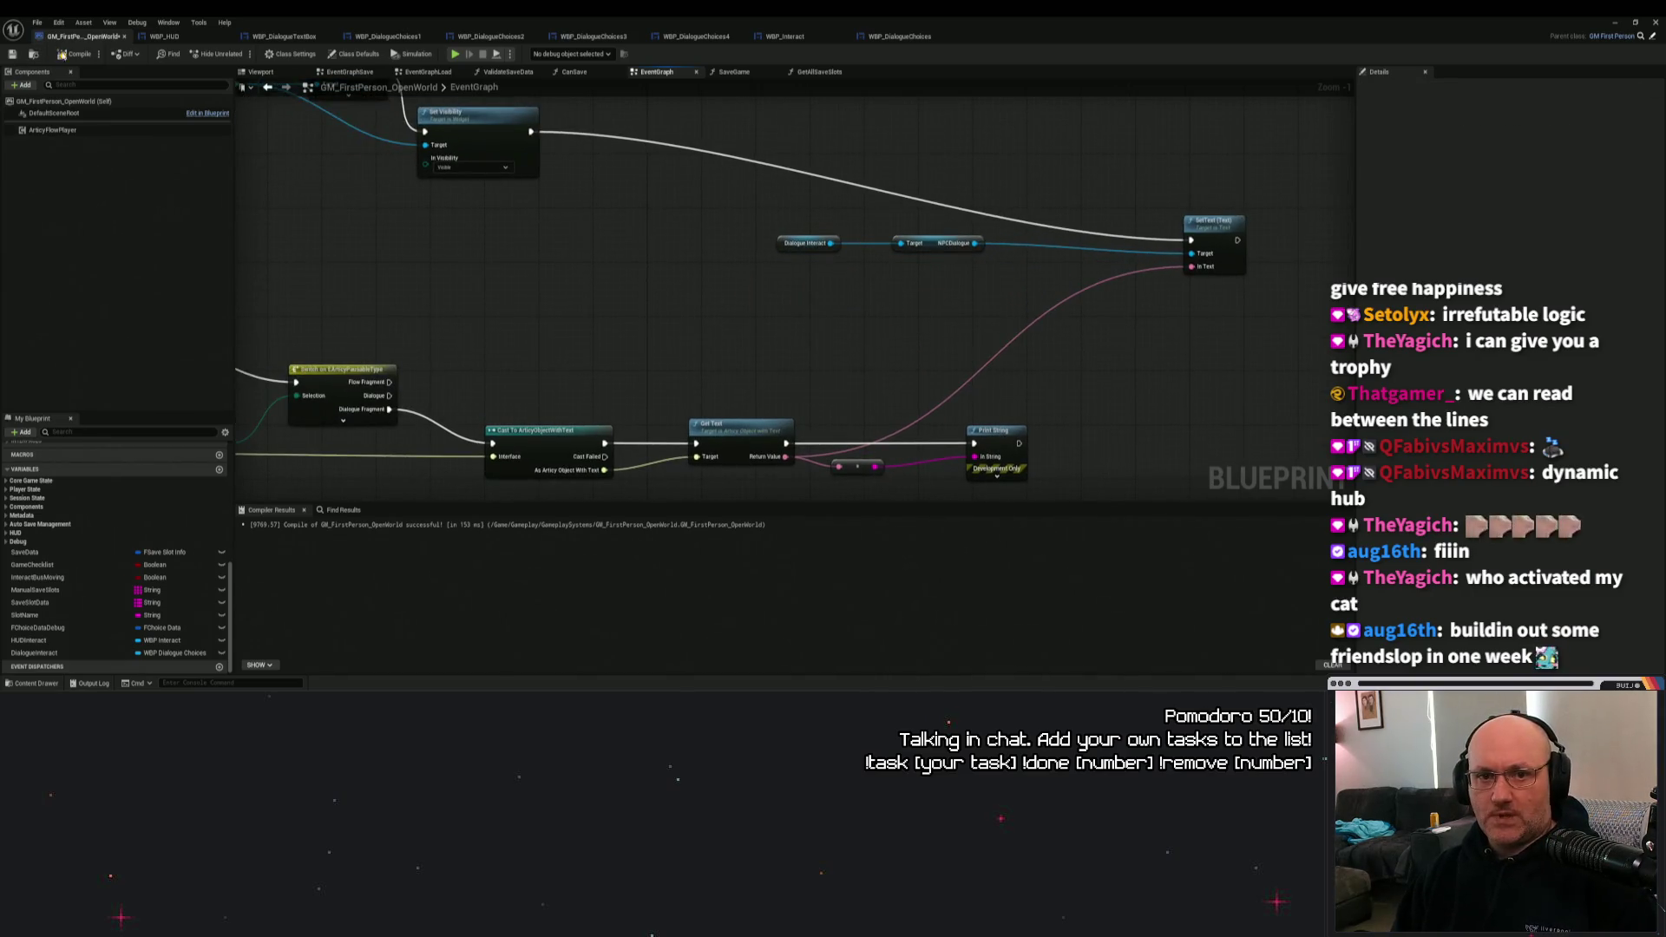
mouse_move(700, 268)
left_mouse_down()
mouse_move(647, 212)
mouse_move(606, 205)
mouse_move(596, 232)
mouse_move(651, 272)
mouse_move(837, 261)
mouse_move(850, 190)
left_mouse_up()
left_click(1613, 22)
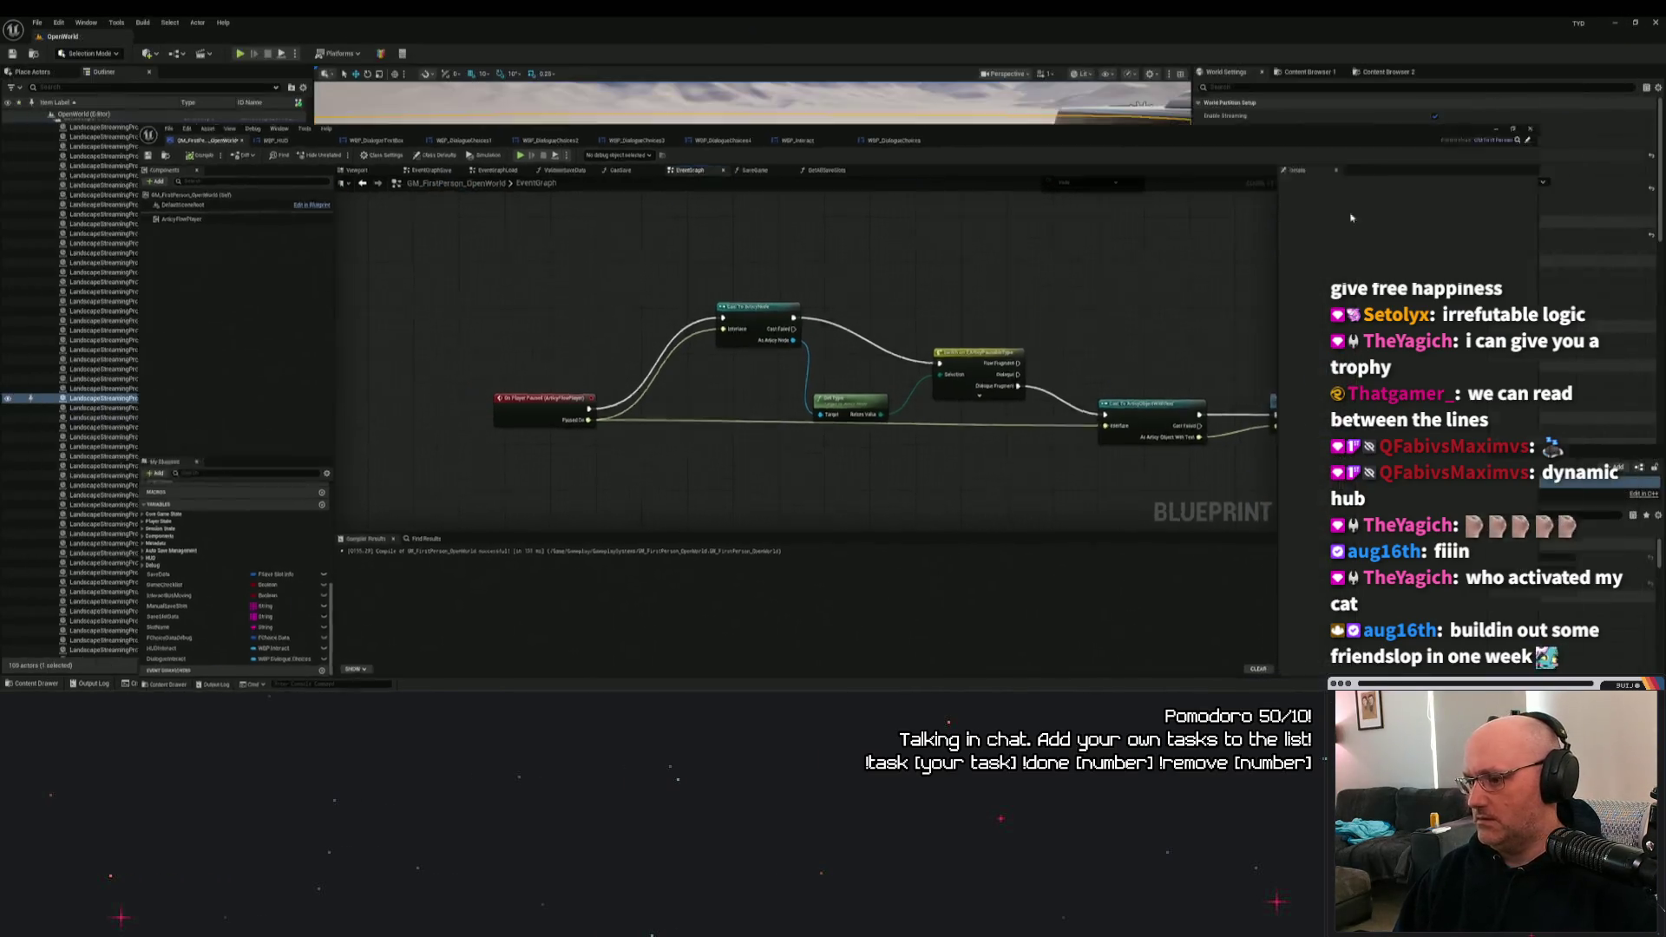
Play-test walking to the caged sphere, press F to confirm Options A–D appear, then stop
key("alt+p")
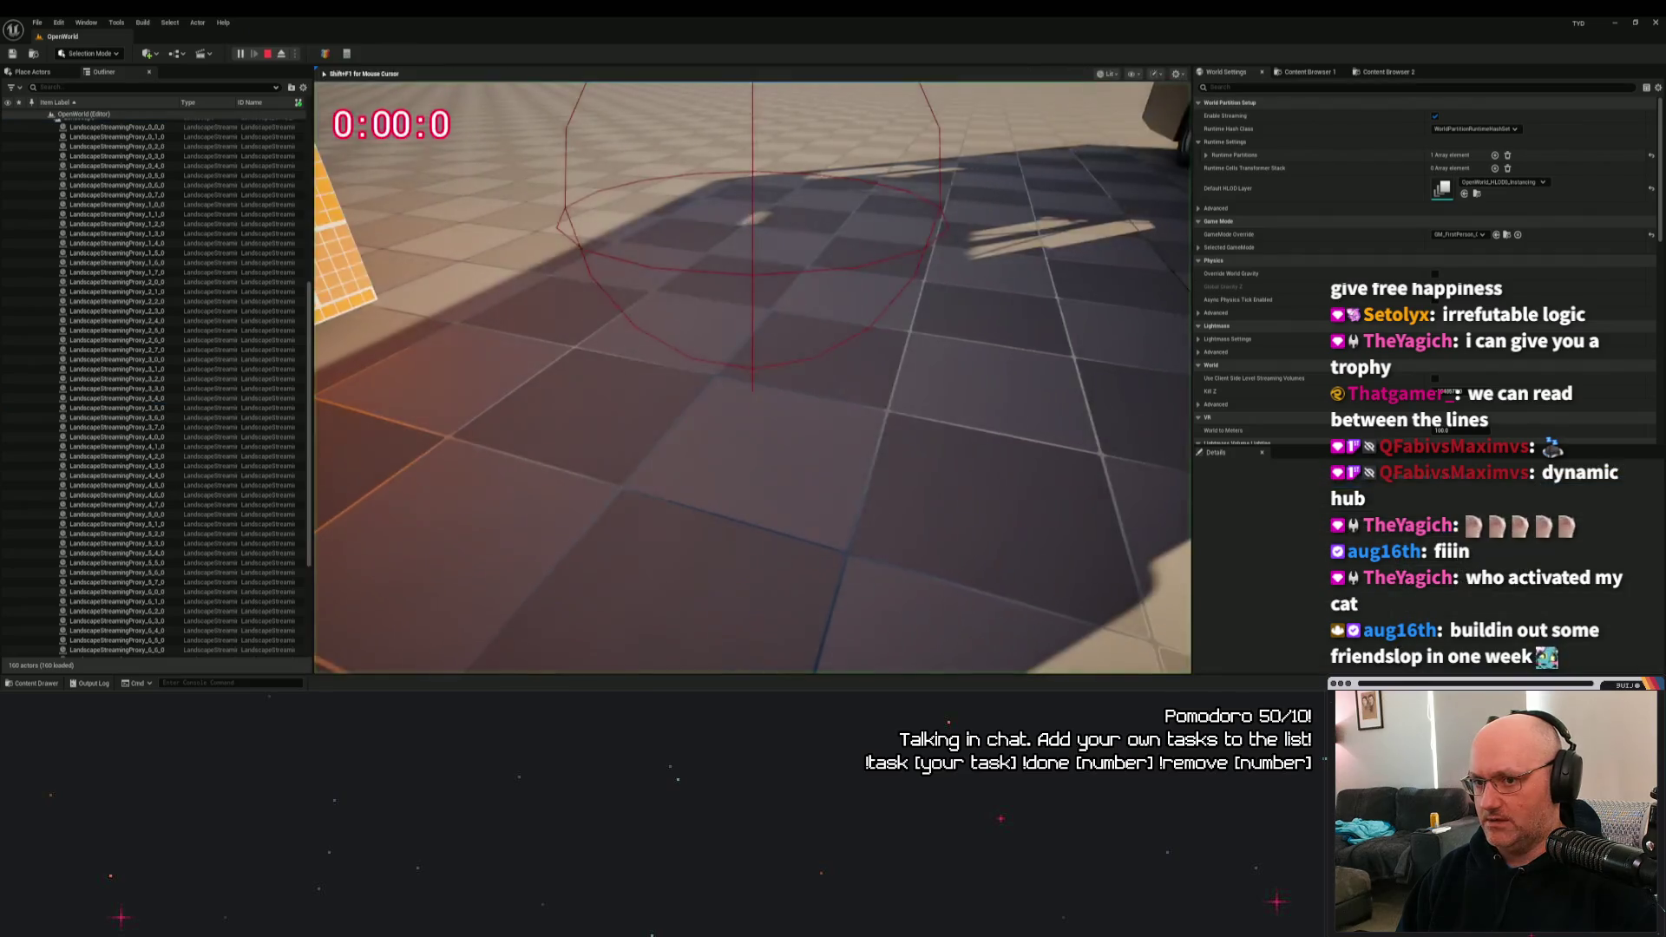
key("w")
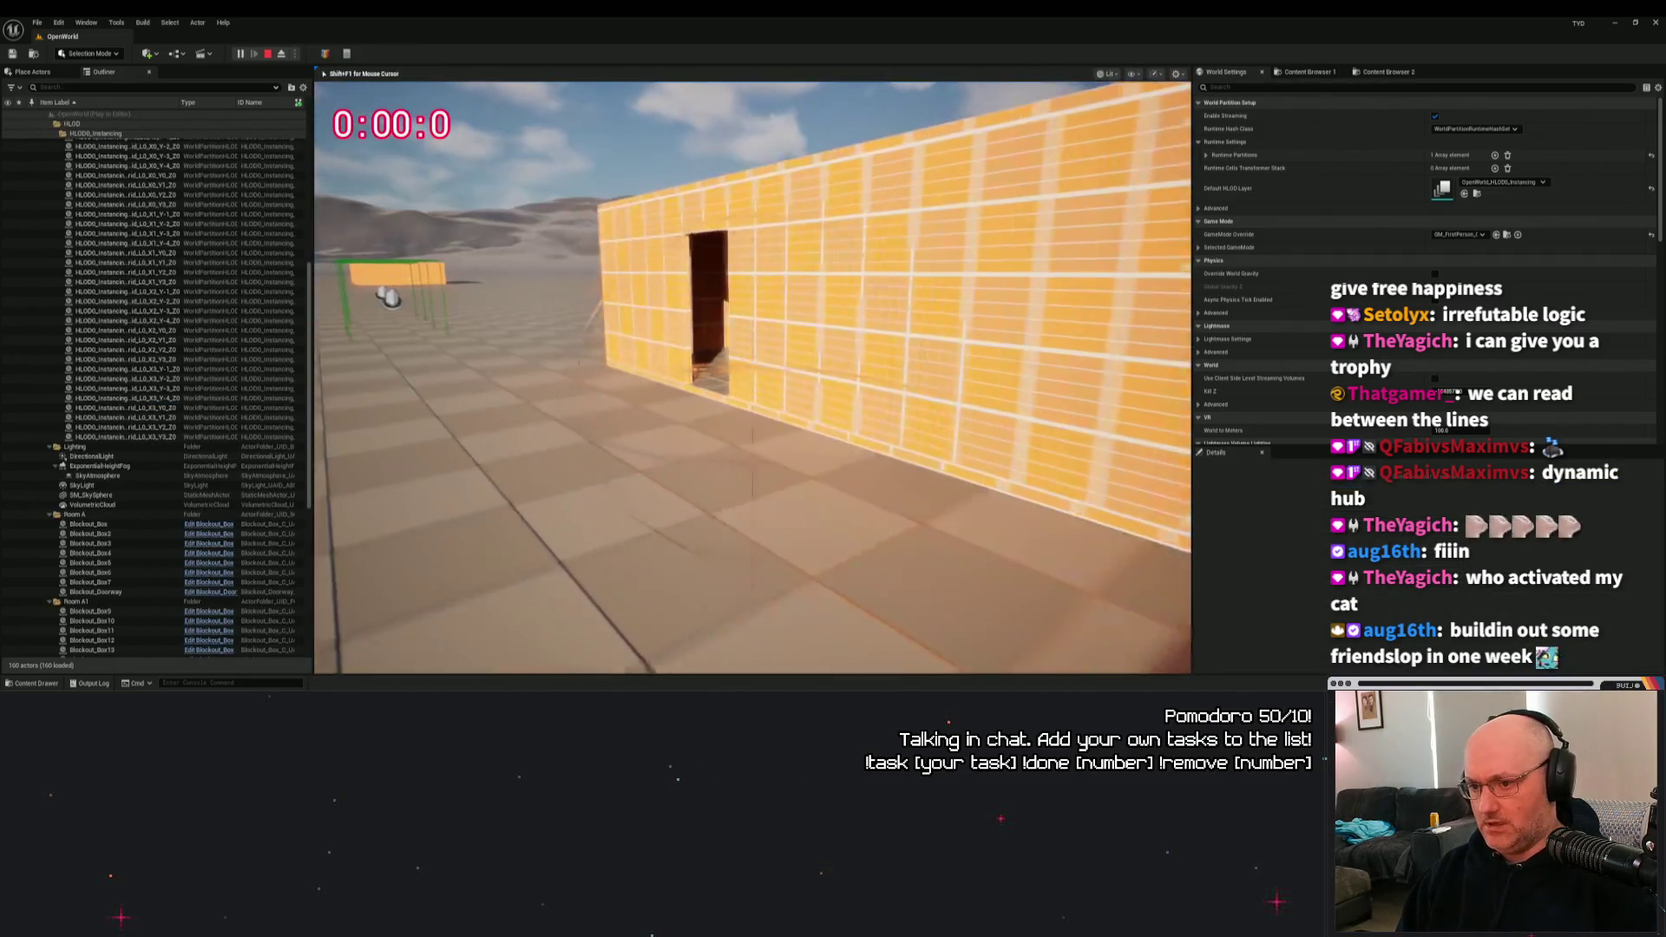
key("w")
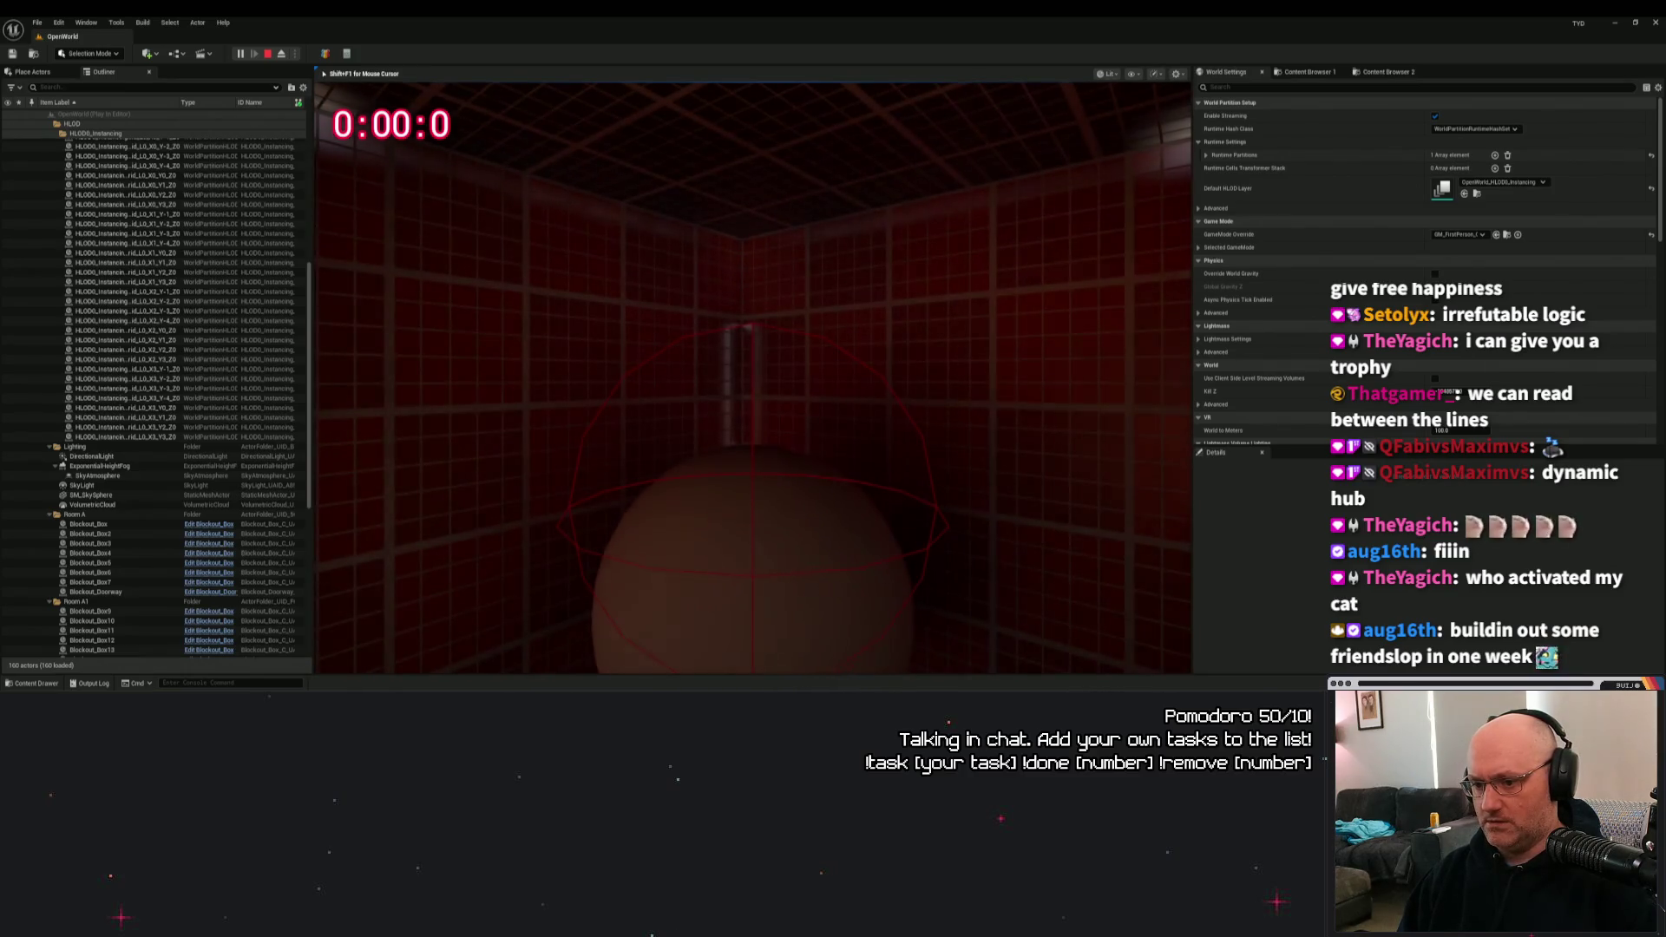
key("f")
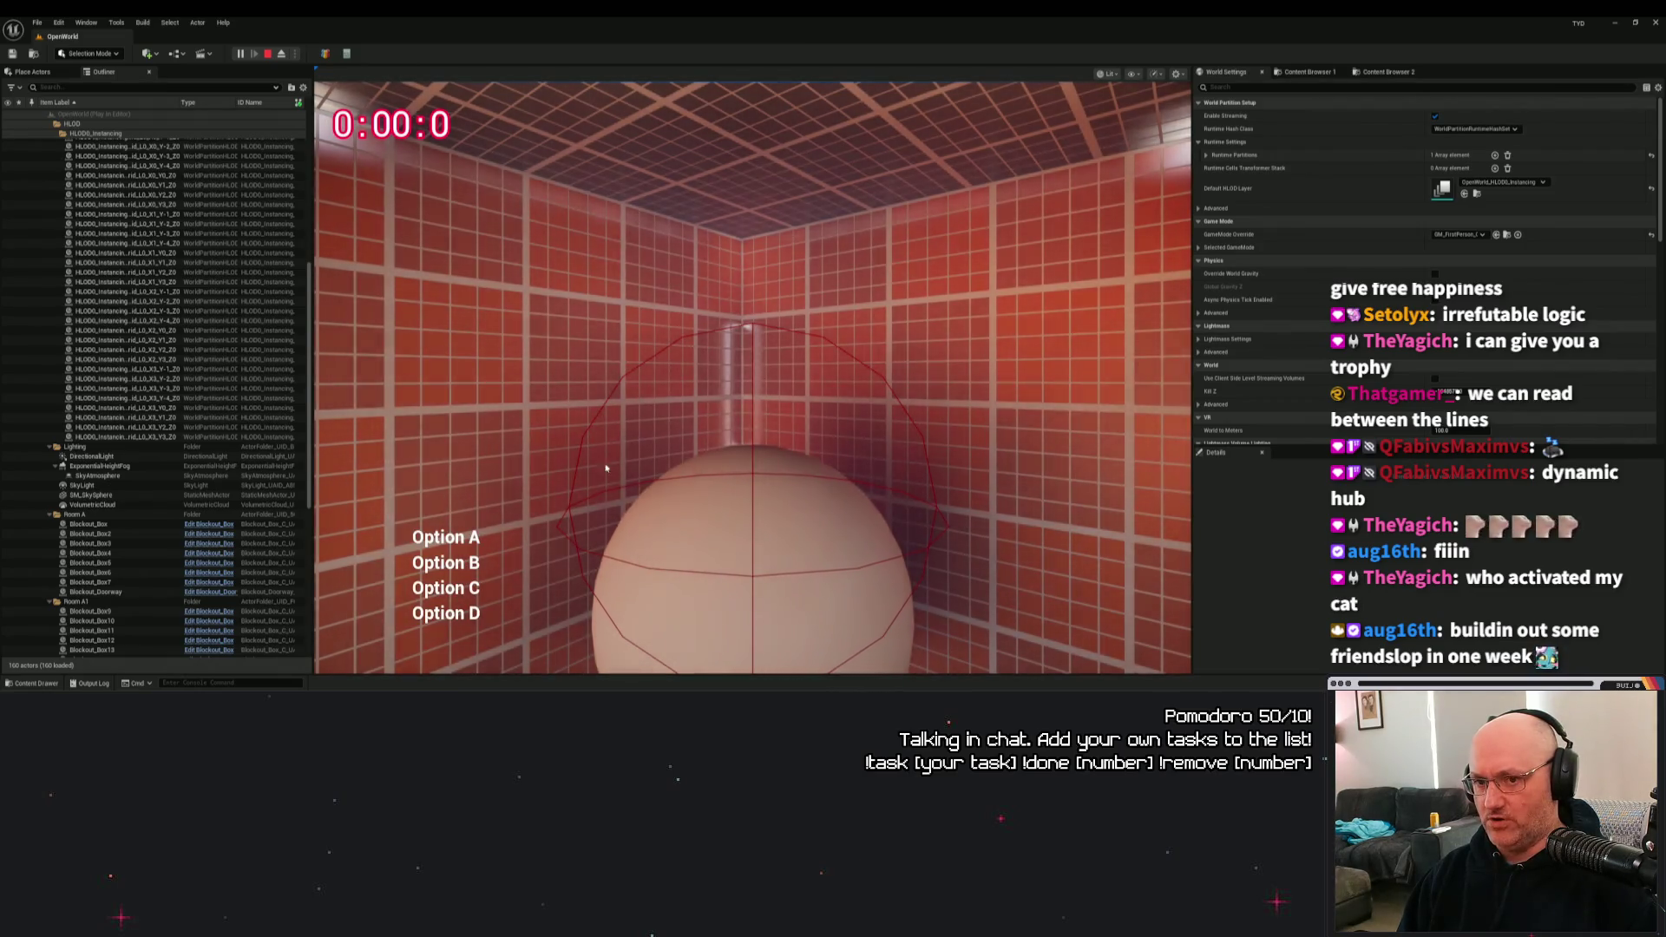
key("Escape")
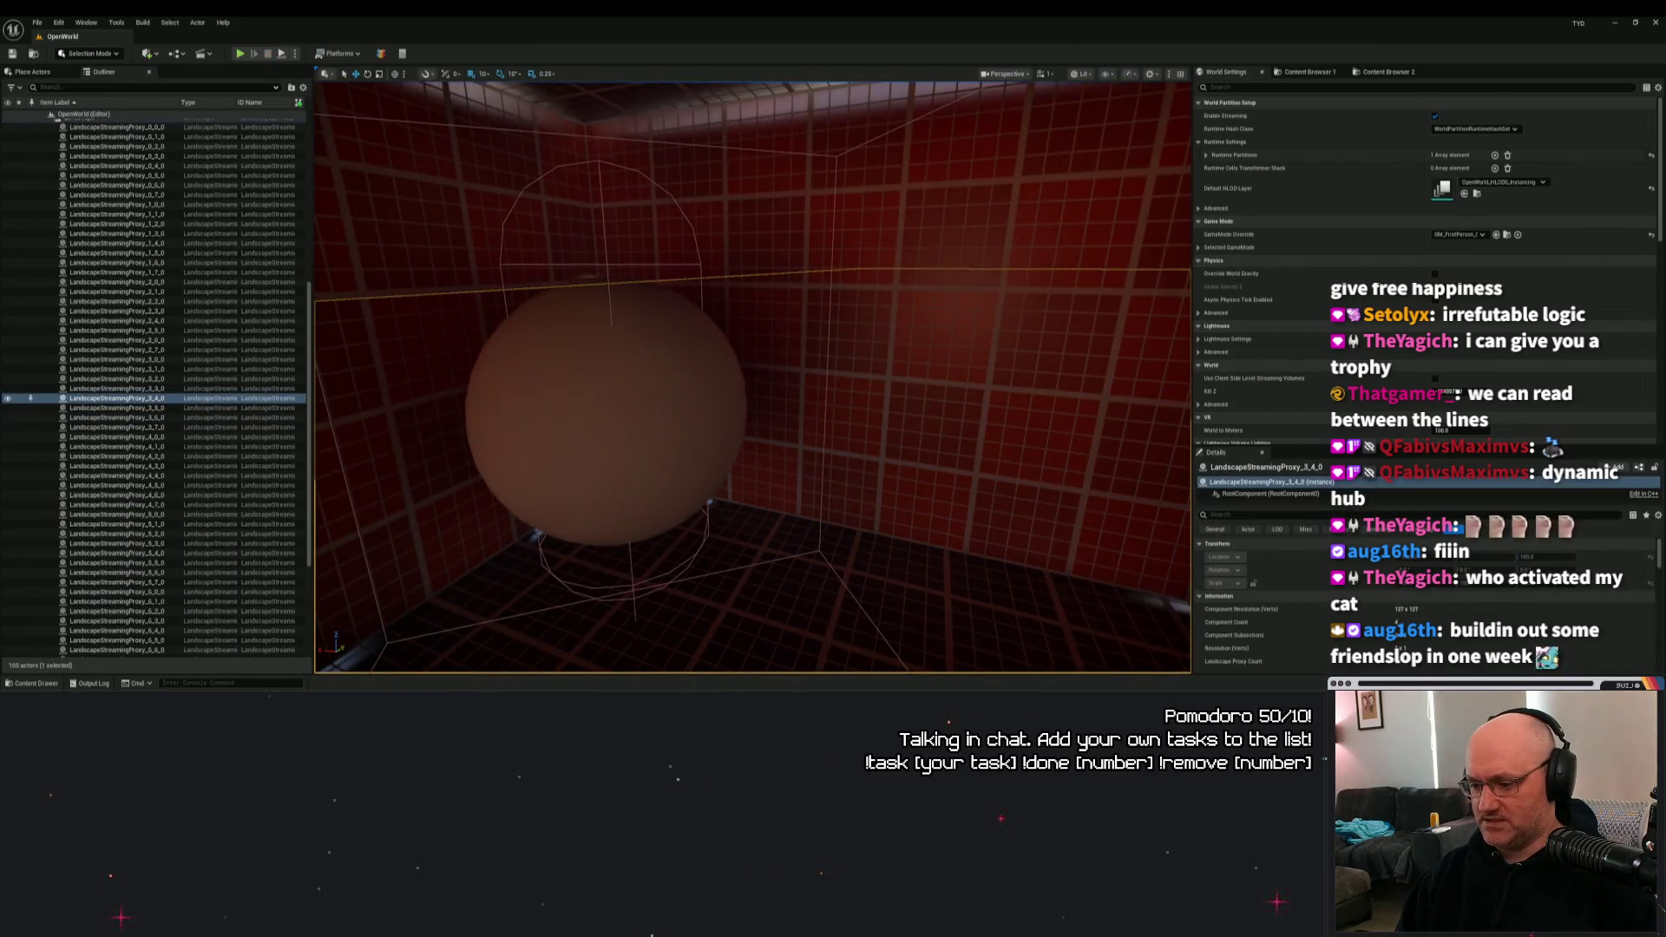
key("alt+Tab")
left_click_drag(855, 650, 807, 564)
Fly the viewport camera toward the DemoMap's cylinder and ramps
left_click_drag(698, 491, 677, 472)
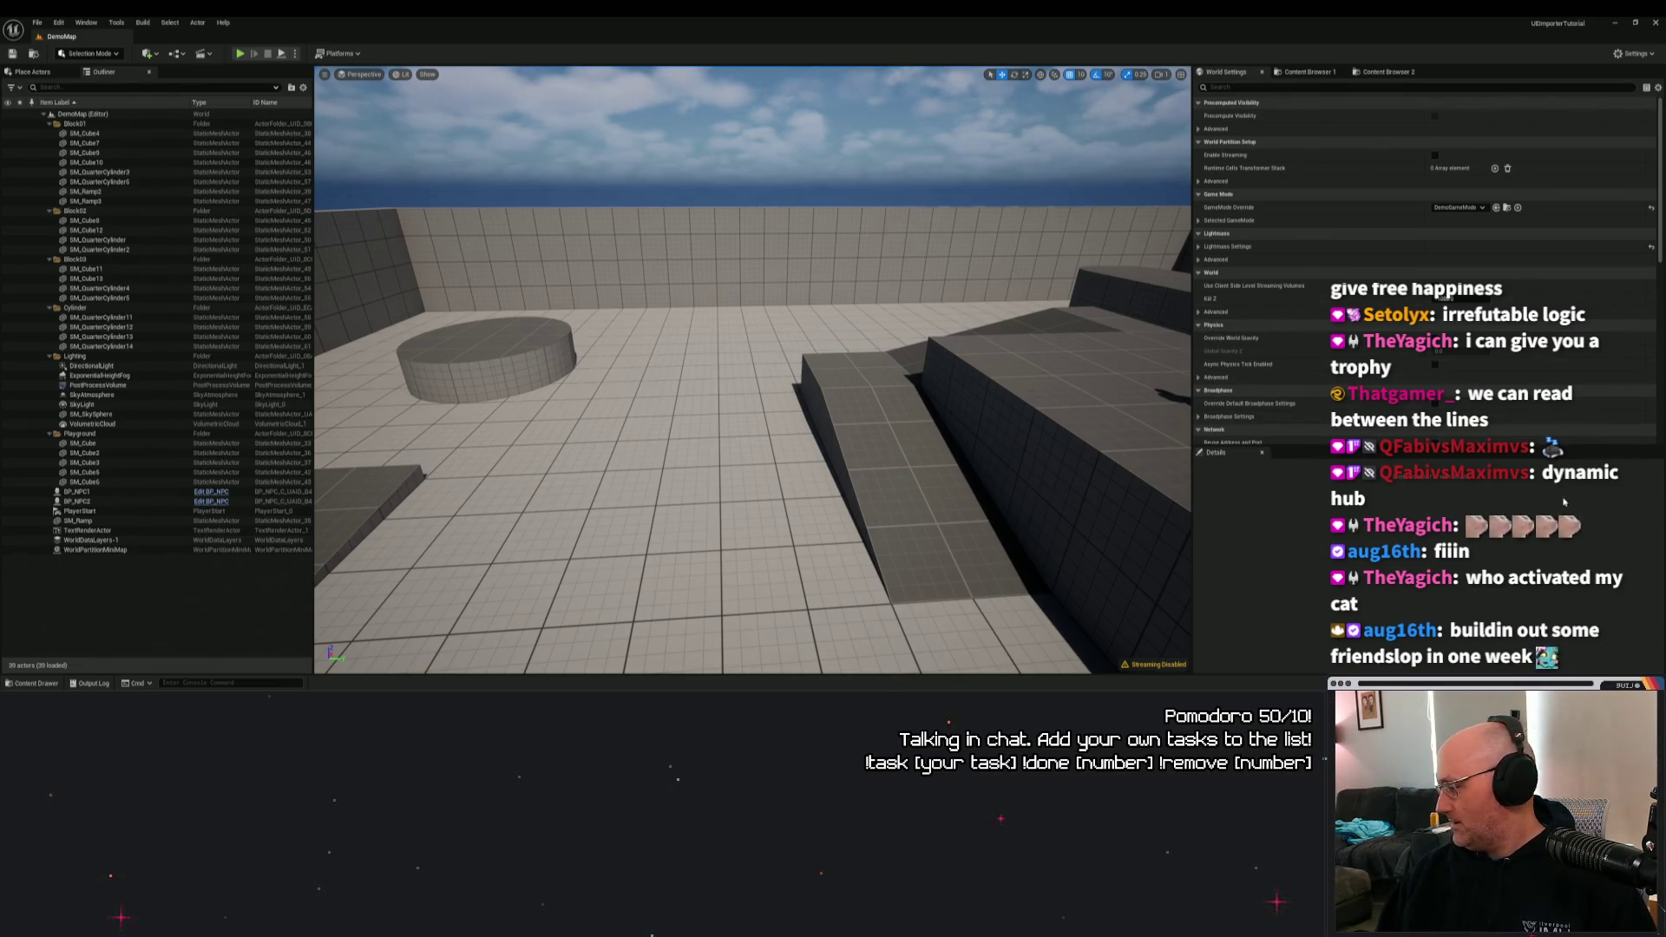
Review the tutorial's WBP_Dialogue event graph and WBP_HUD layout, then minimize both tutorial windows
mouse_move(623, 438)
left_mouse_down()
mouse_move(612, 347)
mouse_move(618, 434)
mouse_move(555, 416)
mouse_move(555, 432)
left_mouse_up()
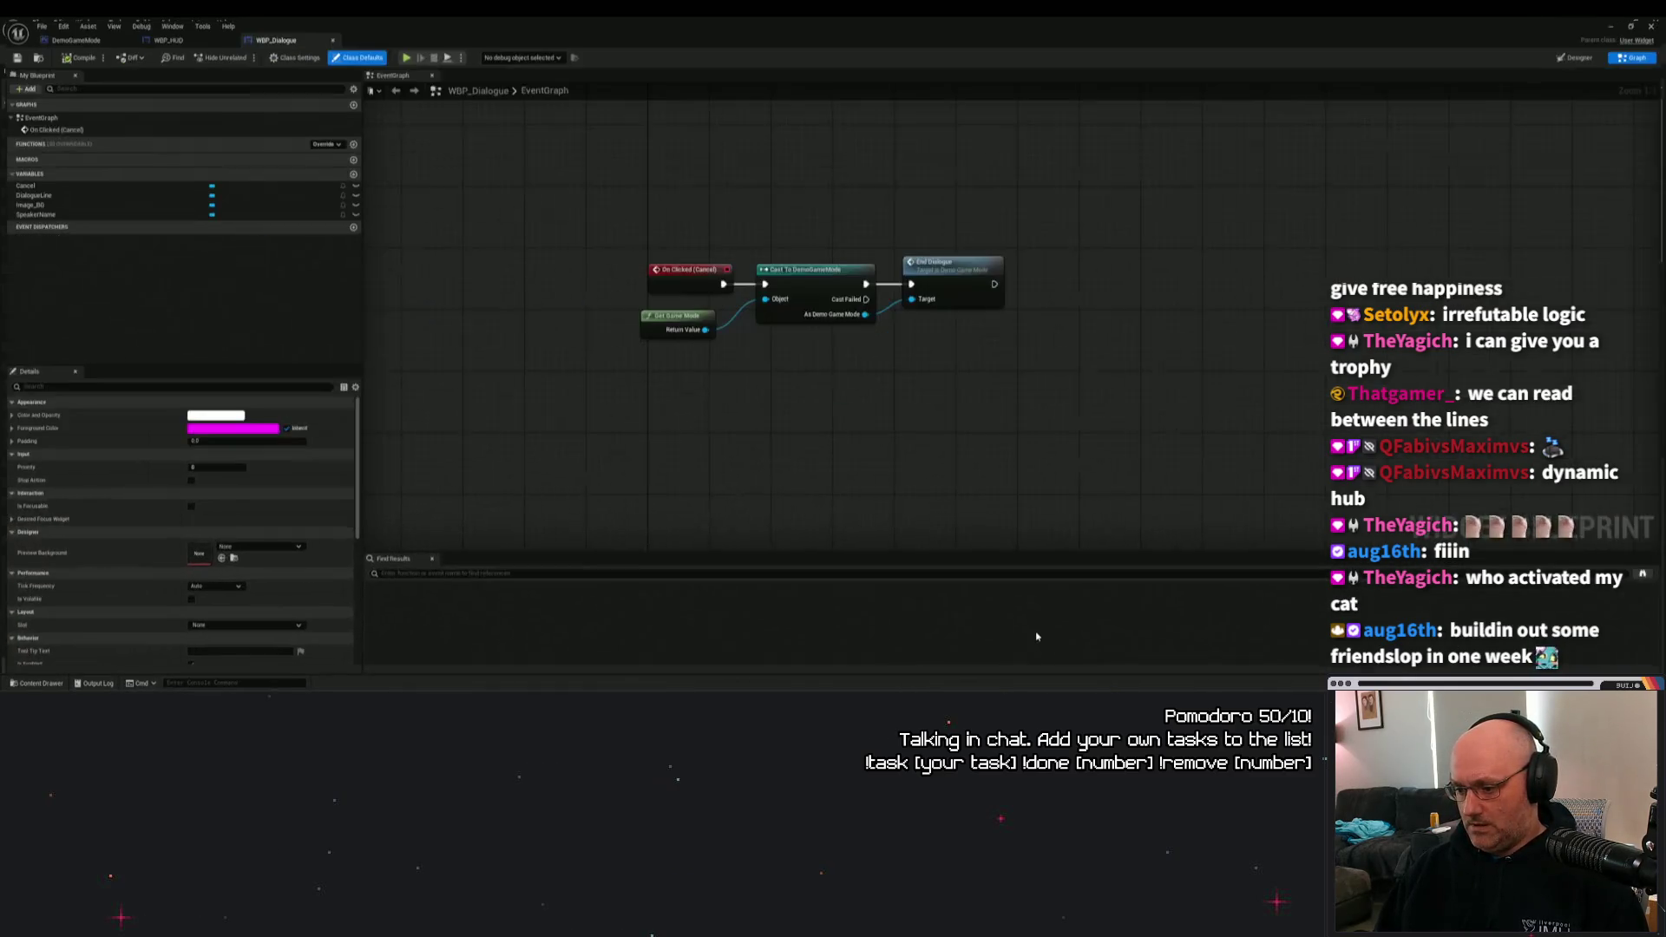
key("alt+Tab")
mouse_move(816, 476)
left_mouse_down()
mouse_move(826, 458)
mouse_move(708, 495)
mouse_move(613, 446)
mouse_move(533, 274)
mouse_move(607, 240)
mouse_move(522, 218)
left_mouse_up()
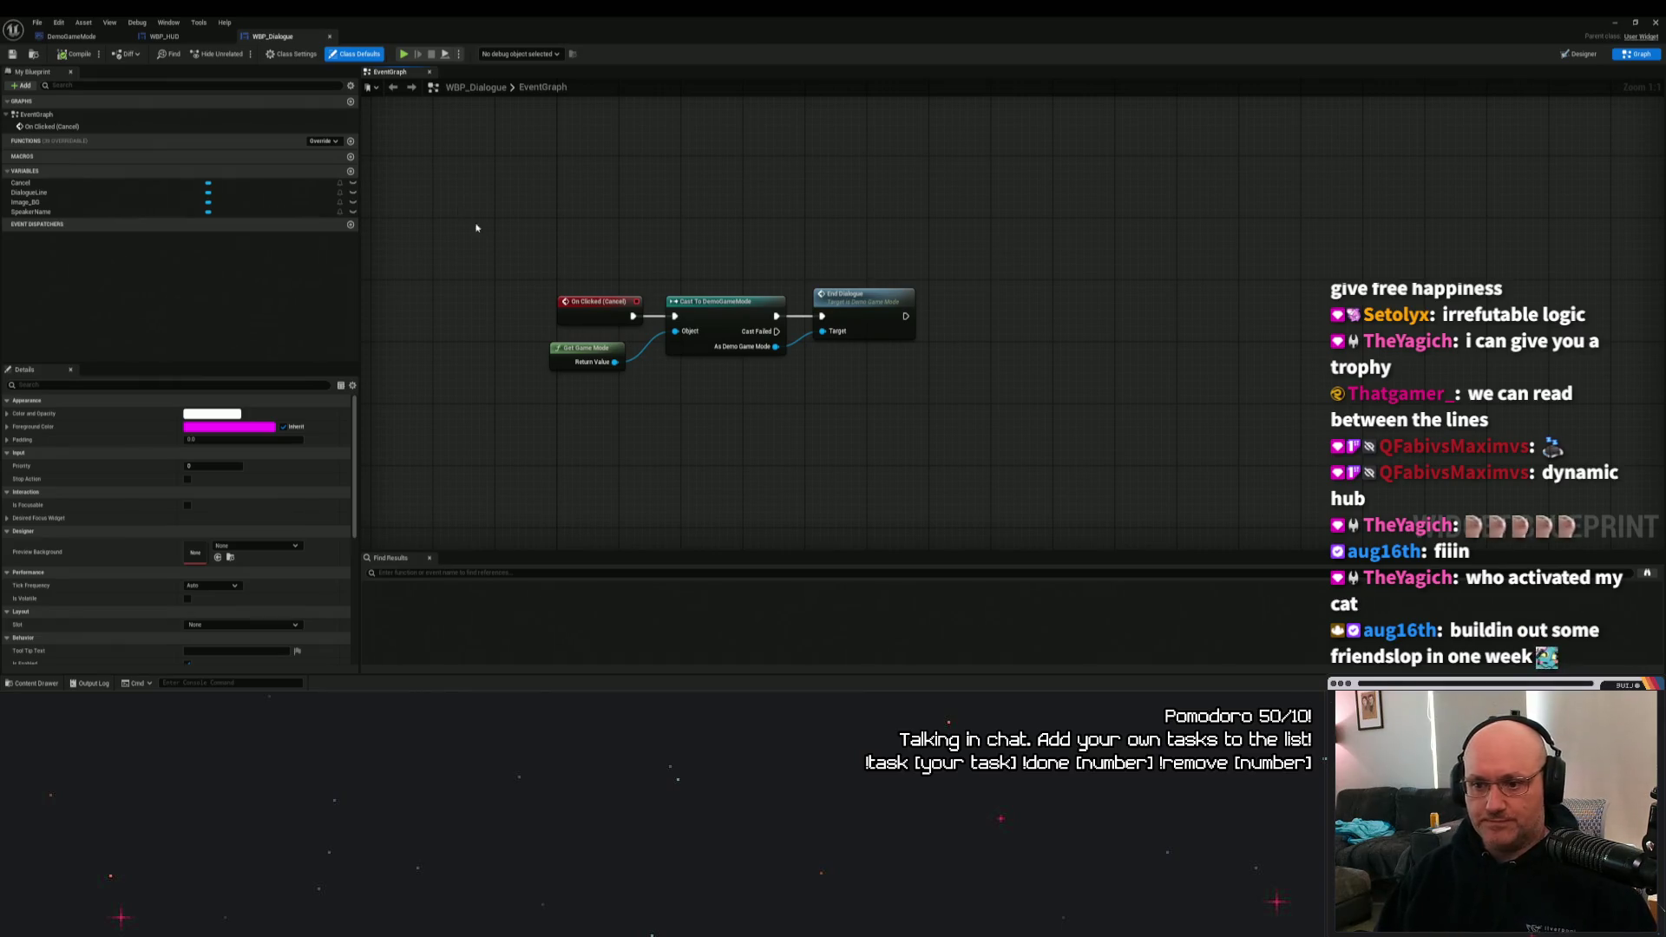
left_click(192, 38)
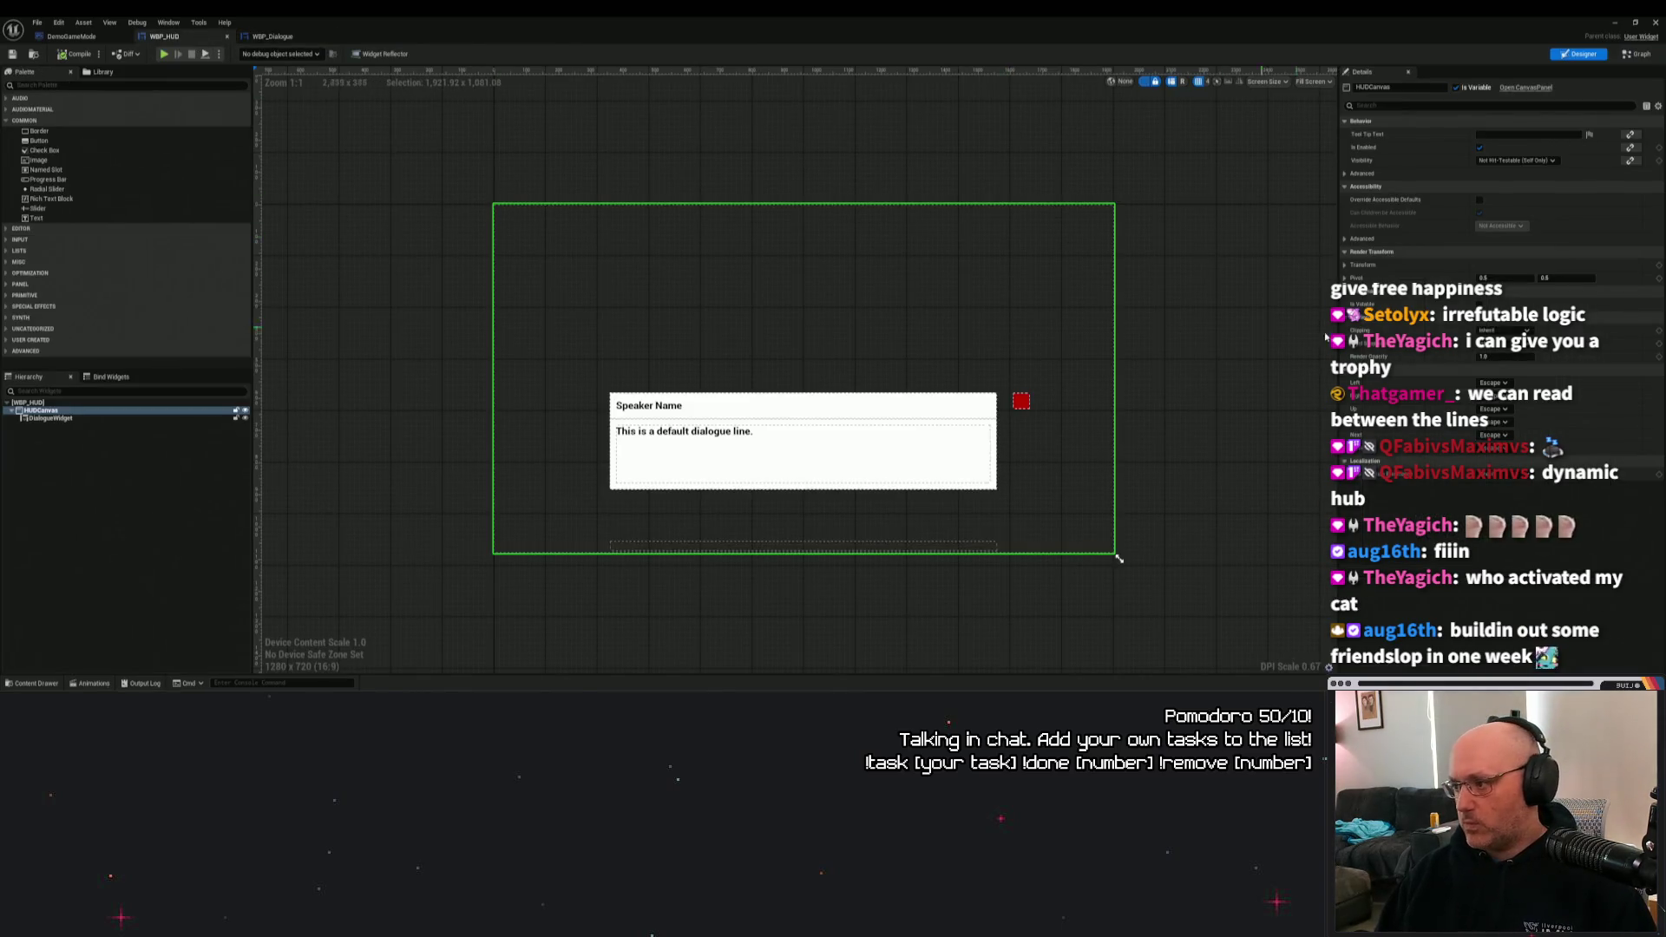
left_click(1613, 22)
left_click(1615, 24)
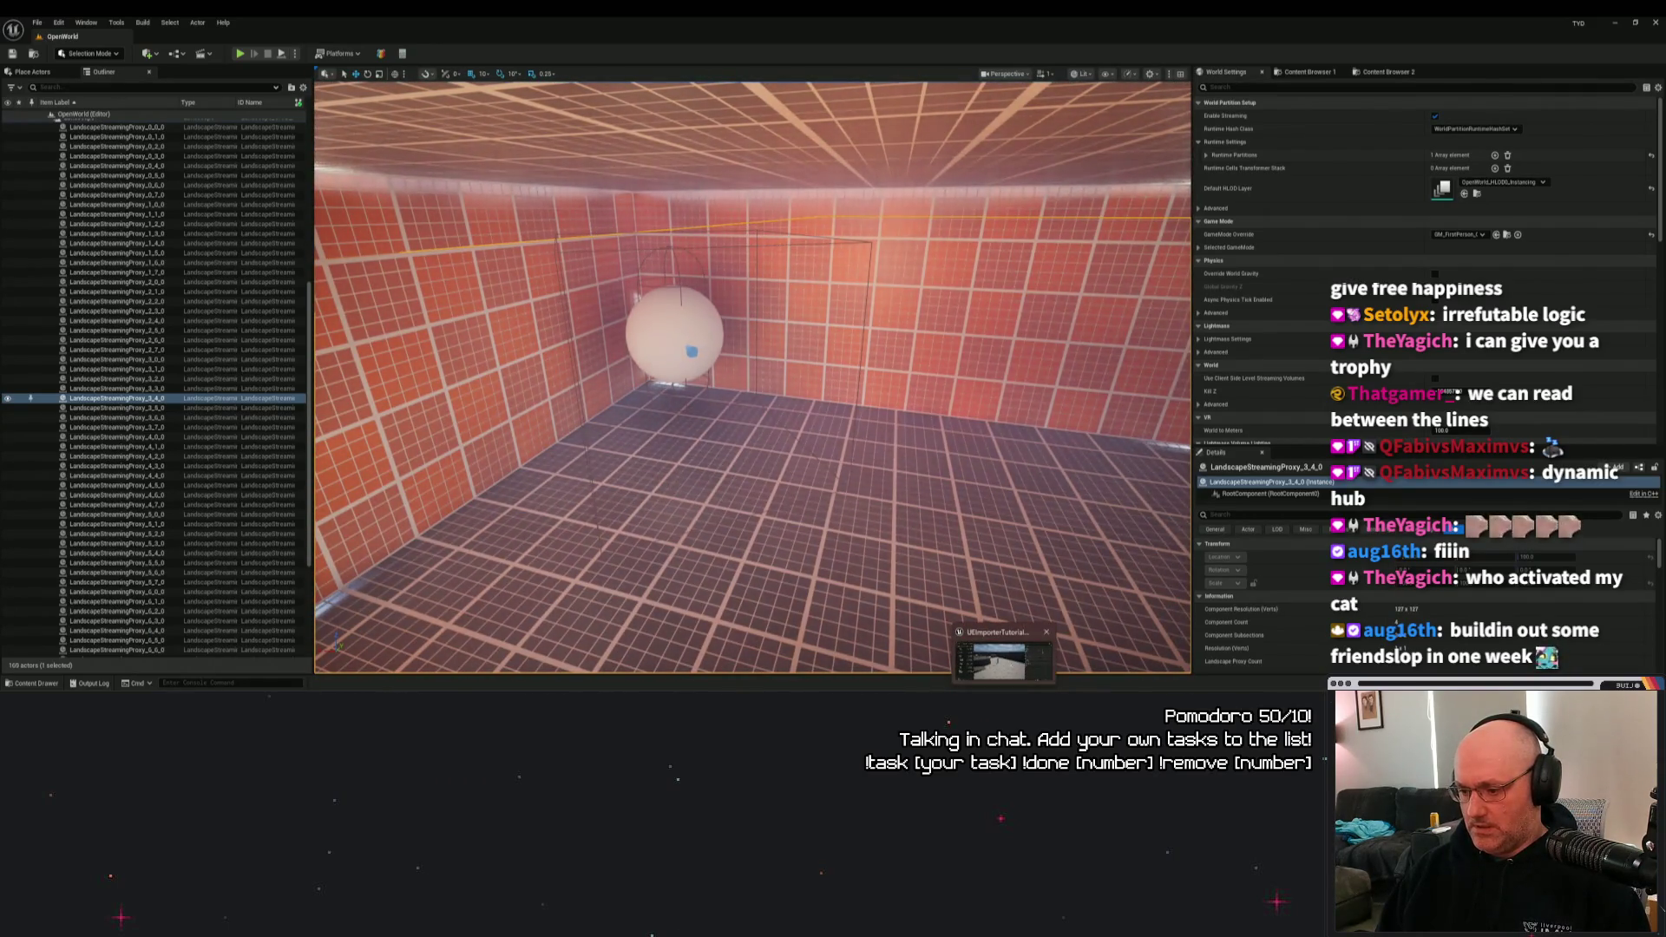
left_click(1002, 666)
mouse_move(961, 673)
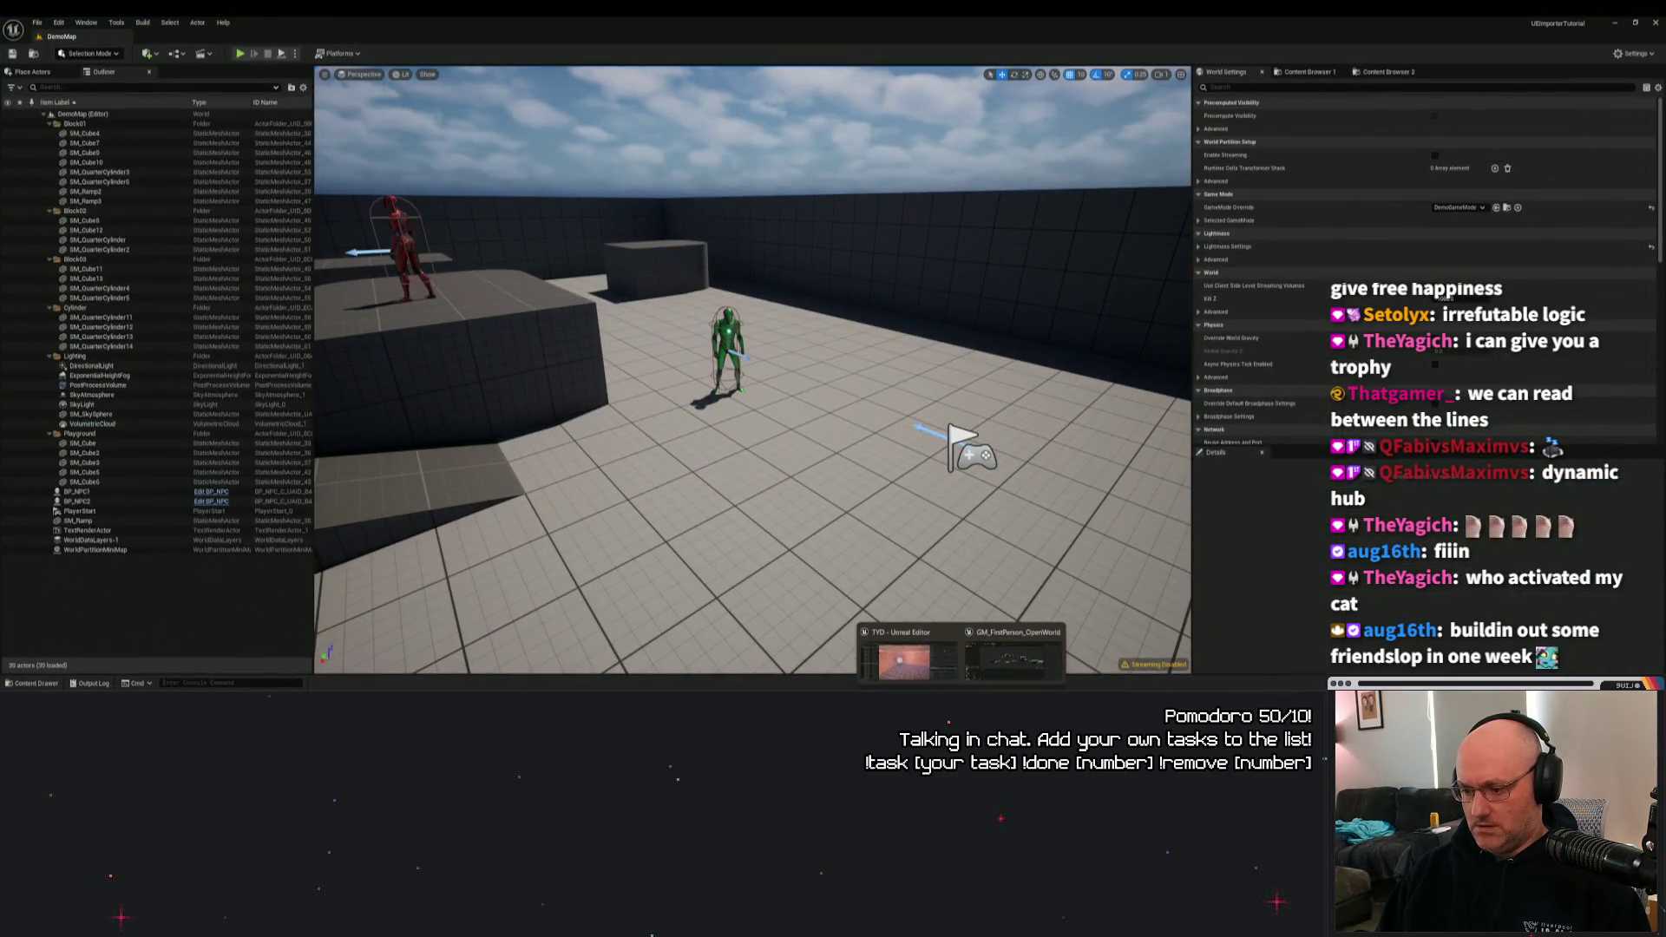
left_click(917, 662)
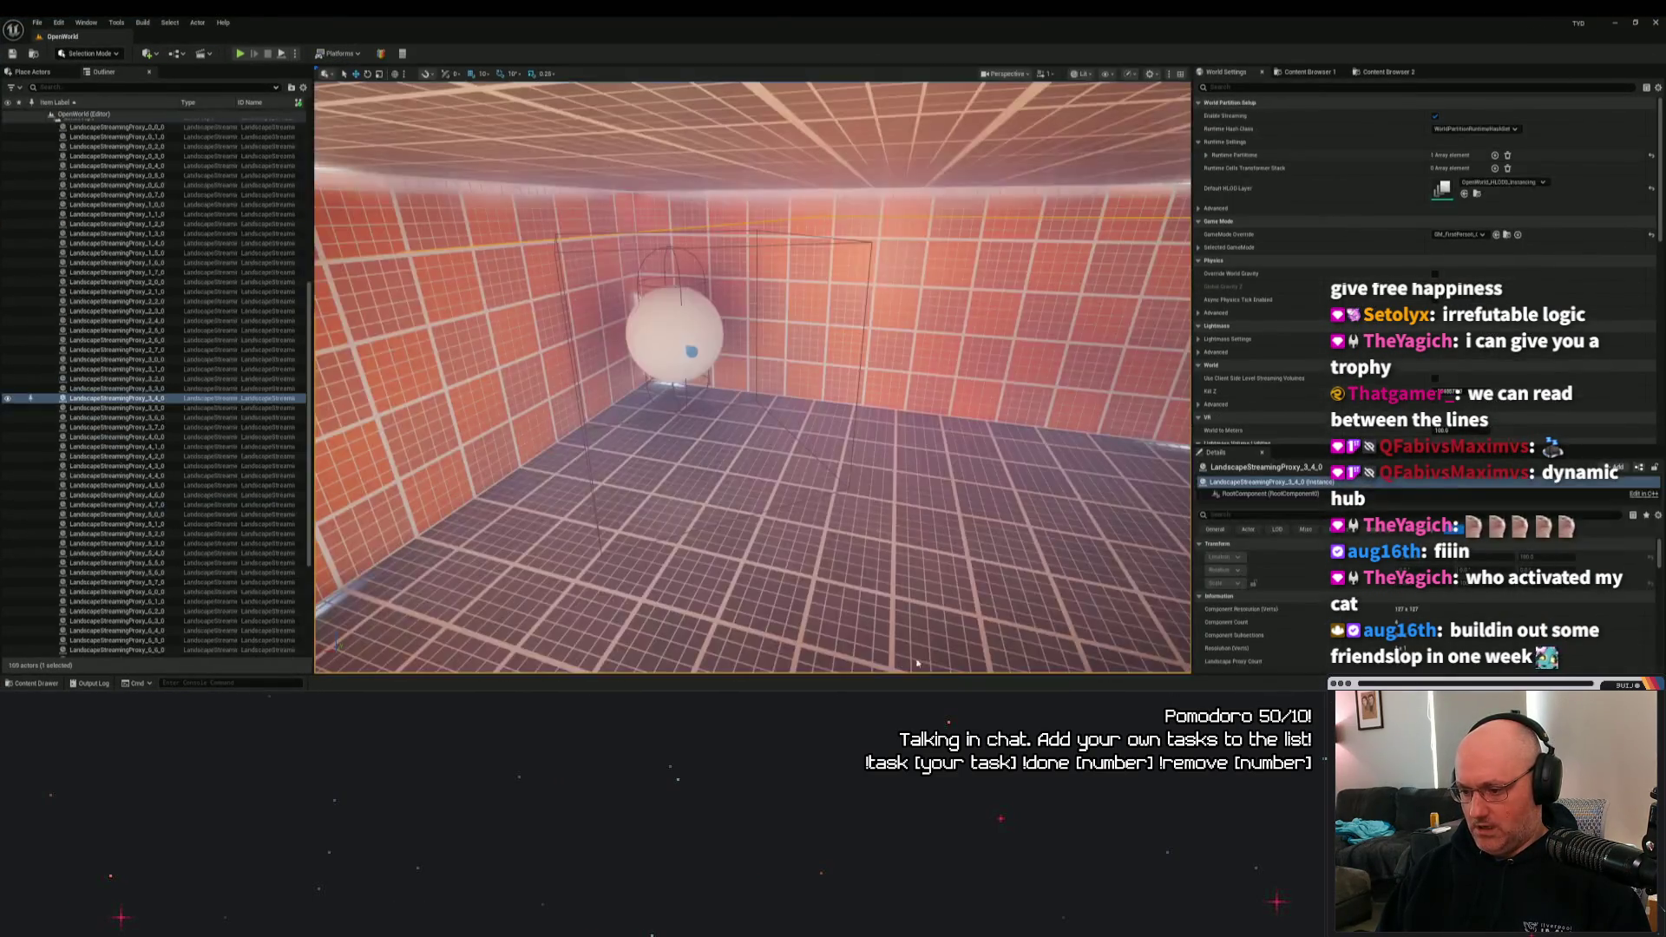
mouse_move(954, 673)
left_click(1041, 664)
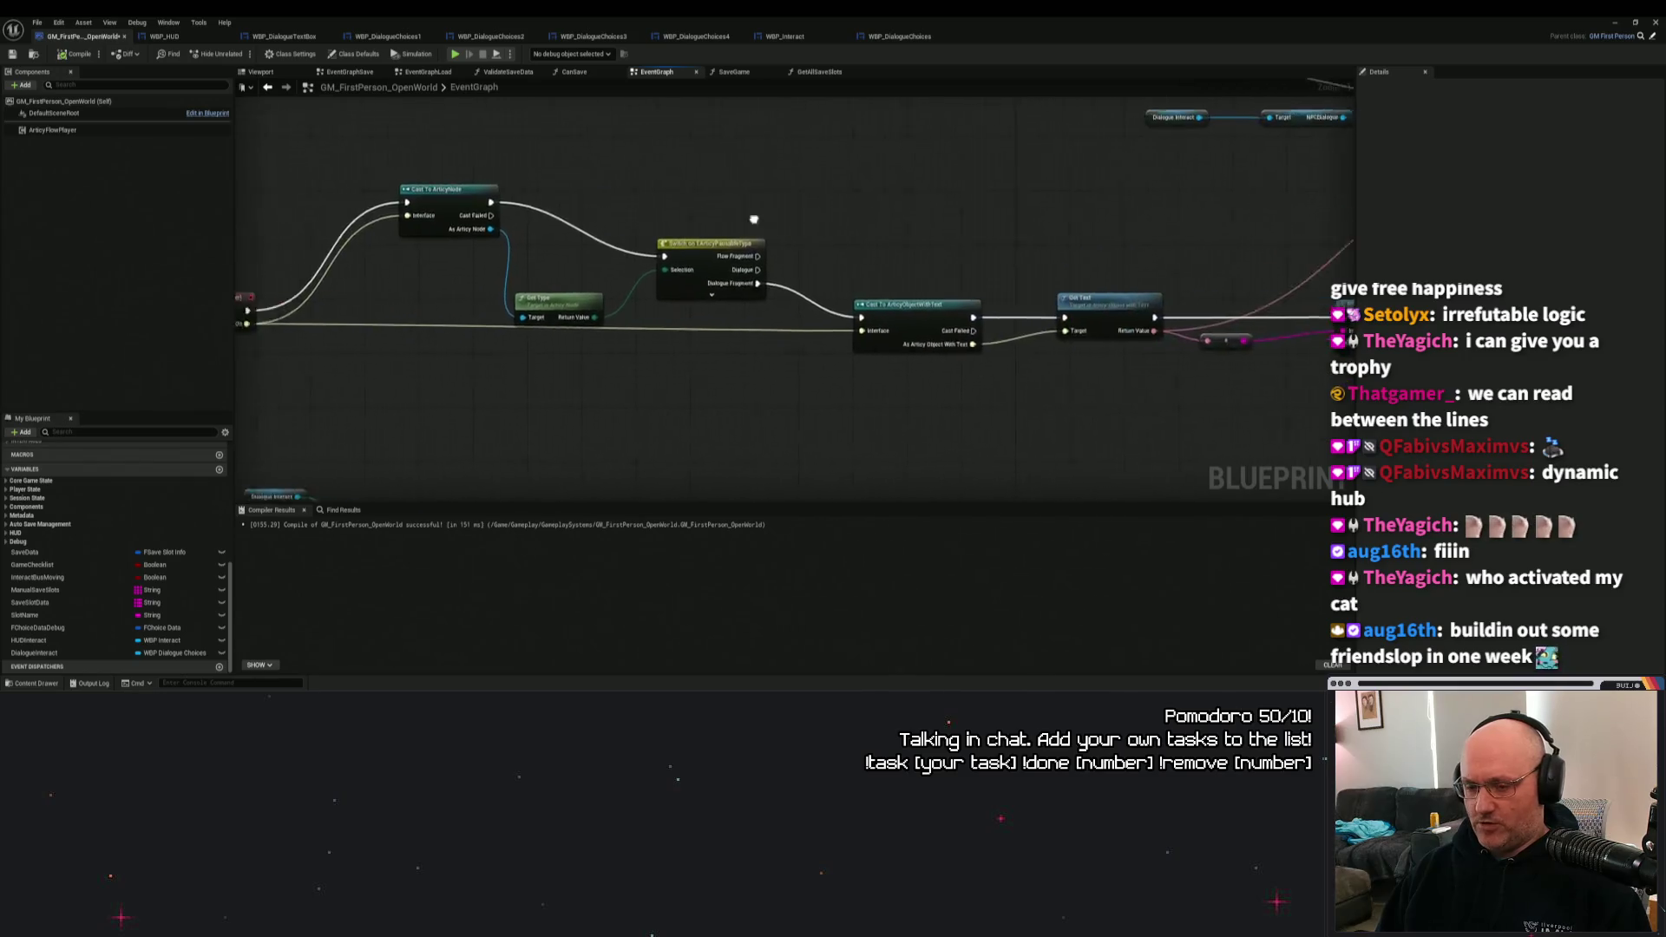
left_click_drag(607, 334, 597, 491)
scroll(620, 340, "down", 2)
left_click_drag(626, 356, 631, 407)
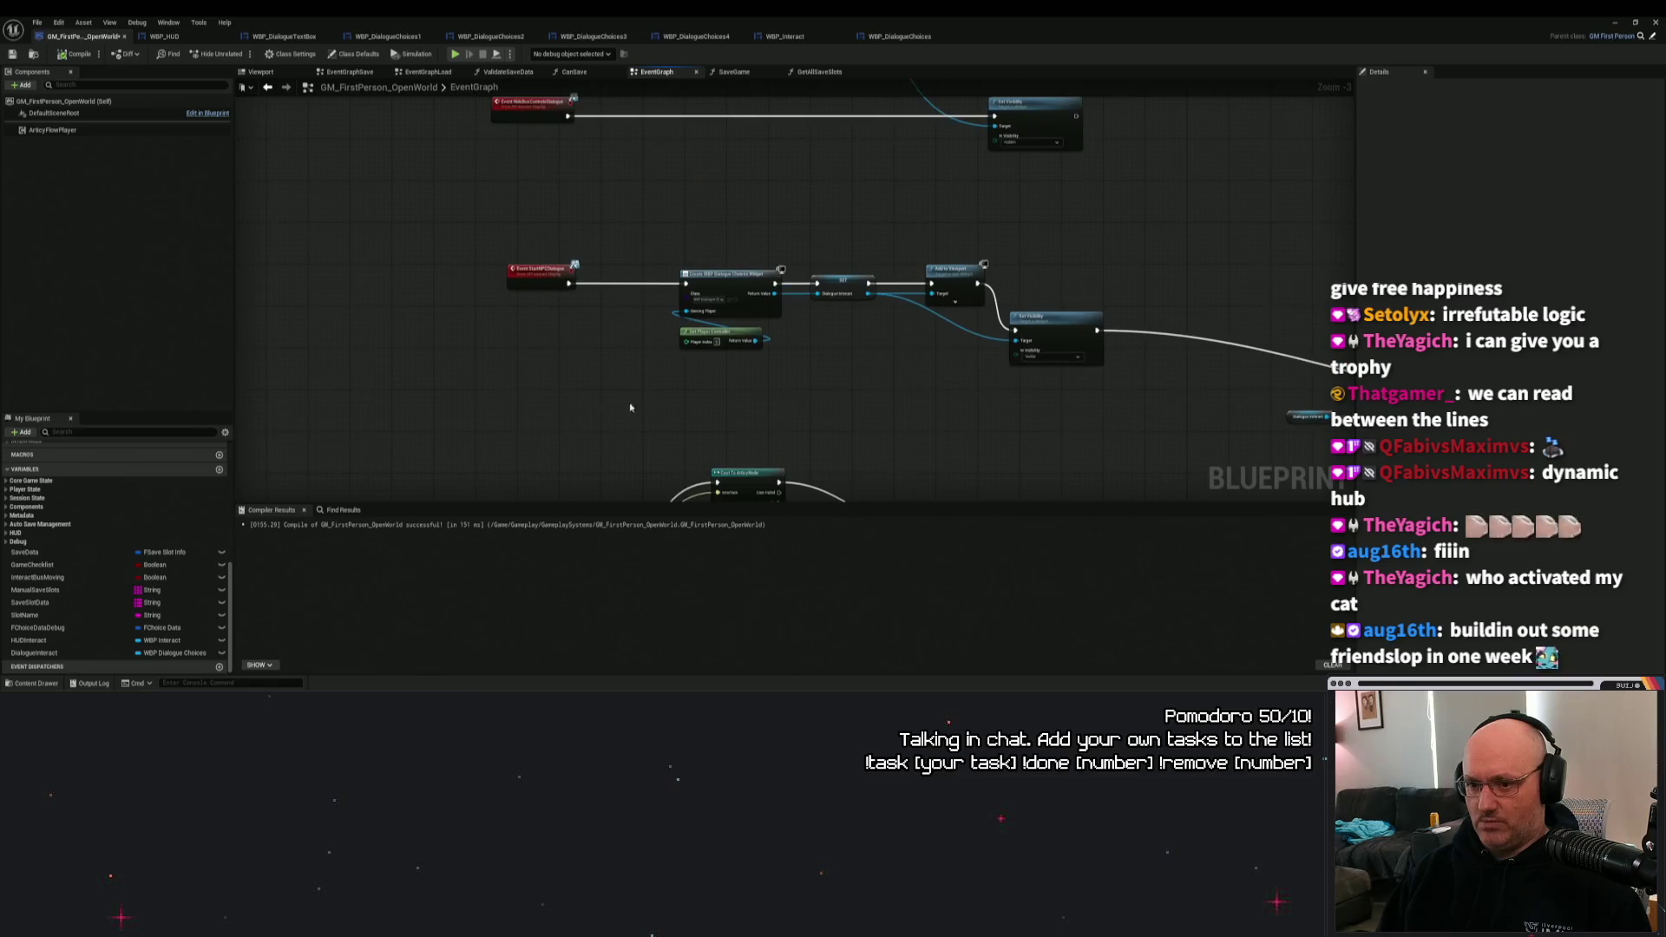
mouse_move(881, 398)
left_mouse_down()
mouse_move(532, 335)
mouse_move(792, 223)
mouse_move(803, 279)
left_mouse_up()
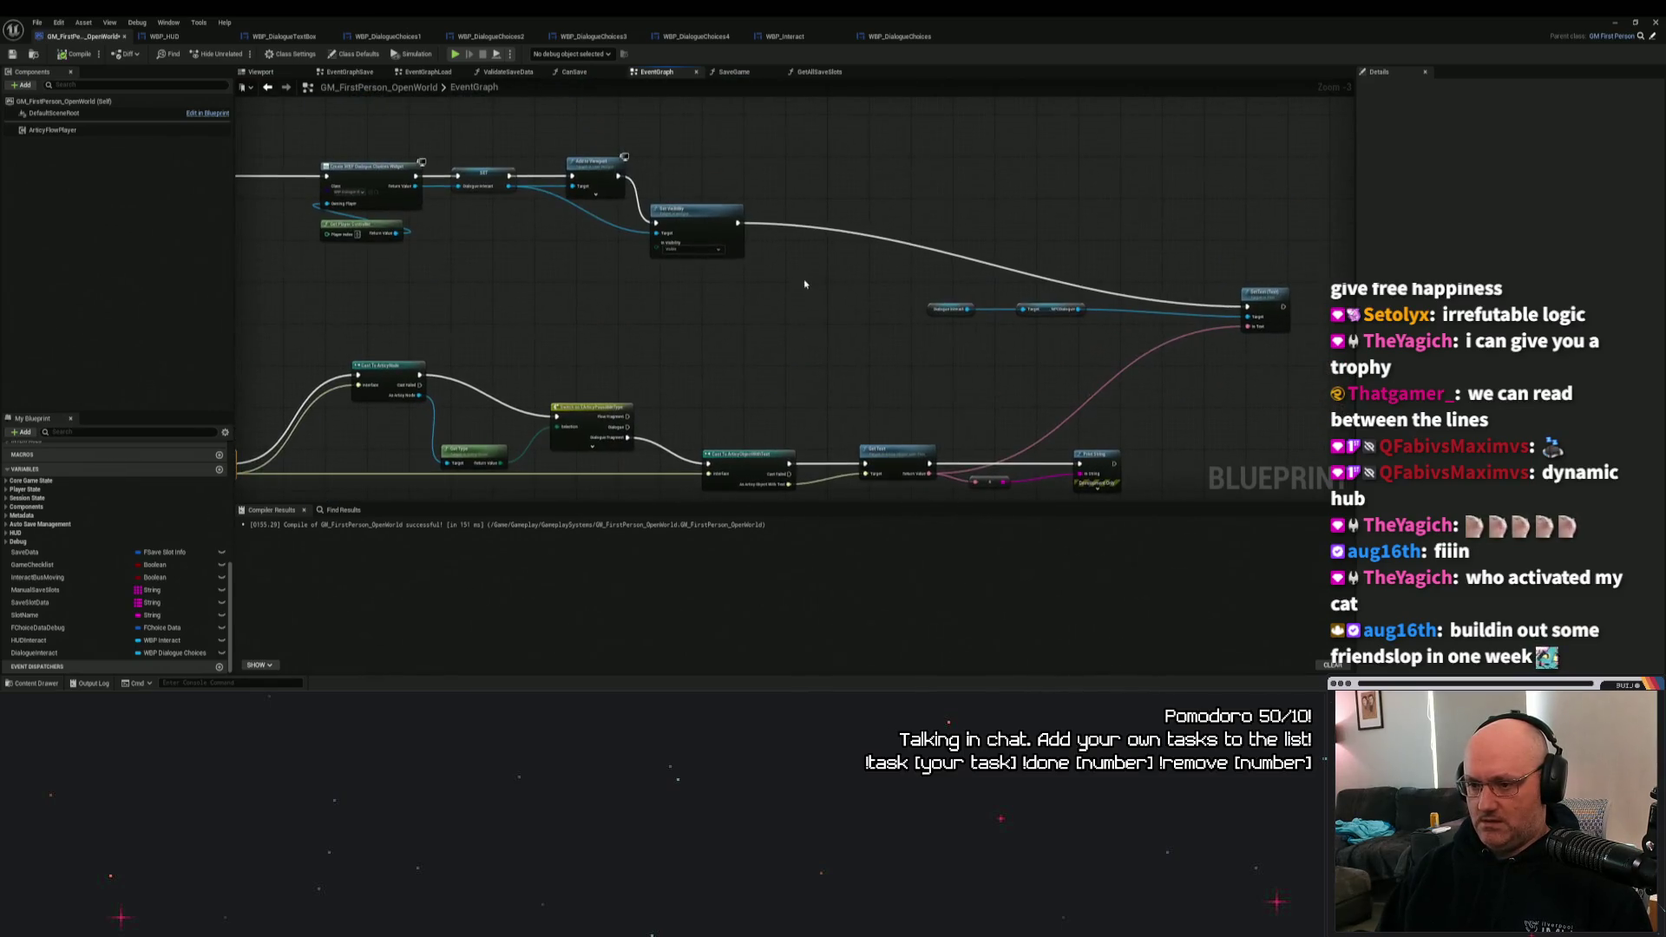
right_click(805, 282)
type("pause flow")
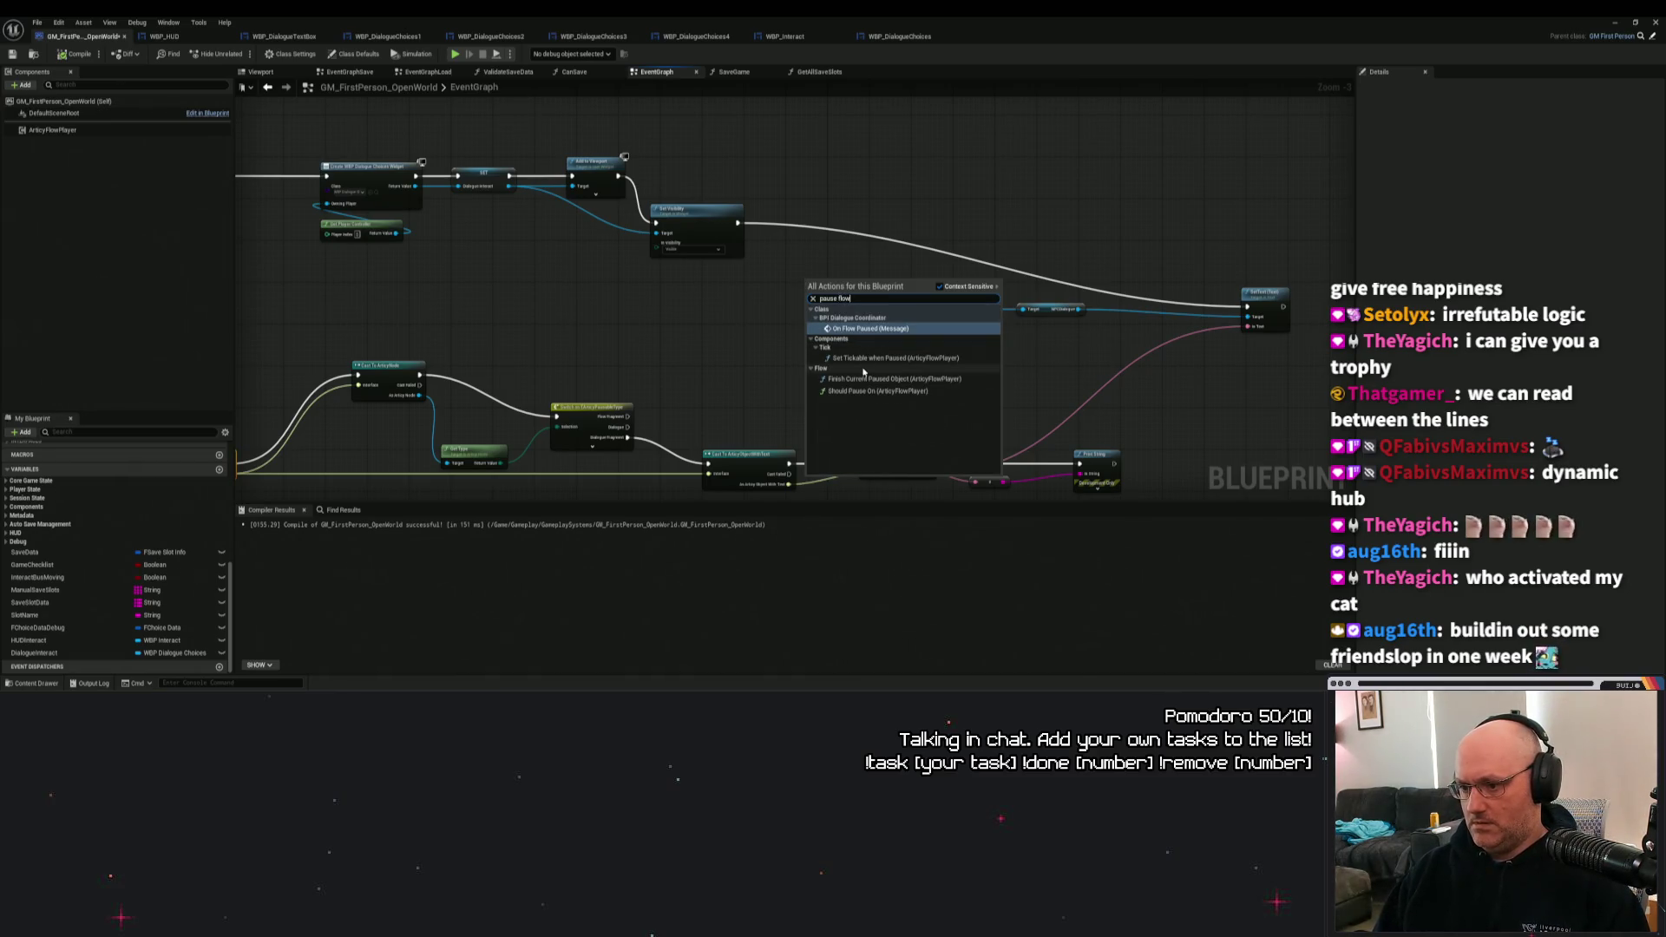
left_click(754, 254)
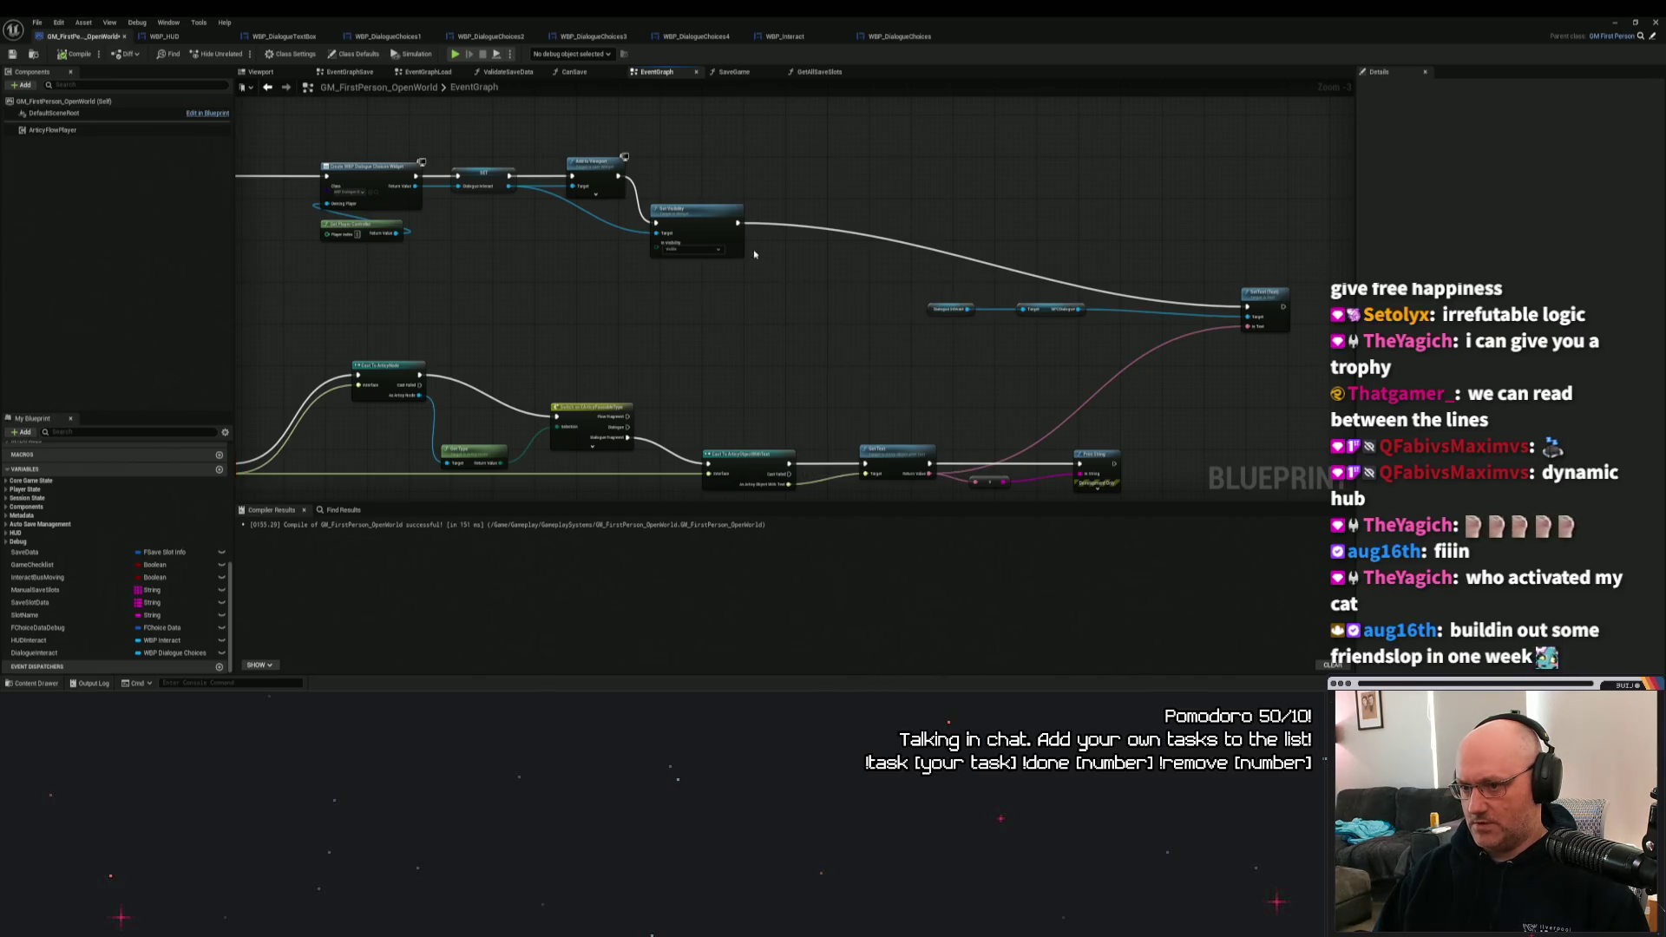
left_click_drag(738, 223, 827, 295)
type("flow pau")
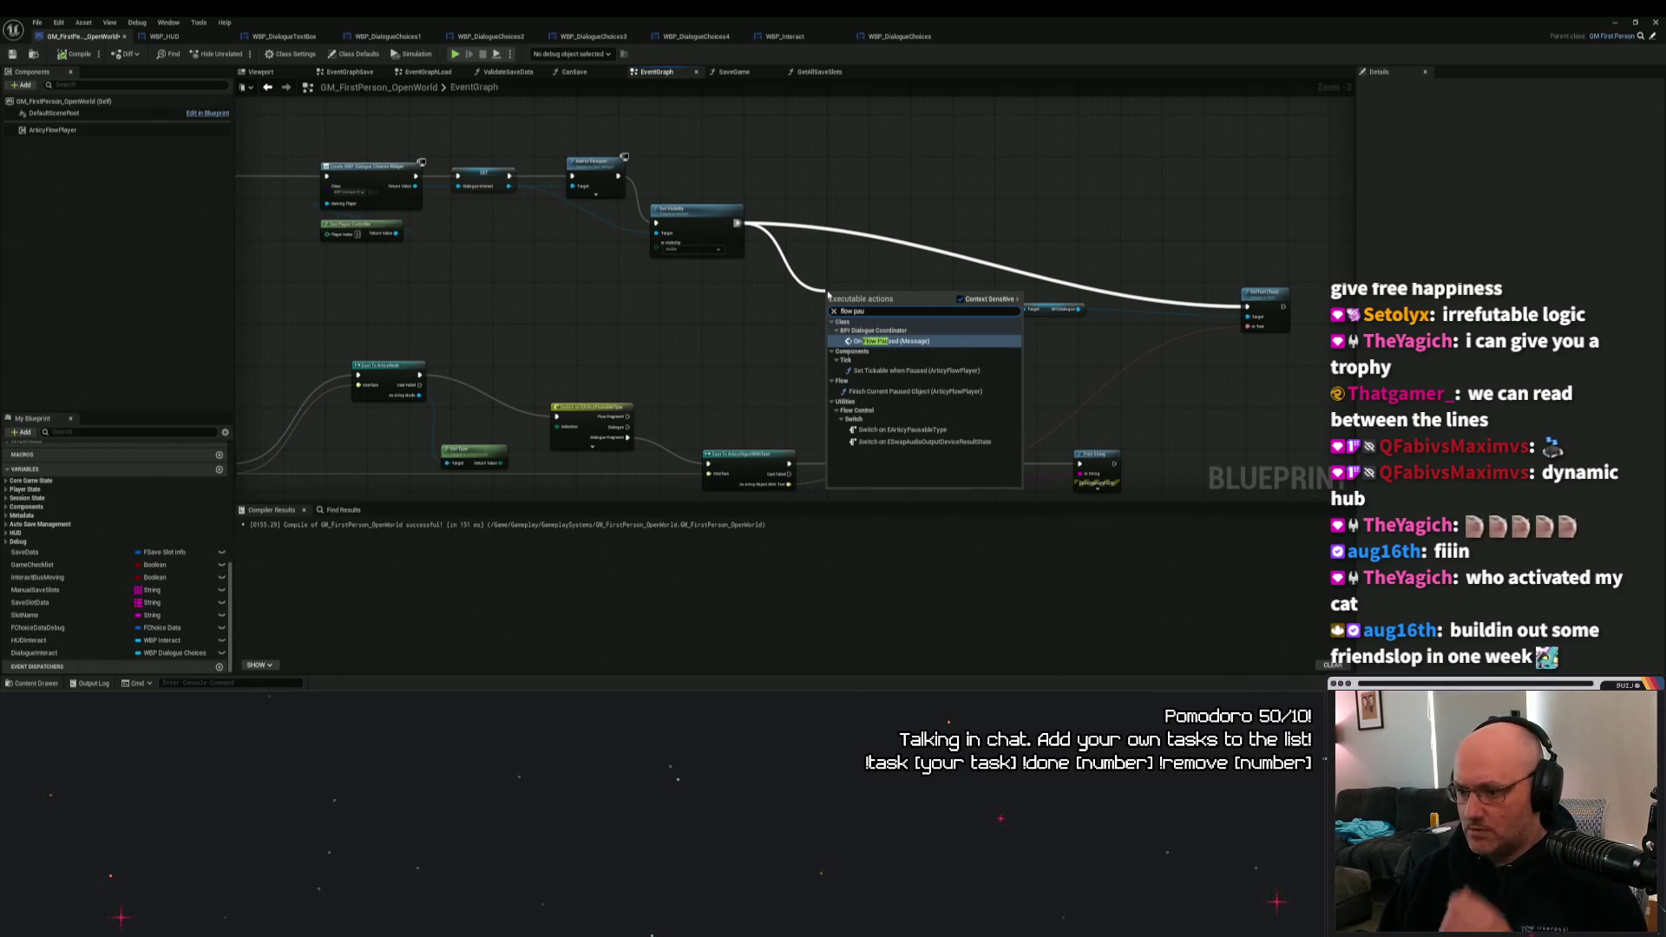
mouse_move(706, 316)
left_mouse_down()
mouse_move(1173, 241)
mouse_move(700, 371)
left_mouse_up()
right_click(858, 325)
type("player pa")
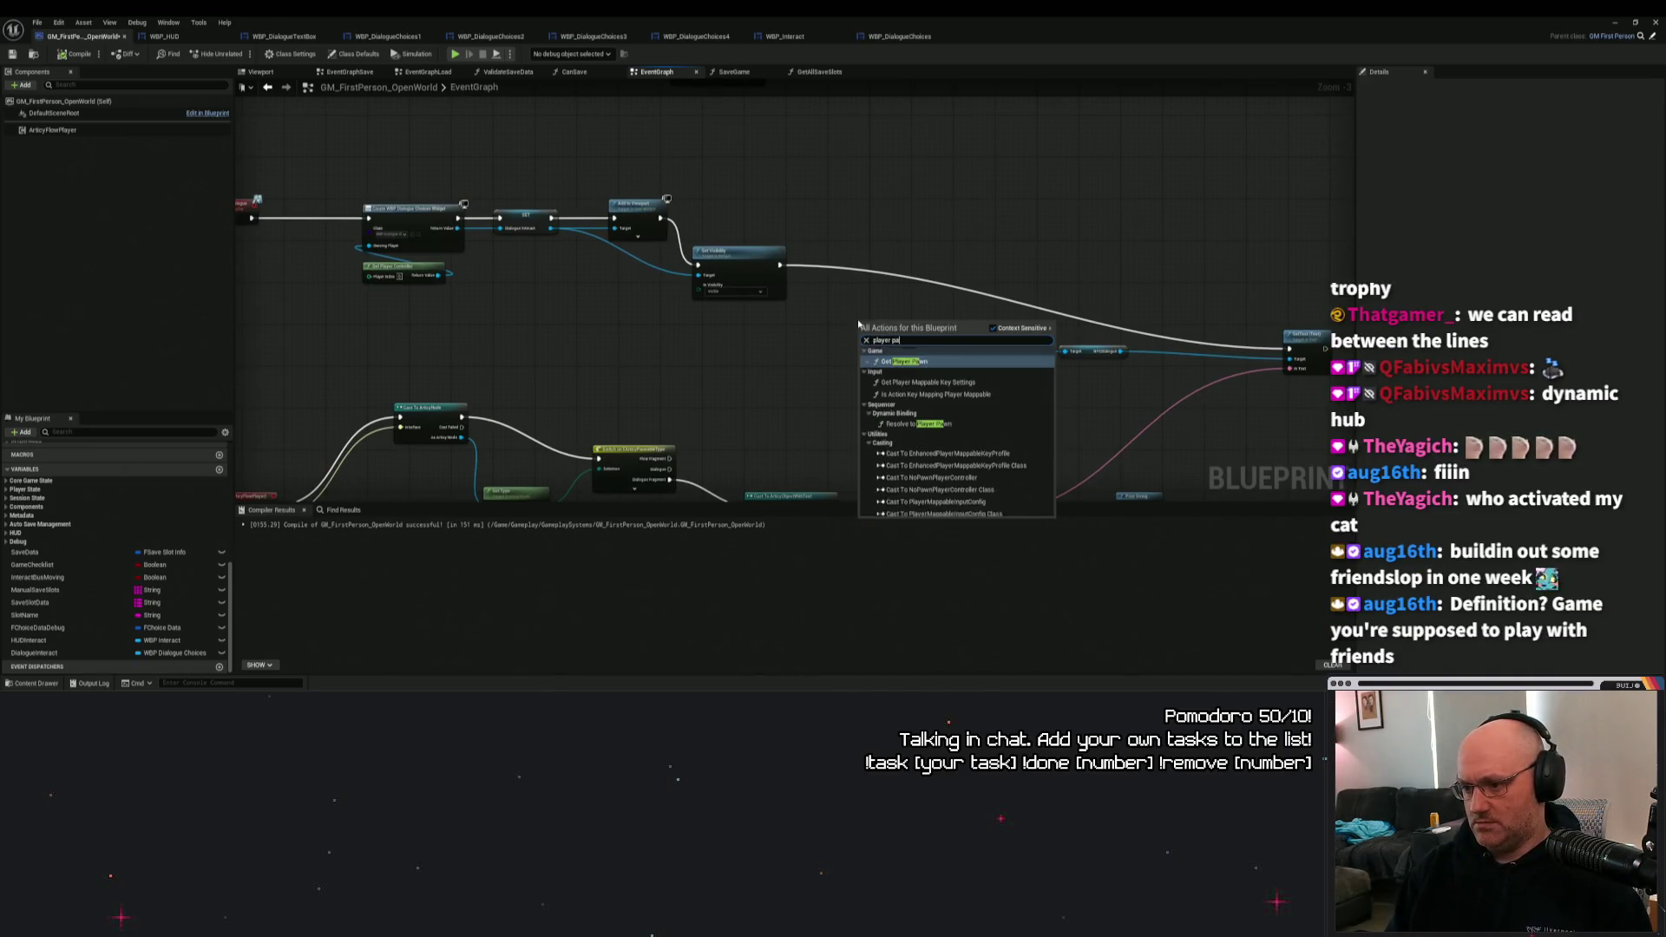
type("use")
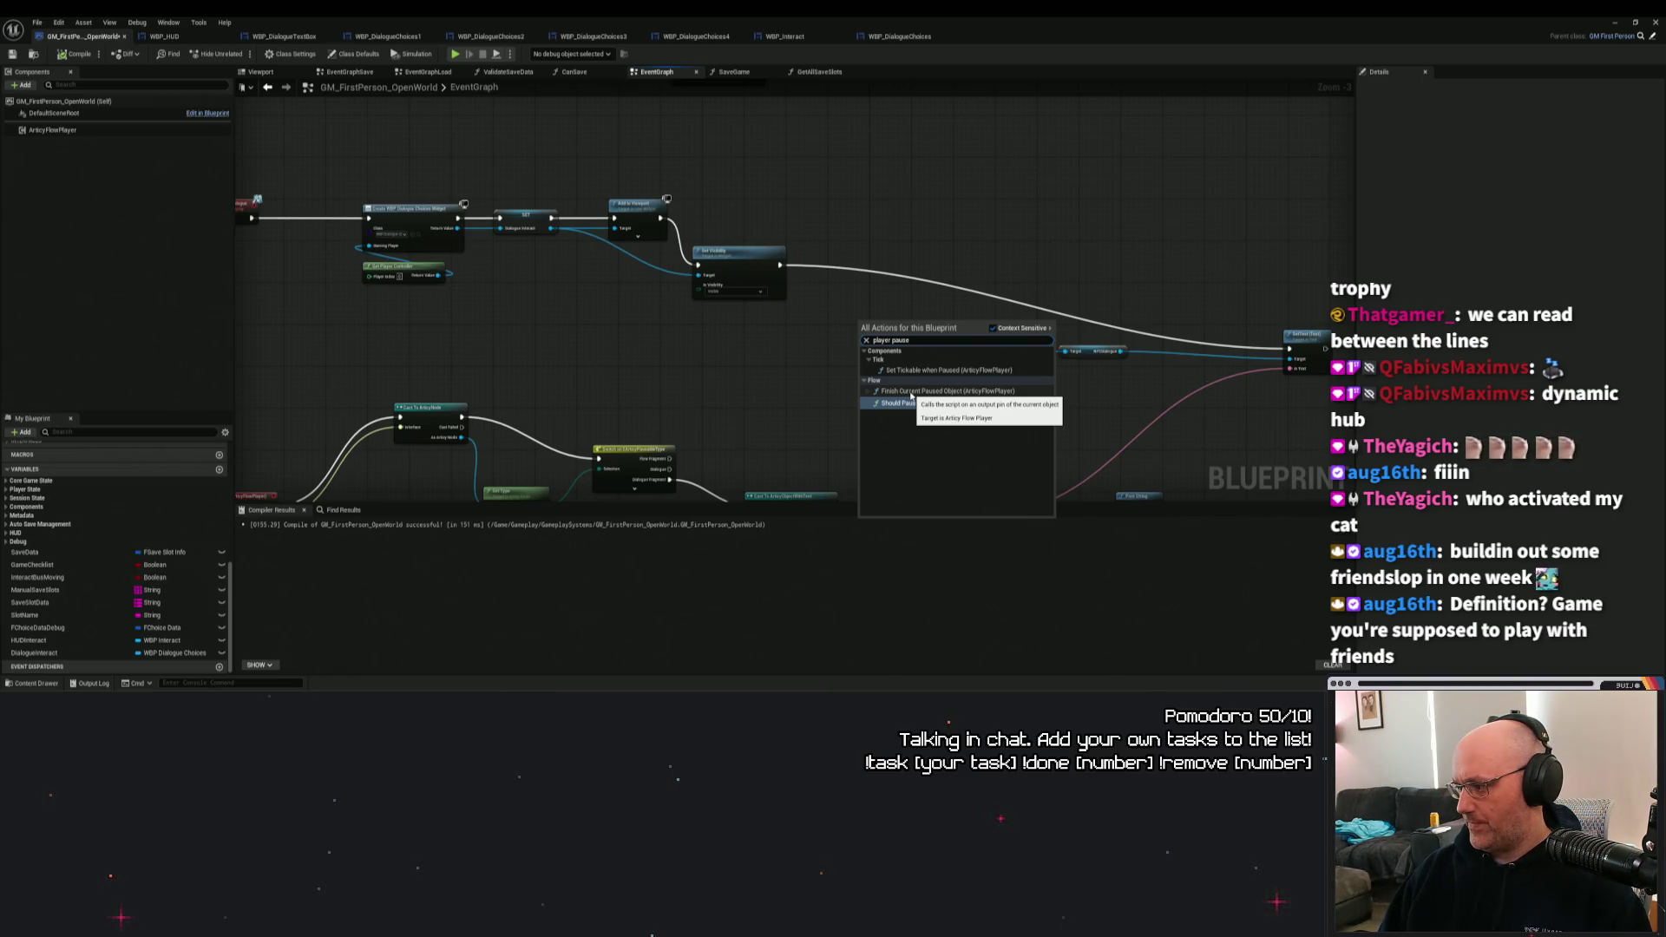
left_click(810, 375)
mouse_move(810, 375)
left_mouse_down()
mouse_move(763, 374)
mouse_move(776, 394)
left_mouse_up()
scroll(776, 394, "down", 3)
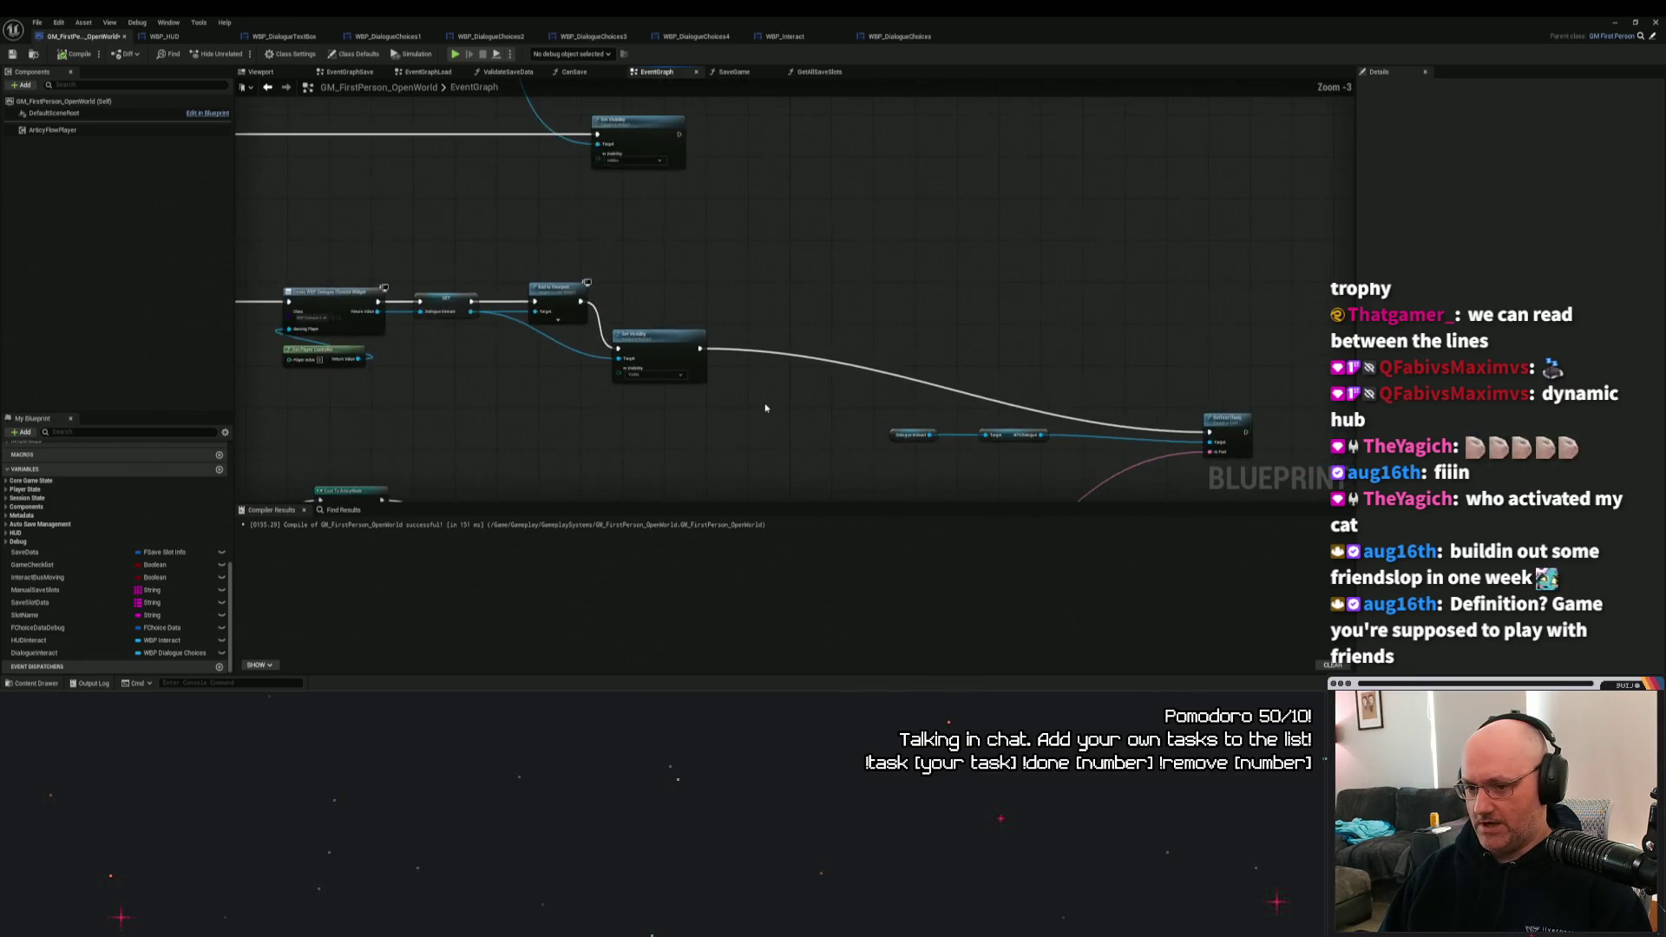
scroll(846, 340, "up", 4)
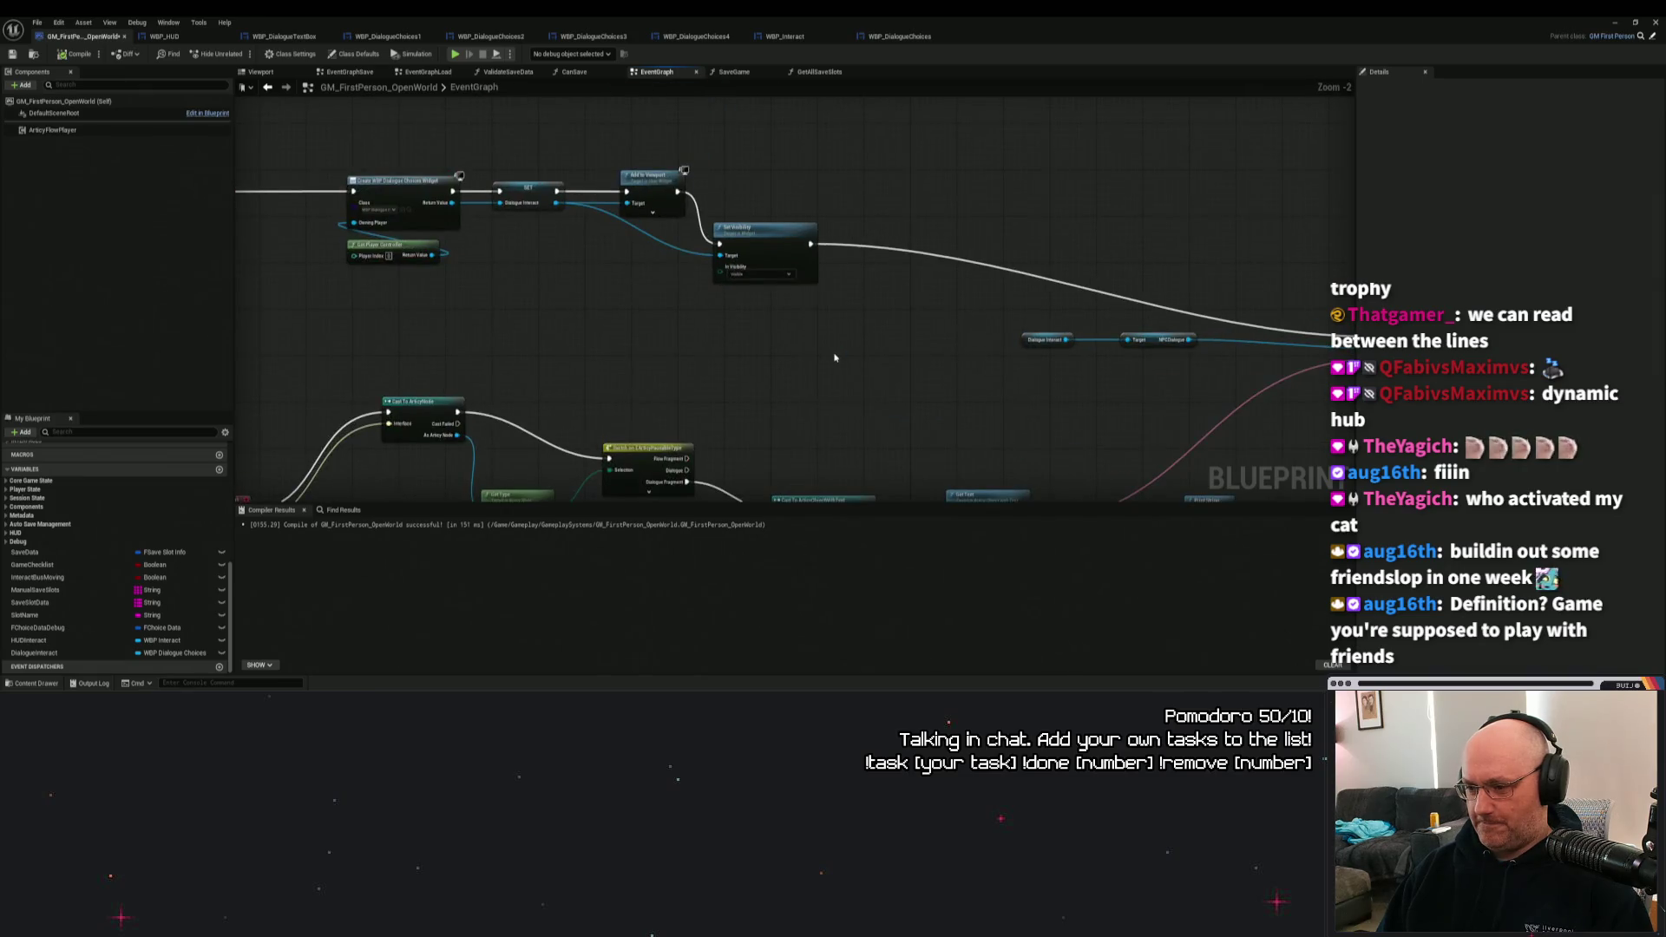
scroll(835, 357, "down", 2)
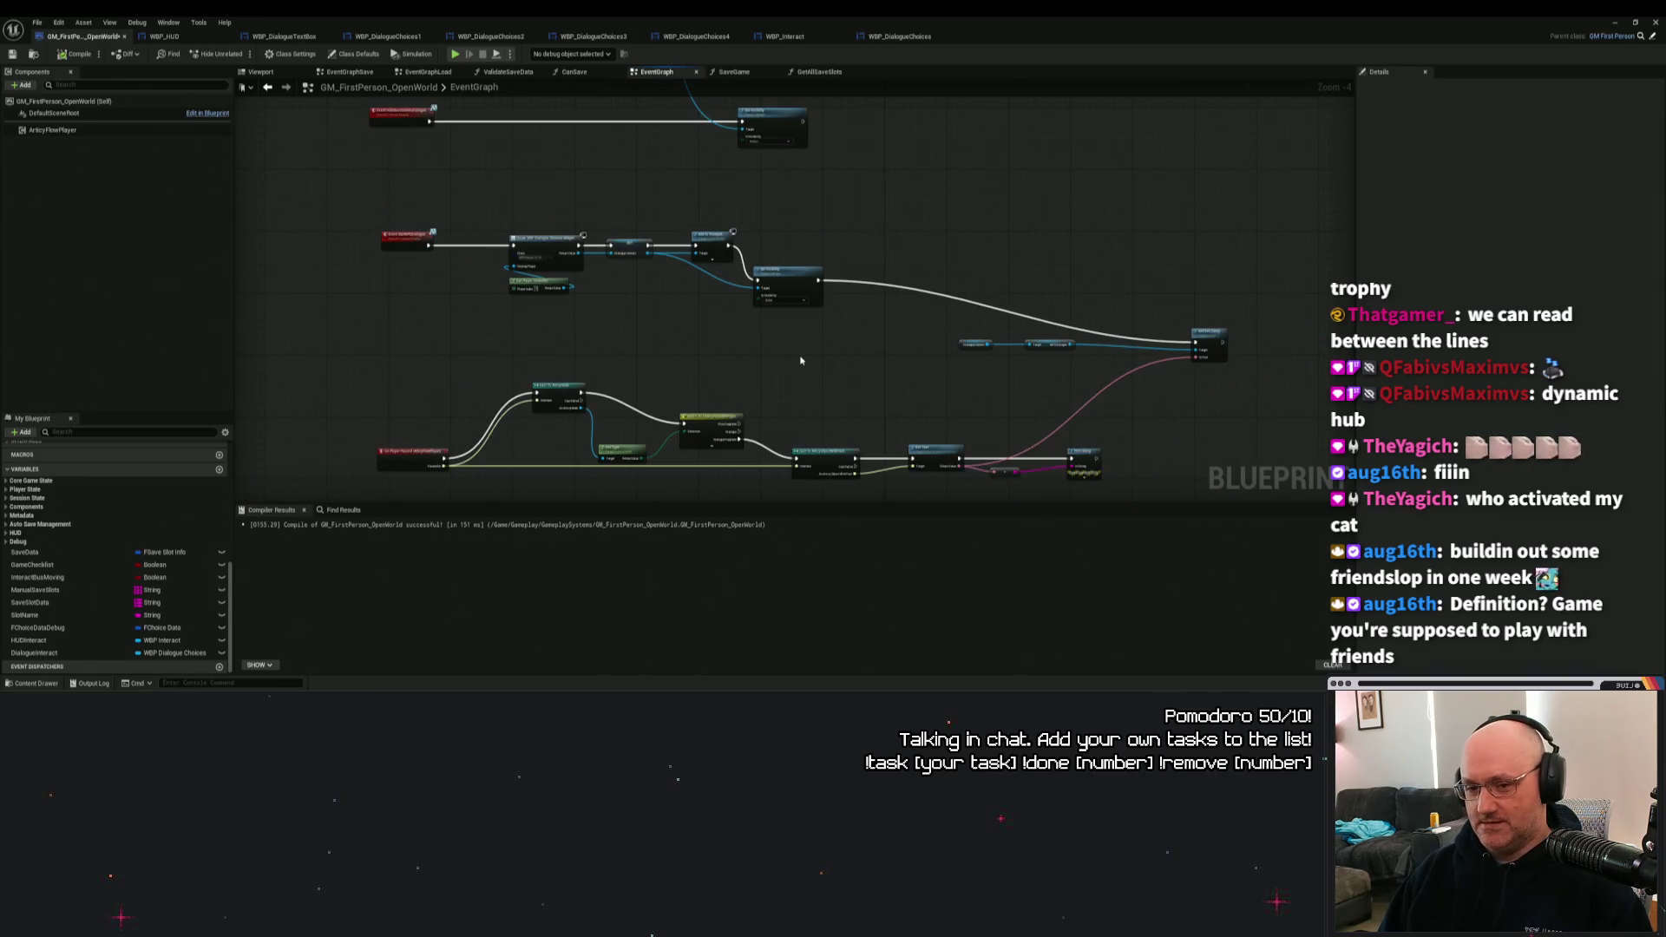
Move the red dialogue event node left and lower the middle row of nodes
mouse_move(398, 239)
left_mouse_down()
mouse_move(385, 243)
mouse_move(840, 348)
left_mouse_up()
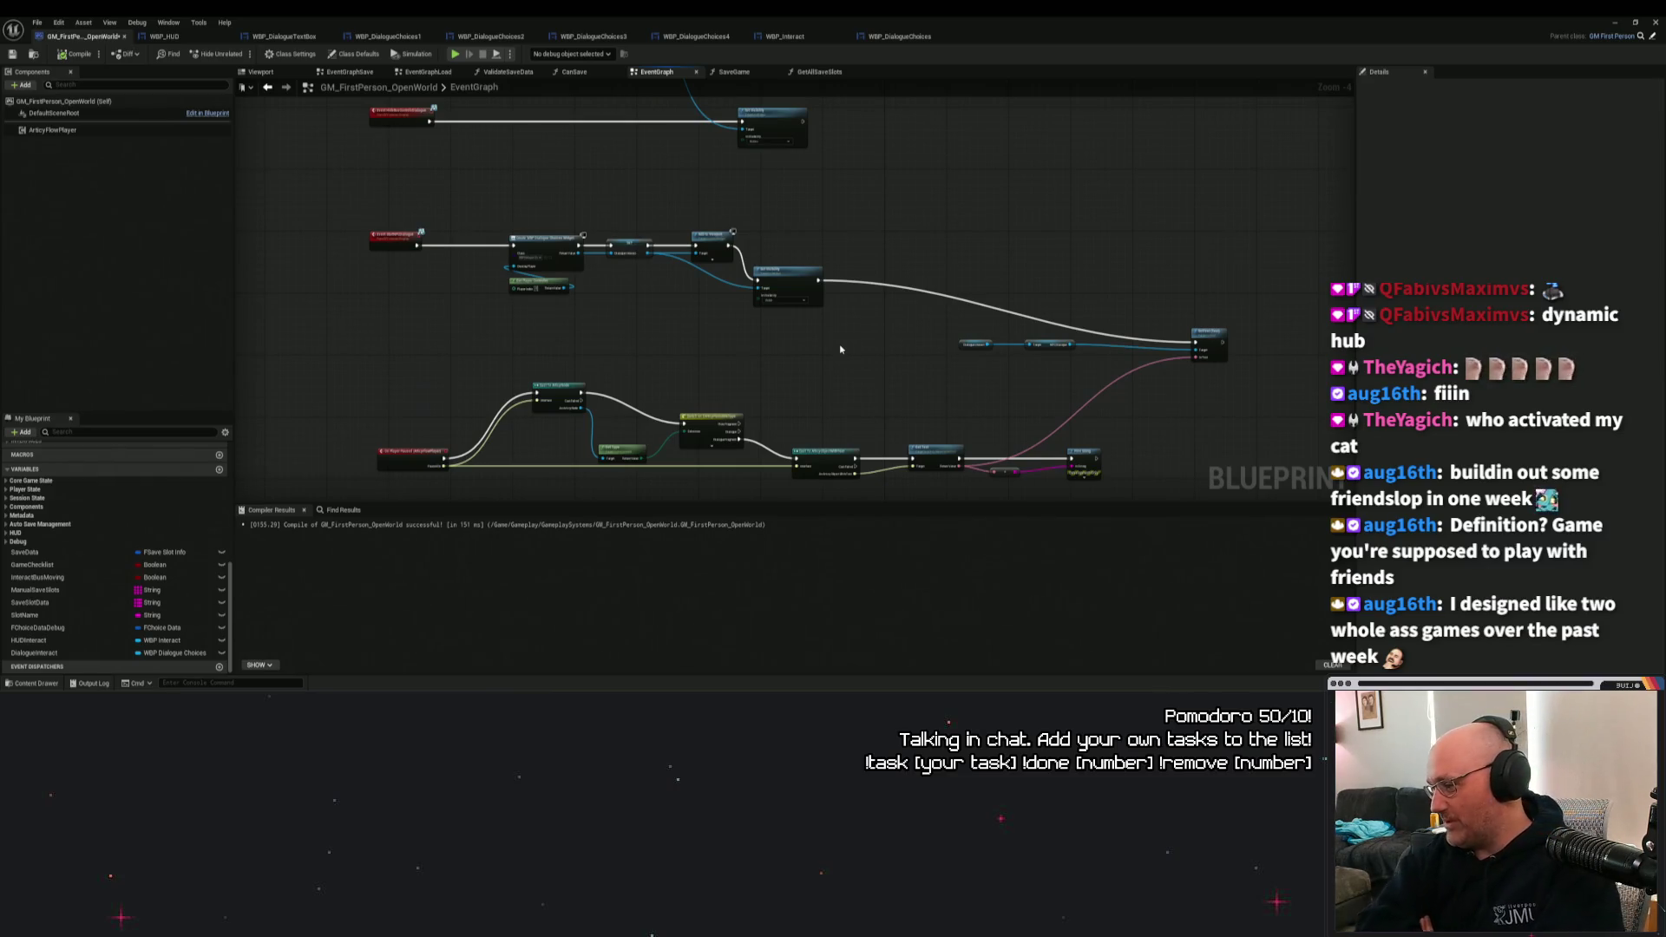
mouse_move(381, 200)
left_mouse_down()
mouse_move(763, 340)
mouse_move(784, 319)
mouse_move(783, 341)
mouse_move(897, 324)
mouse_move(910, 307)
left_mouse_up()
left_click(892, 278)
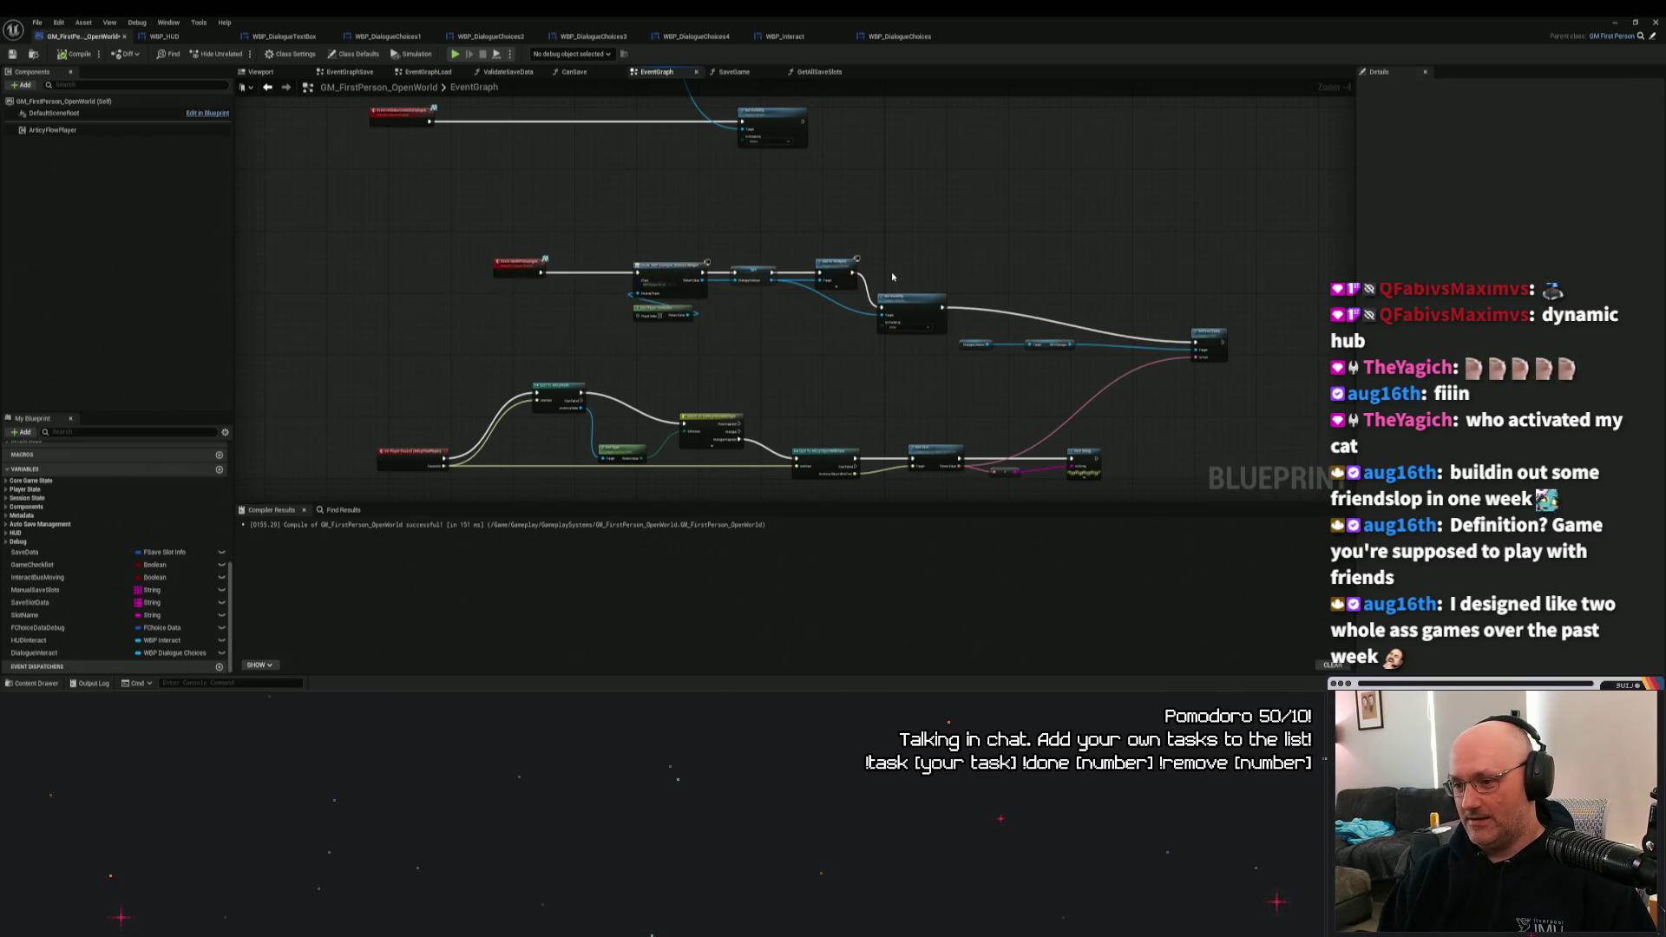
scroll(889, 352, "up", 2)
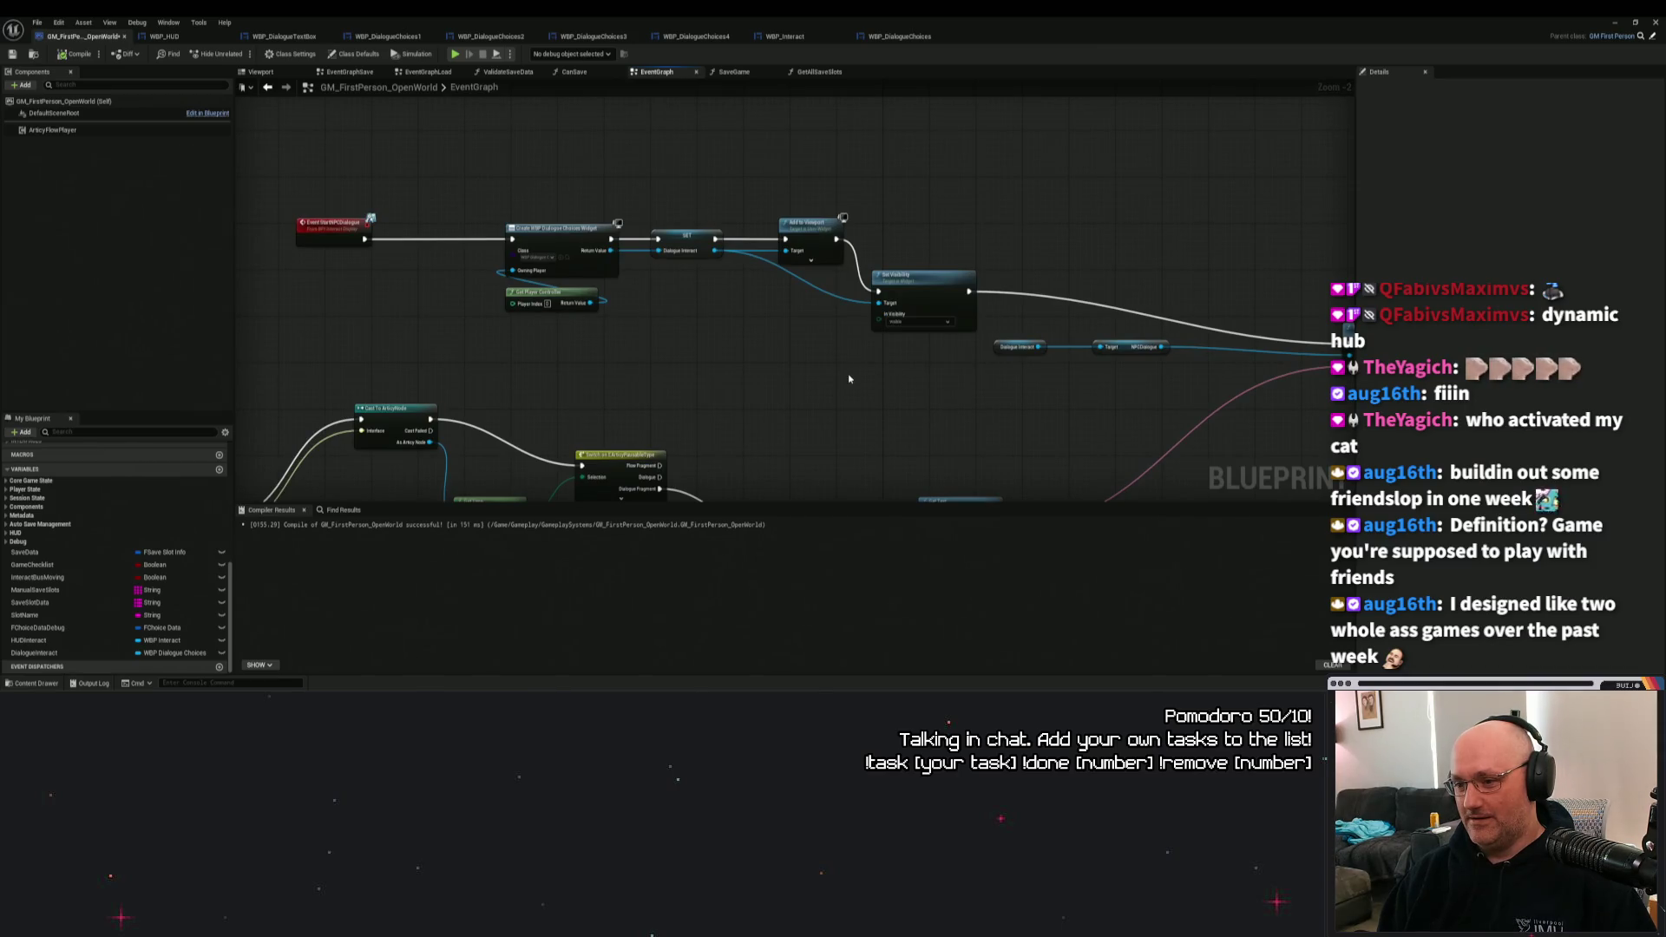
Shift the top-row nodes down and left, then raise them to align with Set Visibility
mouse_move(314, 178)
left_mouse_down()
mouse_move(762, 371)
mouse_move(852, 351)
left_mouse_up()
left_click_drag(814, 232, 795, 283)
left_click(744, 350)
mouse_move(278, 221)
left_mouse_down()
mouse_move(608, 369)
mouse_move(828, 393)
left_mouse_up()
left_click_drag(791, 284, 793, 231)
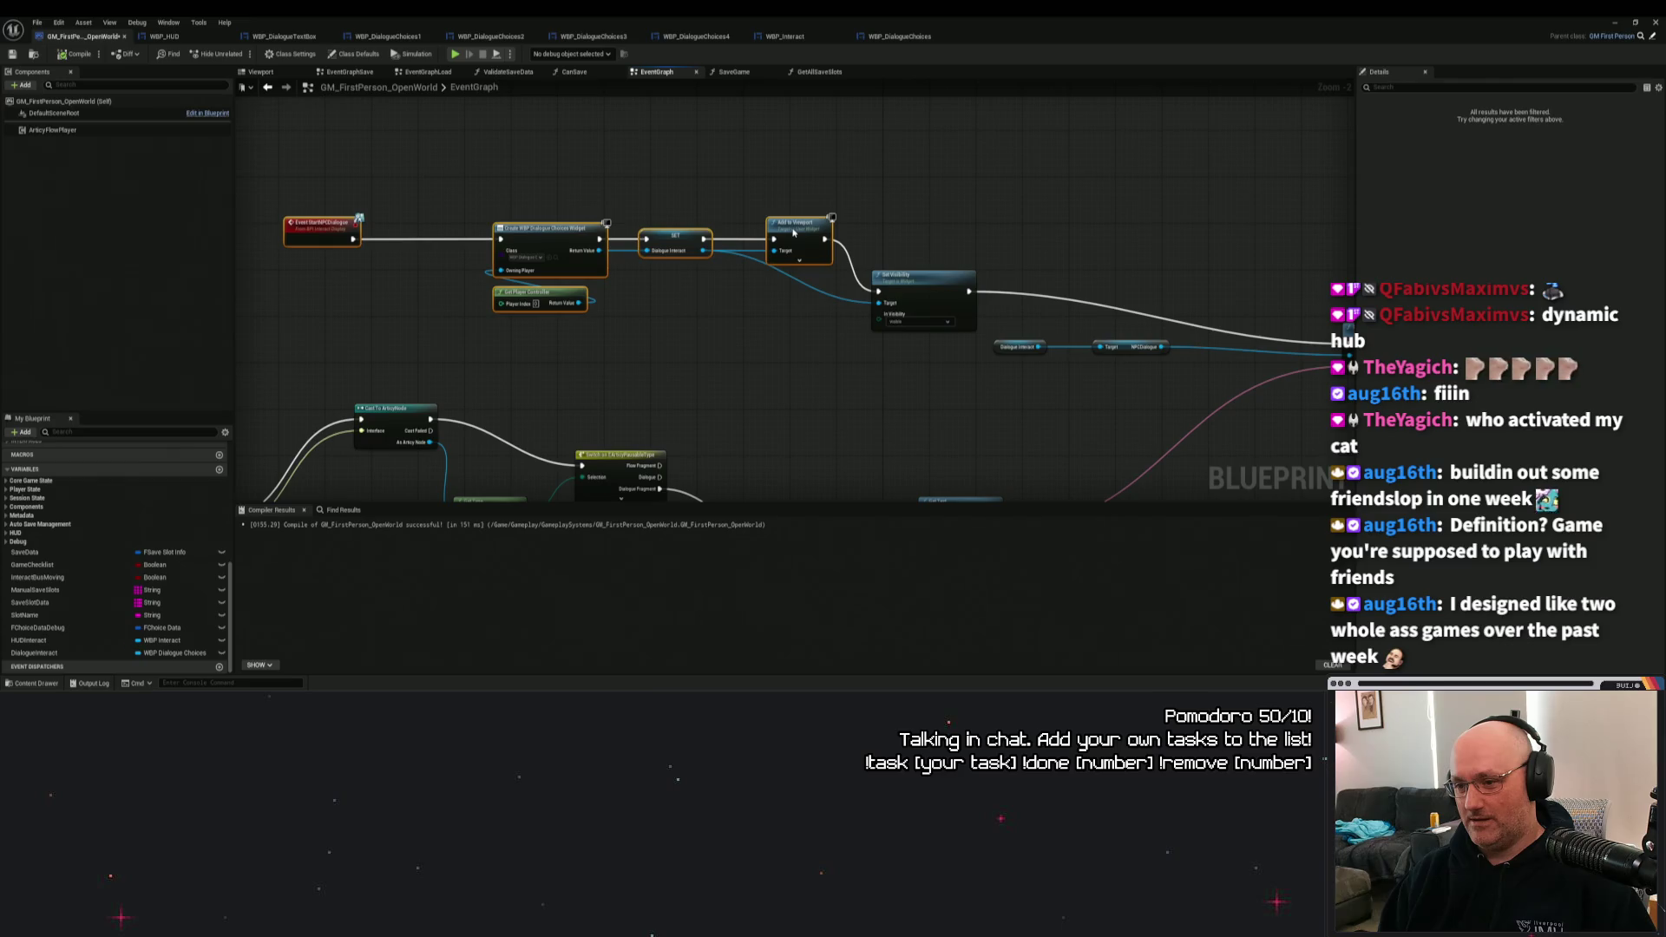
left_click(733, 320)
Reposition the Dialogue Interact and NPCDialogue getter nodes and frame the whole event graph
scroll(733, 347, "up", 2)
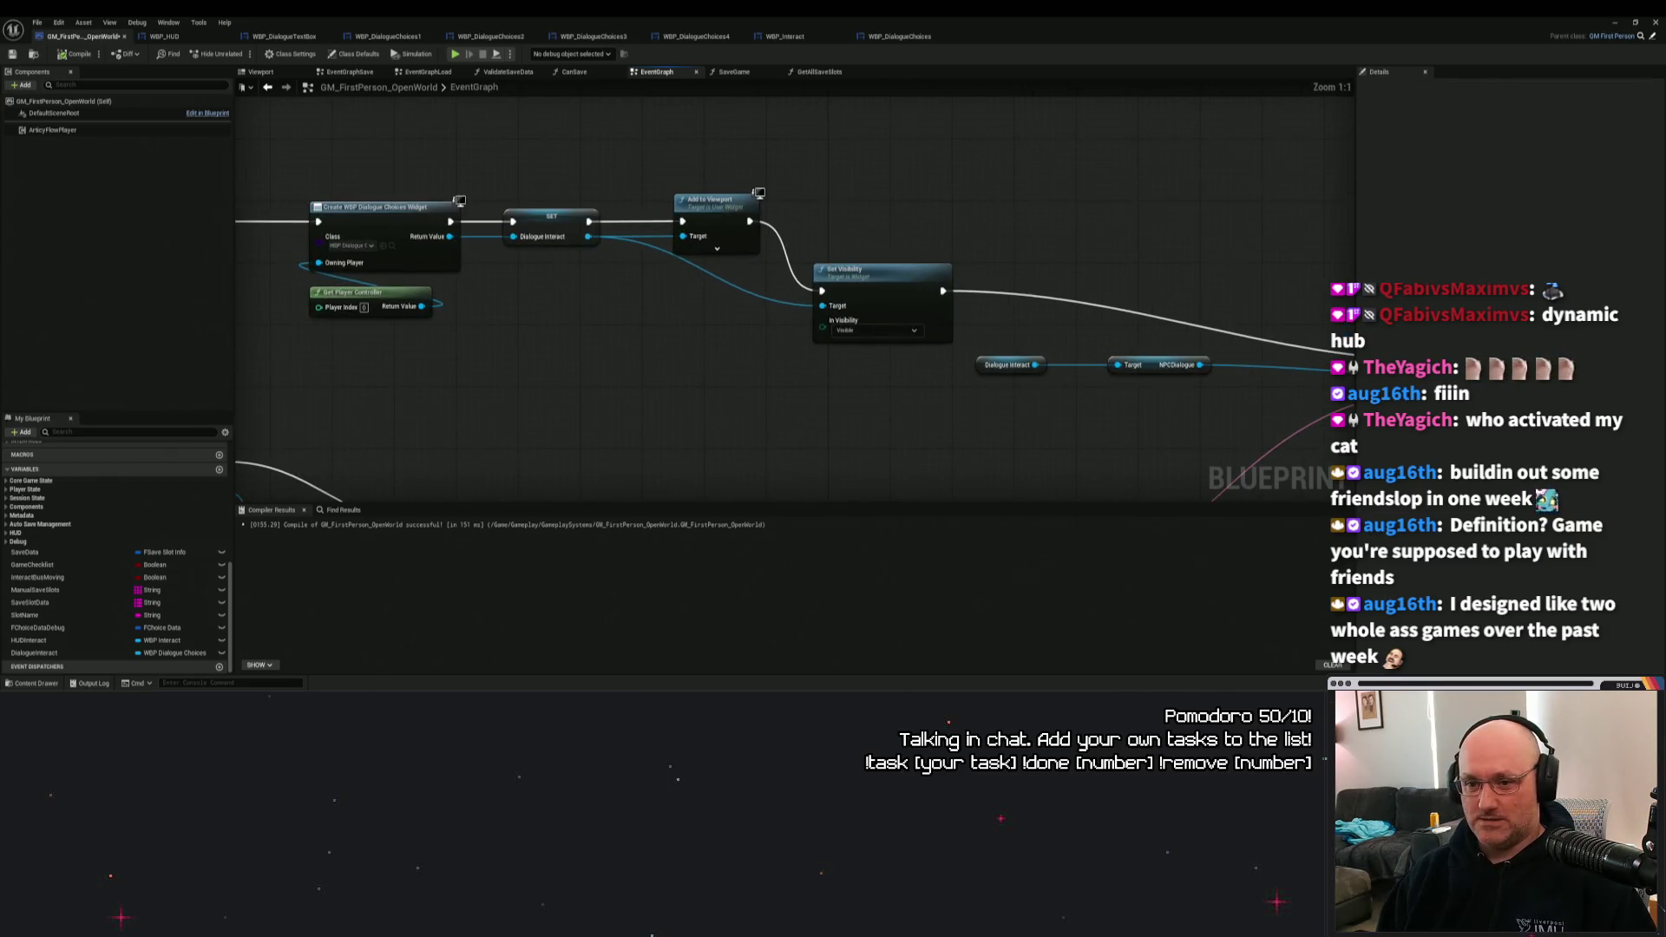
scroll(1041, 335, "down", 2)
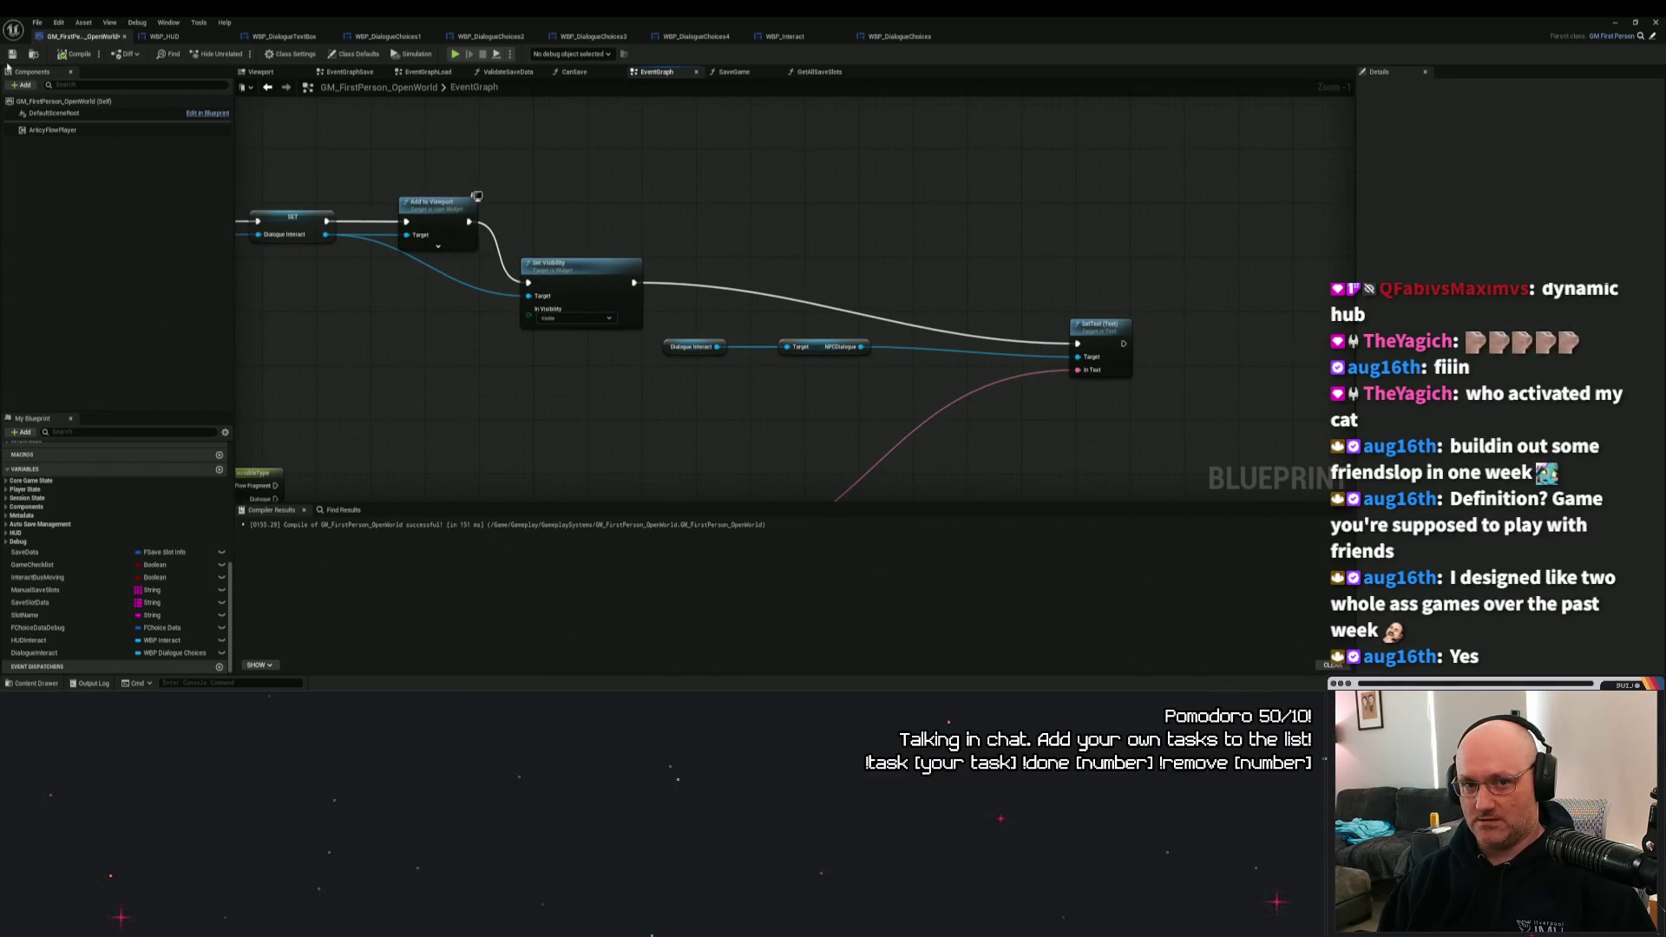
scroll(662, 372, "down", 3)
scroll(882, 263, "up", 3)
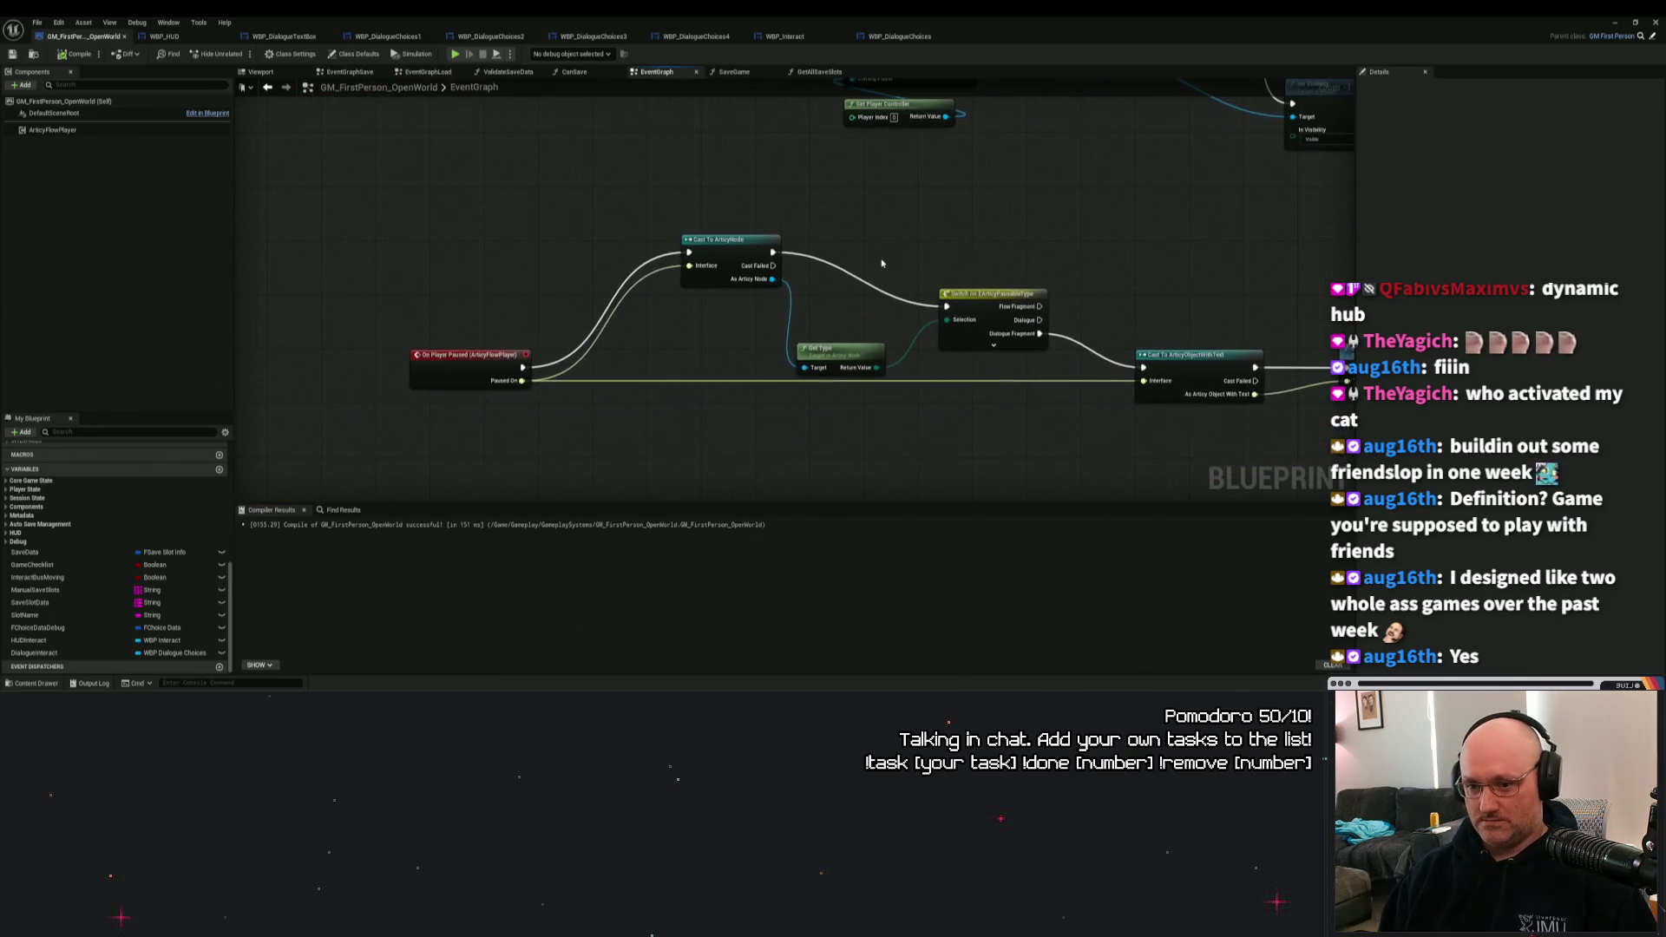
scroll(867, 269, "down", 3)
scroll(636, 346, "up", 3)
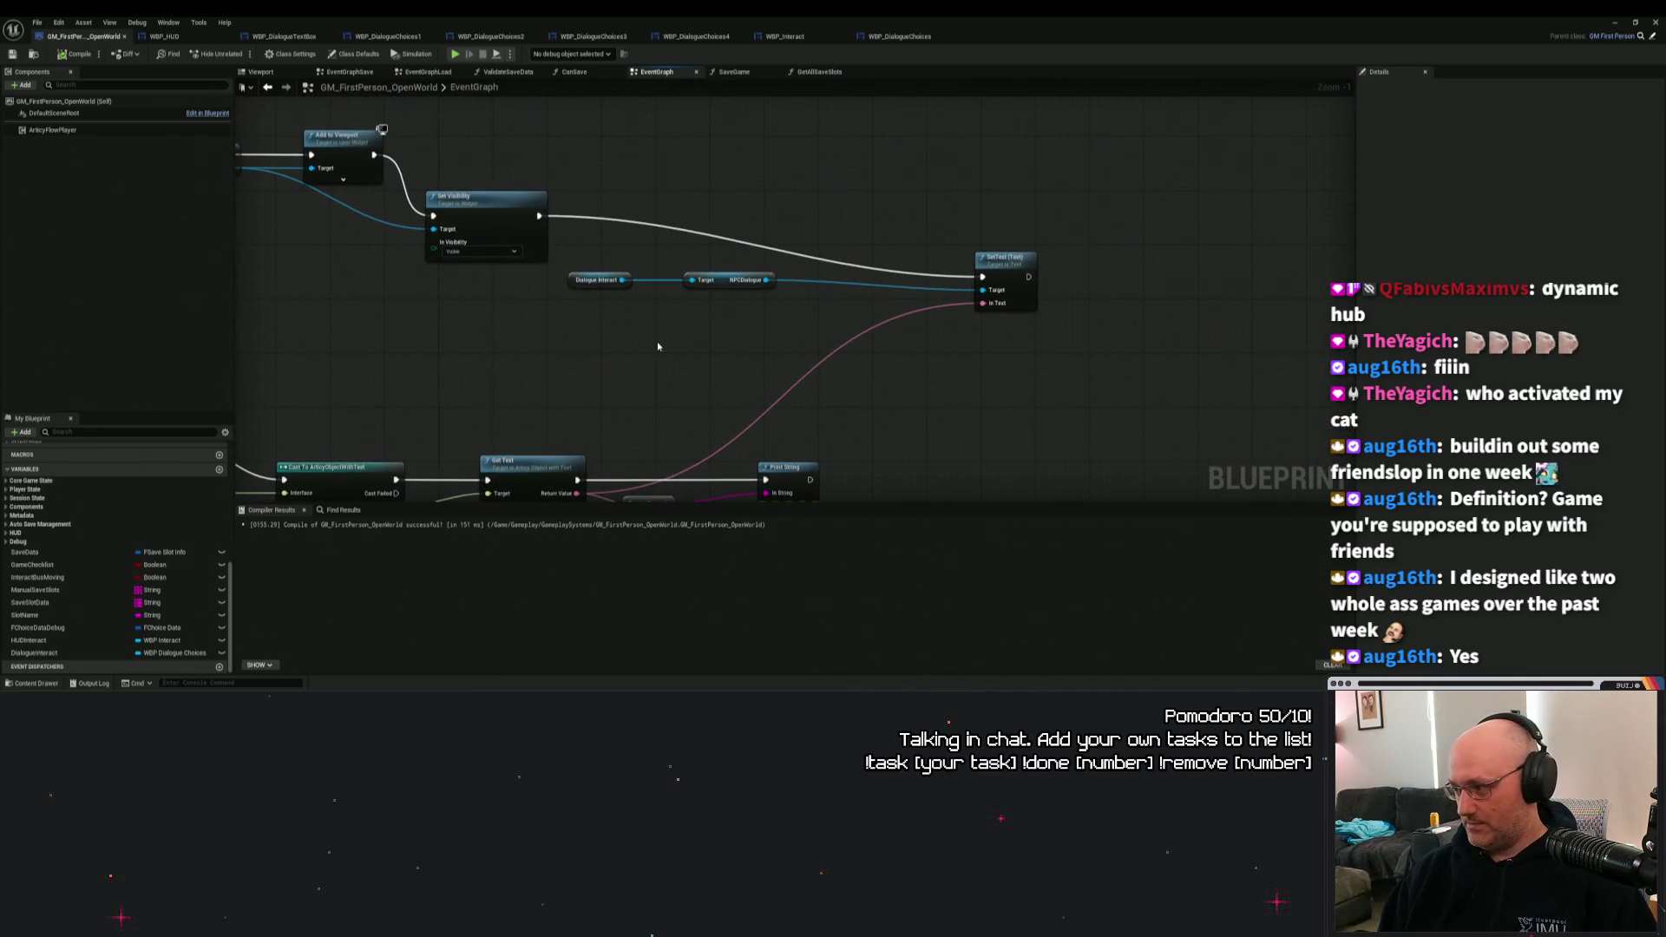
mouse_move(646, 305)
left_mouse_down()
mouse_move(569, 260)
mouse_move(599, 283)
mouse_move(838, 307)
left_mouse_up()
left_click(555, 295)
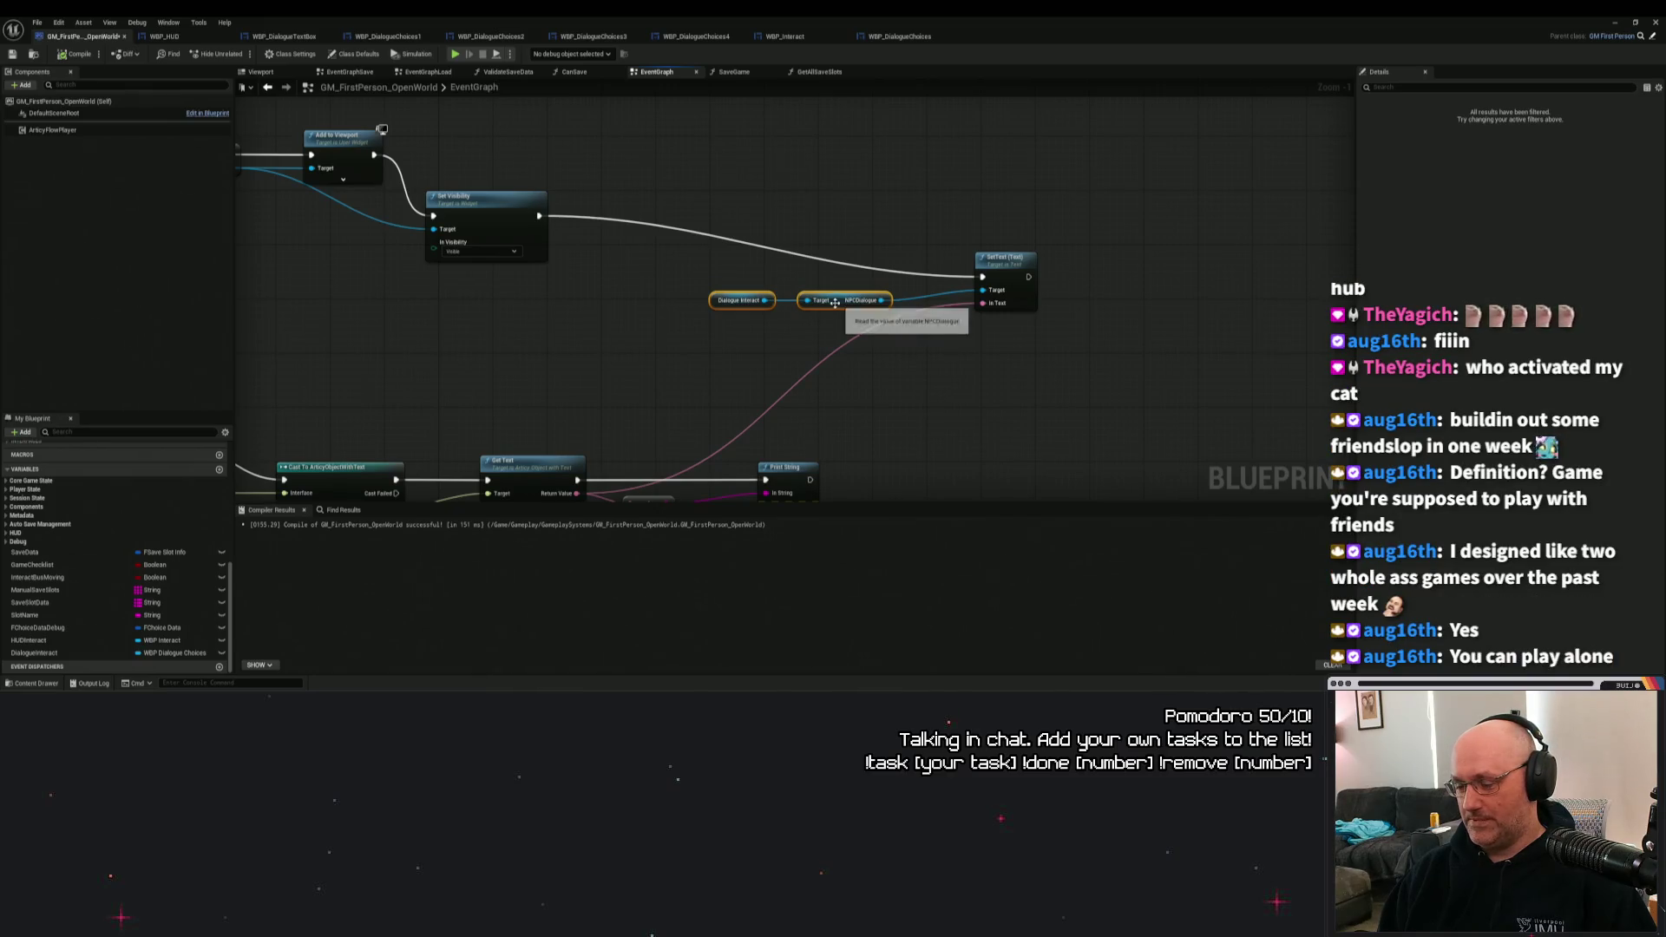
left_click(669, 267)
left_click_drag(669, 267, 889, 321)
left_click(810, 329)
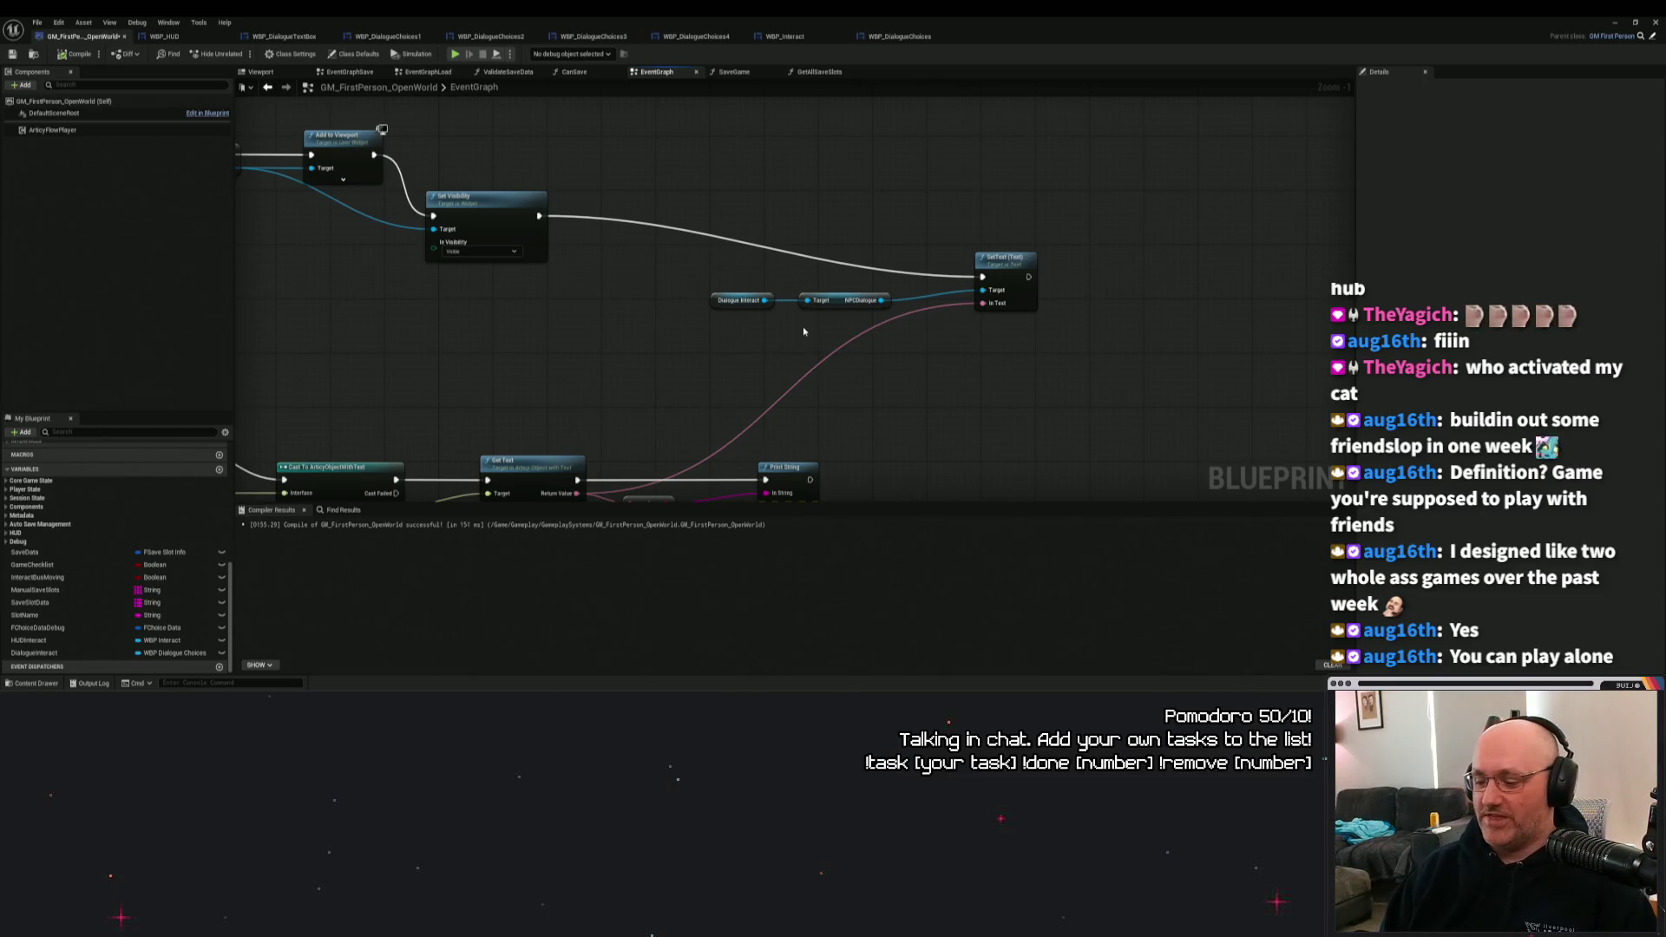
scroll(614, 353, "down", 3)
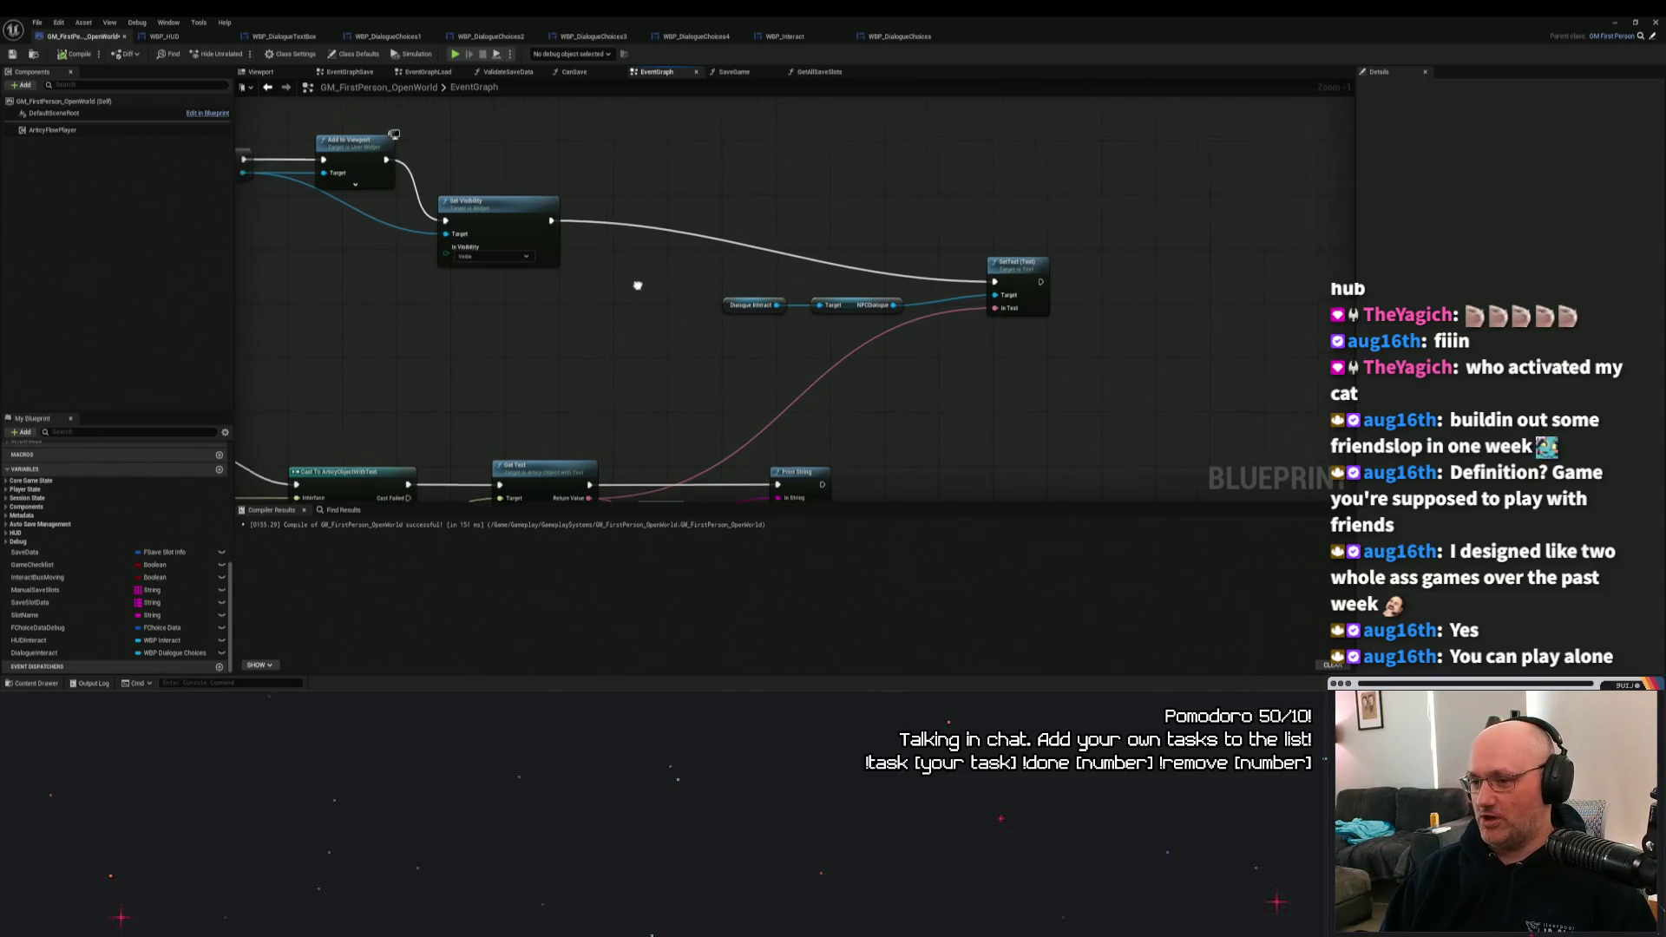
left_click_drag(614, 353, 775, 385)
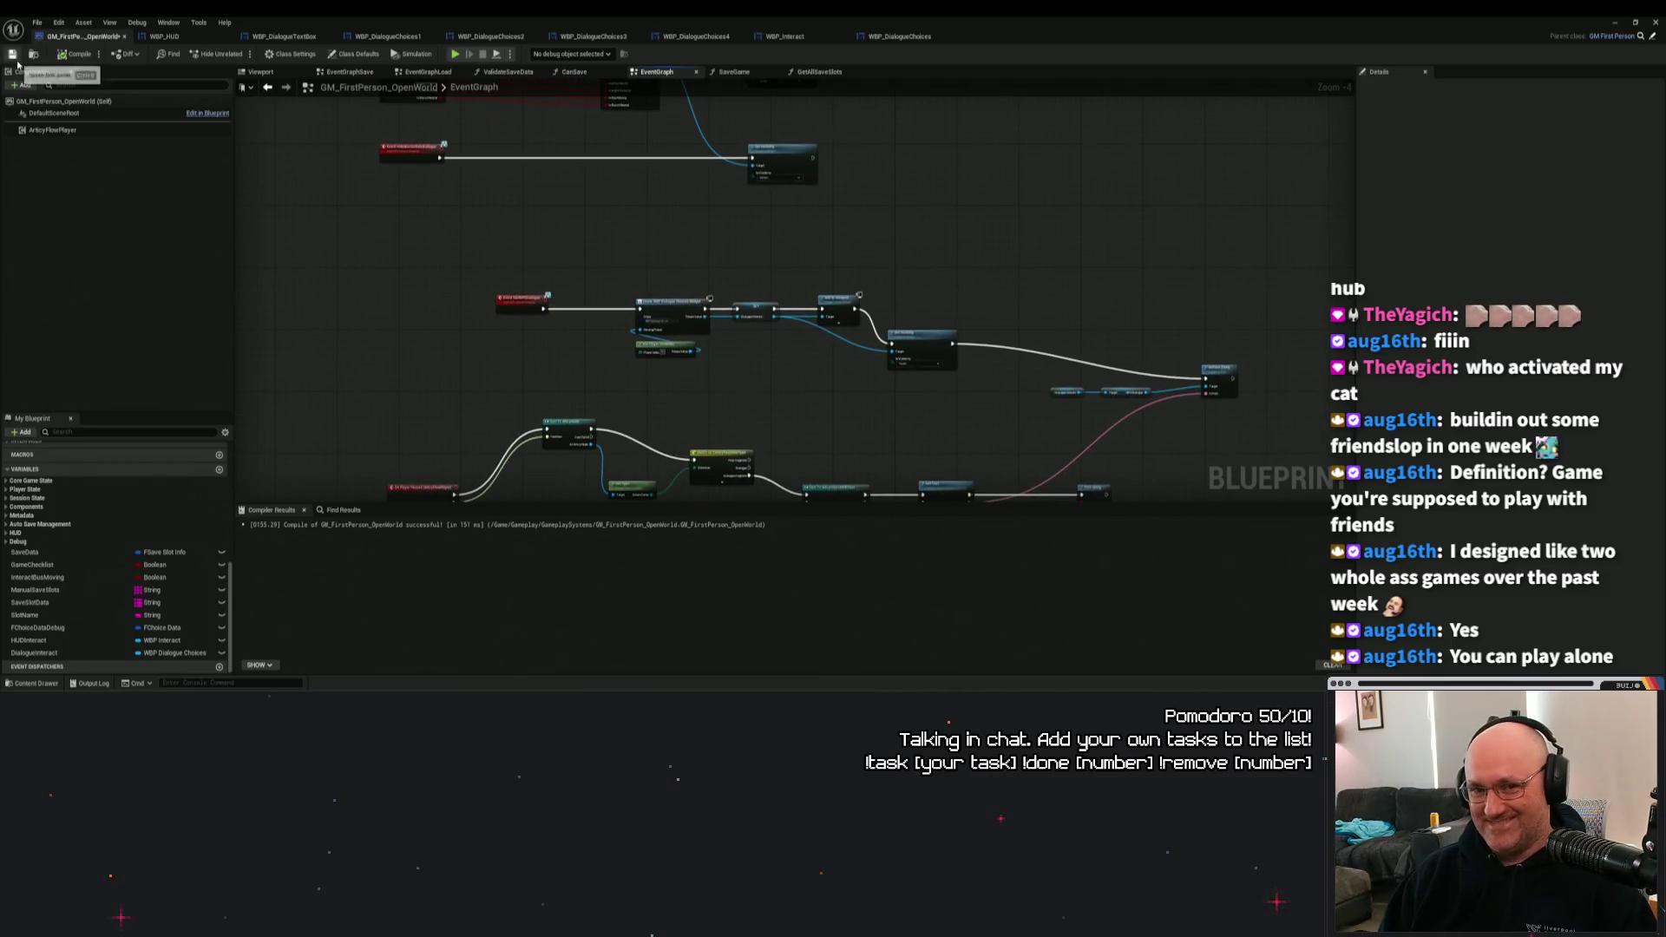
Playtest the OpenWorld level, press F to talk to the NPC, then stop the session
left_click(1616, 23)
left_click(984, 558)
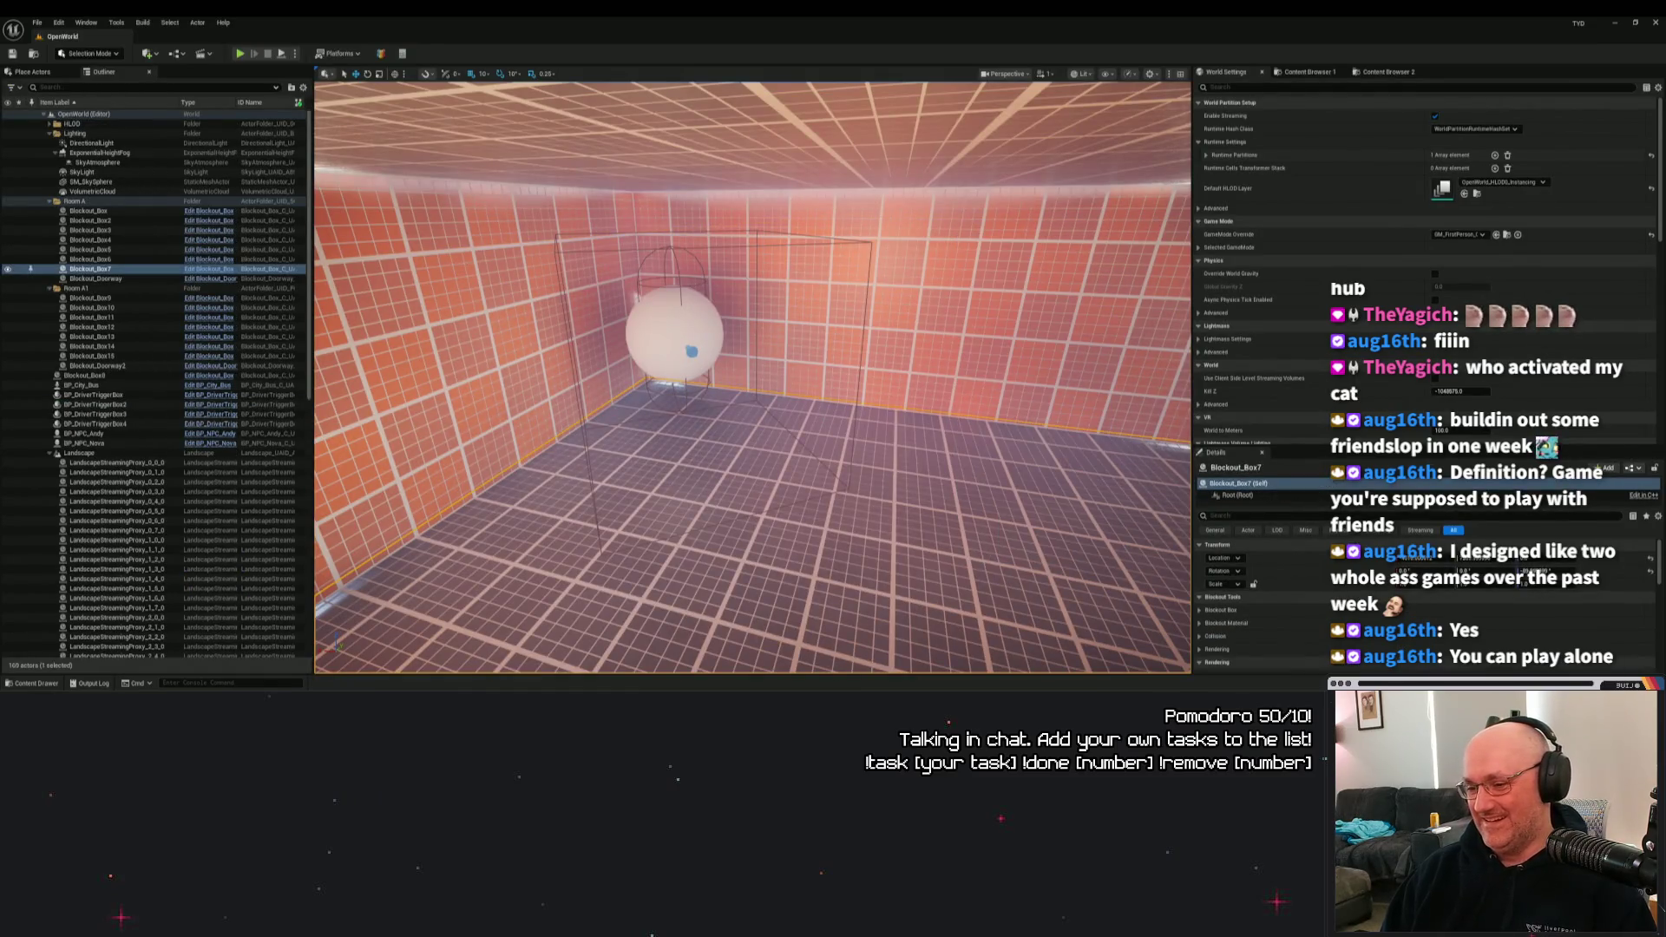
key("alt+p")
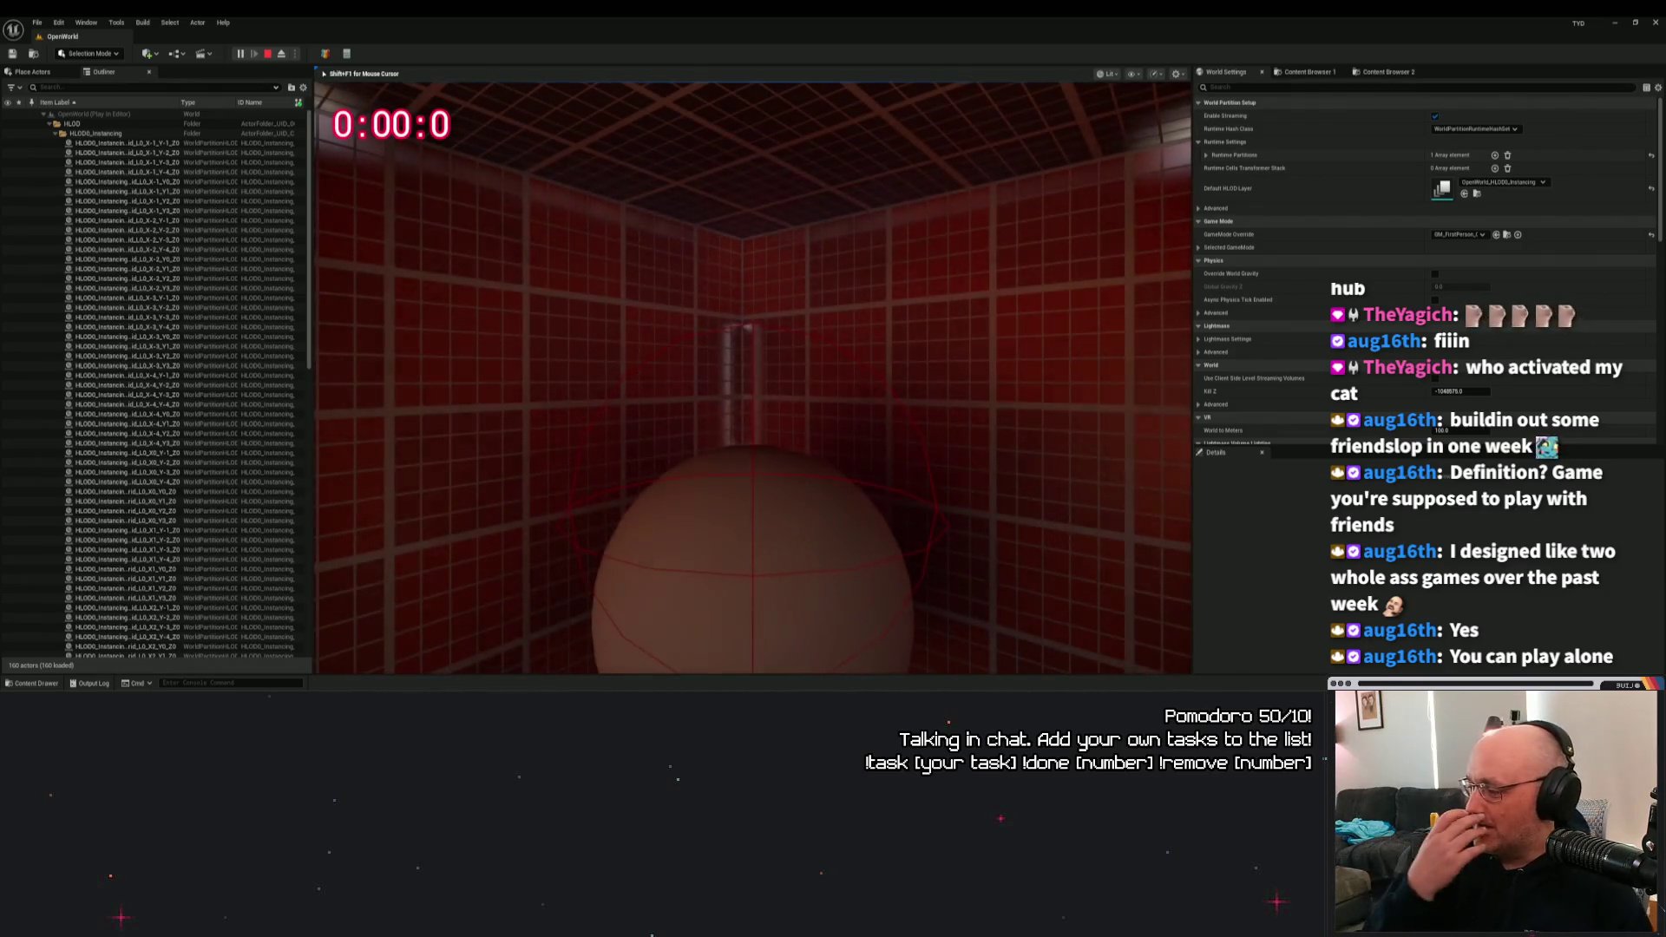
key("f")
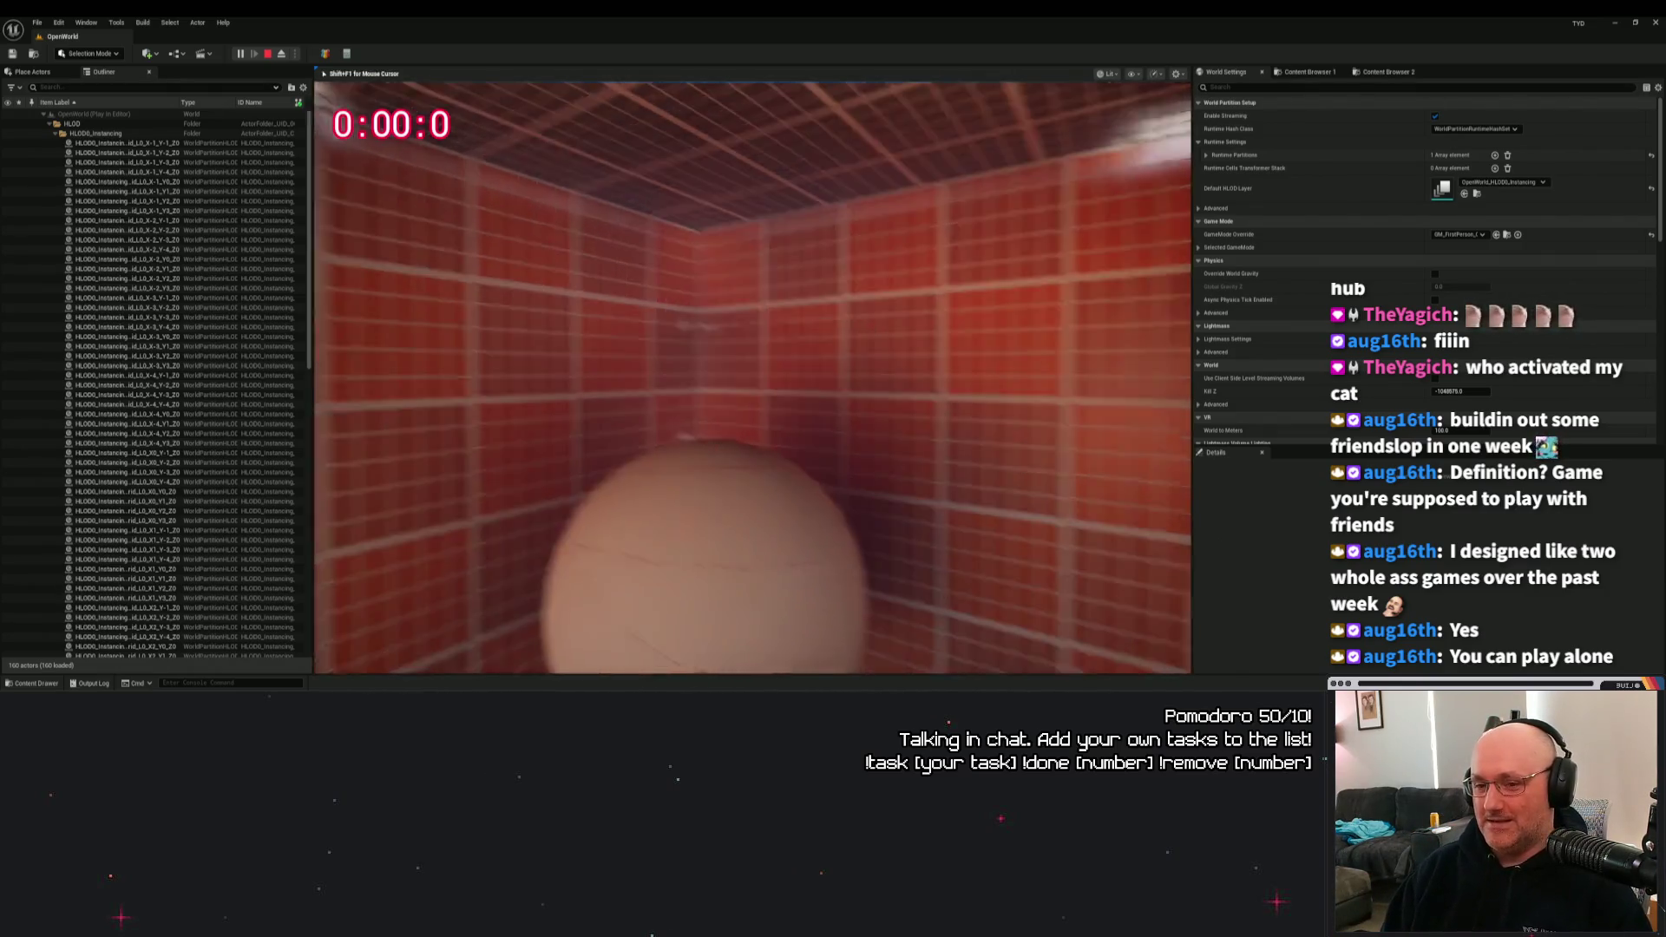
key("Escape")
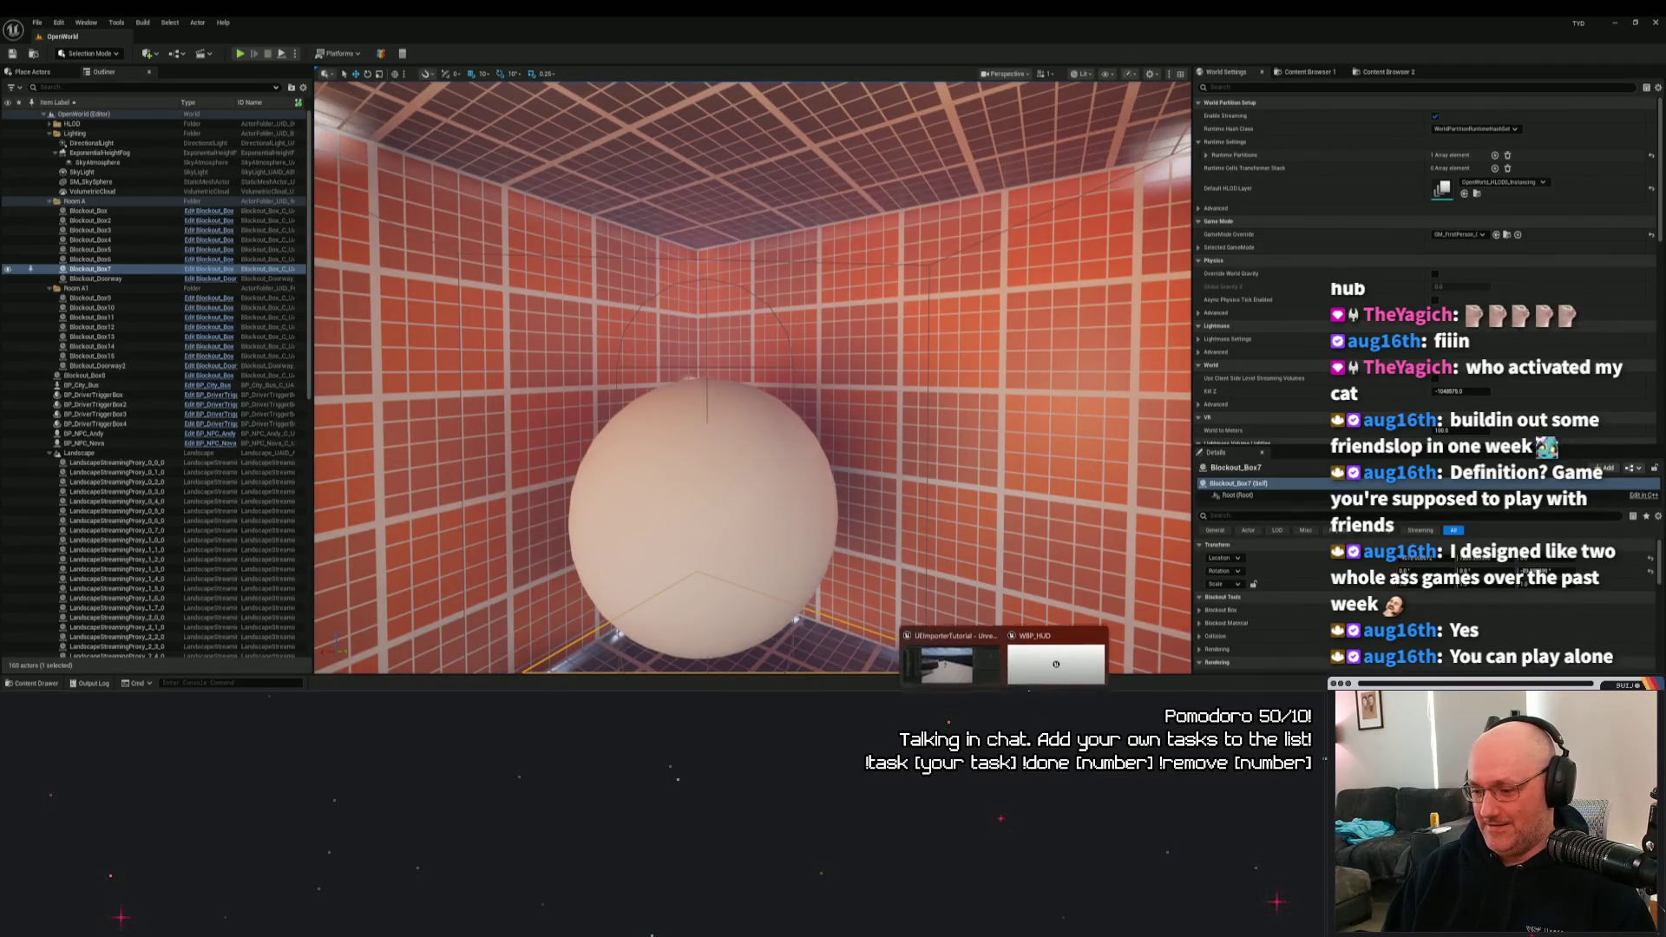
Put away the WBP_HUD and WBP_Dialogue editors and open WBP_DialogueChoices from the HUD folder
left_click(1044, 657)
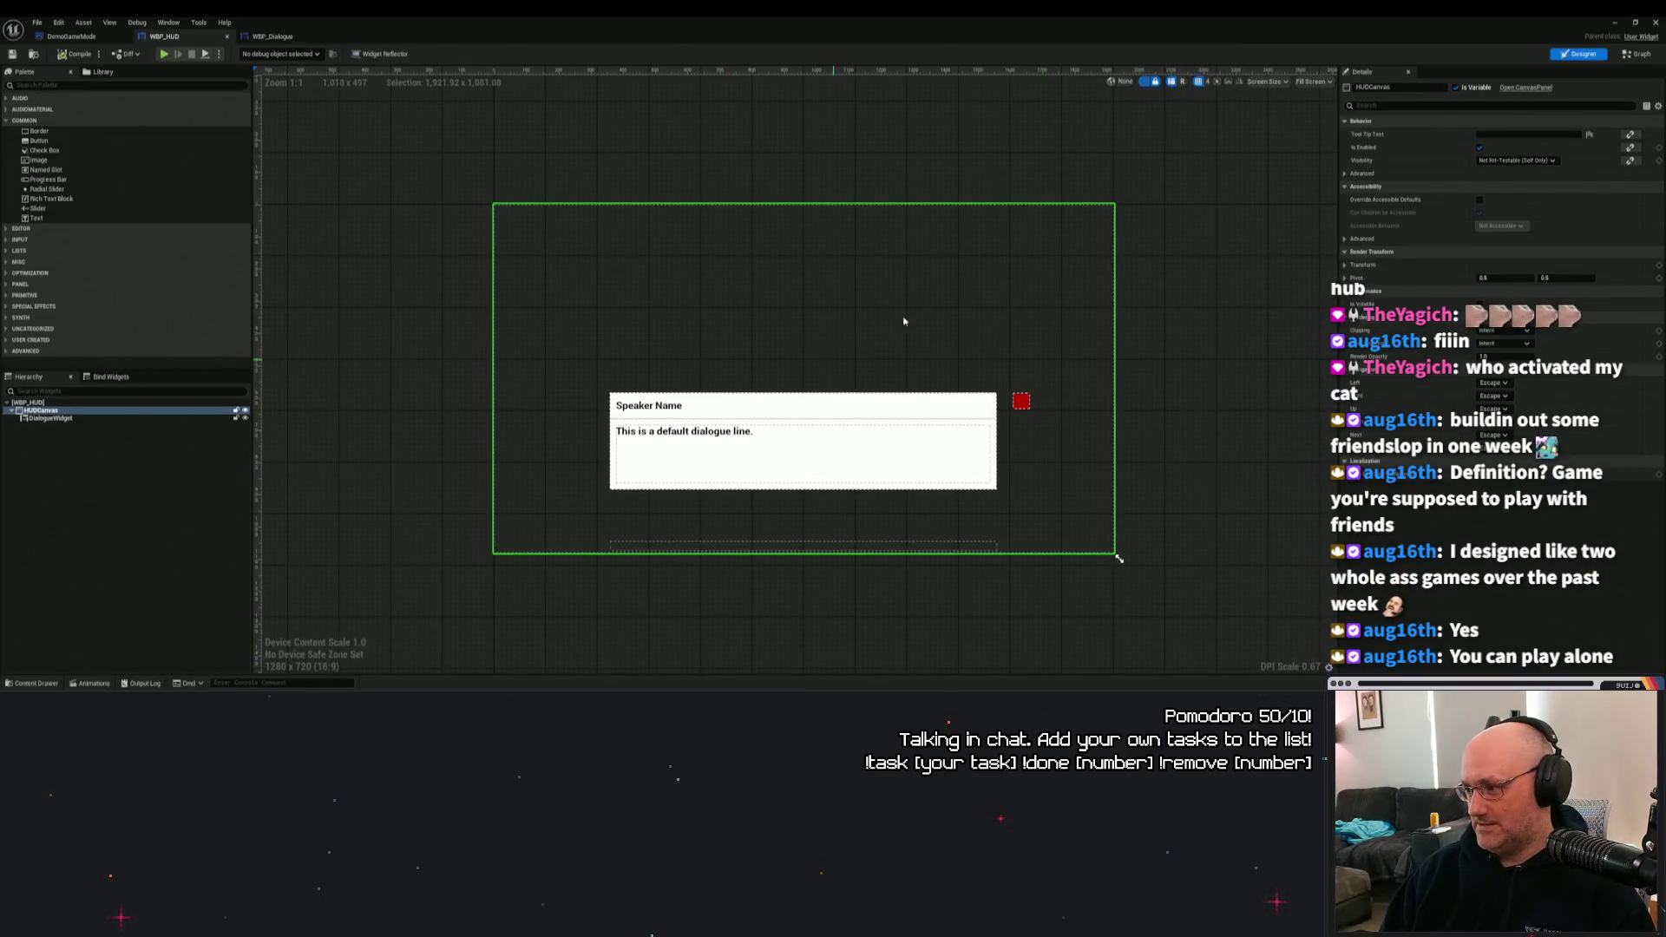
left_click(276, 37)
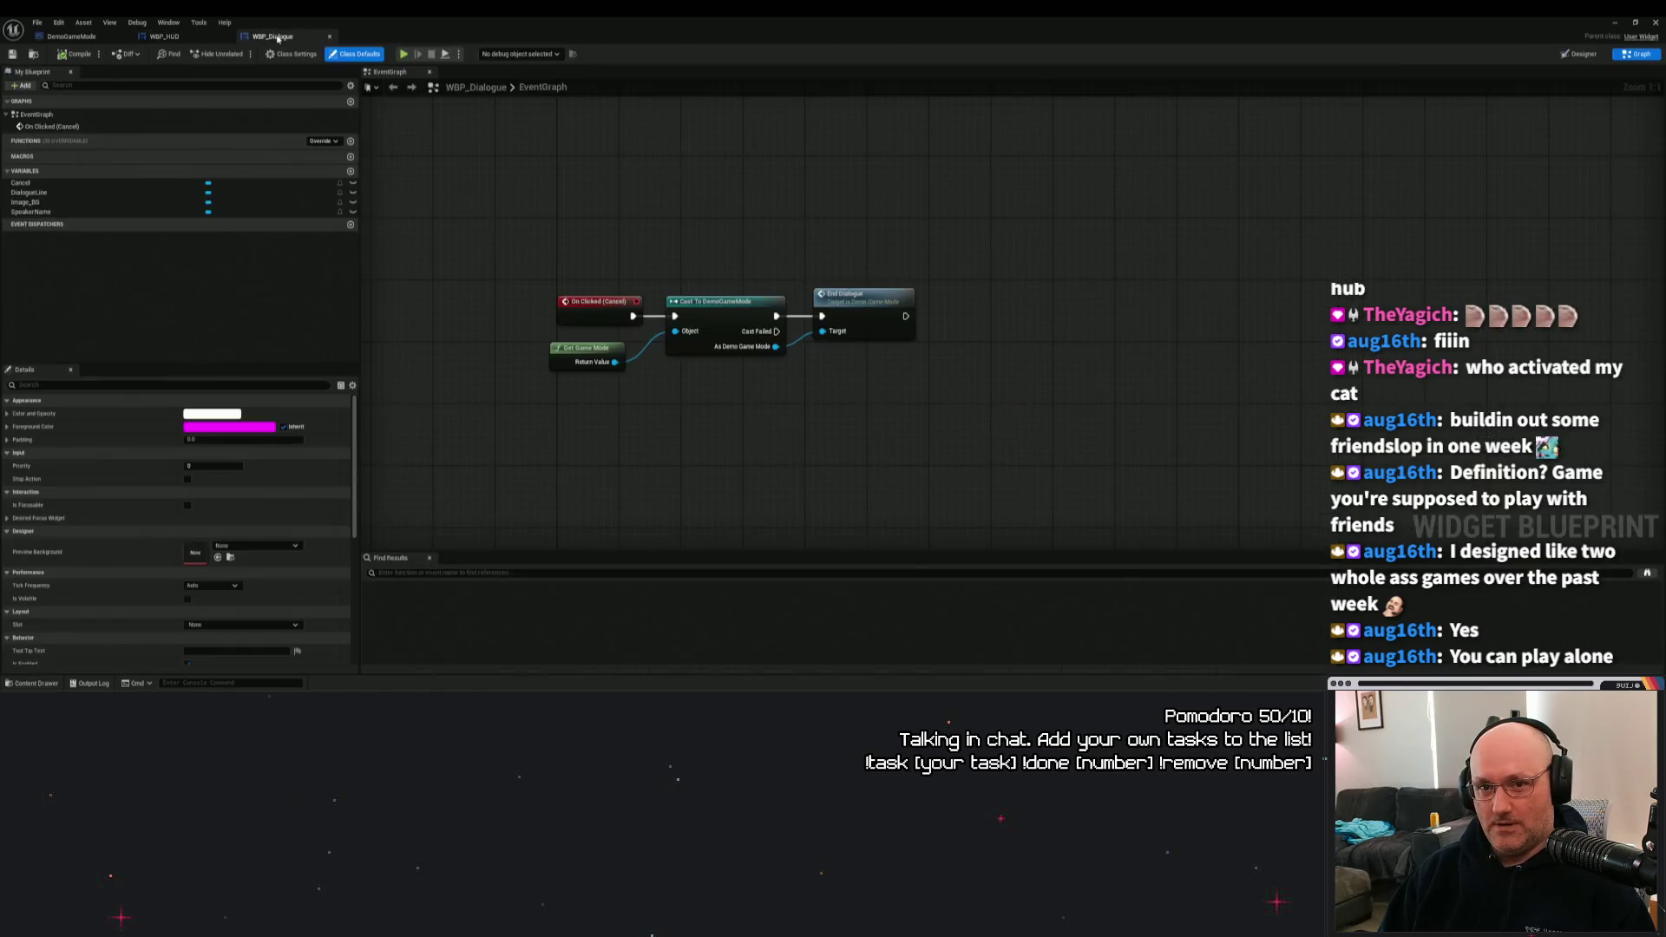
left_click(1614, 22)
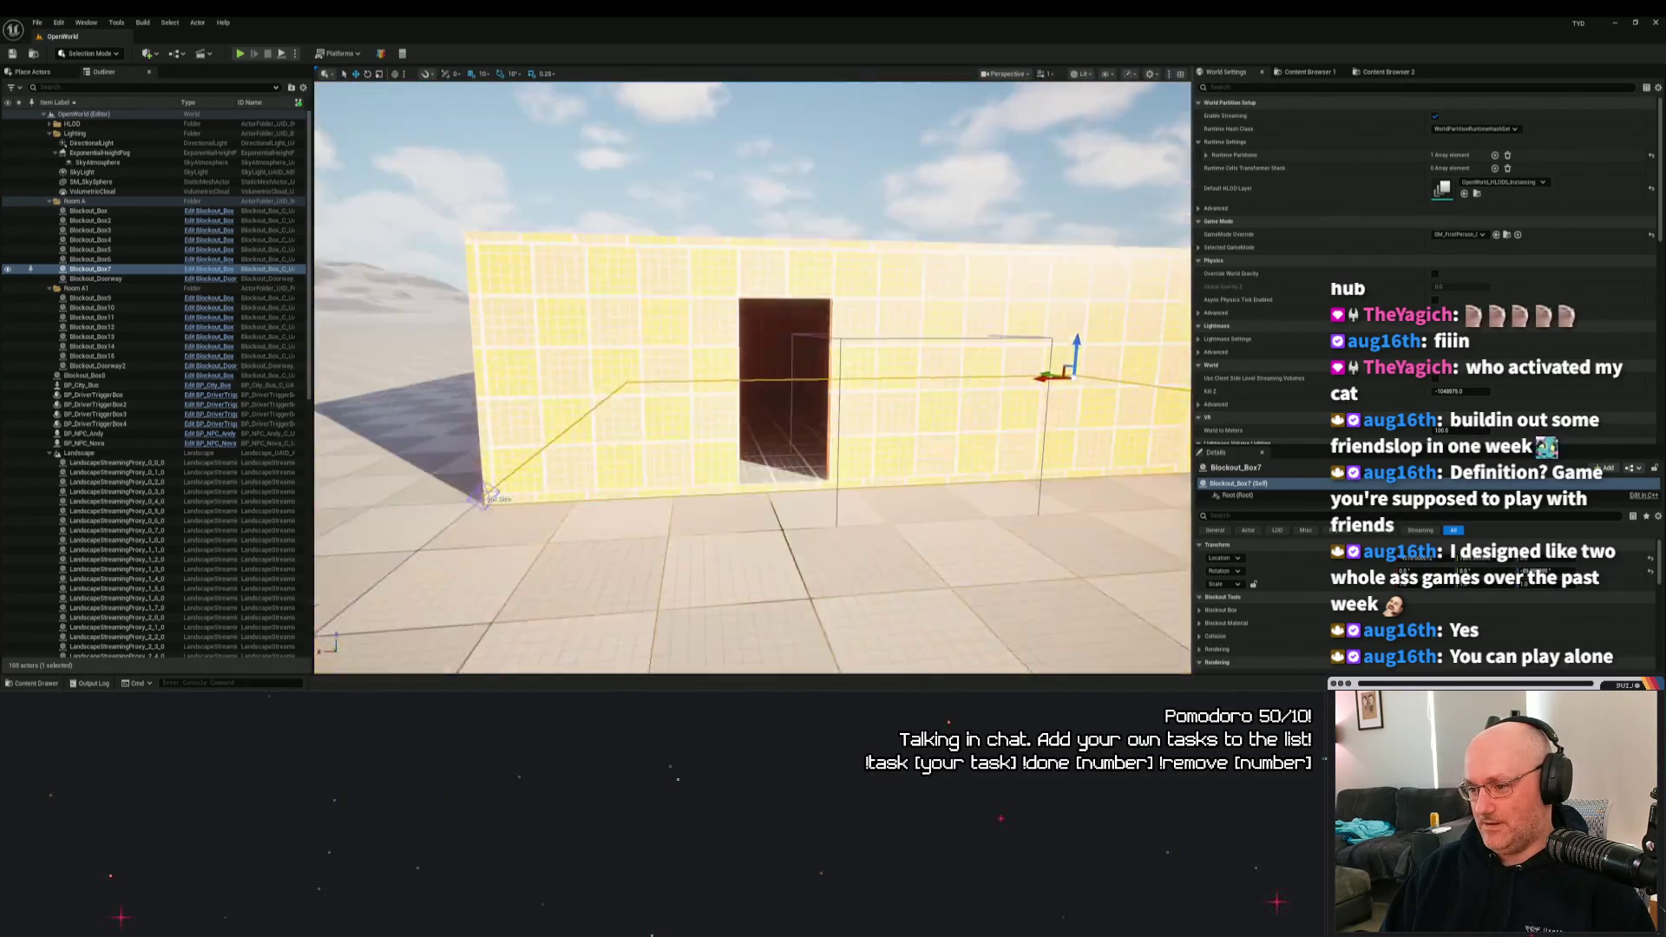
key("ctrl+space")
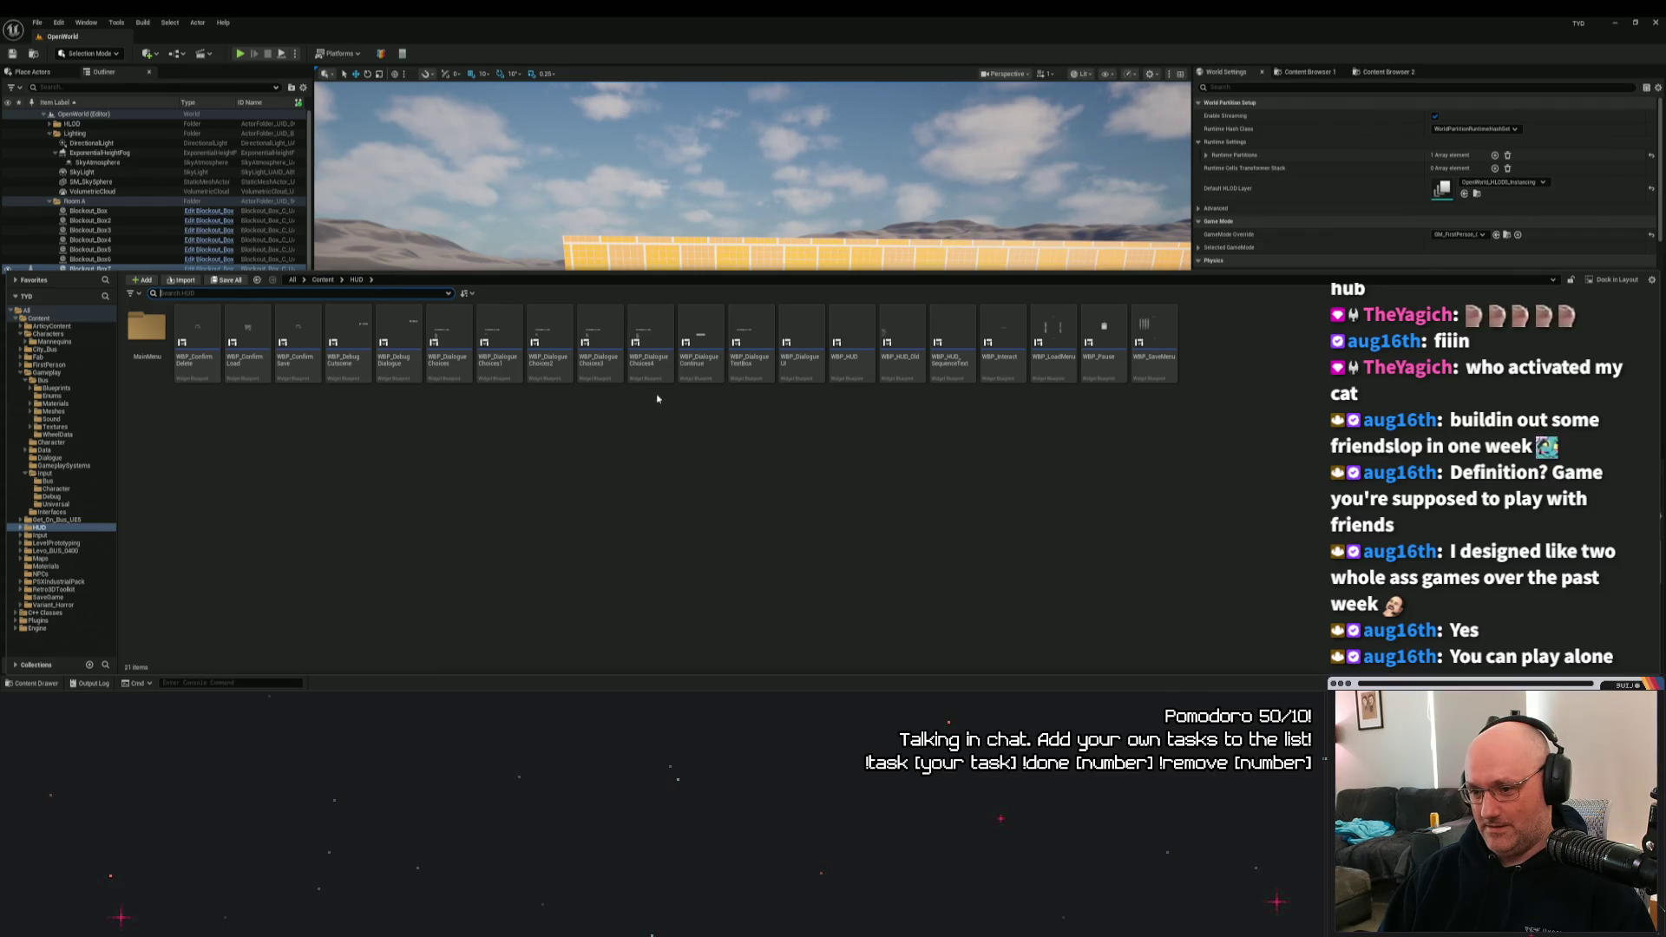
double_click(447, 342)
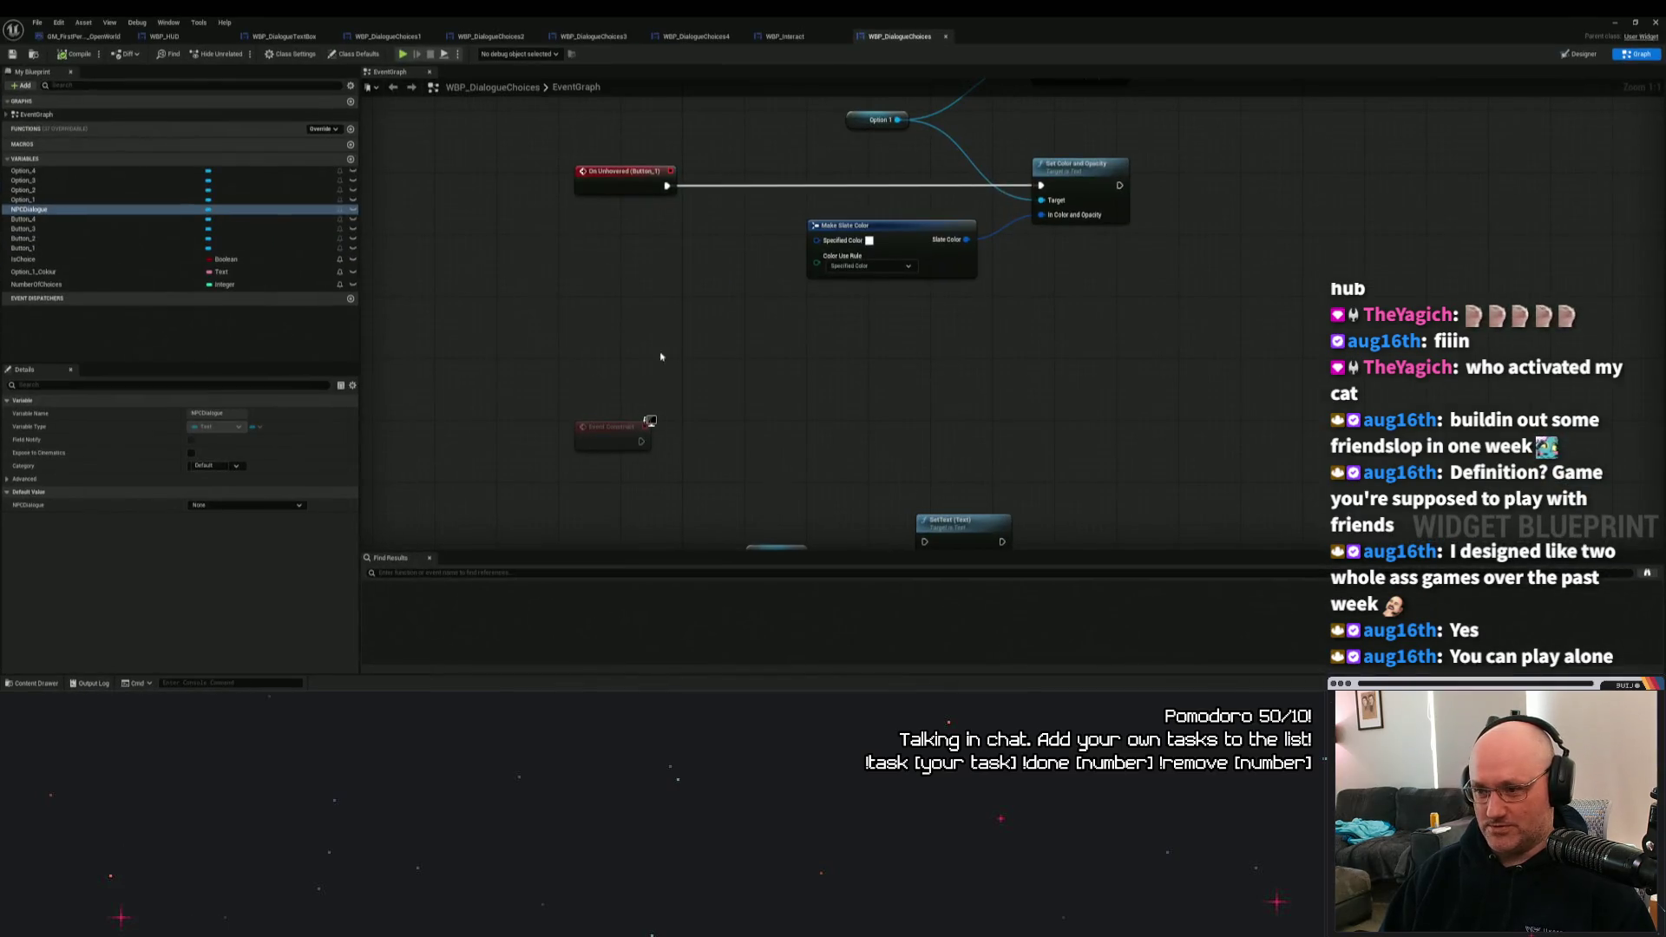
Review the On Clicked and hover colour nodes, then inspect the Canvas Panel and NPCDialogue text in Designer
left_click_drag(639, 494, 659, 700)
mouse_move(706, 439)
left_mouse_down()
mouse_move(706, 465)
mouse_move(706, 279)
left_mouse_up()
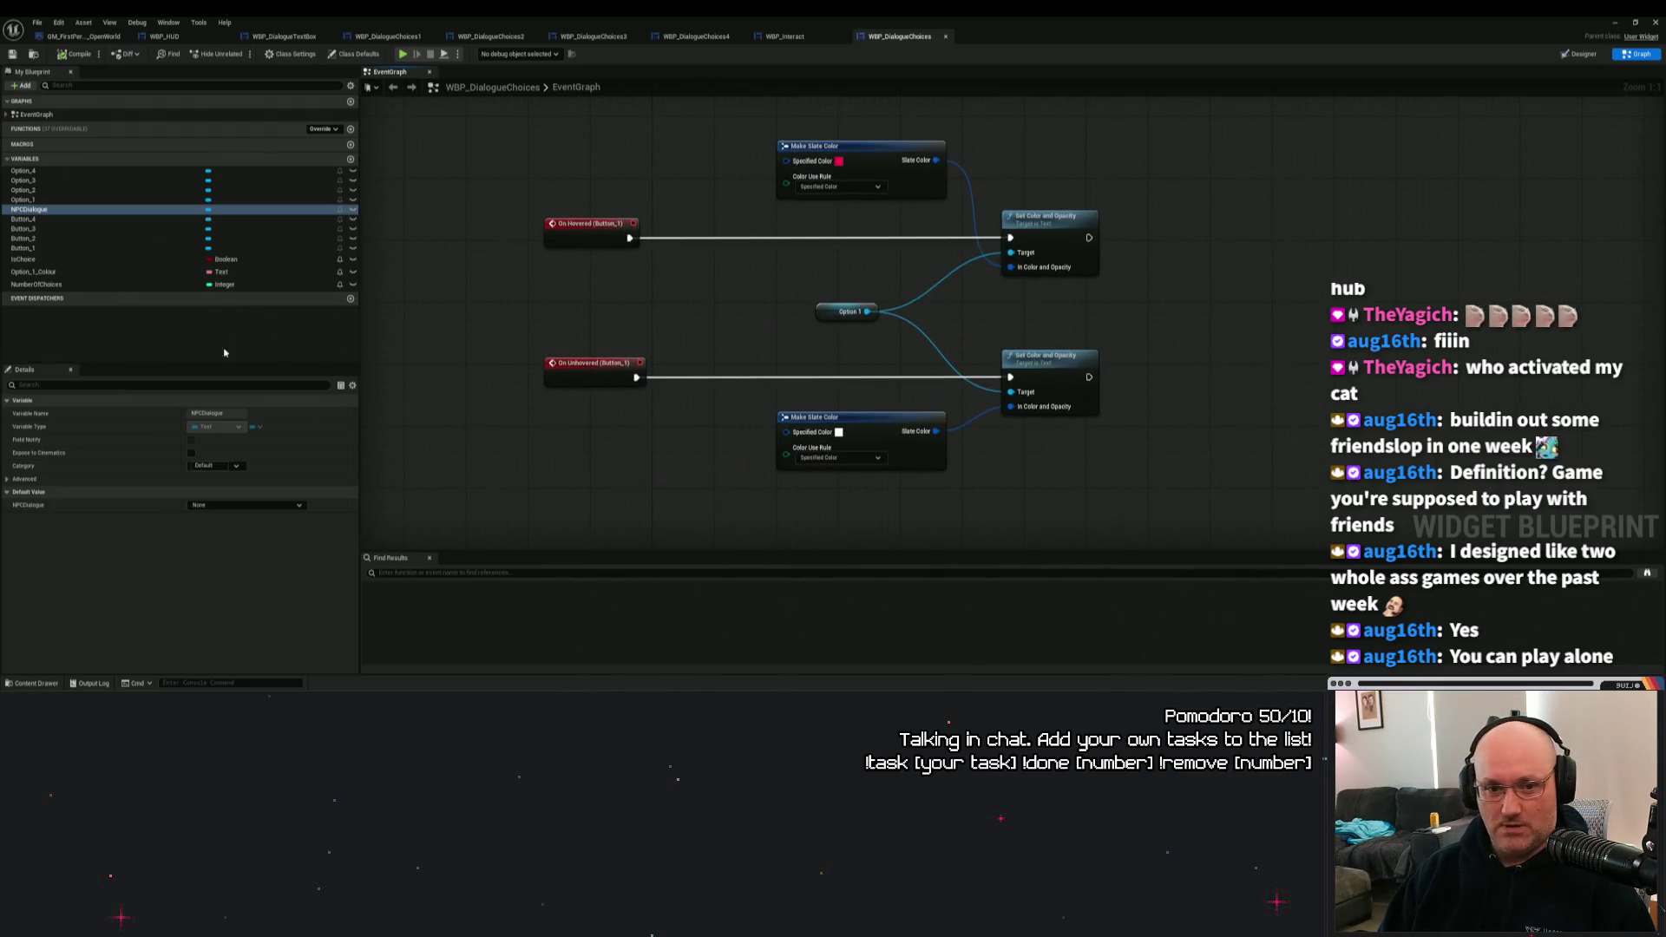
left_click_drag(592, 485, 995, 248)
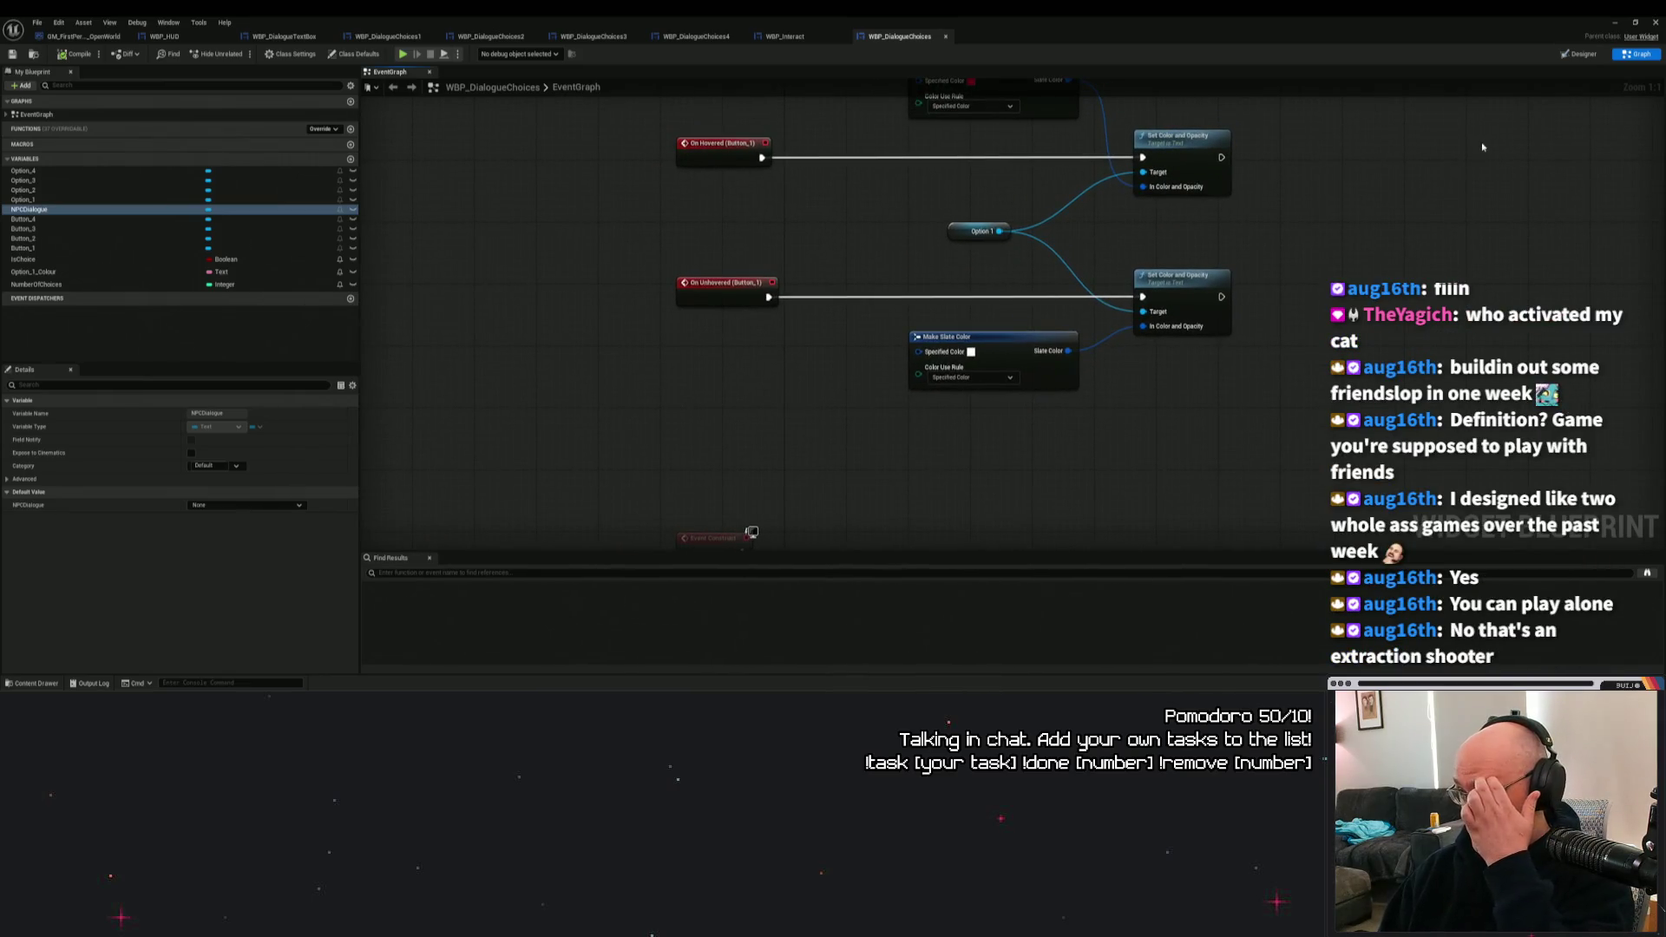
left_click(1579, 54)
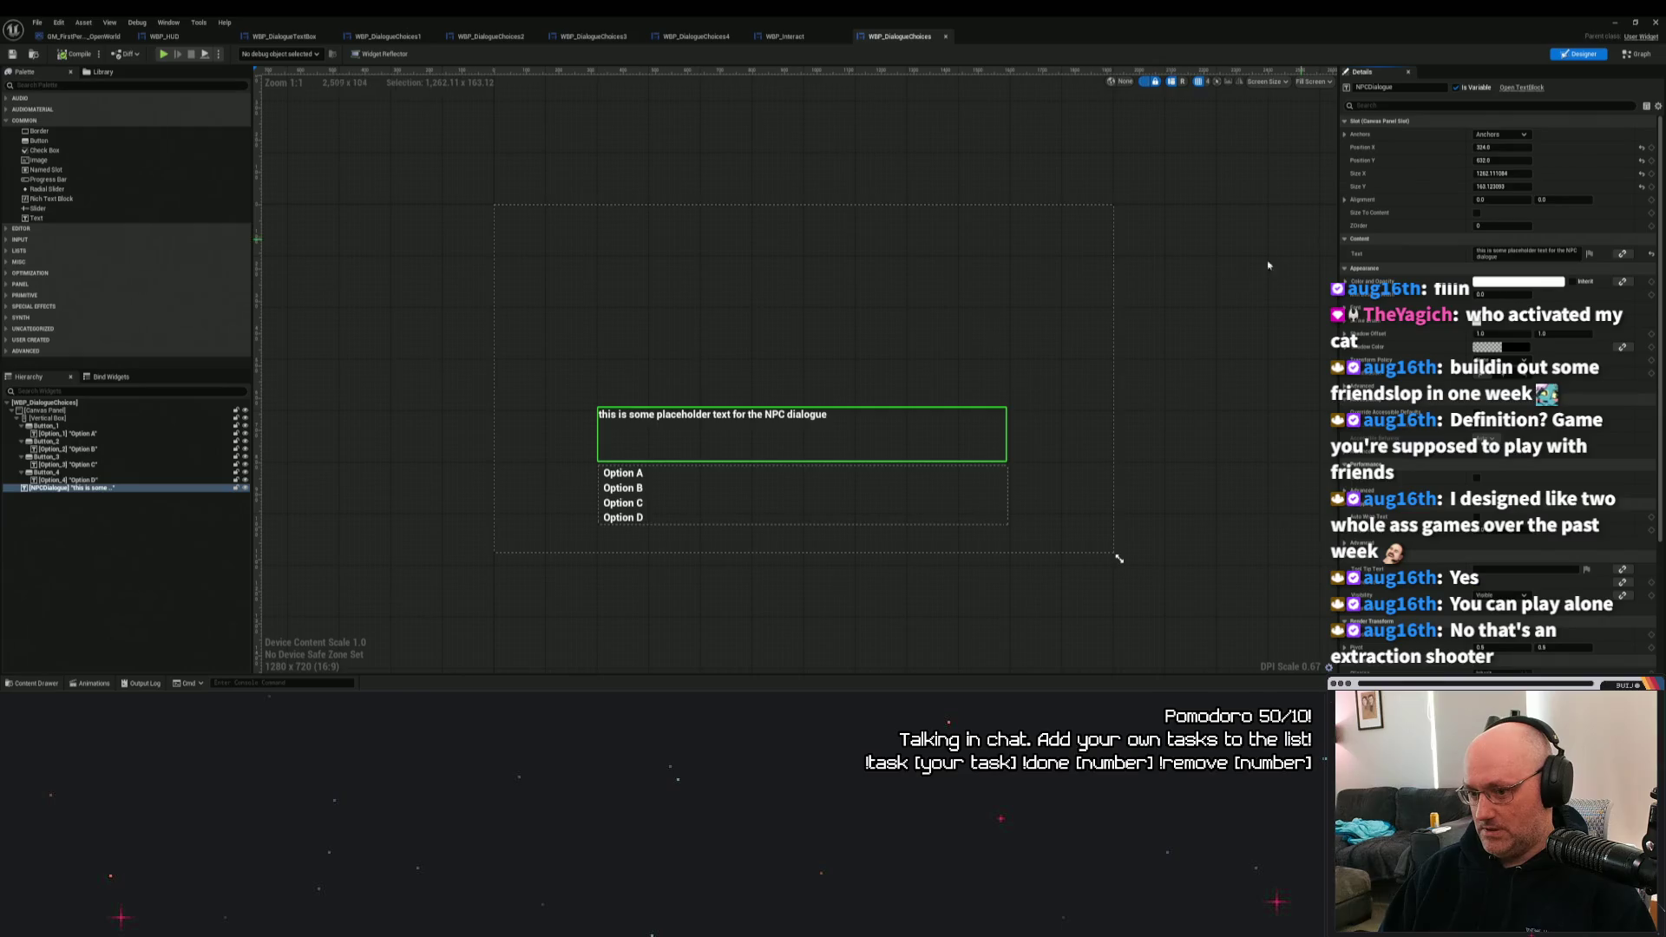
left_click(686, 423)
left_click(686, 423)
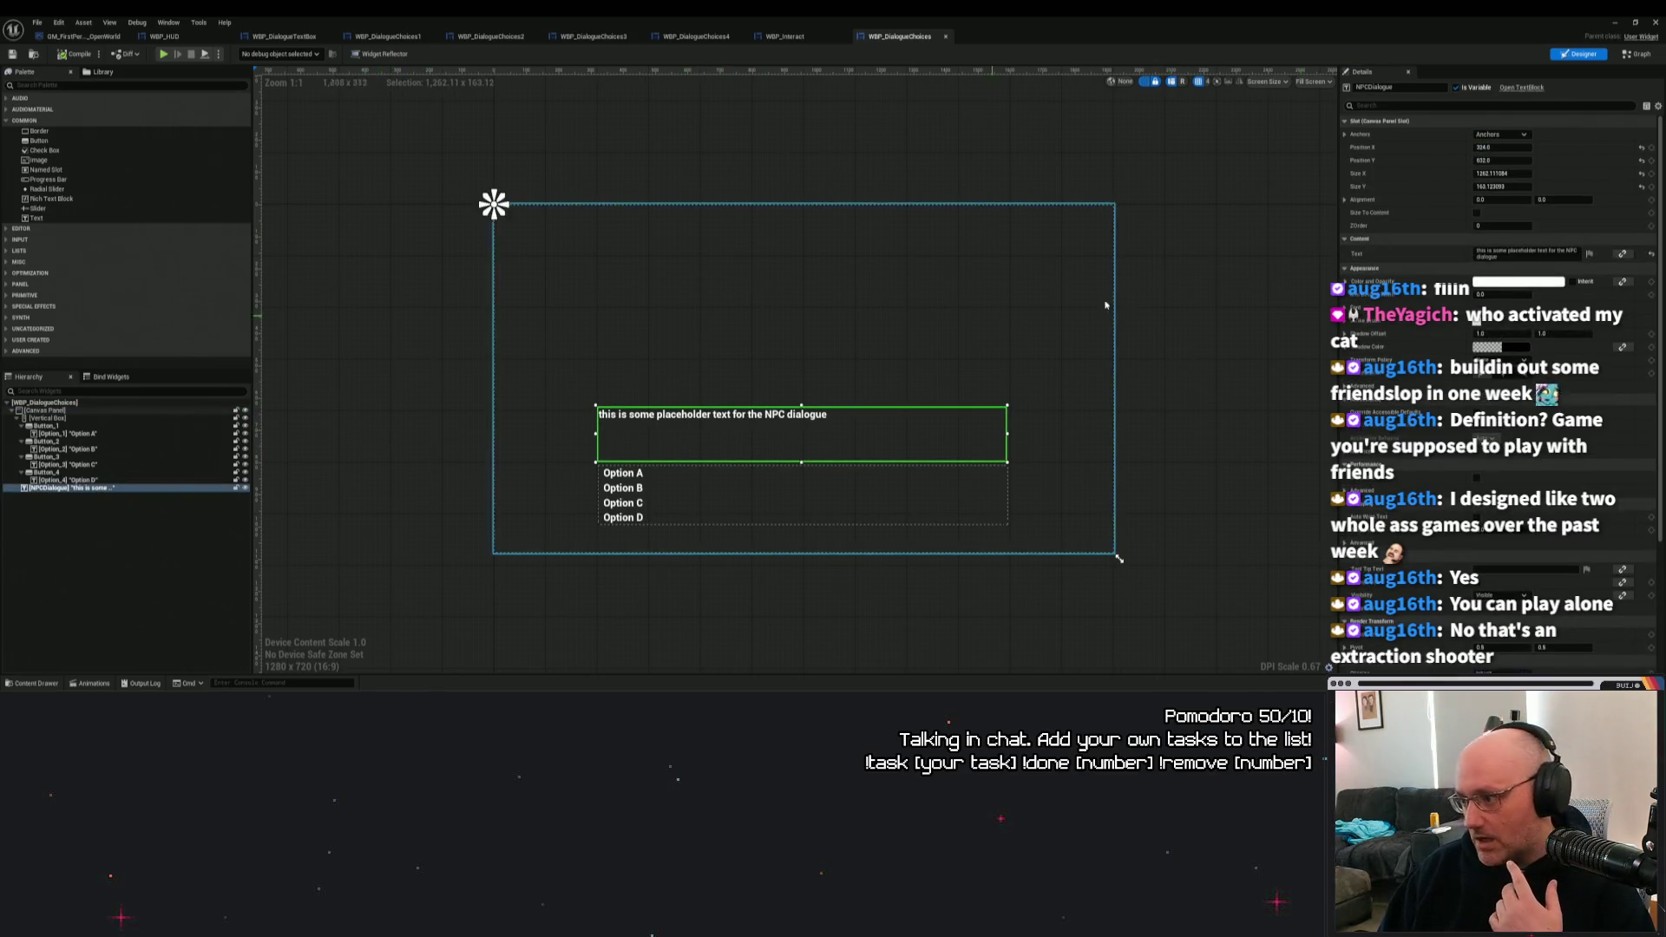
left_click(1222, 229)
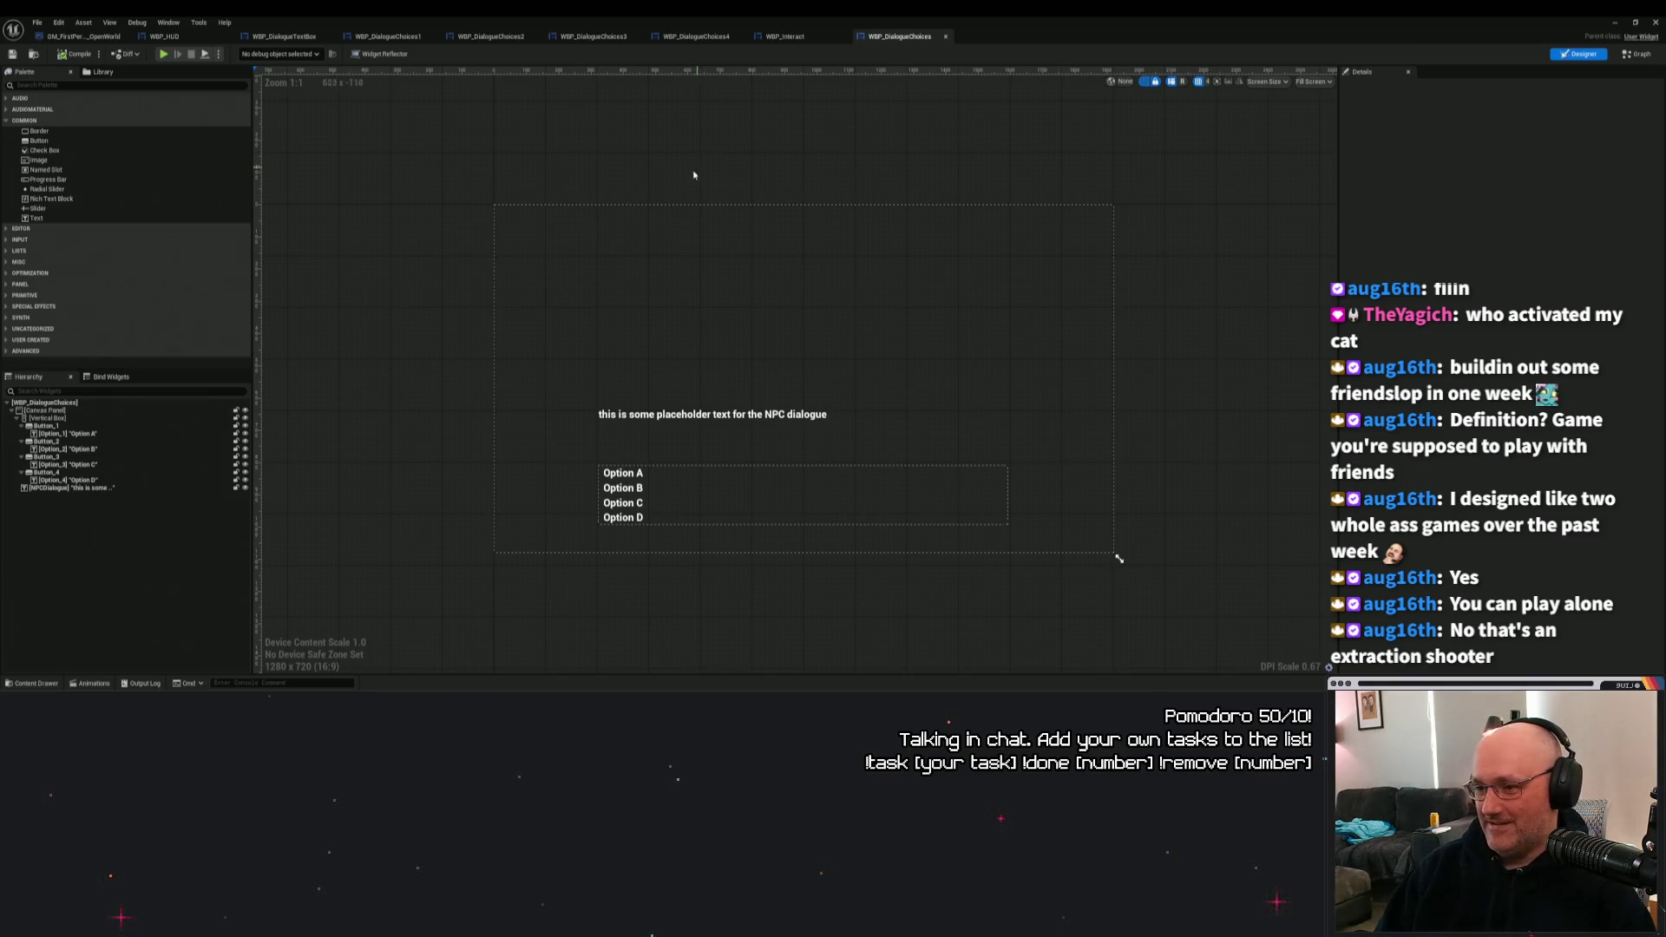
Inspect the canvas and Option A, then set the options Vertical Box to Size To Content
left_click(587, 283)
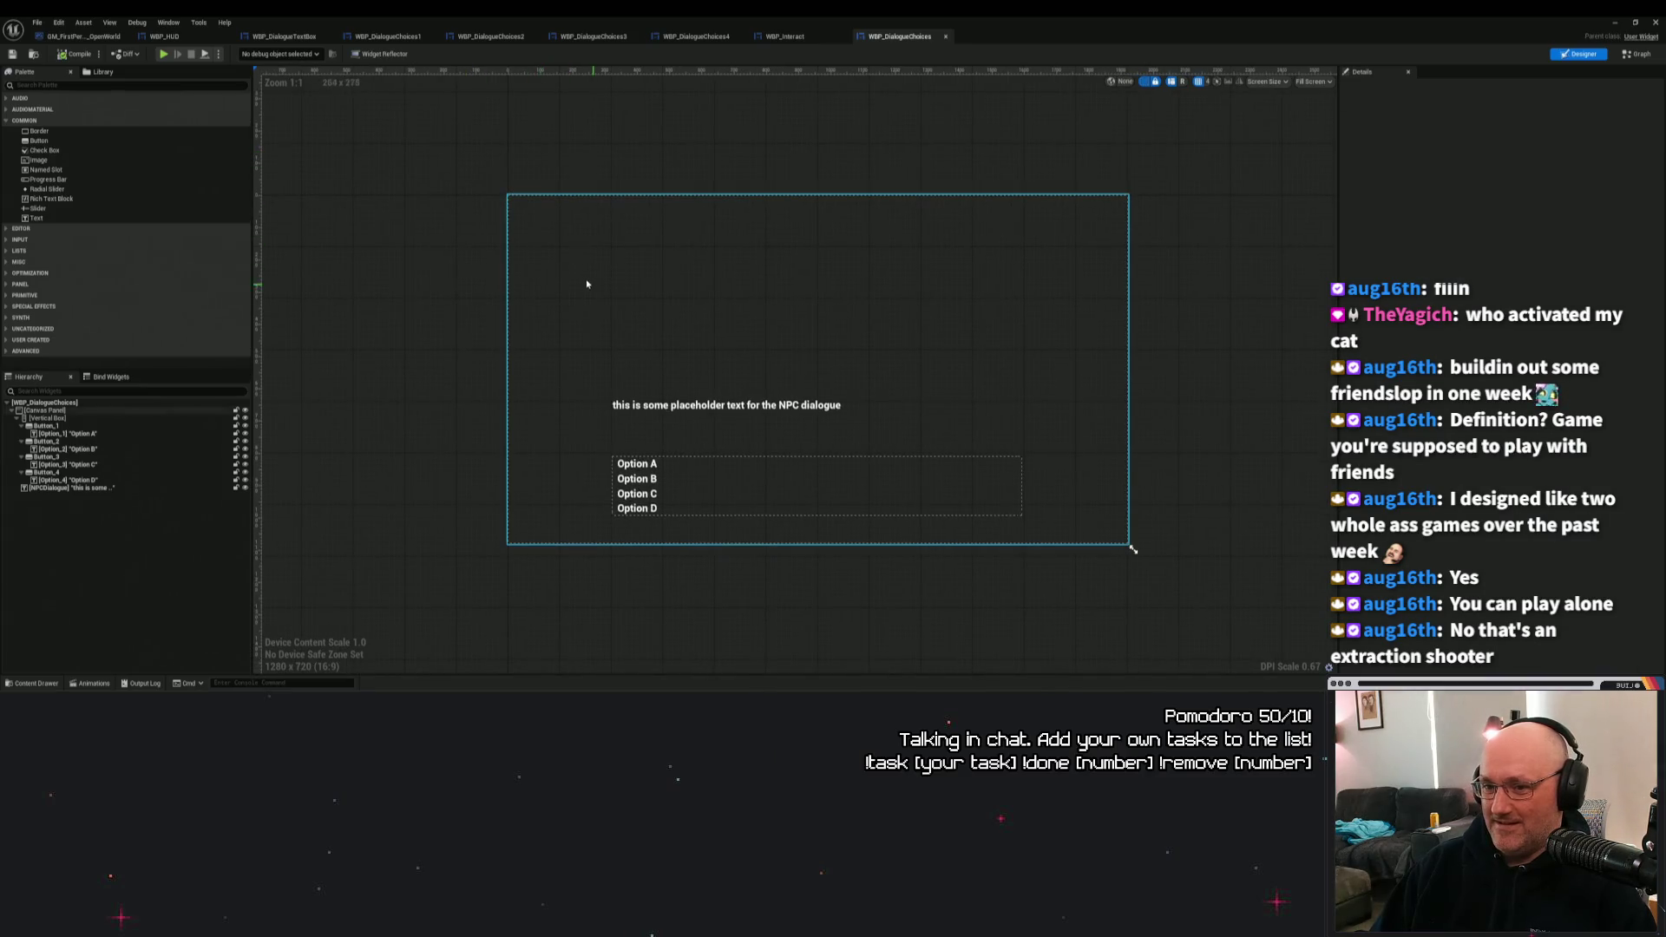
left_click(591, 244)
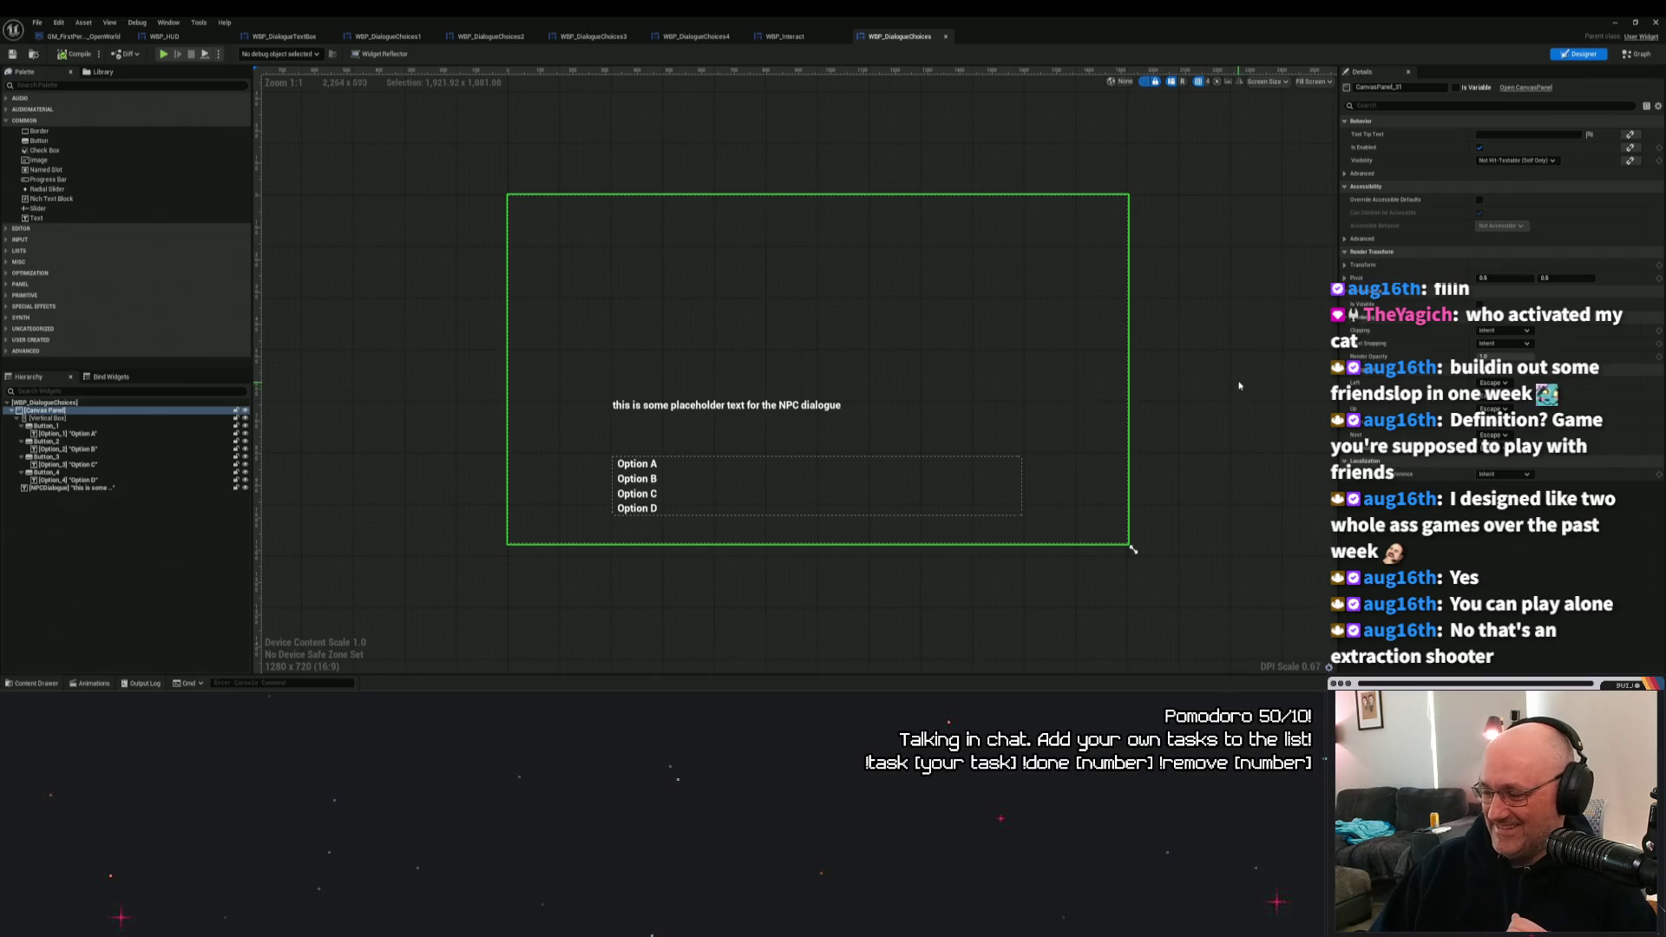
left_click(420, 401)
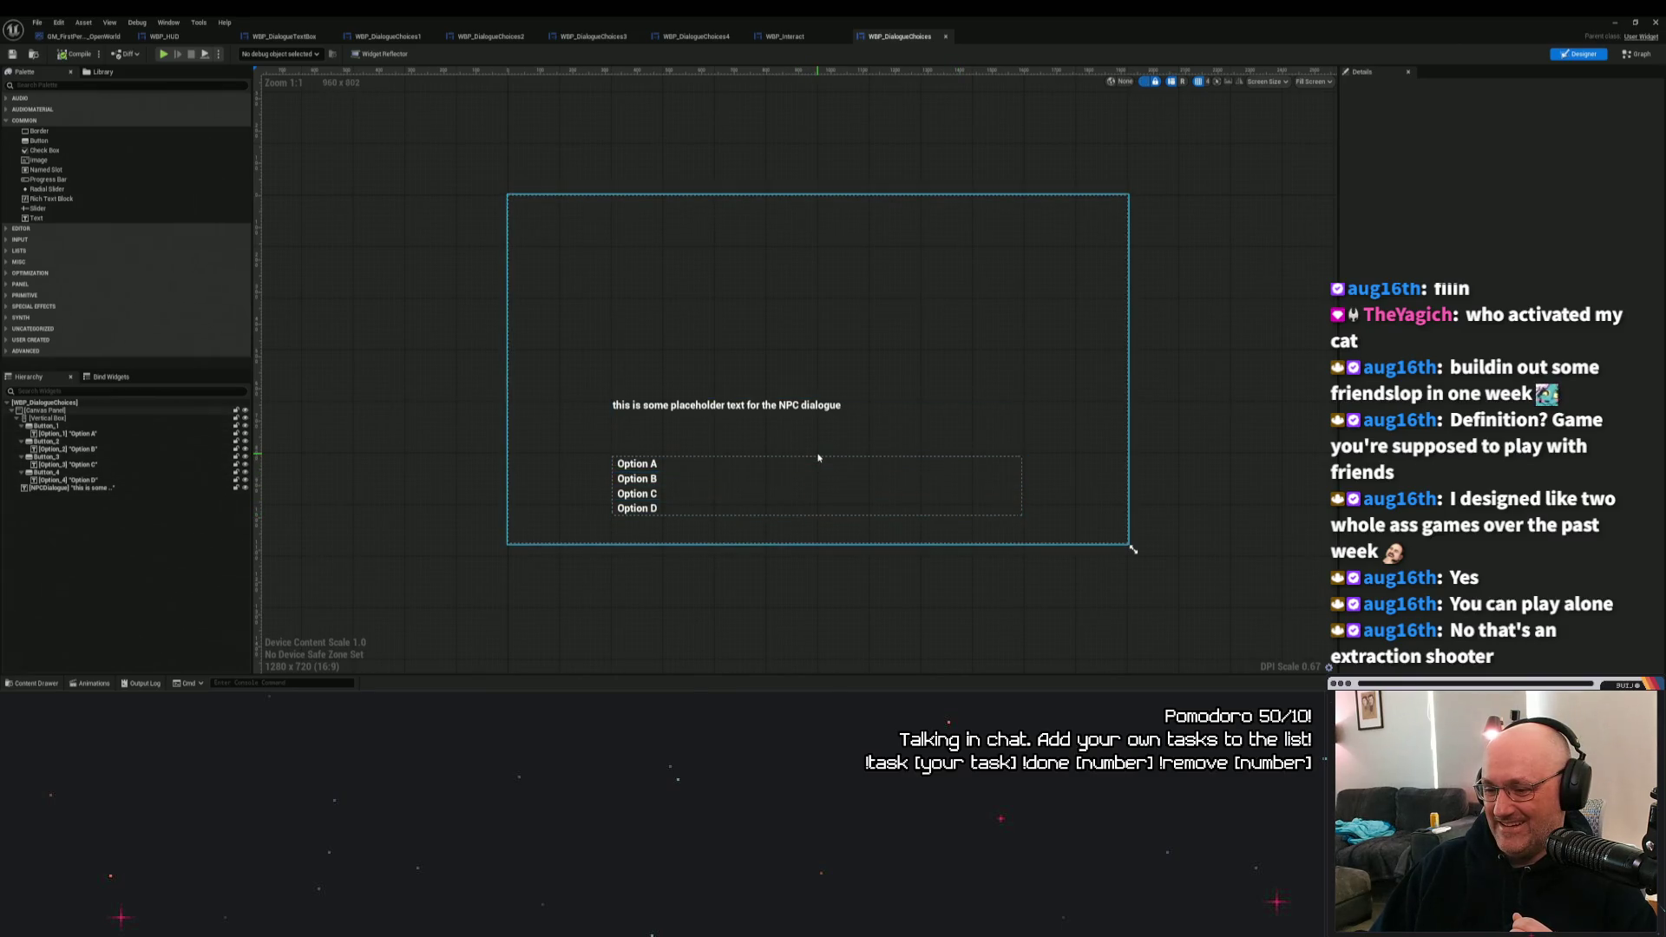
left_click(818, 461)
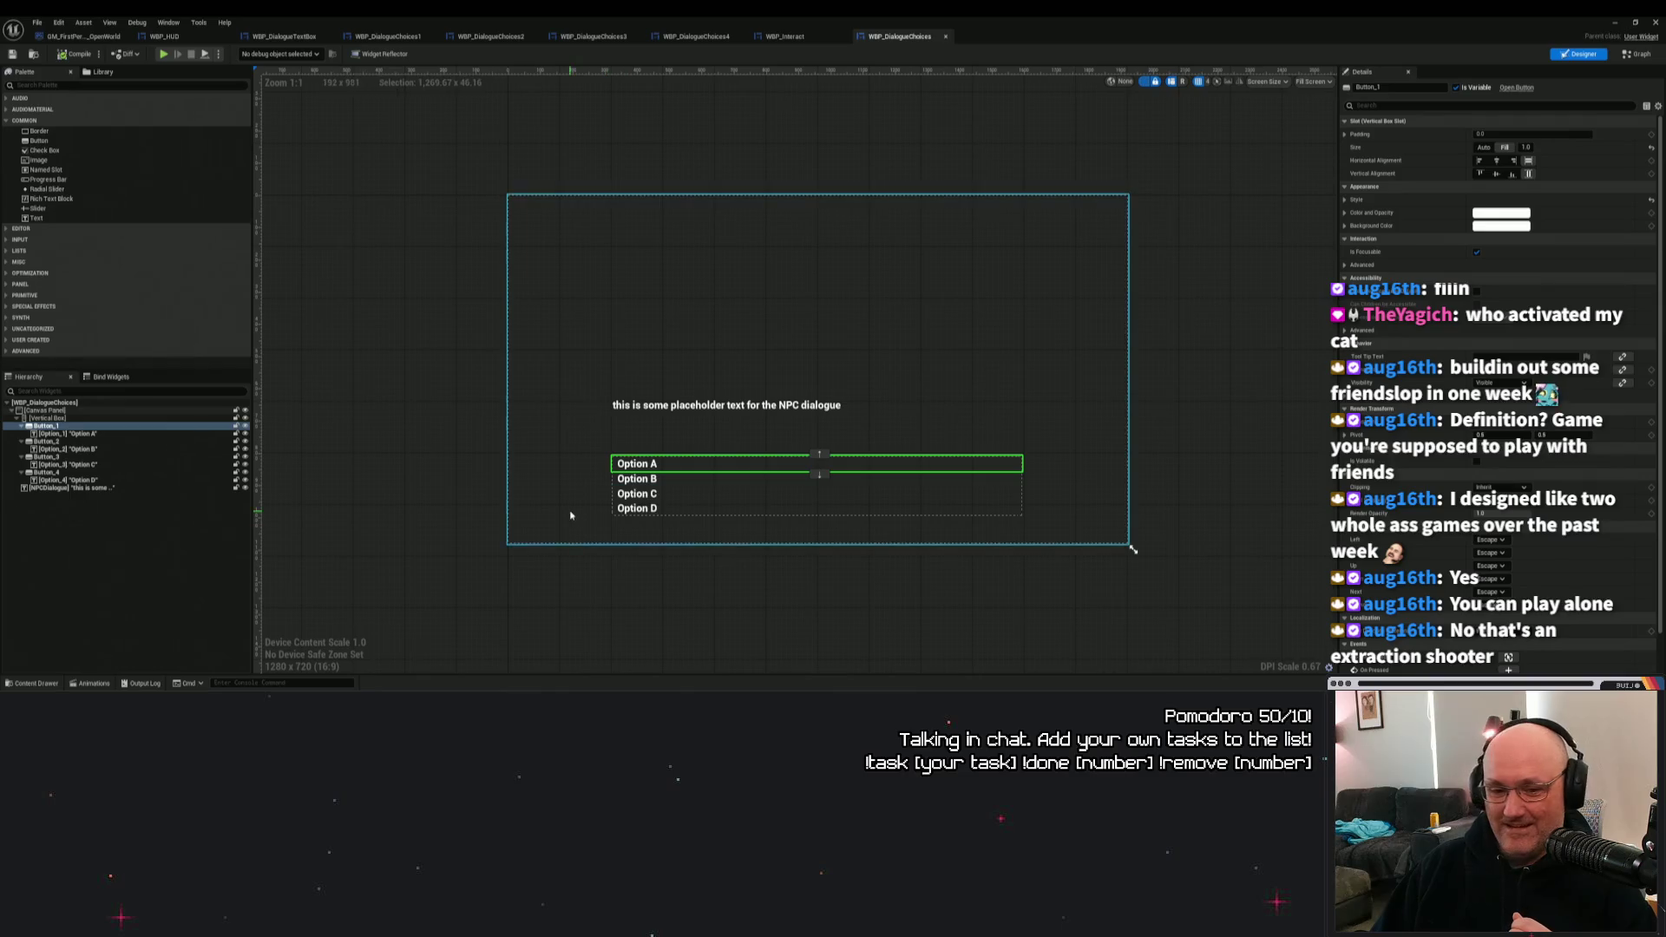
left_click(48, 417)
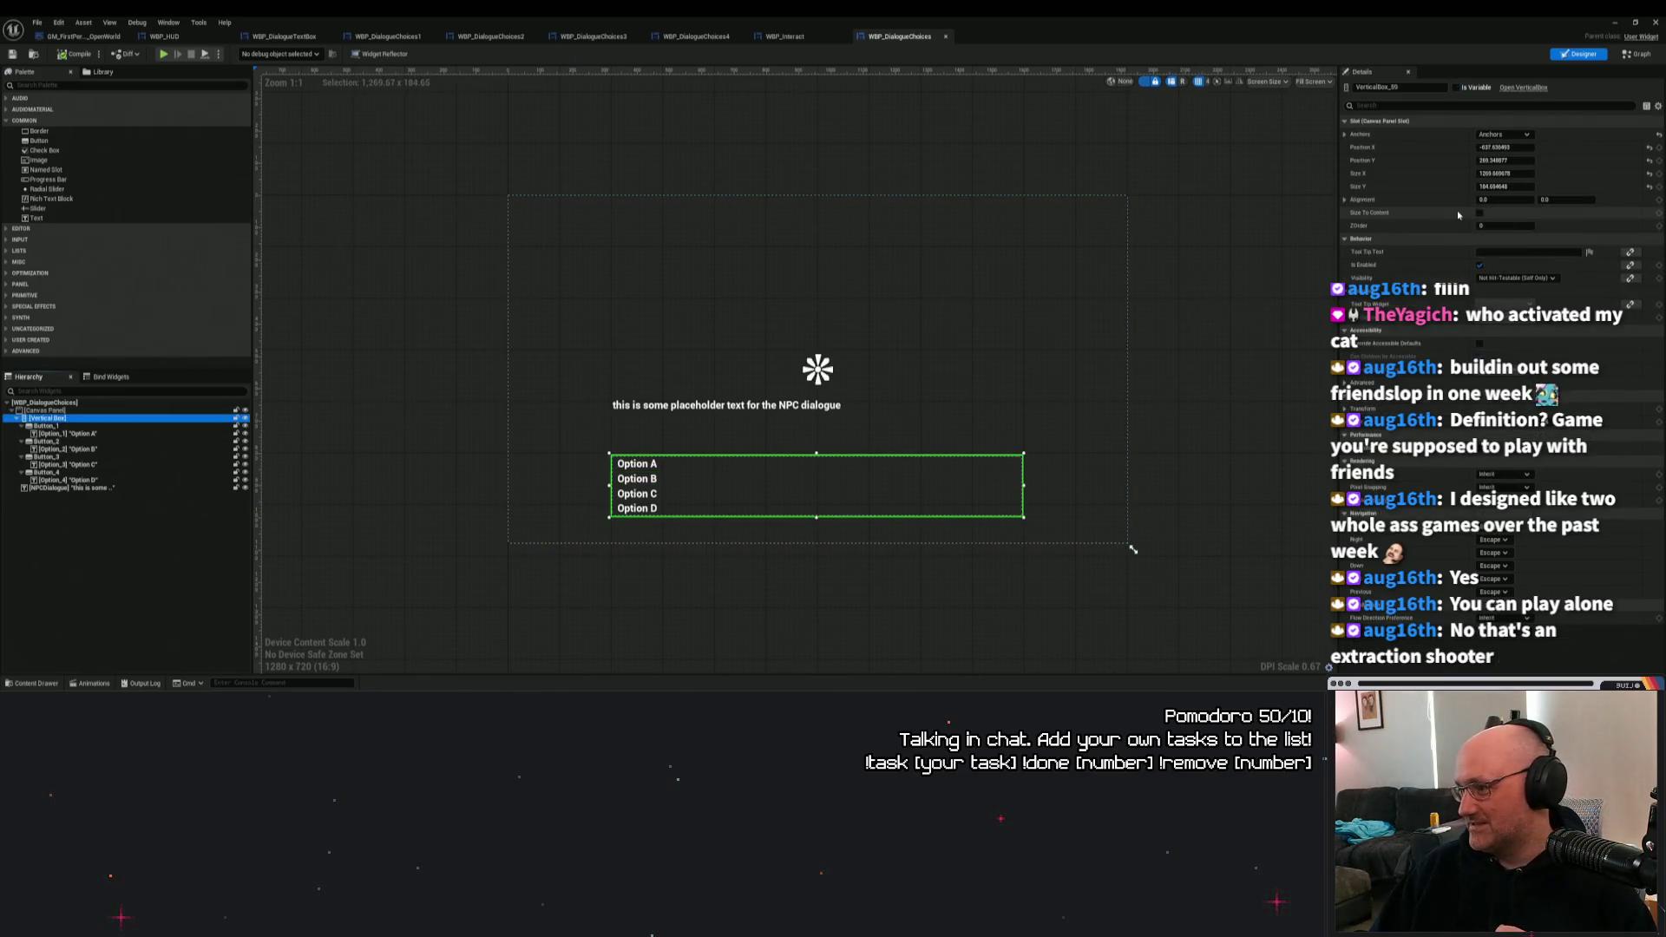
left_click(1481, 212)
left_click(1211, 220)
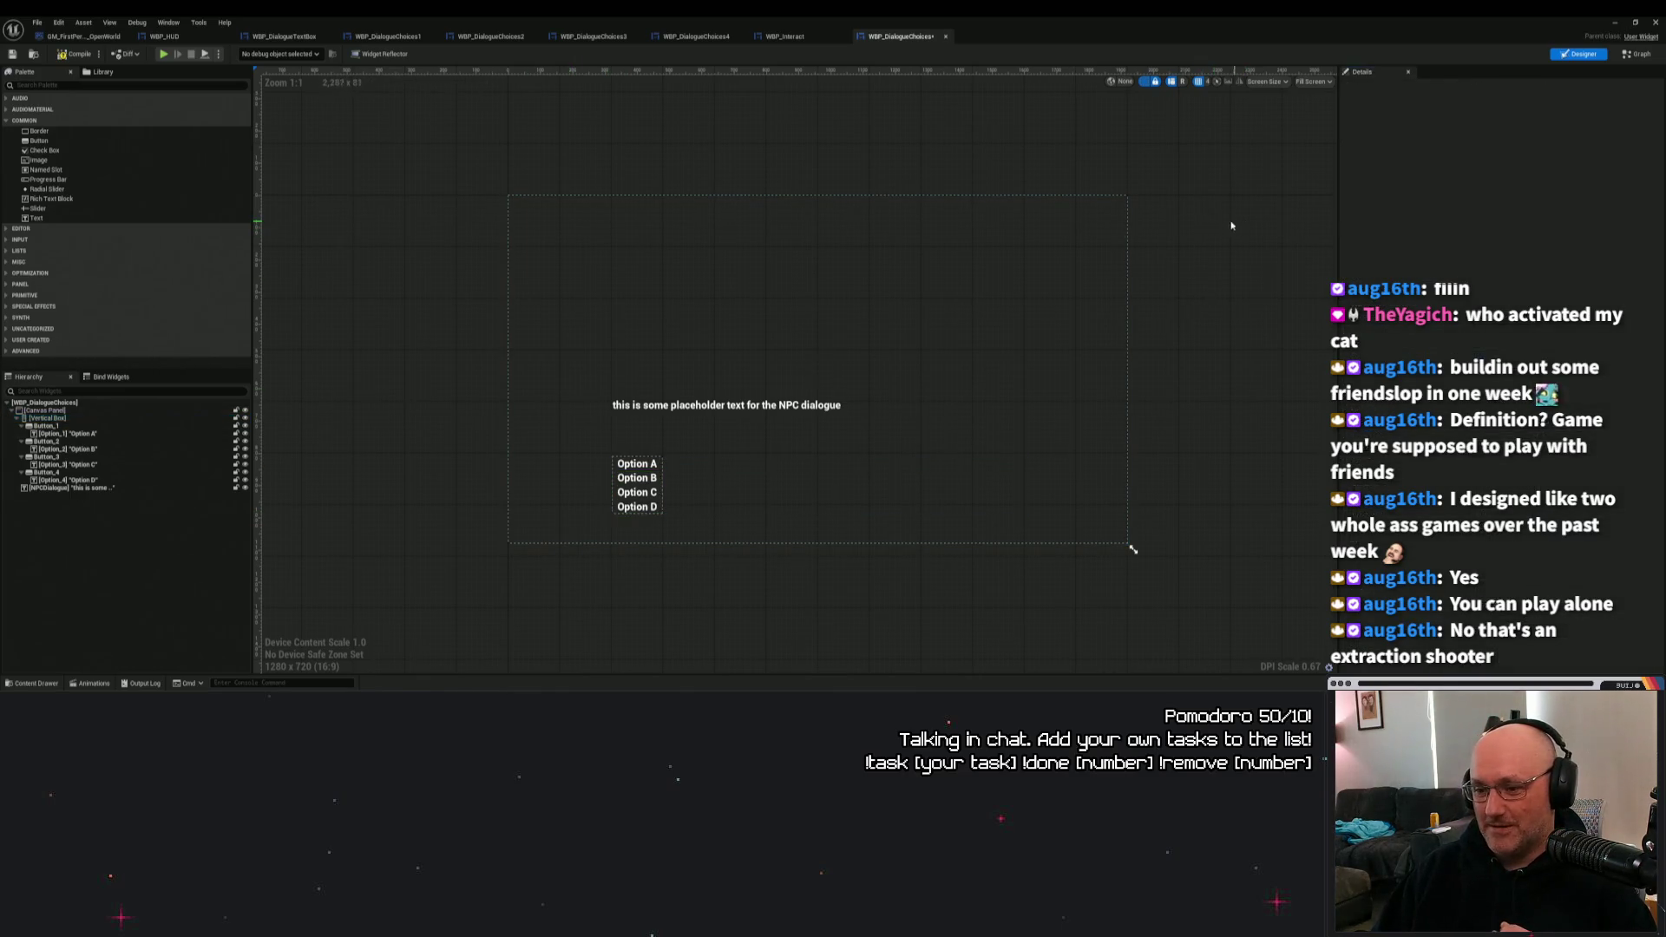
Compile and save WBP_DialogueChoices, then check the layout on the canvas
left_click(74, 55)
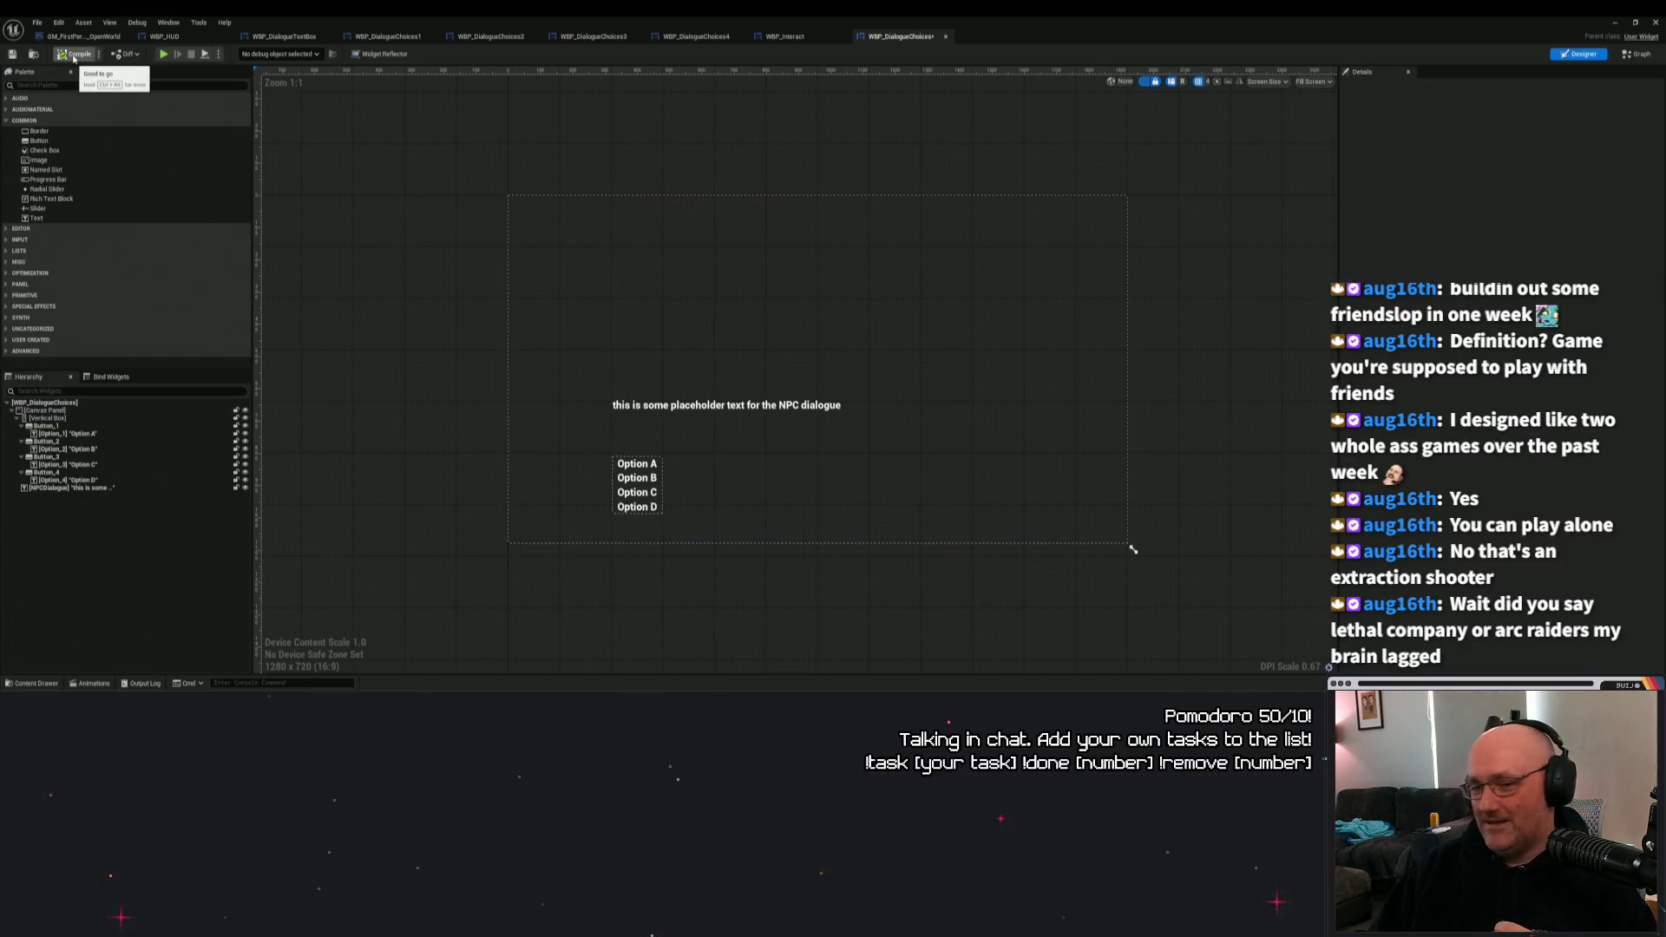
left_click(12, 53)
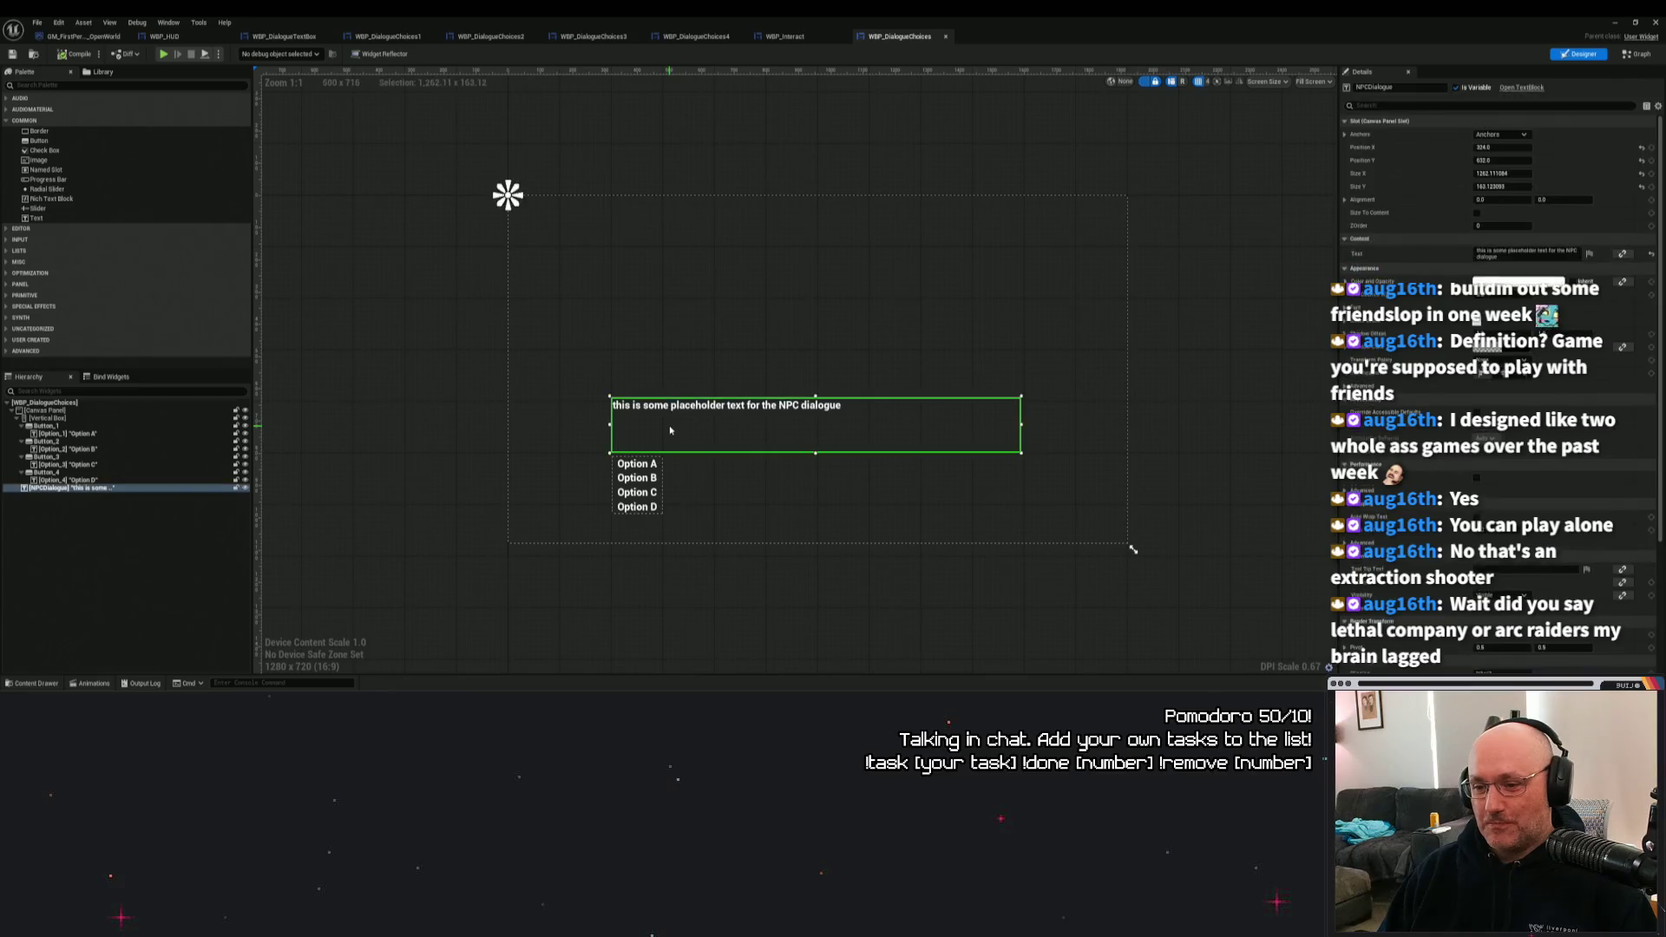
left_click_drag(418, 344, 444, 411)
left_click_drag(792, 167, 754, 104)
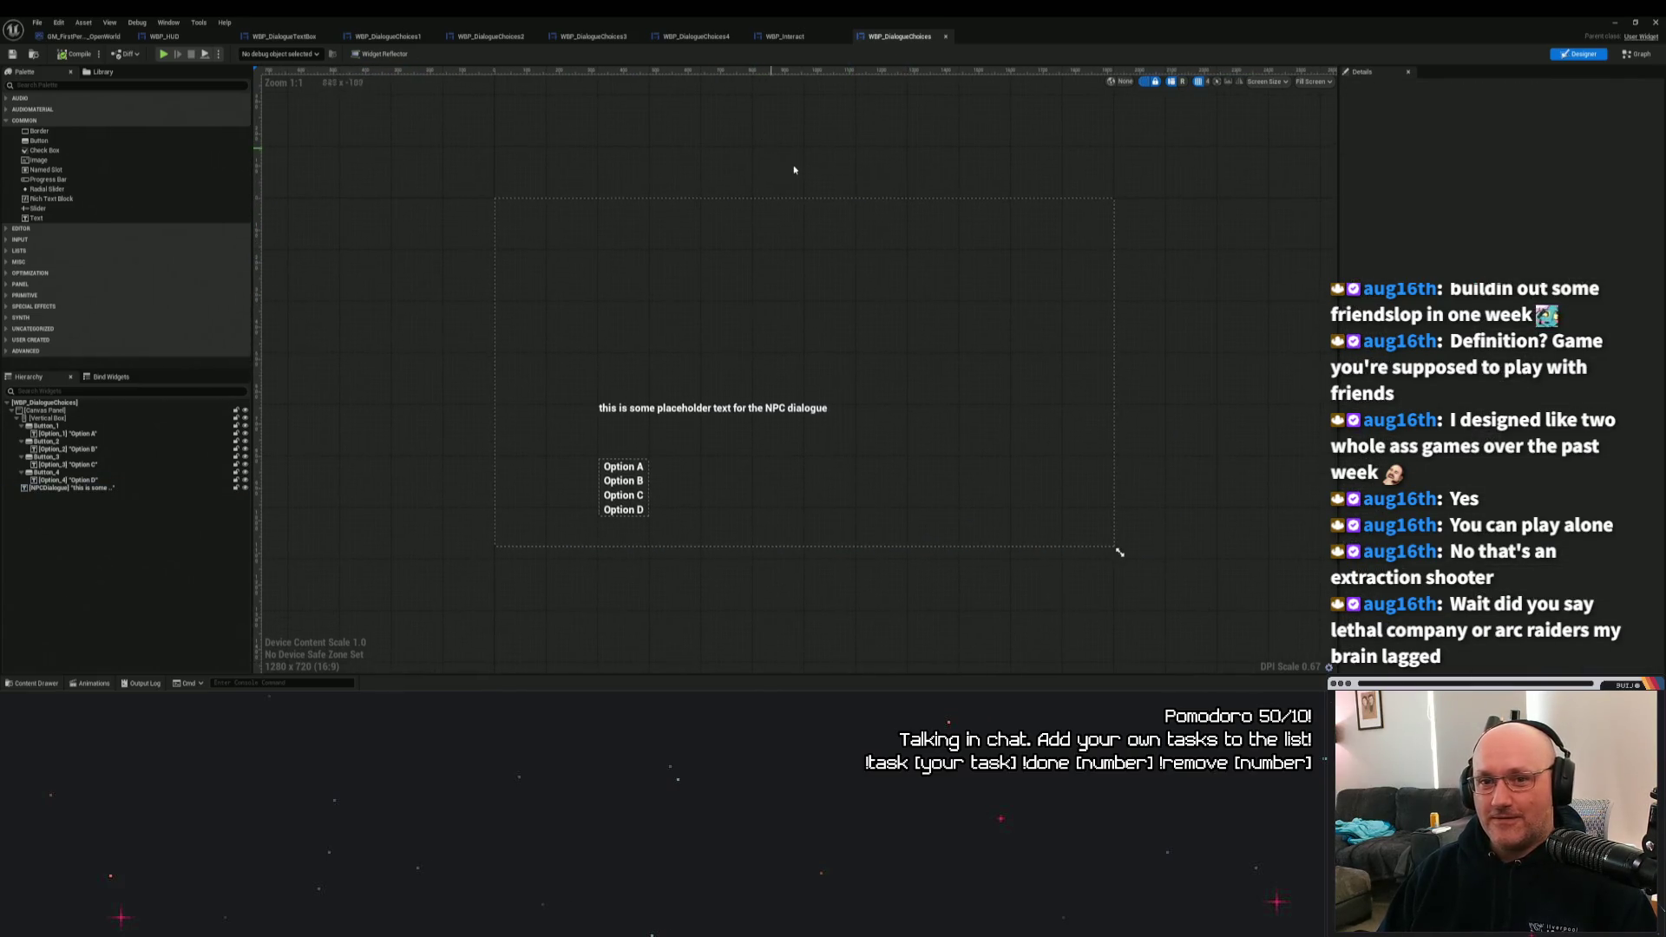
left_click(1609, 28)
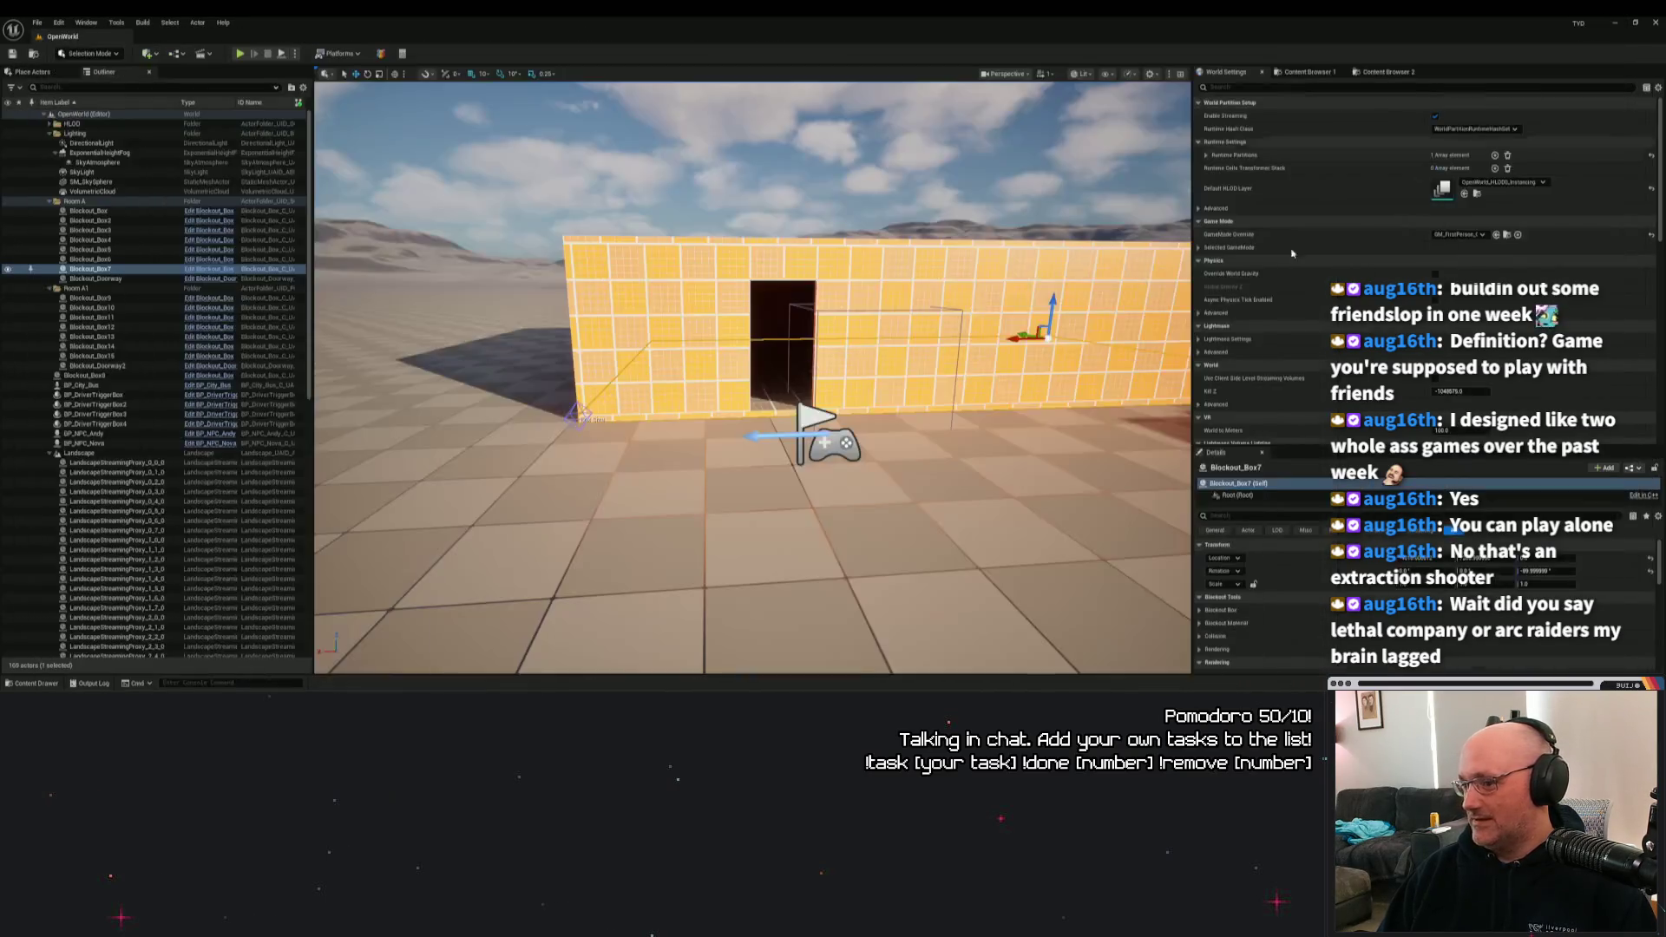
right_click(870, 211)
left_click(876, 520)
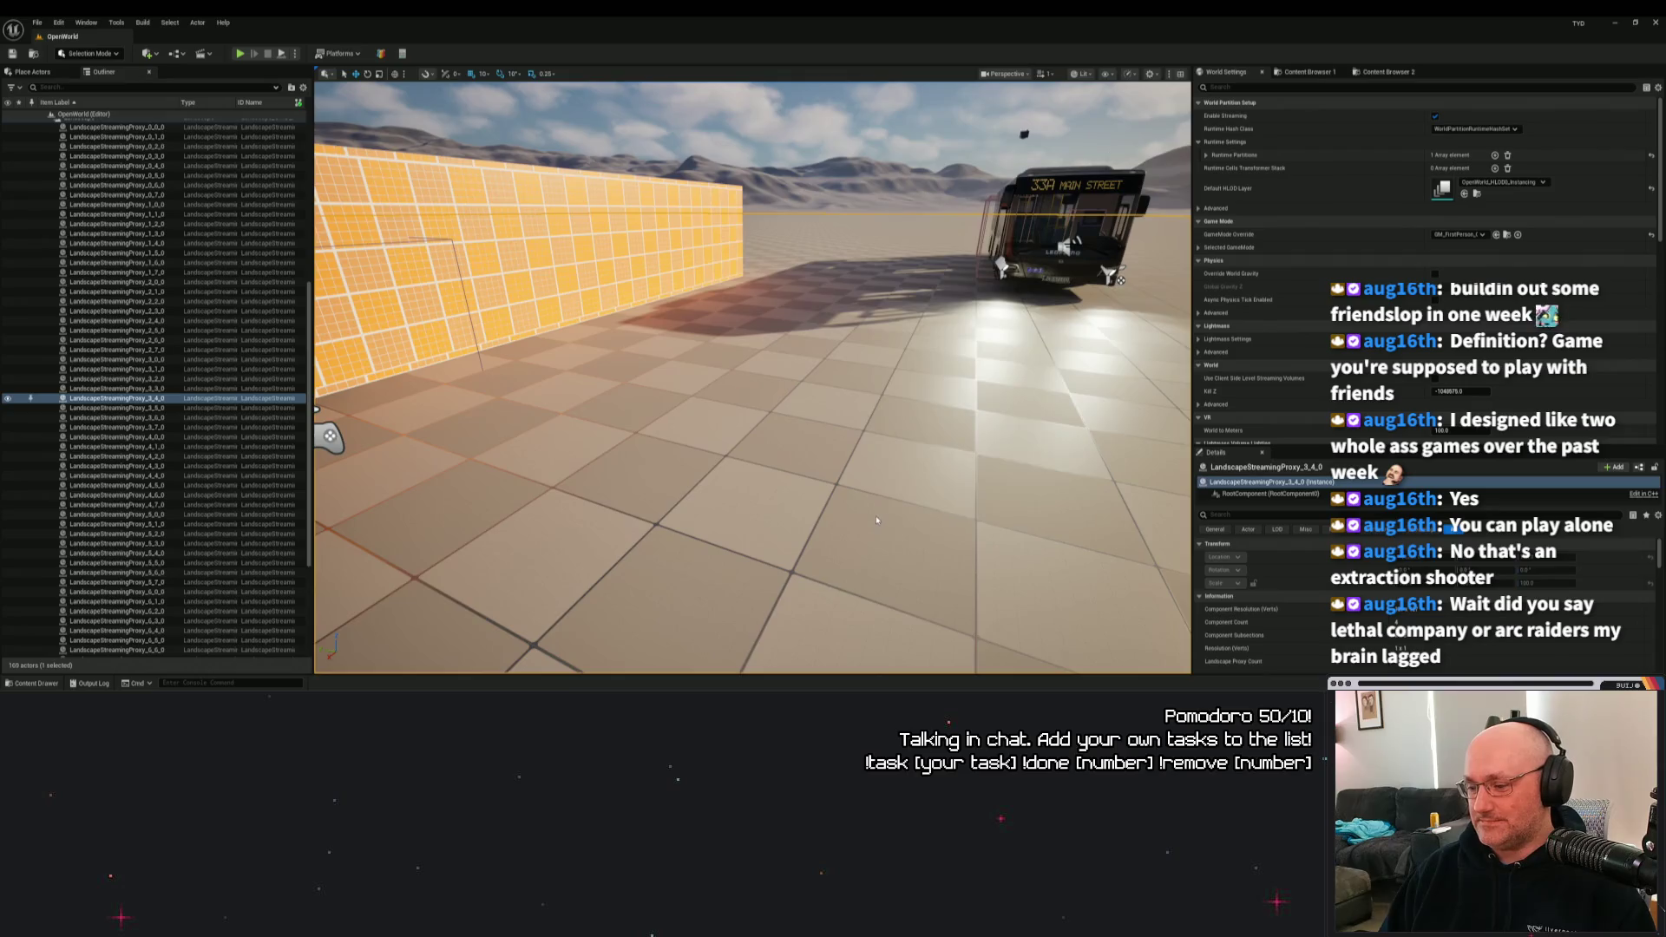
key("Escape")
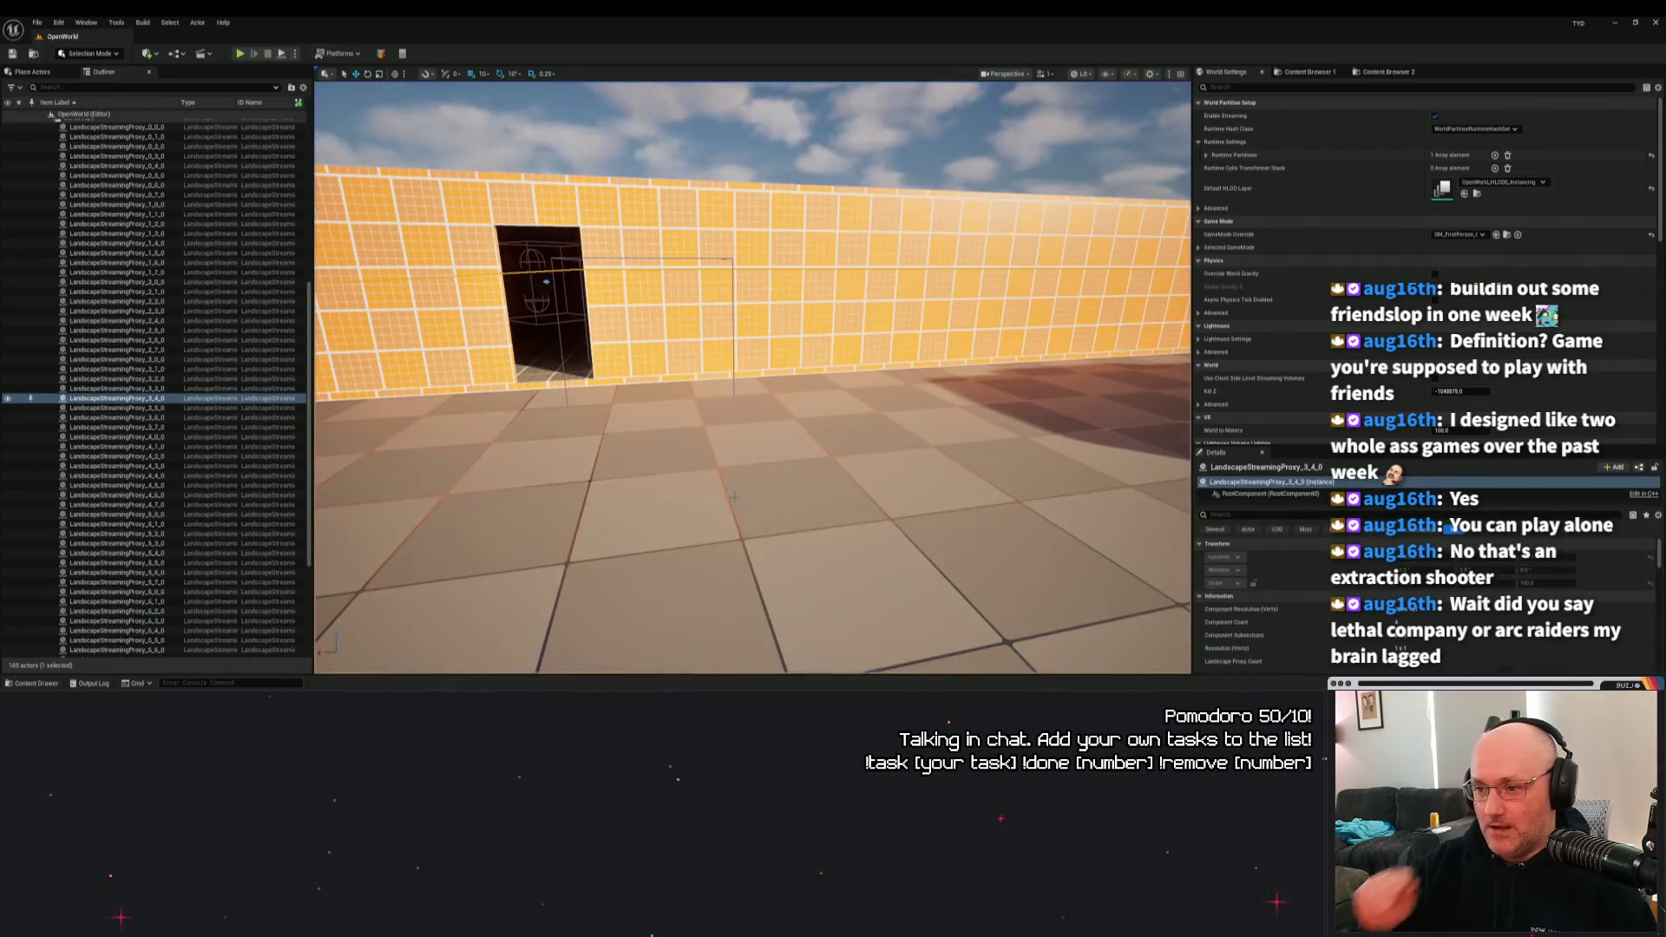
right_click(688, 254)
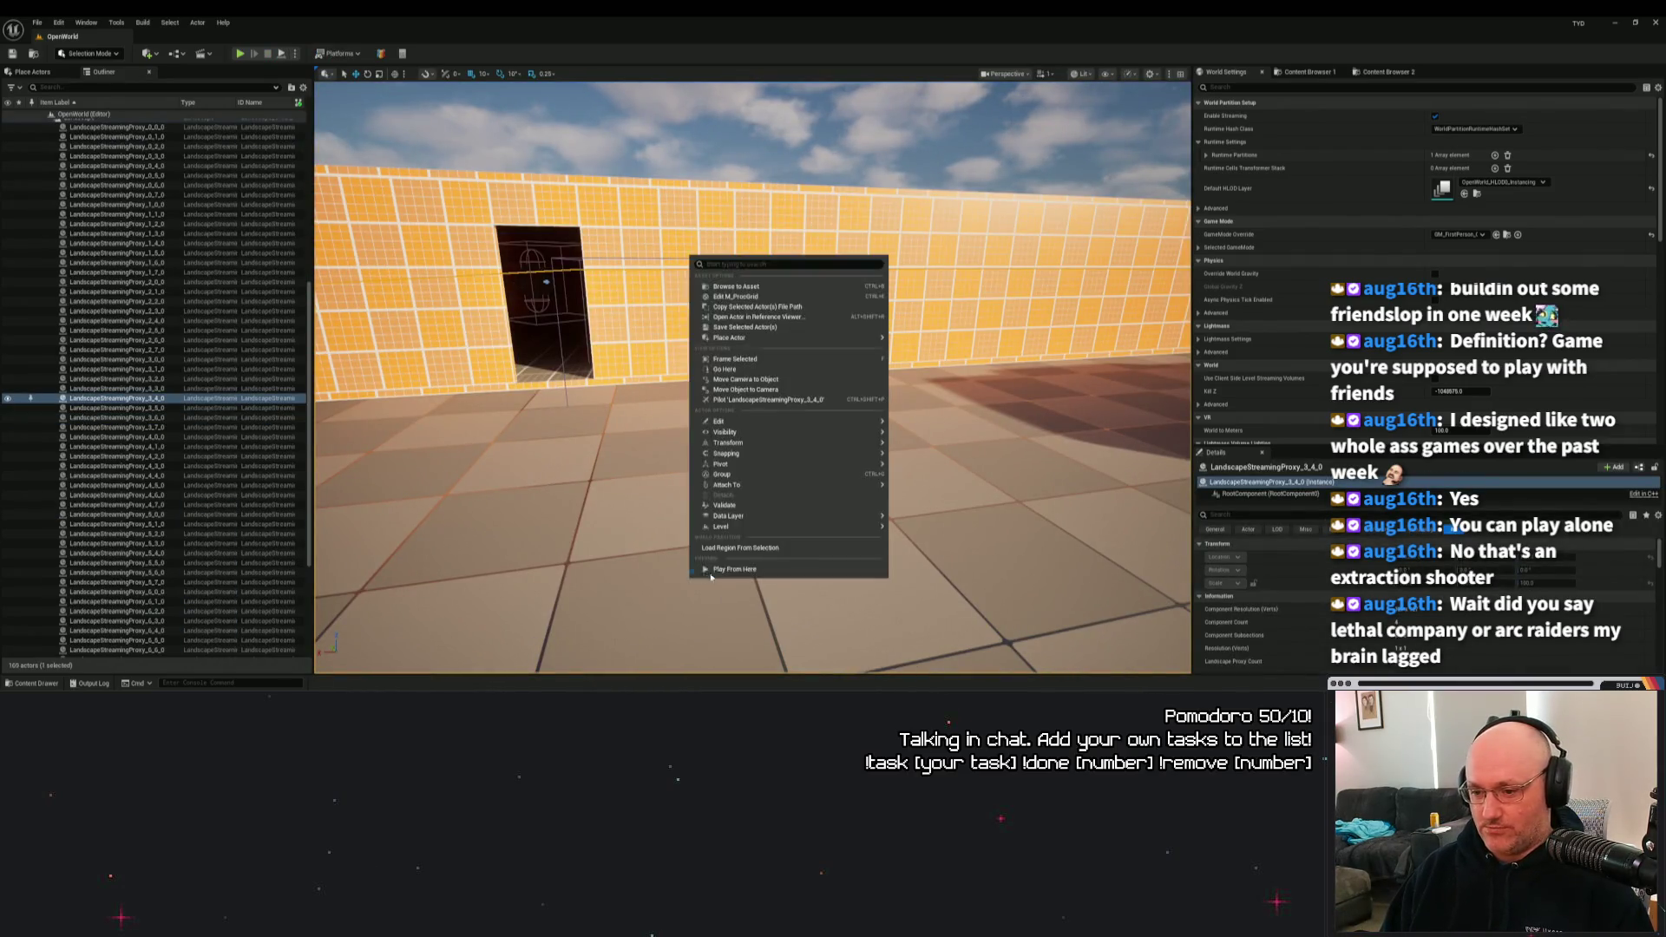
left_click(698, 569)
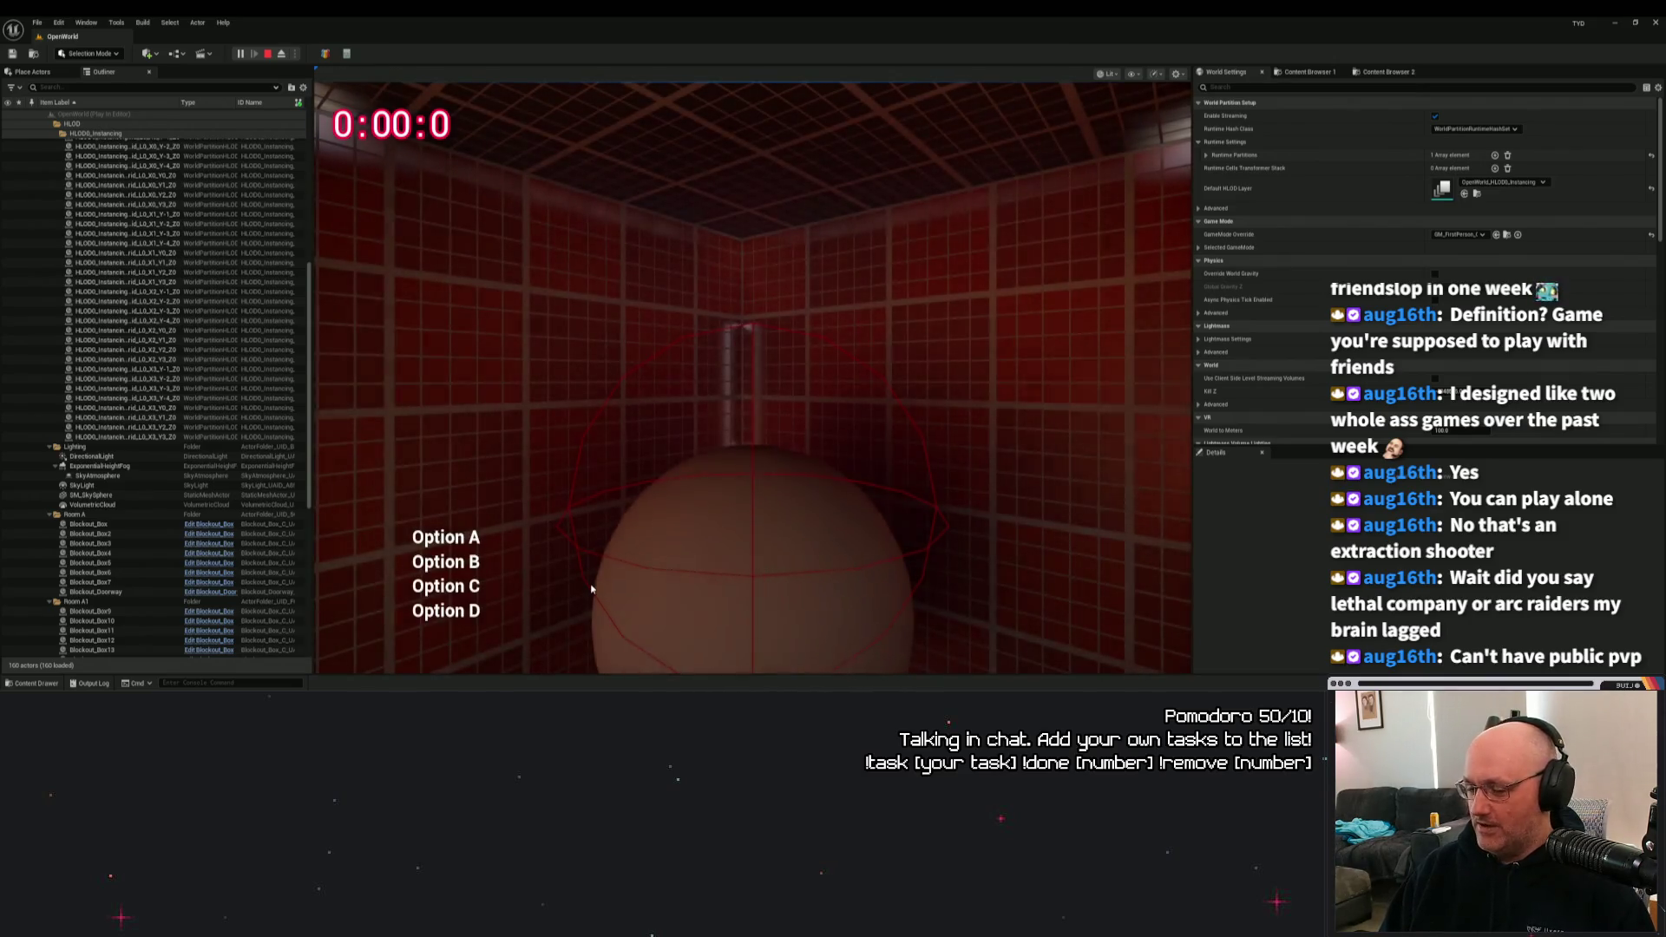
left_click(446, 533)
key("Escape")
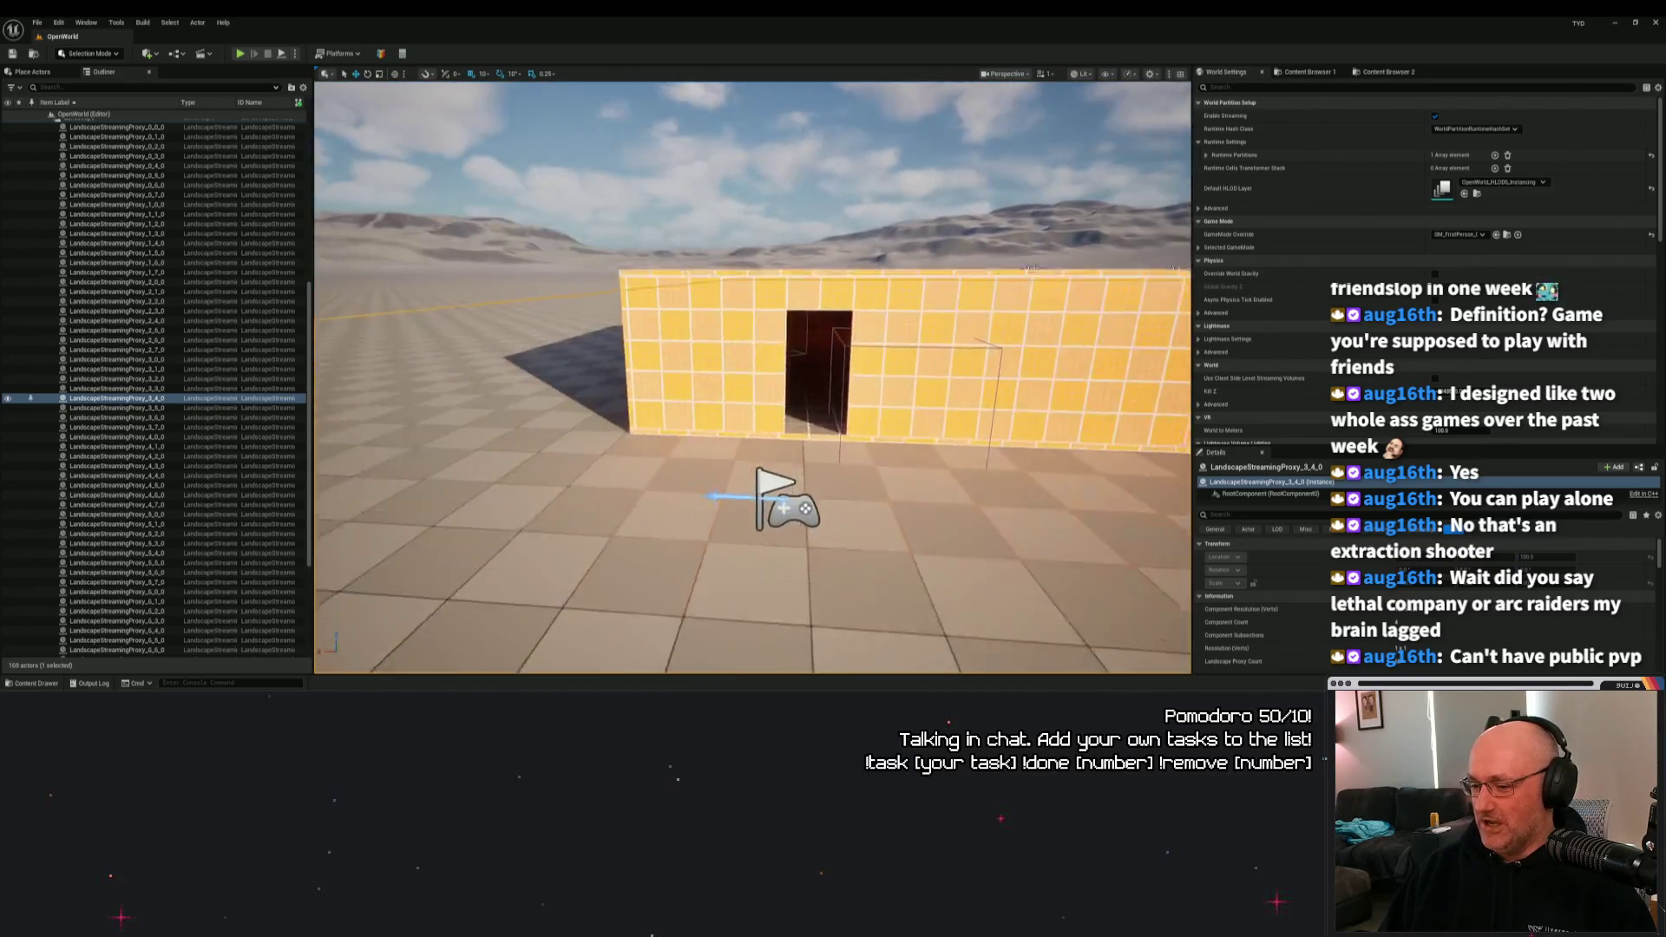
key("s")
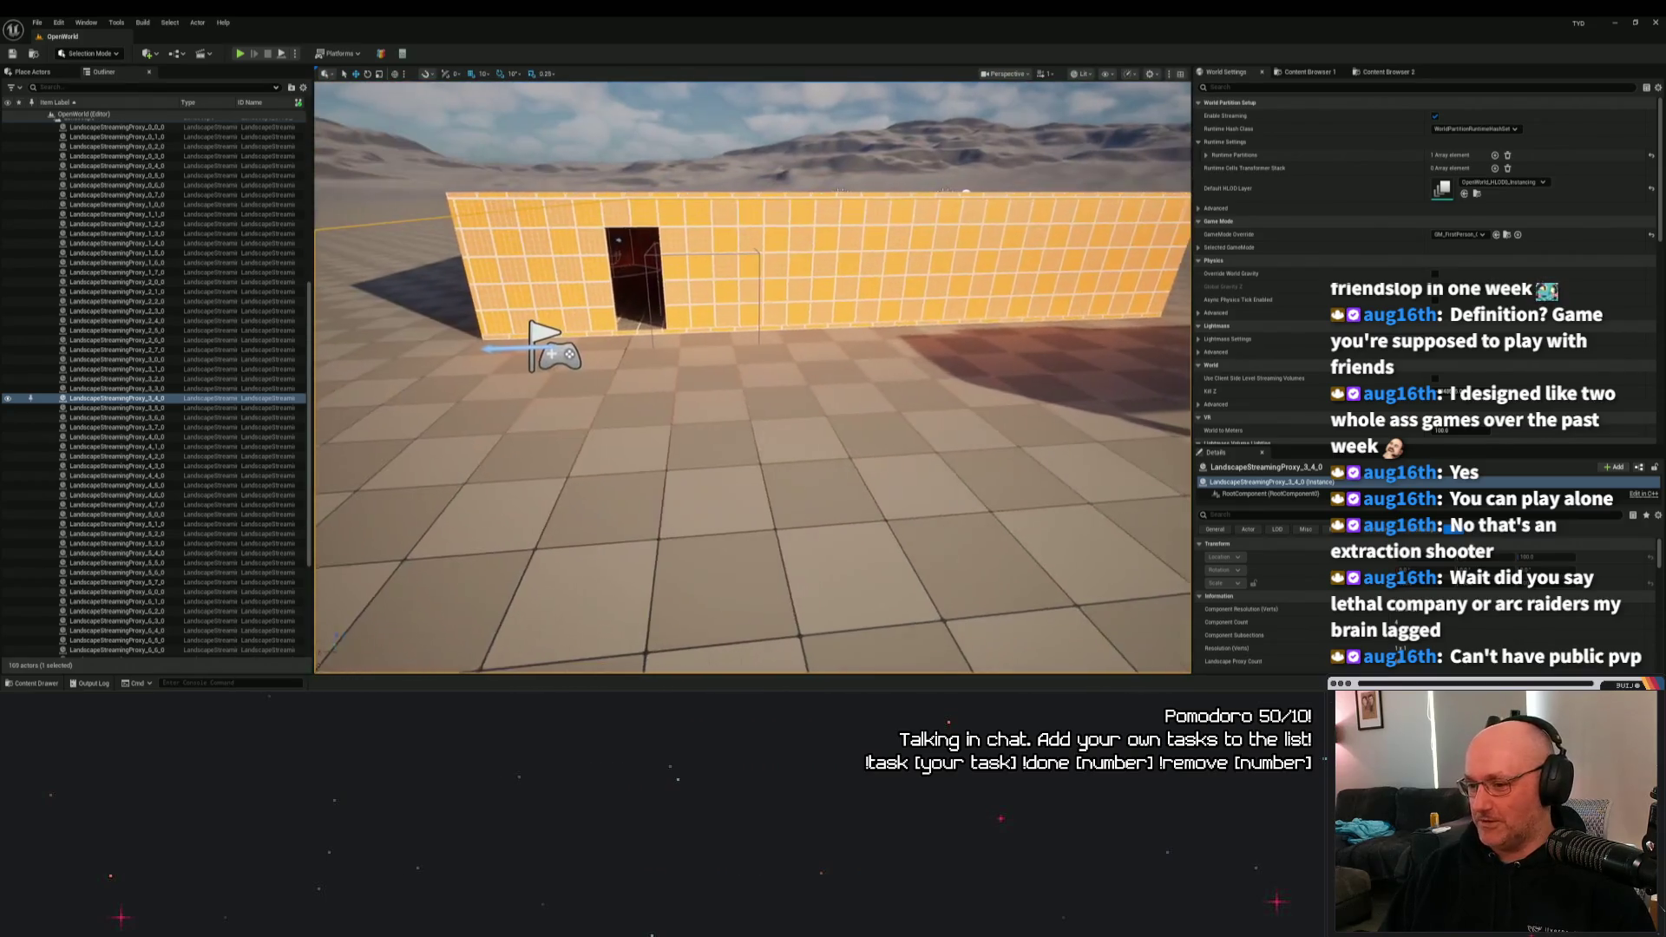
key("alt+p")
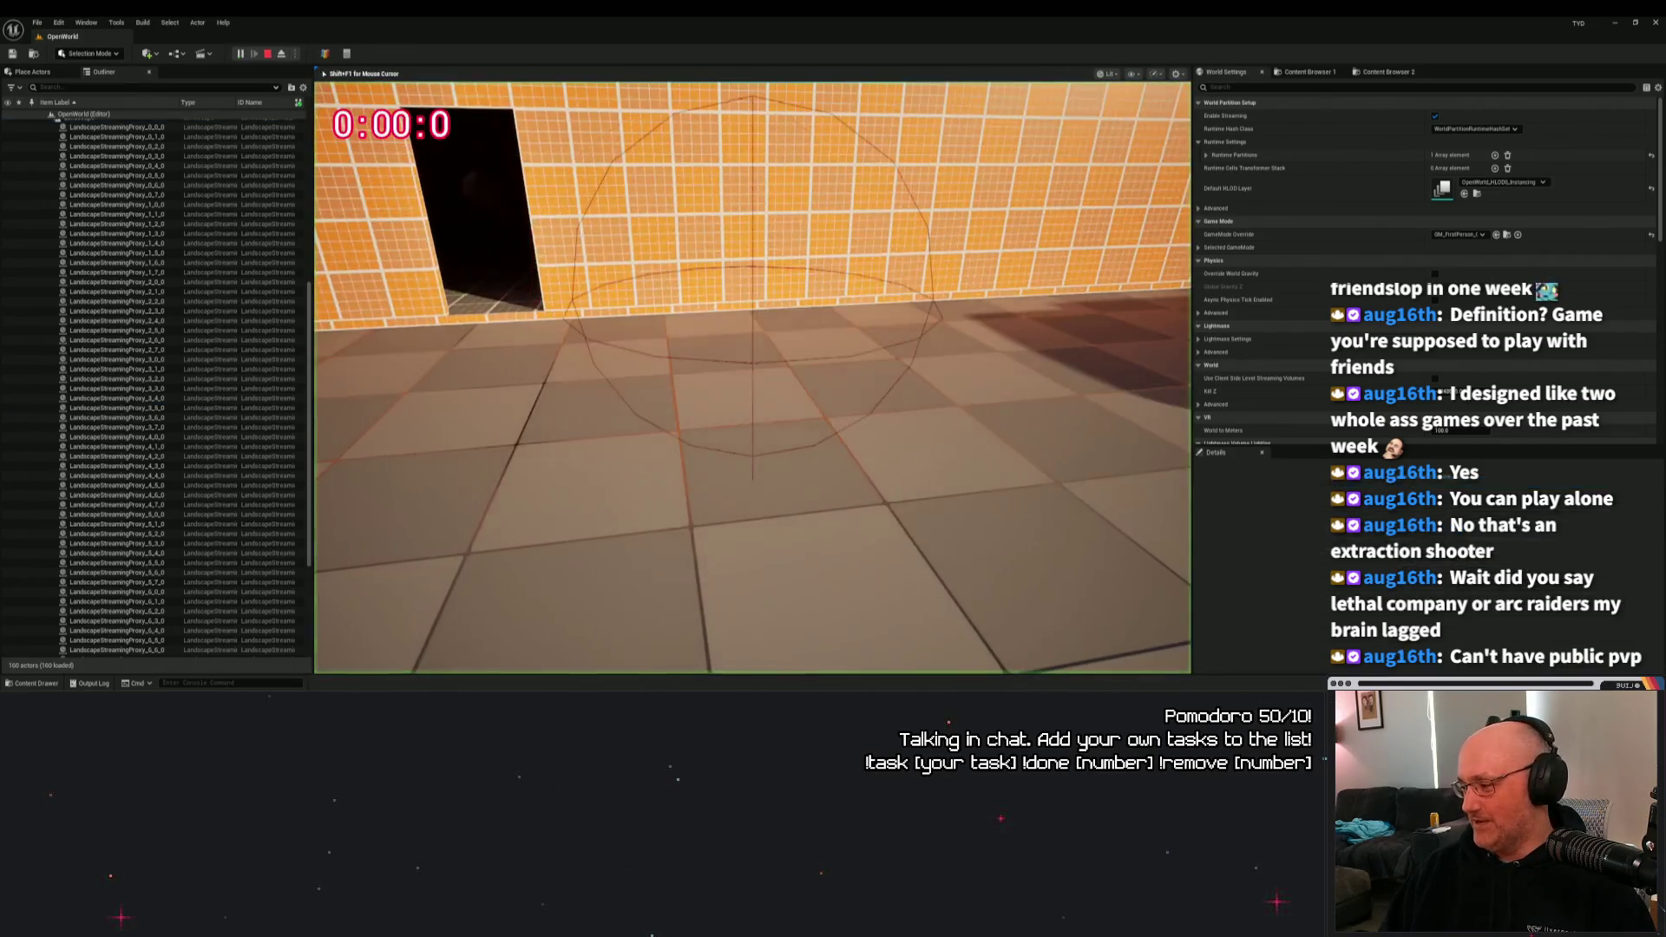
key("Escape")
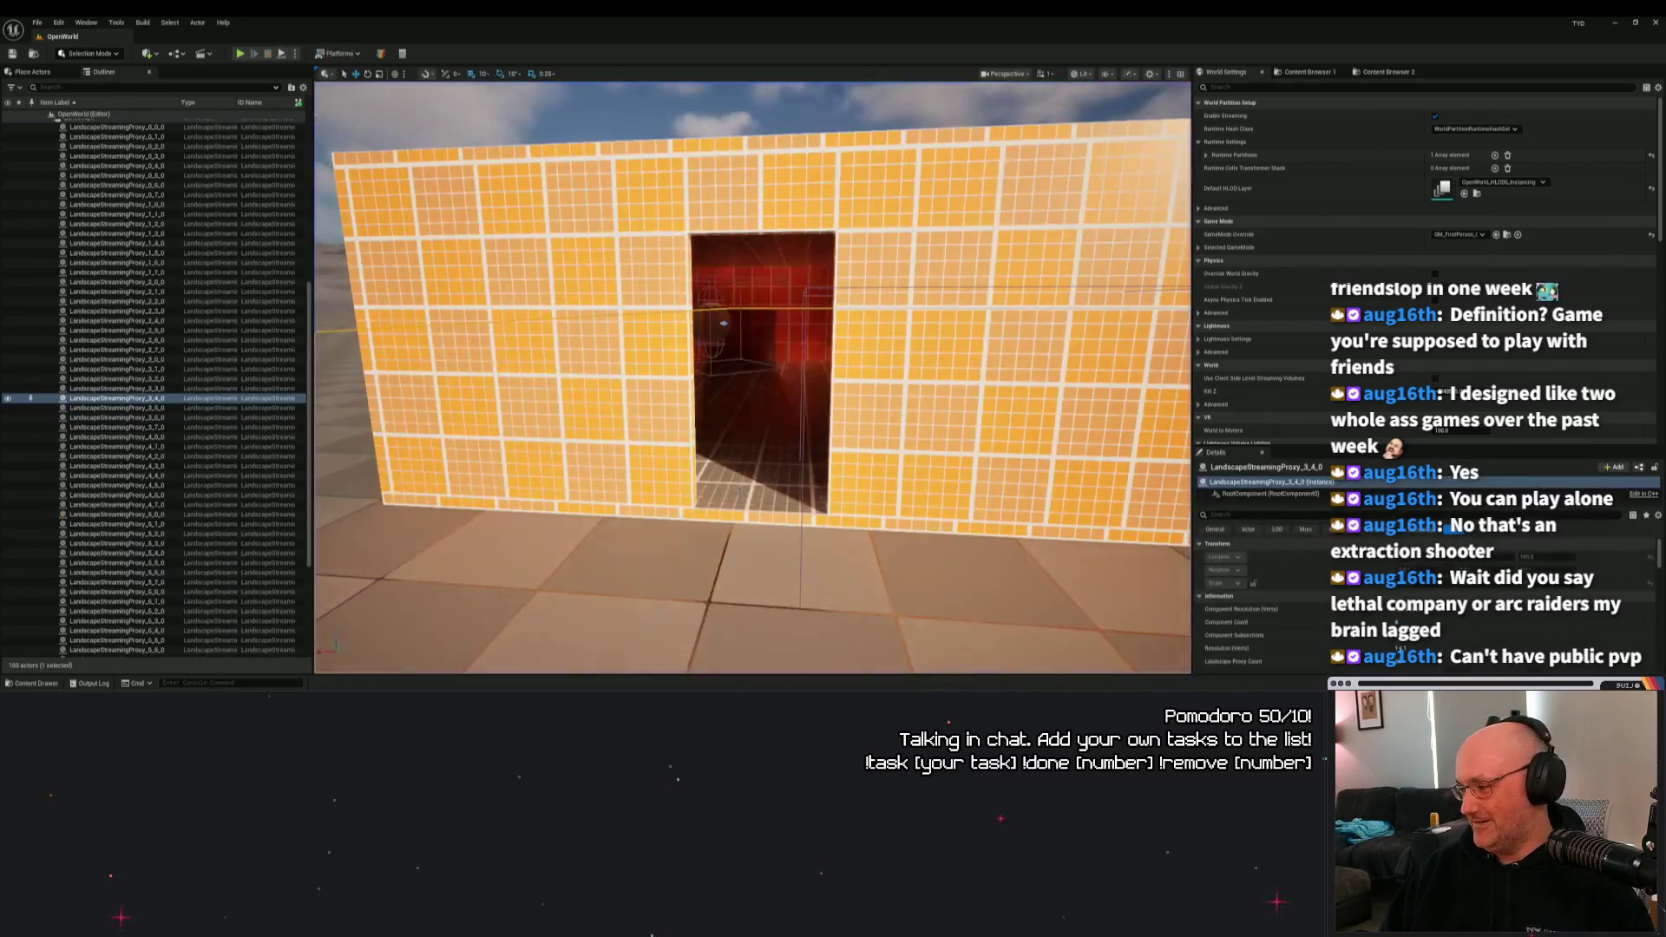
key("d")
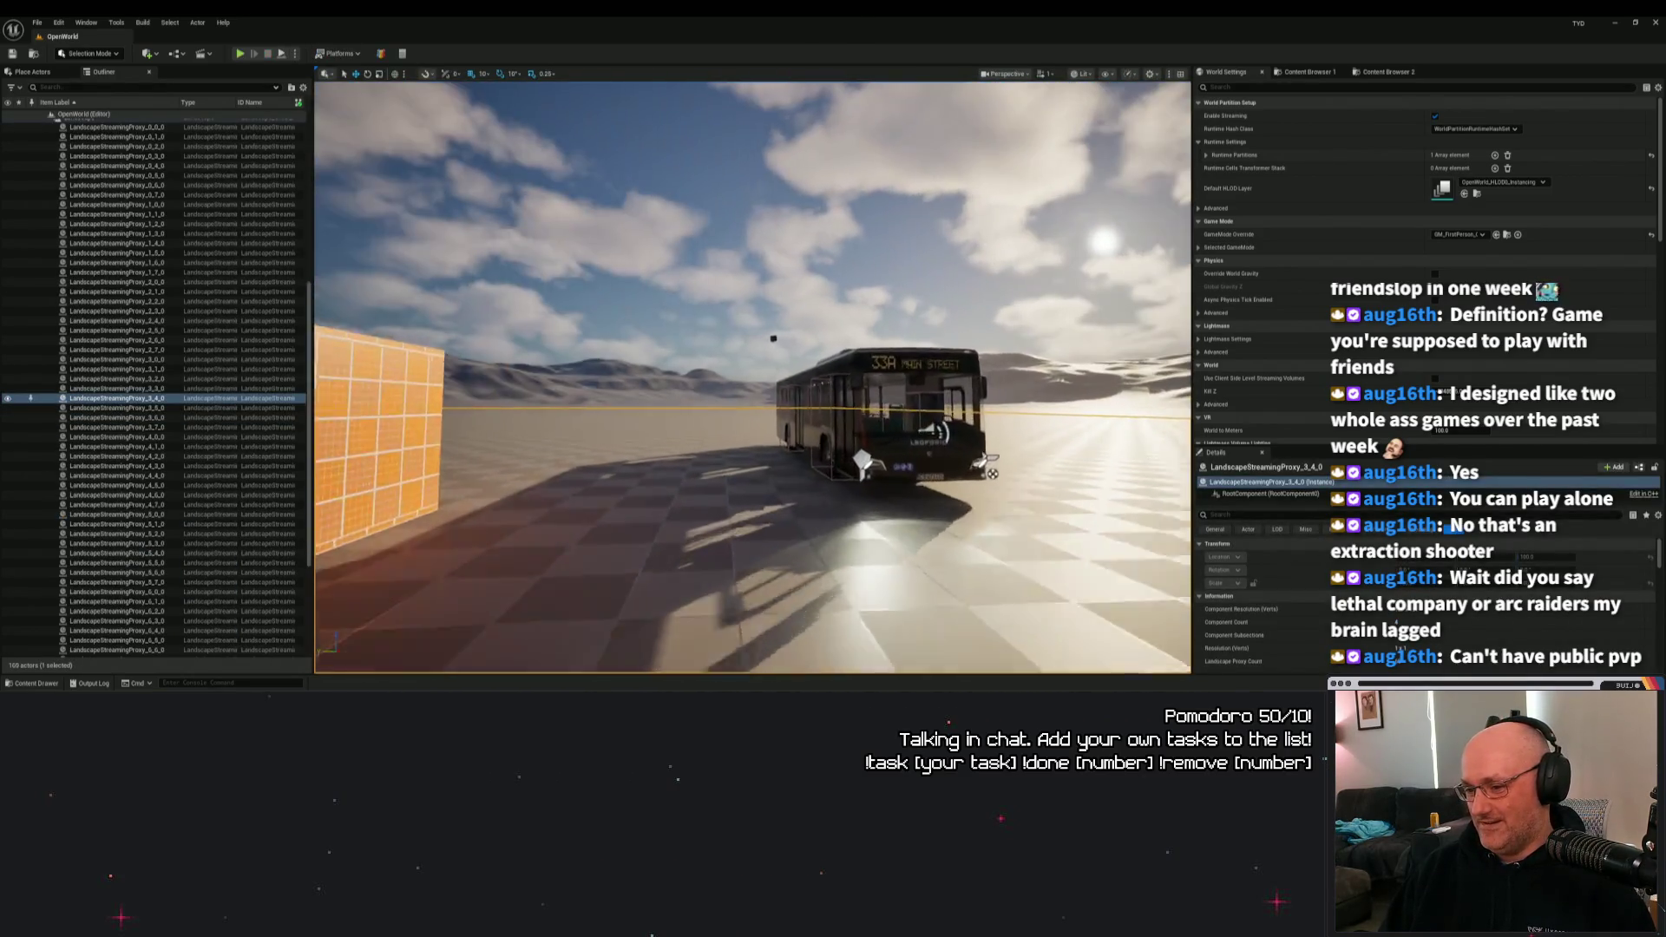
key("f")
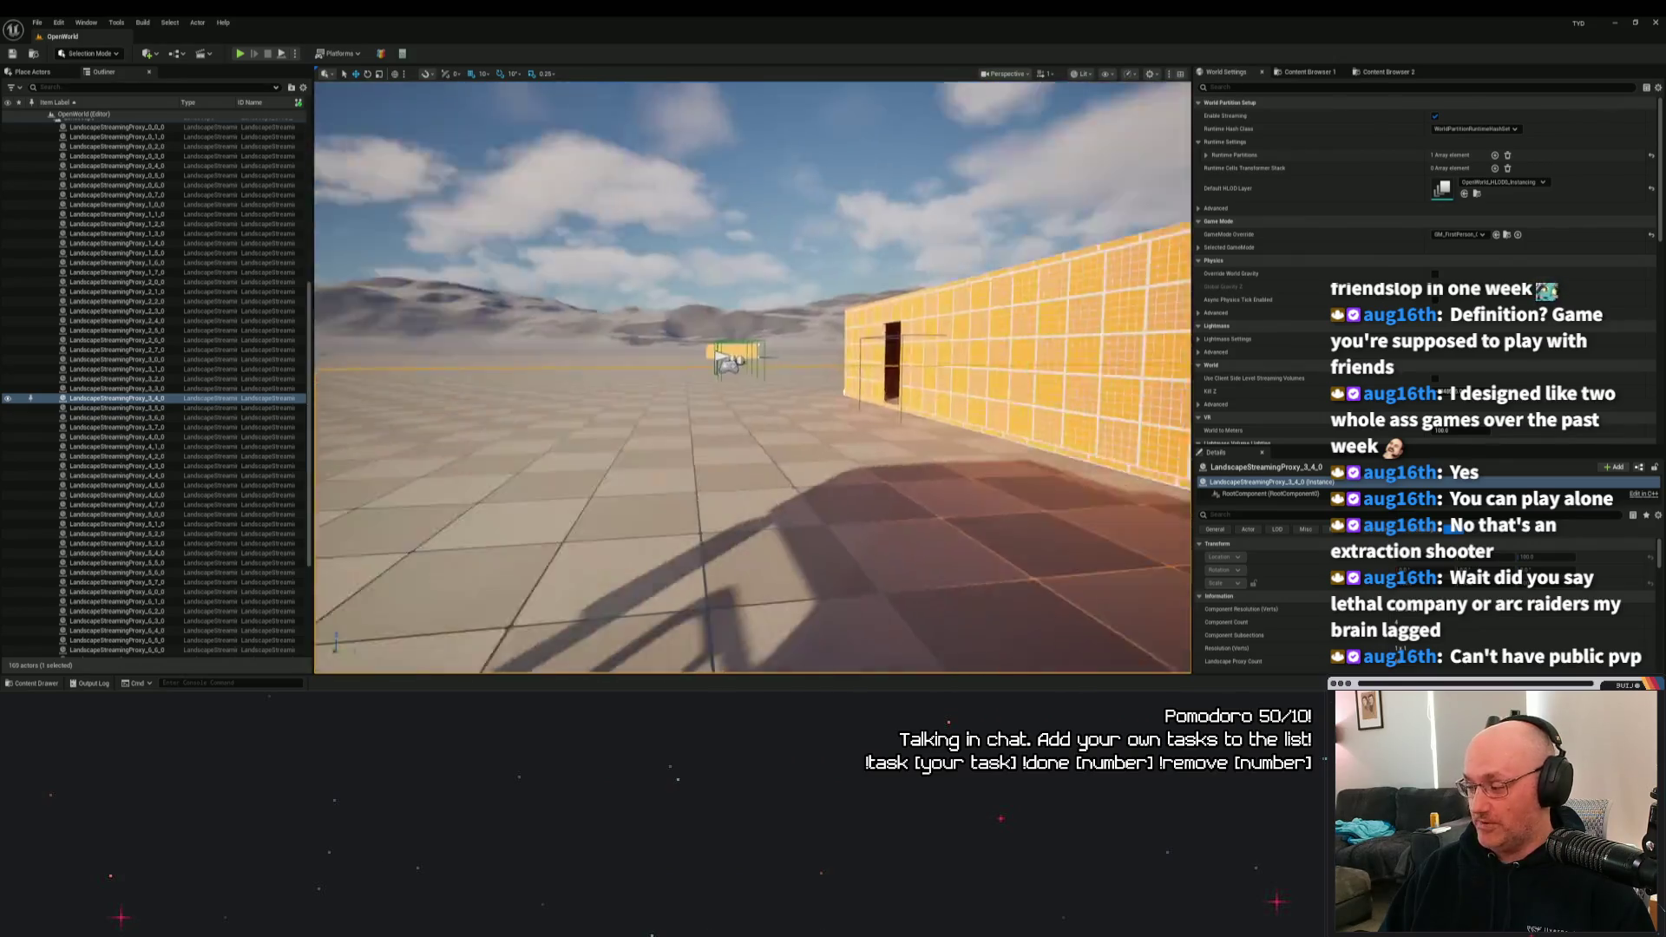
key("s")
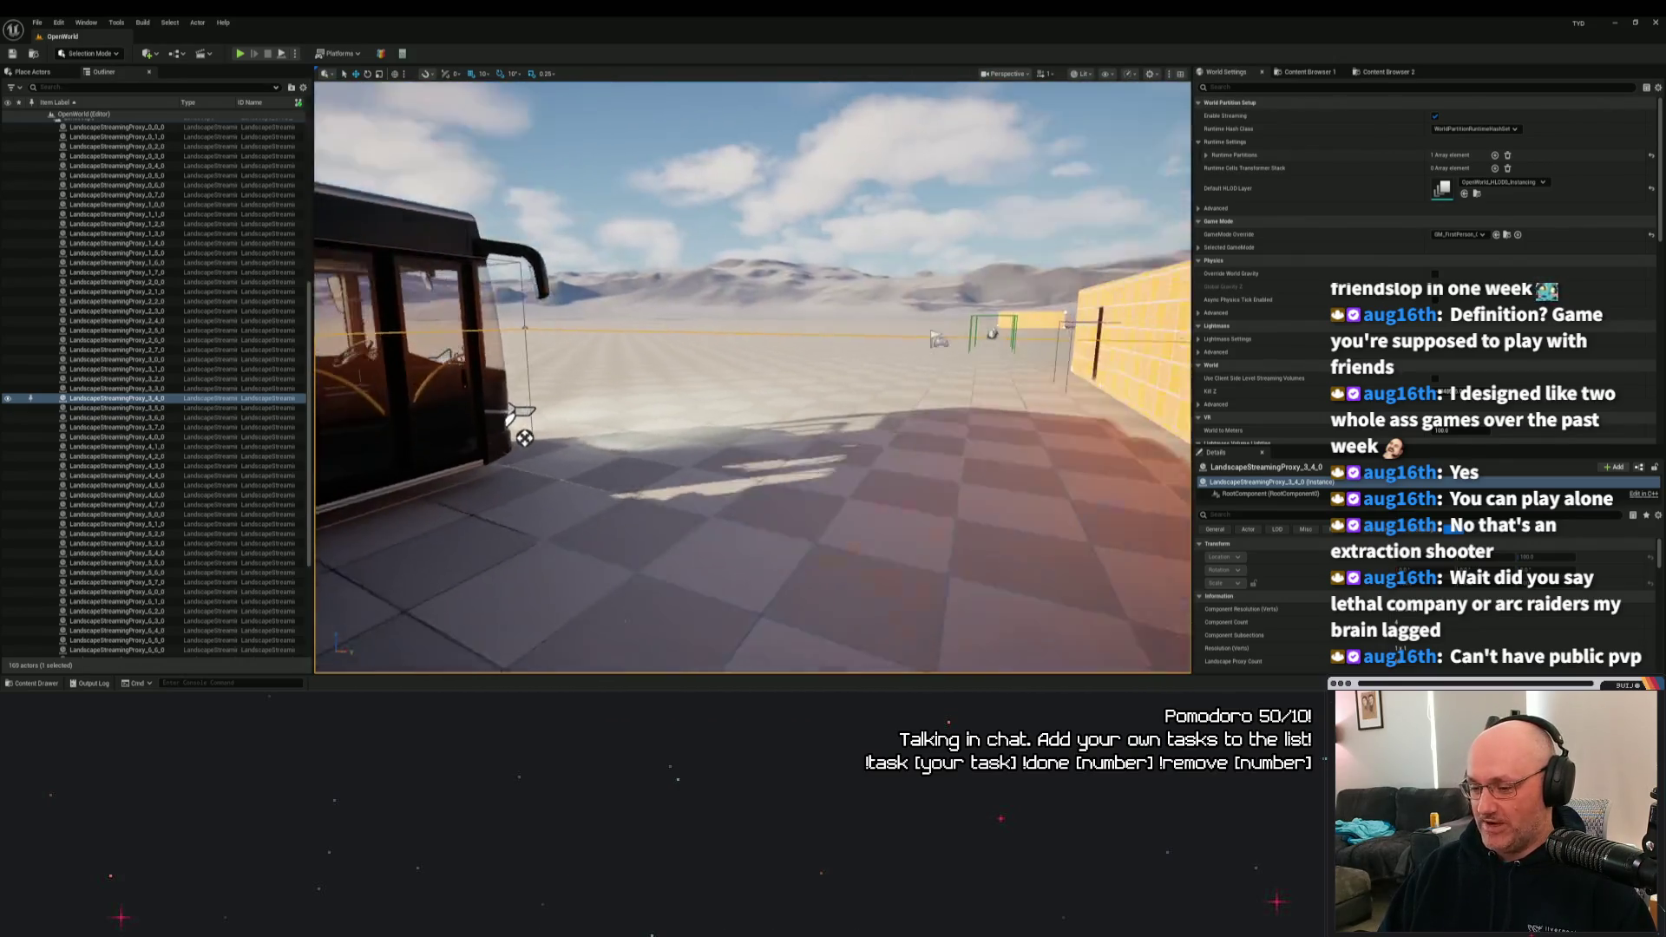
left_click_drag(825, 453, 885, 500)
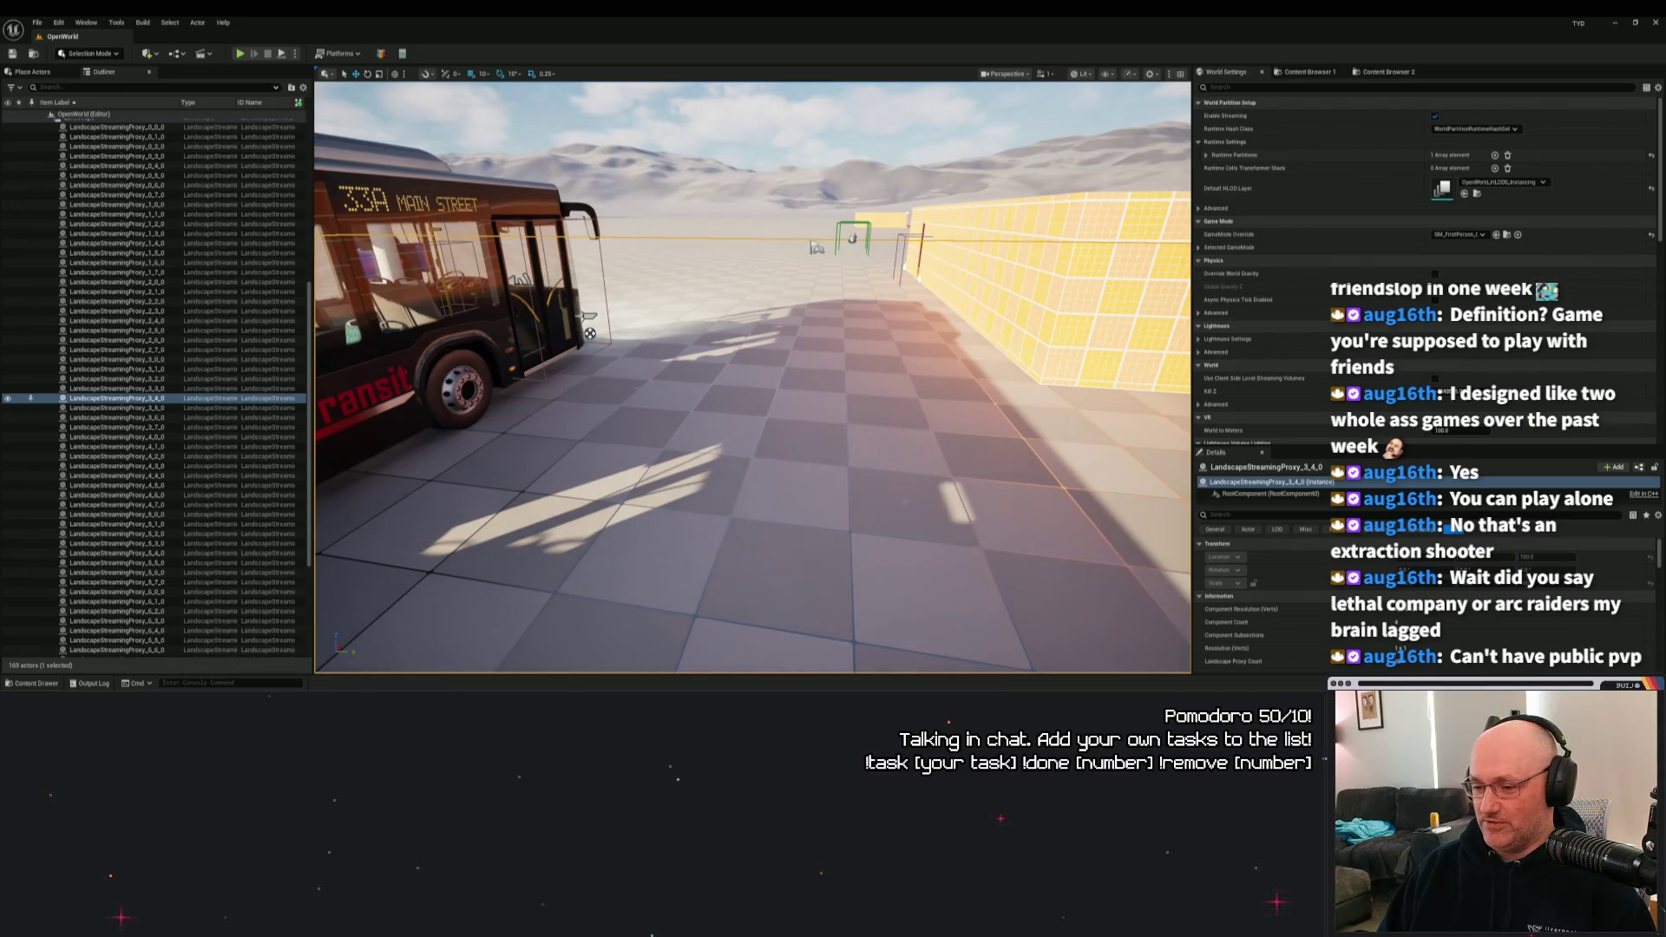
key("alt+p")
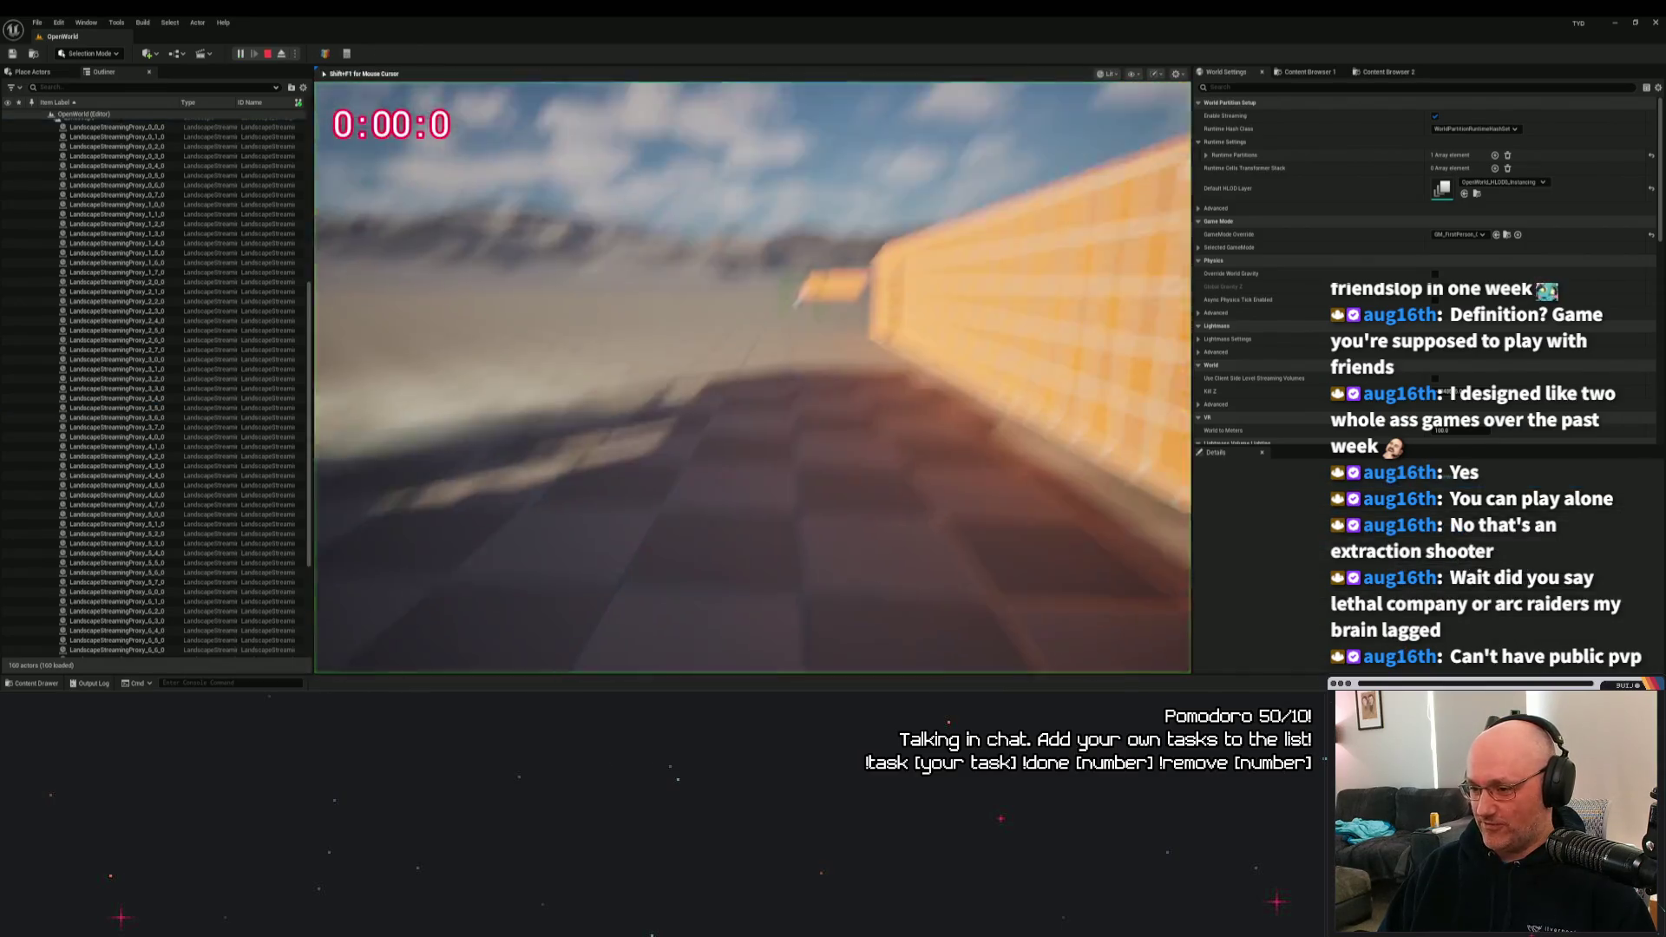
key("w")
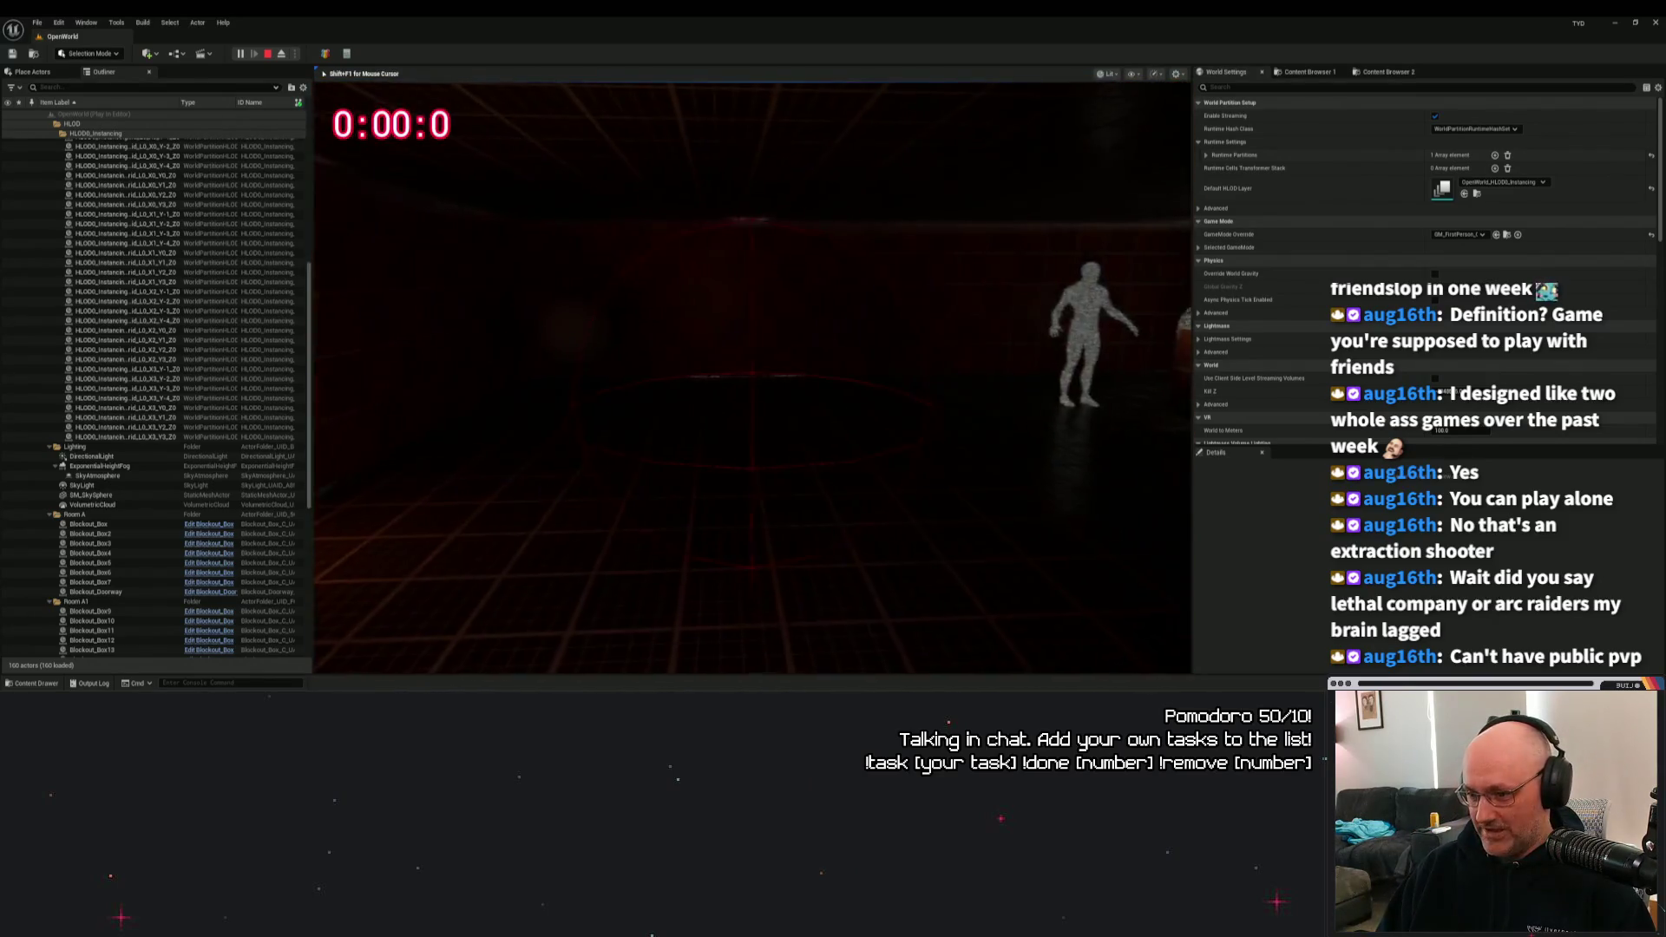
key("Escape")
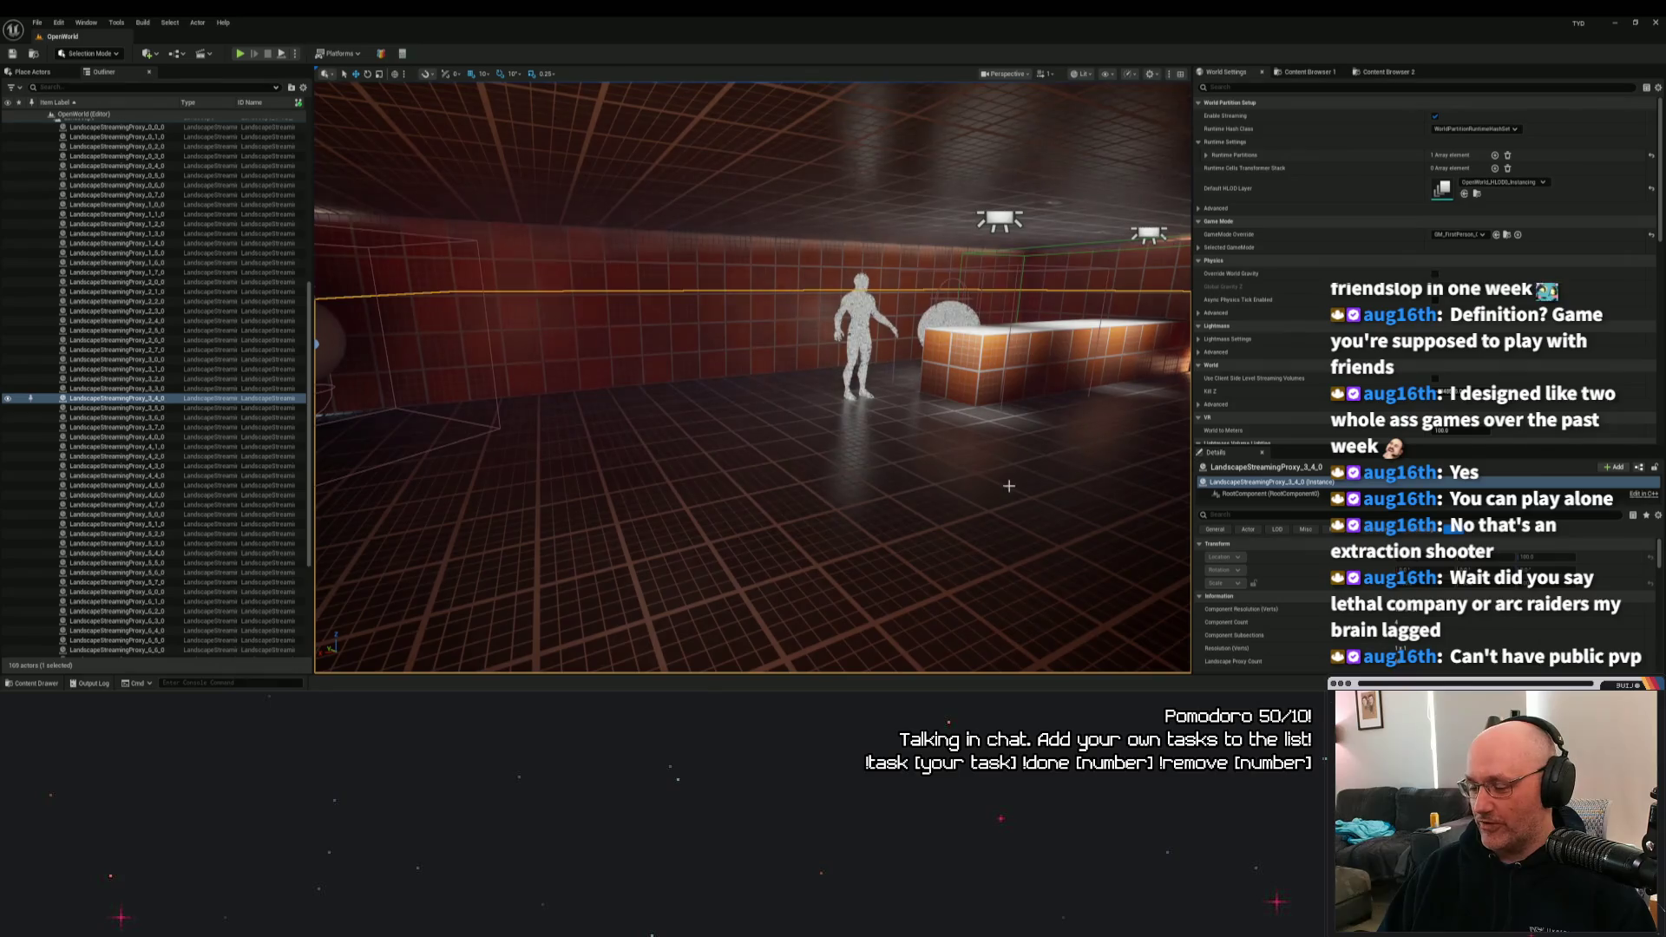
key("alt+Tab")
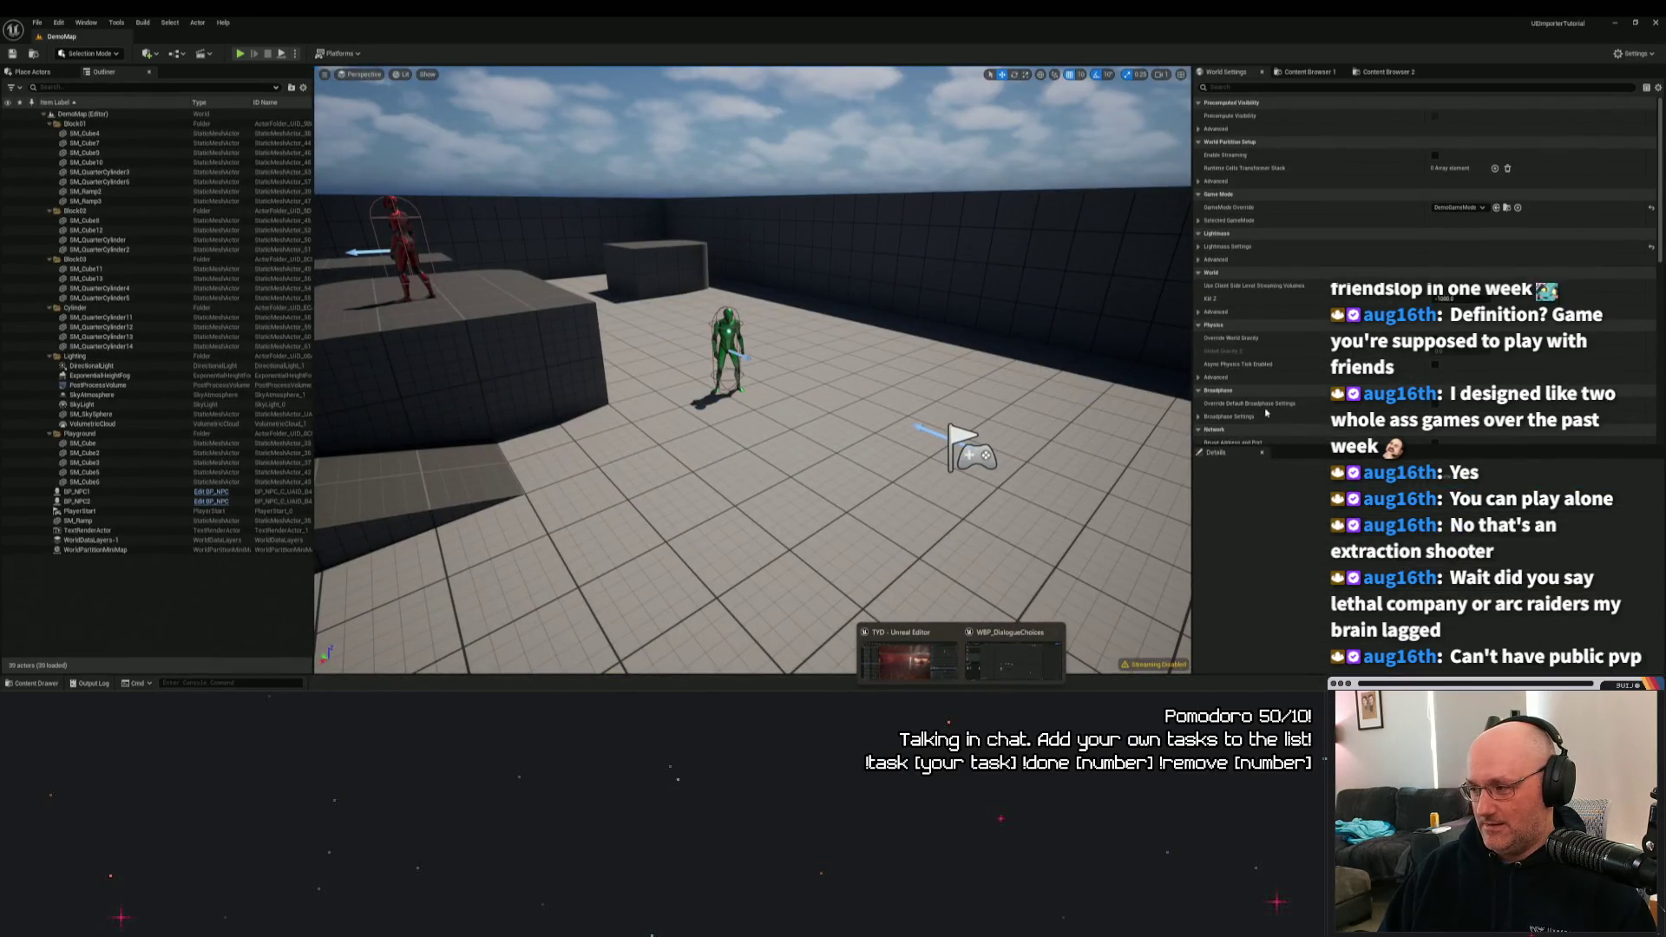
mouse_move(1011, 690)
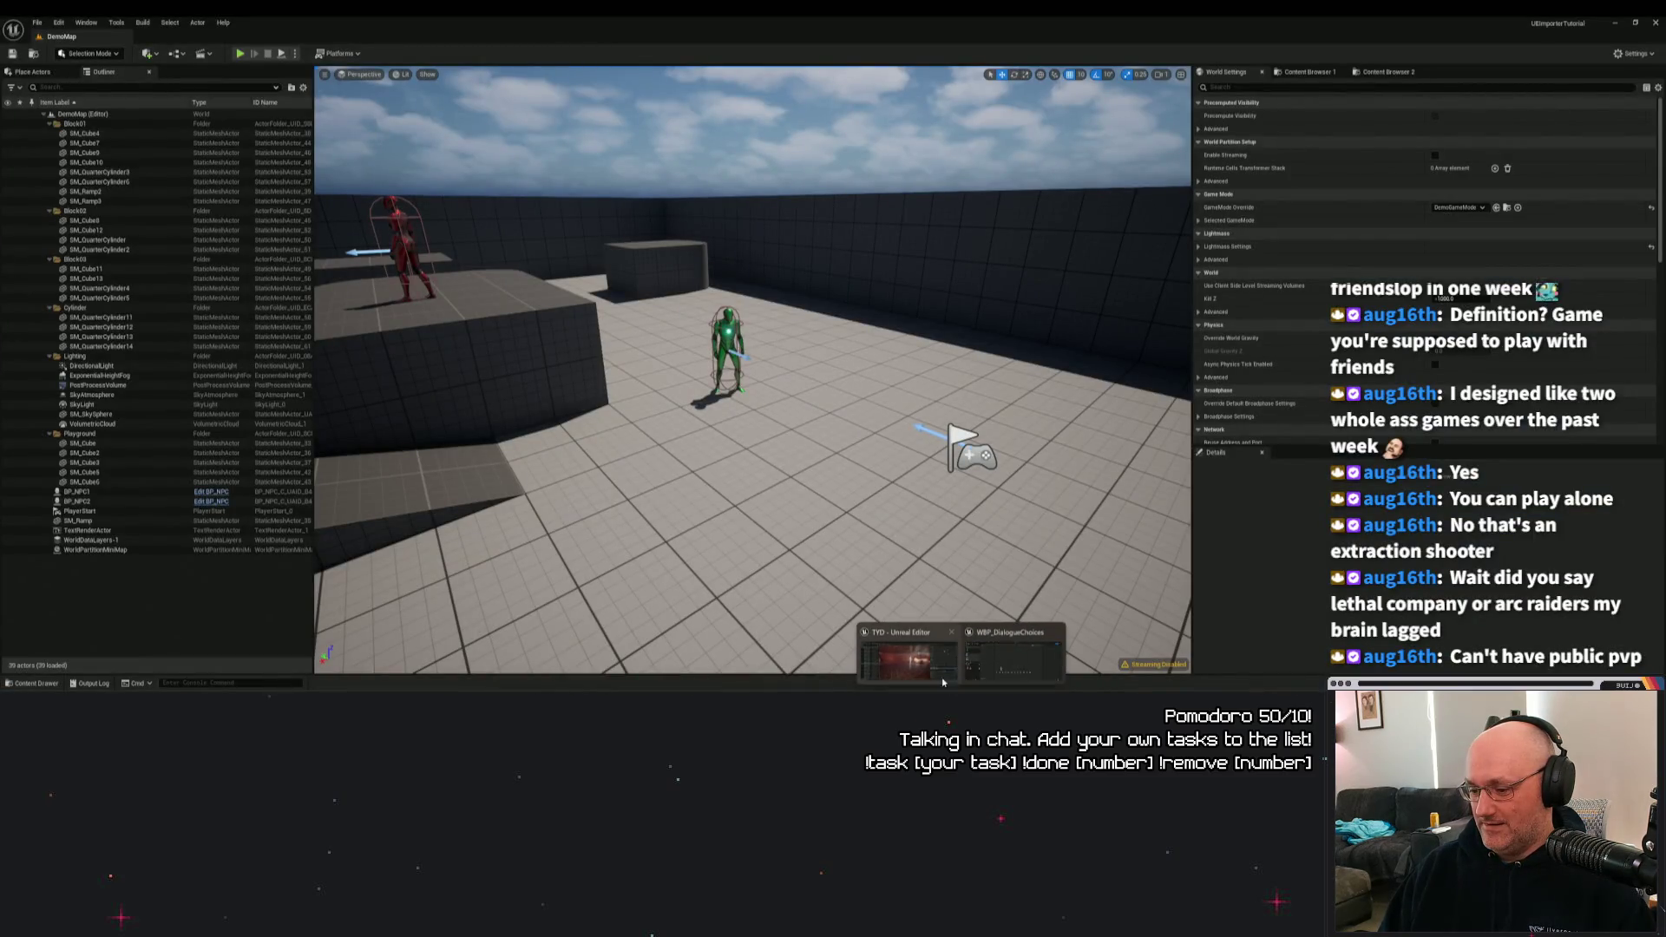
left_click(940, 655)
key("w")
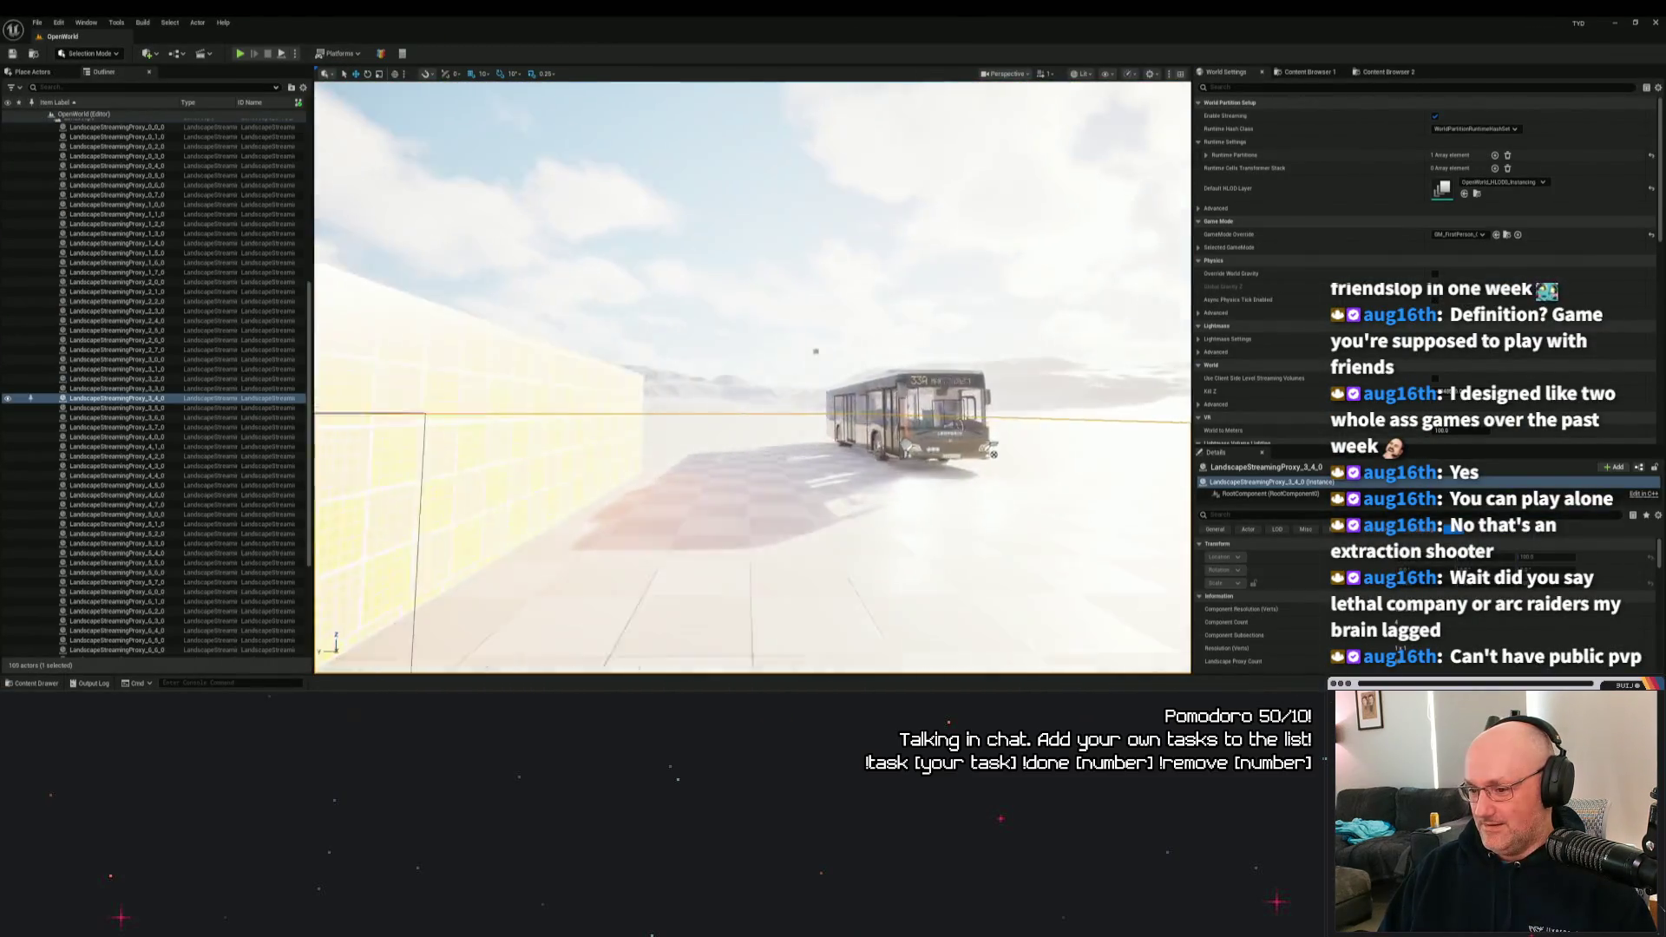
key("w")
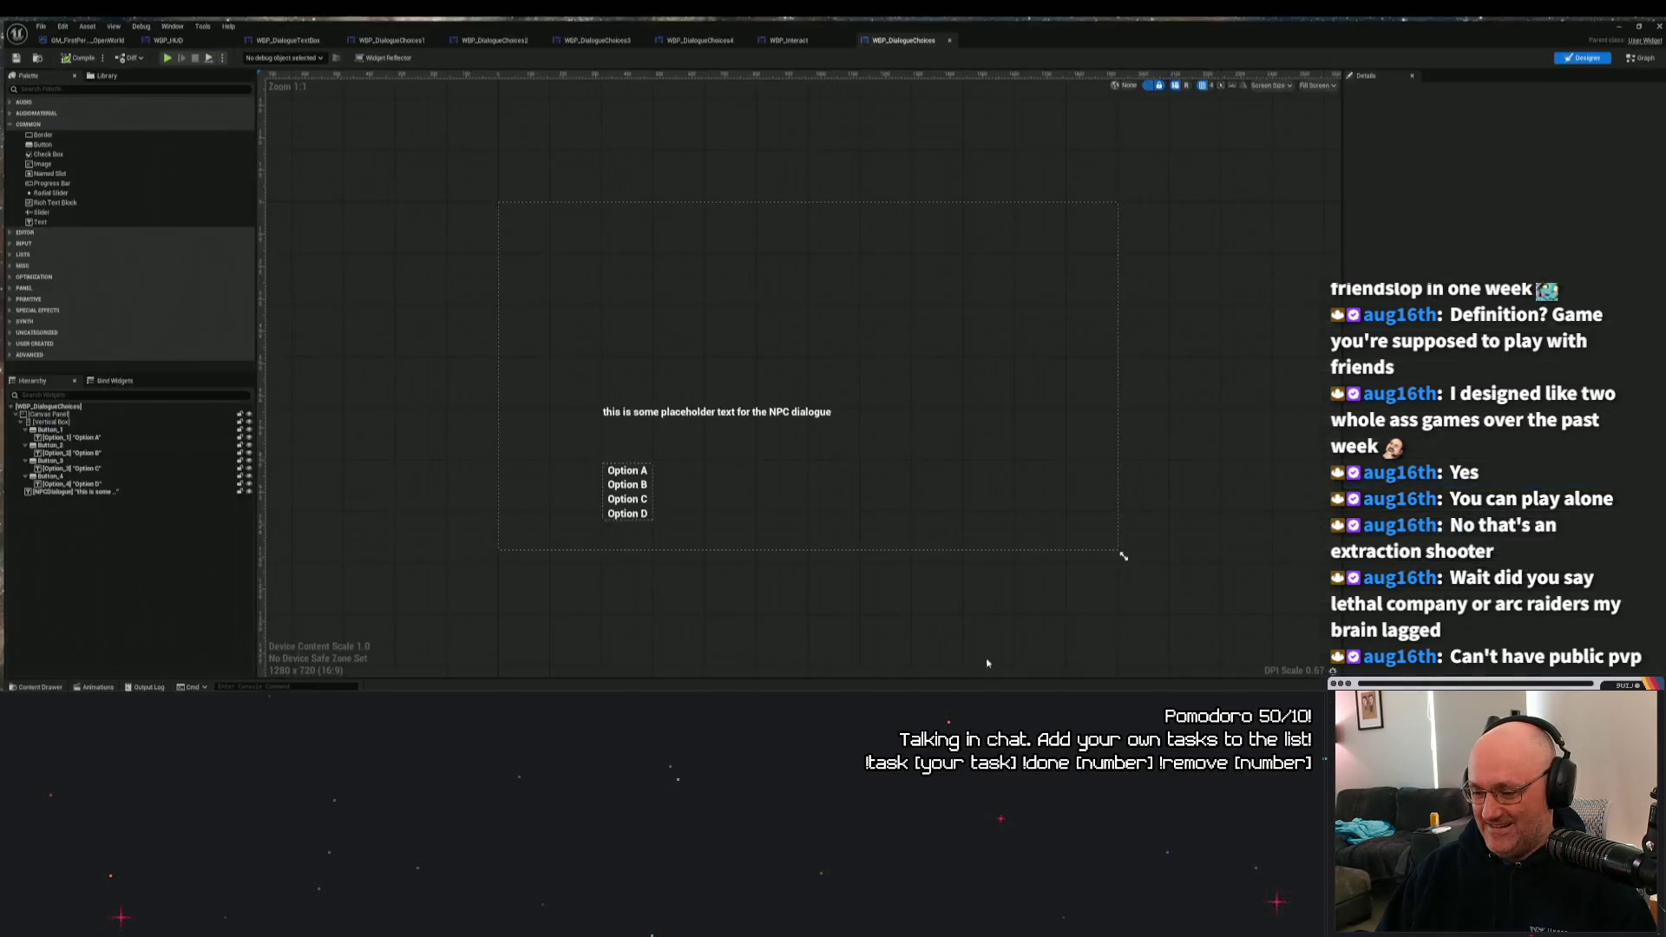
Move the Switch on EArticyPausableType node up in the GM_FirstPerson_OpenWorld event graph
key("alt+Tab")
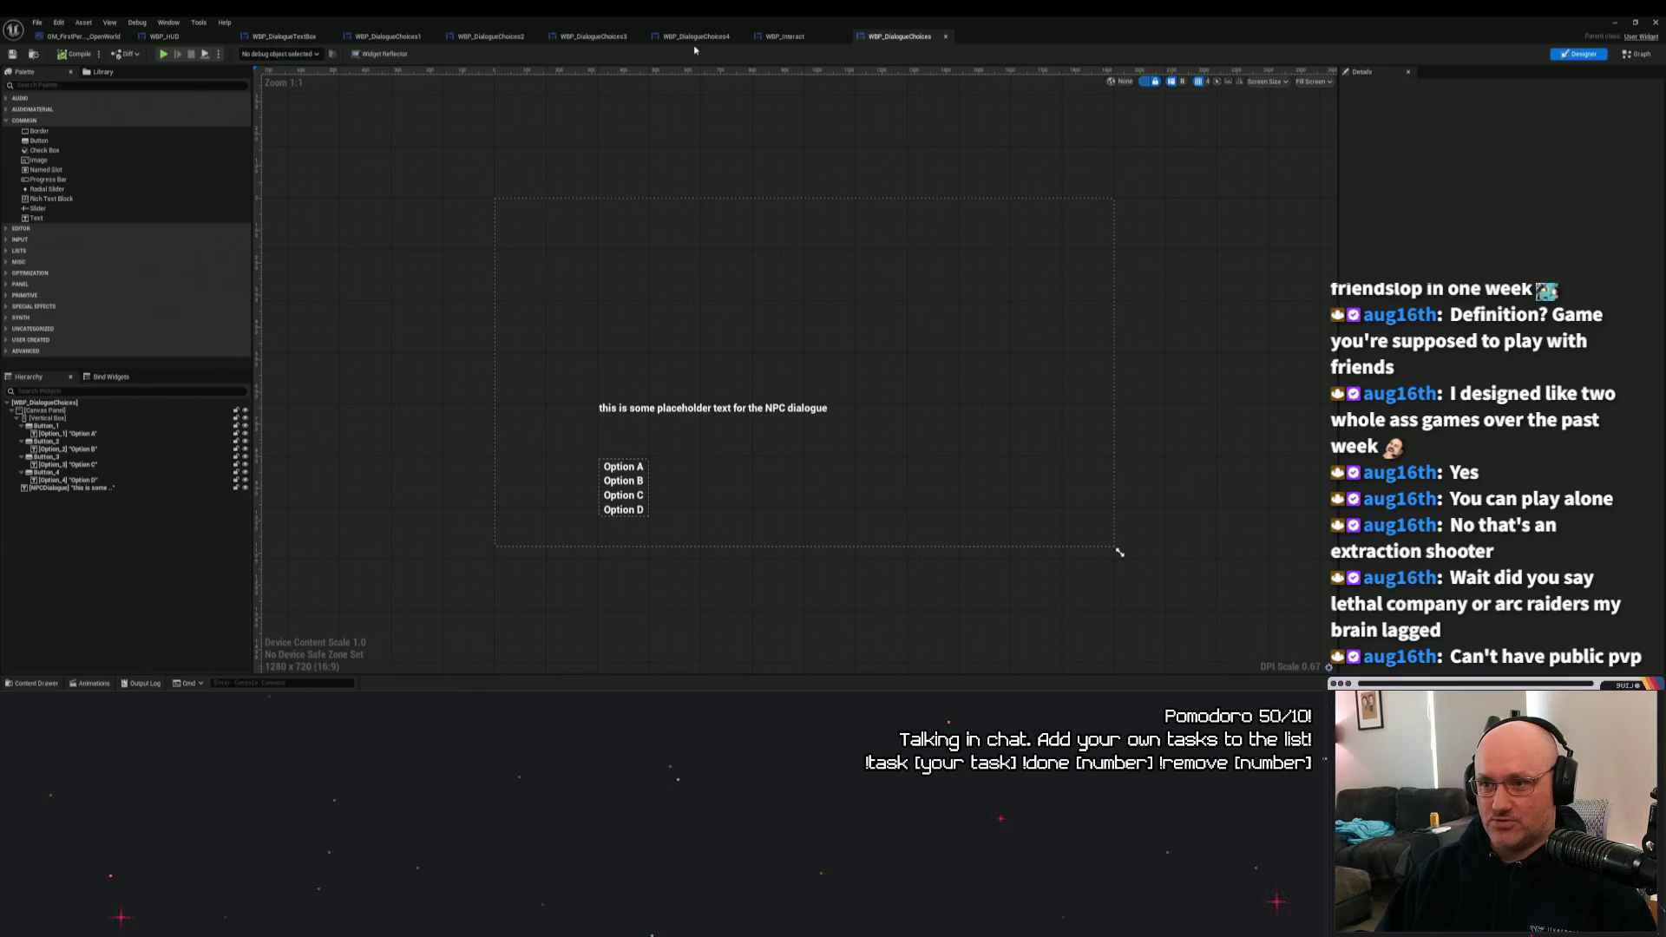
left_click(792, 39)
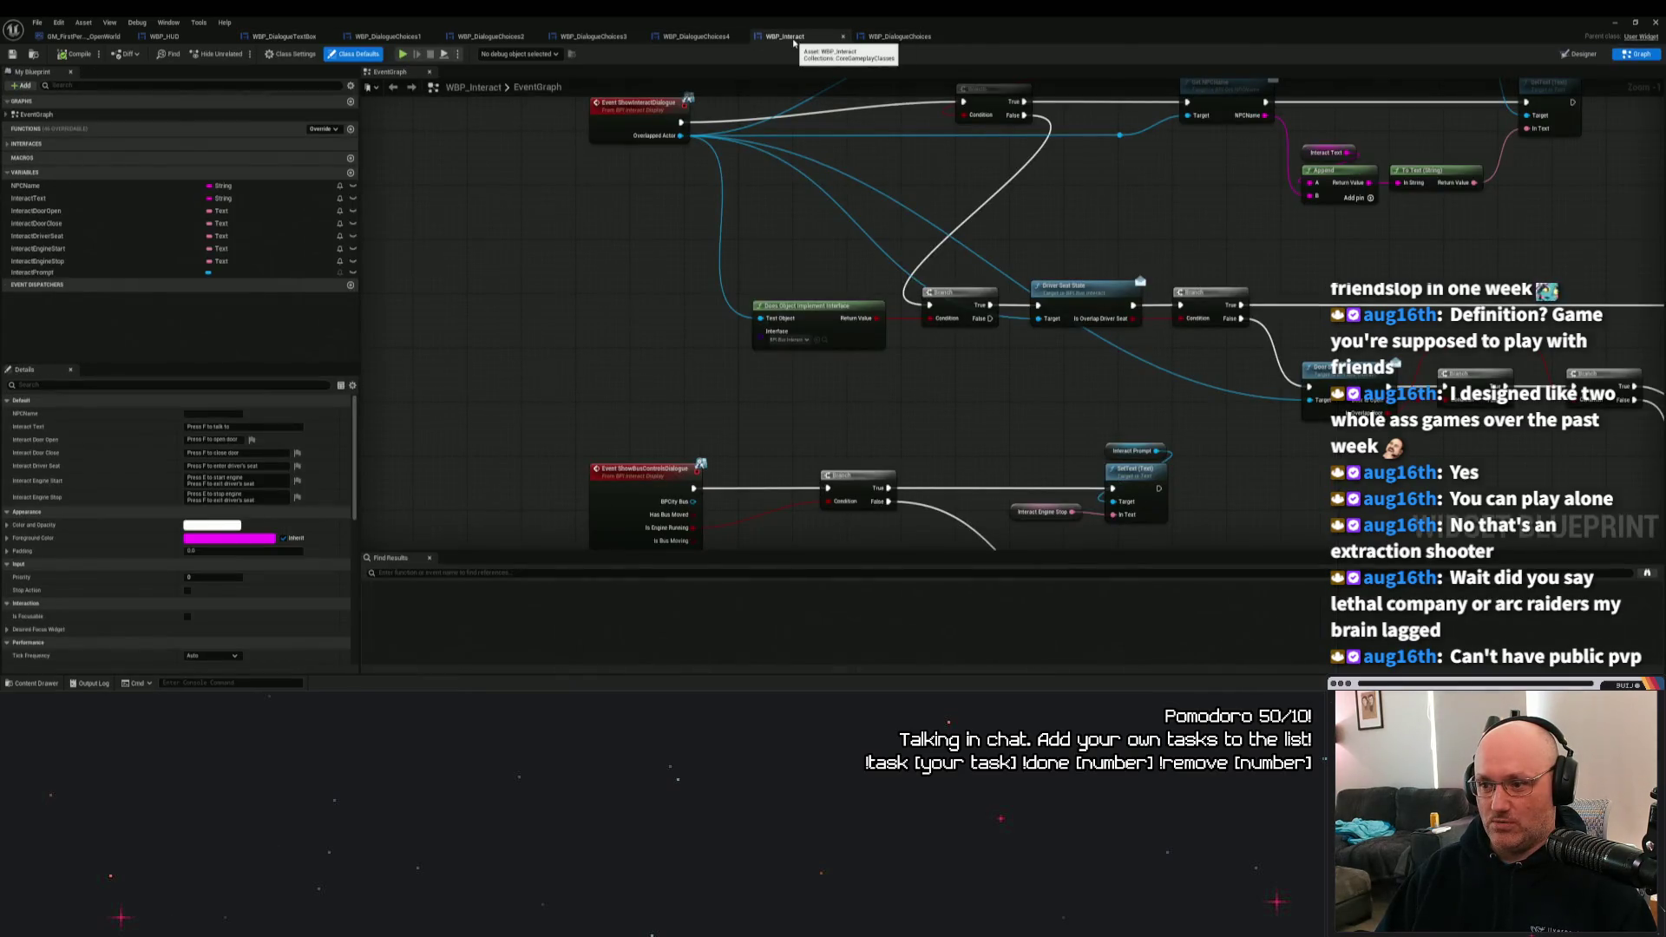
left_click(113, 39)
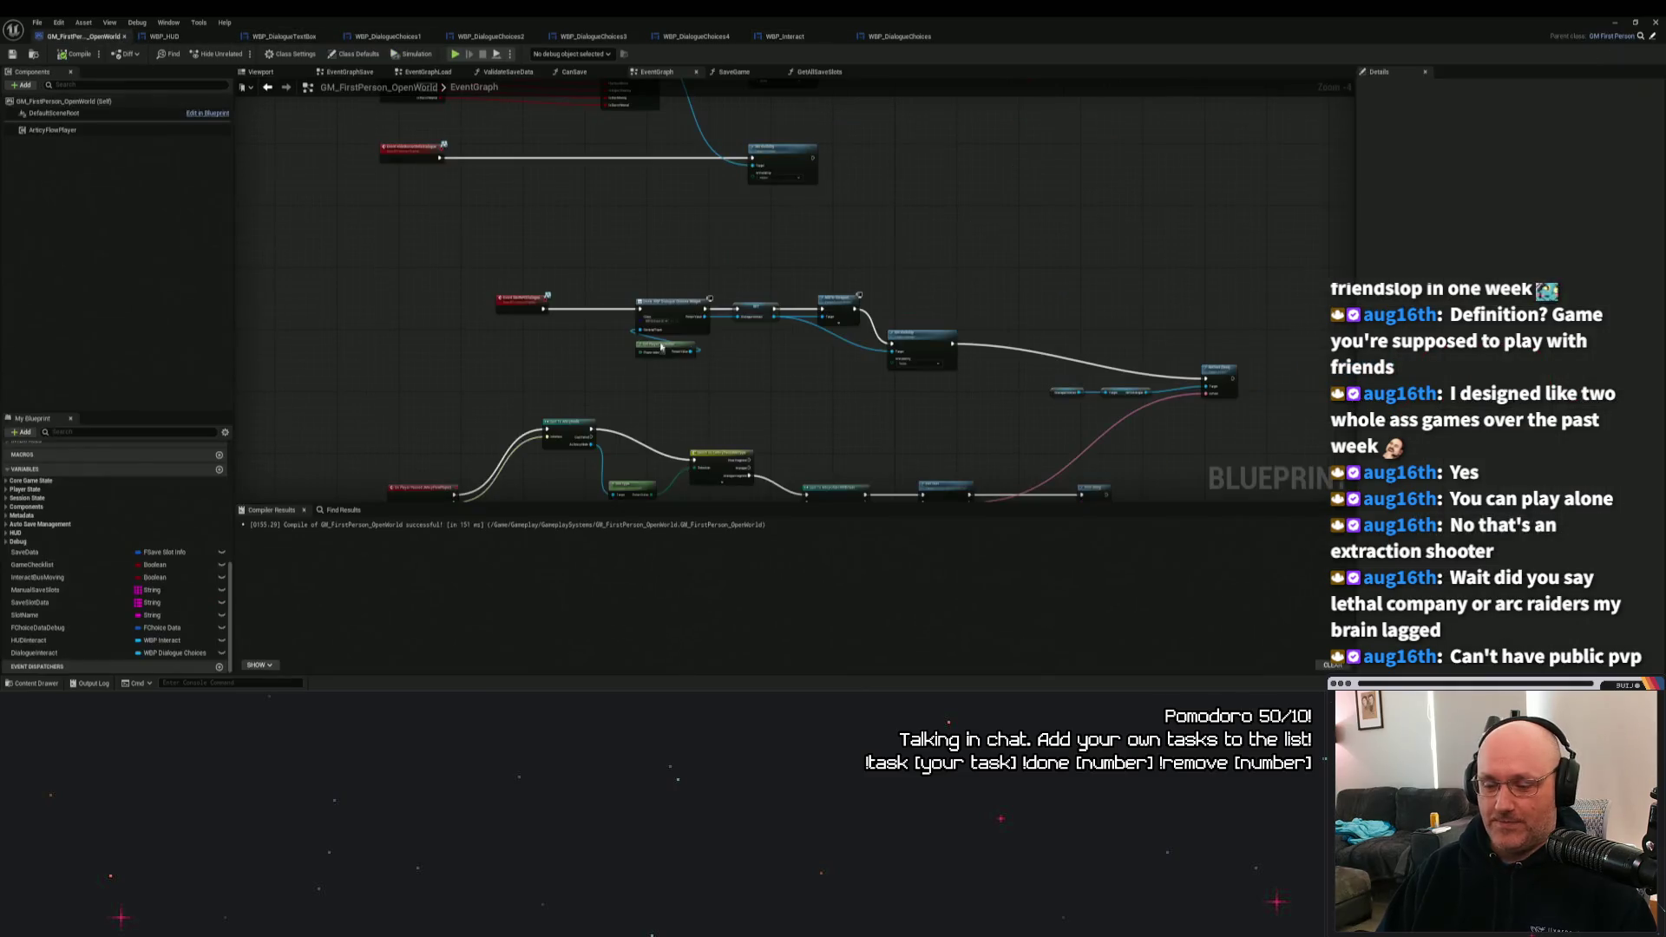
mouse_move(811, 259)
left_mouse_down()
mouse_move(763, 327)
mouse_move(1108, 242)
mouse_move(894, 346)
mouse_move(814, 344)
left_mouse_up()
left_click_drag(668, 373, 675, 315)
left_click_drag(815, 296, 753, 243)
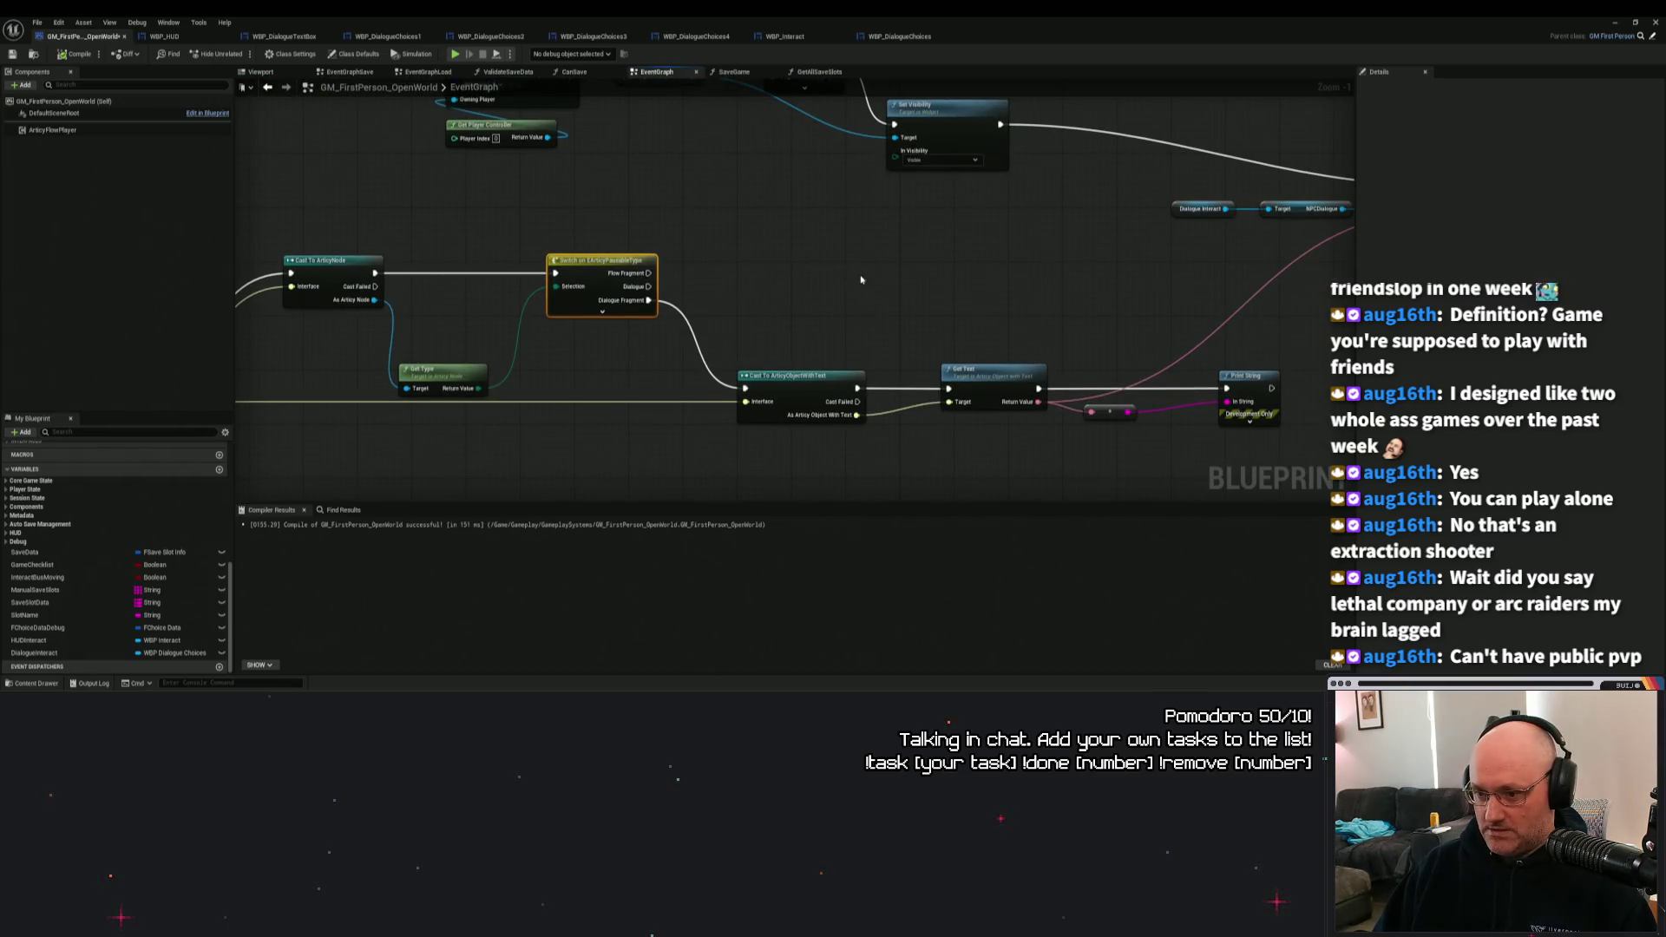
left_click_drag(753, 244, 755, 274)
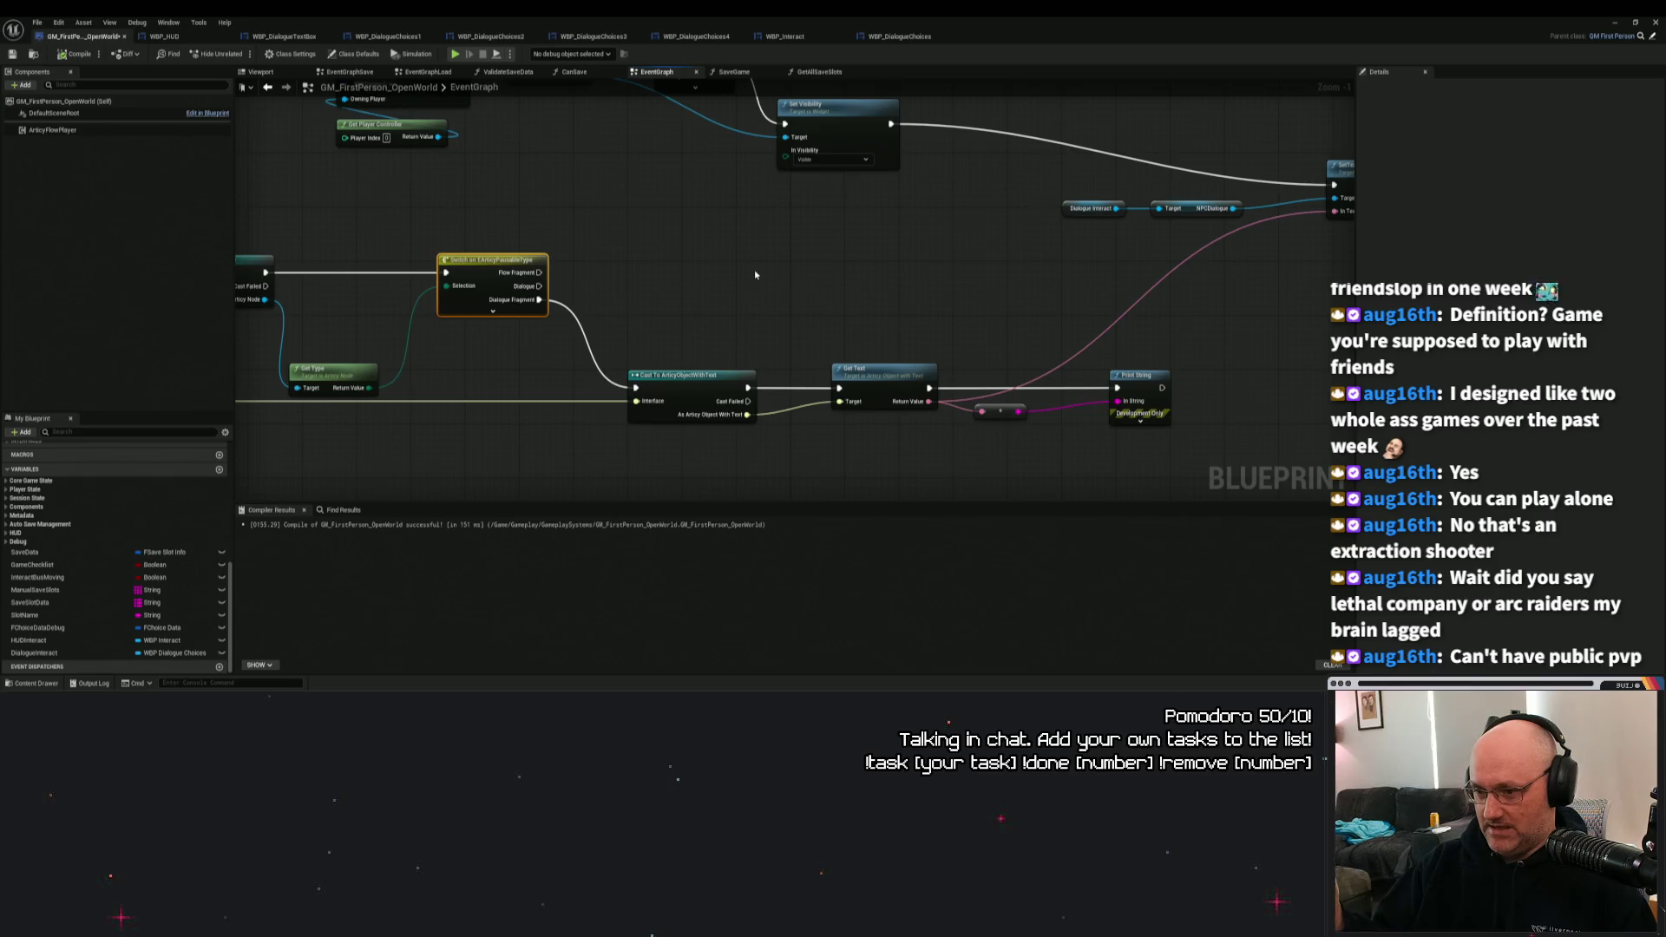
left_click_drag(755, 275, 911, 290)
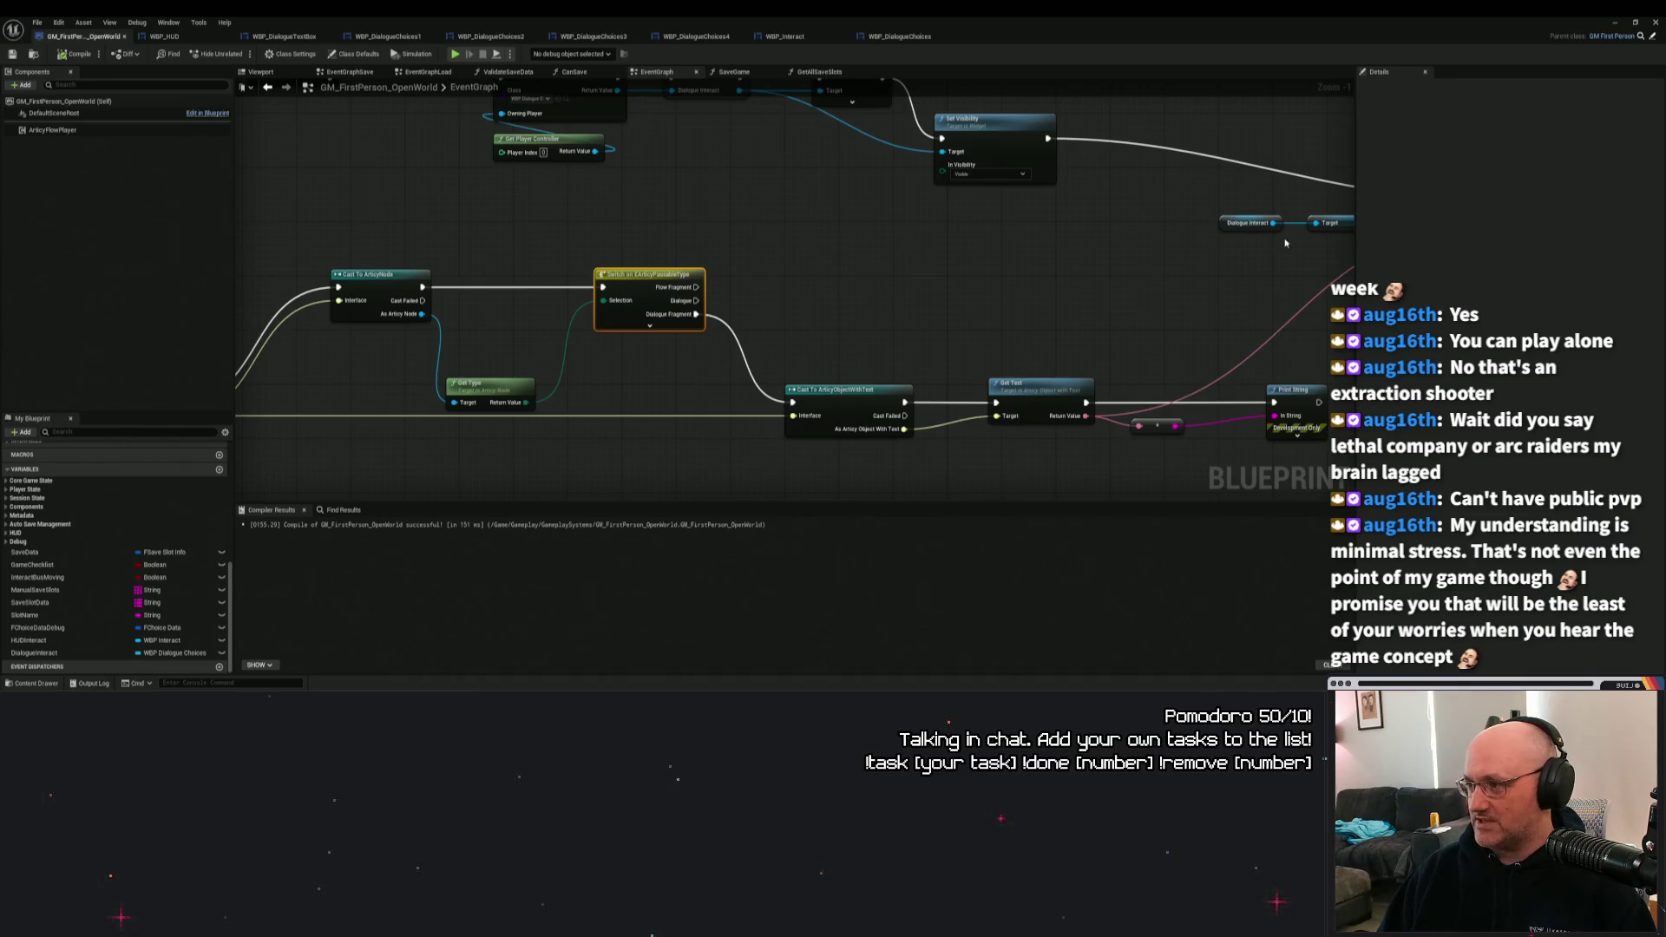
Minimize the Blueprint editor, fly toward the orange box, and show the HUD folder's widgets
left_click(1615, 22)
mouse_move(769, 356)
left_mouse_down()
mouse_move(817, 340)
mouse_move(1053, 439)
mouse_move(997, 409)
left_mouse_up()
key("ctrl+space")
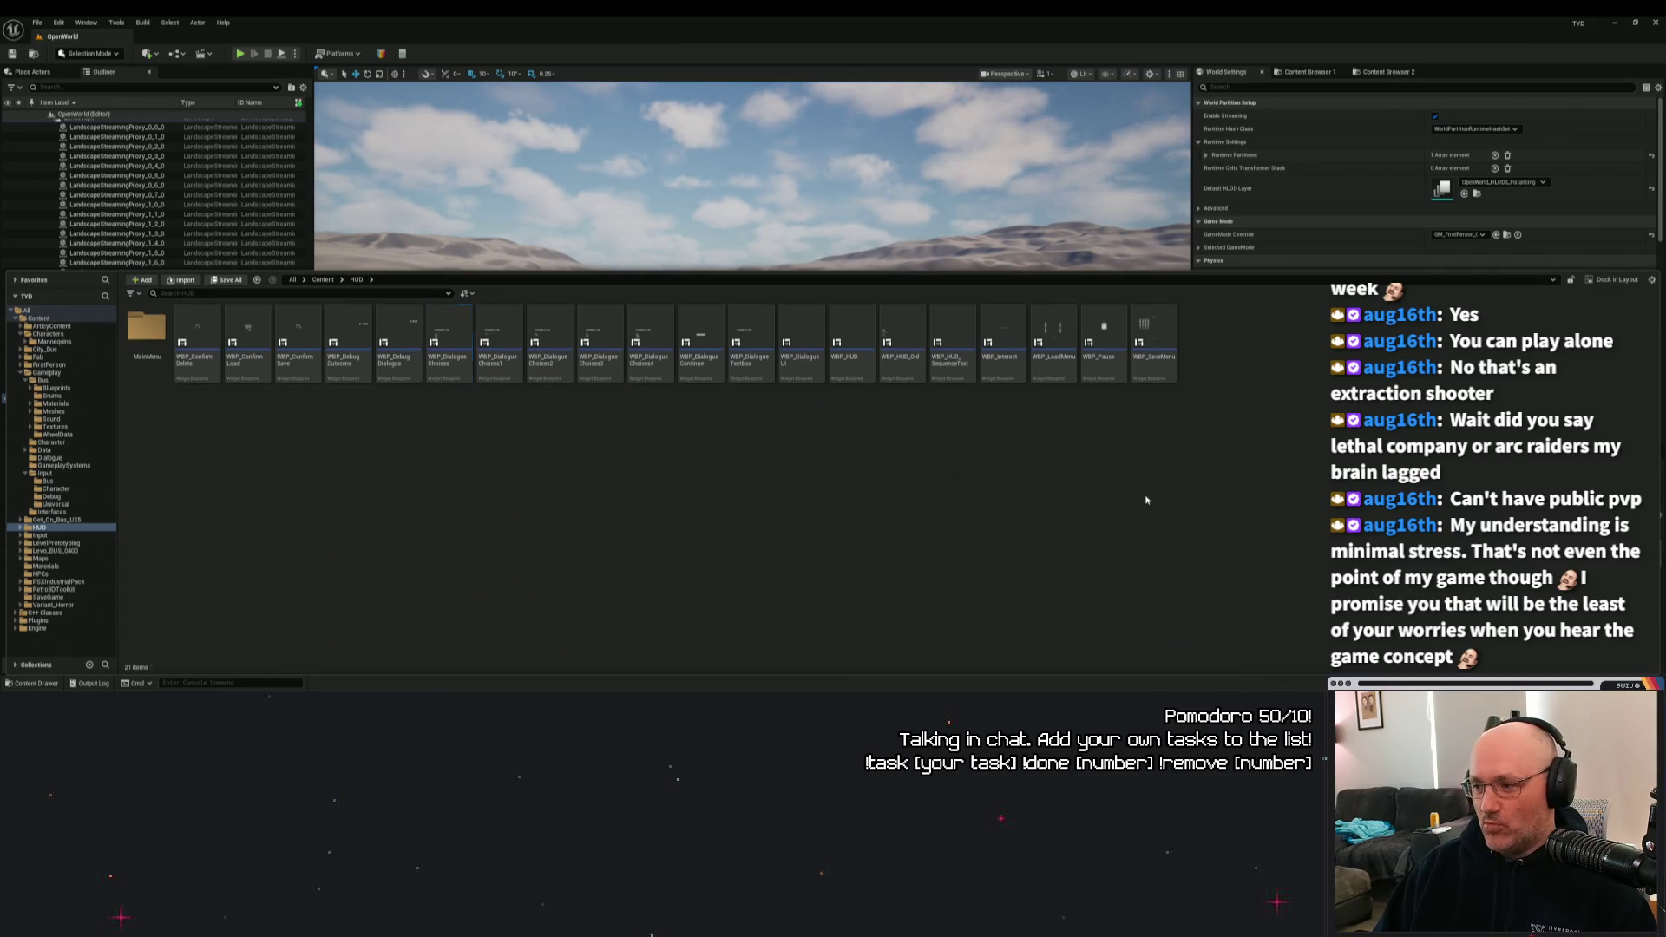
Reopen the Content Drawer on Content/HUD and open WBP_DialogueChoices
key("ctrl+space")
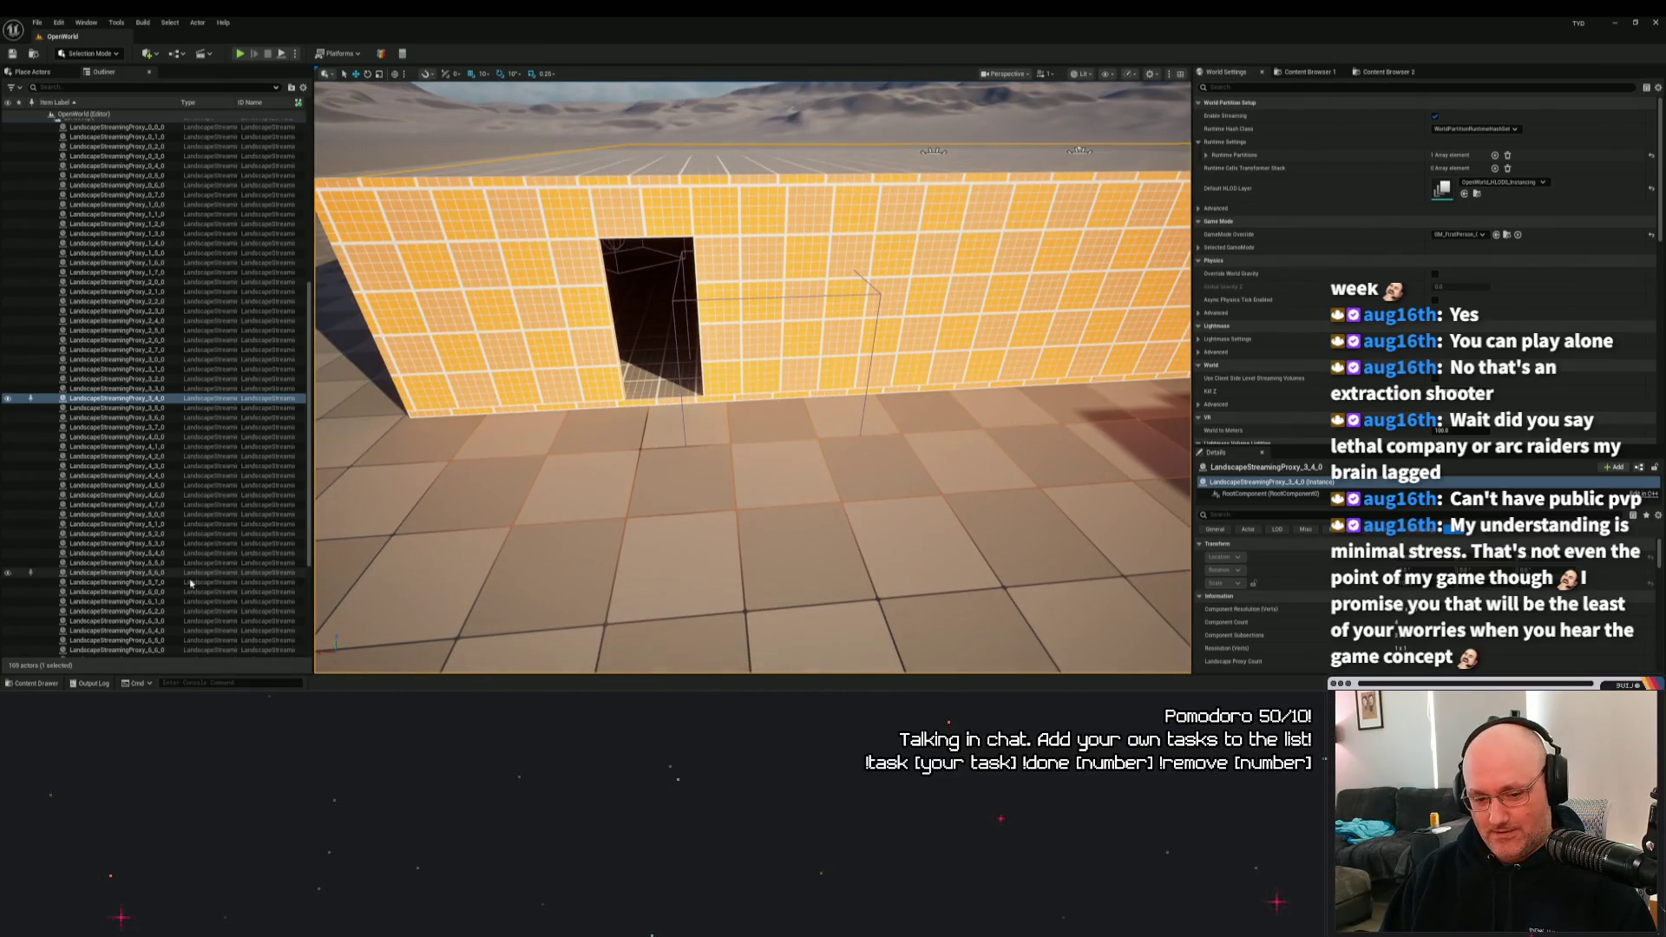
left_click(37, 683)
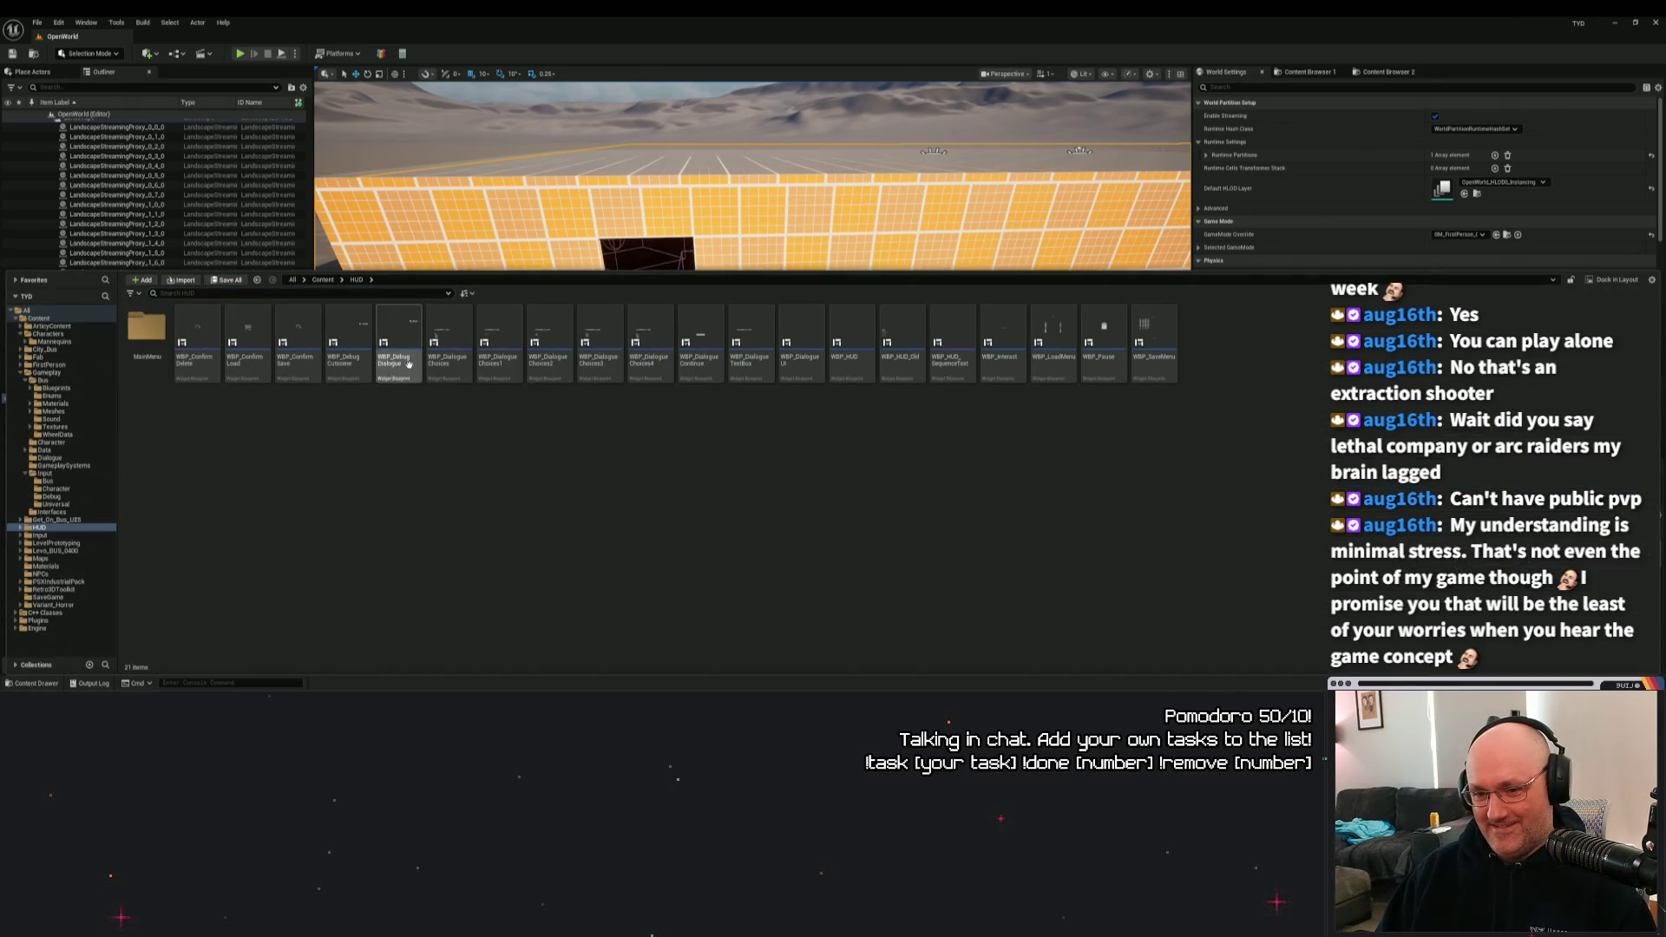
double_click(447, 343)
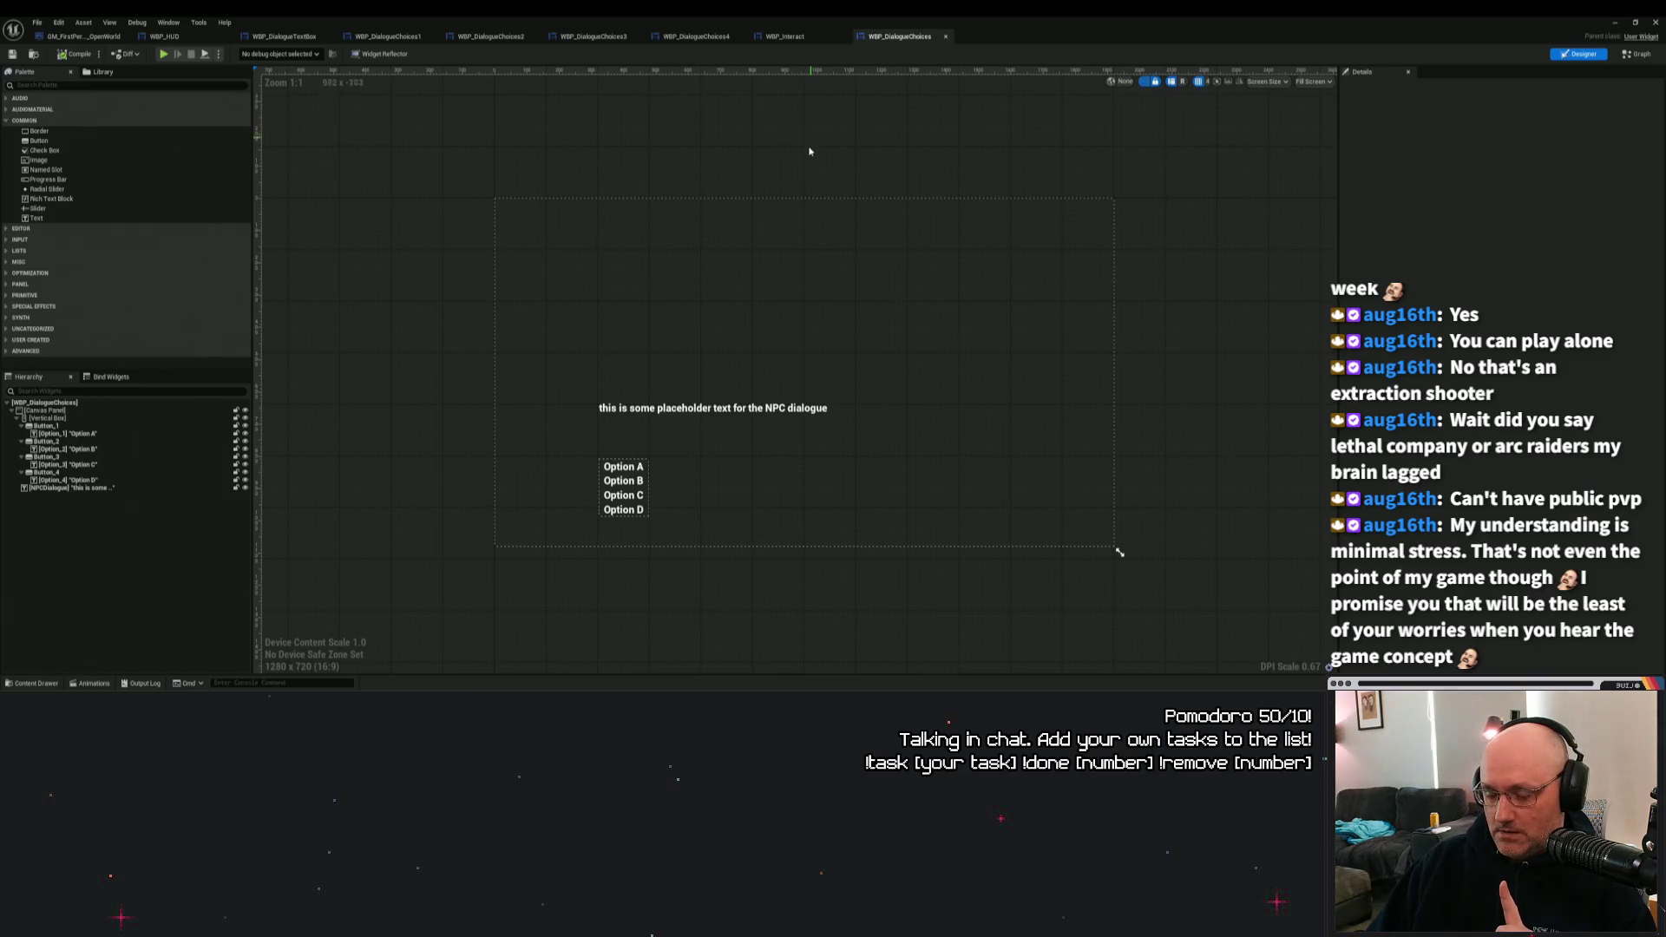
key("alt+Tab")
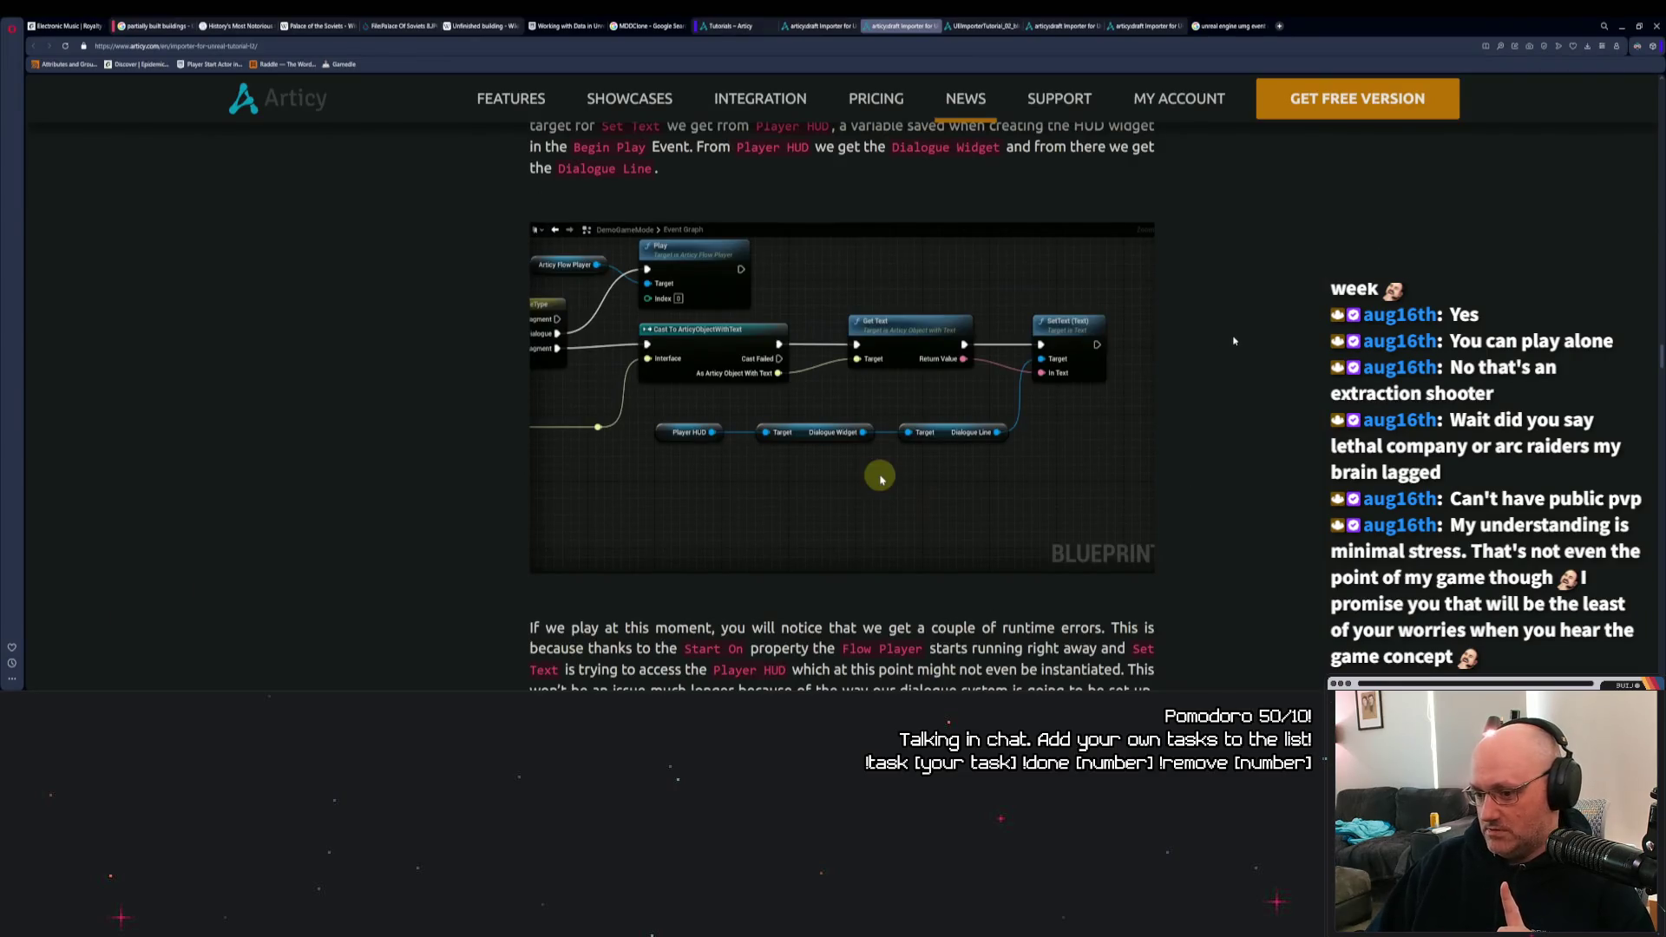
scroll(1237, 342, "down", 3)
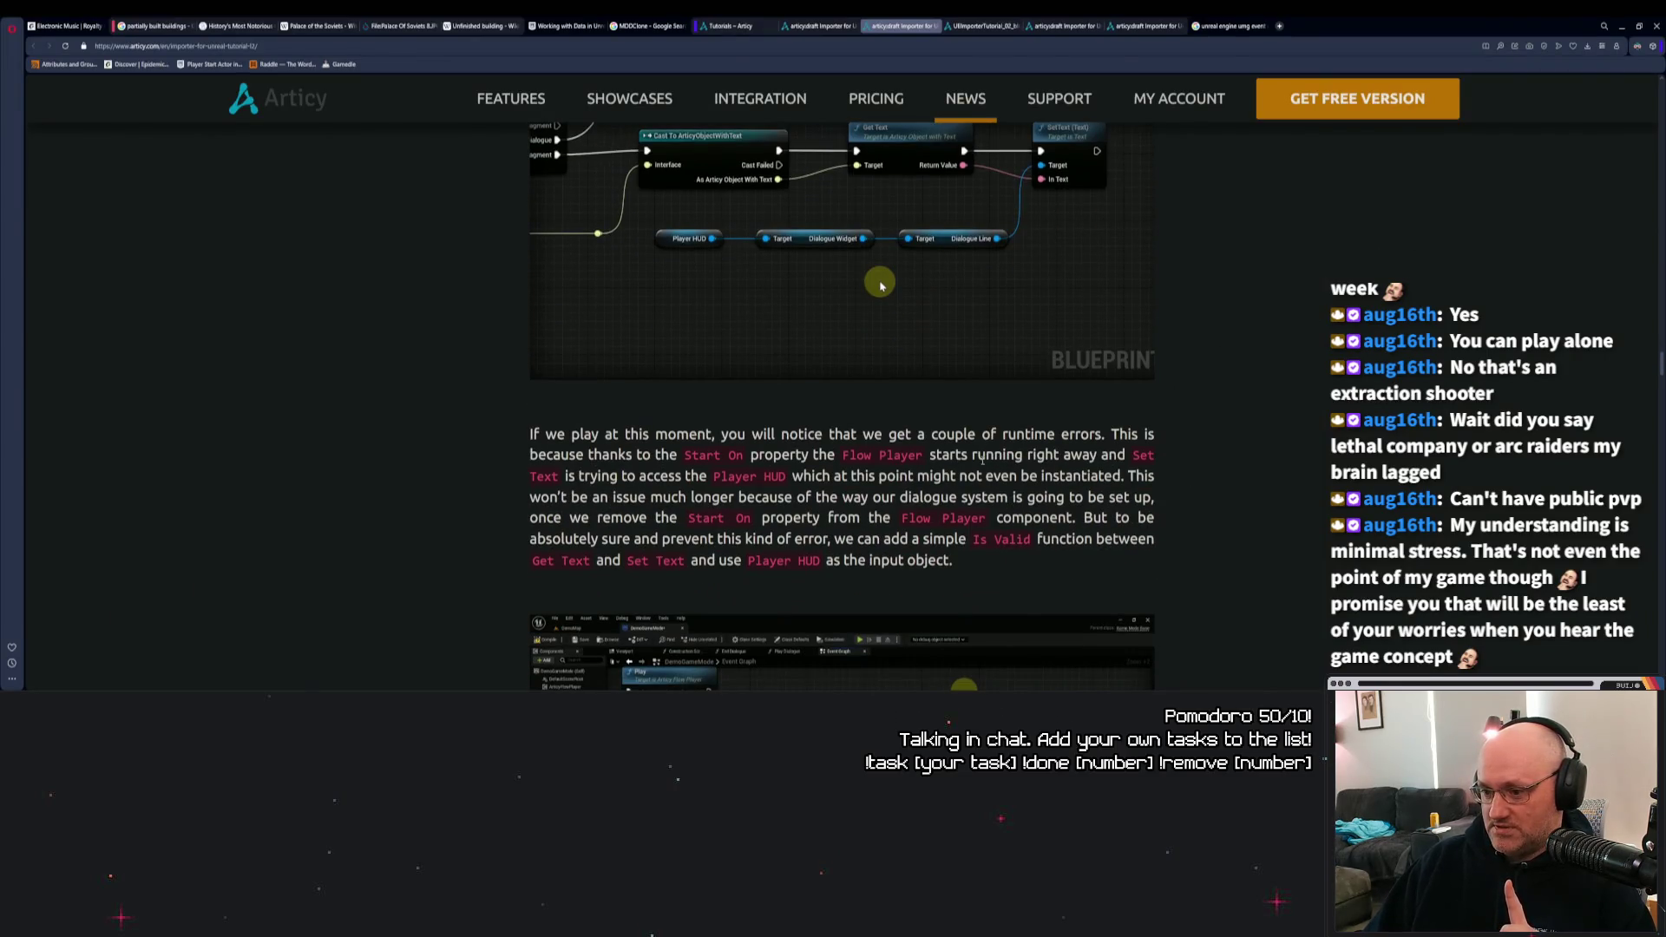
triple_click(804, 476)
left_click(804, 476)
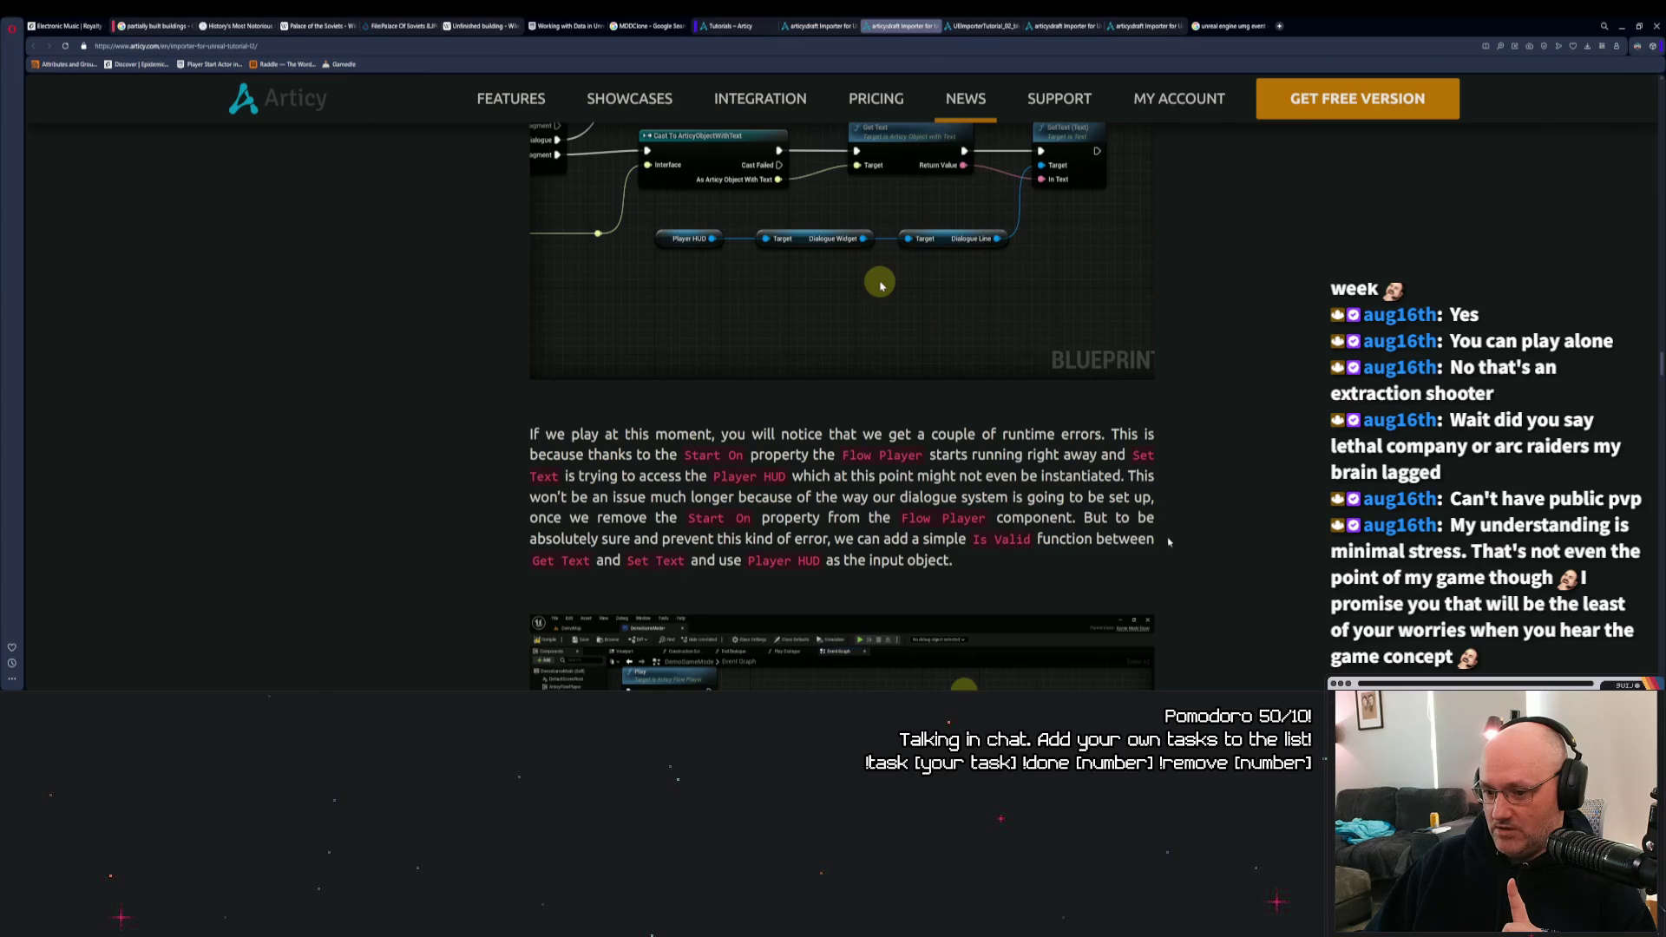
scroll(1167, 541, "down", 1)
scroll(1163, 487, "down", 2)
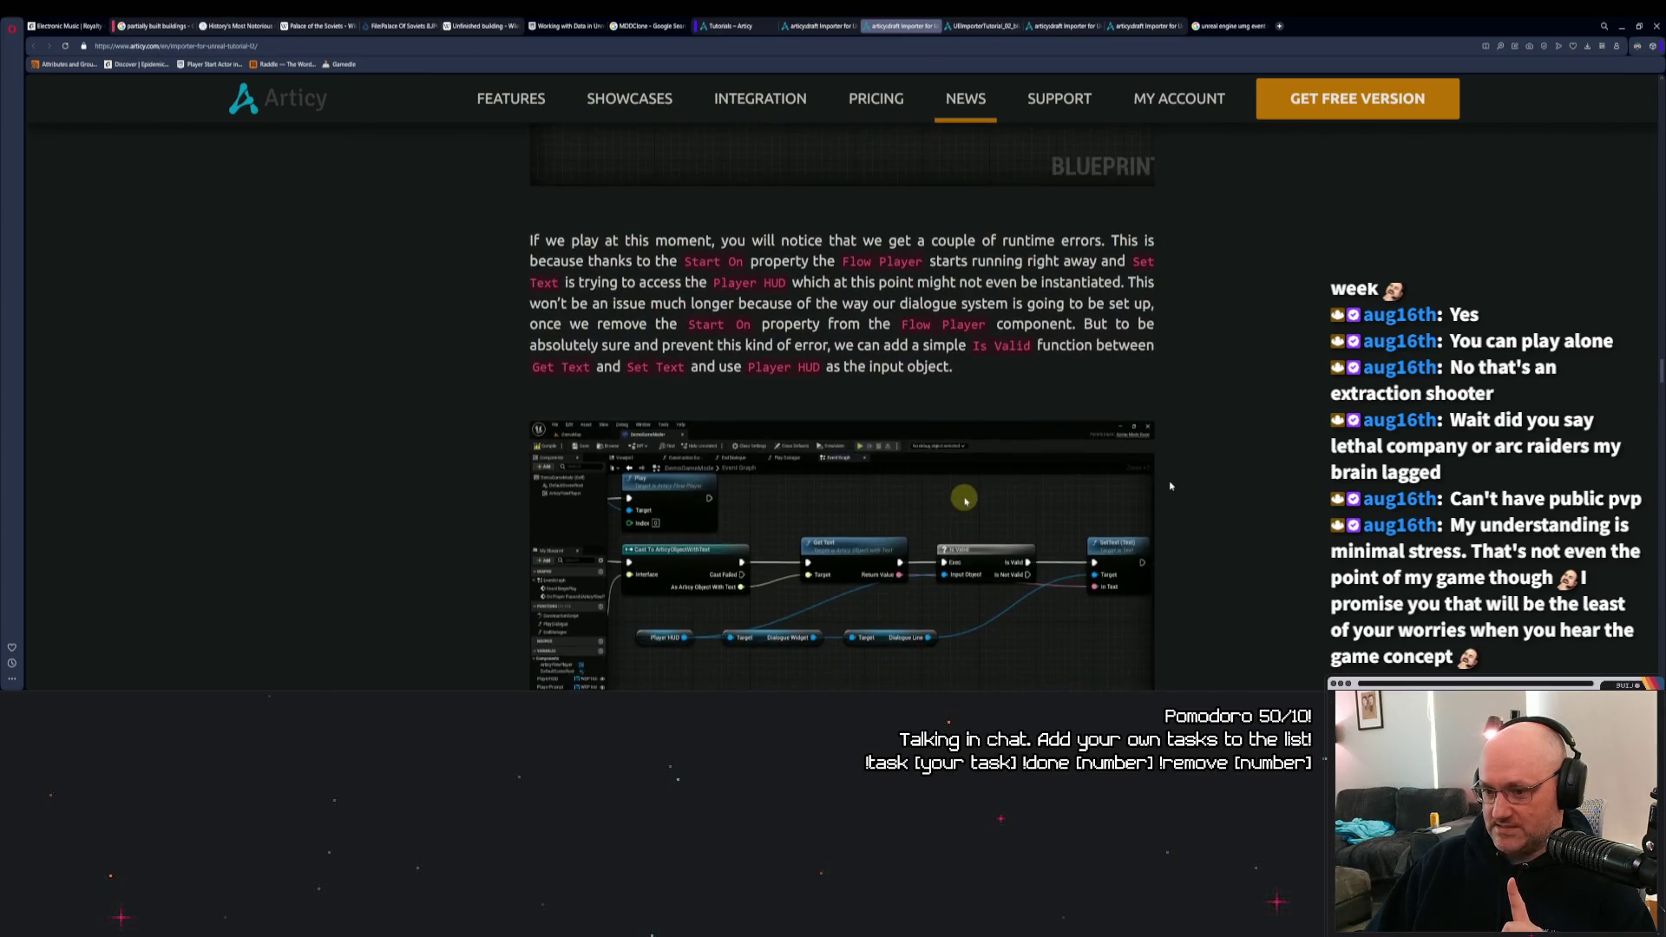
scroll(1180, 462, "up", 3)
scroll(1179, 468, "down", 2)
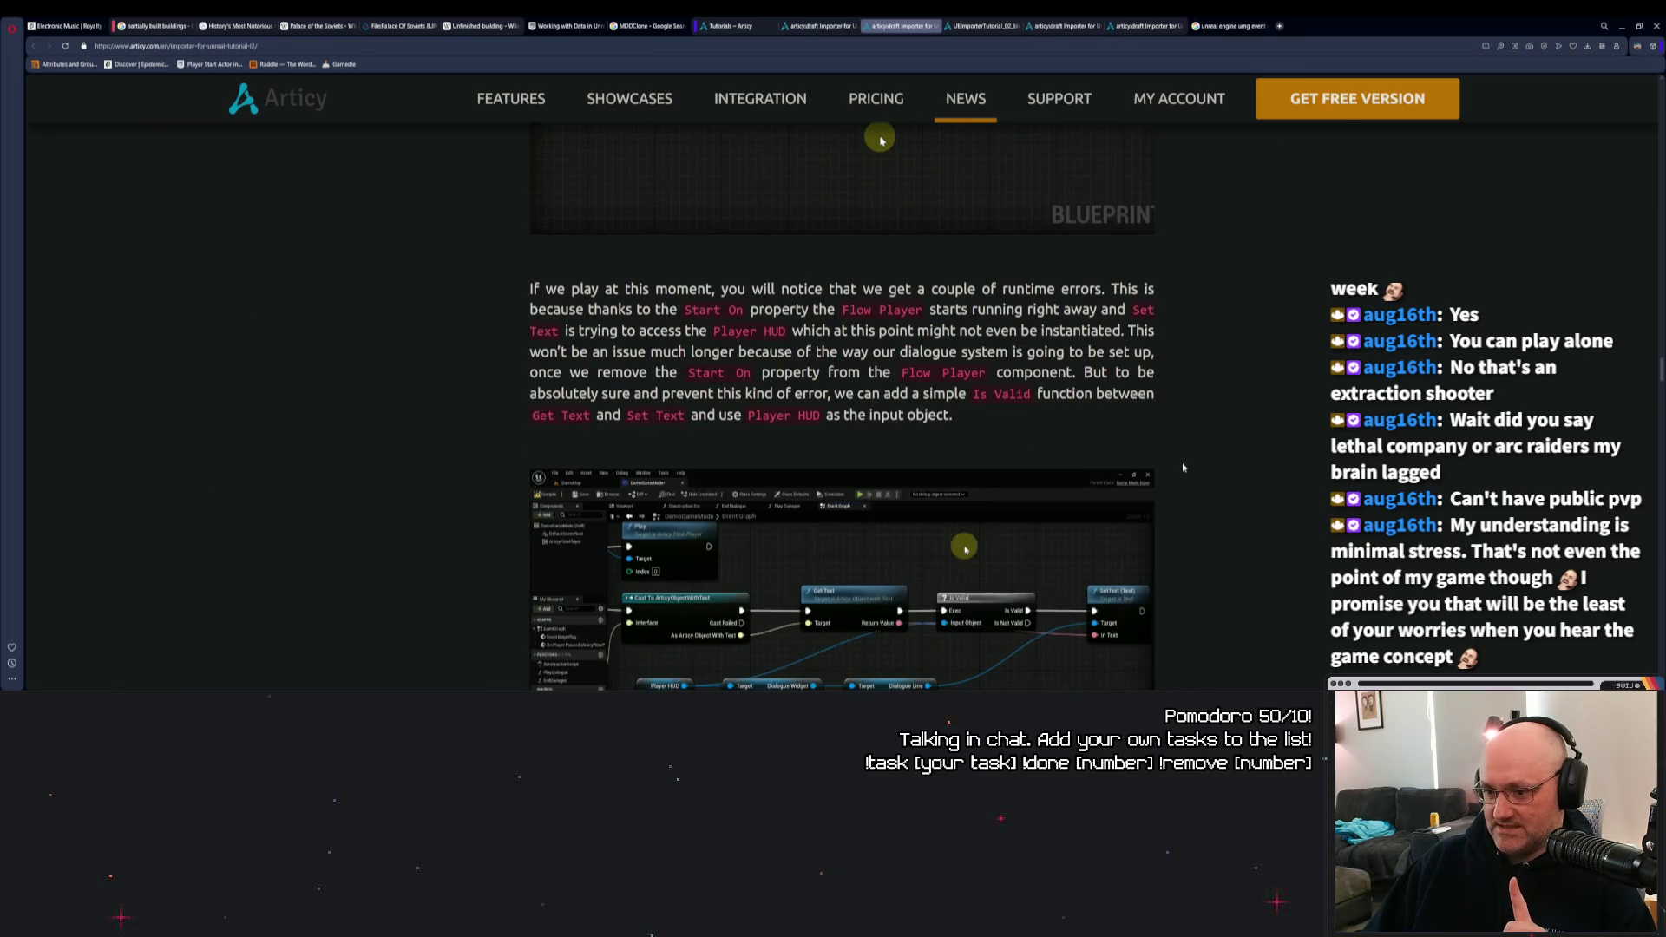
scroll(1183, 468, "down", 2)
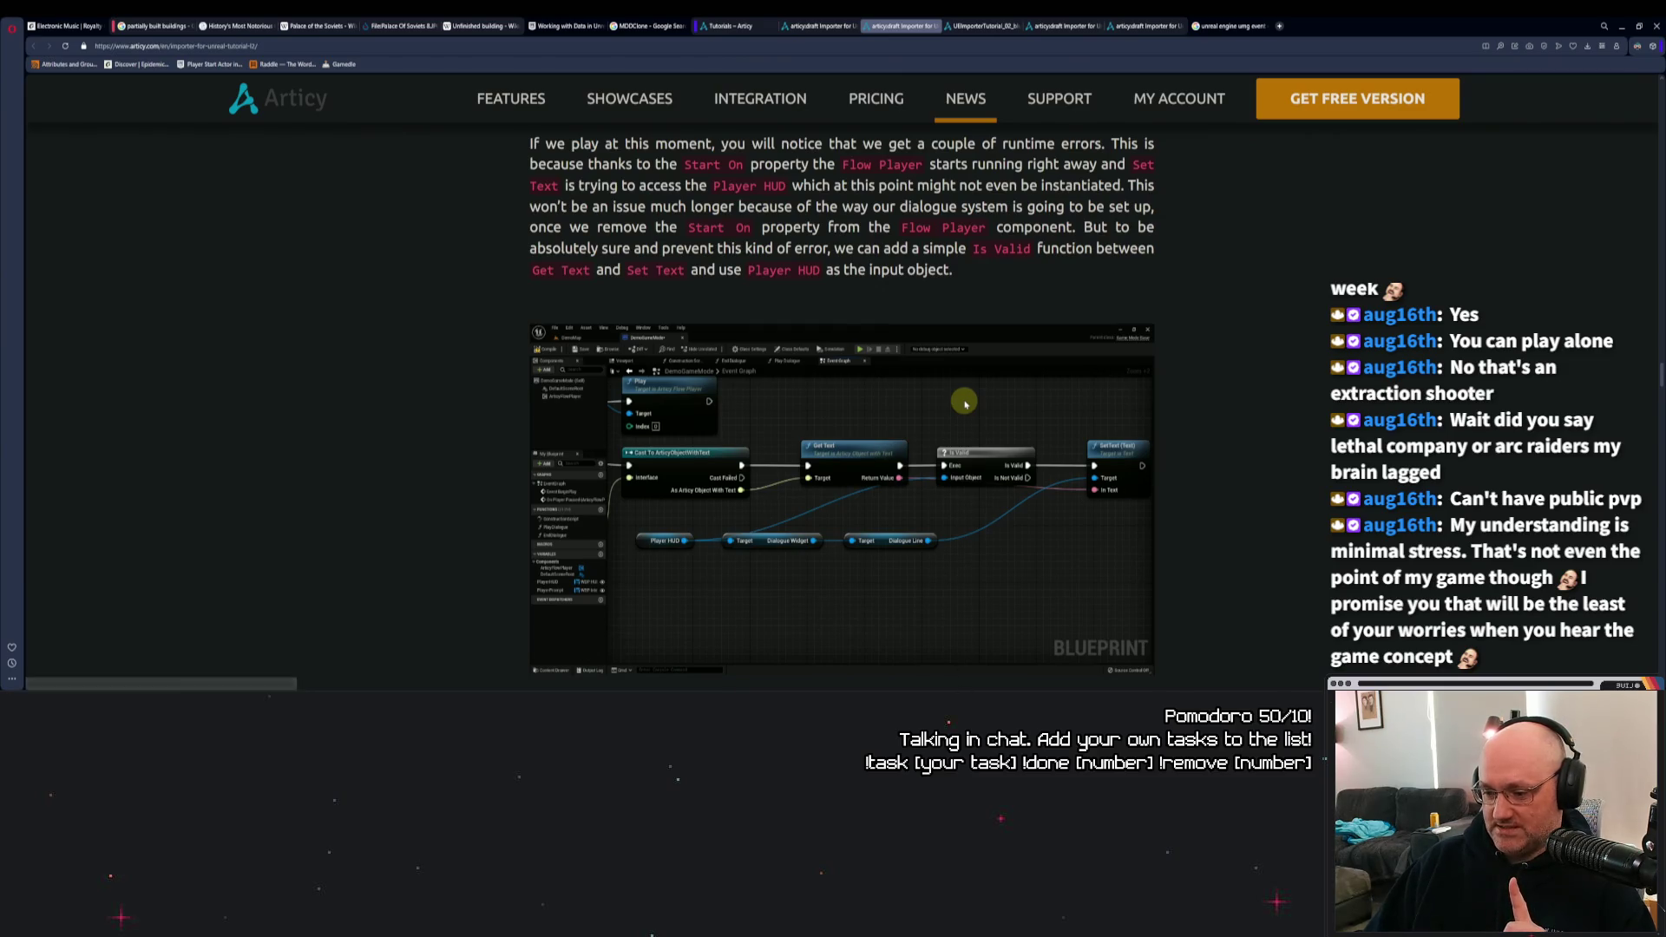
mouse_move(961, 691)
left_click(906, 660)
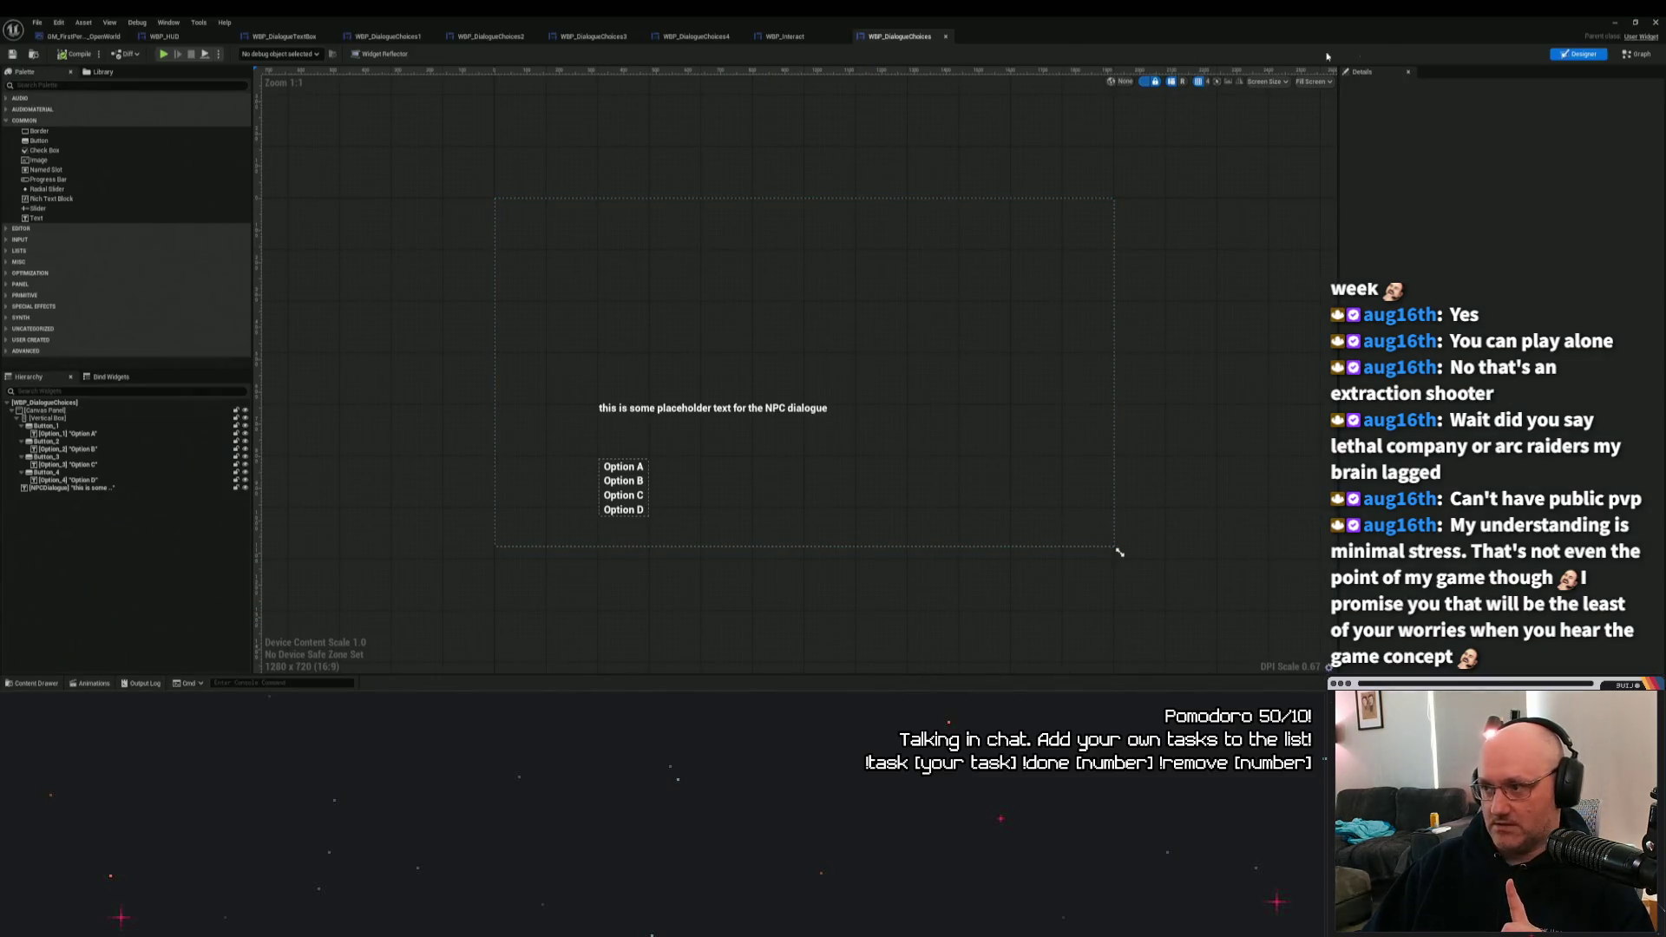
Try adding an Is Valid node near Get Text, then delete the wrong variant
left_click(84, 37)
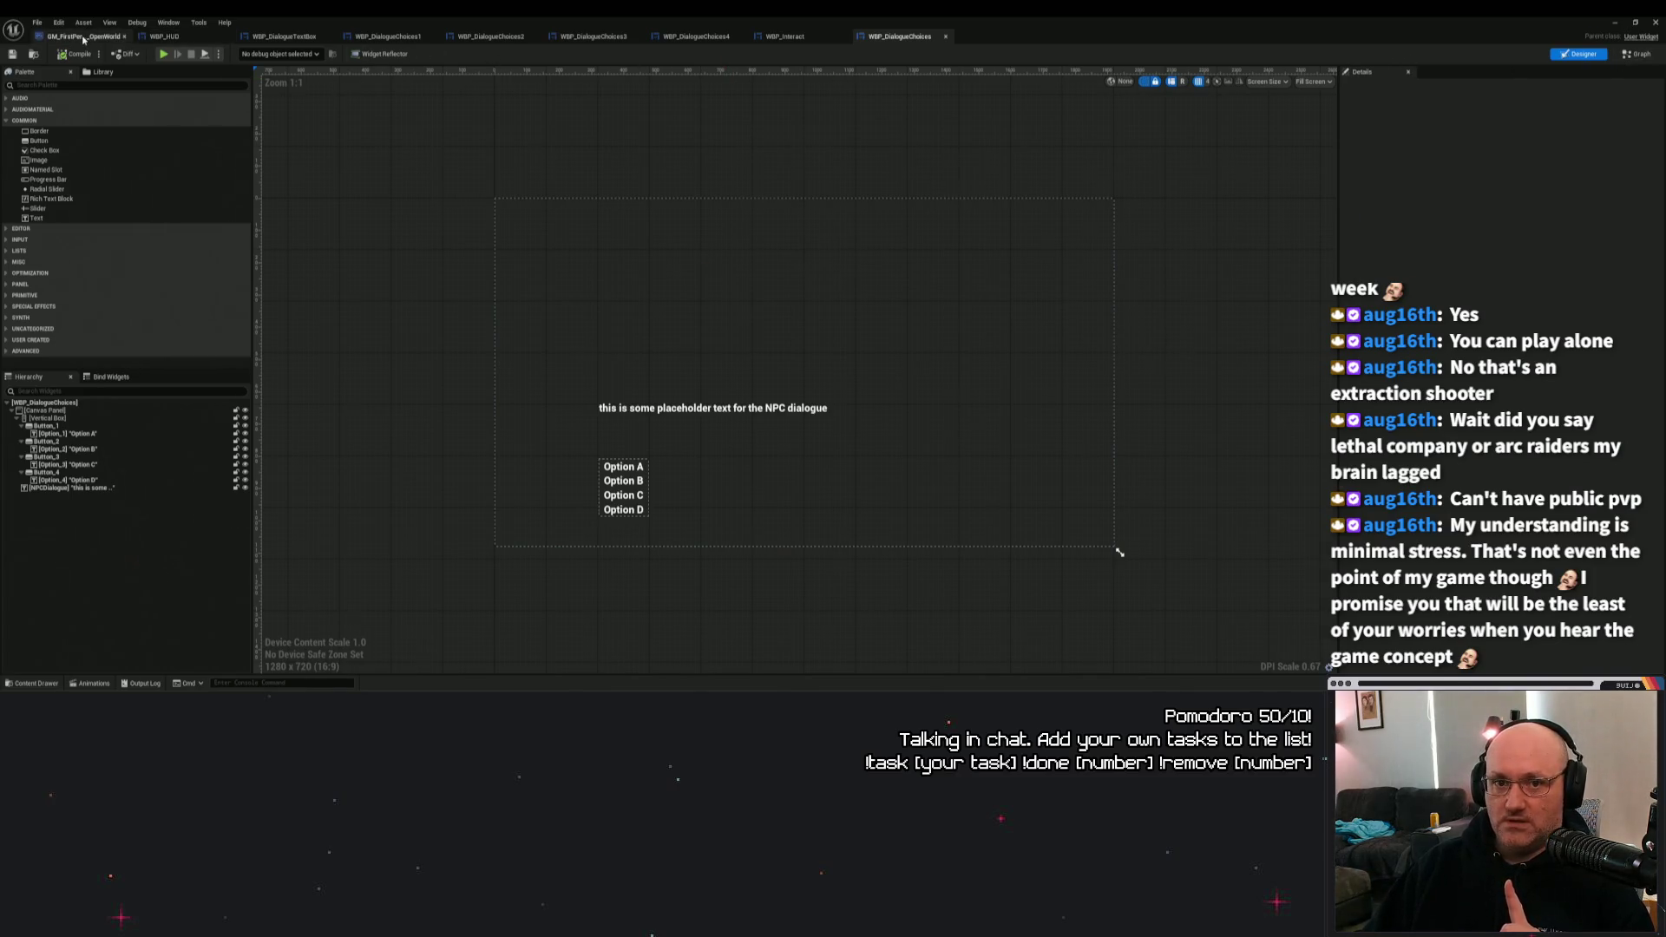
mouse_move(1091, 362)
left_mouse_down()
mouse_move(680, 252)
mouse_move(785, 354)
mouse_move(681, 231)
mouse_move(642, 283)
mouse_move(1298, 278)
mouse_move(707, 298)
left_mouse_up()
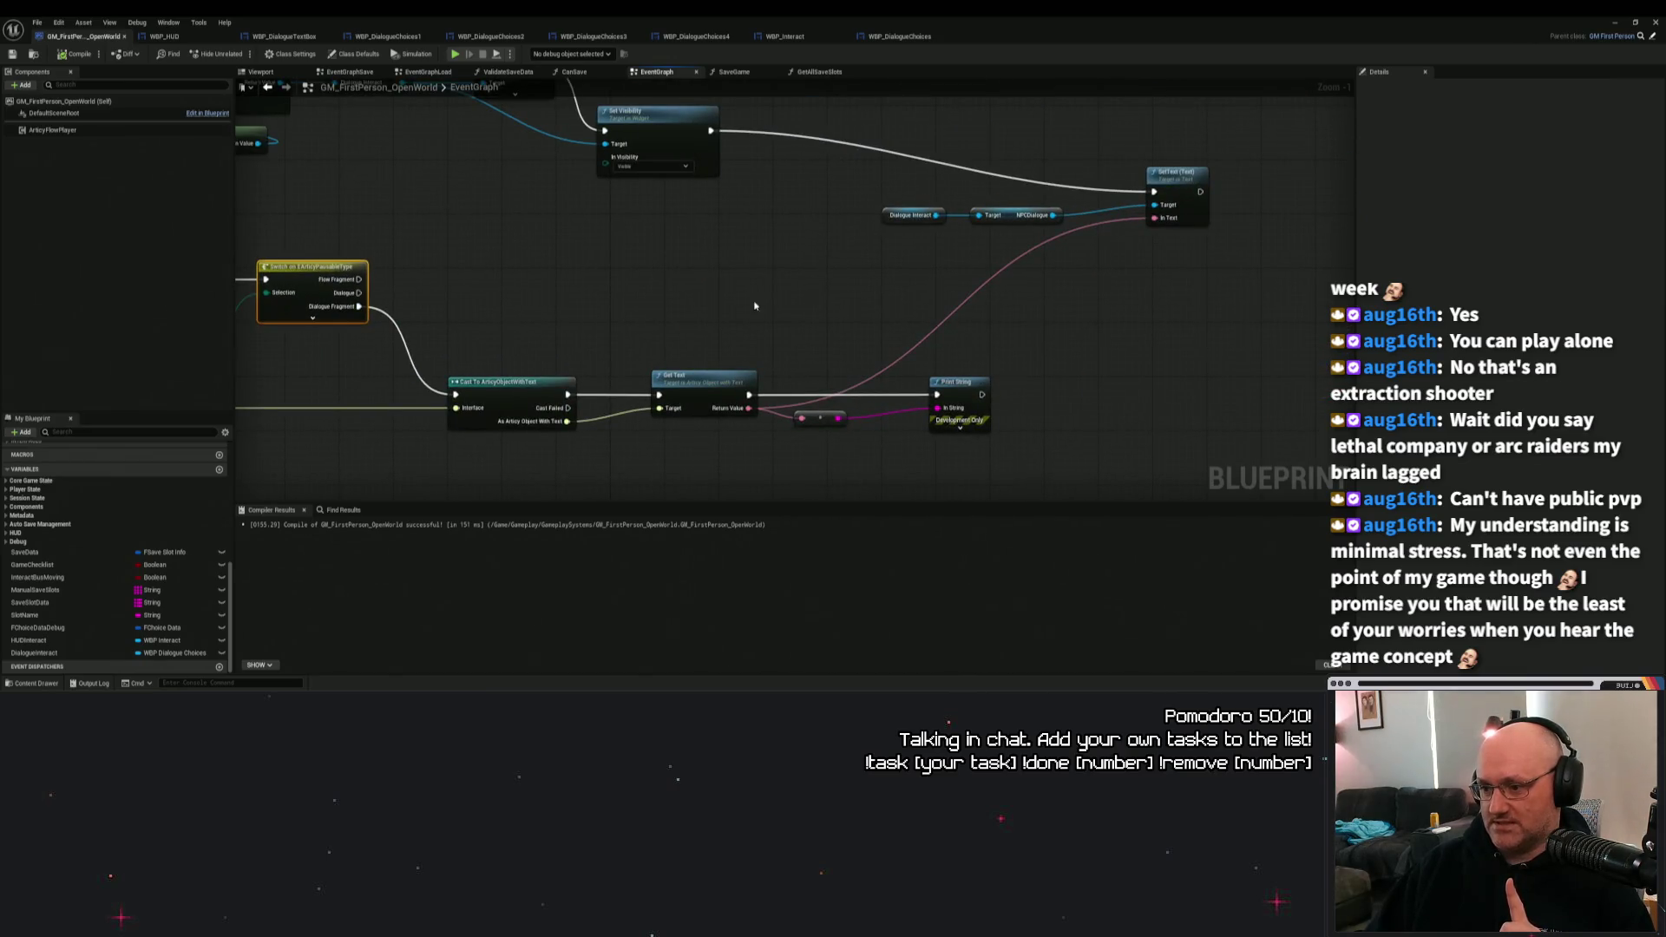
right_click(870, 293)
type("is valid?")
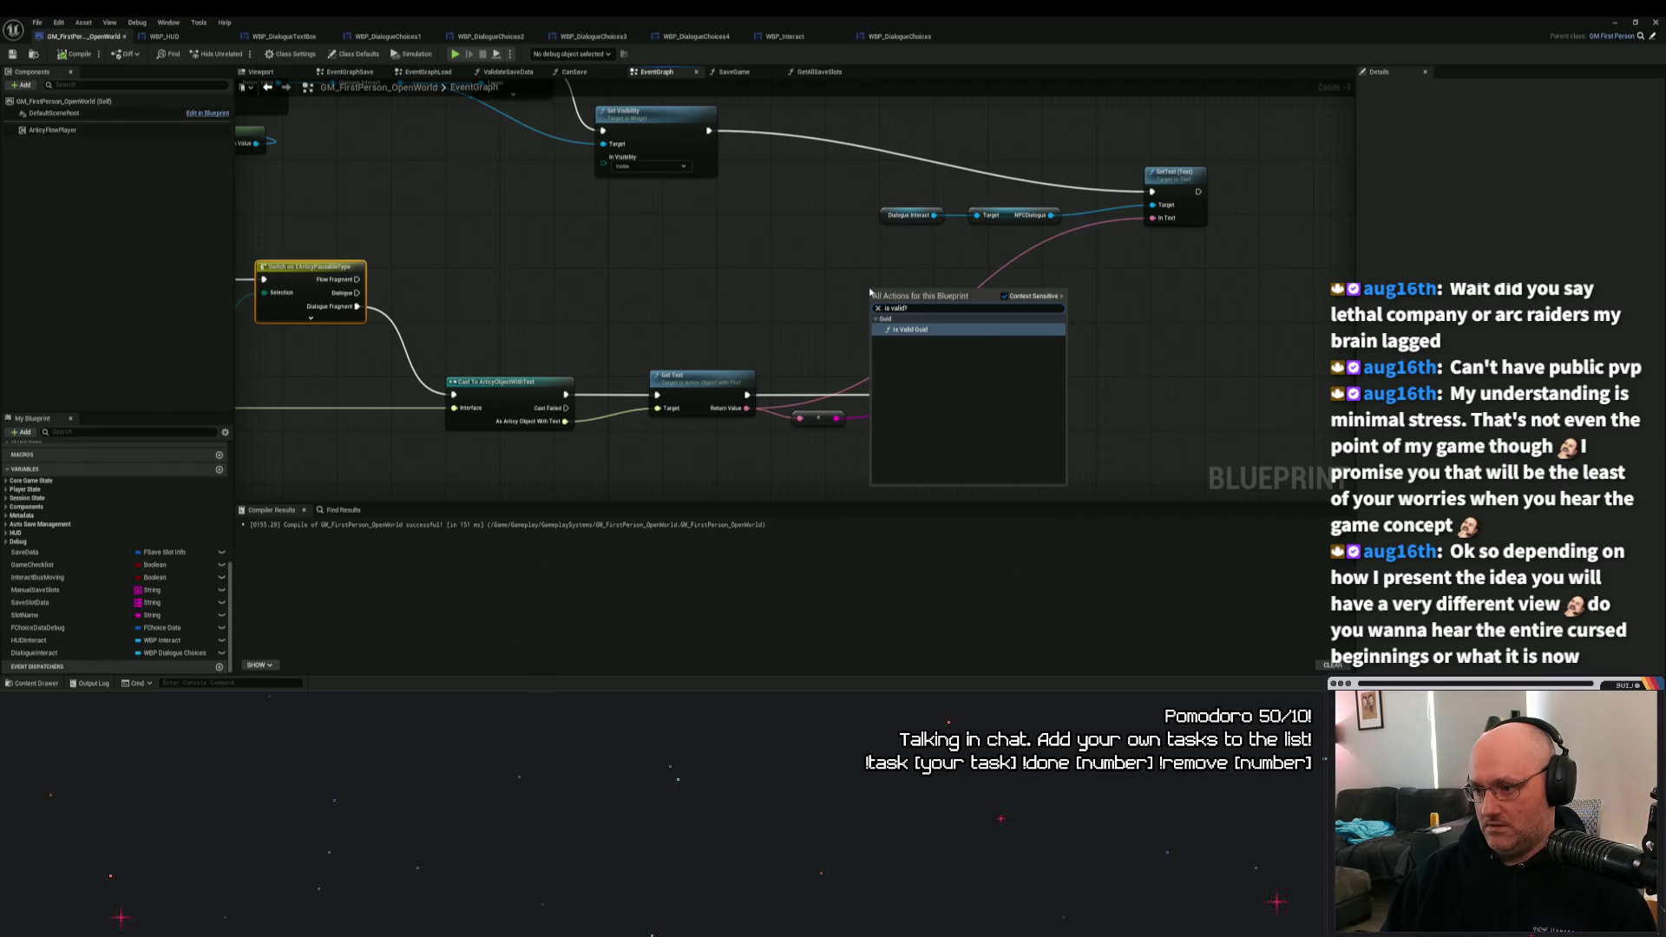
key("BackSpace")
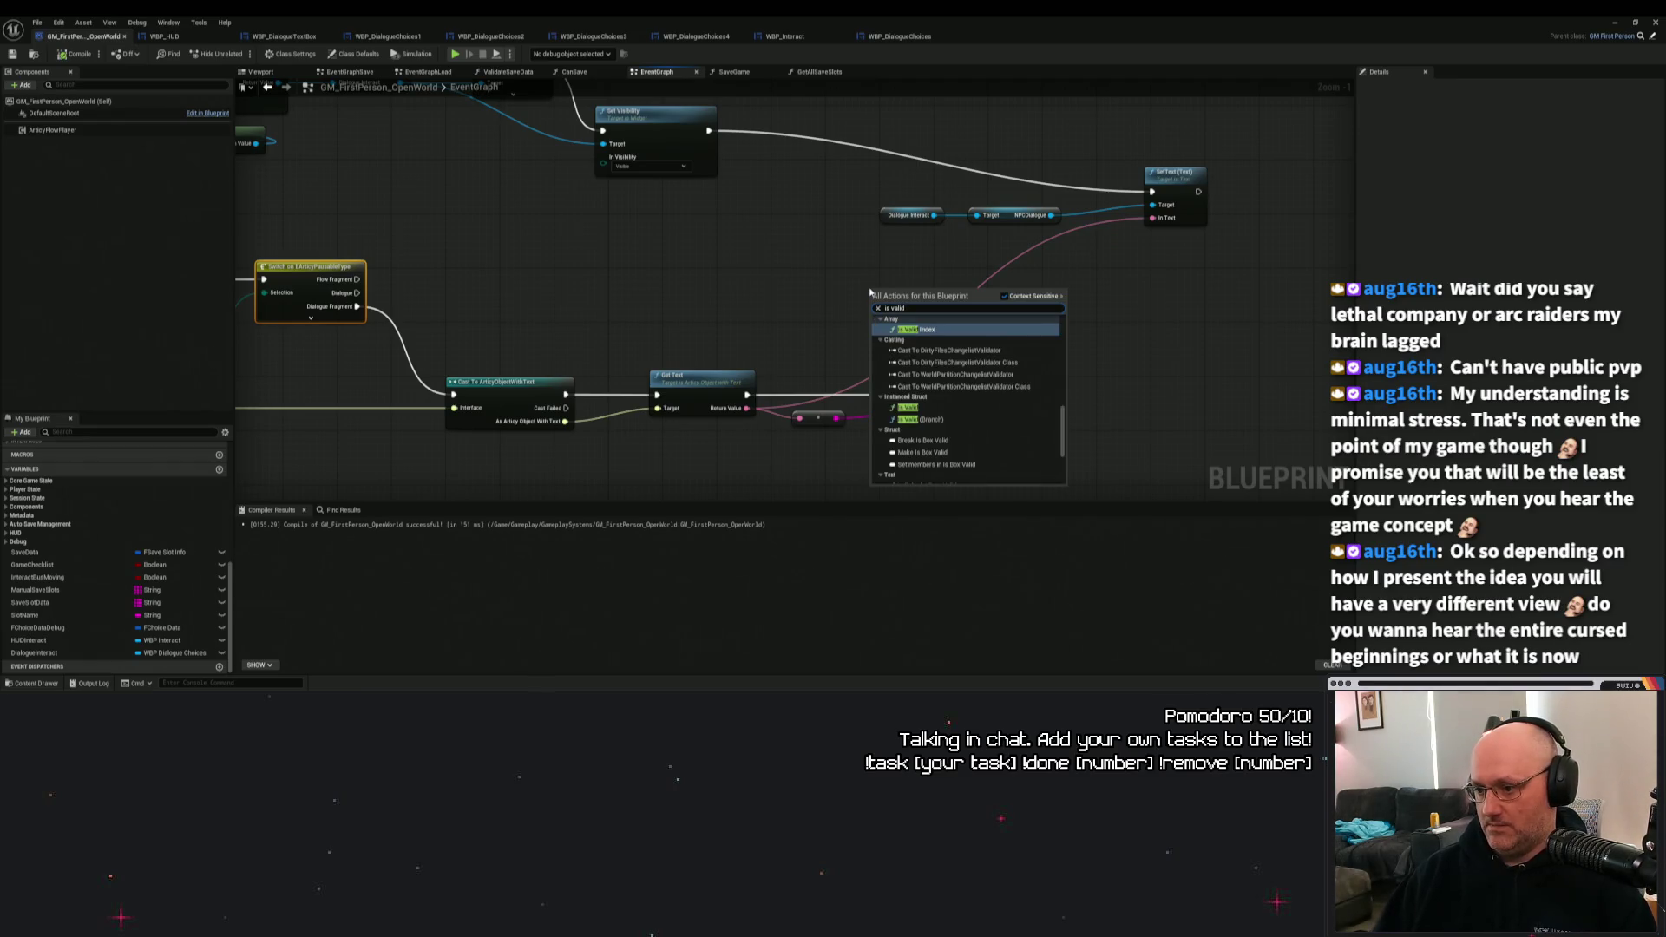
left_click(911, 407)
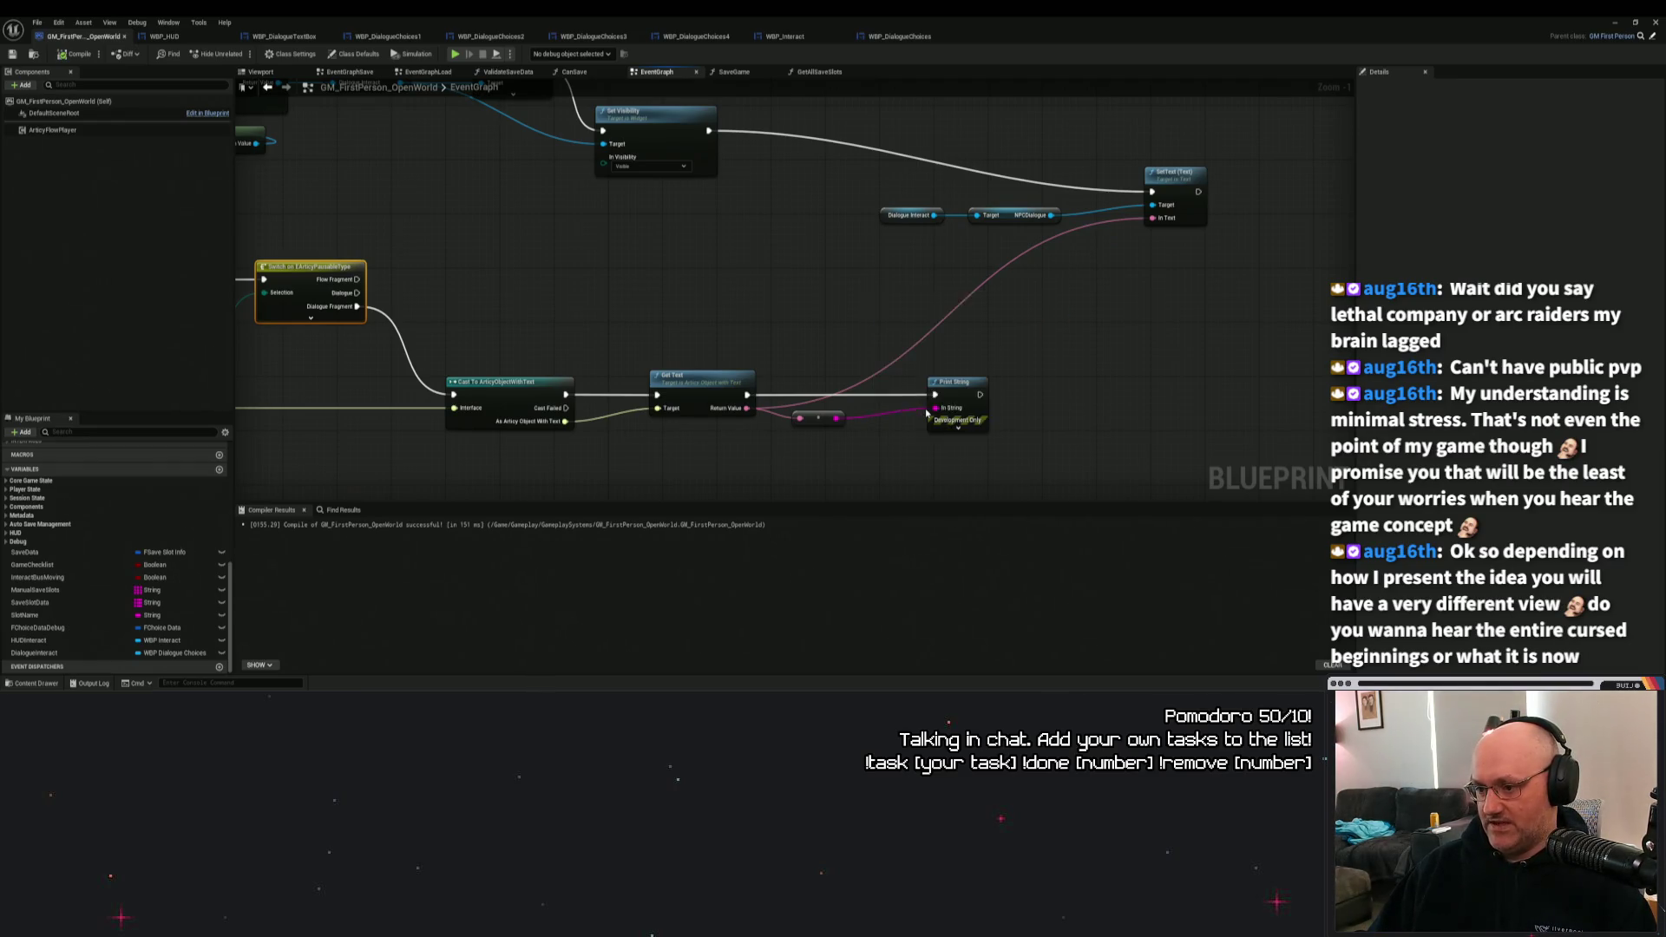
key("Delete")
right_click(775, 276)
key("Escape")
Insert an Is Valid macro after Get Text and wire Dialogue Interact into its Input Object
left_click_drag(746, 395, 860, 296)
type("is valid")
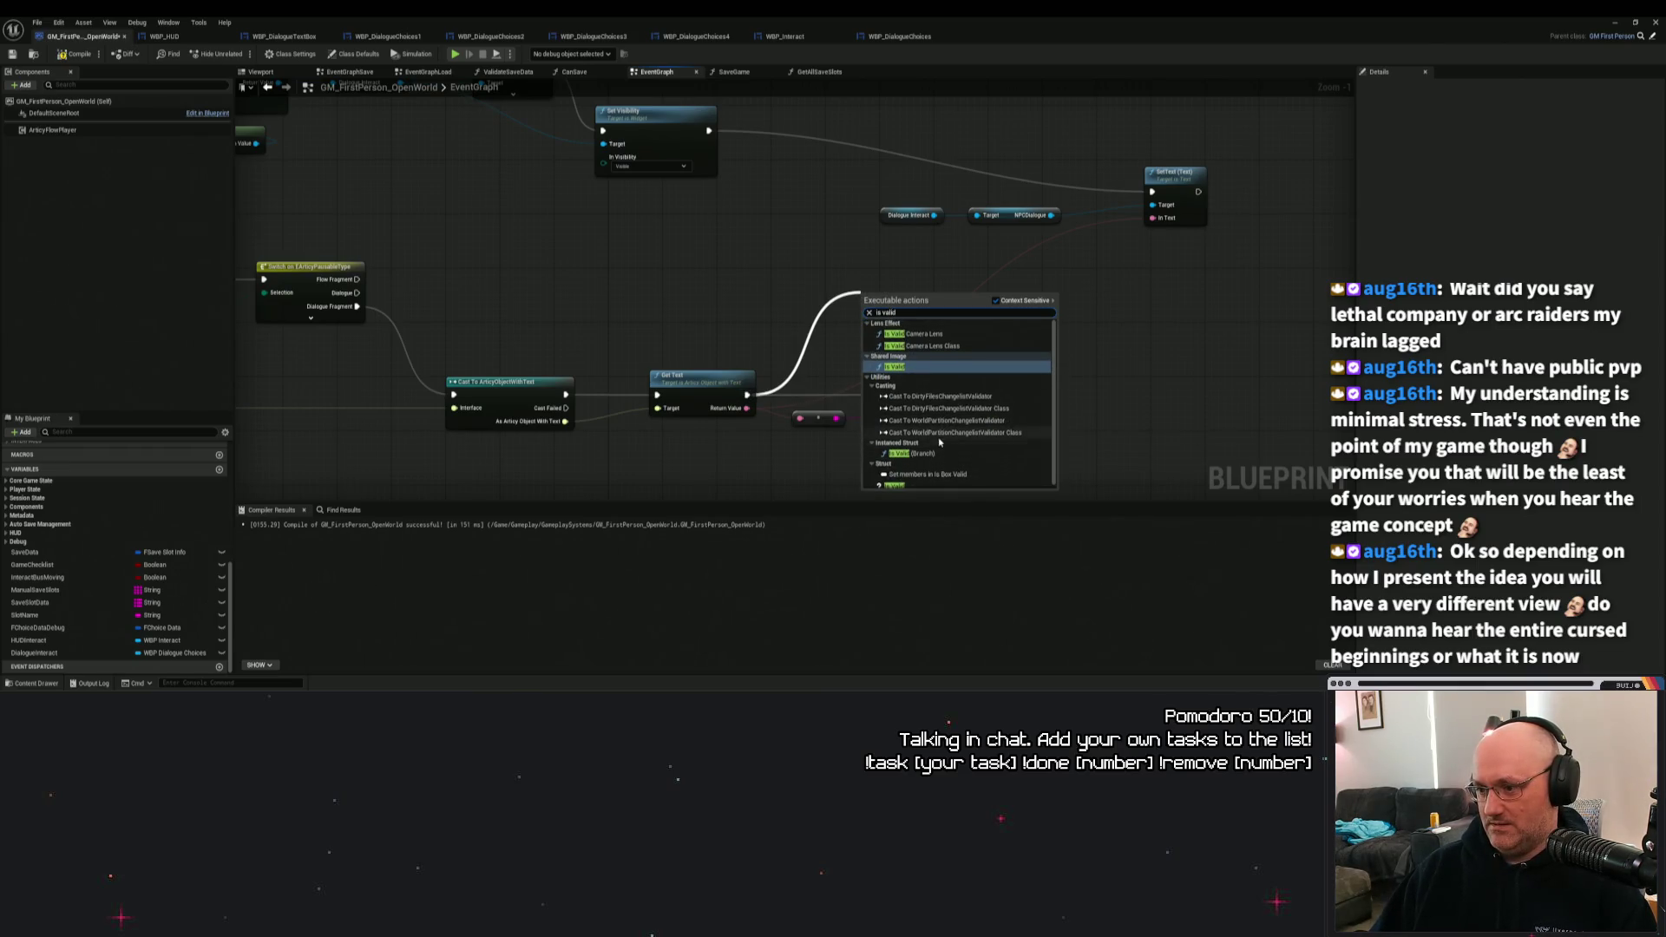
left_click(893, 485)
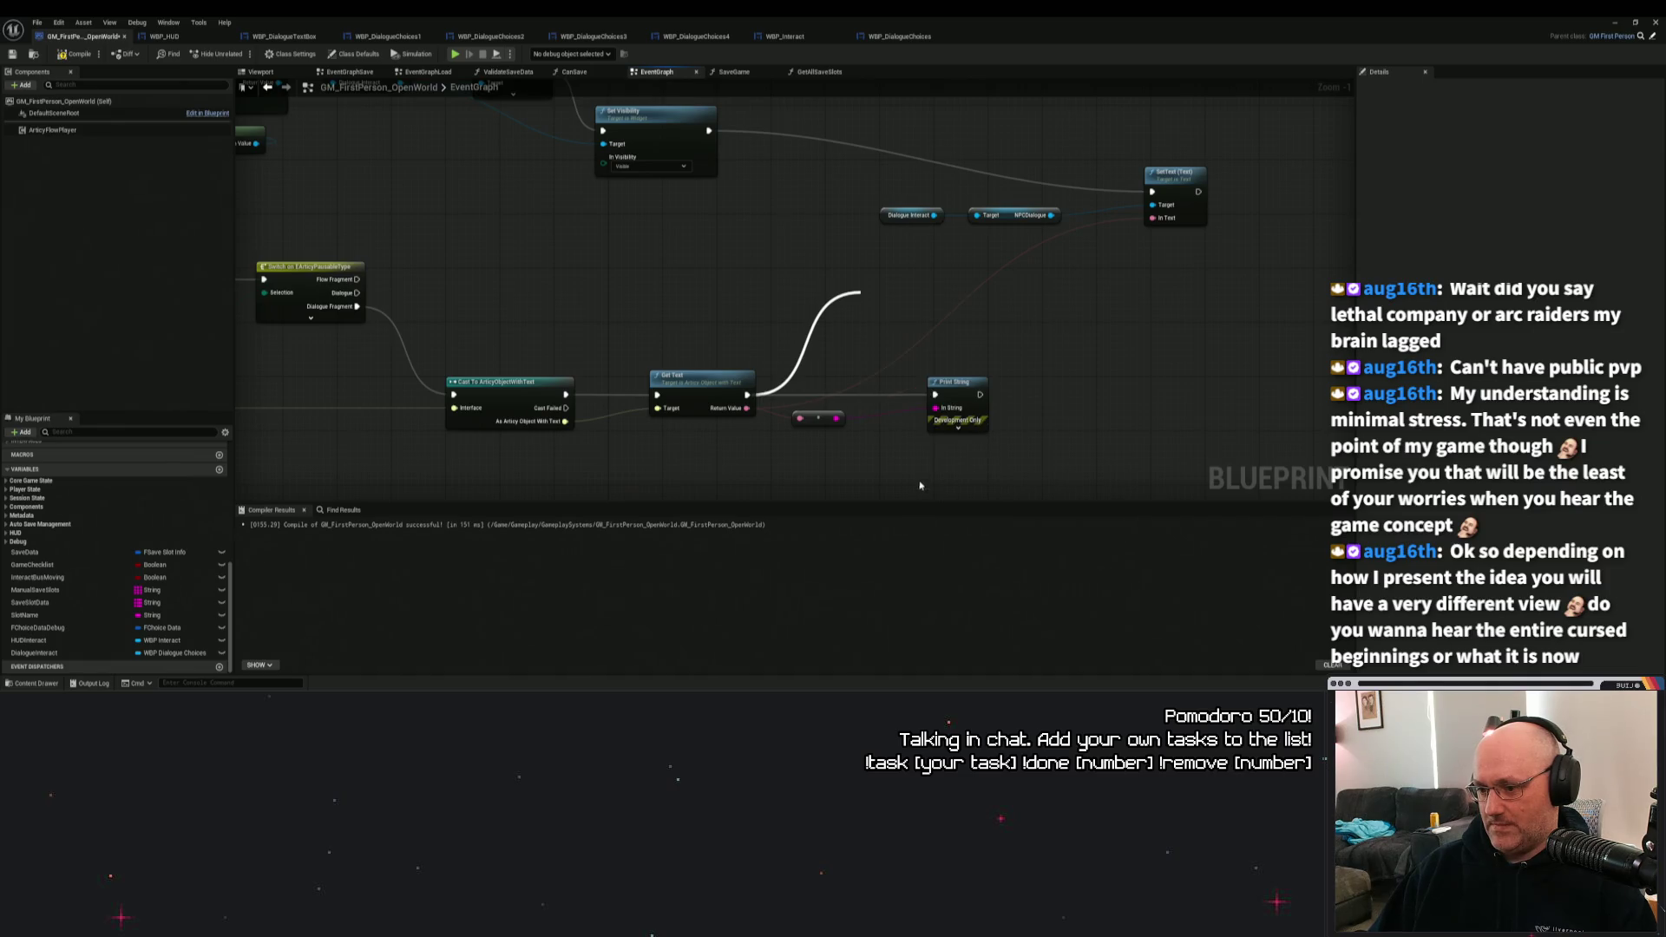
mouse_move(868, 280)
left_mouse_down()
mouse_move(927, 285)
mouse_move(838, 308)
mouse_move(868, 361)
left_mouse_up()
left_click(820, 331)
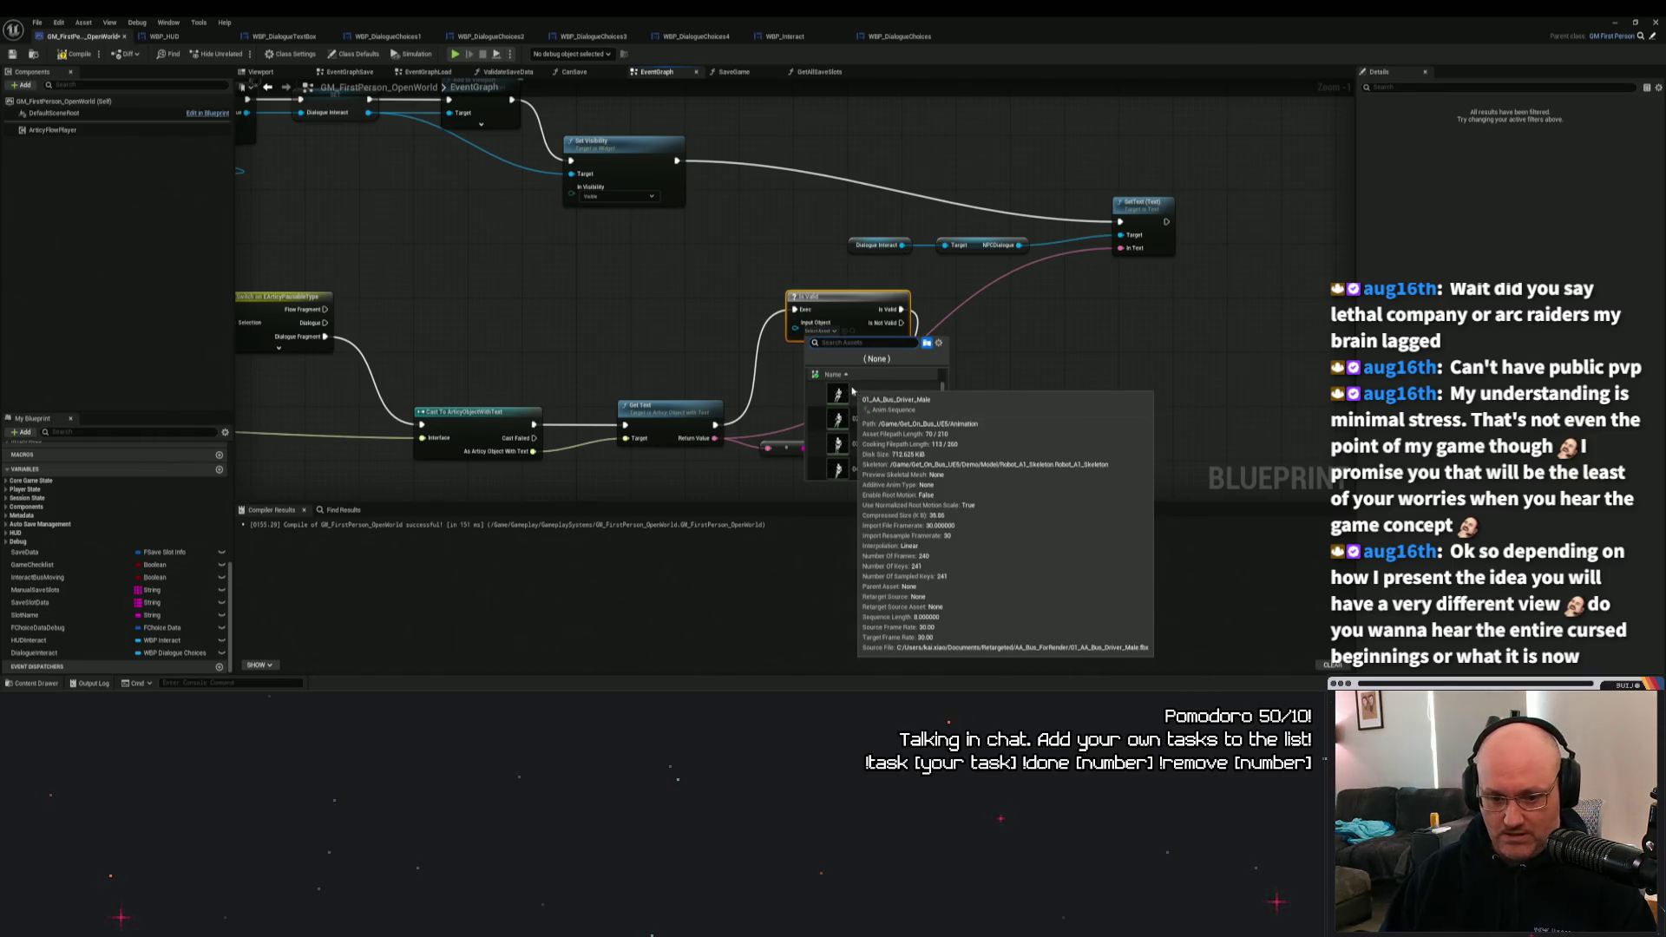
type("dialogue choic")
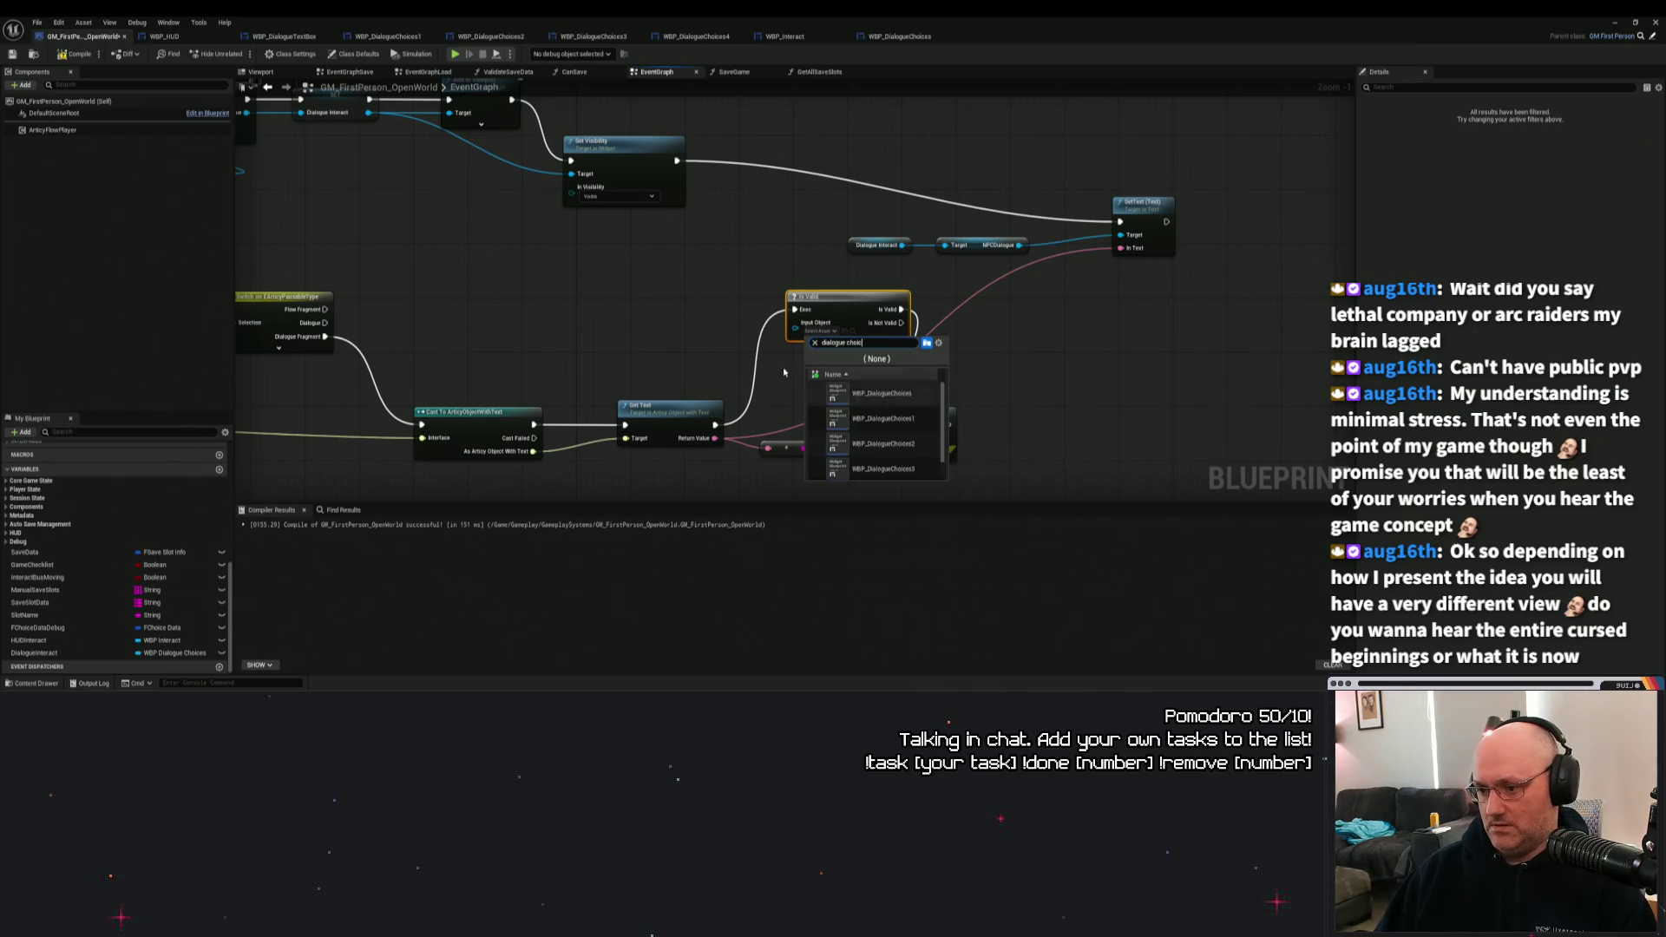
left_click_drag(657, 275, 791, 355)
mouse_move(503, 192)
left_mouse_down()
mouse_move(707, 215)
mouse_move(881, 424)
mouse_move(929, 402)
mouse_move(730, 331)
left_mouse_up()
left_click_drag(947, 345, 799, 336)
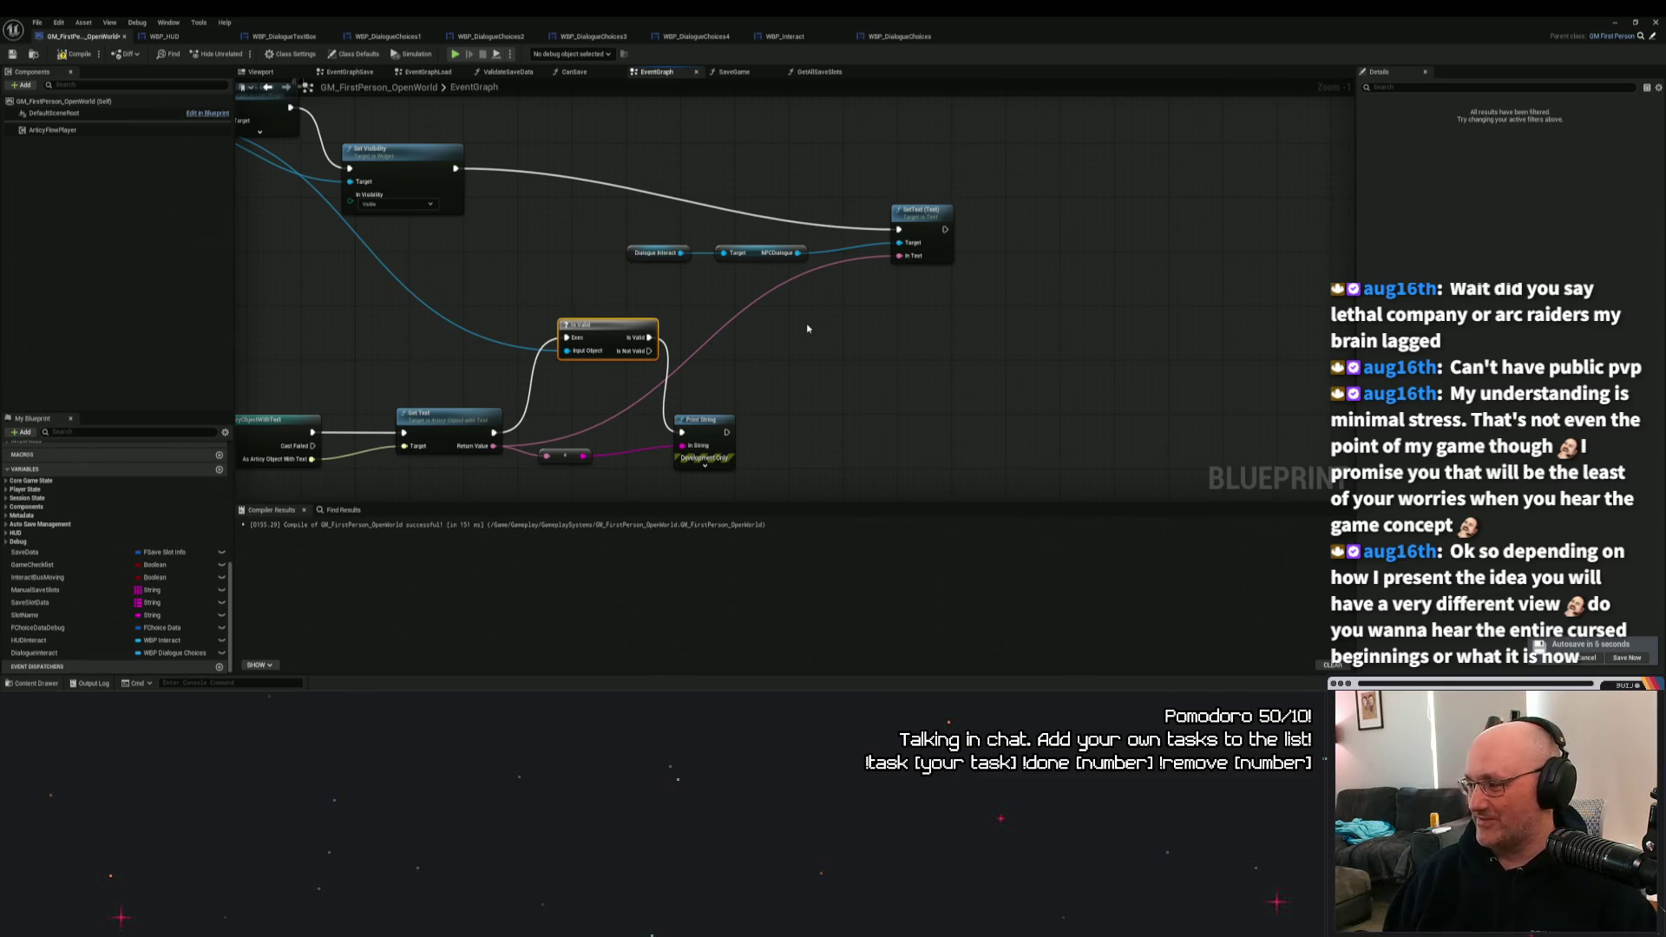
Move Print String right and the text-to-string conversion node up to tidy the Is Valid chain
mouse_move(778, 296)
left_mouse_down()
mouse_move(785, 415)
mouse_move(828, 423)
mouse_move(840, 335)
left_mouse_up()
scroll(840, 335, "up", 1)
left_click_drag(800, 402, 875, 398)
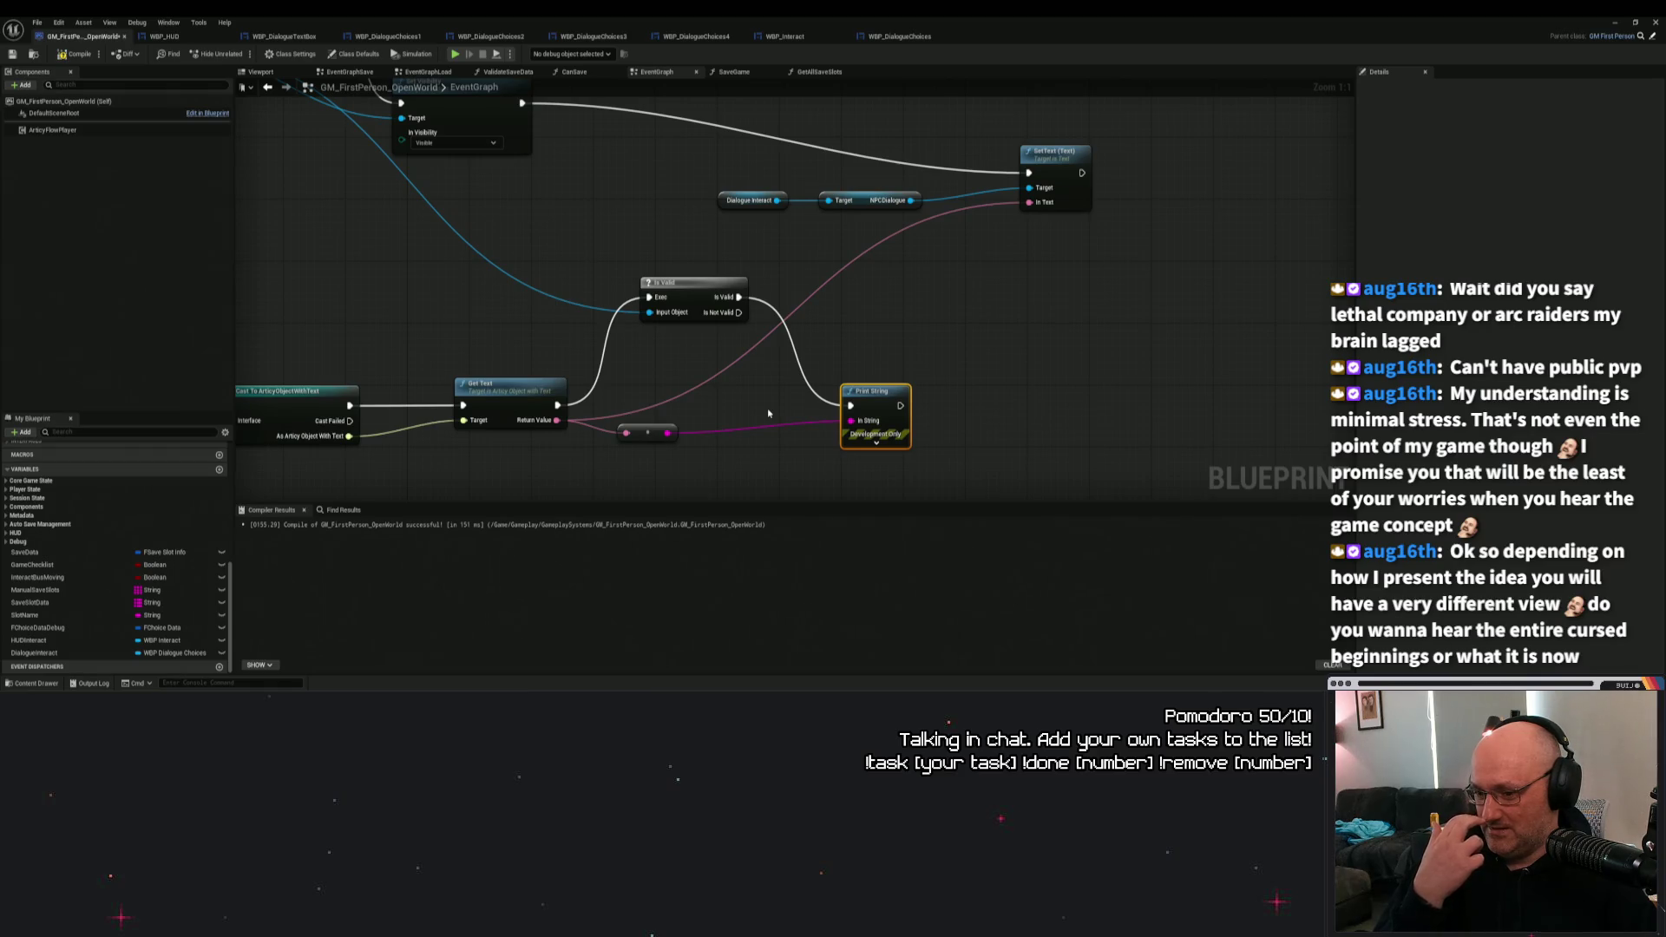
mouse_move(652, 440)
left_mouse_down()
mouse_move(724, 436)
mouse_move(805, 470)
mouse_move(878, 473)
left_mouse_up()
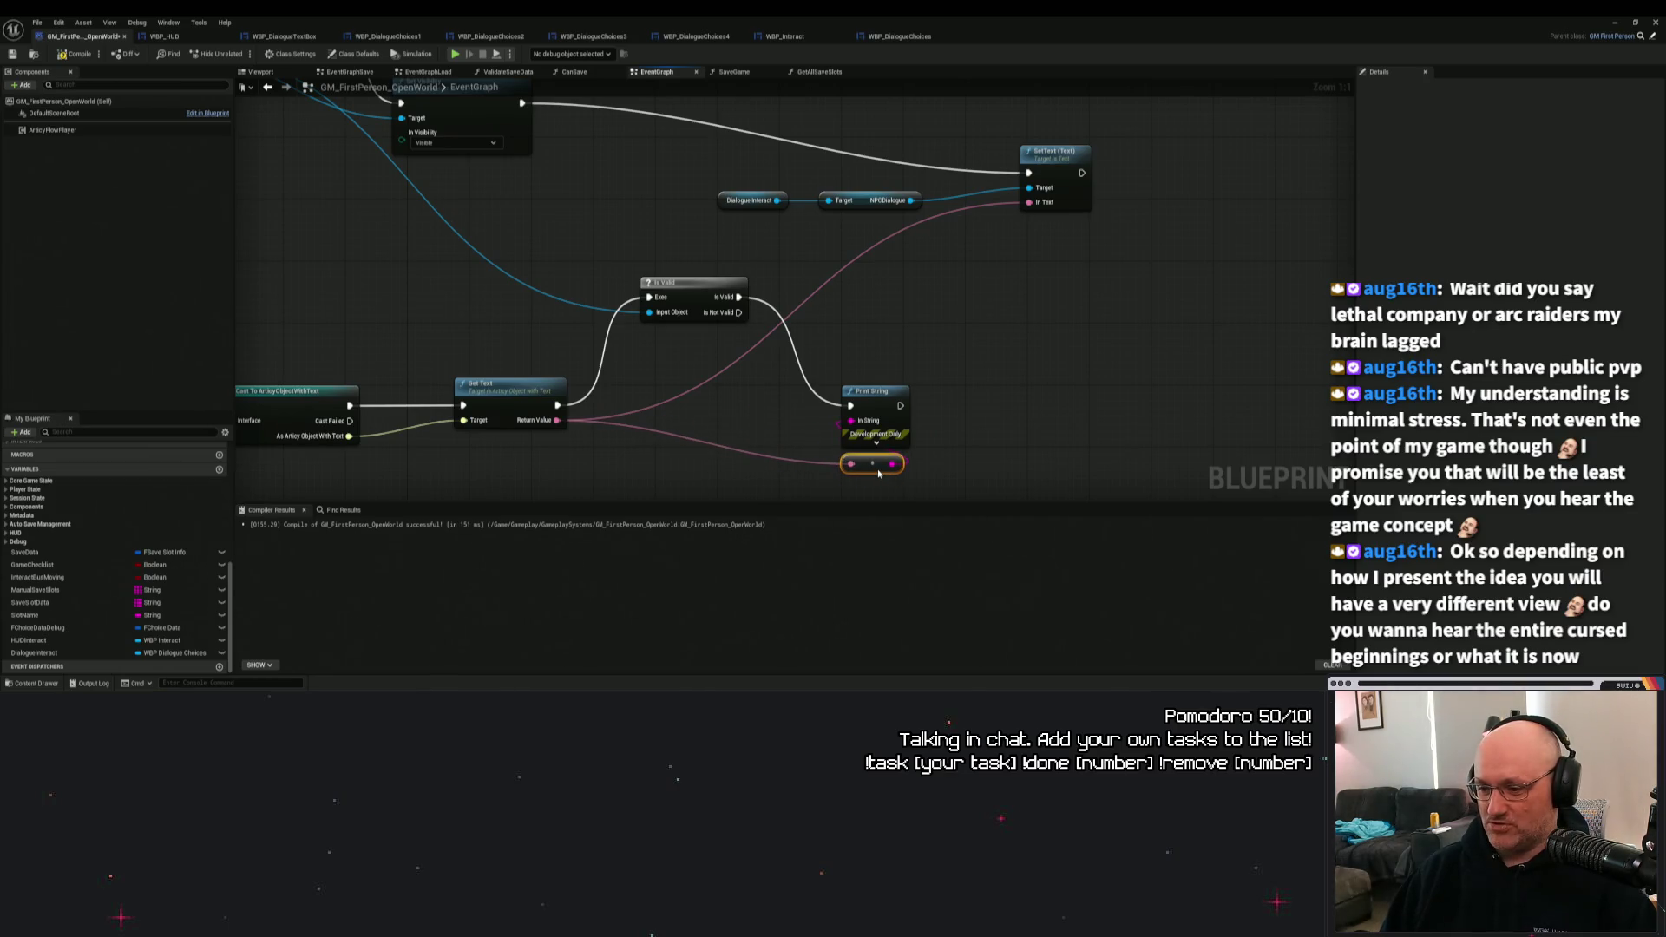
left_click(801, 446)
mouse_move(776, 434)
left_mouse_down()
mouse_move(804, 446)
mouse_move(855, 375)
mouse_move(841, 305)
left_mouse_up()
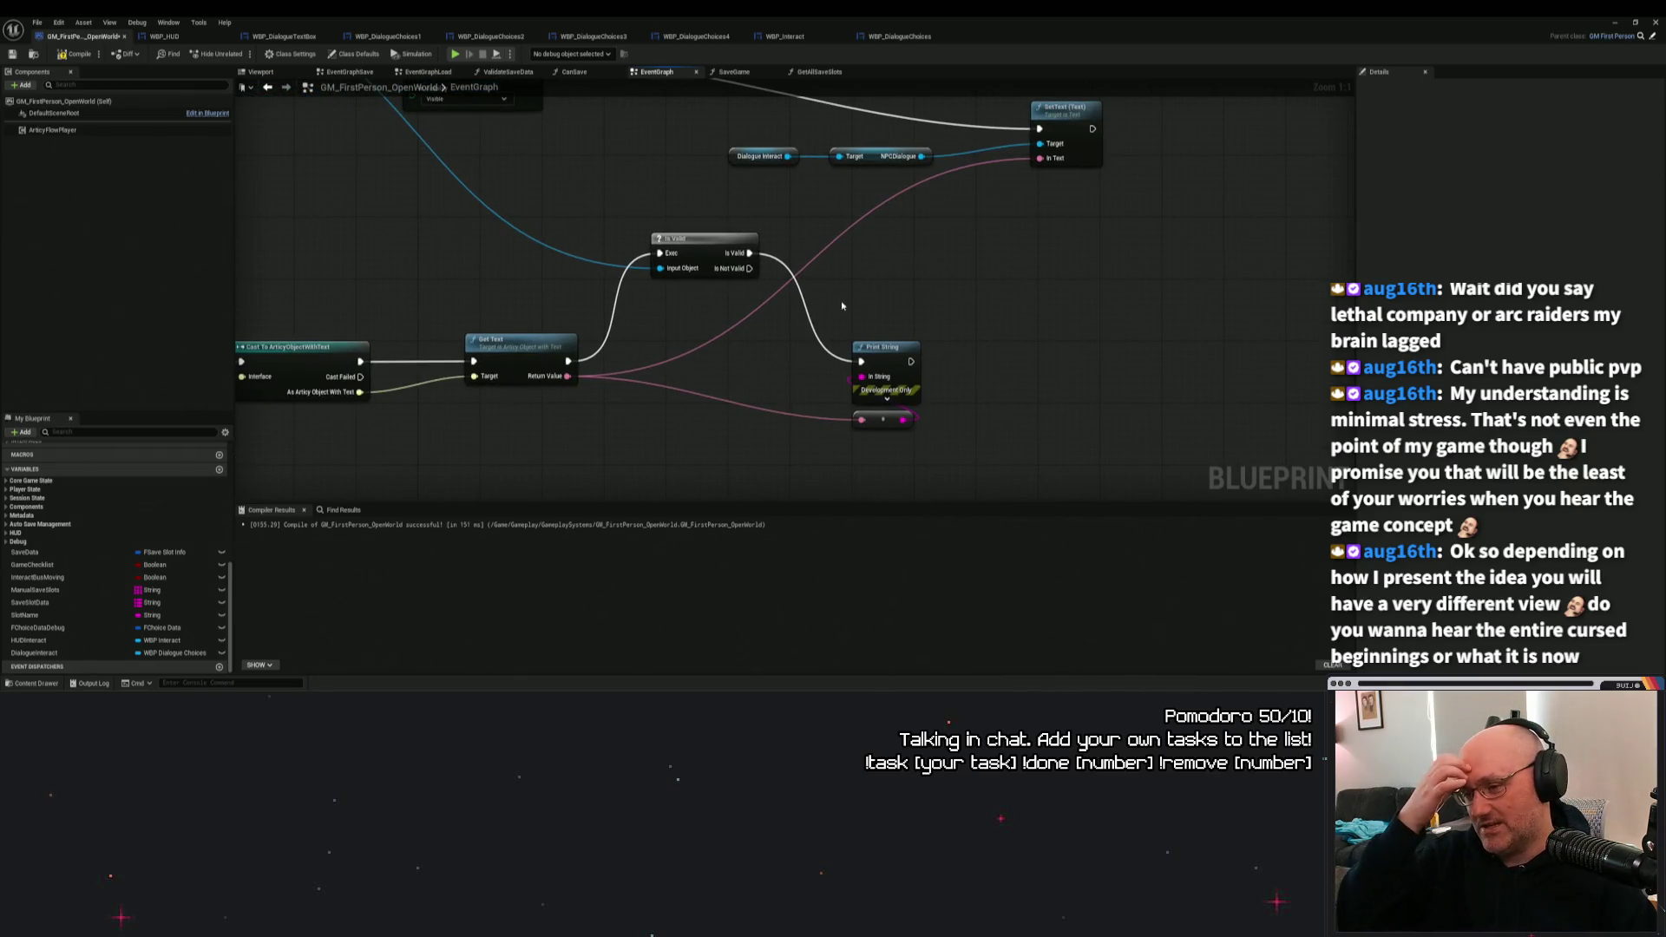
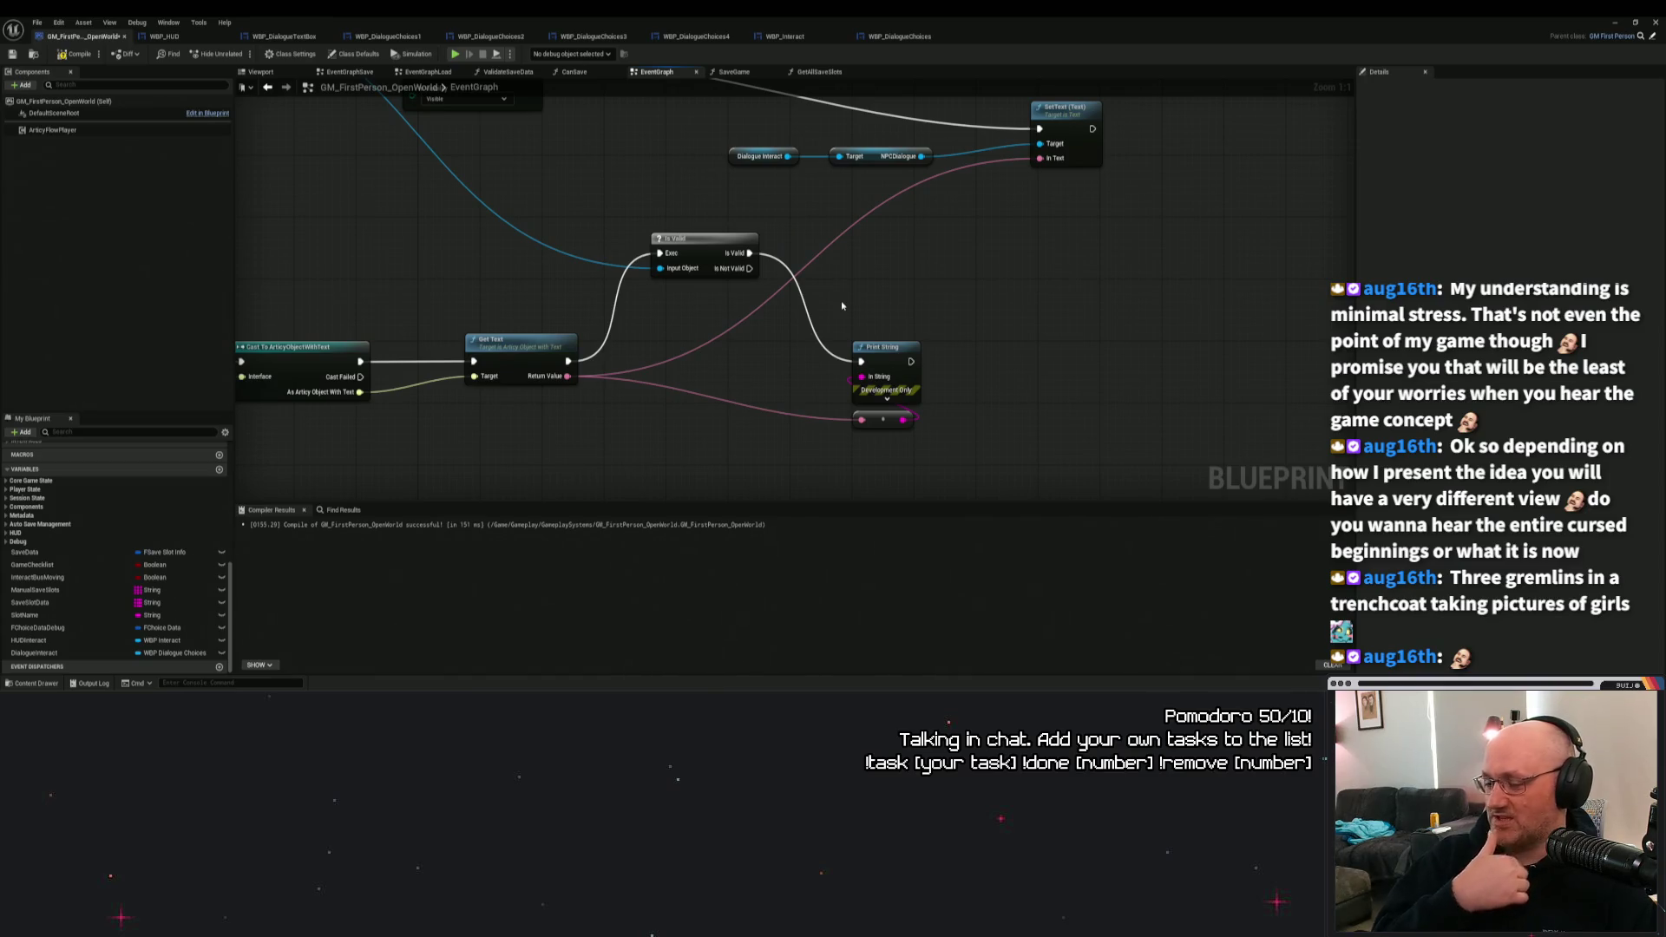
Raise SetText and shift it left with the Dialogue Interact and NPCDialogue nodes
mouse_move(892, 316)
left_mouse_down()
mouse_move(722, 359)
mouse_move(819, 332)
mouse_move(917, 338)
left_mouse_up()
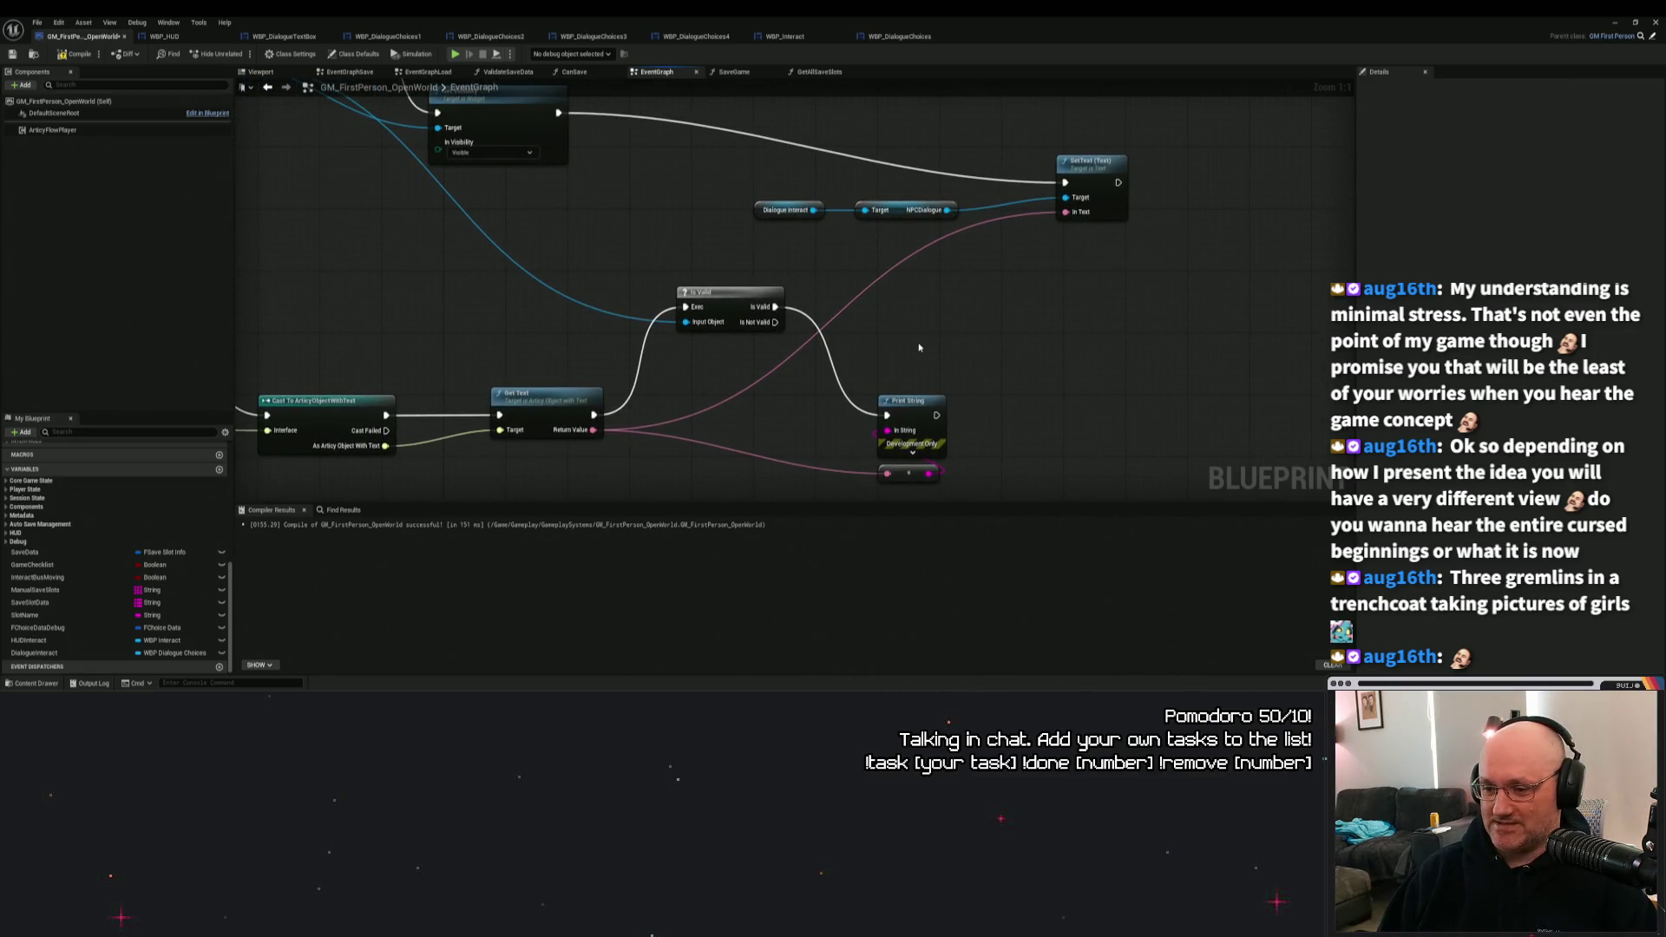
mouse_move(946, 326)
left_mouse_down()
mouse_move(889, 361)
mouse_move(842, 360)
left_mouse_up()
mouse_move(997, 204)
left_mouse_down()
mouse_move(1009, 146)
mouse_move(1133, 144)
left_mouse_up()
left_click_drag(868, 224, 642, 299)
mouse_move(806, 251)
left_mouse_down()
mouse_move(933, 173)
mouse_move(966, 174)
left_mouse_up()
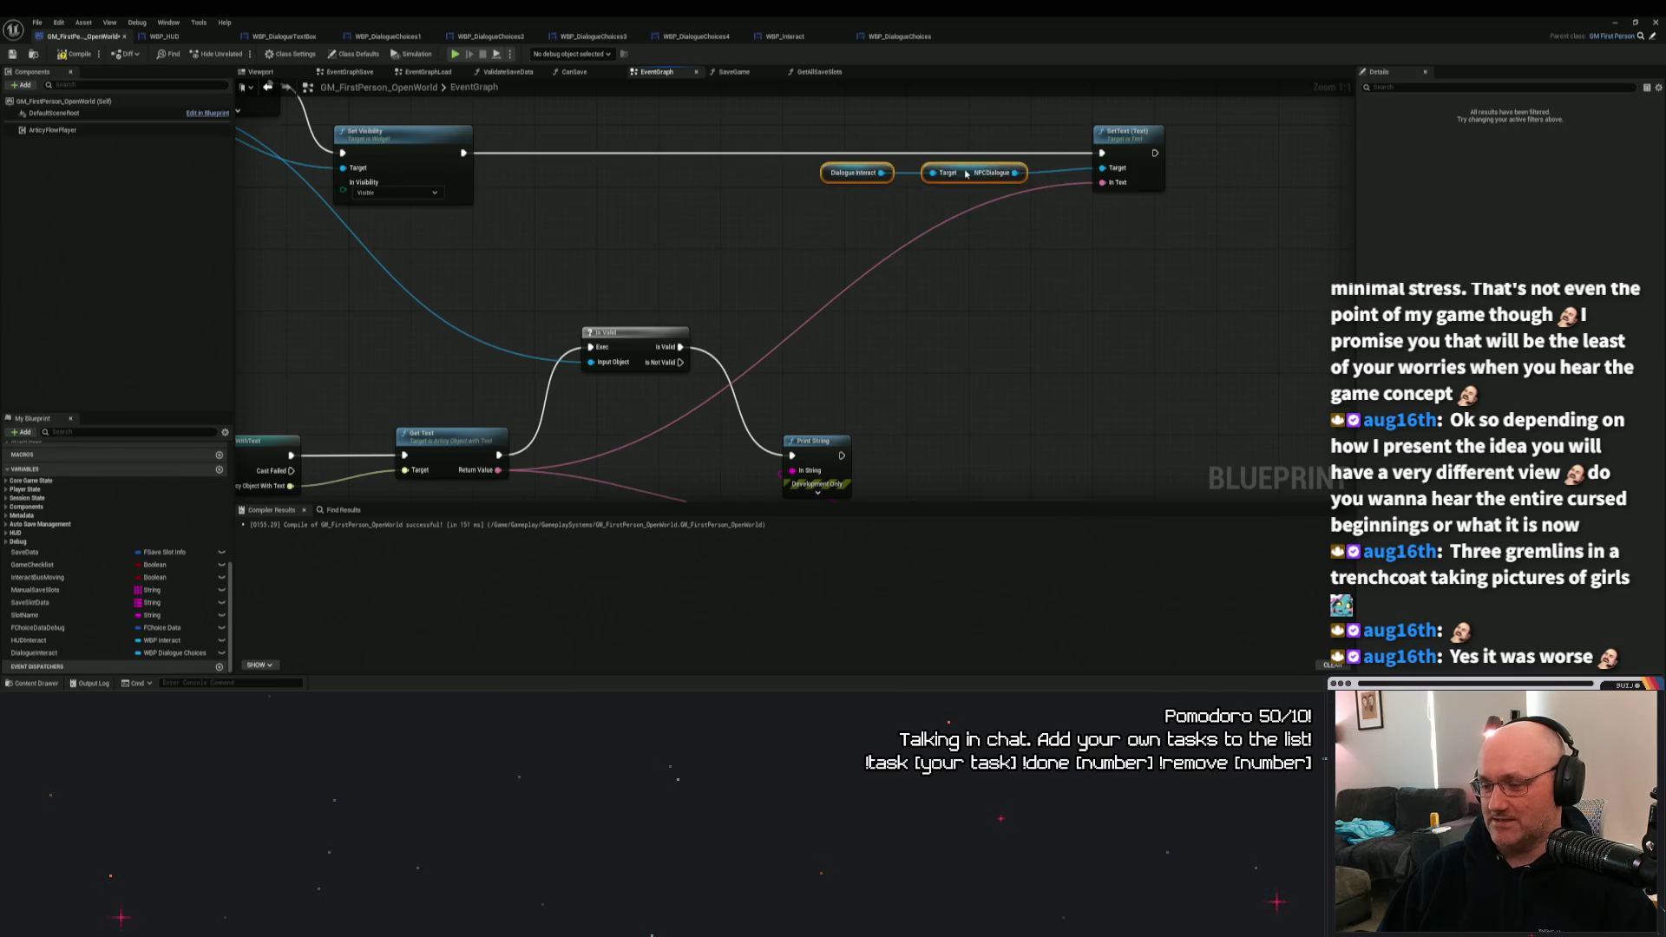
left_click_drag(1210, 221, 1084, 117)
left_click_drag(864, 165, 751, 167)
Try wiring Is Valid to SetText, cancel it, and check the tutorial's Is Valid example
mouse_move(783, 256)
left_mouse_down()
mouse_move(967, 327)
mouse_move(985, 316)
mouse_move(852, 329)
left_mouse_up()
mouse_move(948, 334)
left_mouse_down()
mouse_move(1035, 334)
mouse_move(769, 336)
mouse_move(789, 351)
left_mouse_up()
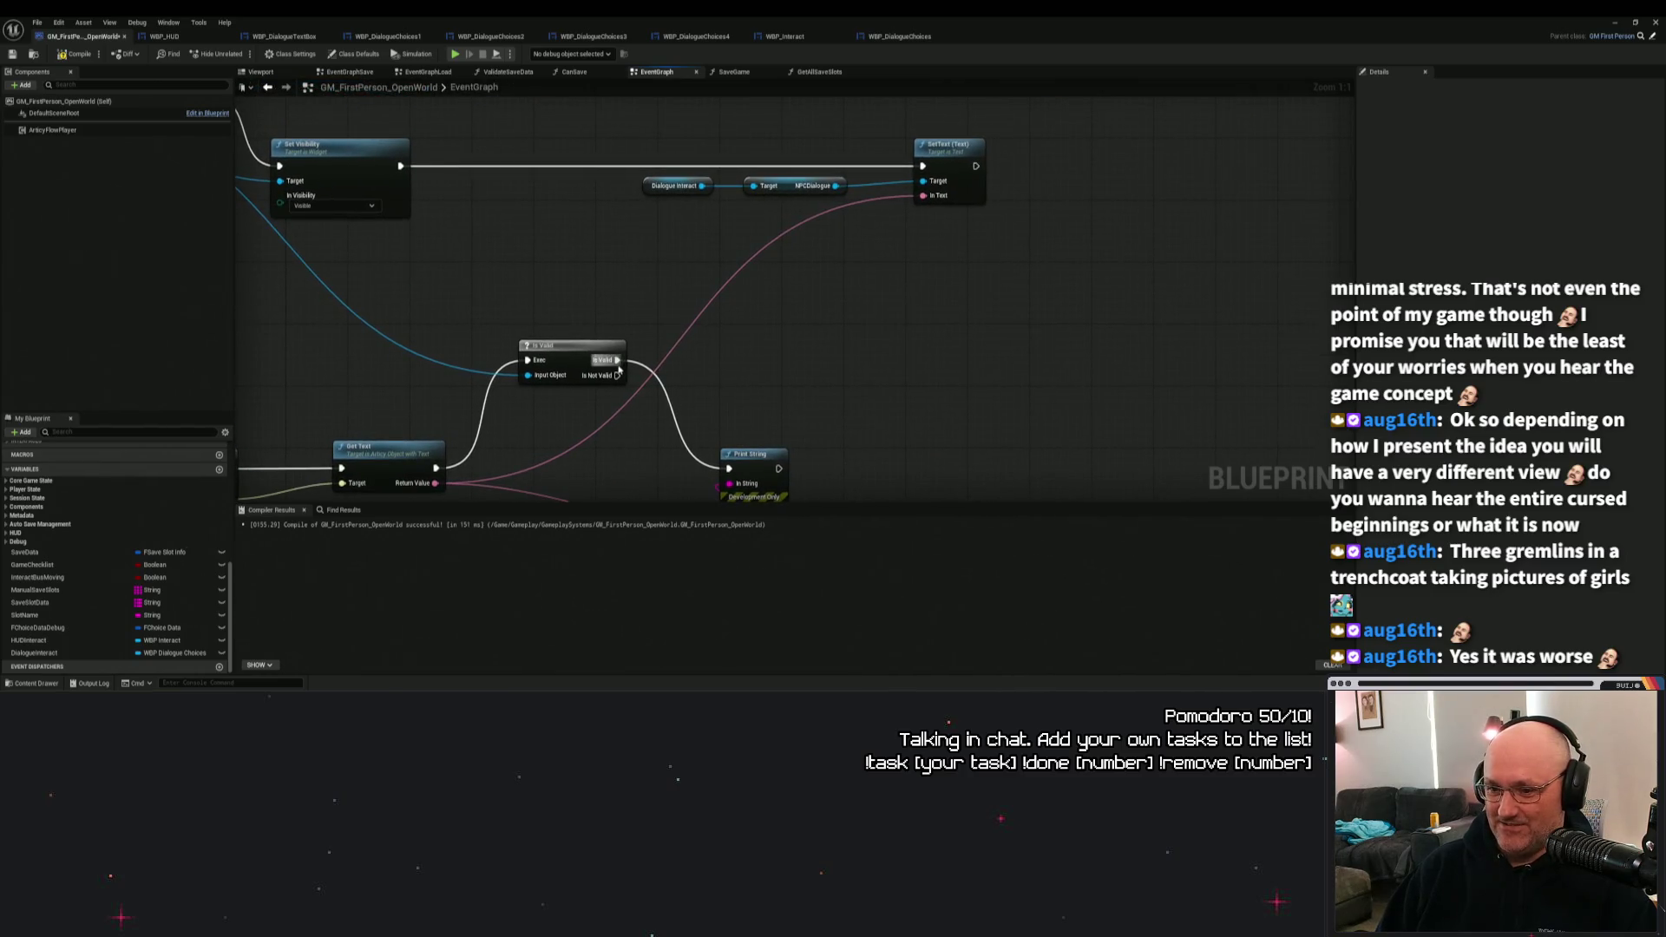
mouse_move(617, 361)
left_mouse_down()
mouse_move(913, 163)
mouse_move(927, 169)
mouse_move(866, 313)
left_mouse_up()
key("Escape")
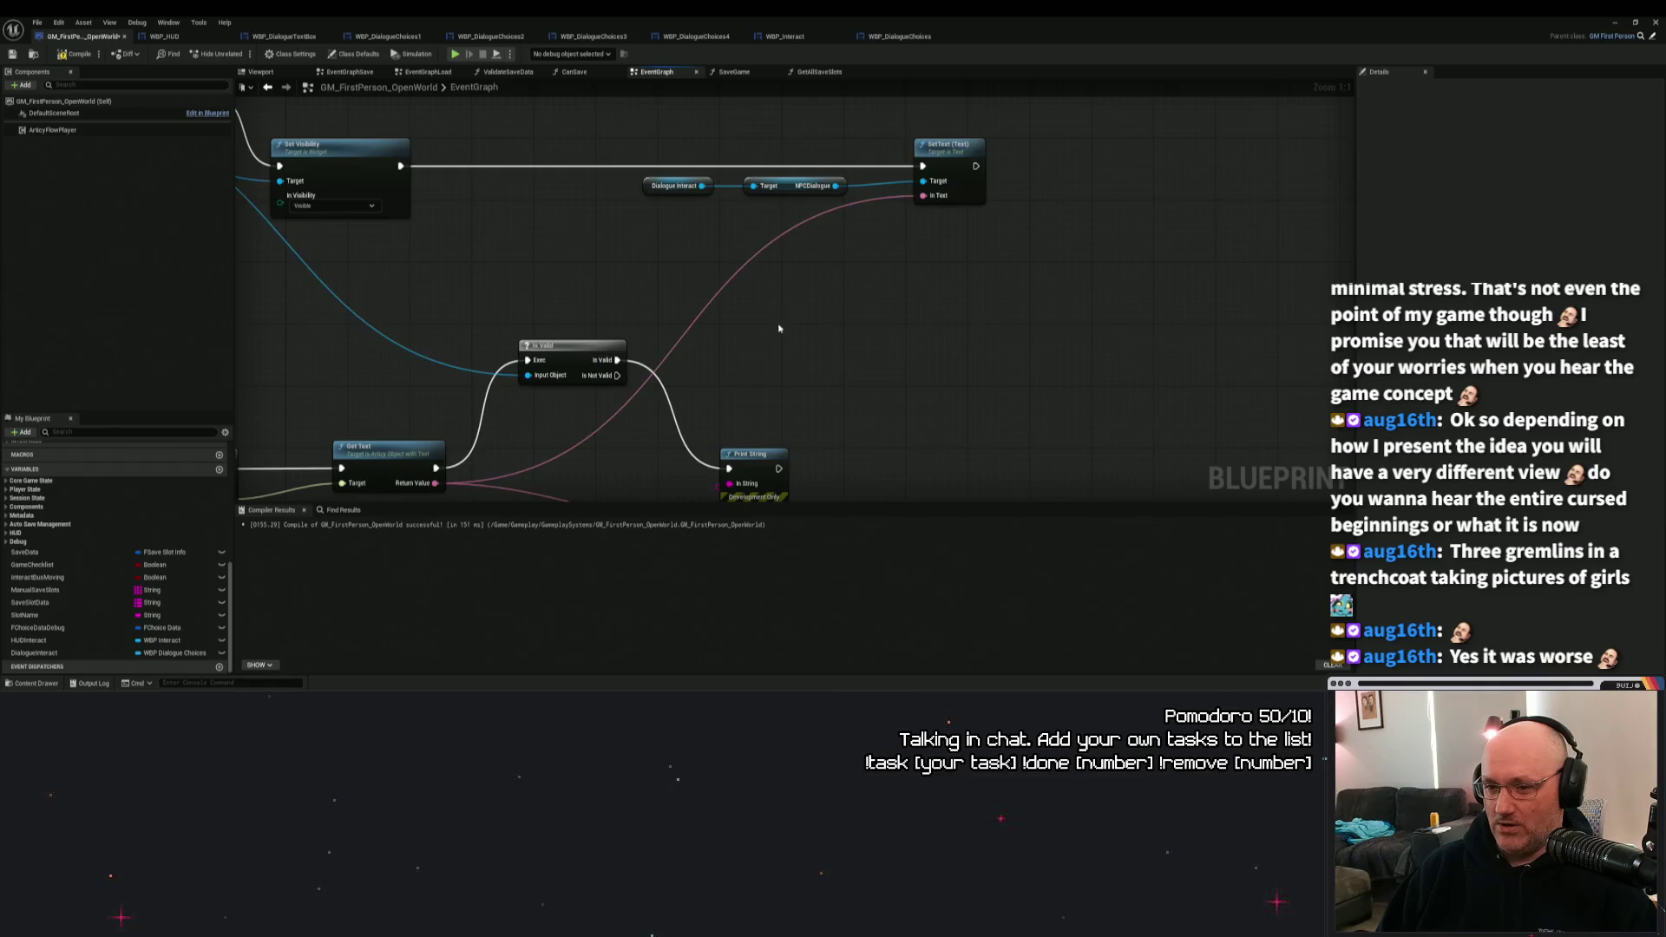
left_click_drag(562, 465, 745, 398)
key("alt+Tab")
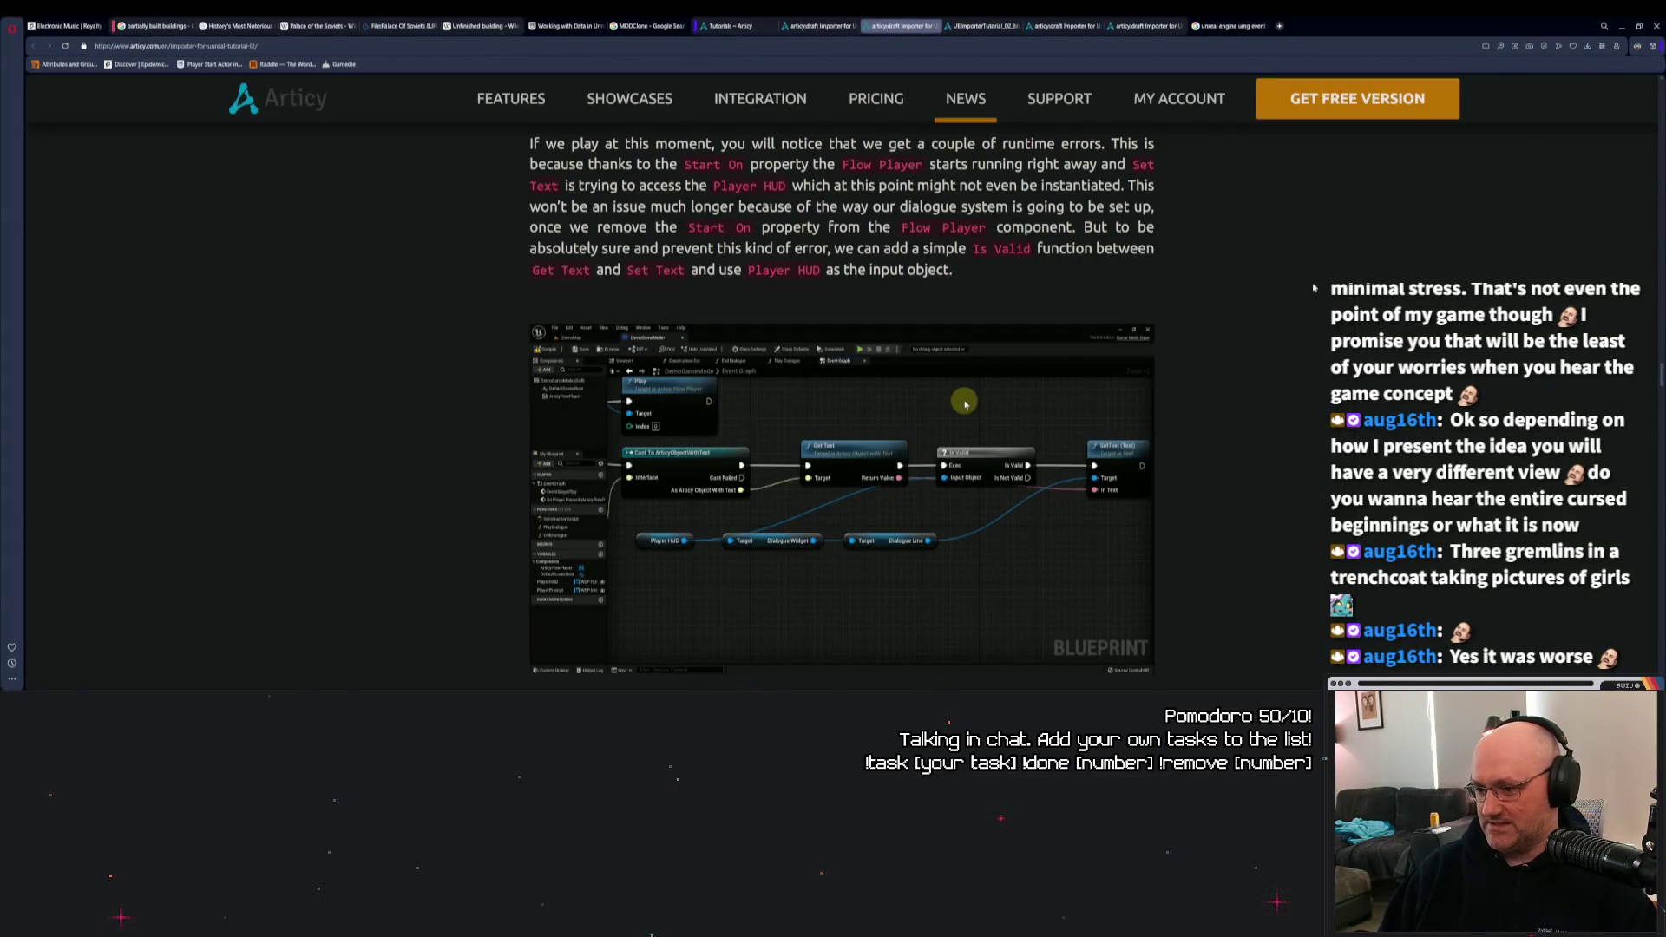
Wire Is Valid's valid output into SetText and break Set Visibility's link to SetText
left_click(1616, 29)
mouse_move(978, 288)
left_mouse_down()
mouse_move(1227, 327)
mouse_move(1249, 312)
mouse_move(928, 284)
left_mouse_up()
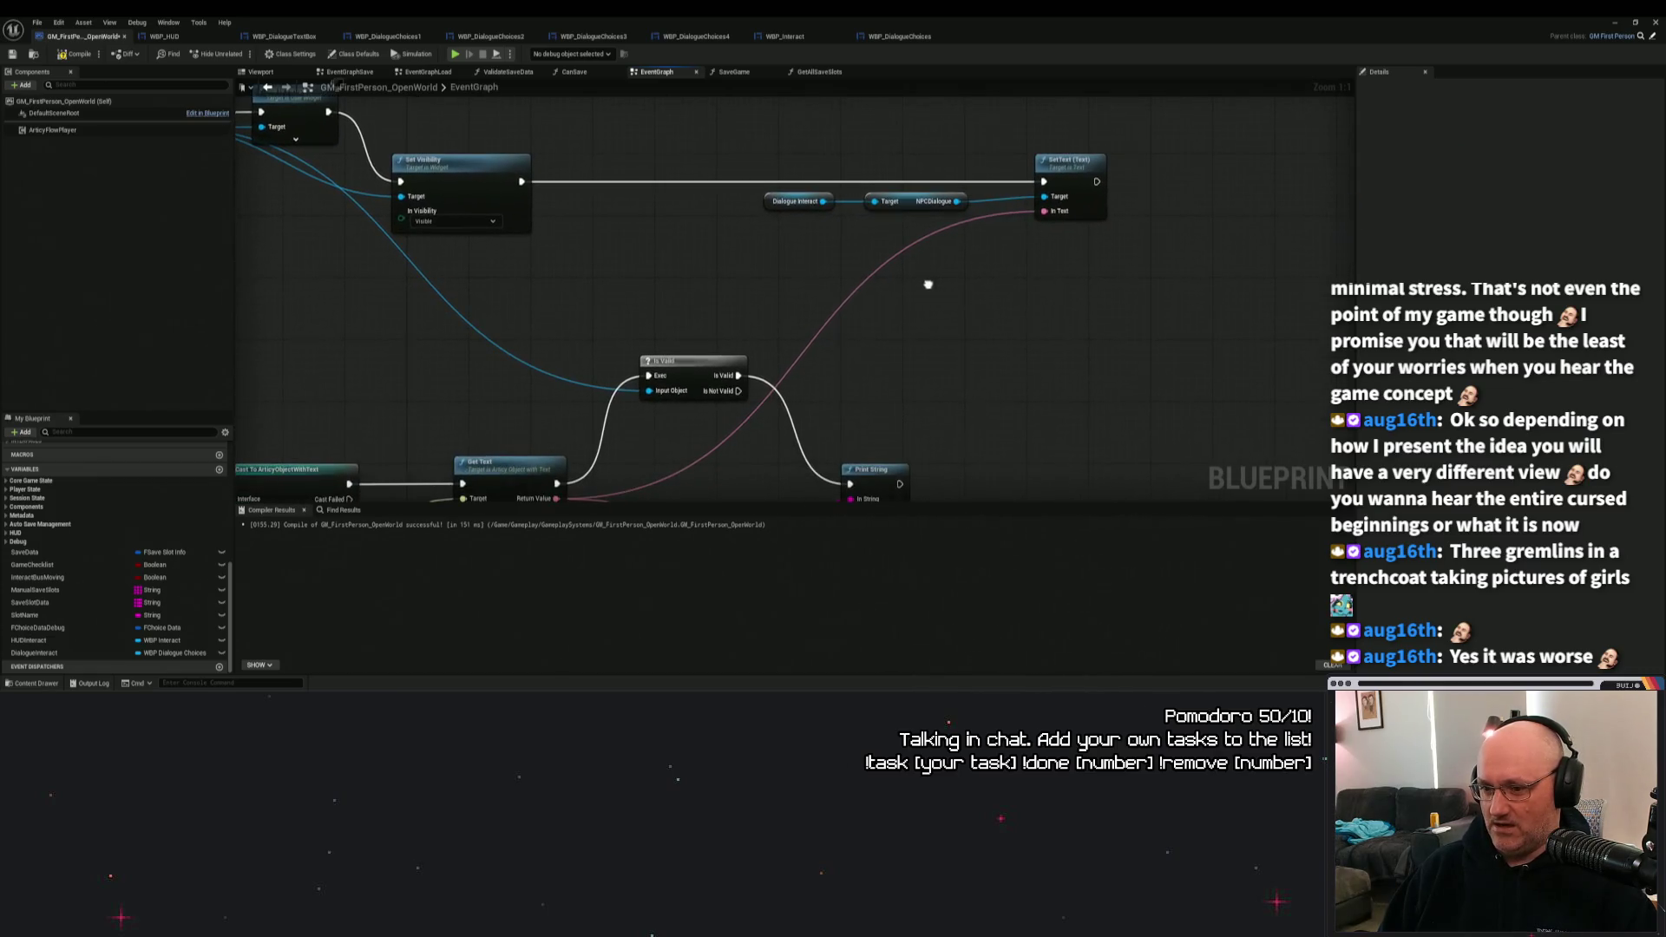
mouse_move(739, 375)
left_mouse_down()
mouse_move(852, 335)
mouse_move(1048, 185)
left_mouse_up()
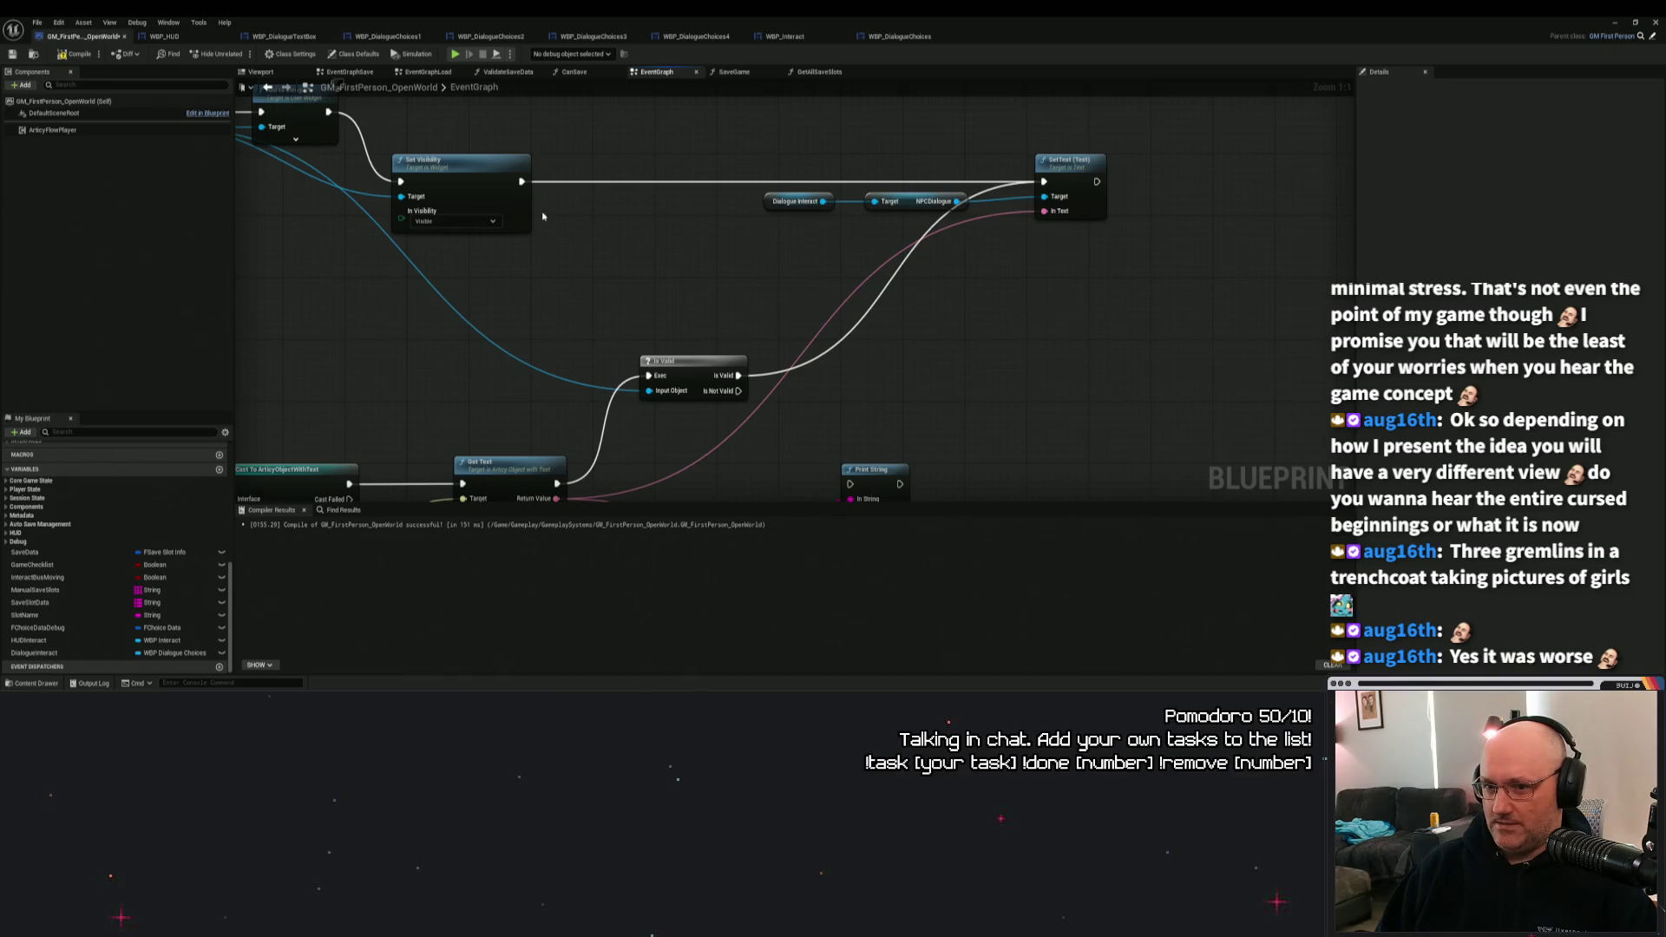
left_click(524, 189)
left_click(521, 181, "alt")
Review the Cast To ArticyObjectWithText and Switch on EArticyPausableType nodes, then return to the level
mouse_move(619, 274)
left_mouse_down()
mouse_move(881, 298)
mouse_move(1087, 343)
mouse_move(863, 246)
mouse_move(929, 242)
mouse_move(859, 212)
mouse_move(1073, 175)
mouse_move(815, 235)
mouse_move(1336, 243)
mouse_move(528, 297)
mouse_move(732, 216)
mouse_move(877, 271)
mouse_move(933, 194)
mouse_move(920, 321)
left_mouse_up()
mouse_move(692, 230)
left_mouse_down()
mouse_move(651, 230)
mouse_move(655, 179)
mouse_move(490, 157)
left_mouse_up()
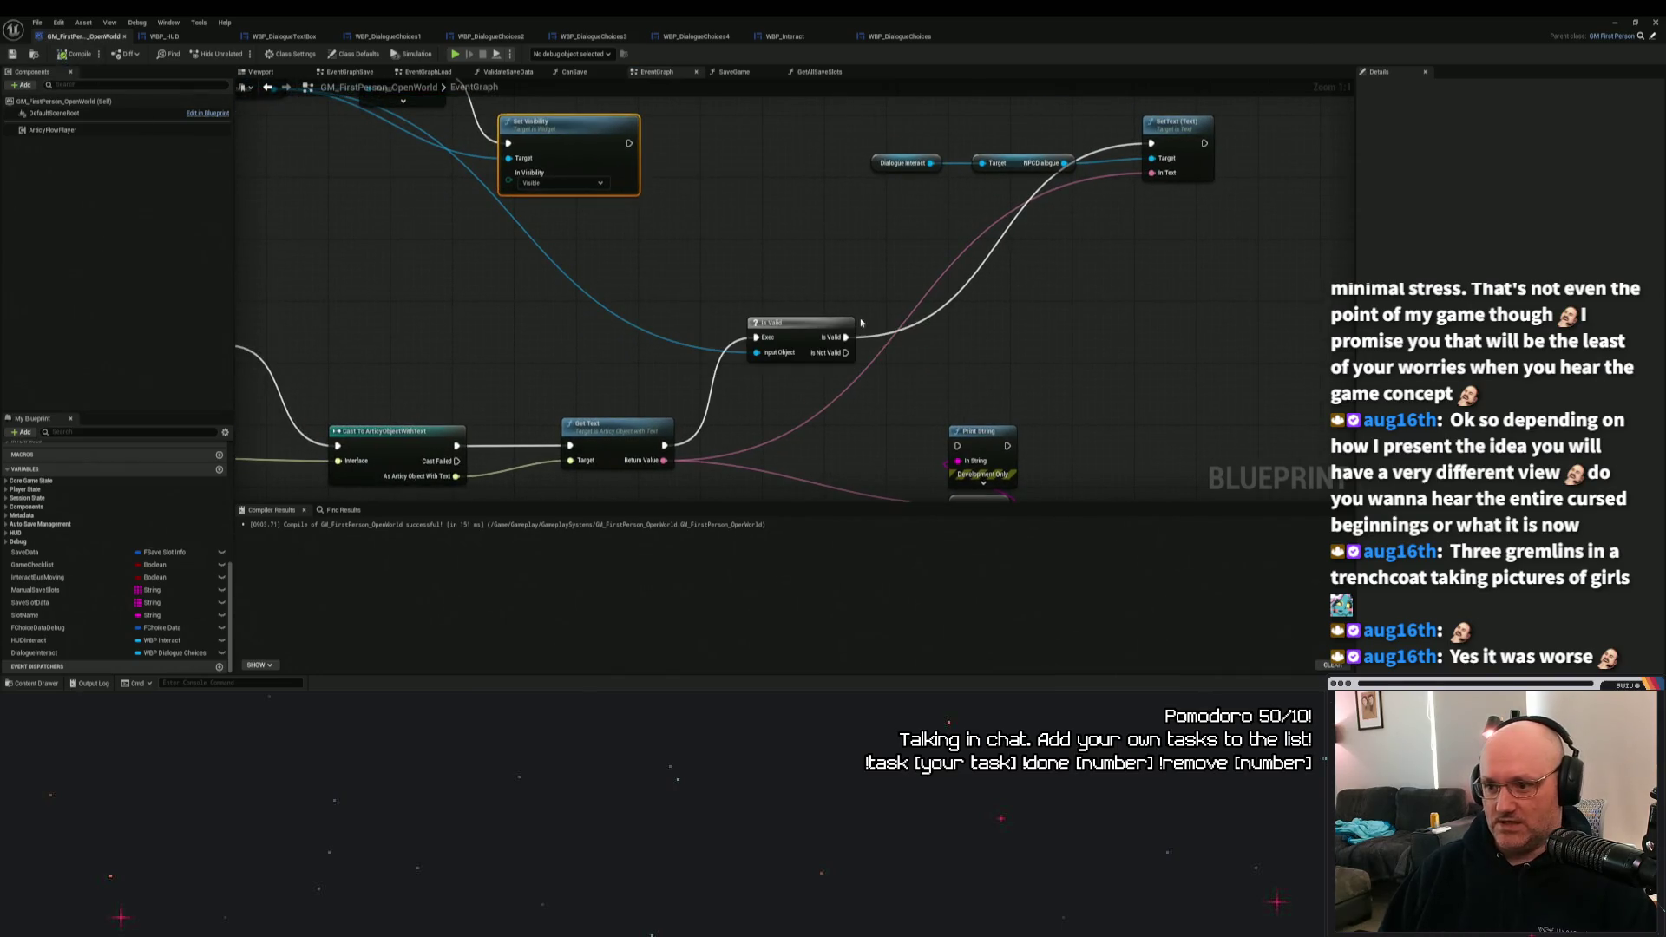
left_click_drag(860, 323, 1104, 290)
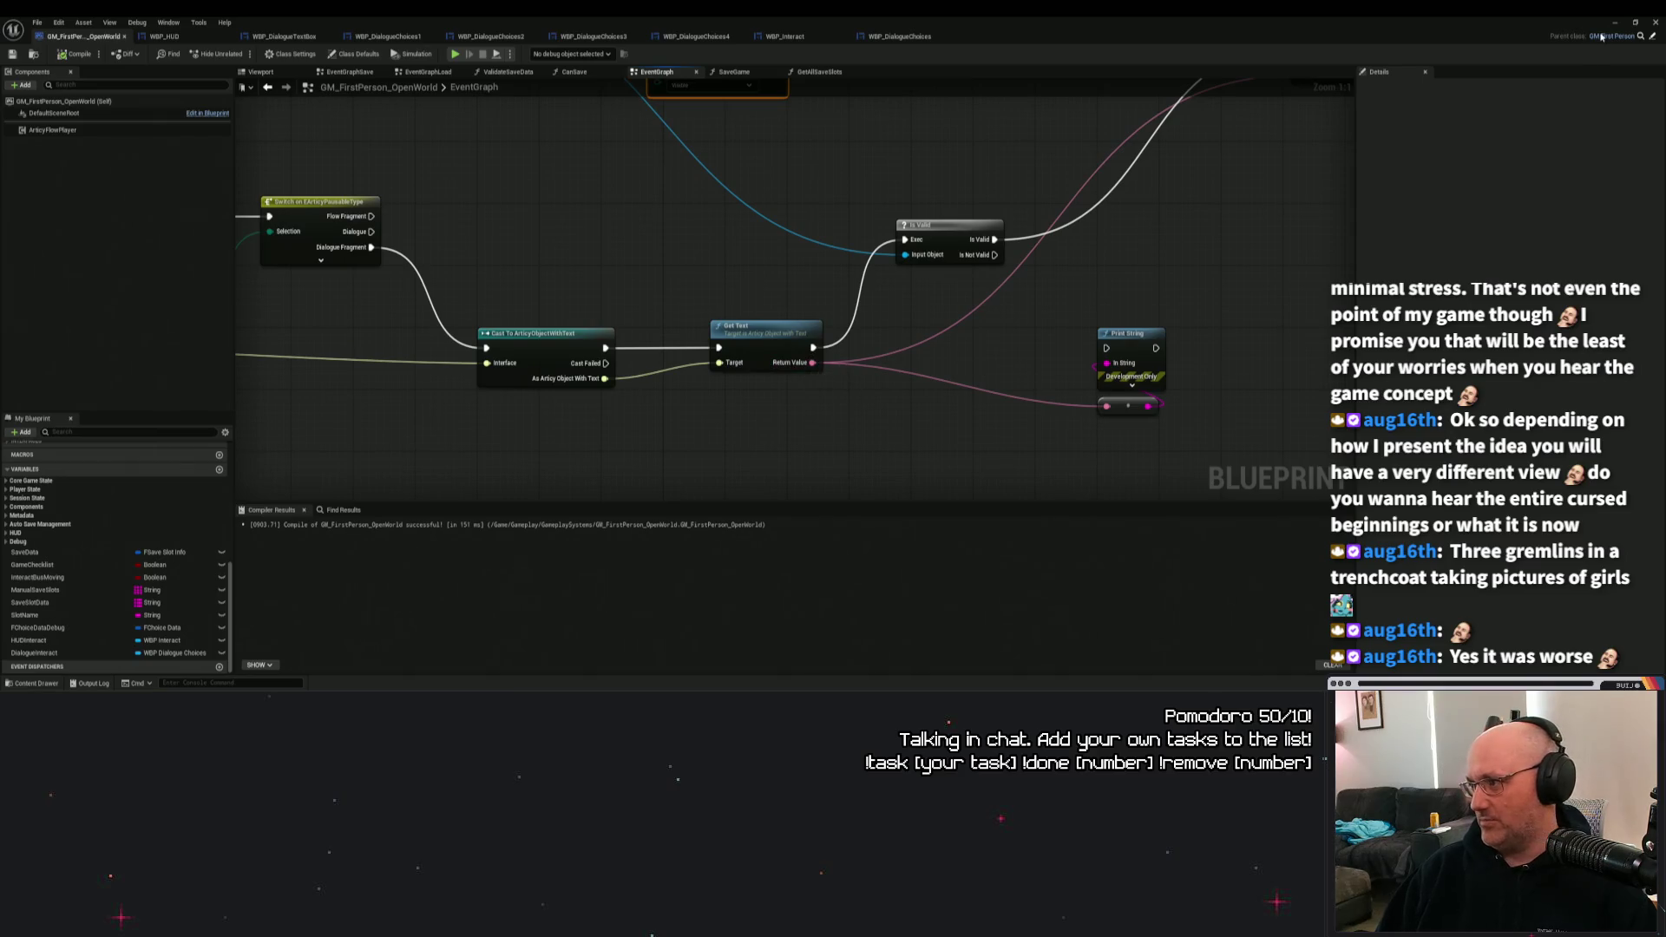
left_click(1615, 23)
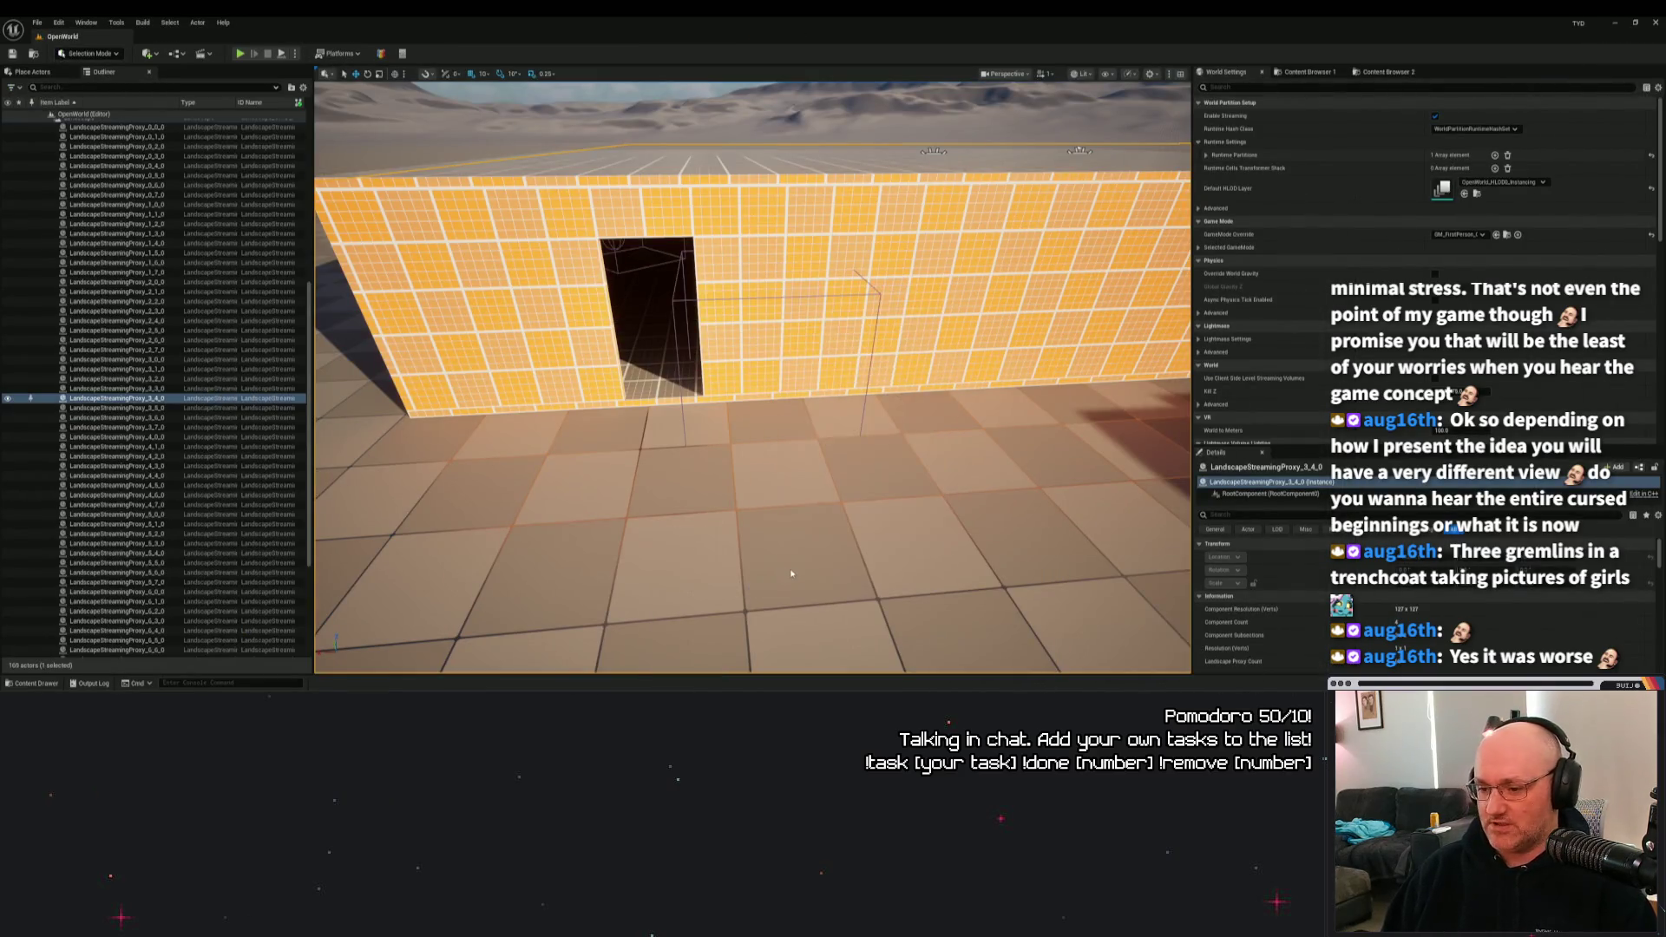
key("alt+p")
key("w")
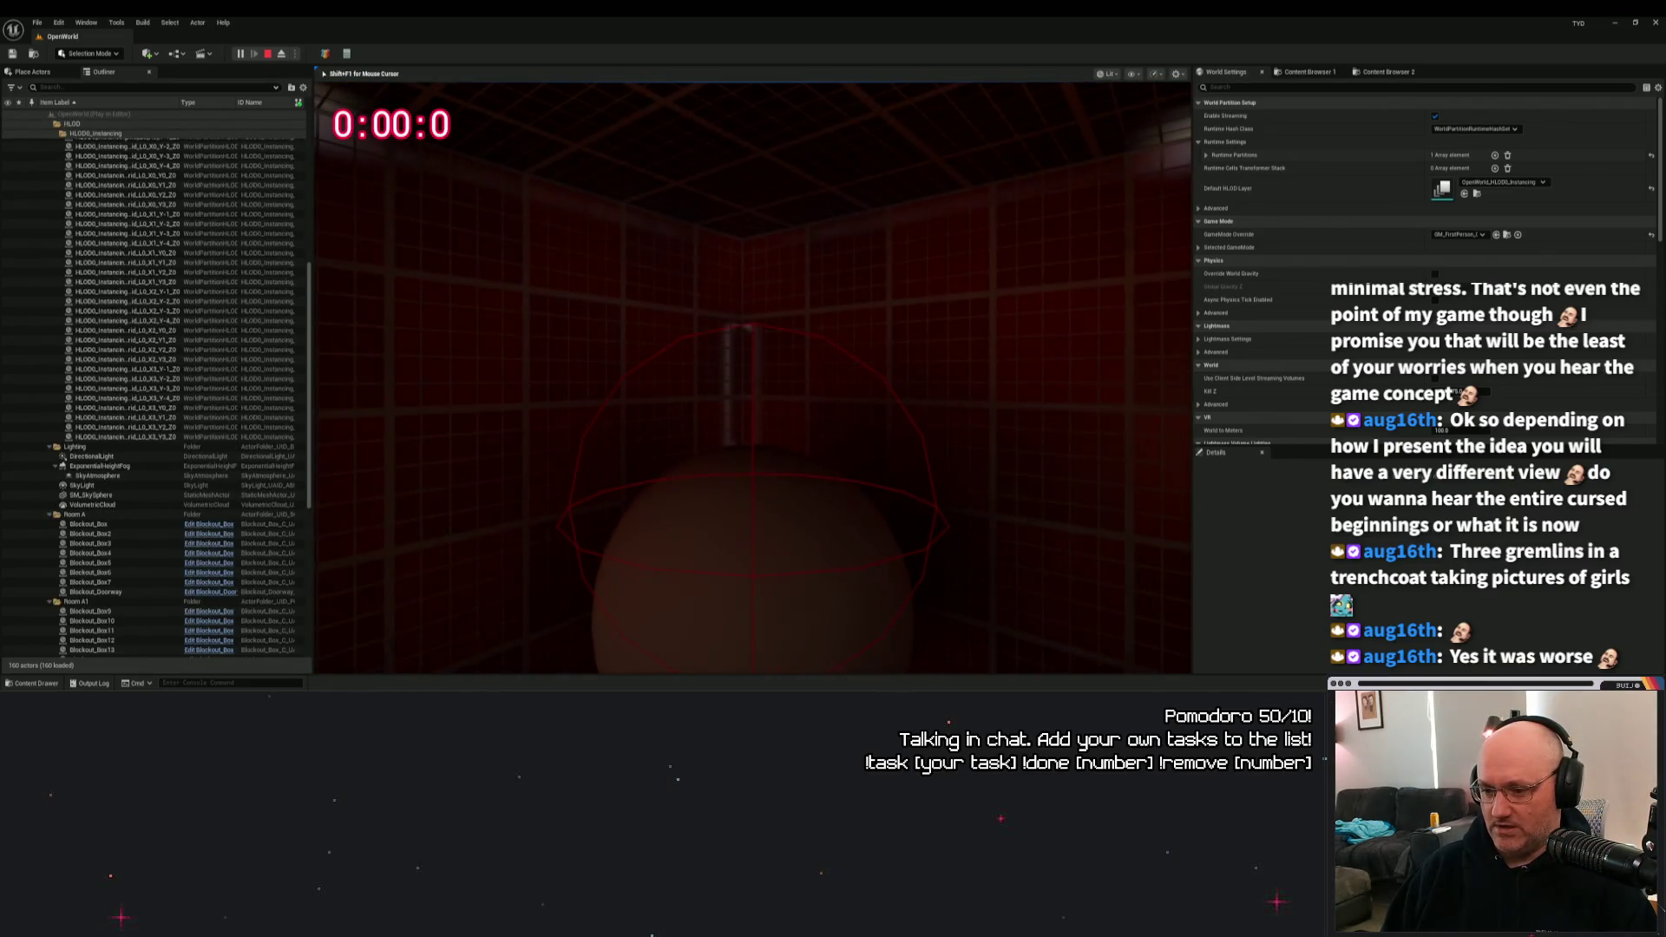
key("f")
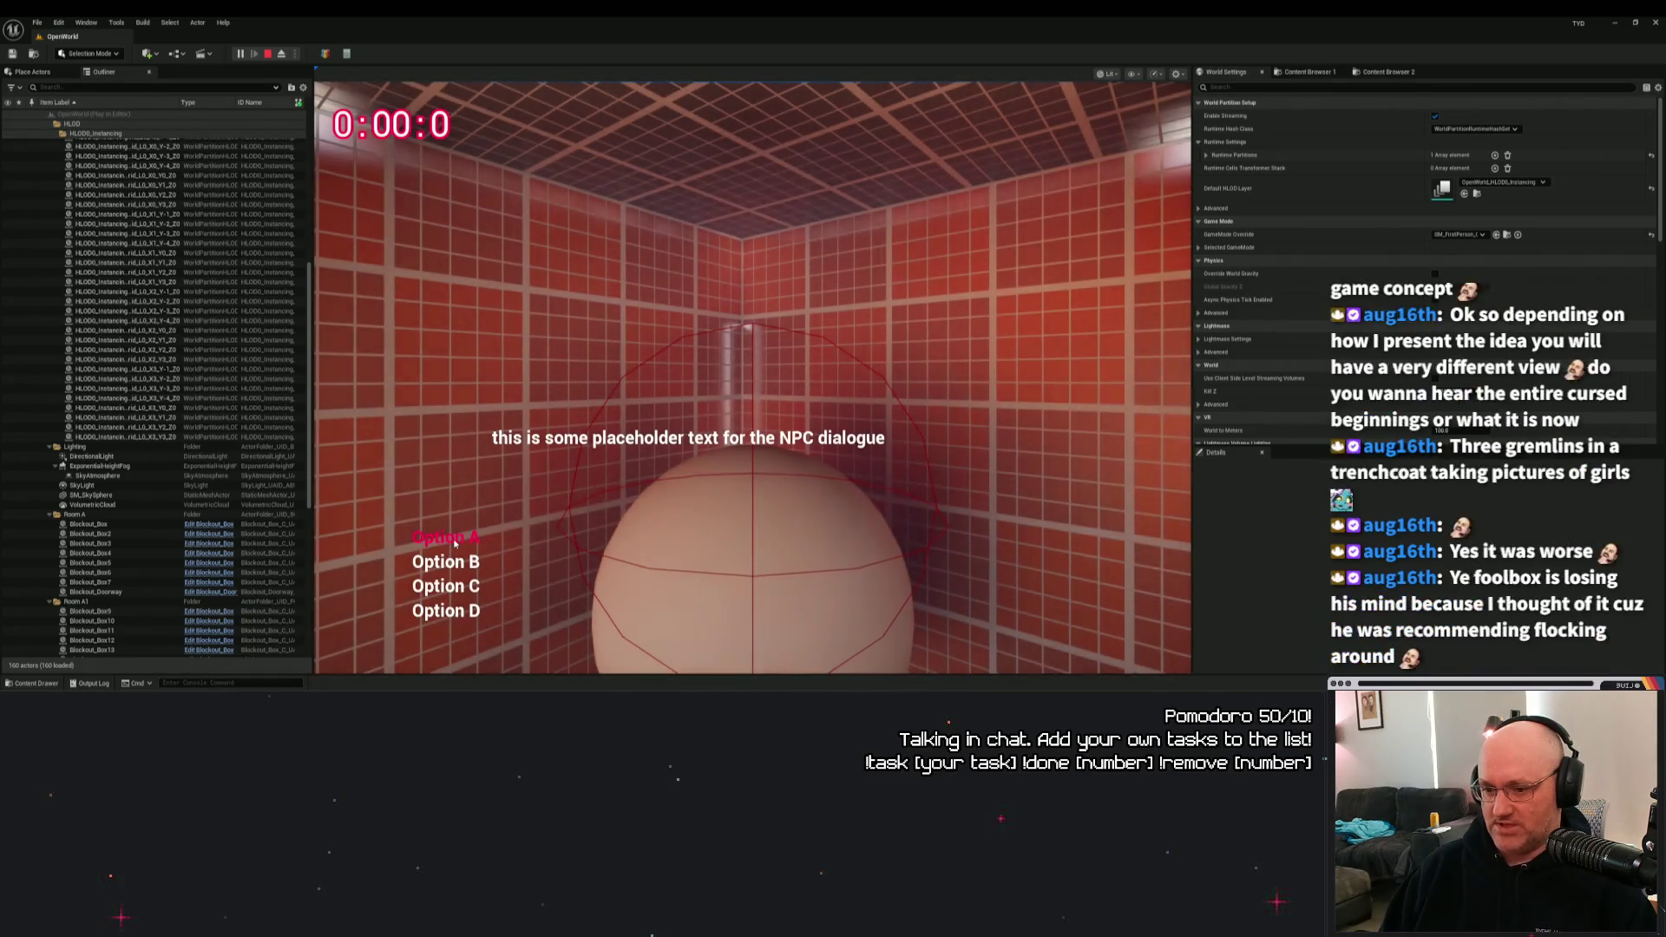
left_click(455, 541)
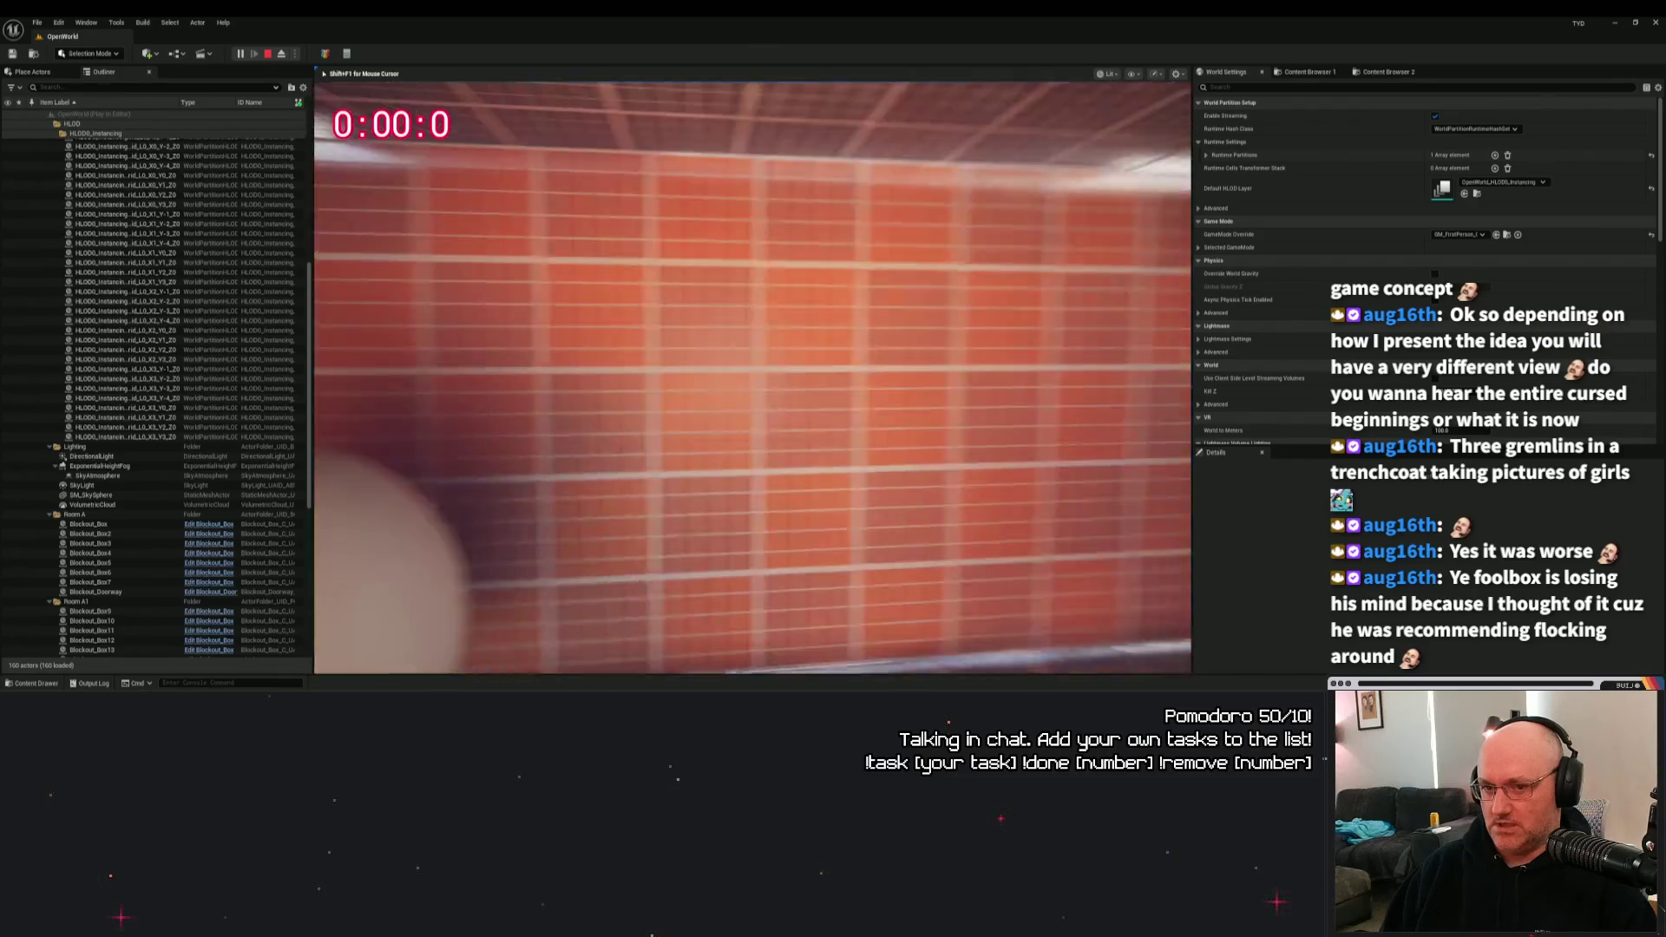
key("Escape")
left_click(614, 513)
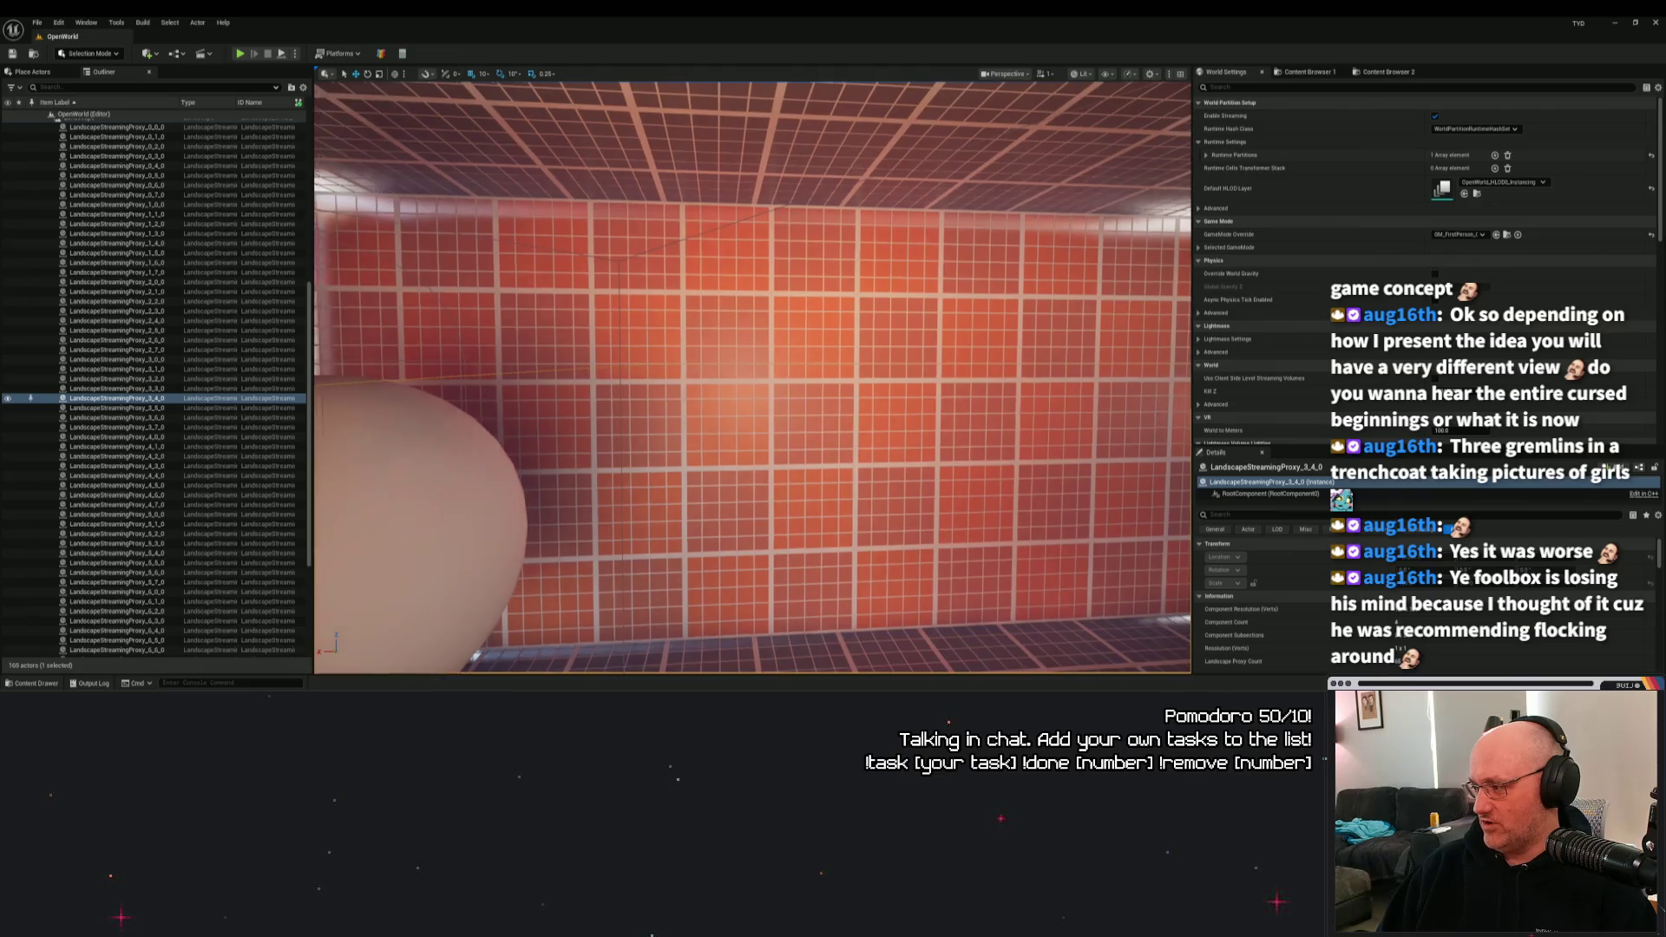
key("f")
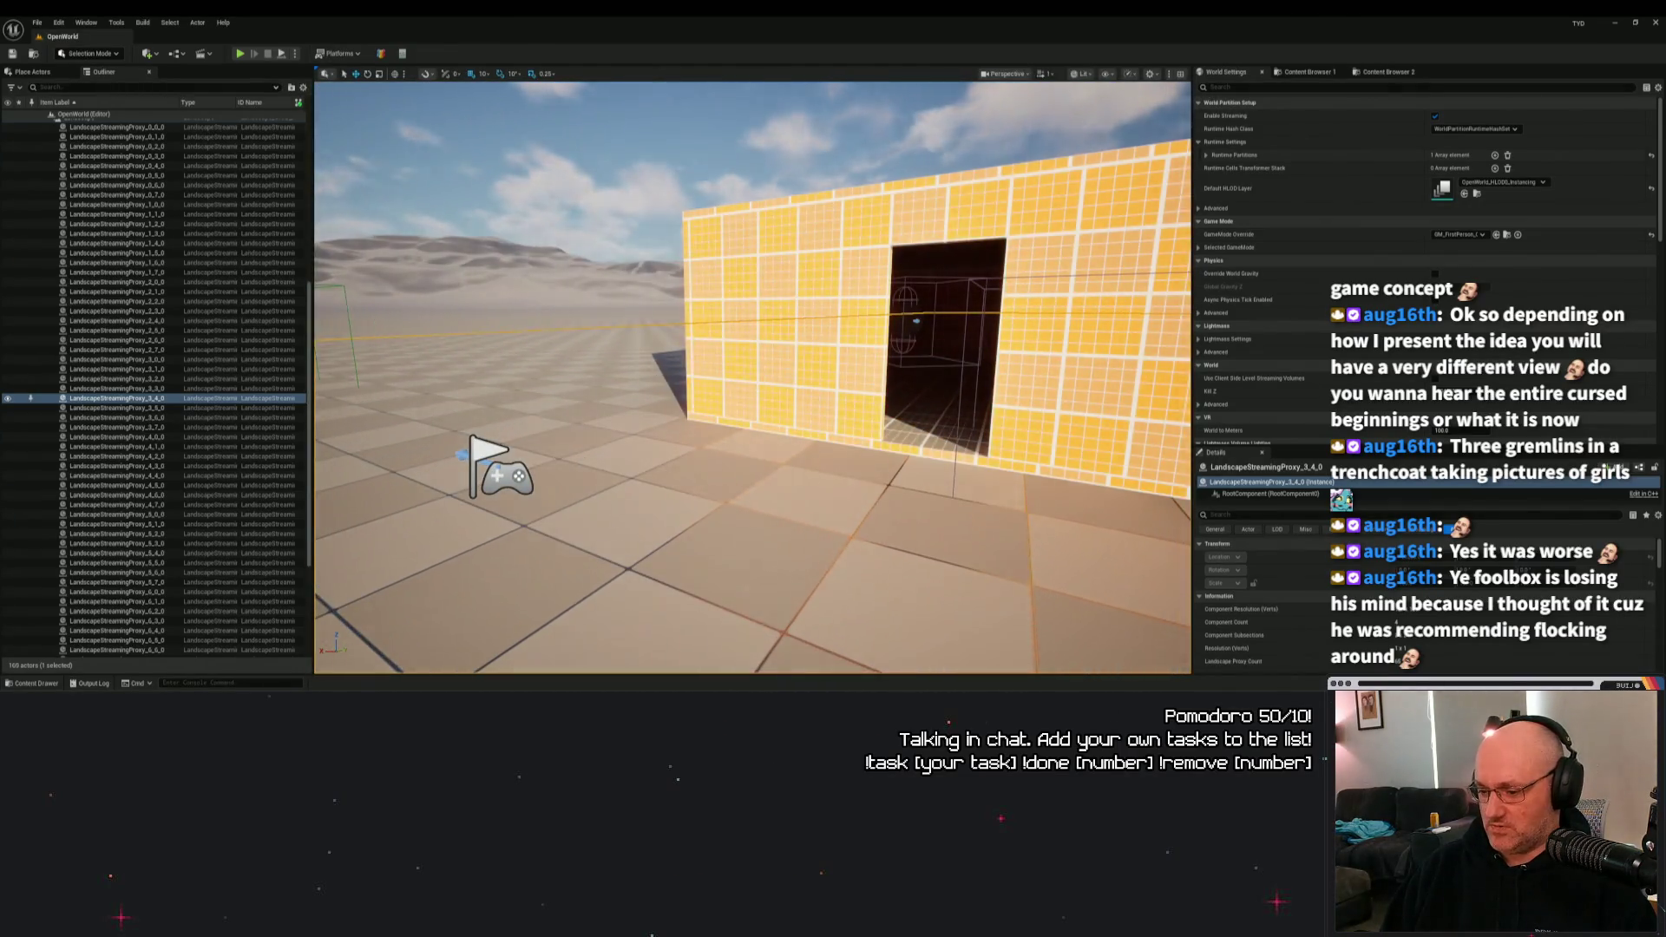
key("alt+Tab")
left_click(1280, 28)
type("flocking around")
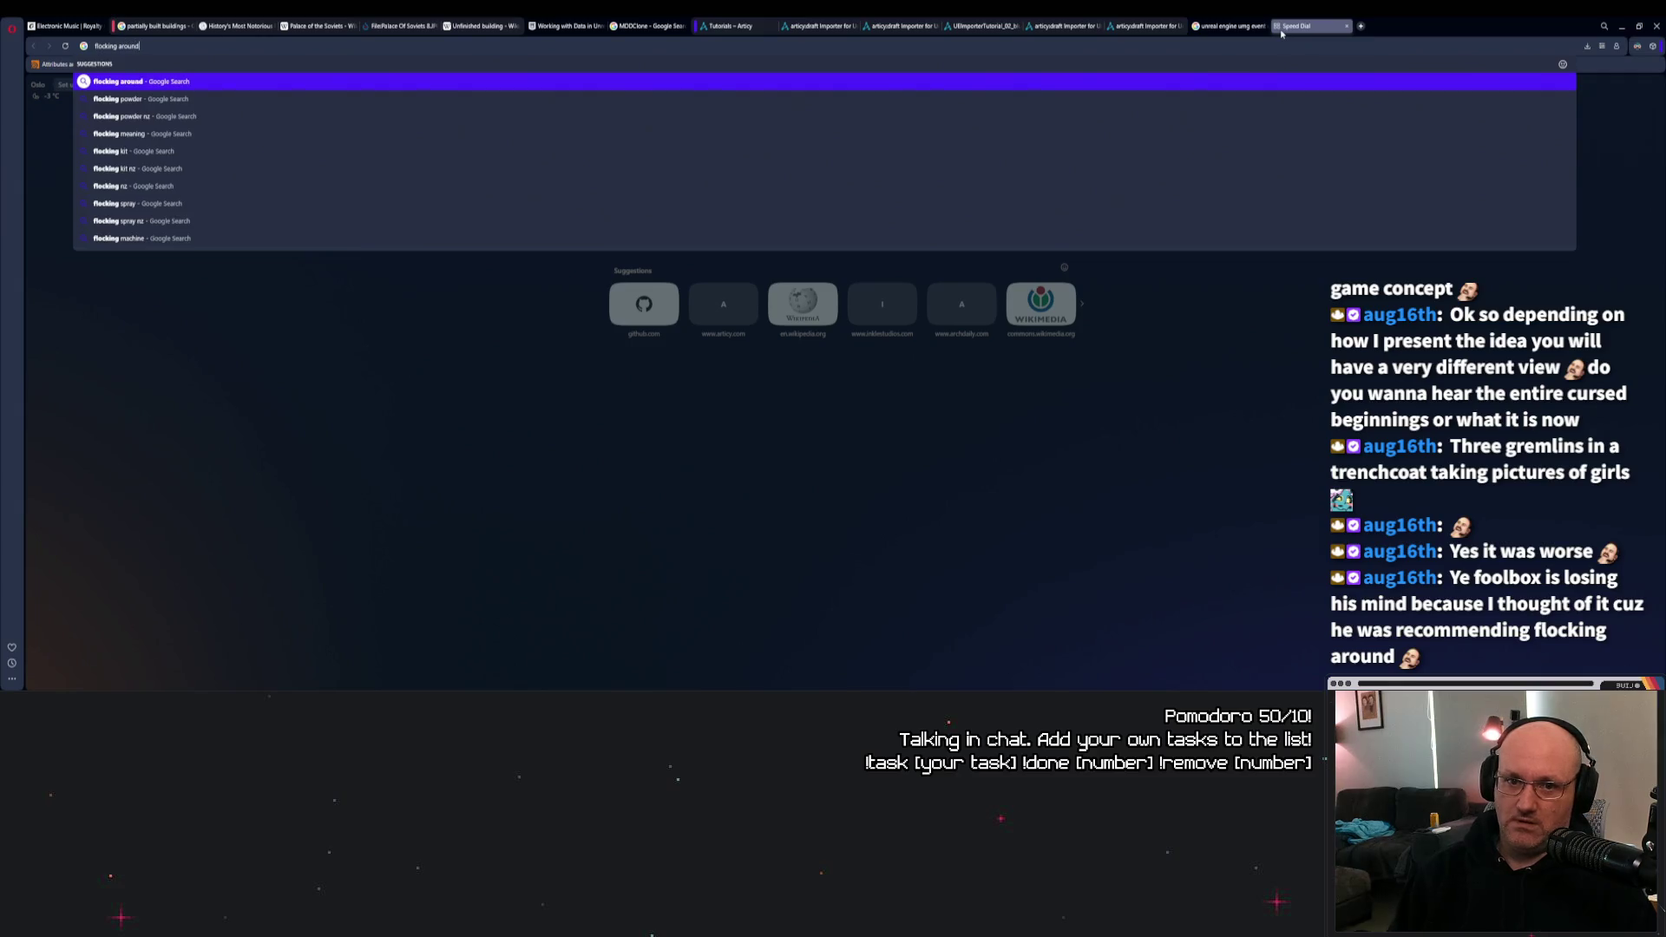
key("Return")
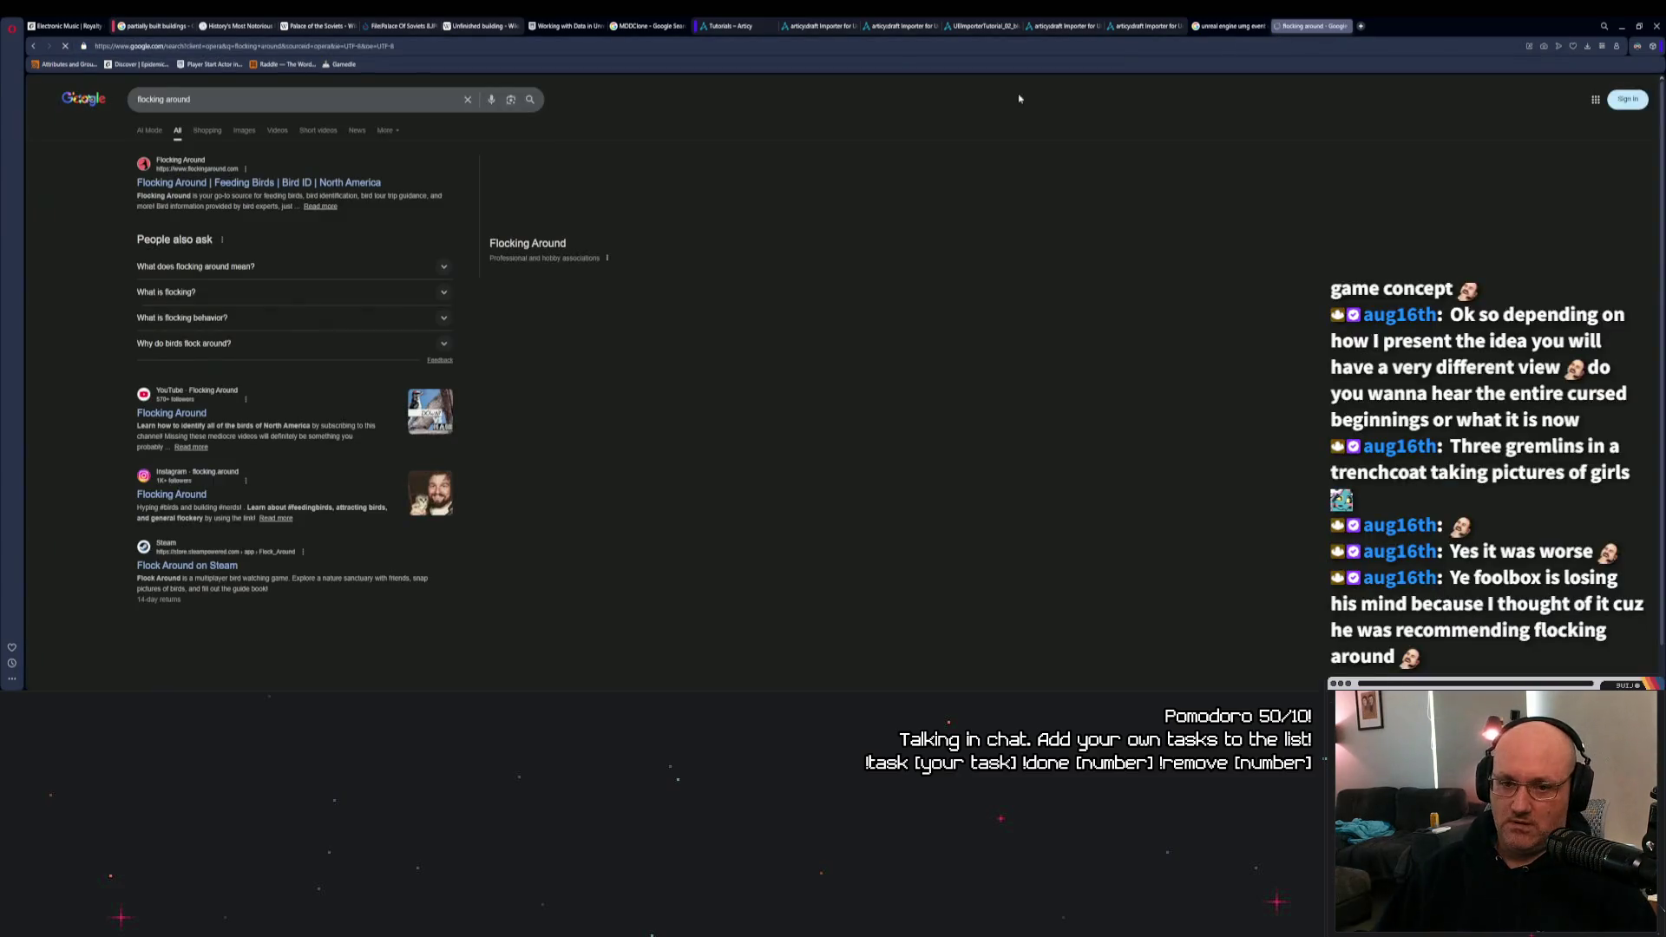
scroll(134, 301, "down", 2)
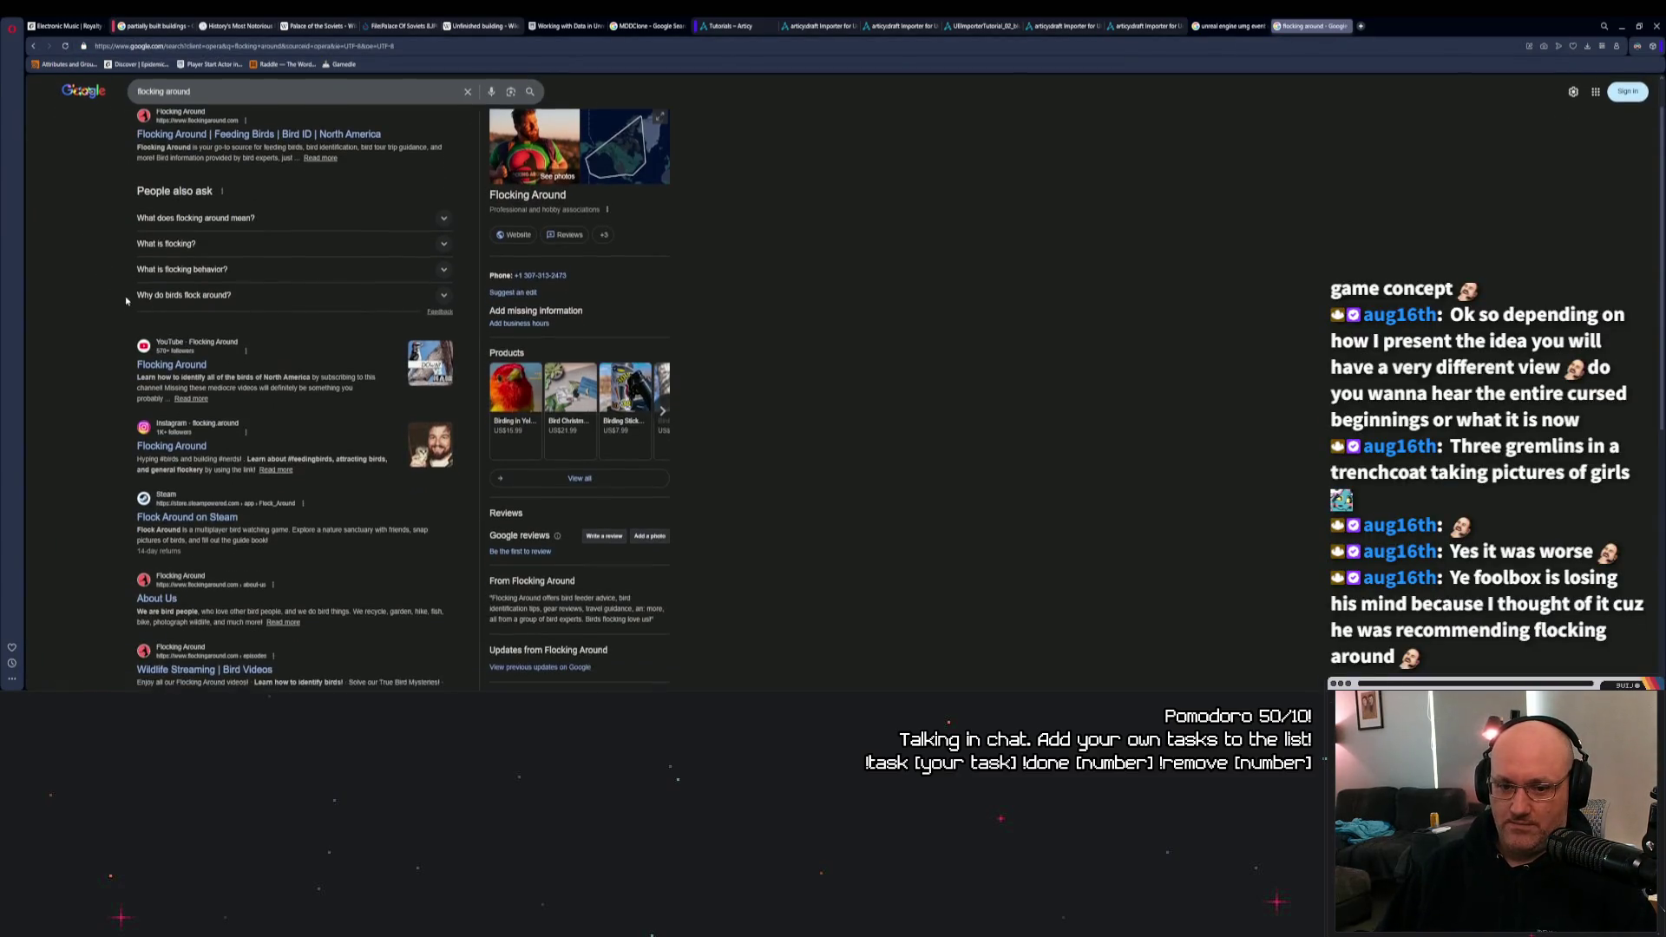
scroll(130, 312, "down", 1)
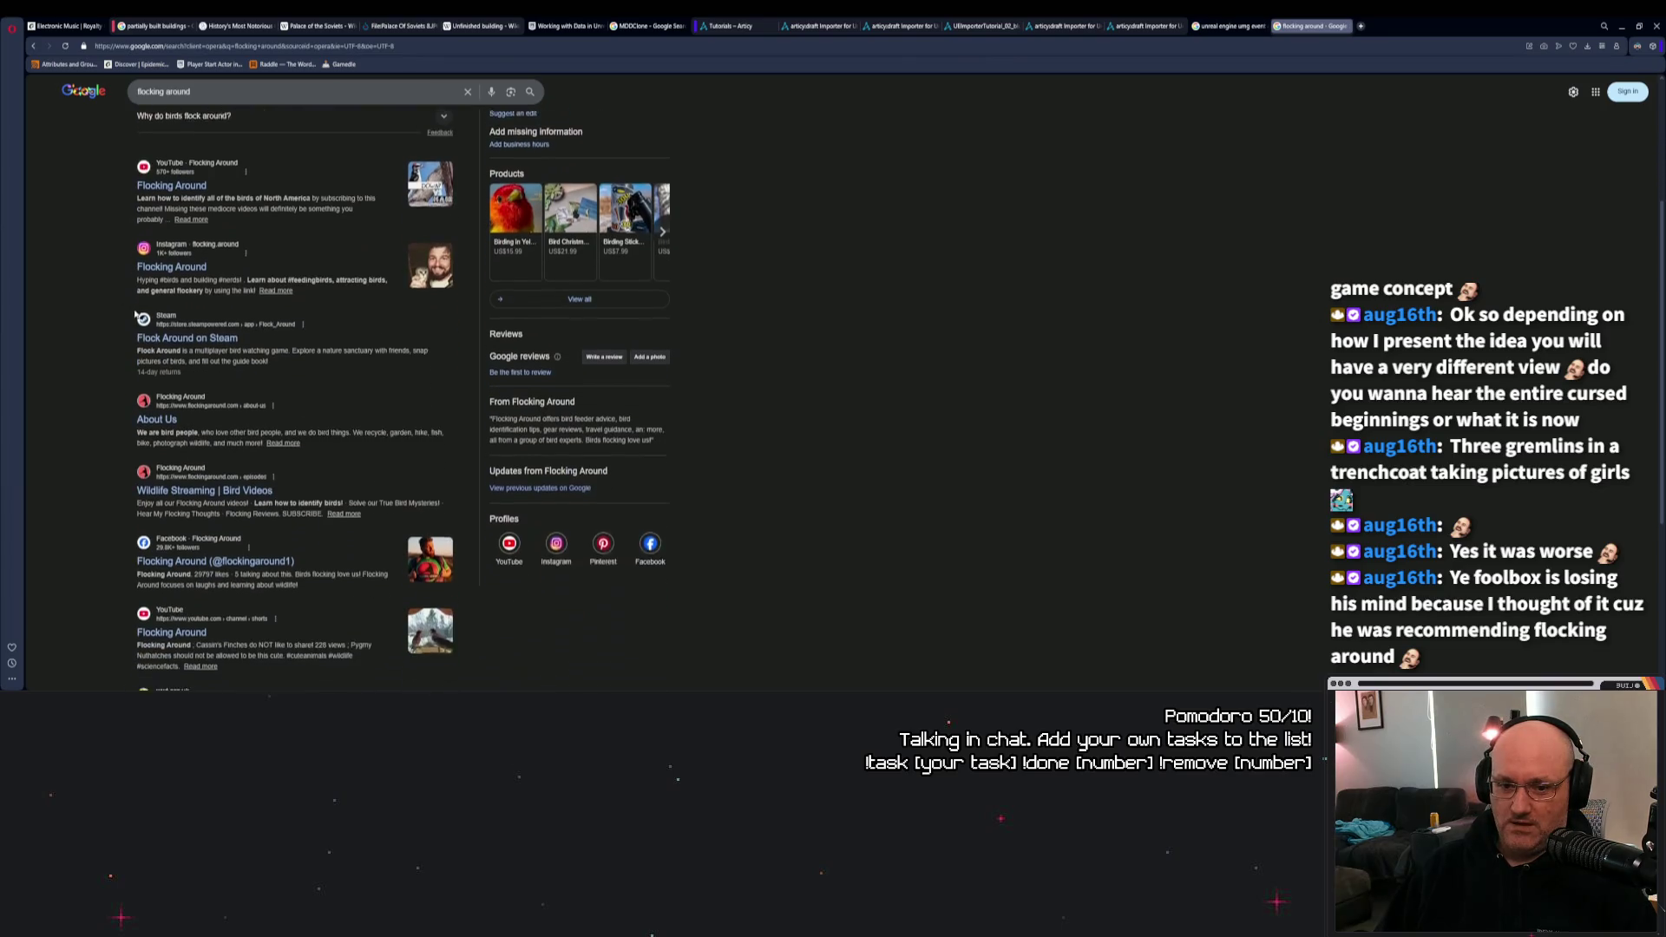
left_click(214, 326)
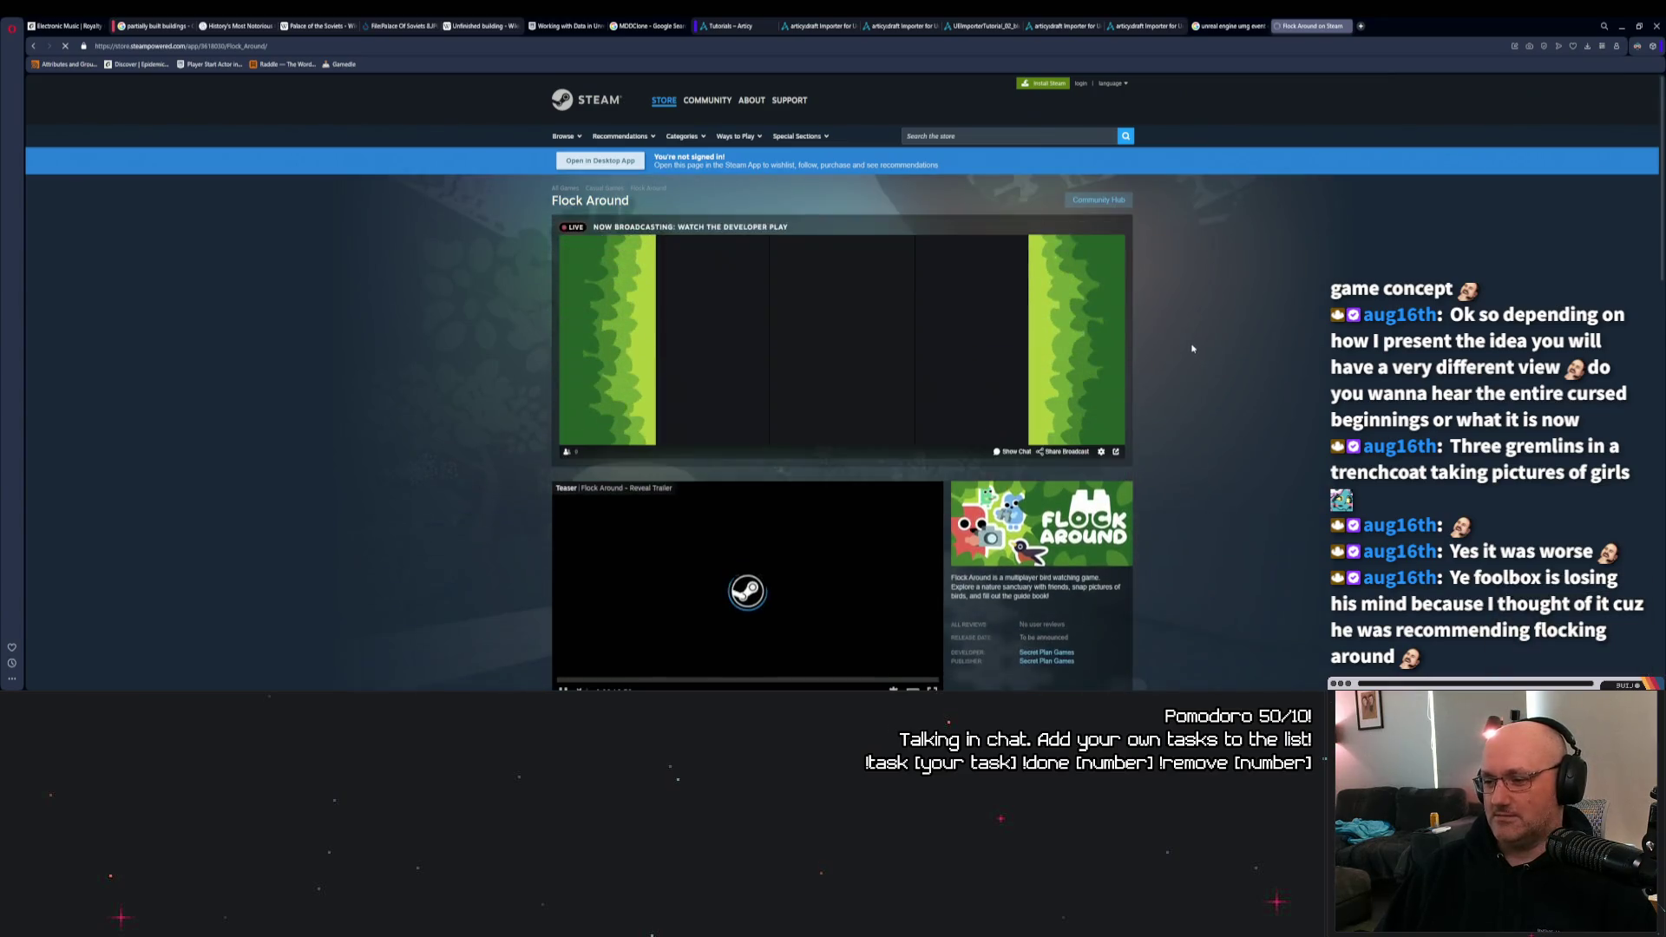
scroll(1186, 347, "down", 4)
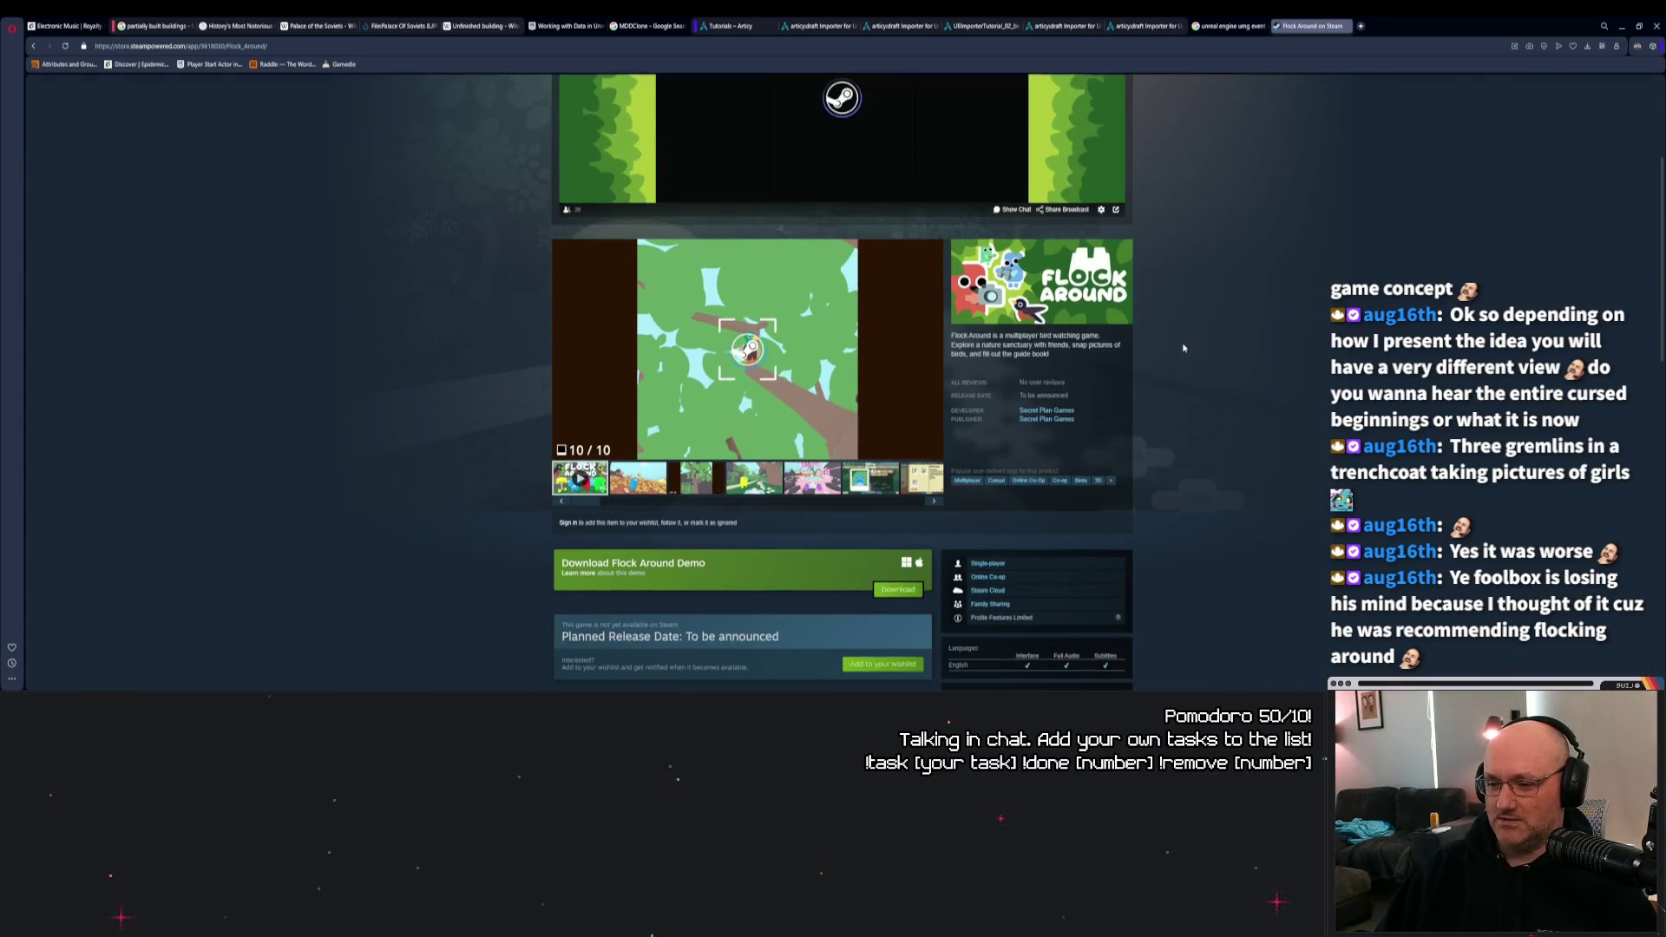
scroll(1183, 348, "down", 1)
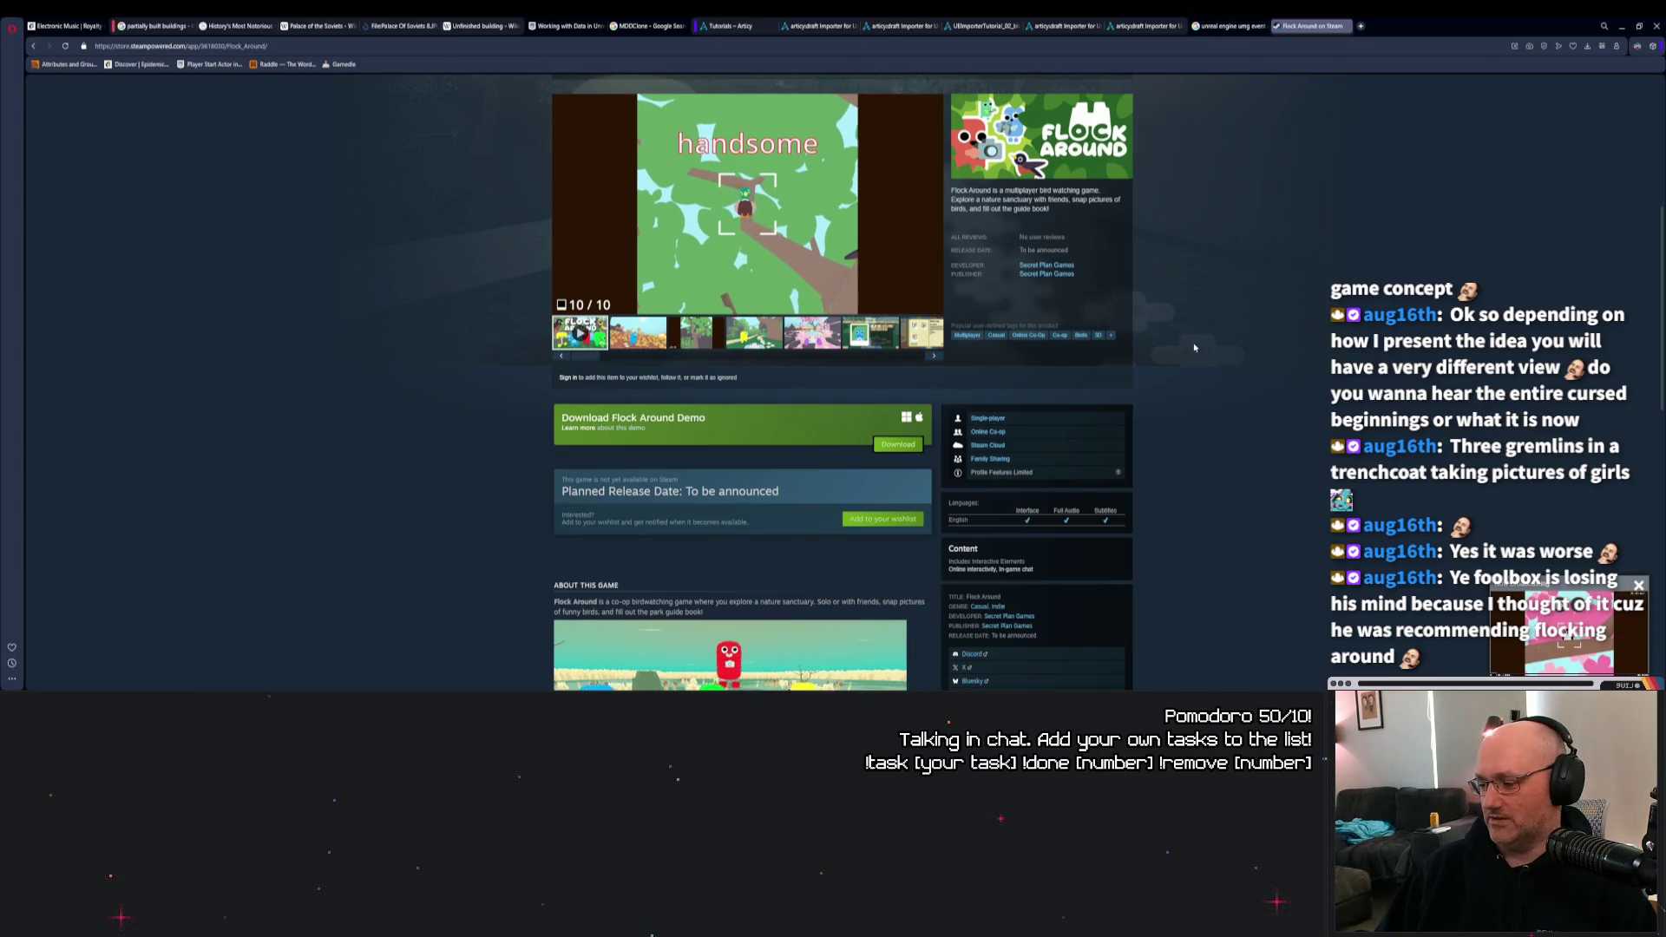
scroll(1168, 353, "down", 2)
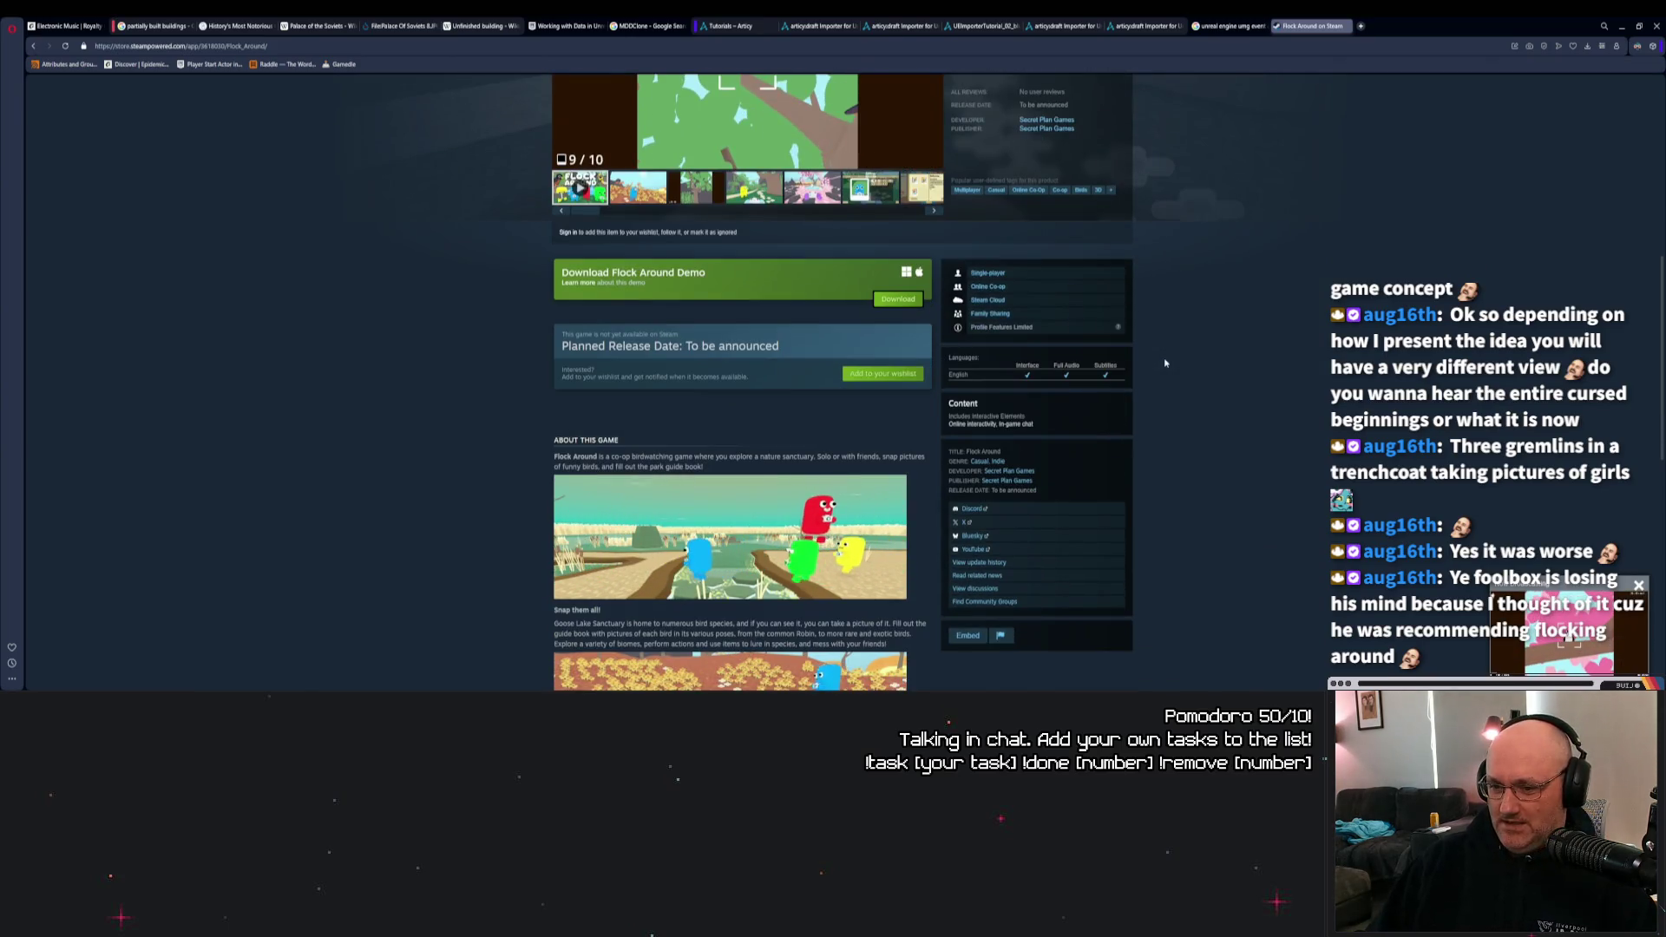
key("ctrl+w")
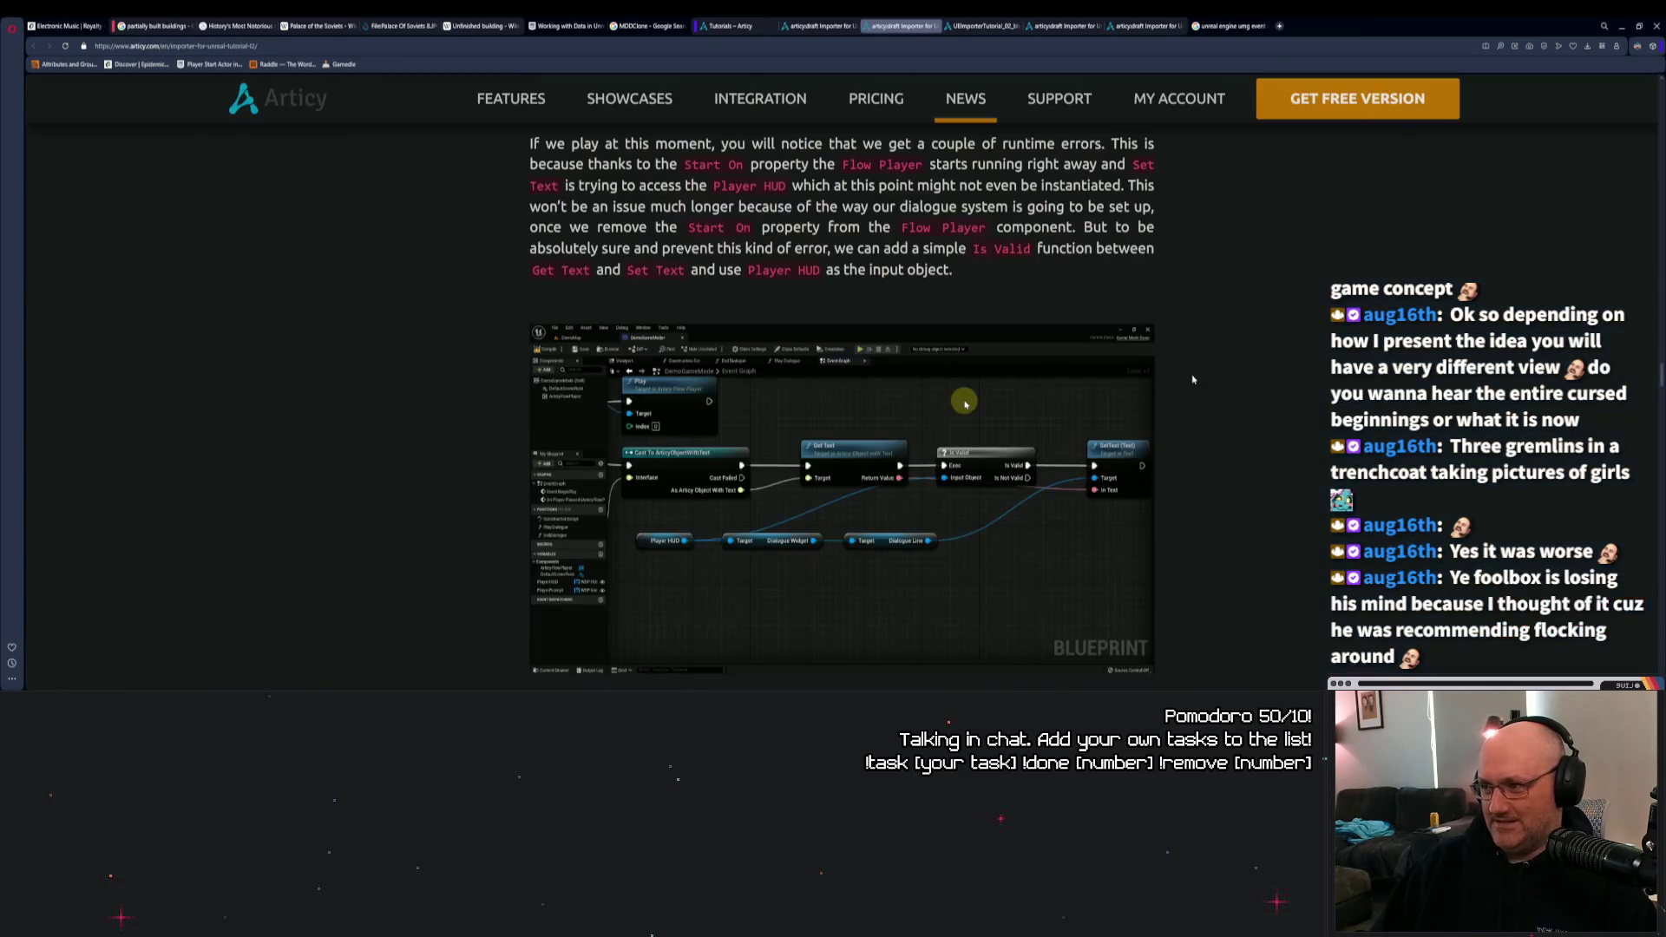
Fly the viewport camera toward the tiled wall's doorway in the OpenWorld level
left_click(1621, 26)
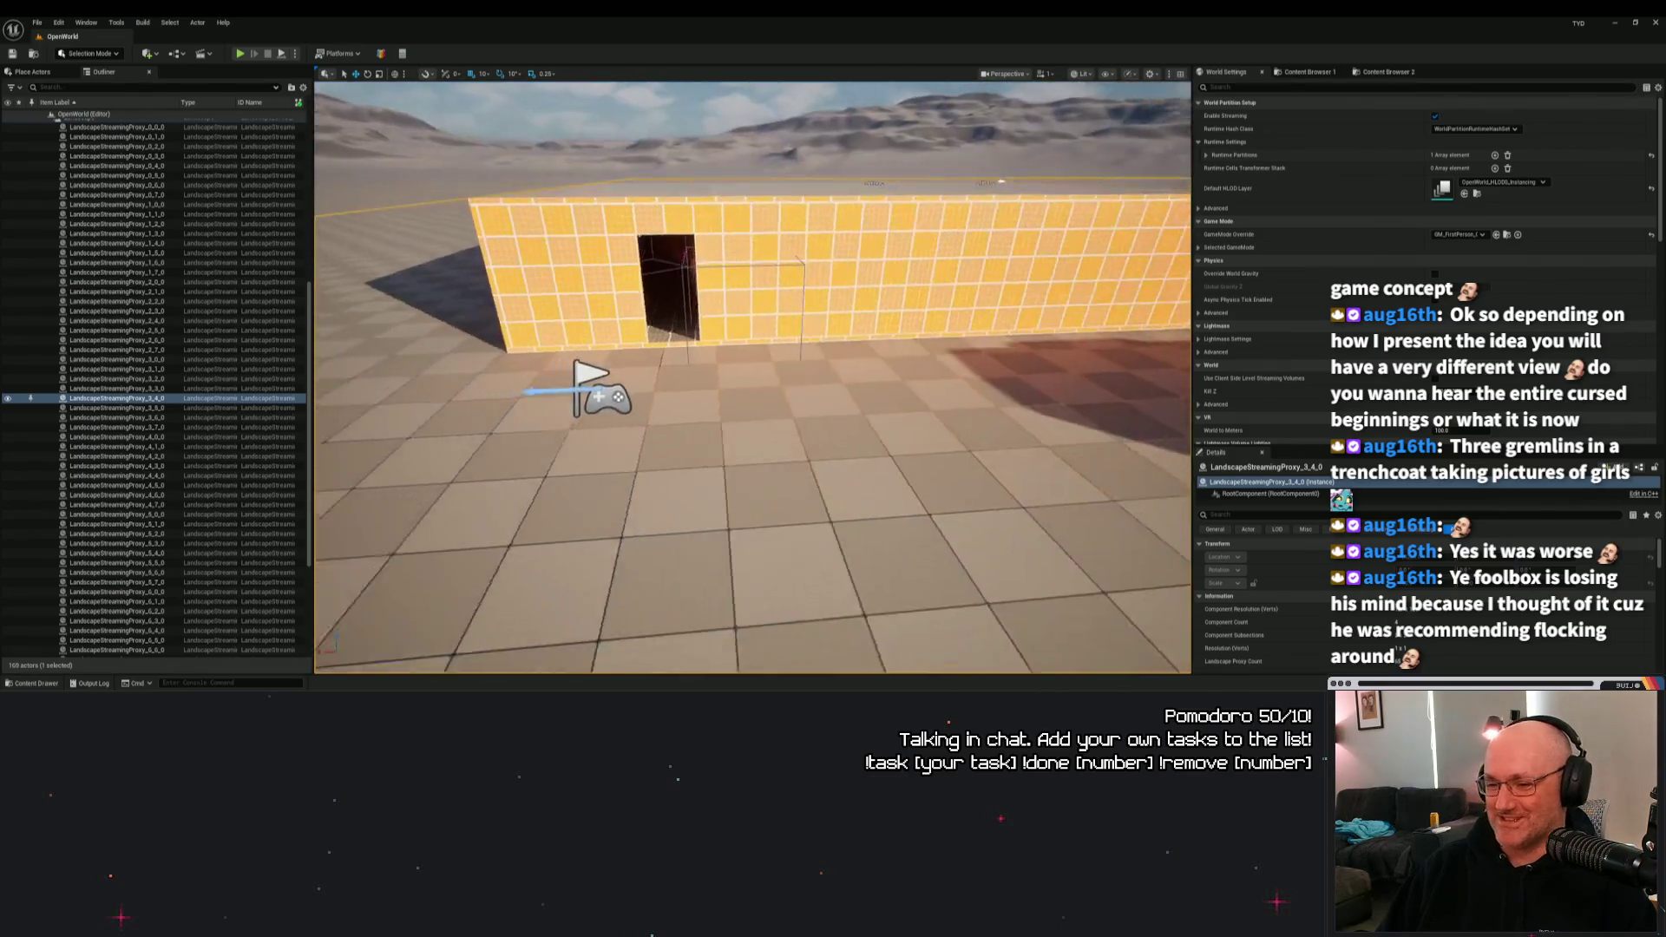
key("w")
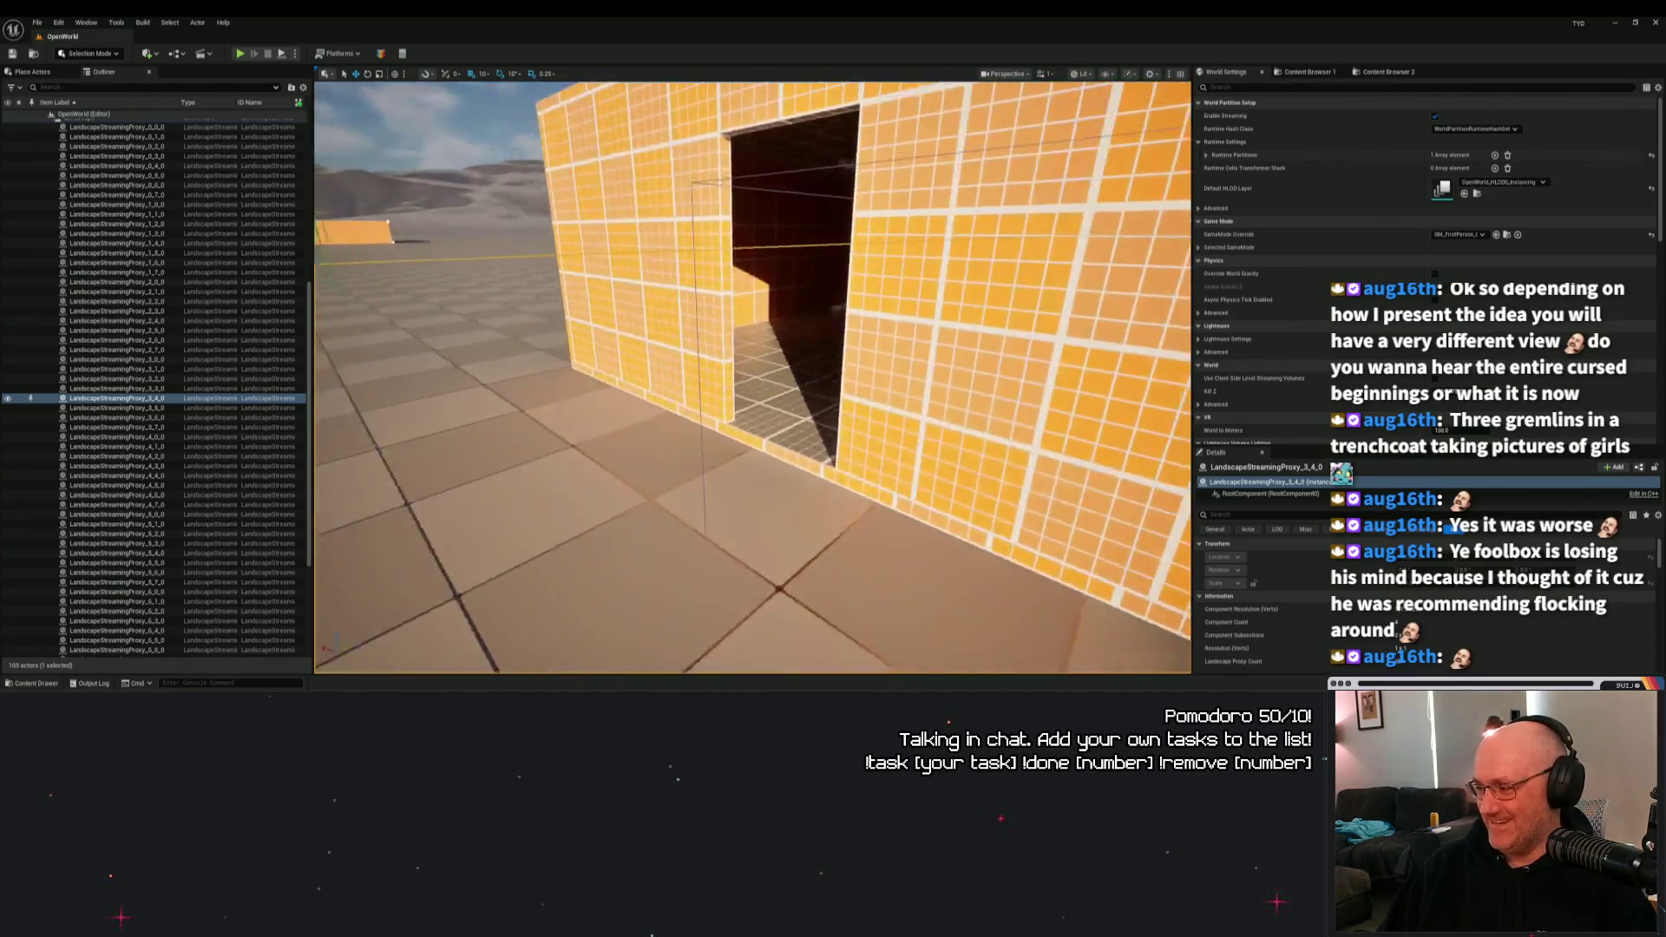
key("s")
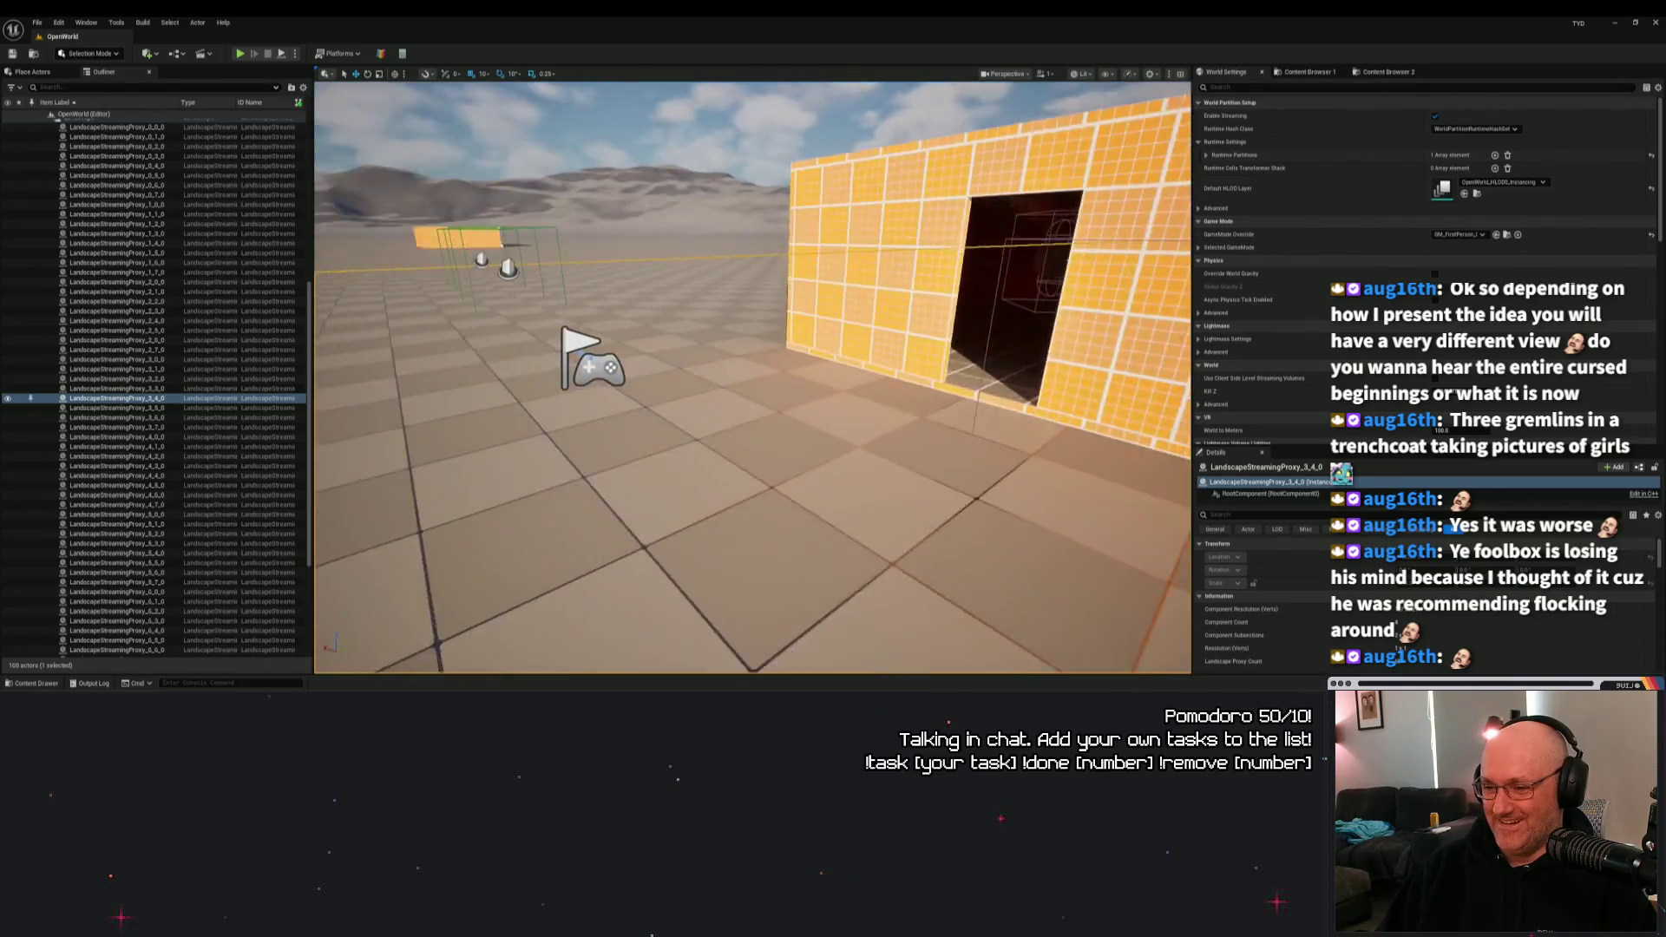
key("d")
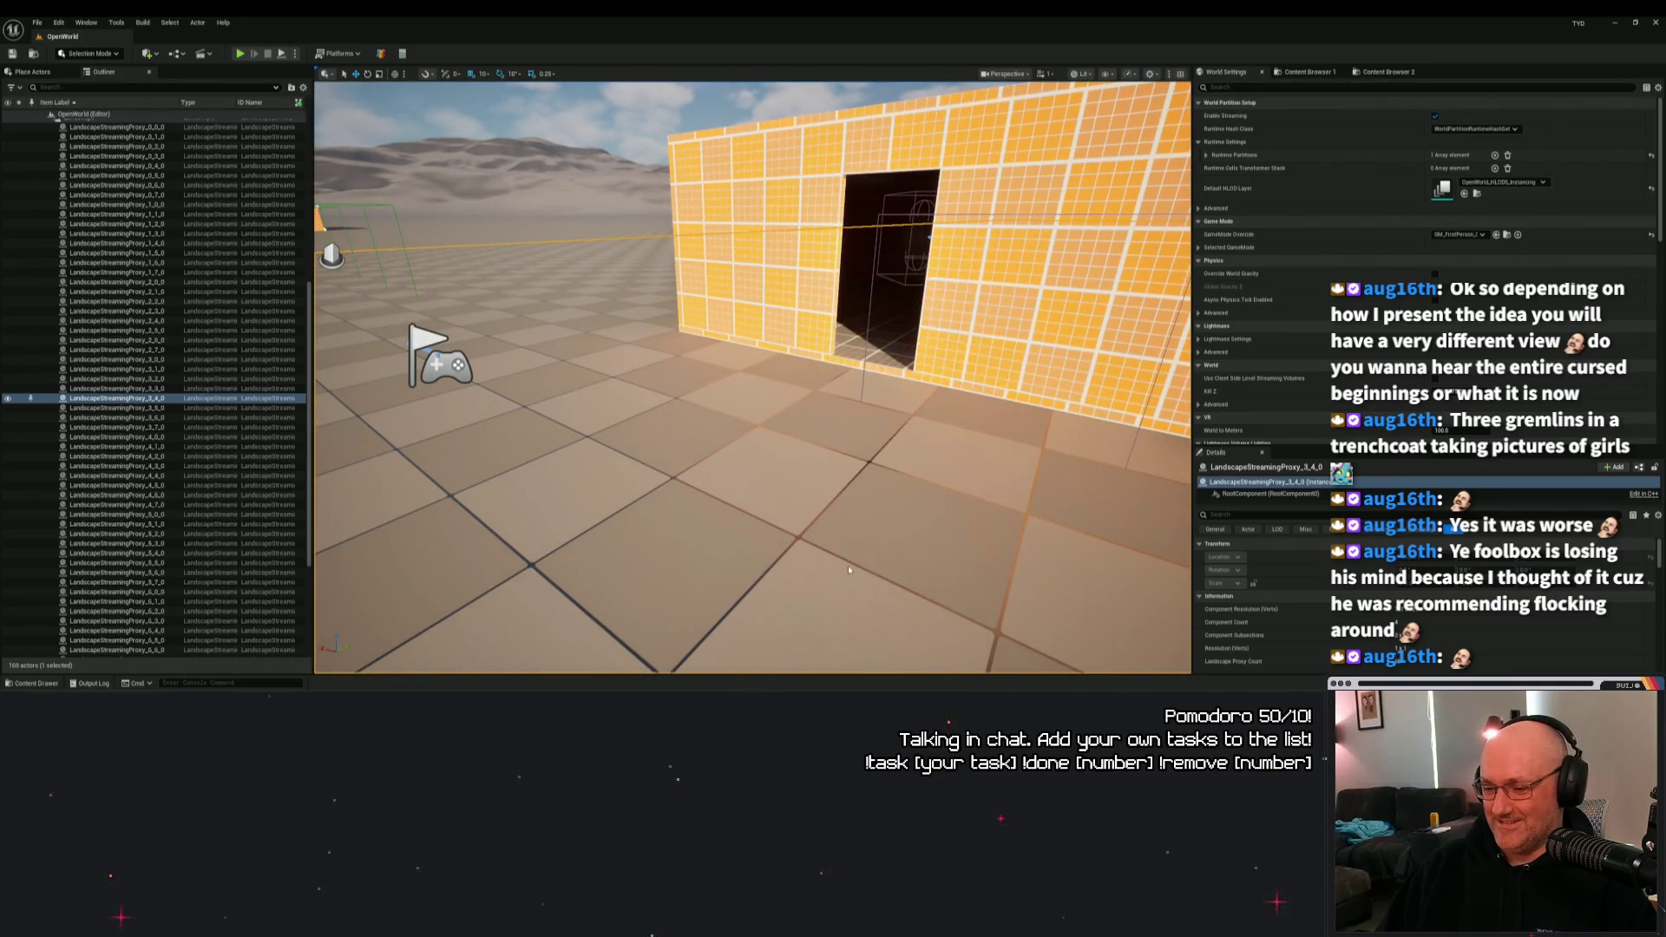
Run a quick Alt+P playtest, stop it, and return to the game mode Blueprint
key("alt+p")
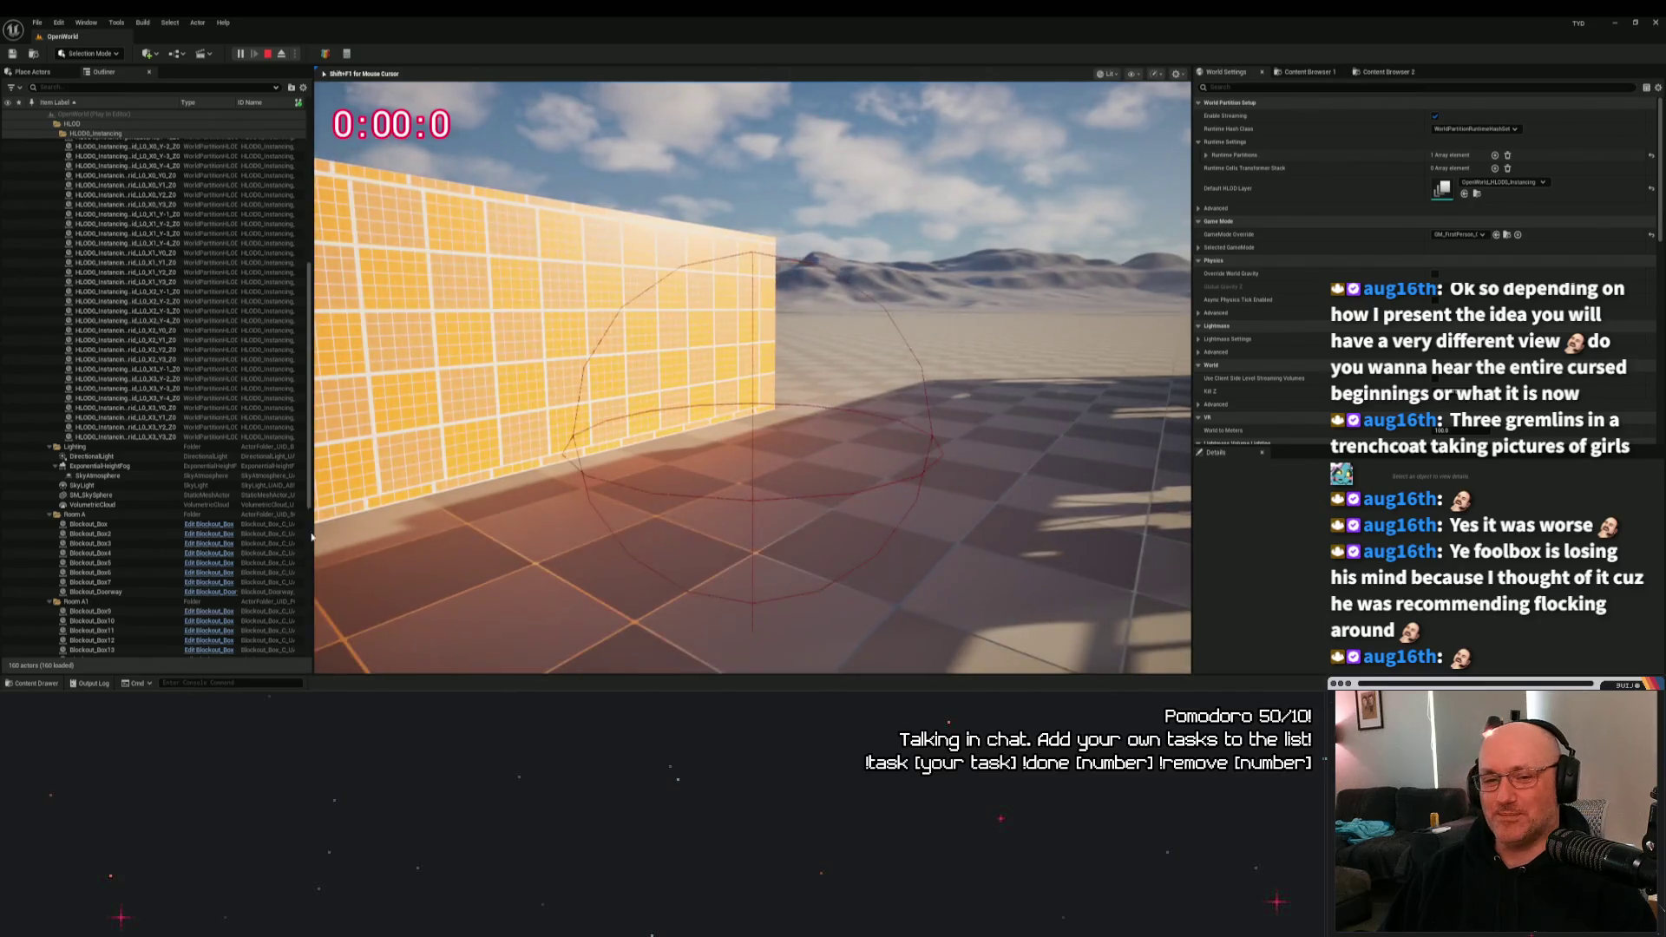
key("Escape")
left_click(36, 683)
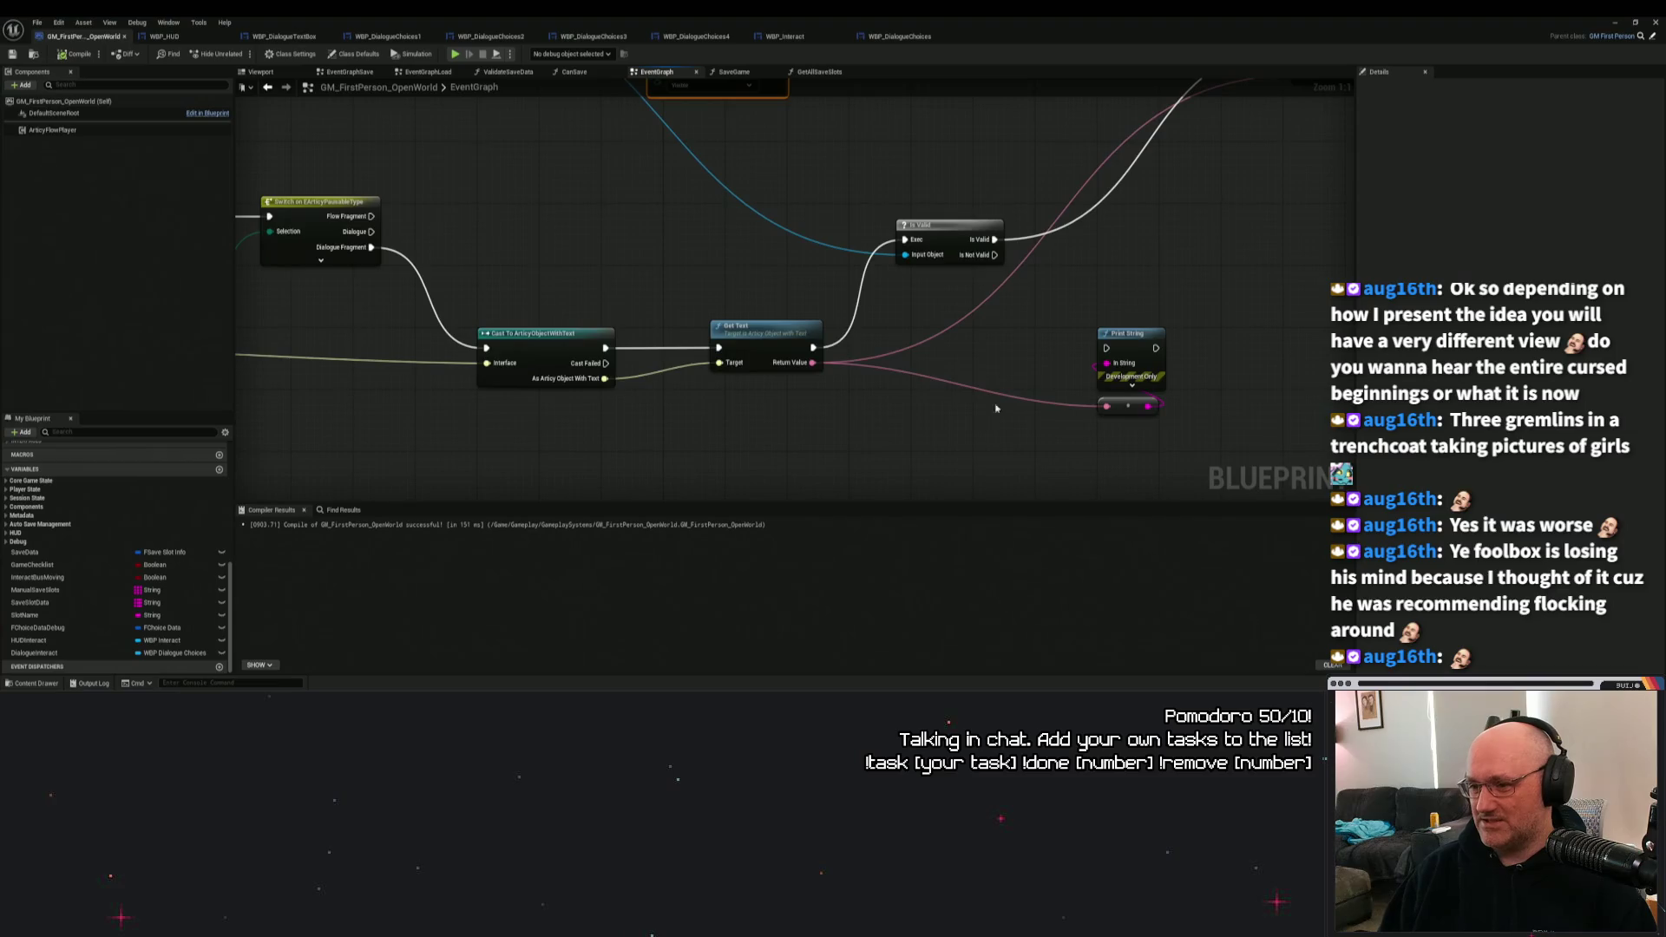
Add a Print String node saying "Is Valid" on Is Valid's valid branch
mouse_move(828, 407)
left_mouse_down()
mouse_move(1003, 356)
mouse_move(992, 388)
mouse_move(1057, 298)
mouse_move(921, 385)
mouse_move(1045, 372)
mouse_move(1070, 345)
mouse_move(744, 416)
left_mouse_up()
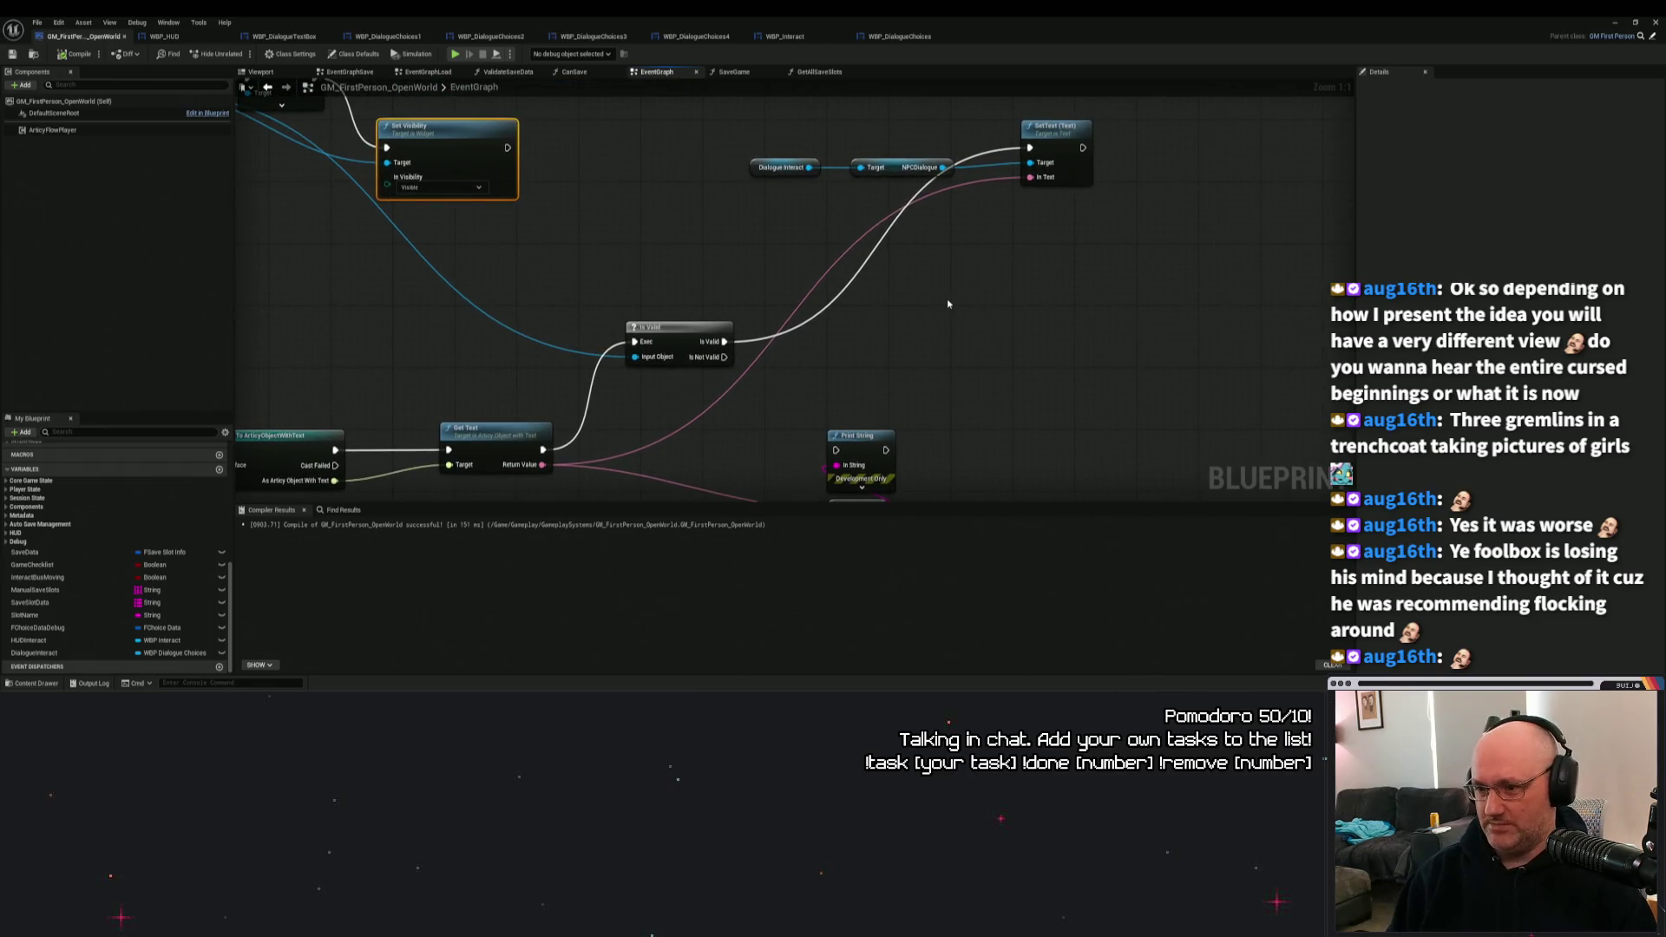
right_click(921, 287)
type("print")
key("Return")
left_click_drag(721, 342, 921, 303)
type("Is Valid")
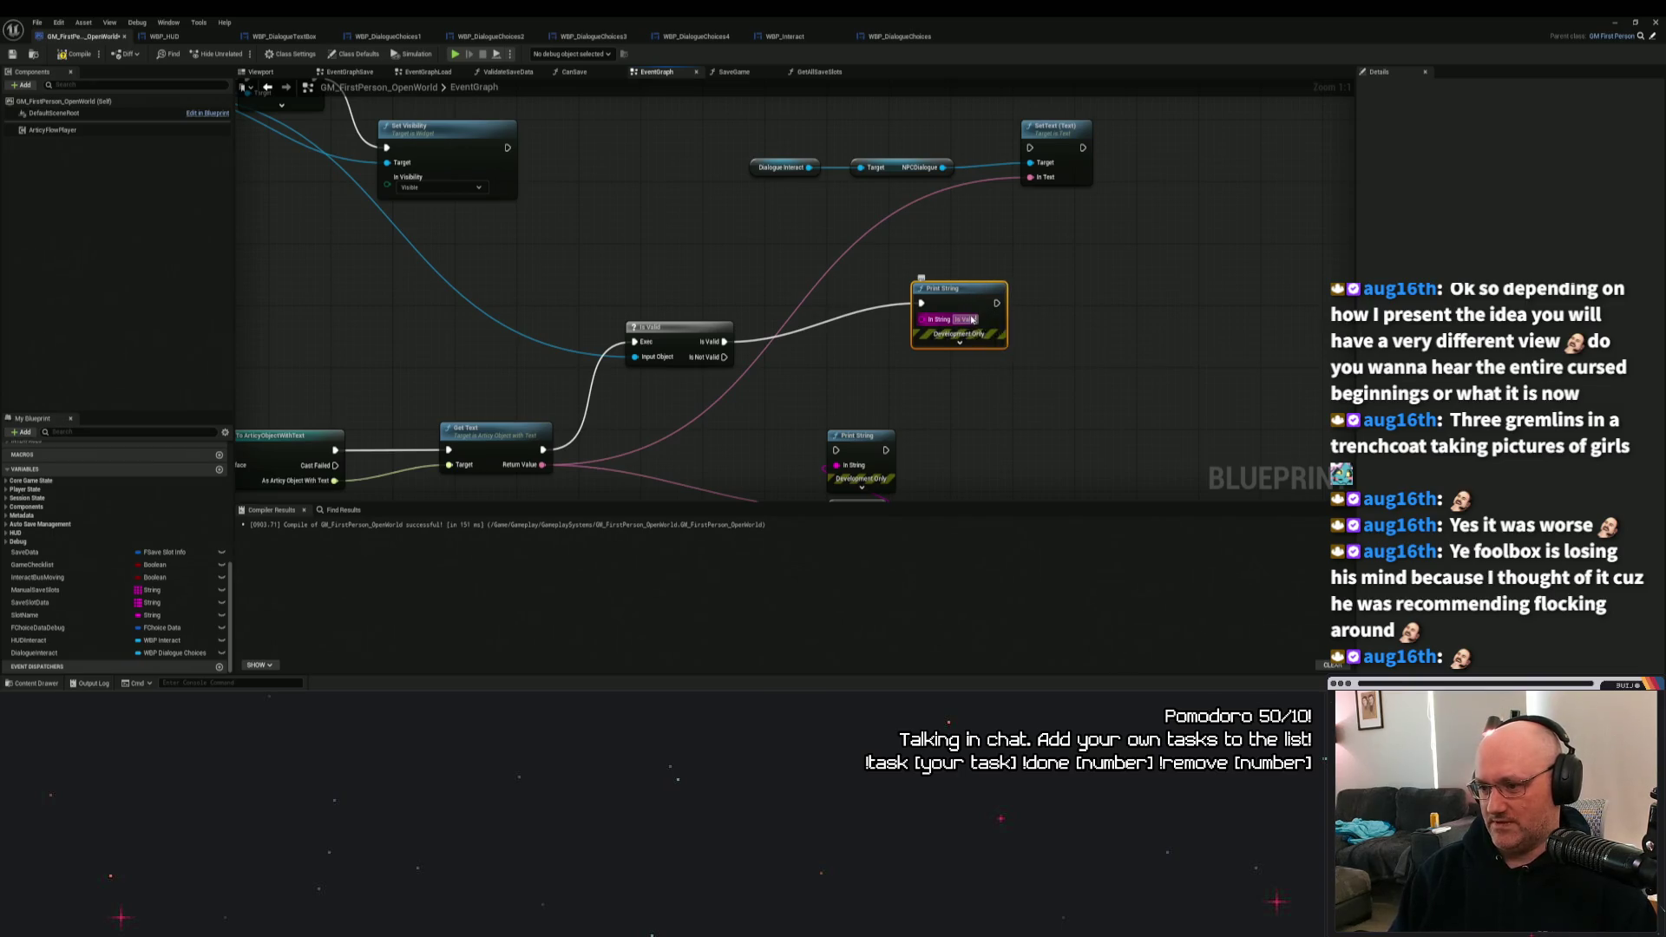
key("Return")
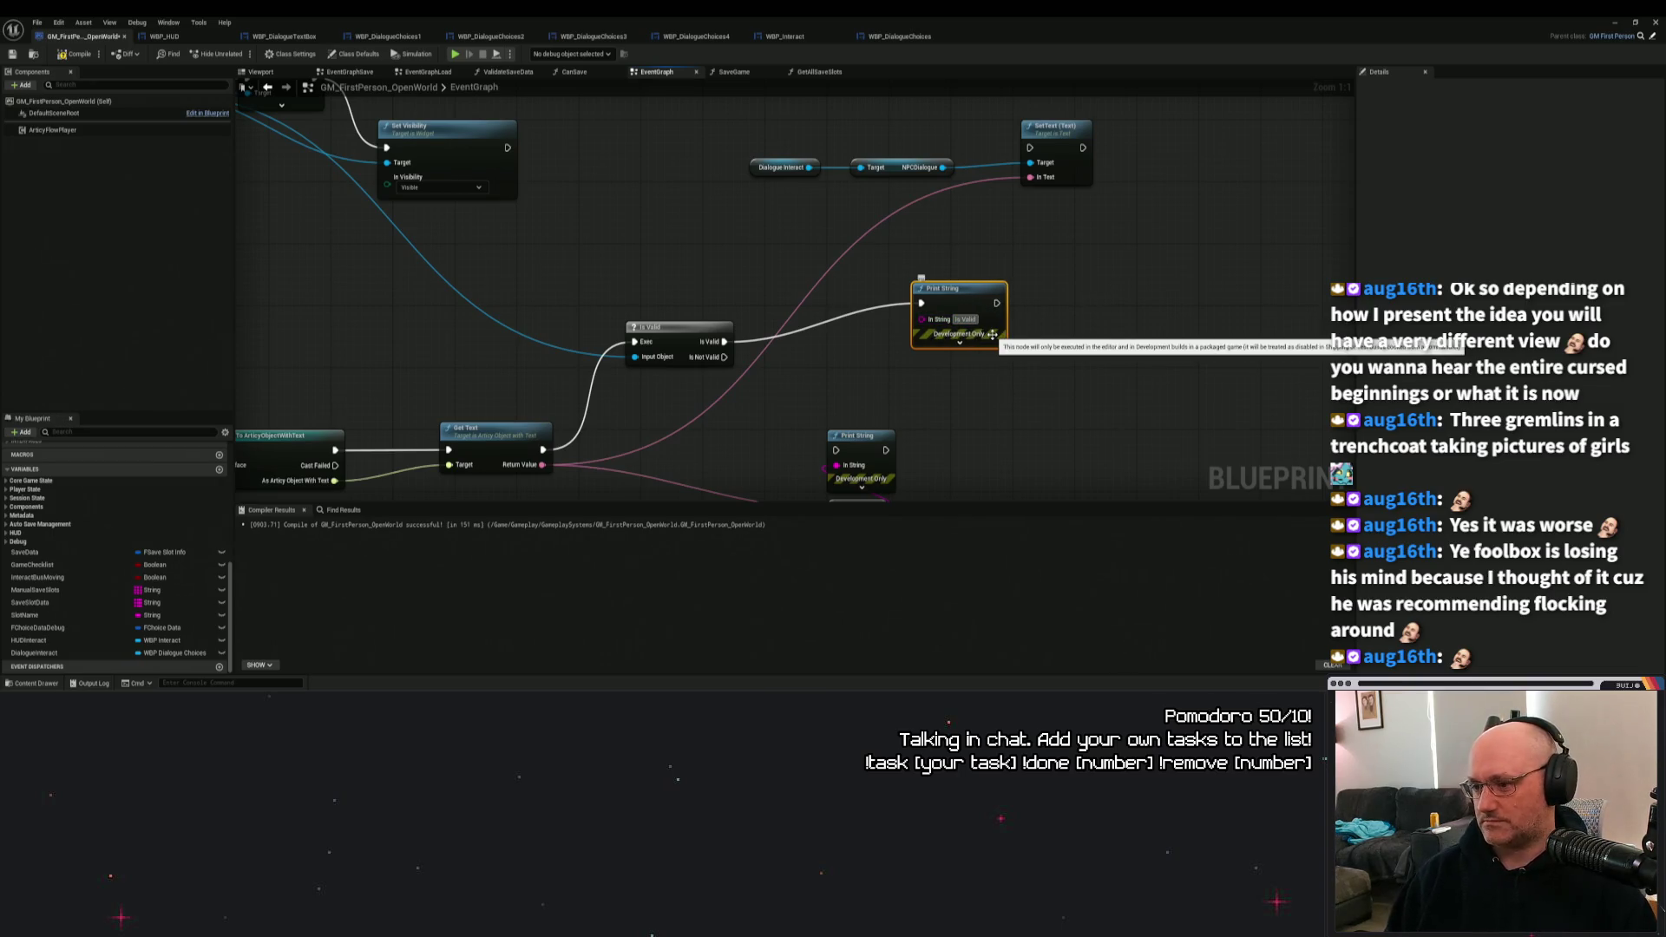
Connect Print String onward to SetText, tidy the node, and minimize the Blueprint editor
left_click(1050, 288)
left_click_drag(1000, 302, 1030, 148)
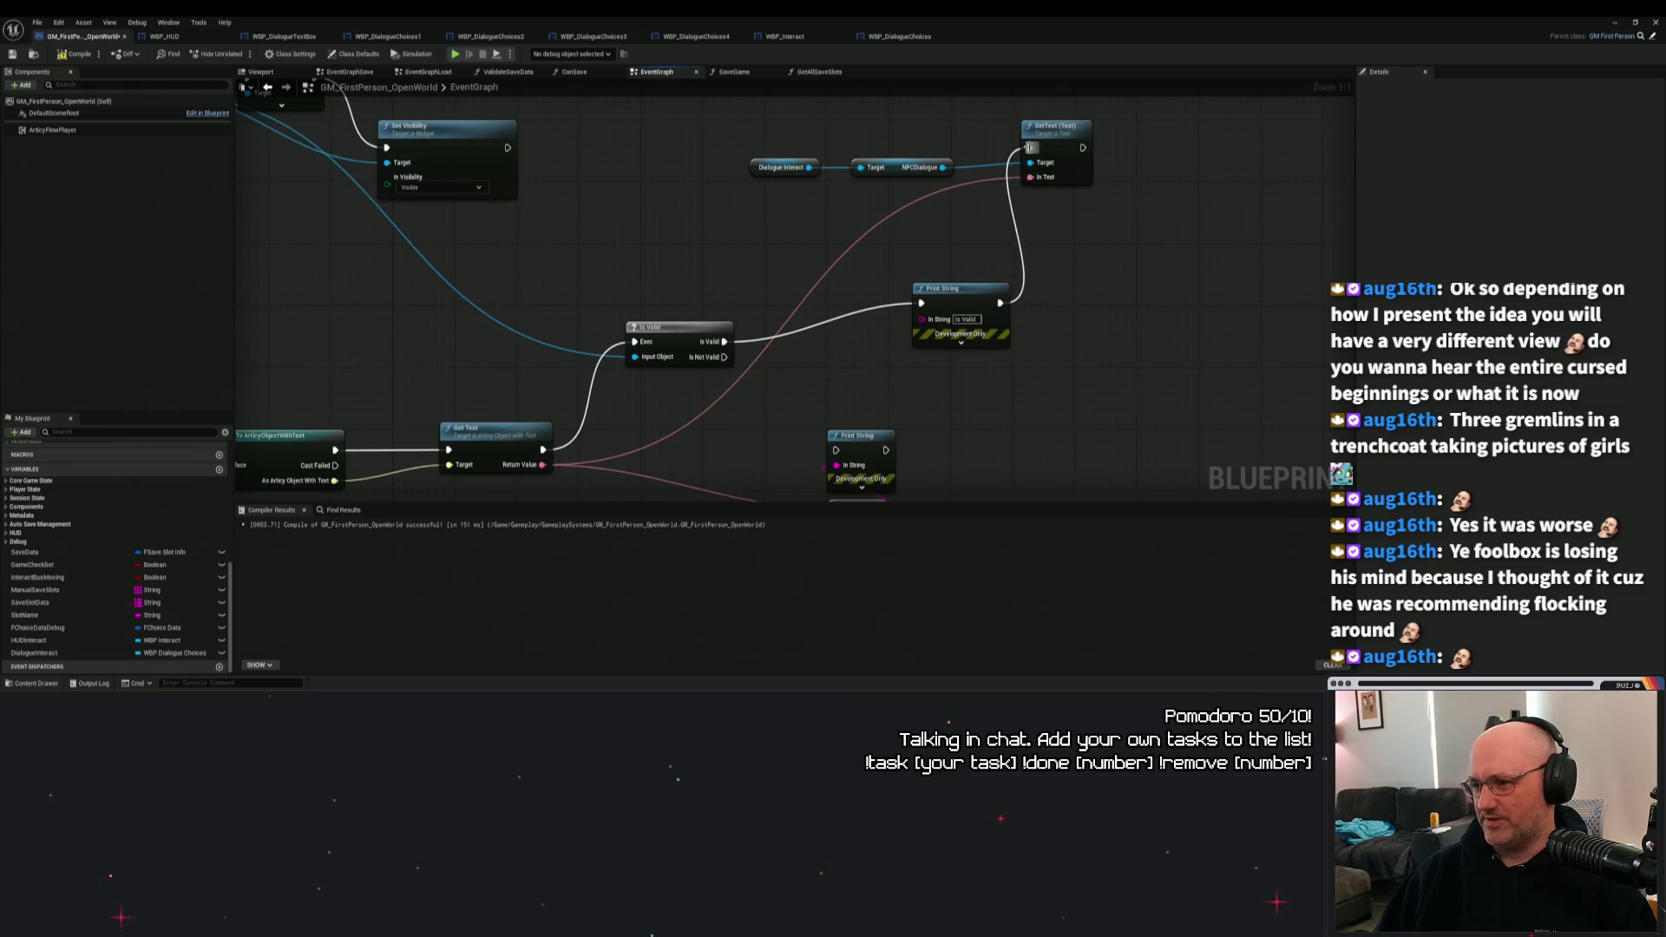
left_click_drag(943, 305, 893, 269)
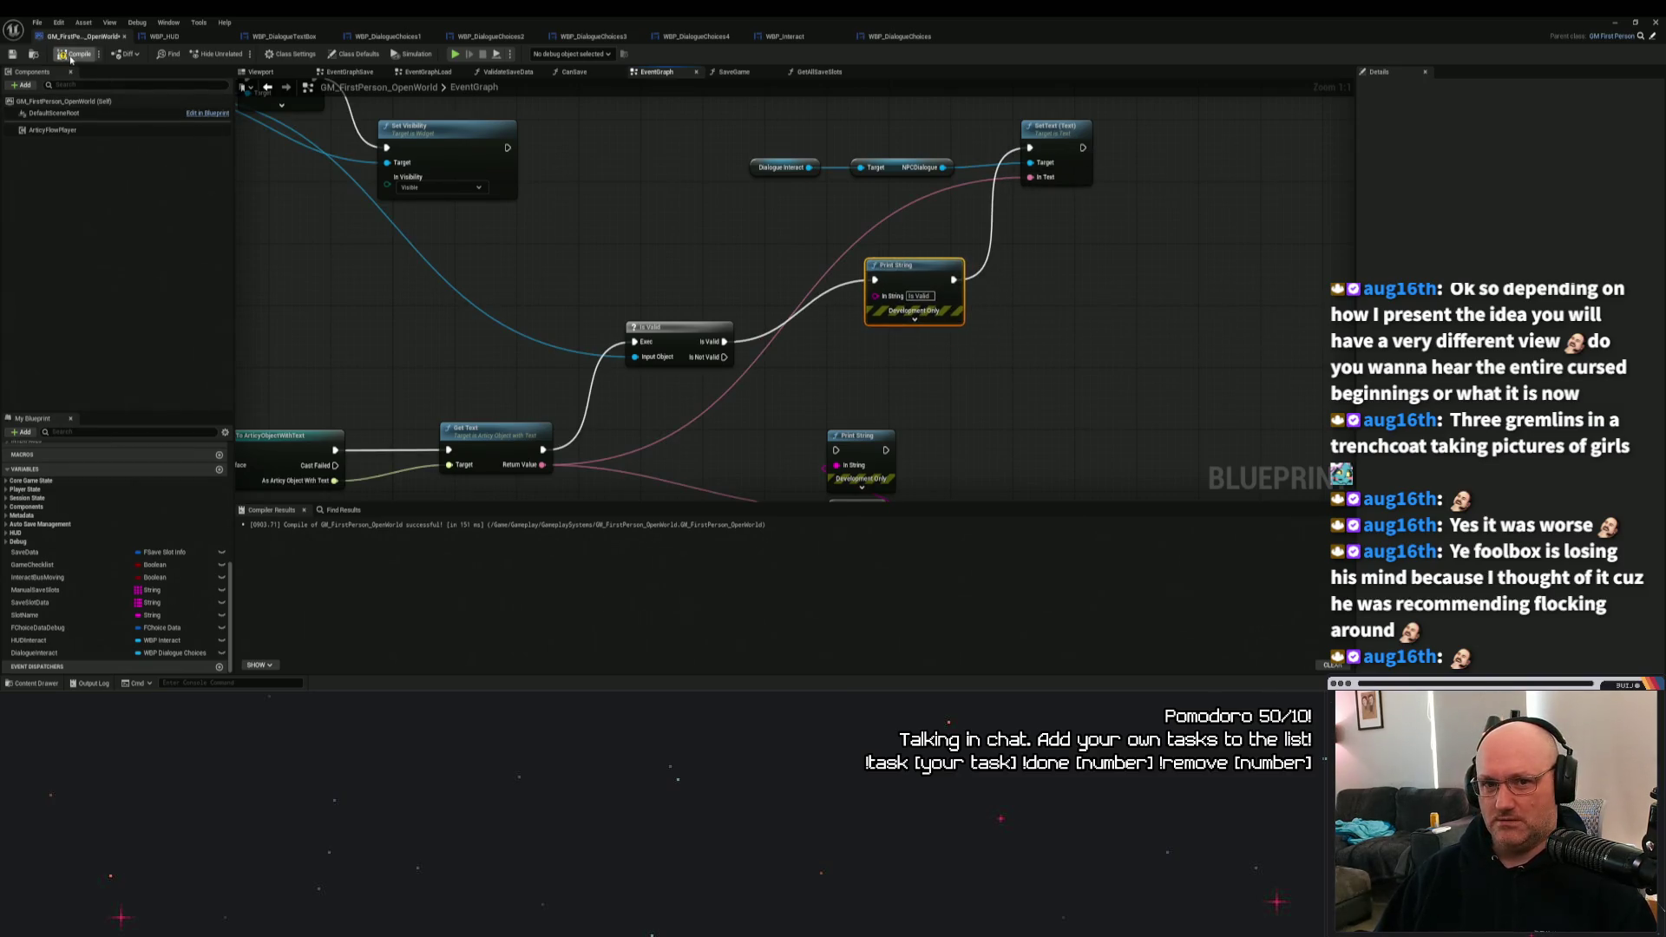
mouse_move(602, 223)
left_mouse_down()
mouse_move(916, 292)
mouse_move(521, 279)
mouse_move(937, 249)
mouse_move(464, 354)
left_mouse_up()
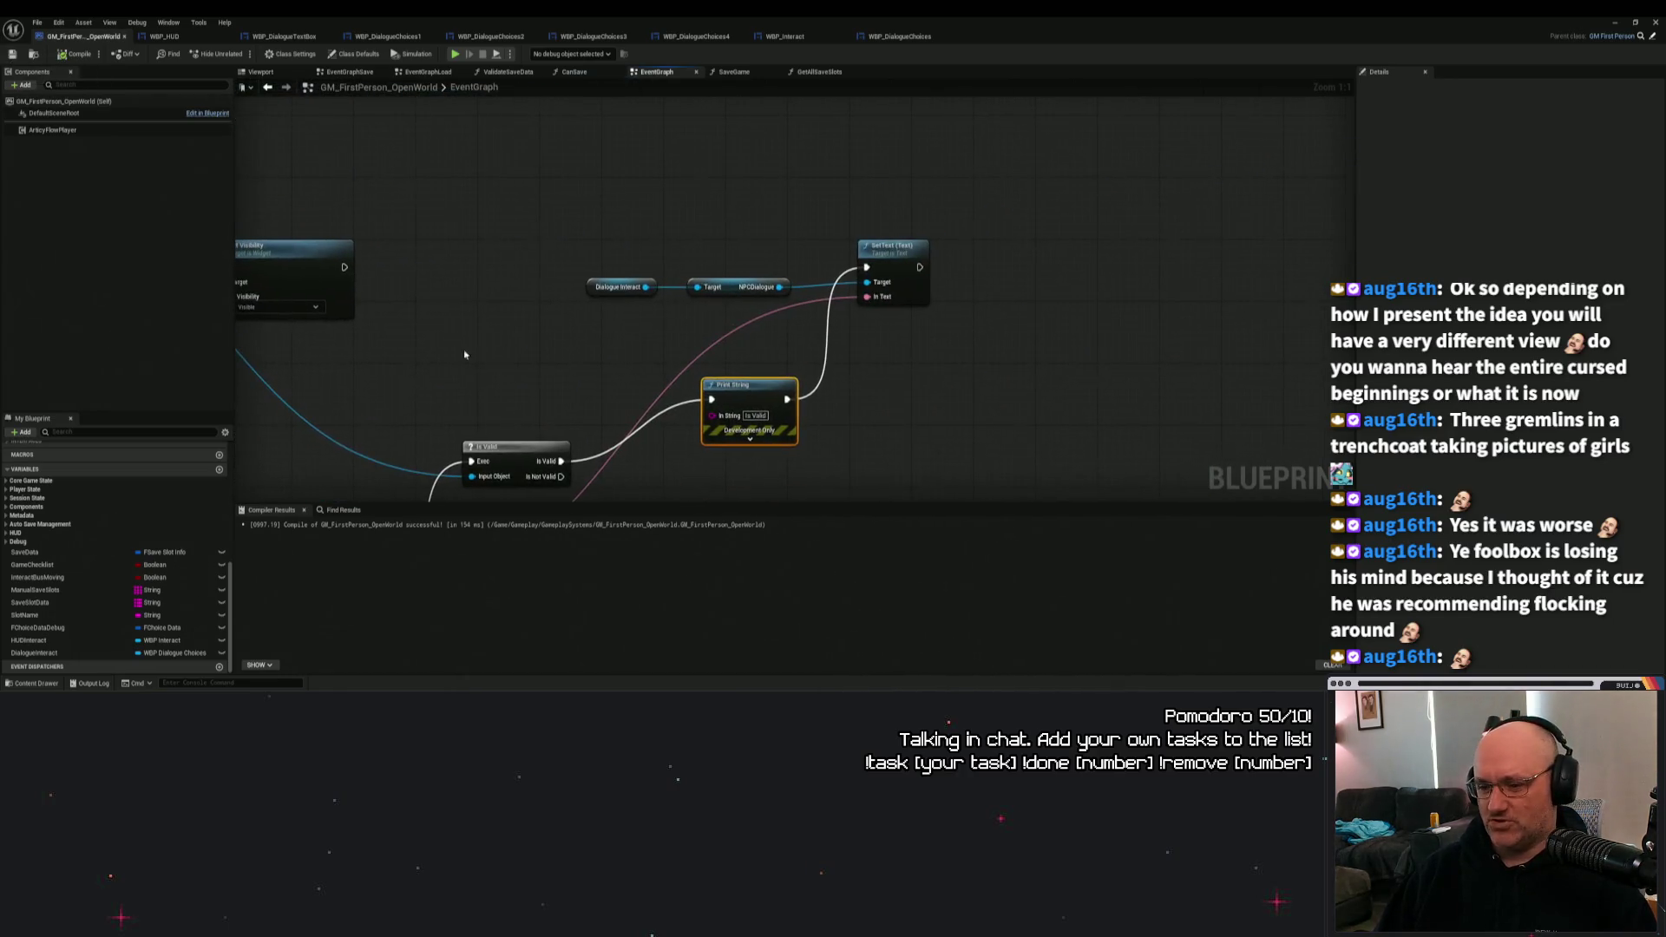
mouse_move(567, 349)
left_mouse_down()
mouse_move(825, 223)
mouse_move(989, 278)
mouse_move(1033, 329)
left_mouse_up()
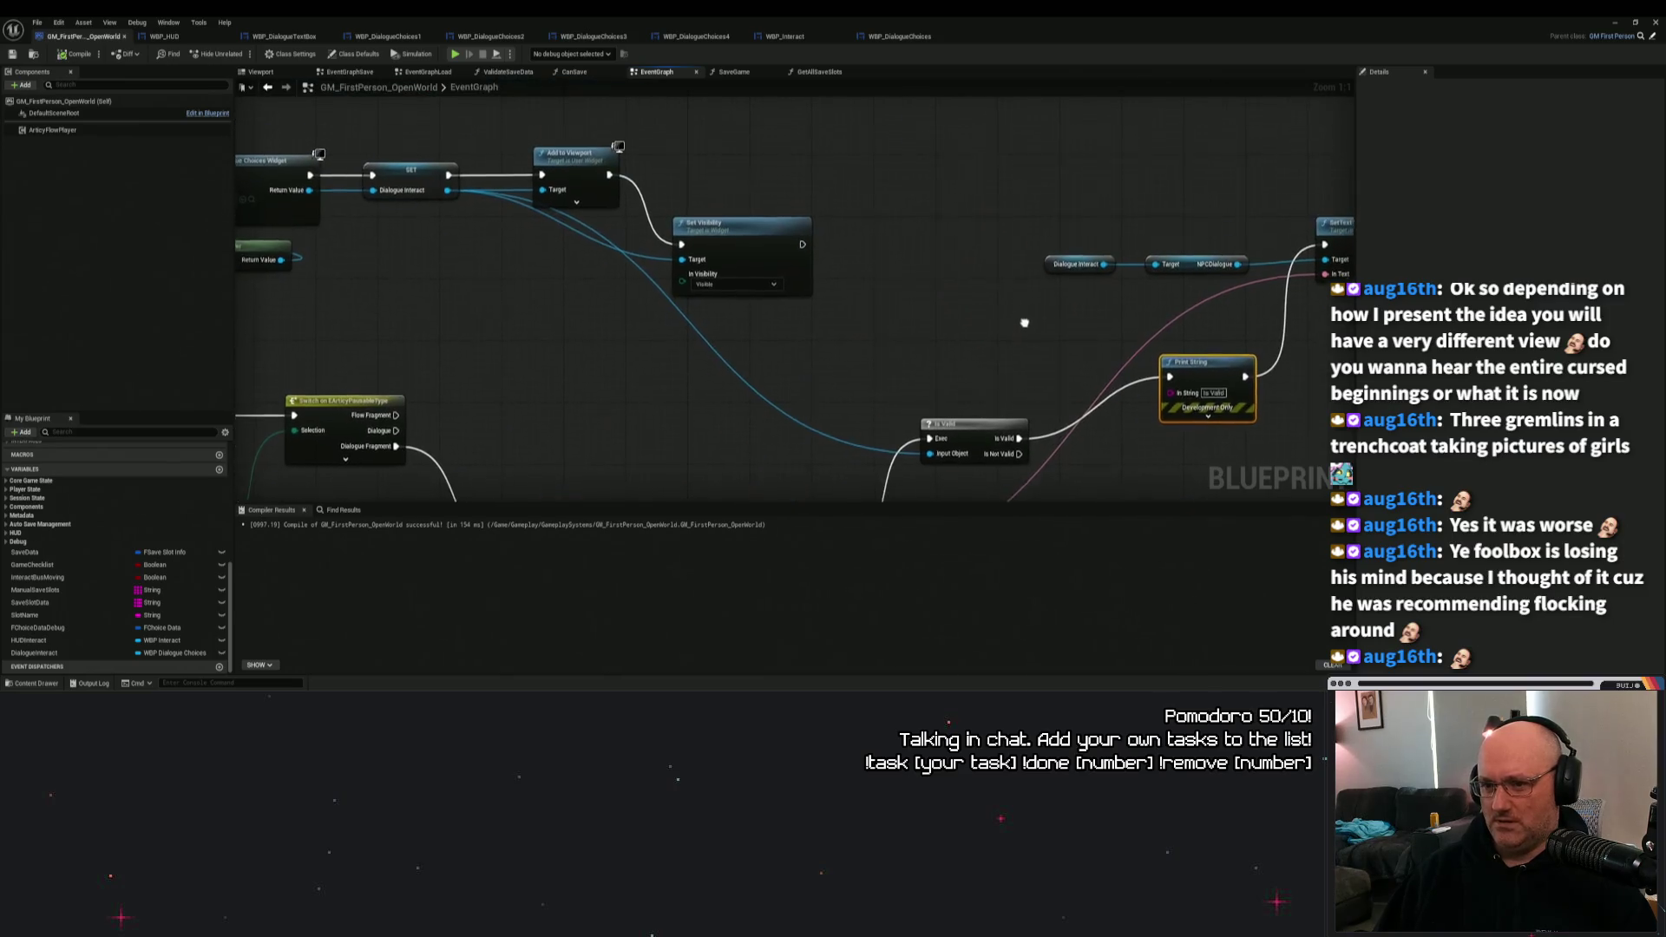
left_click(1615, 24)
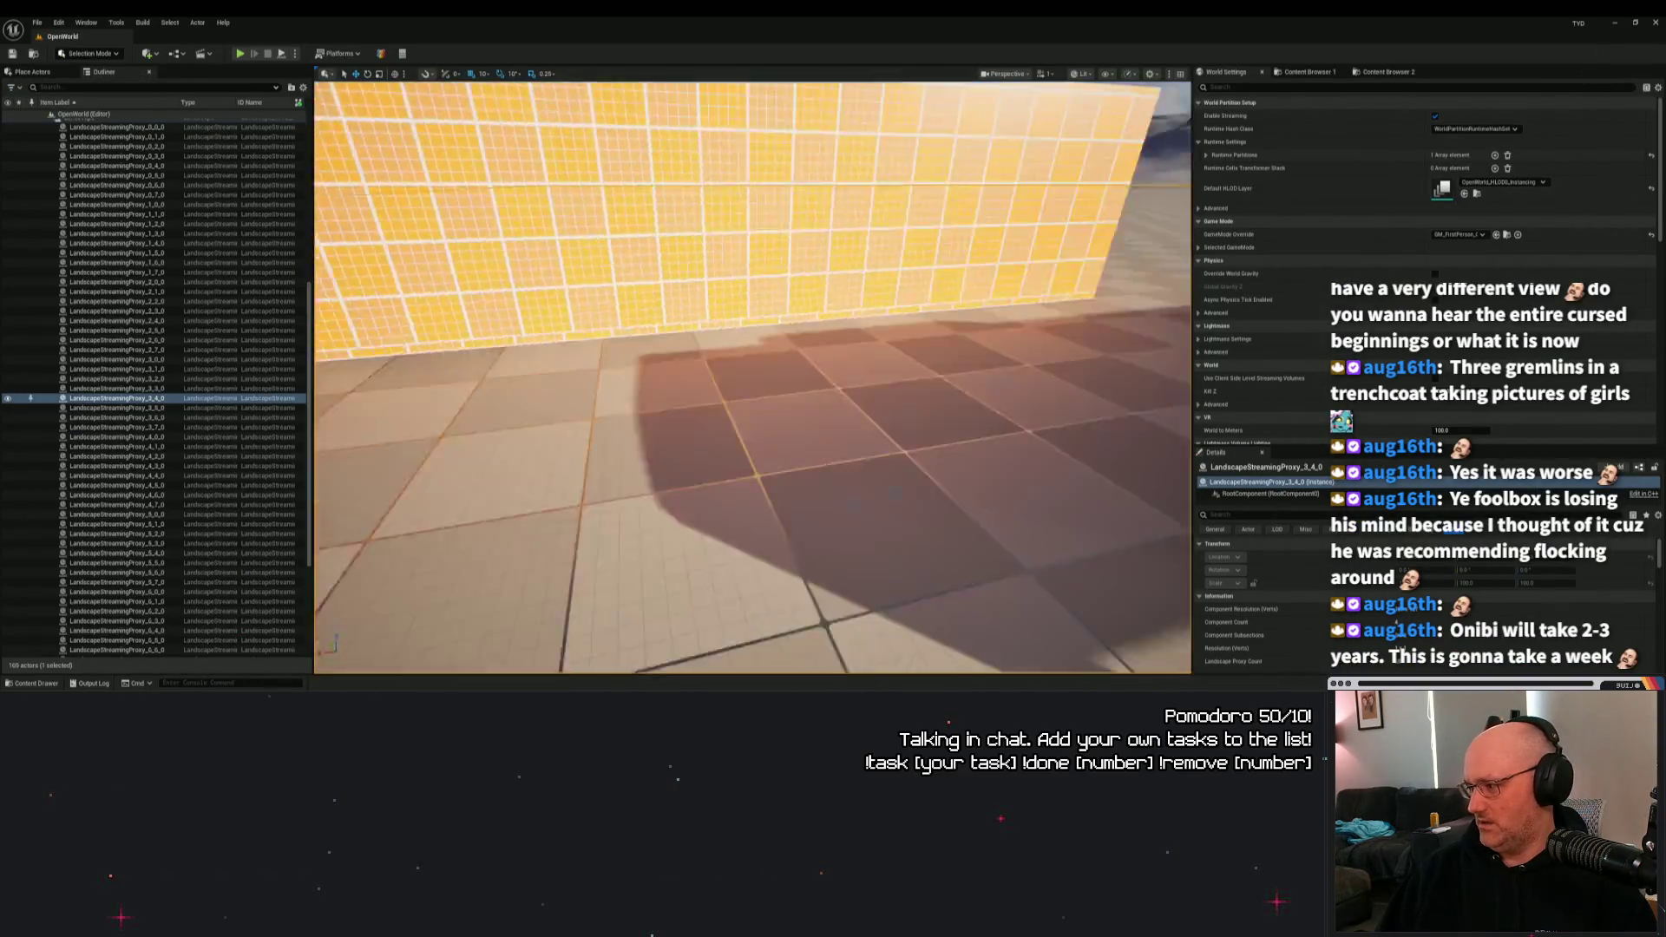
Playtest, walk into the red room, and talk to the NPC to see the Options A–D dialogue
right_click(807, 196)
key("Escape")
key("alt+p")
key("w")
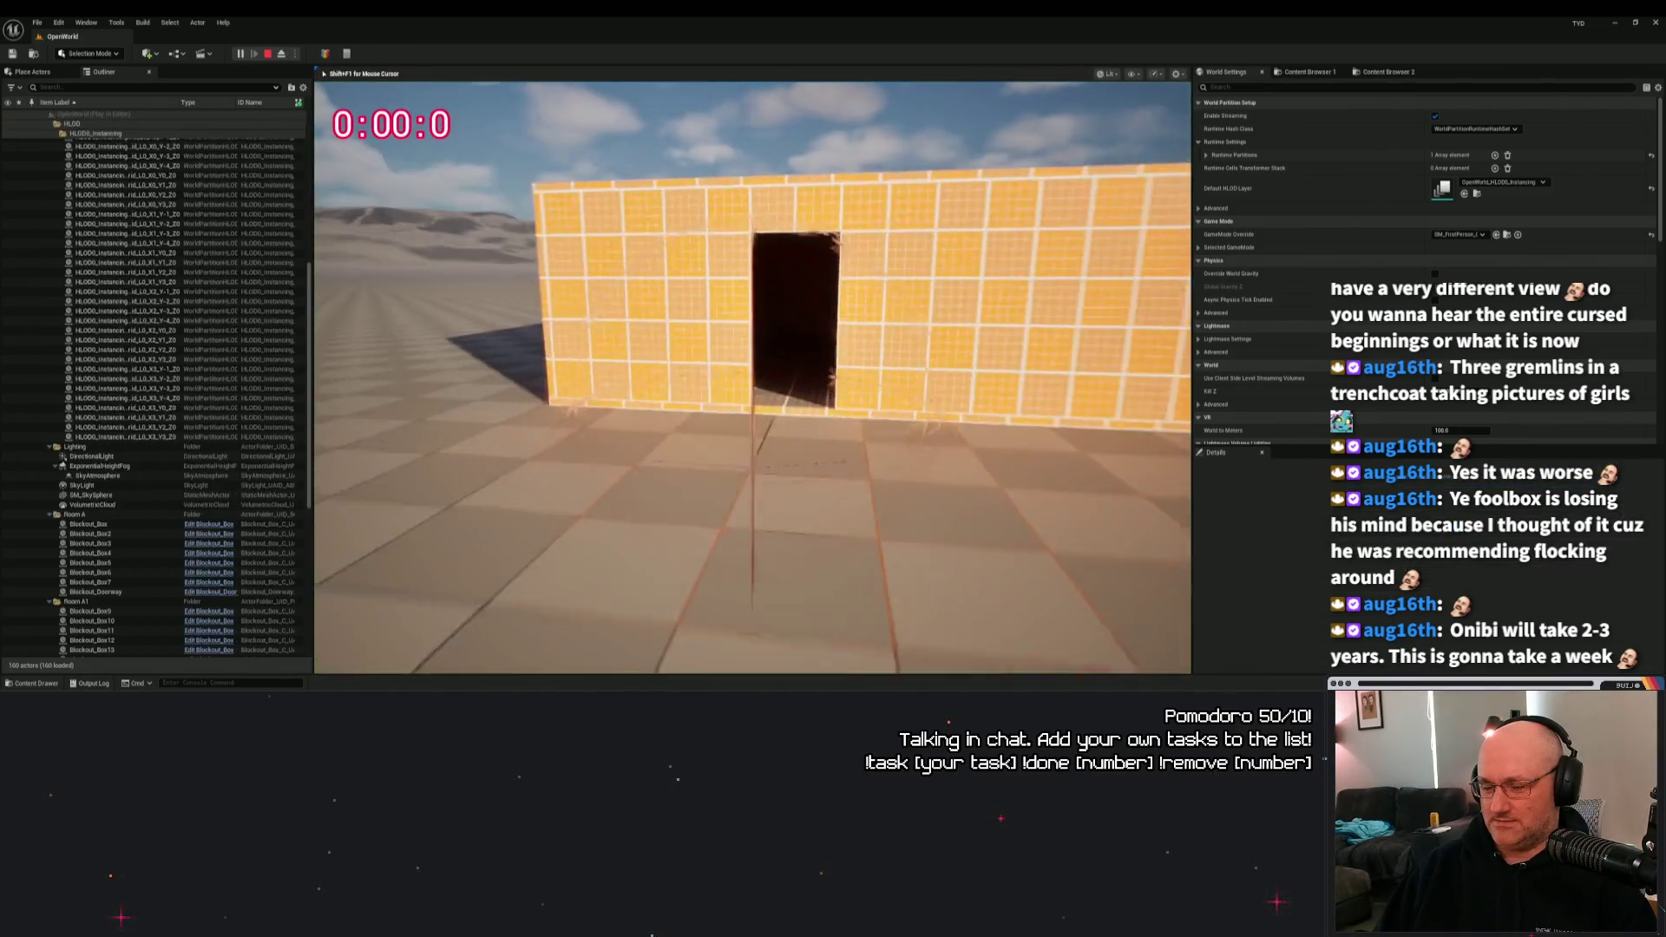
key("w")
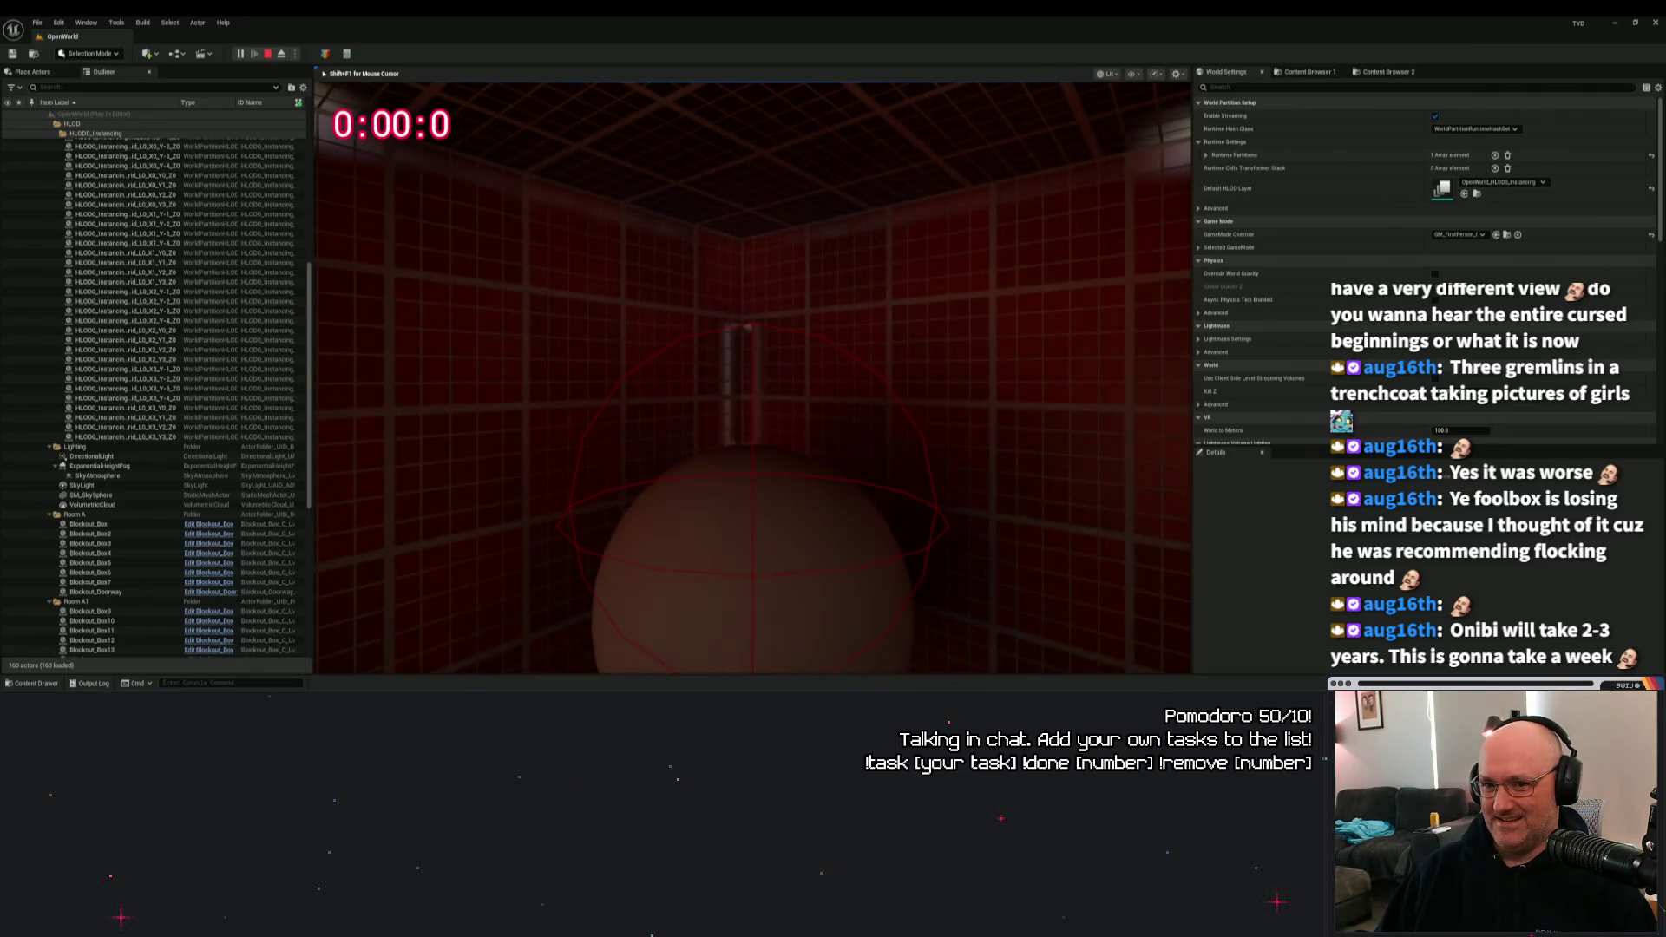
key("f")
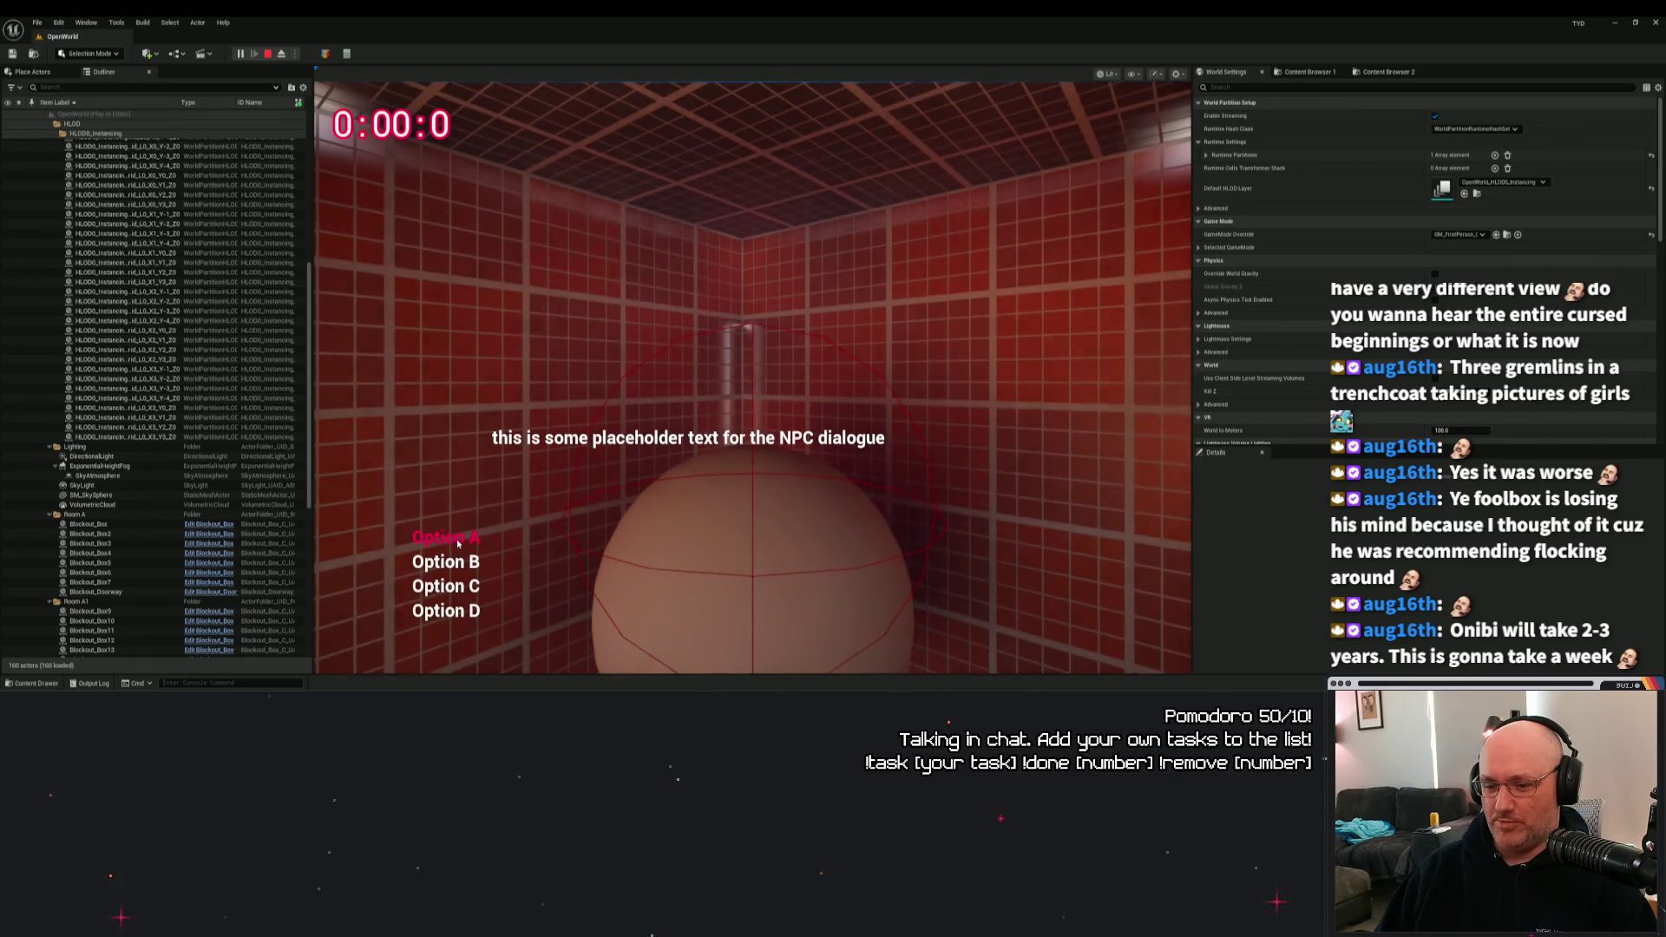
key("Escape")
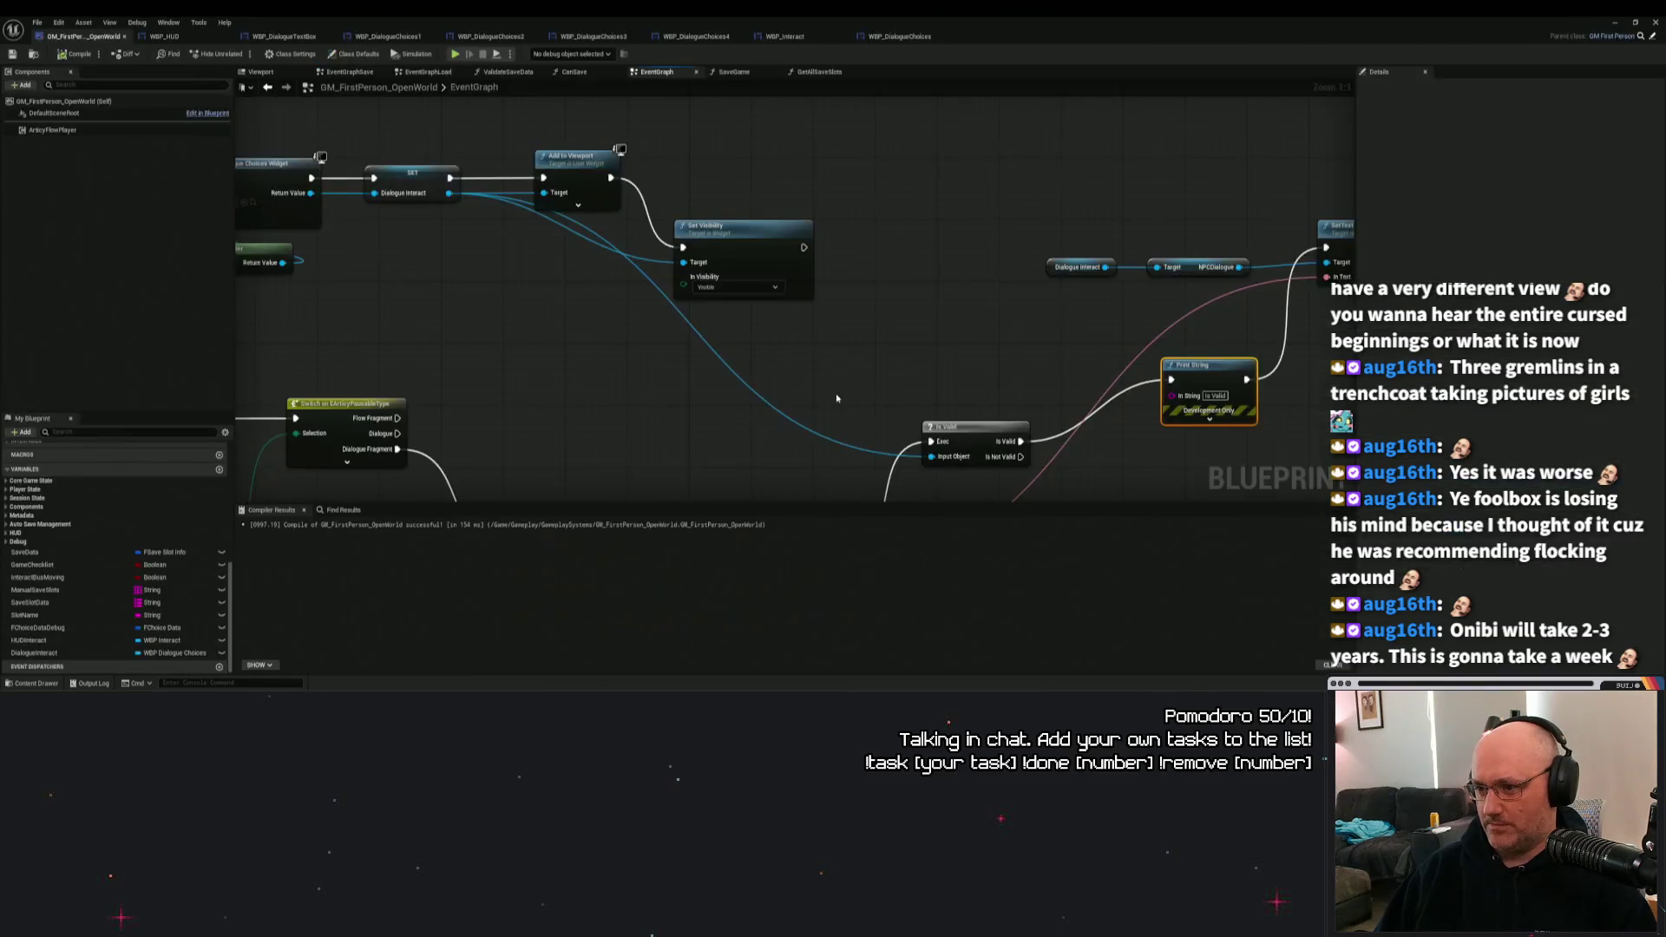
Inspect the ArticyFlowPlayer component's Details, then view the tutorial's step on removing Start On
scroll(776, 276, "up", 2)
mouse_move(776, 276)
left_mouse_down()
mouse_move(836, 174)
mouse_move(822, 182)
mouse_move(885, 268)
mouse_move(1304, 175)
mouse_move(760, 241)
left_mouse_up()
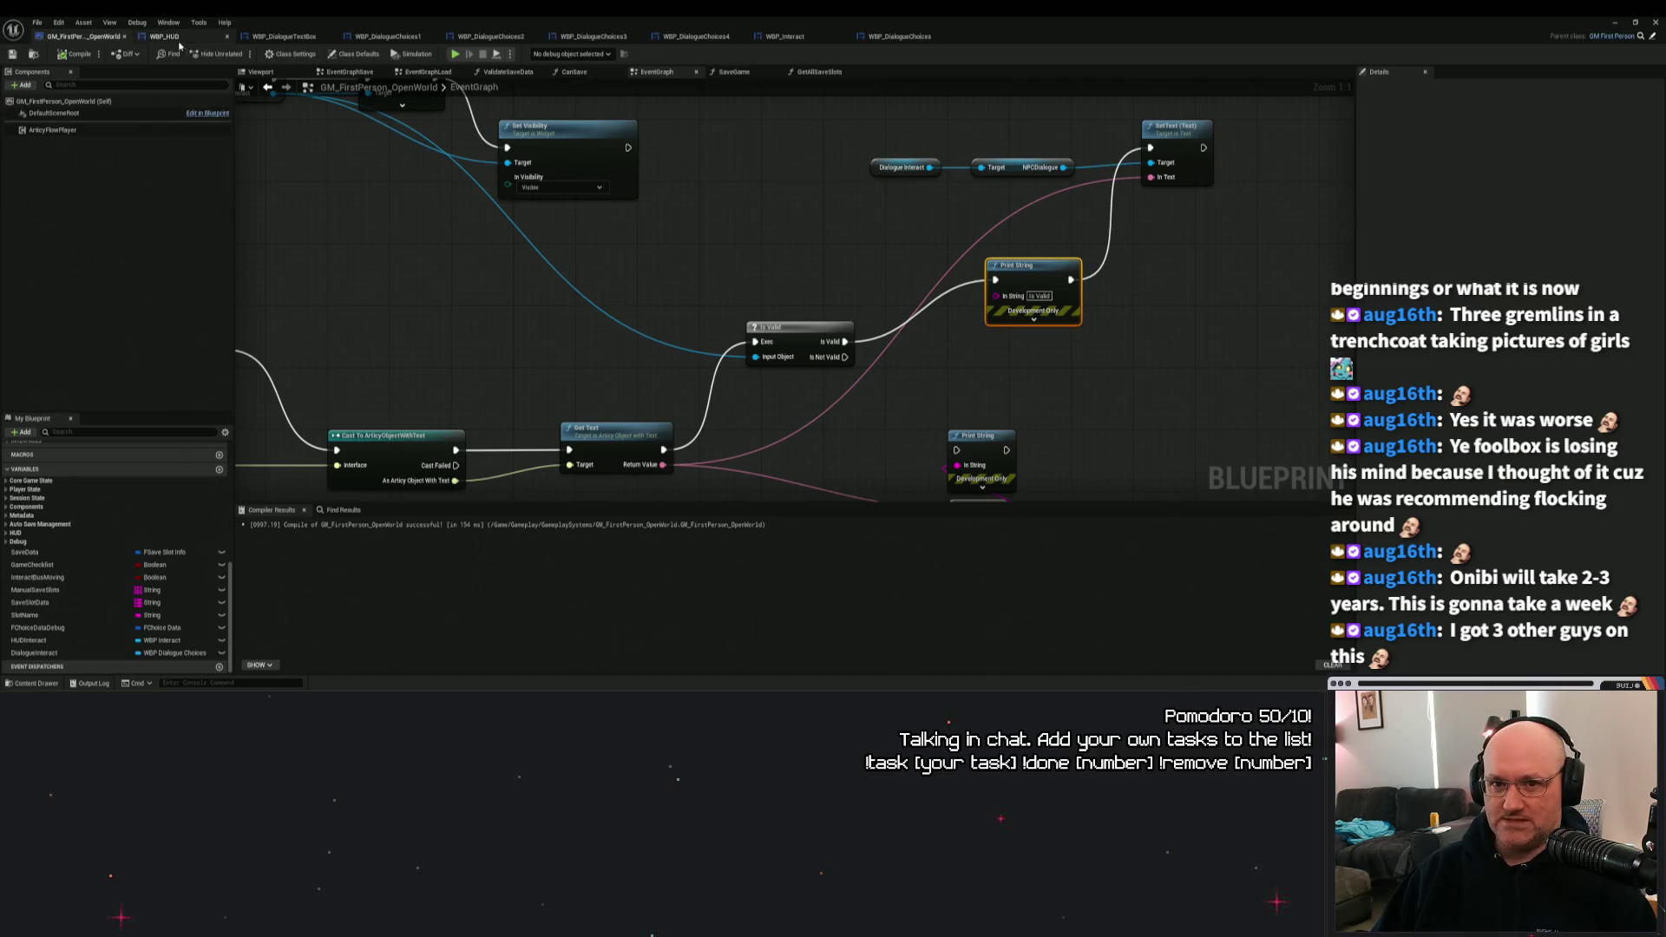
left_click(53, 129)
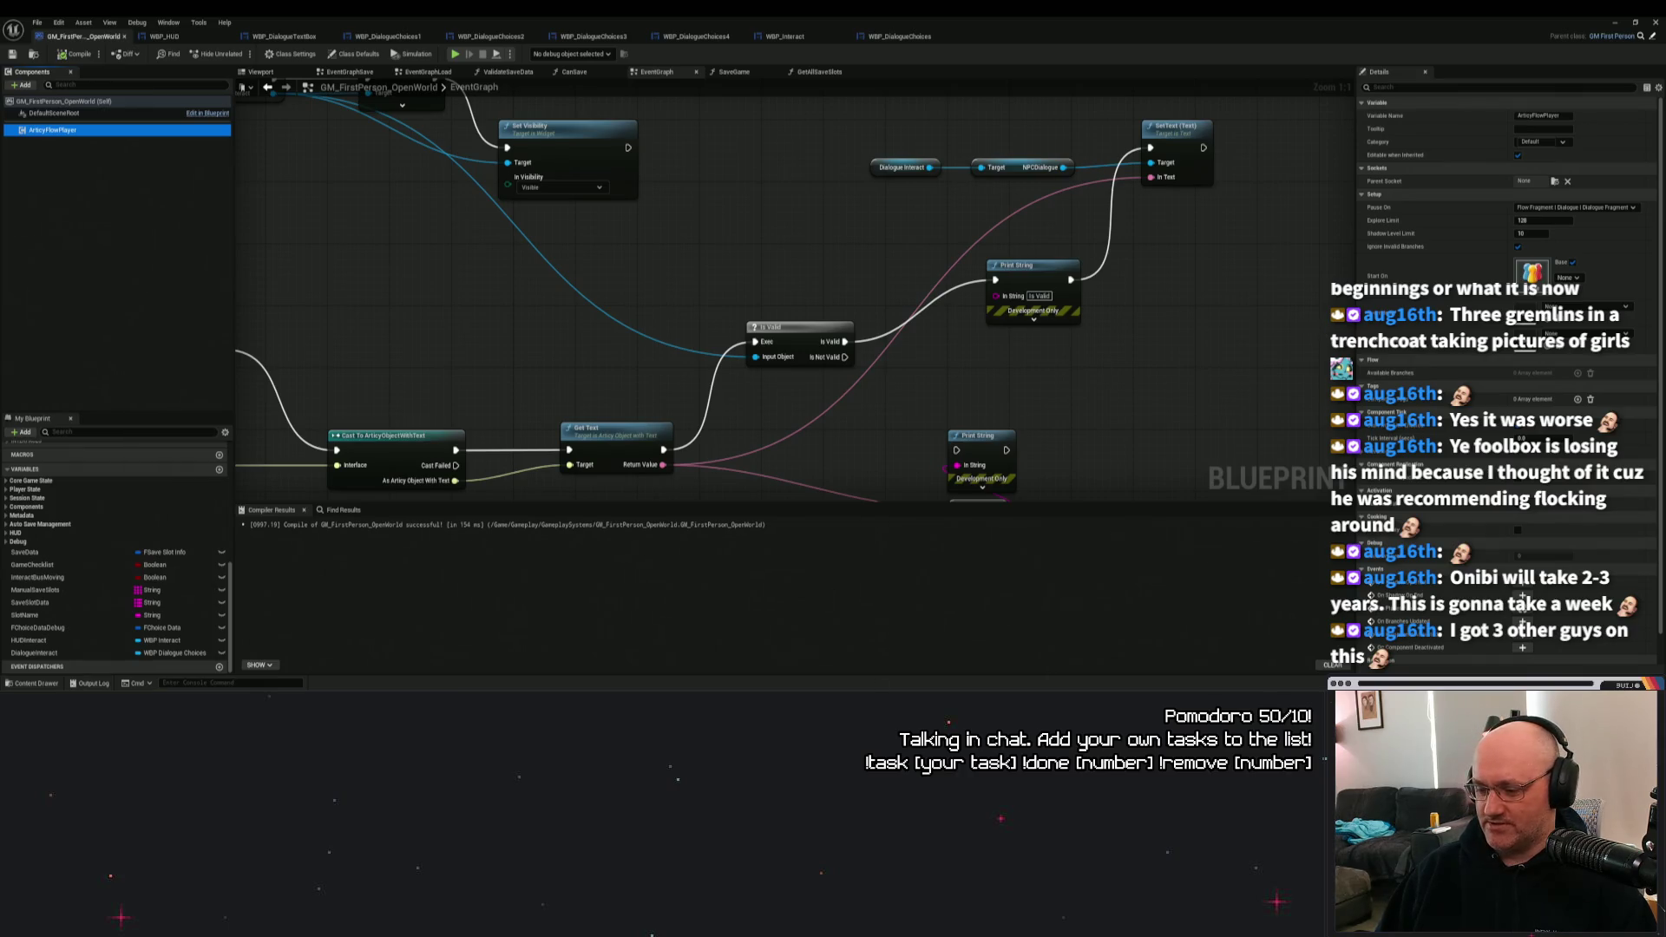
key("alt+Tab")
scroll(847, 321, "up", 5)
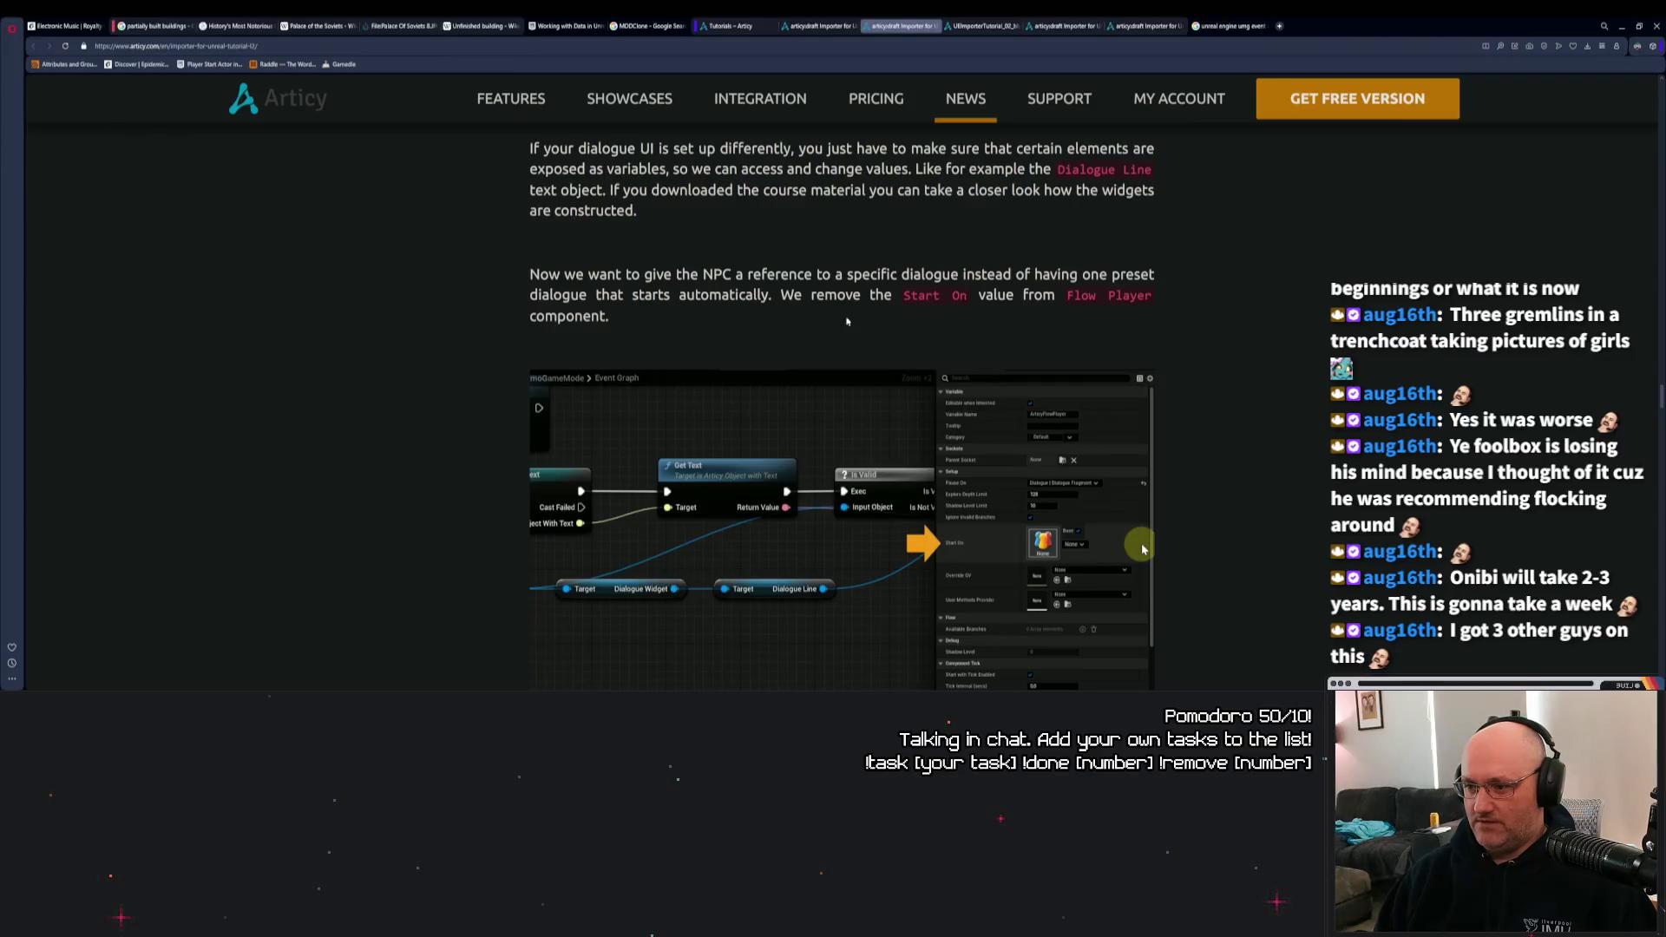
Read the tutorial's NPC Dialogue-variable step, then bring the GM_FirstPerson_OpenWorld Blueprint forward
scroll(1198, 423, "down", 2)
scroll(1197, 427, "down", 5)
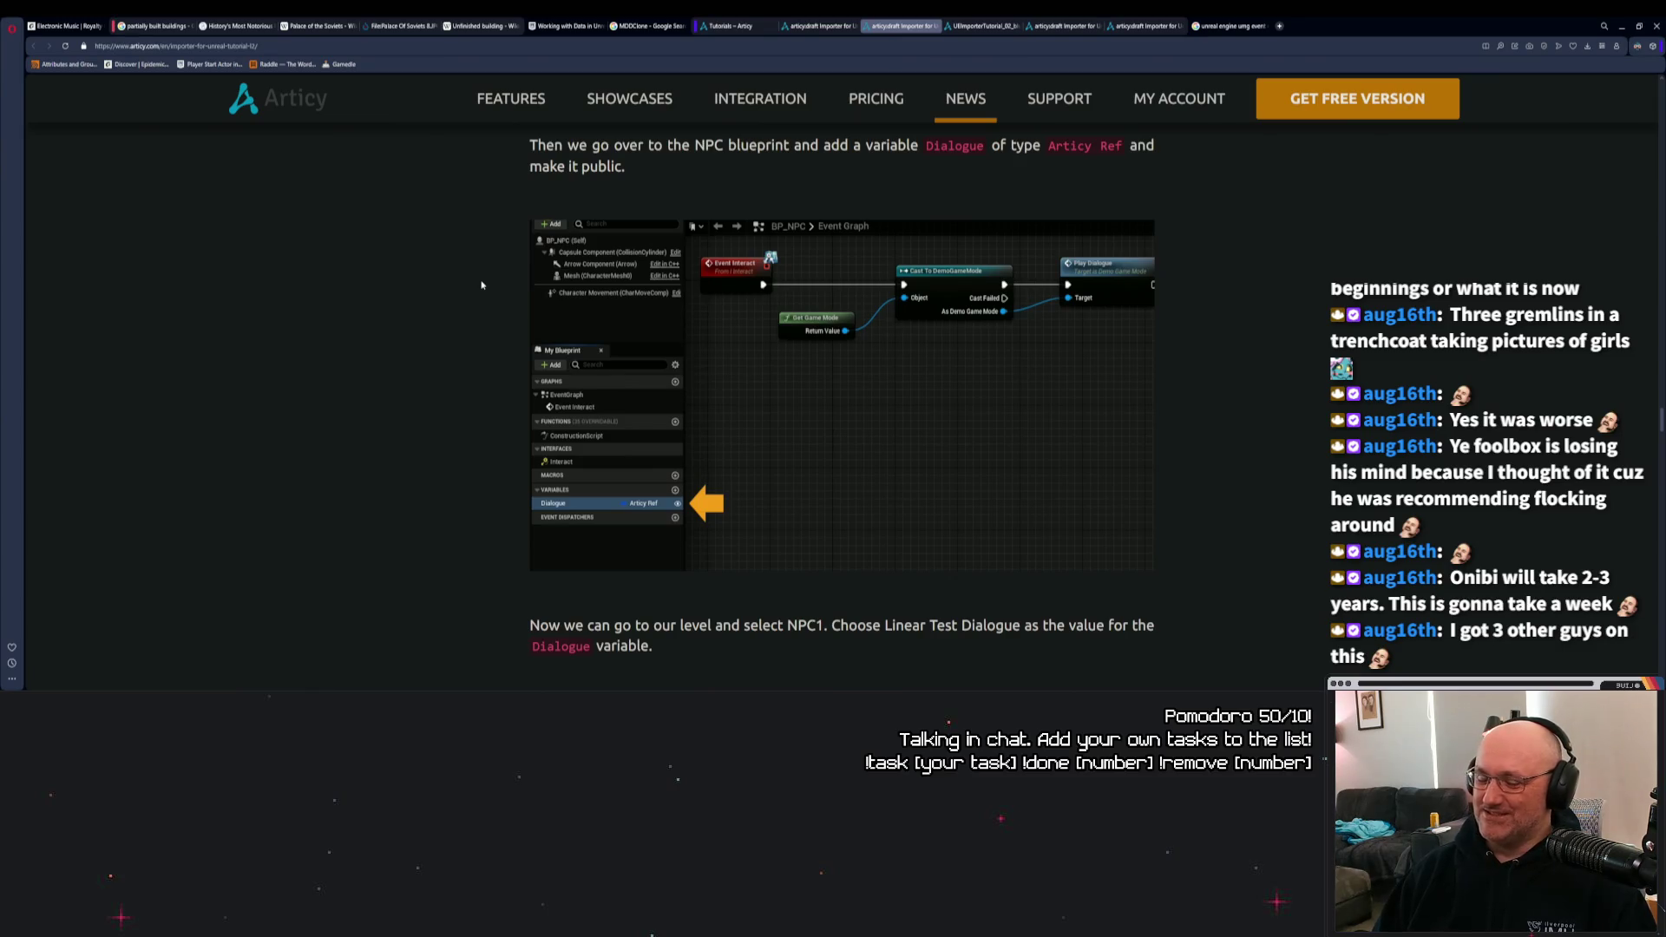
key("alt+Tab")
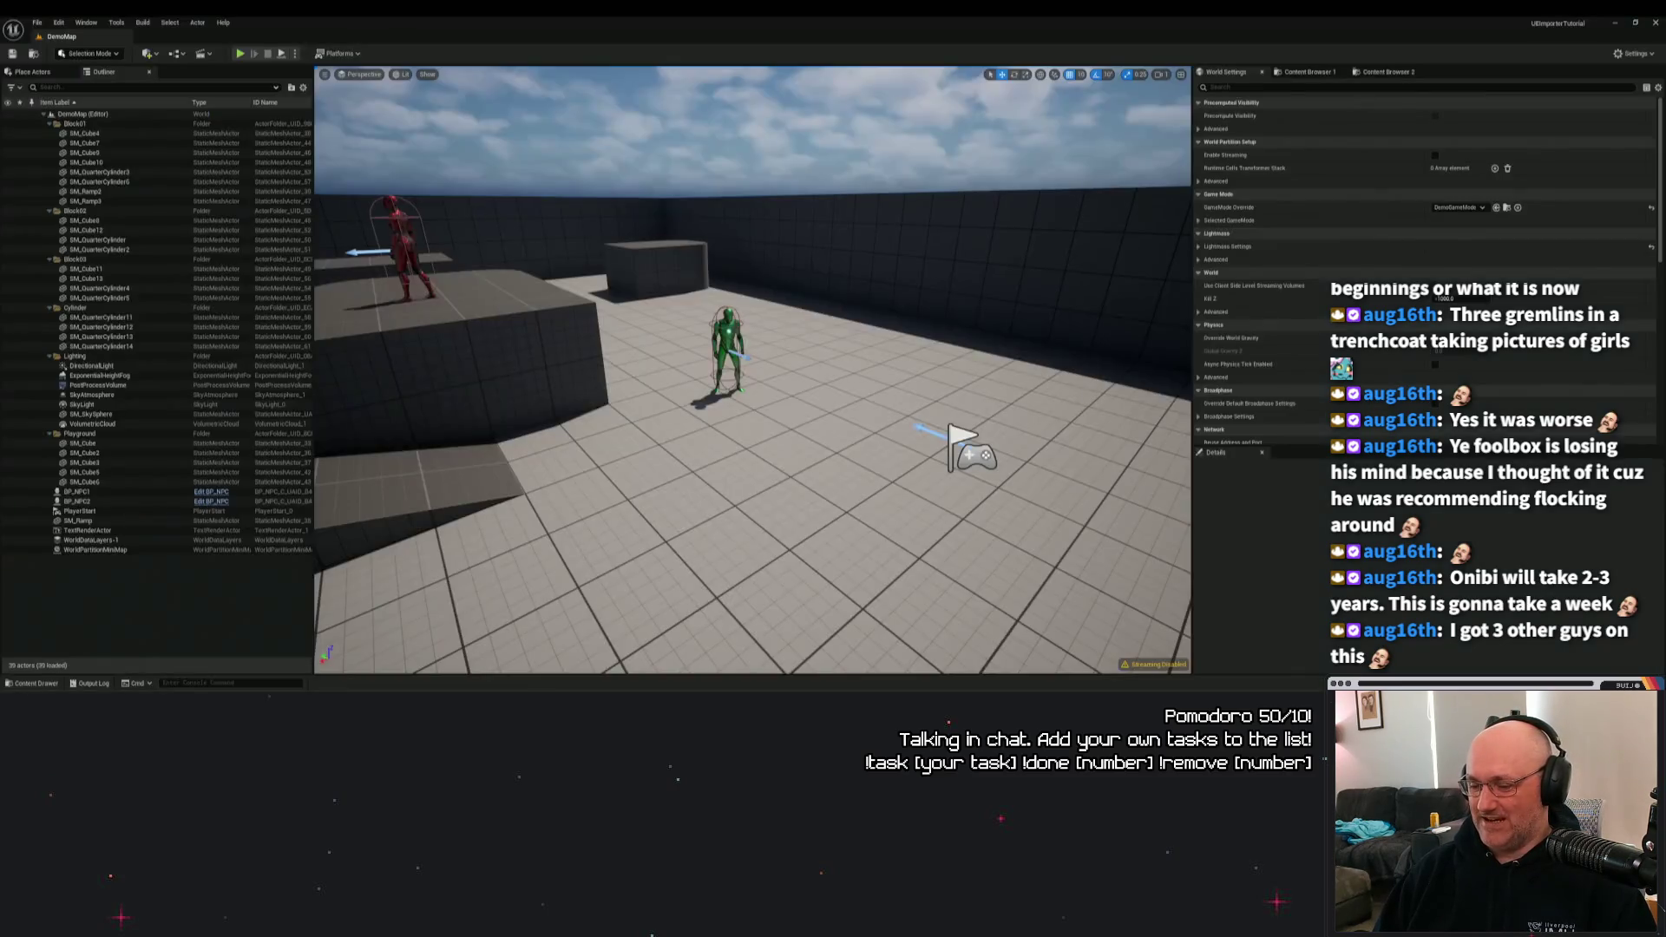
key("alt+Tab")
mouse_move(945, 685)
left_click(897, 679)
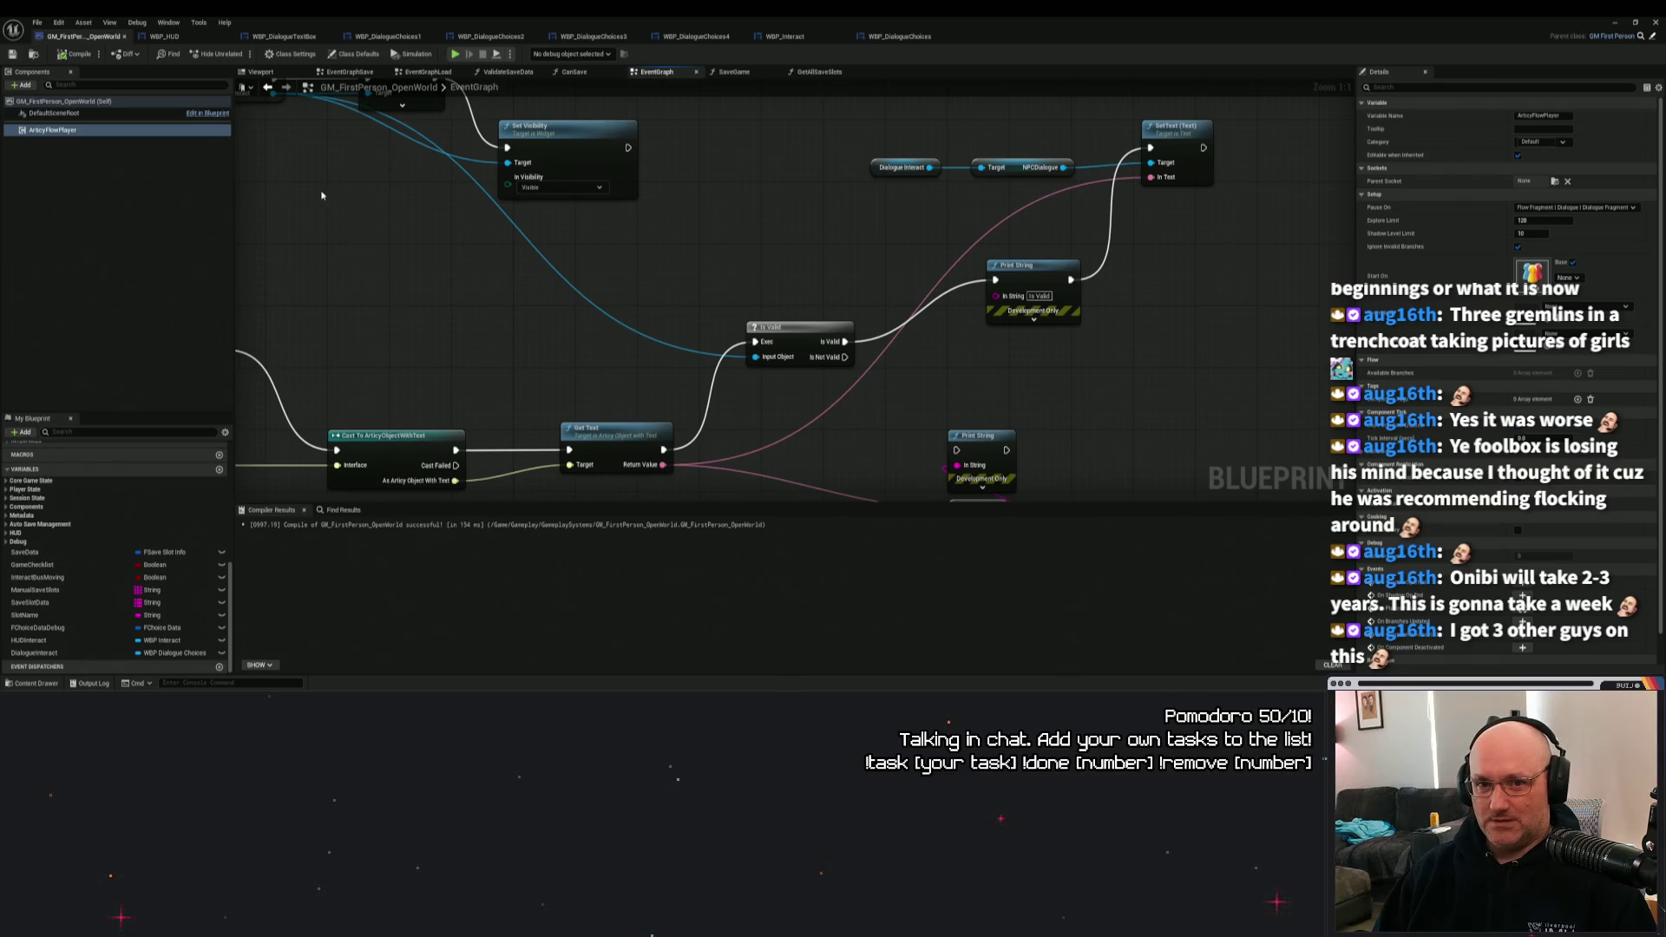
Browse the Content Drawer to the NPCs folder and open BP_NPC_Nova
left_click(34, 683)
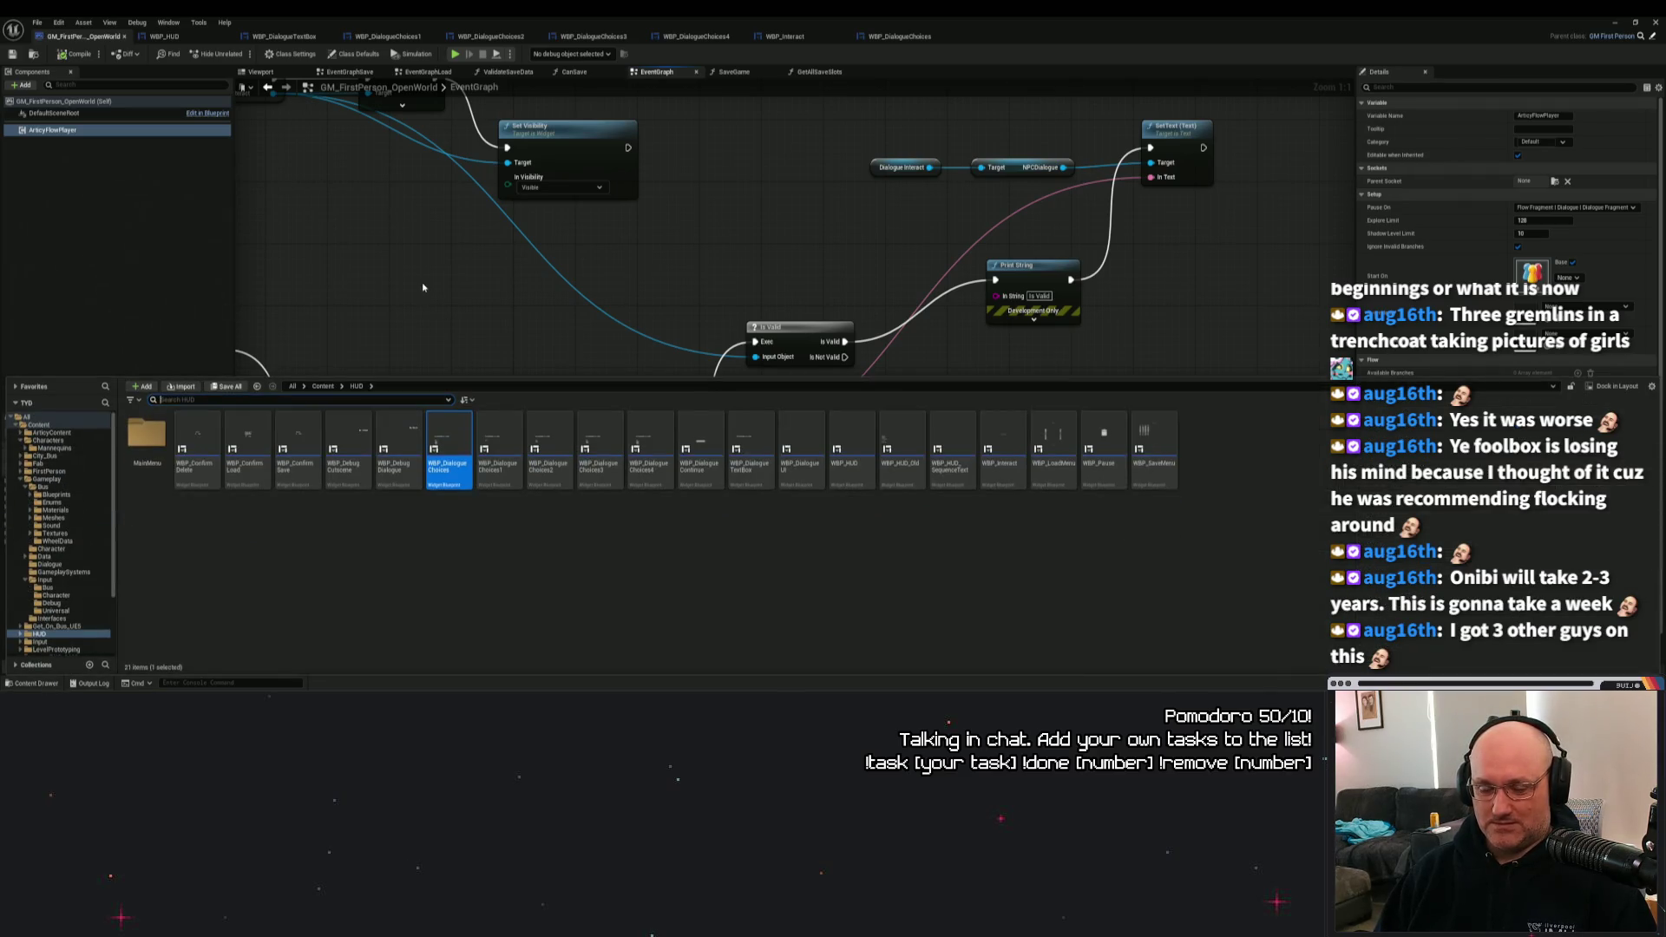
left_click(422, 288)
left_click(34, 683)
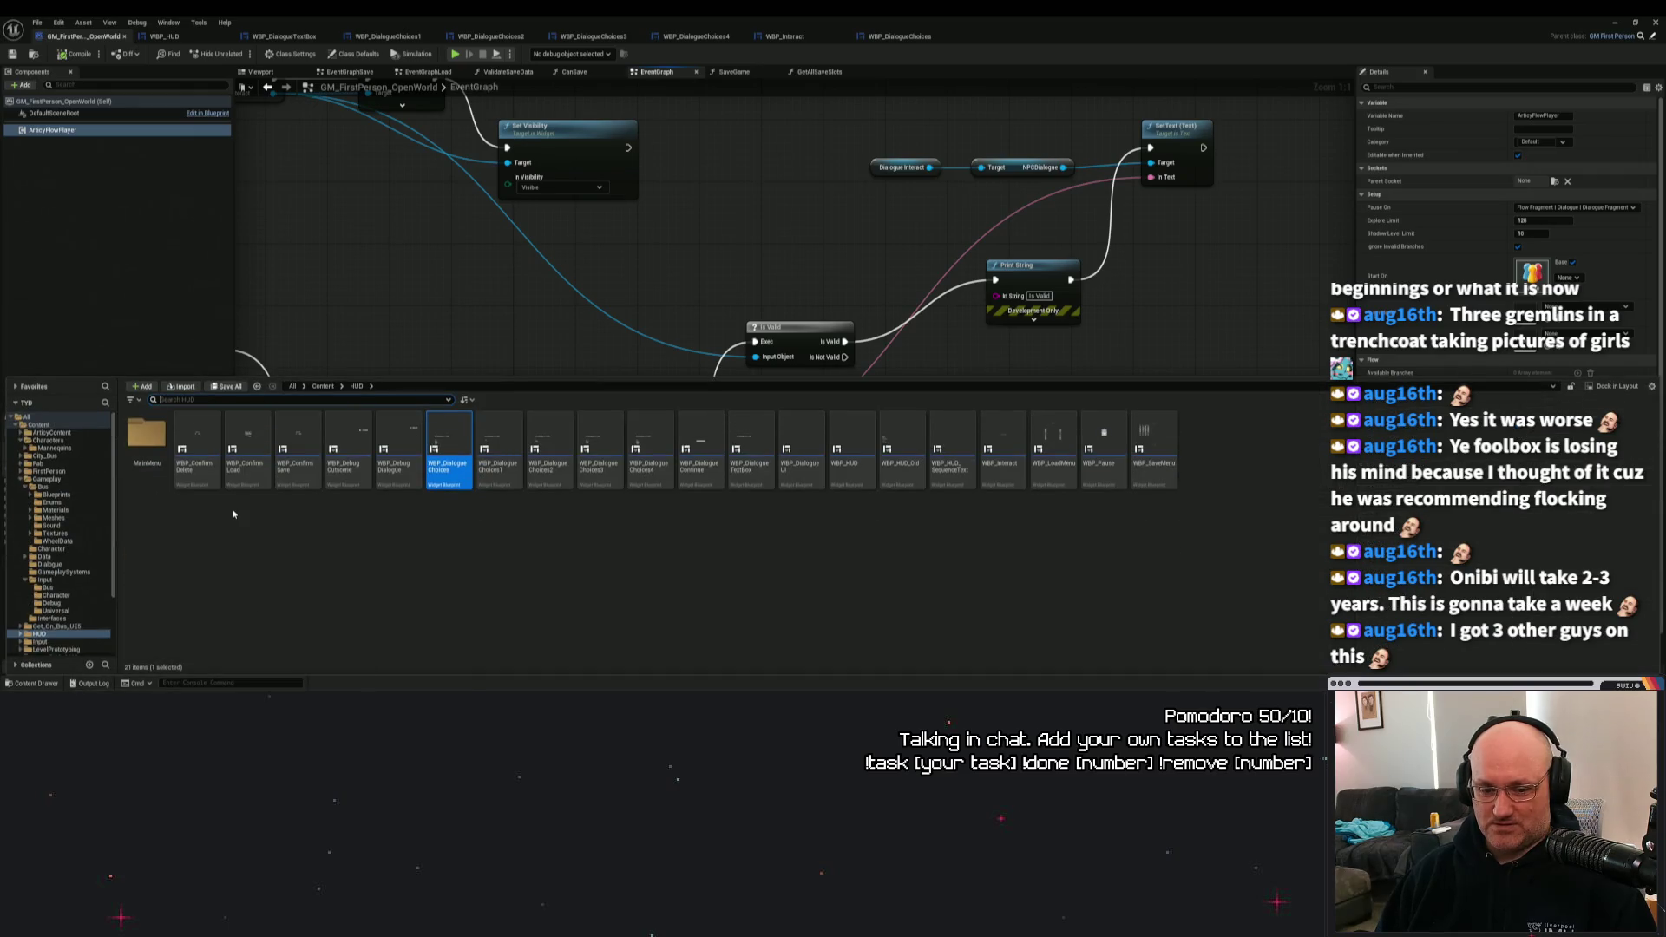
left_click(45, 634)
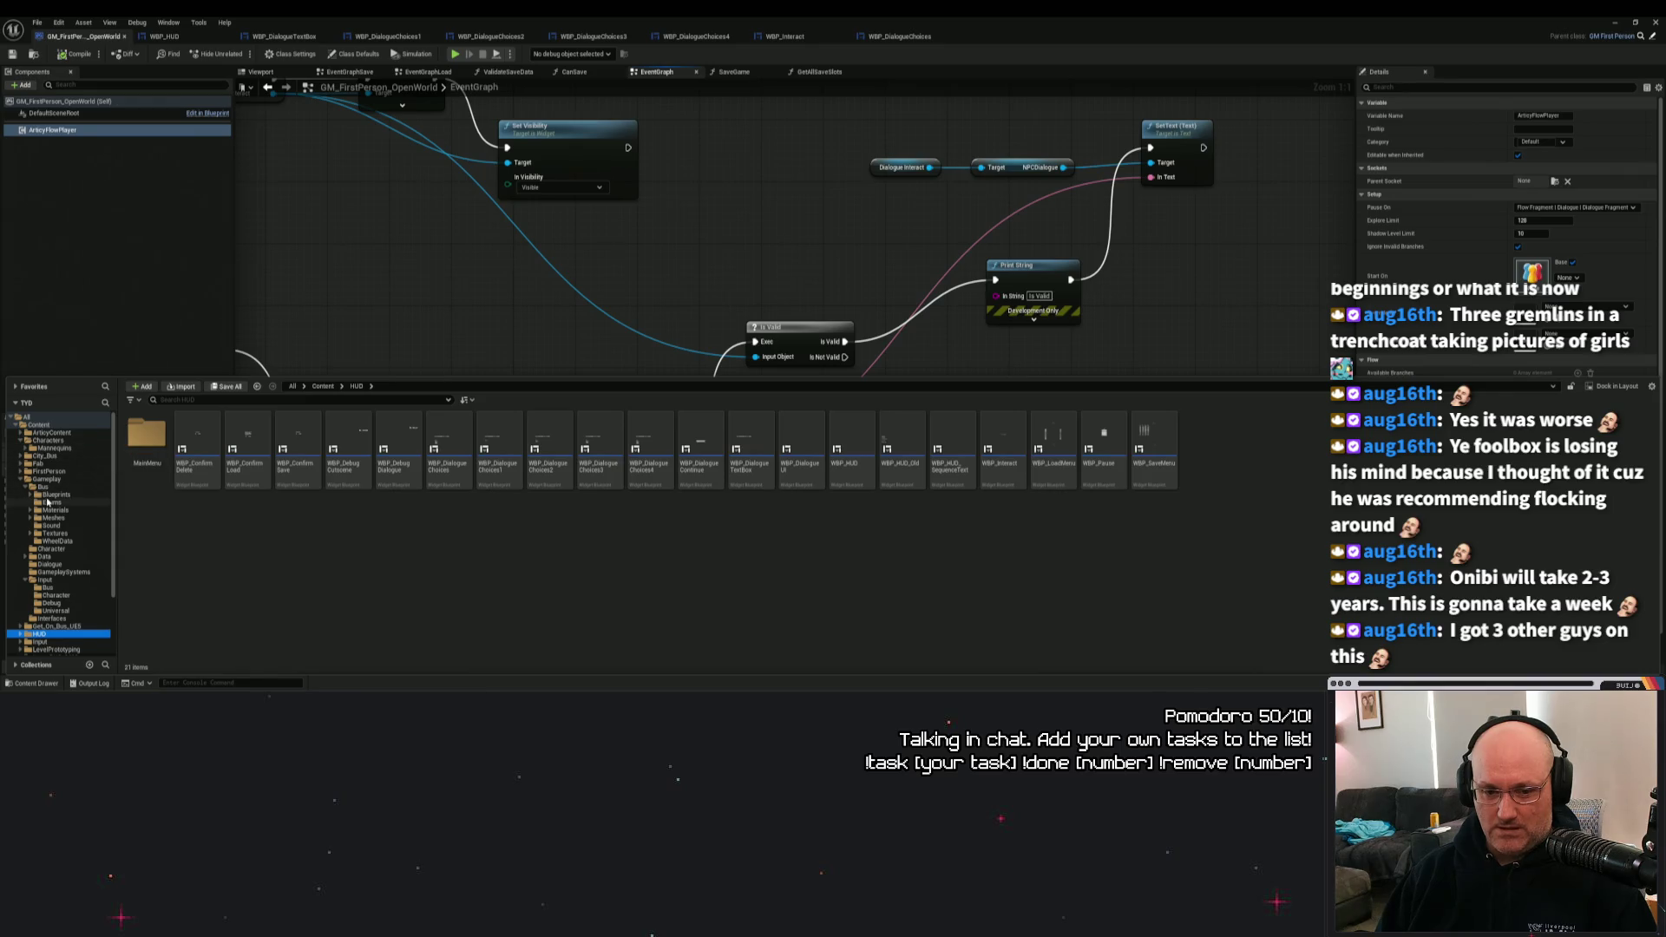
scroll(51, 640, "down", 2)
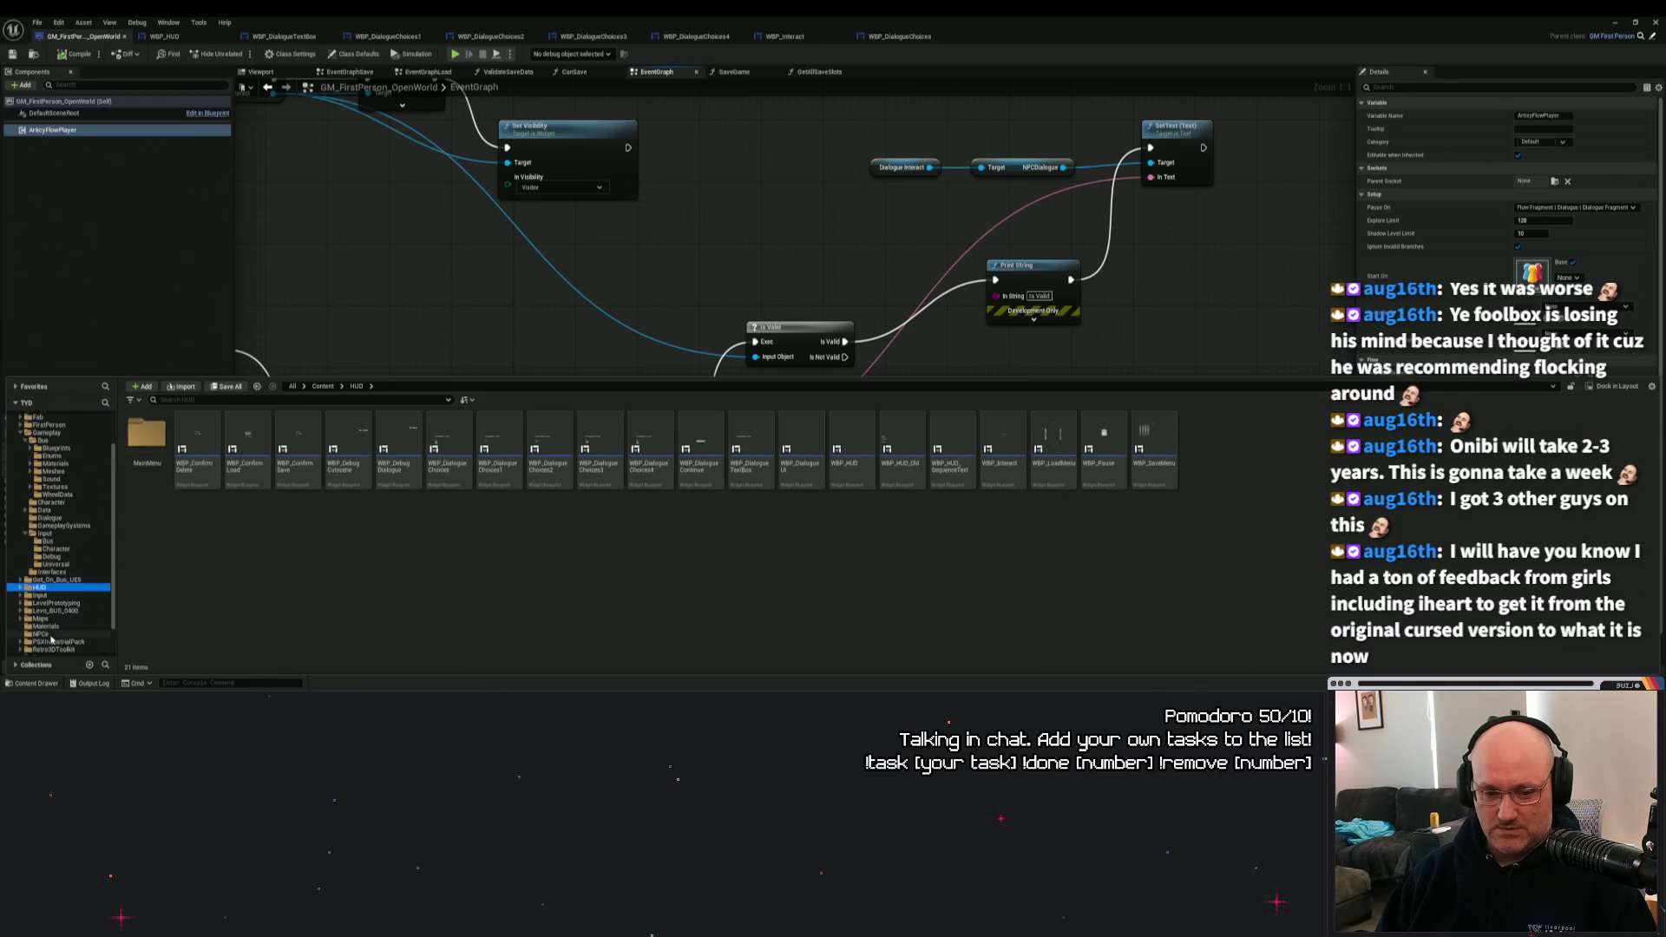
left_click(46, 635)
left_click(488, 535)
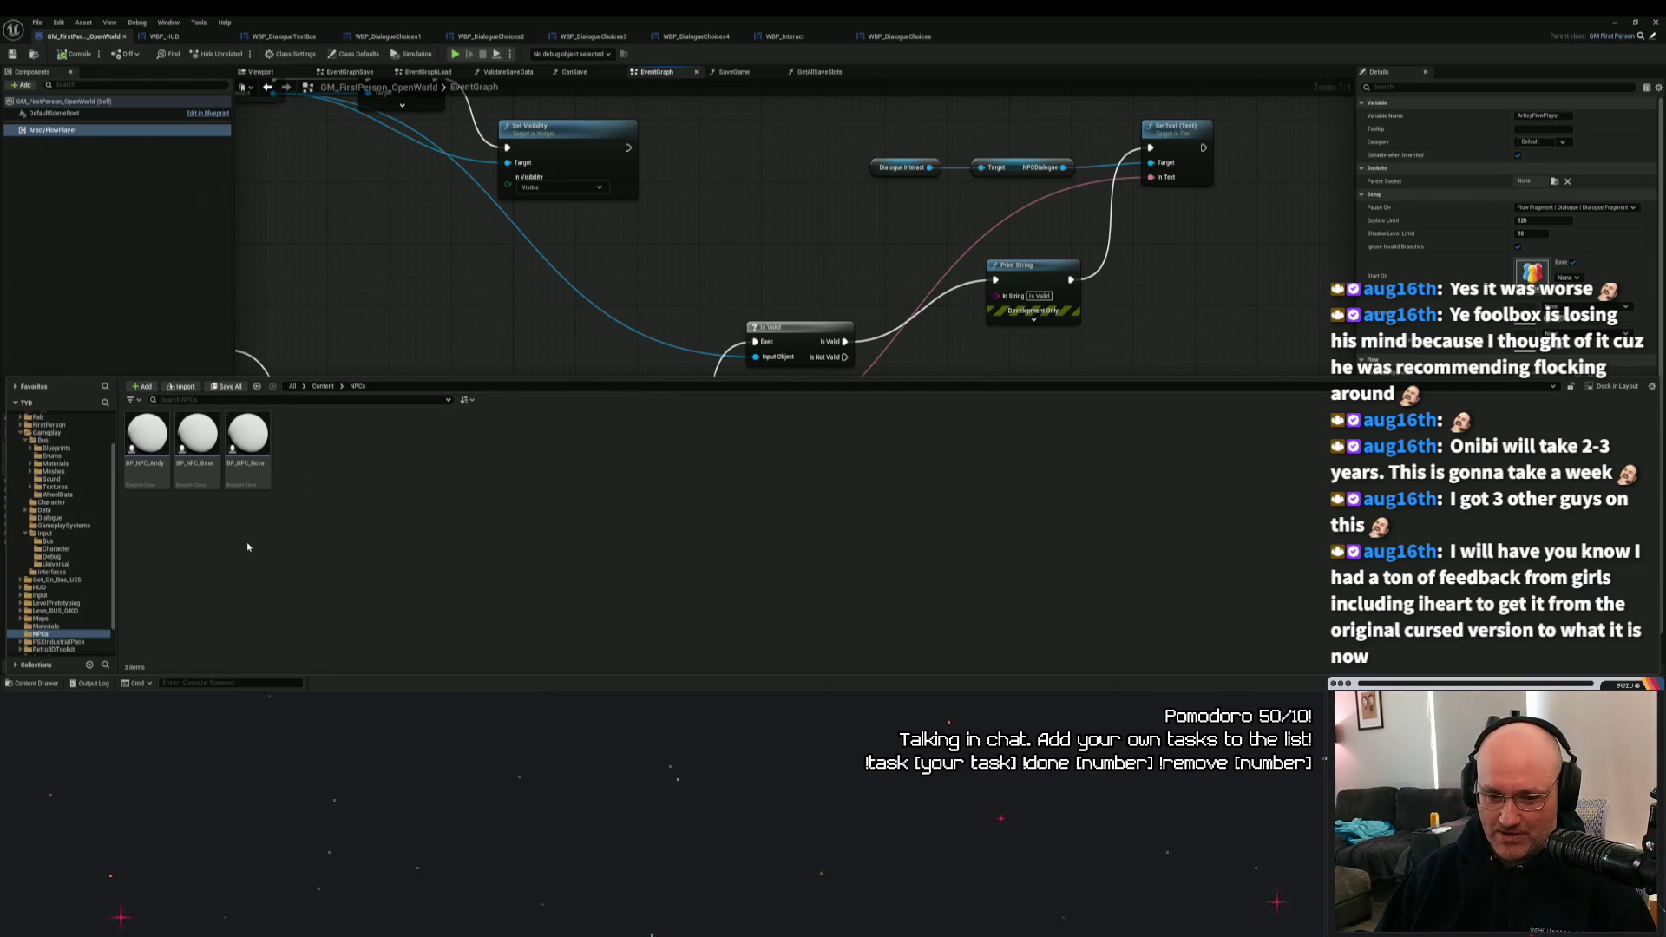
left_click(260, 464)
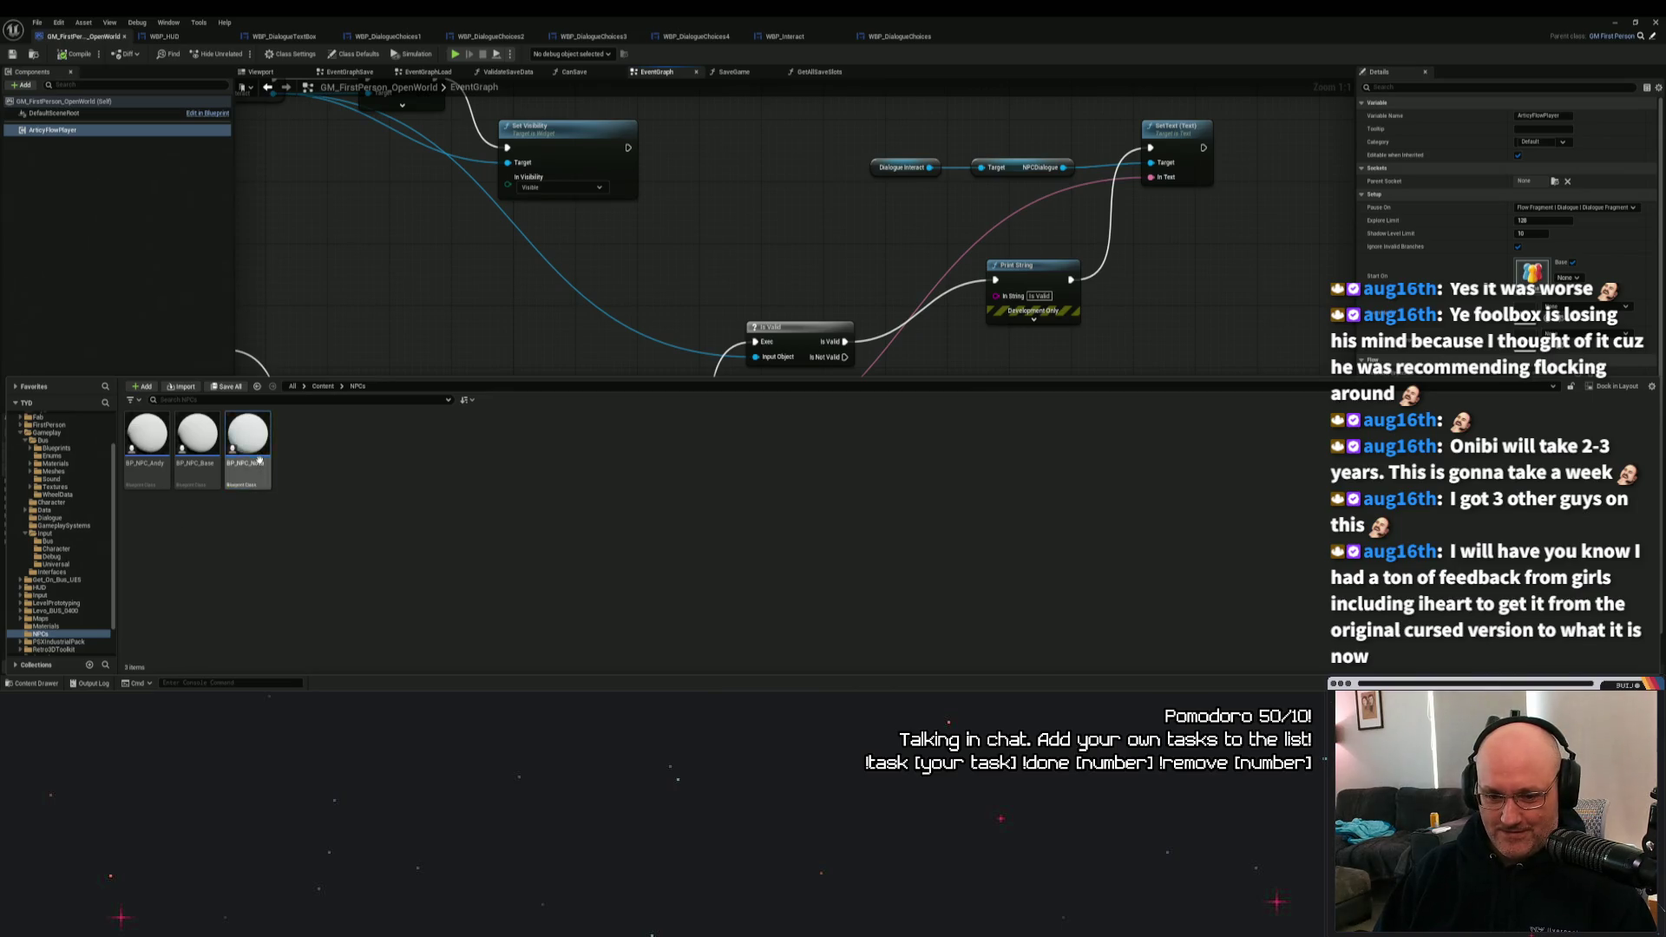
double_click(261, 463)
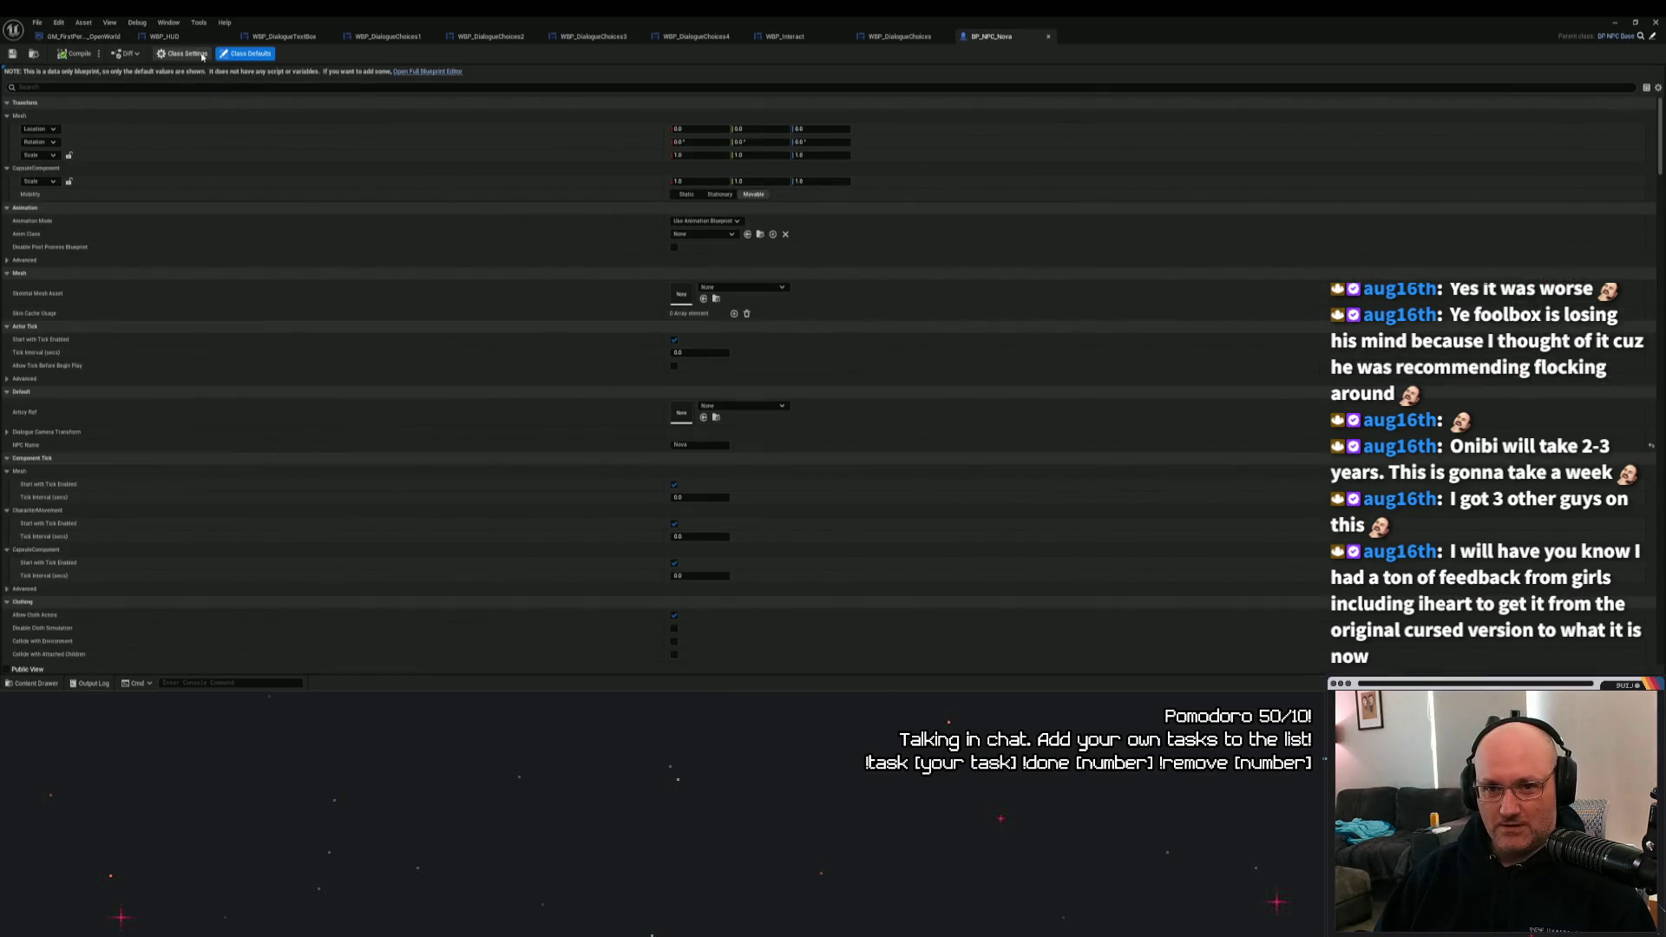
In the full Blueprint editor, add an instance-editable variable named Dialogue
left_click(427, 71)
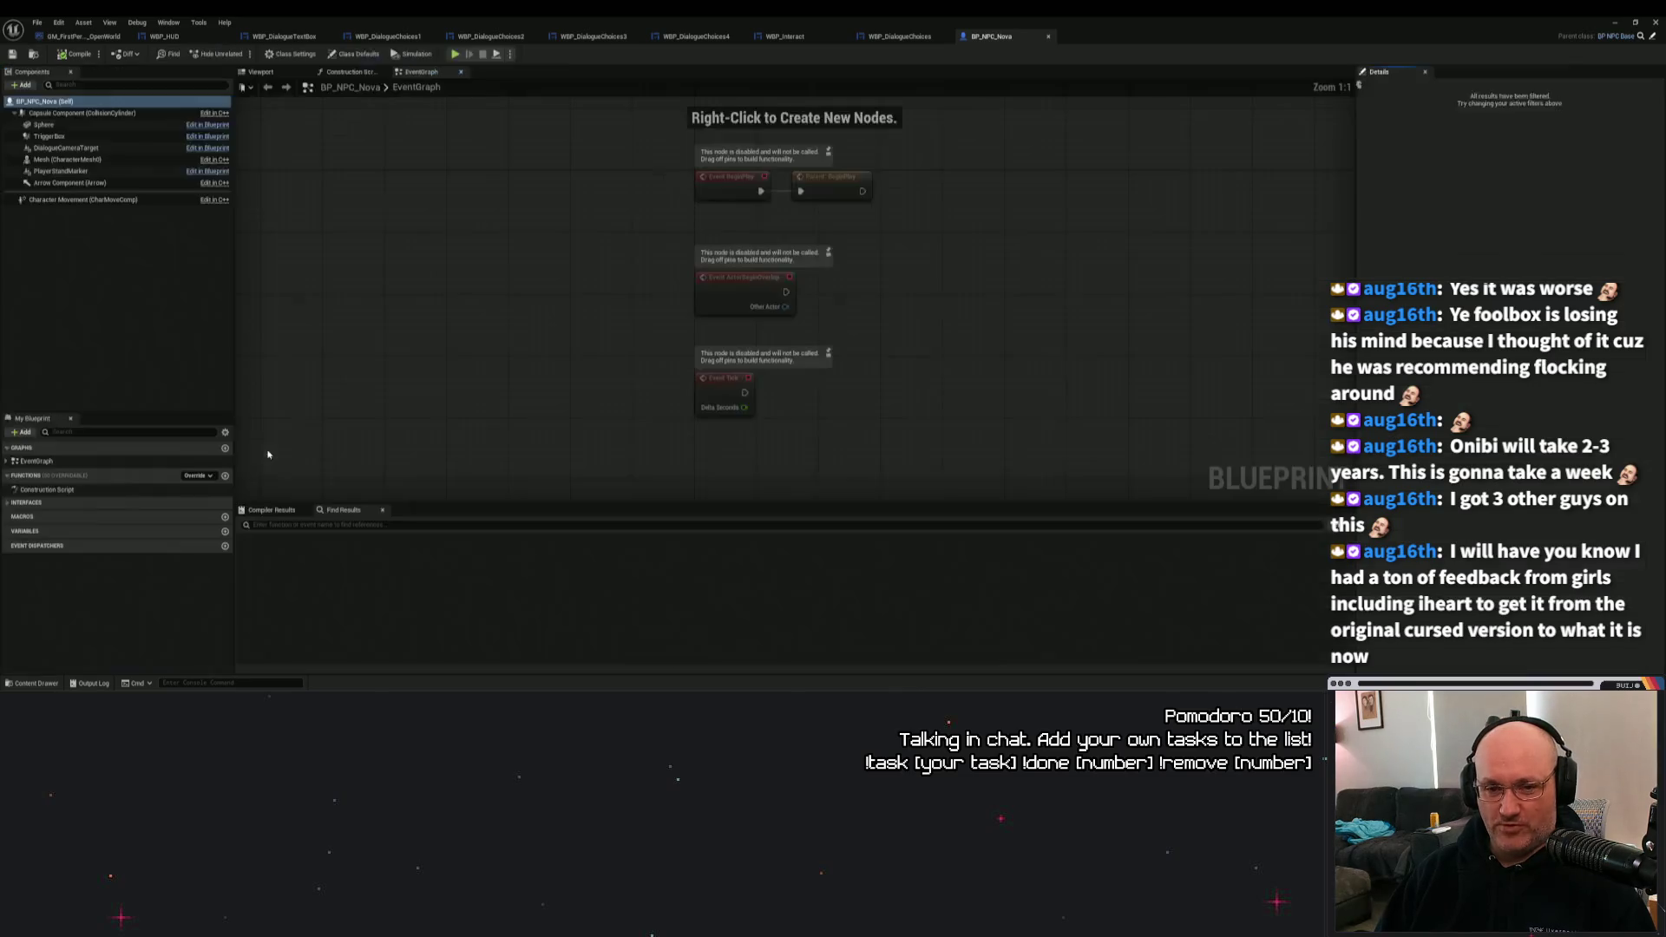
left_click(225, 531)
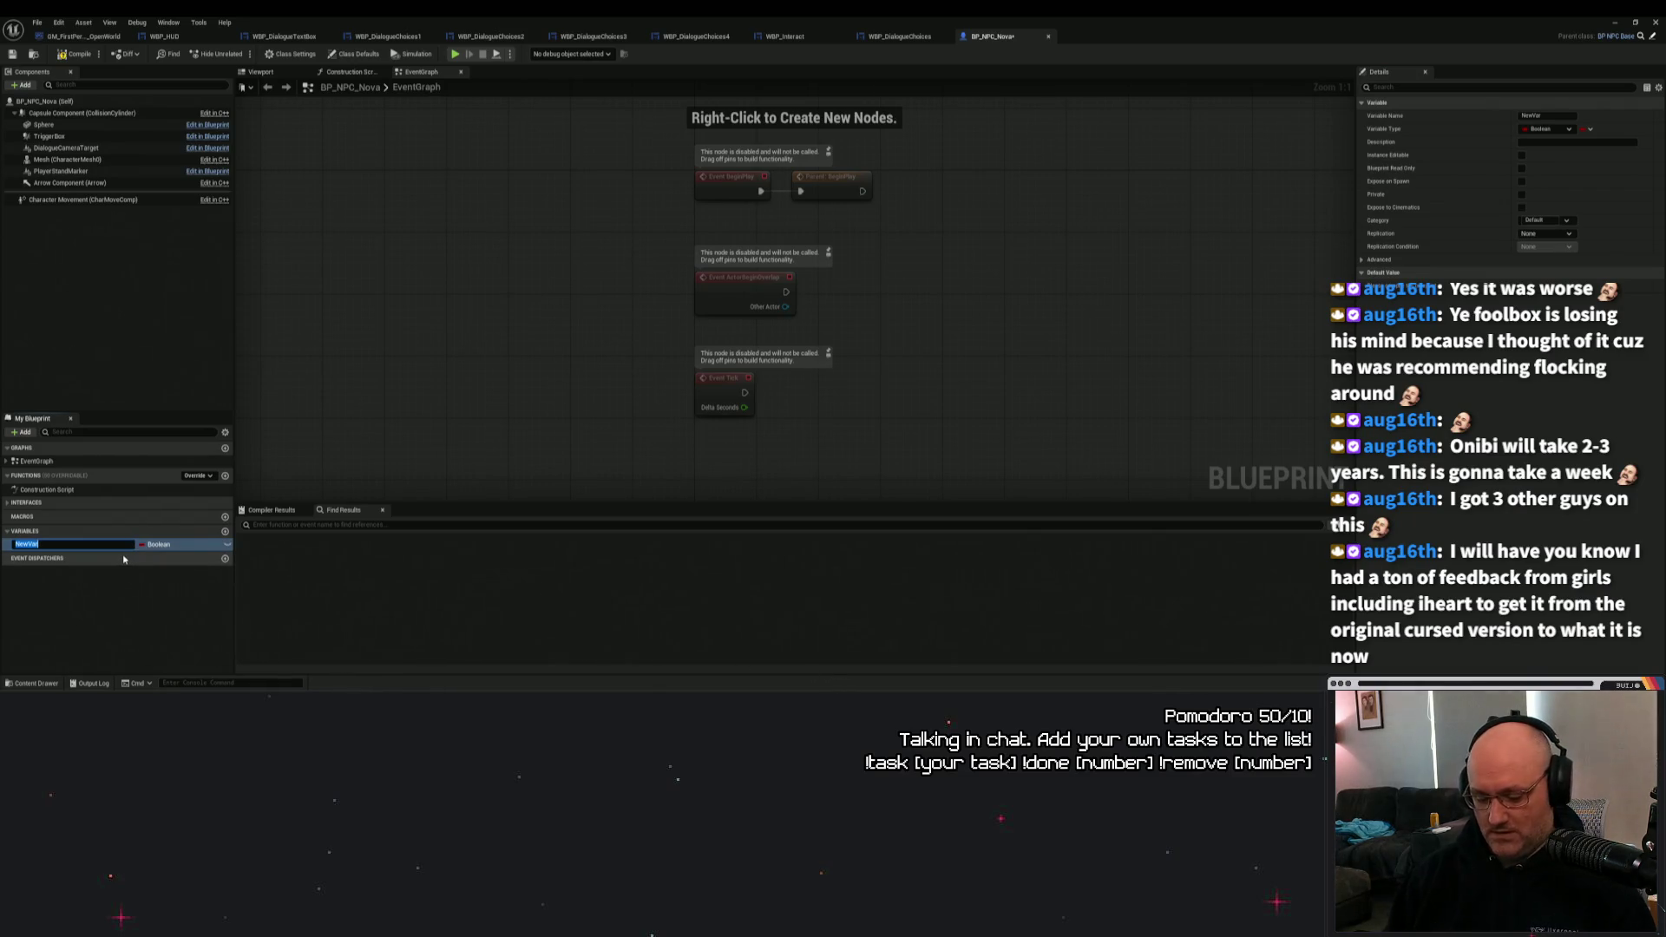
type("Dialogue")
key("Return")
left_click(156, 544)
left_click(226, 545)
Browse the variable type list, leave Dialogue as Boolean, and reposition the event graph
left_click(167, 548)
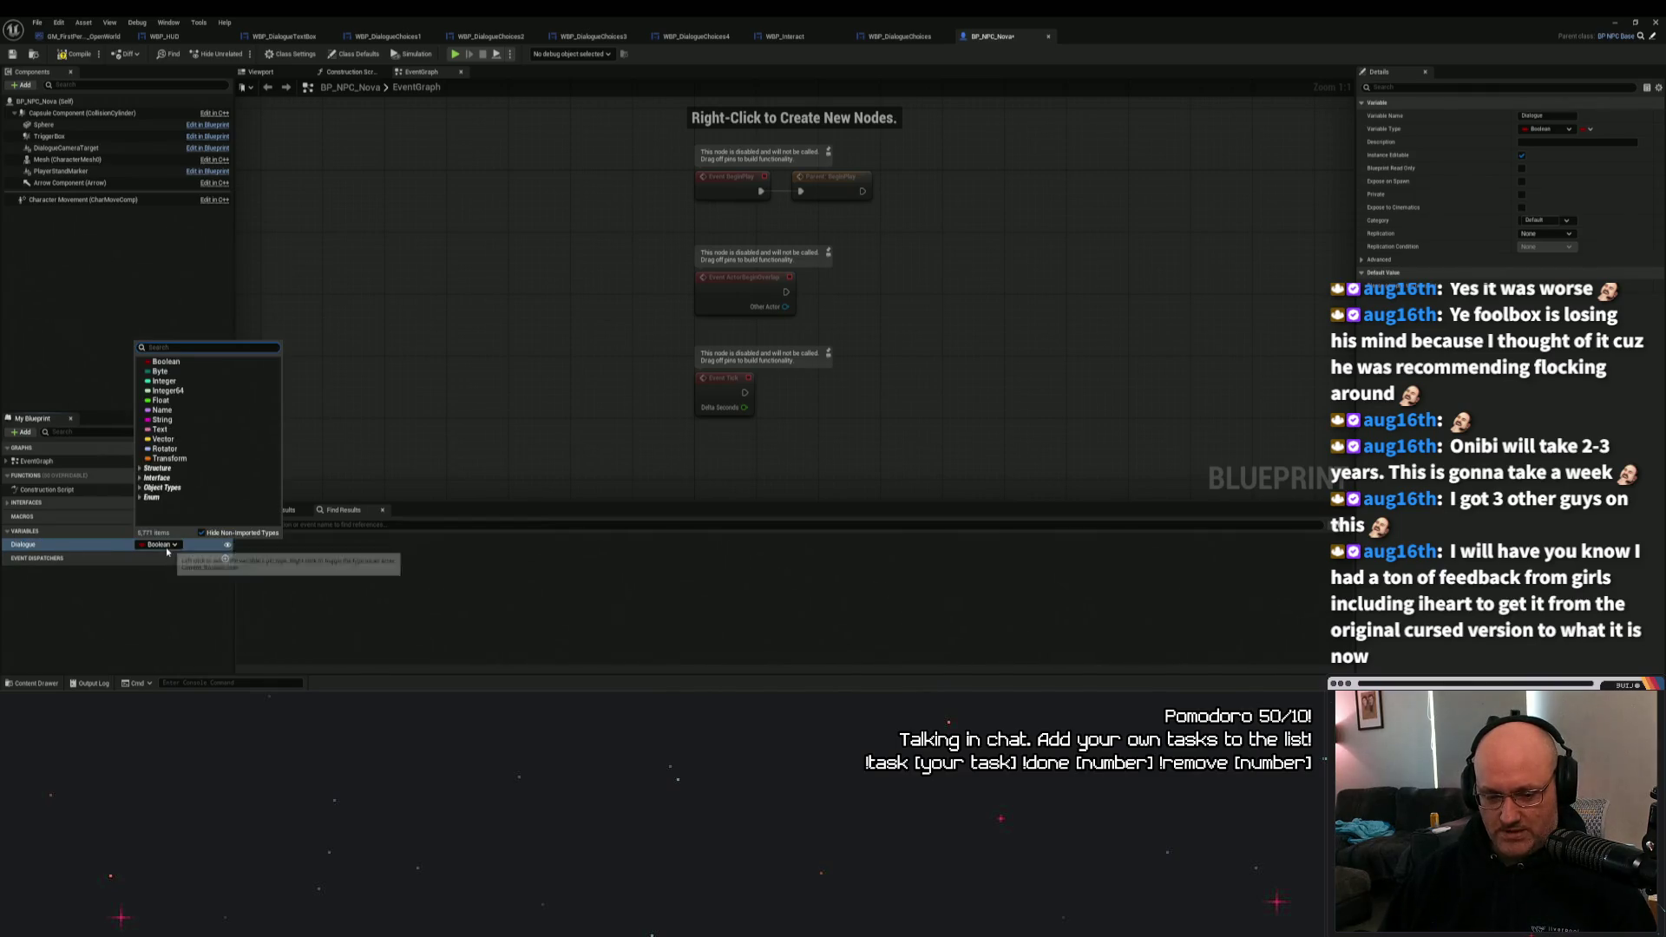
type("articy")
key("Escape")
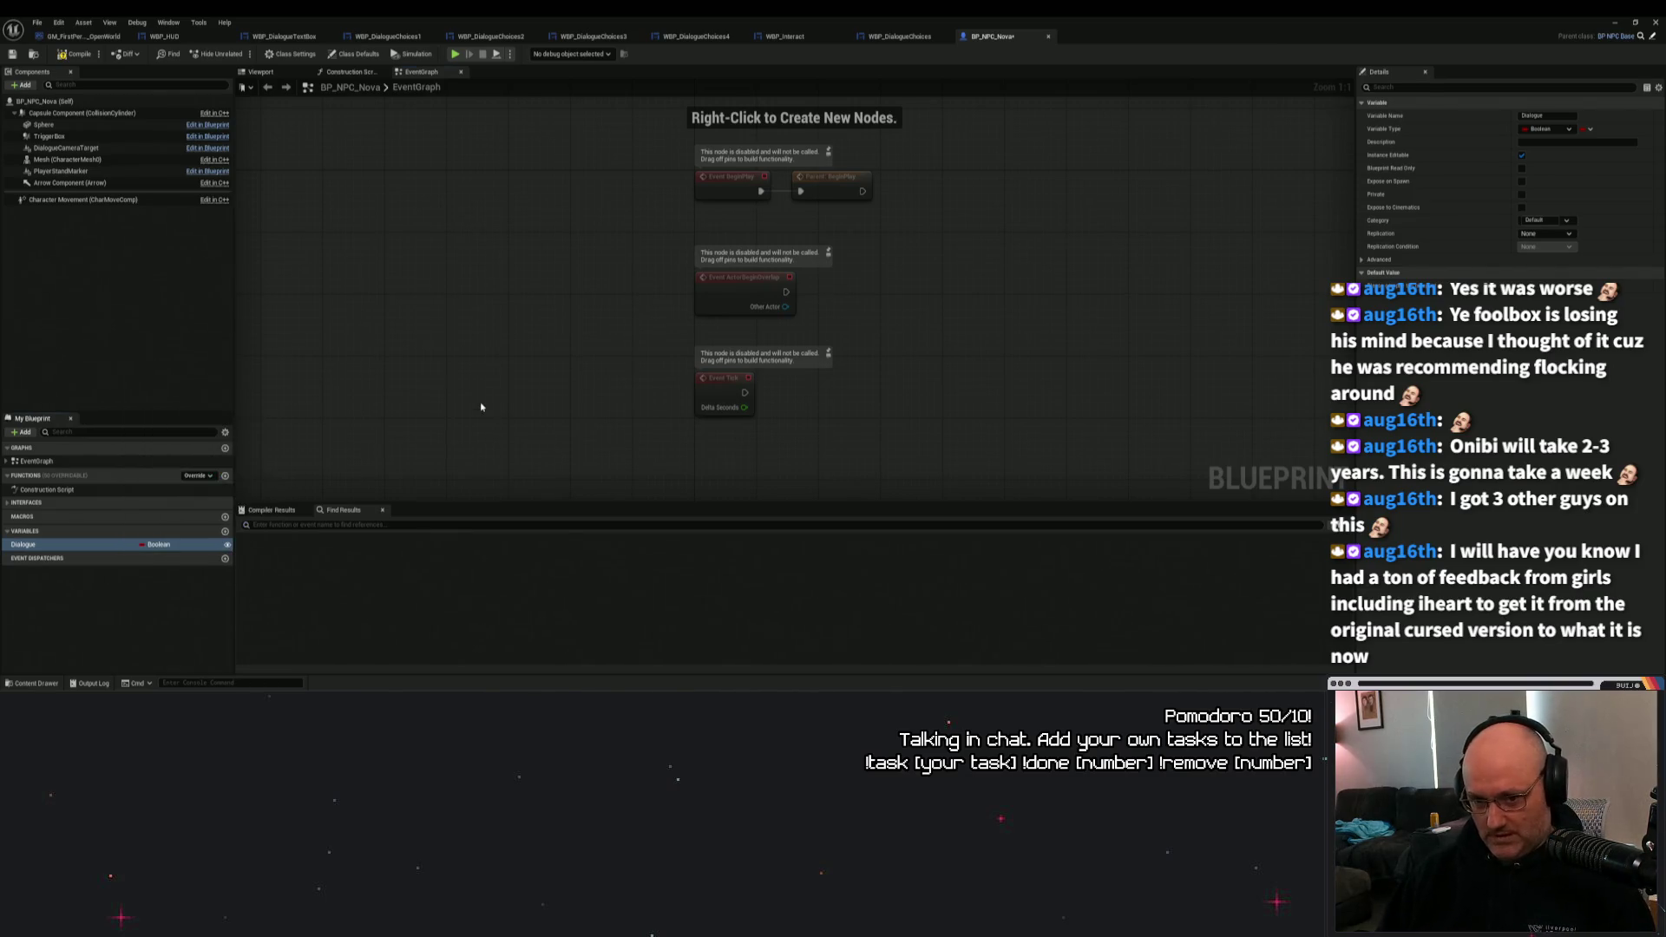
mouse_move(961, 690)
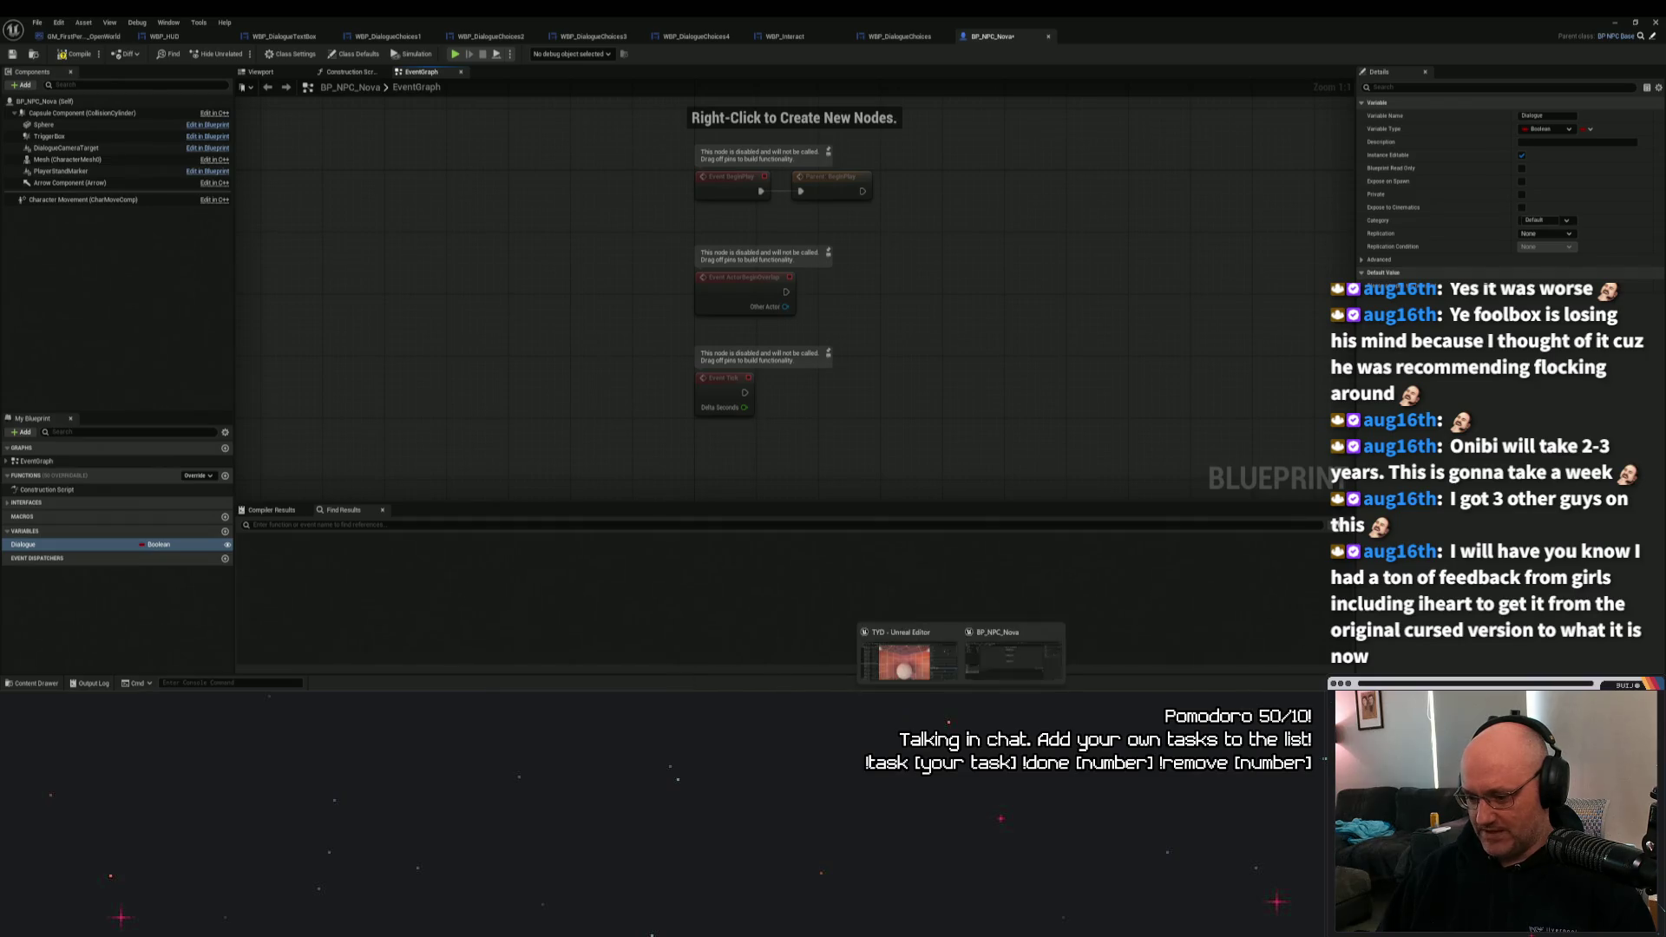
mouse_move(911, 429)
left_mouse_down()
mouse_move(945, 459)
mouse_move(855, 390)
mouse_move(898, 382)
left_mouse_up()
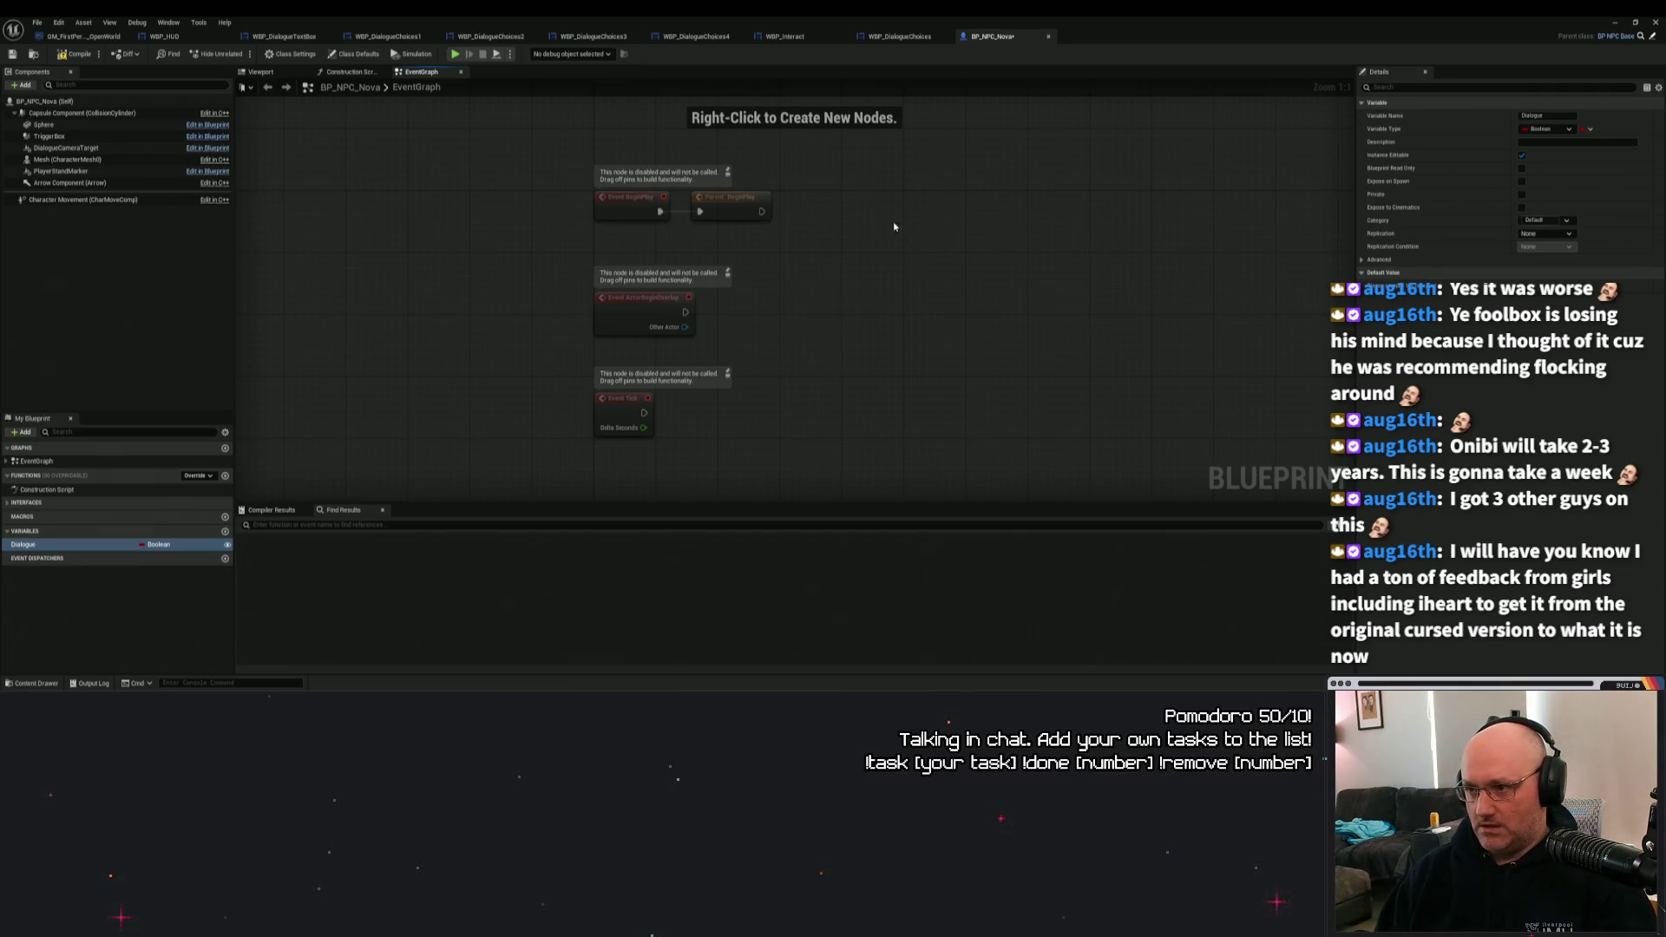
mouse_move(873, 219)
left_mouse_down()
mouse_move(862, 272)
mouse_move(833, 203)
left_mouse_up()
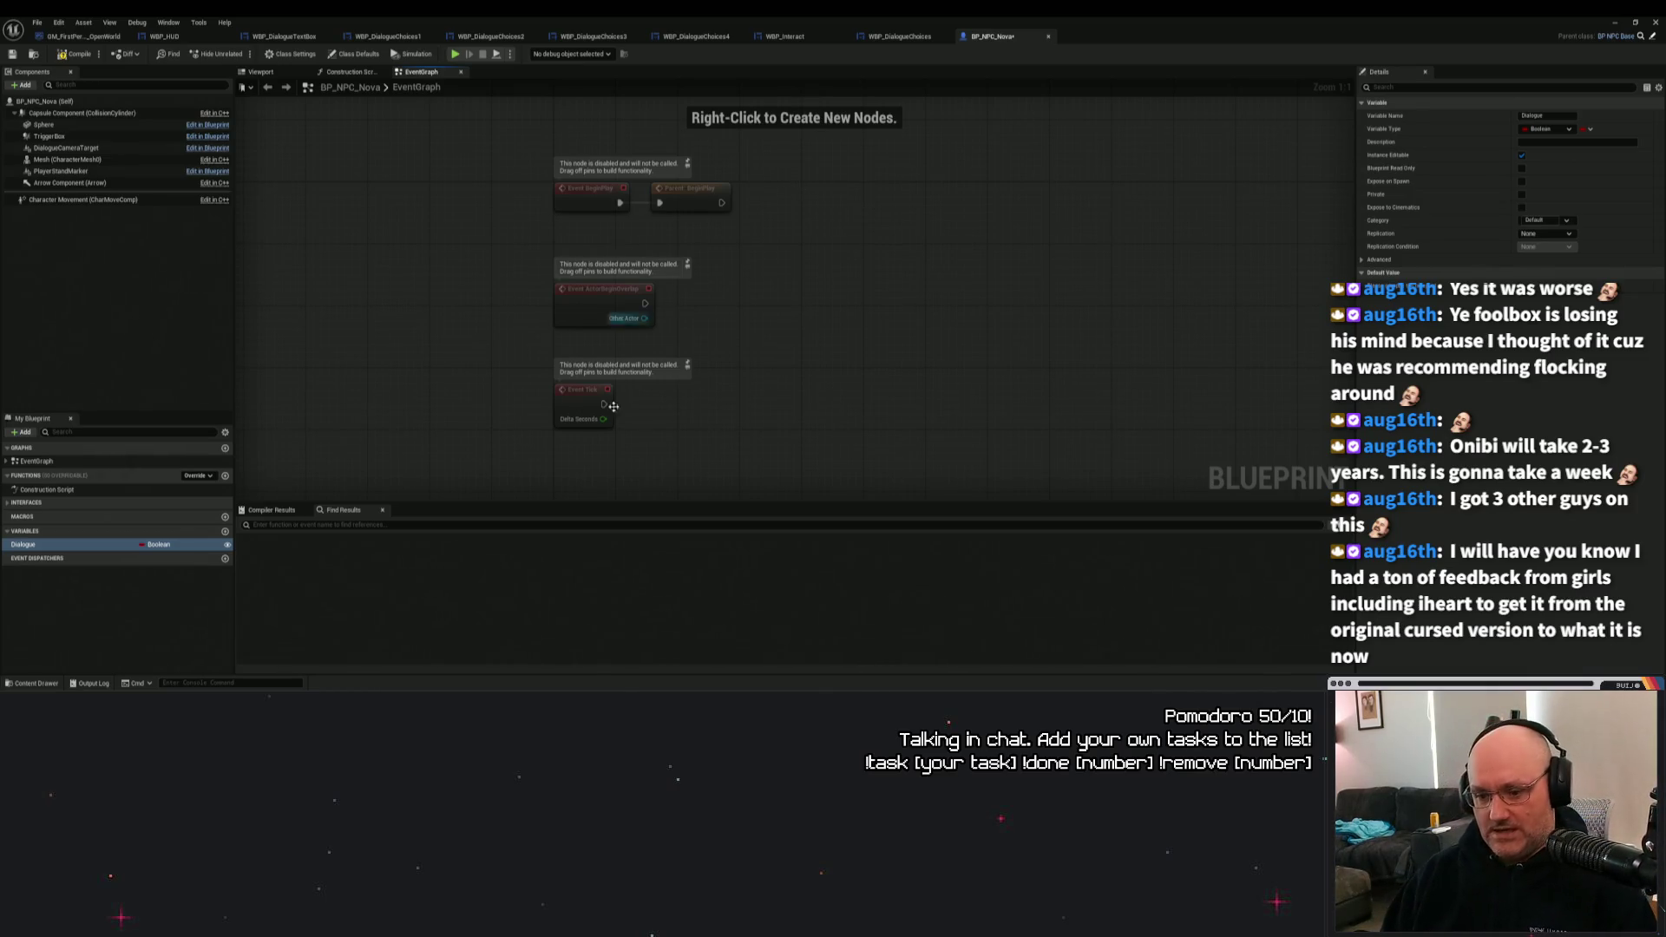
Change the Dialogue variable's type to Articy Ref, then compile and save
key("alt+Tab")
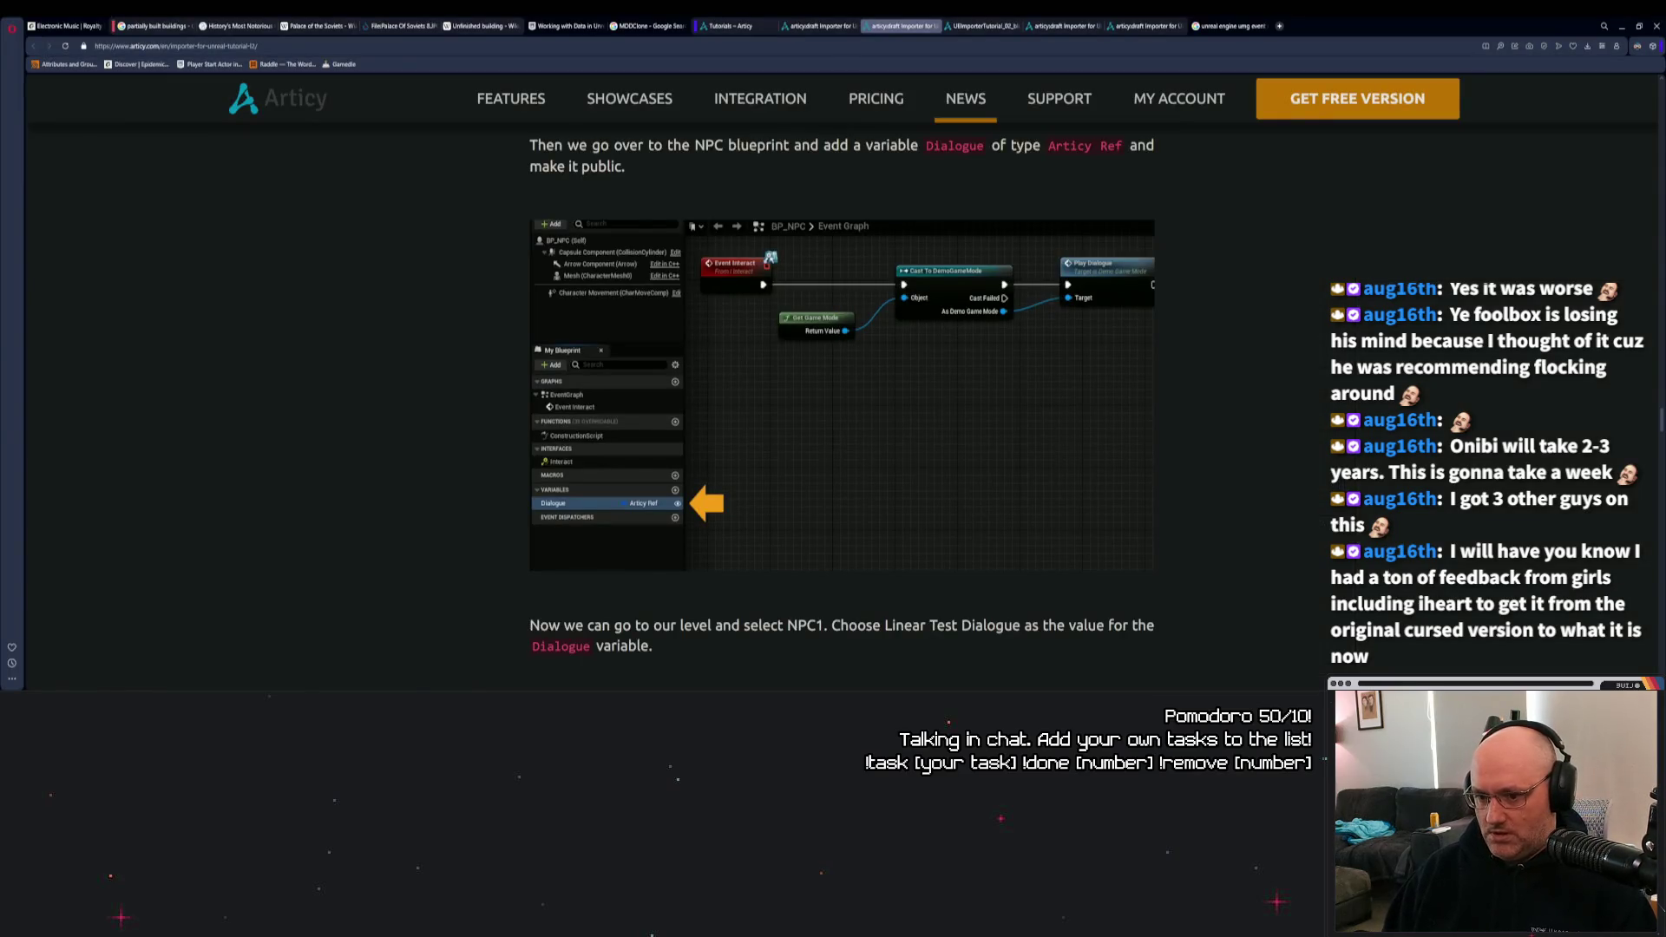
key("alt+Tab")
left_click(164, 545)
type("a")
key("alt+Tab")
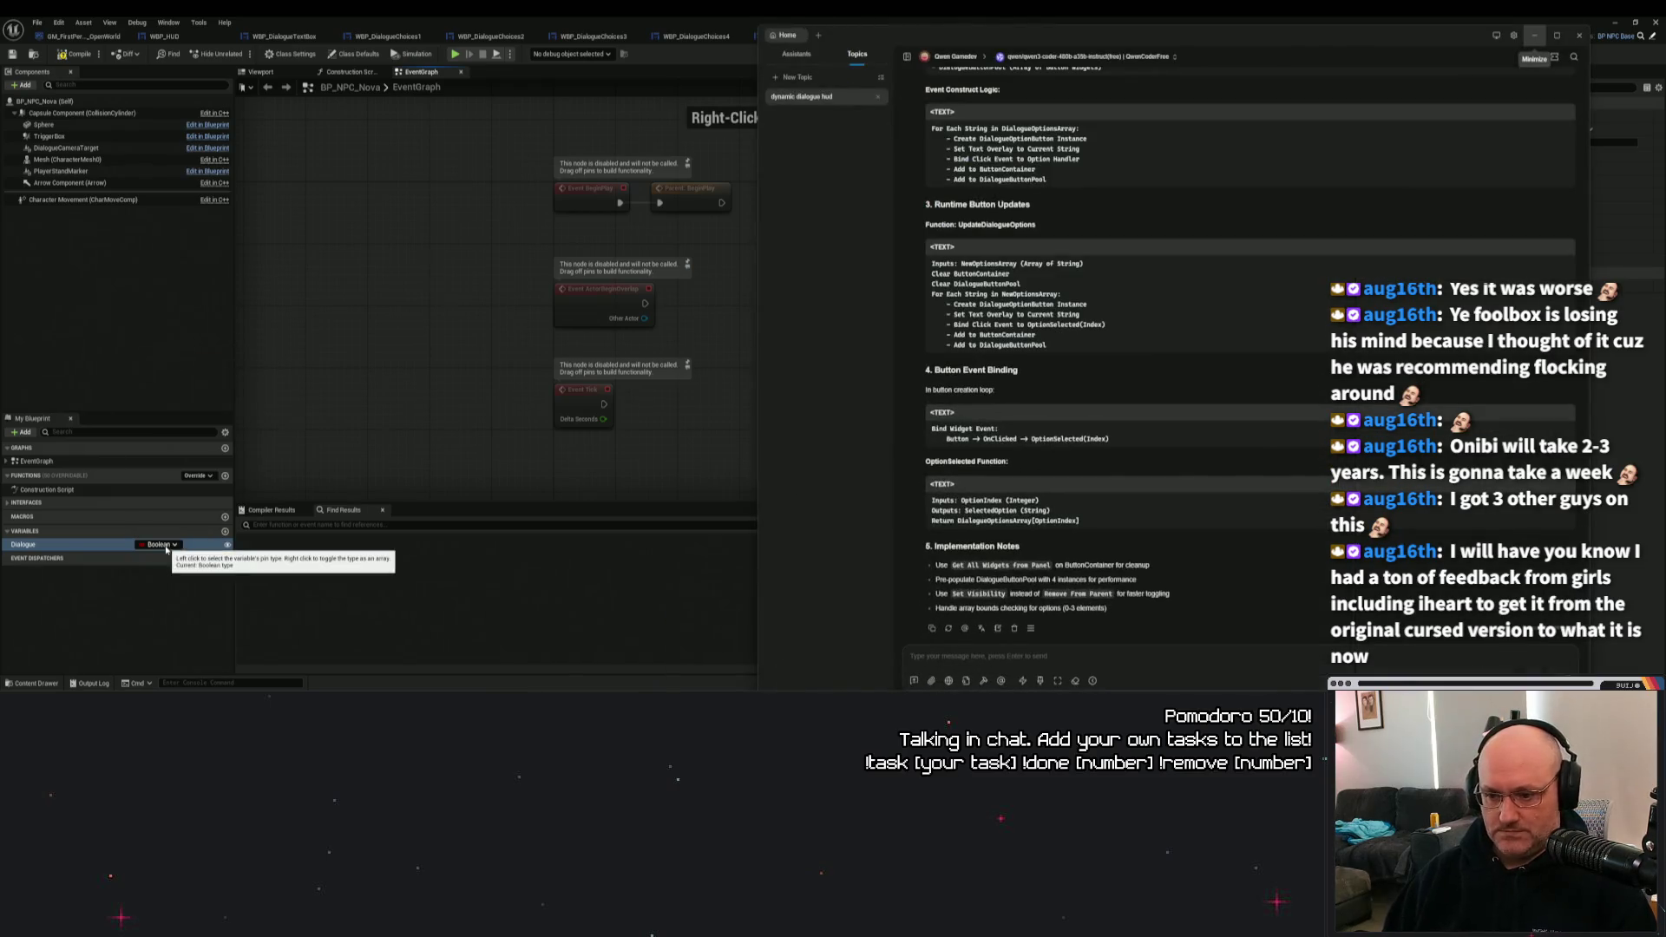
key("alt+Tab")
left_click(151, 545)
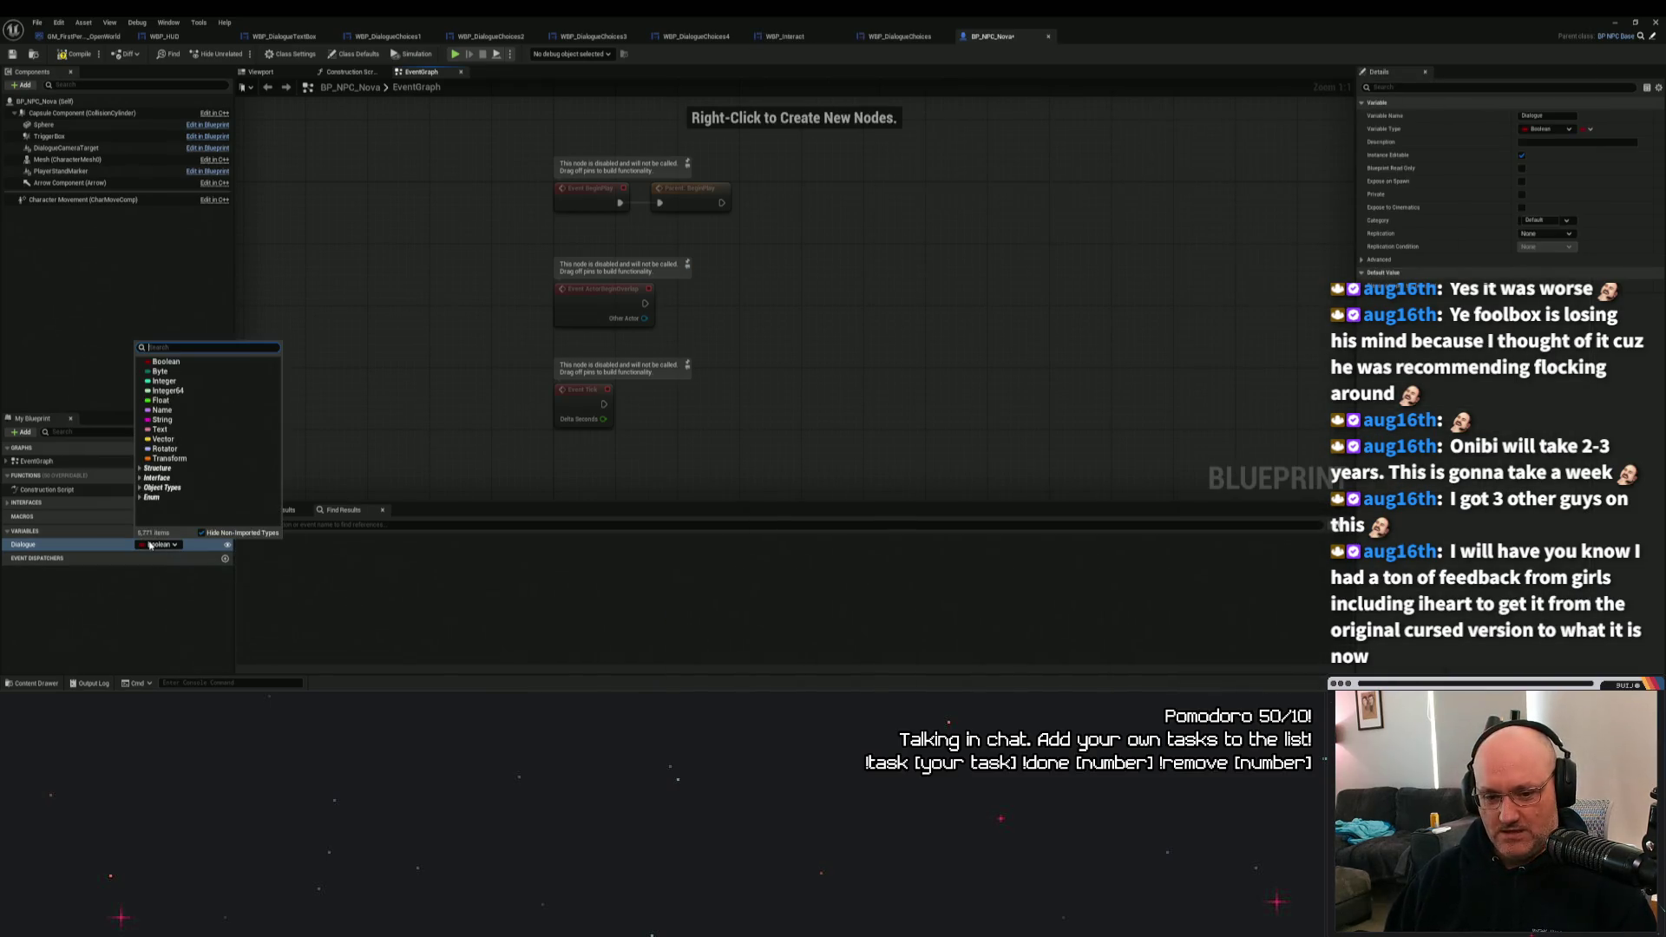
type("articy r")
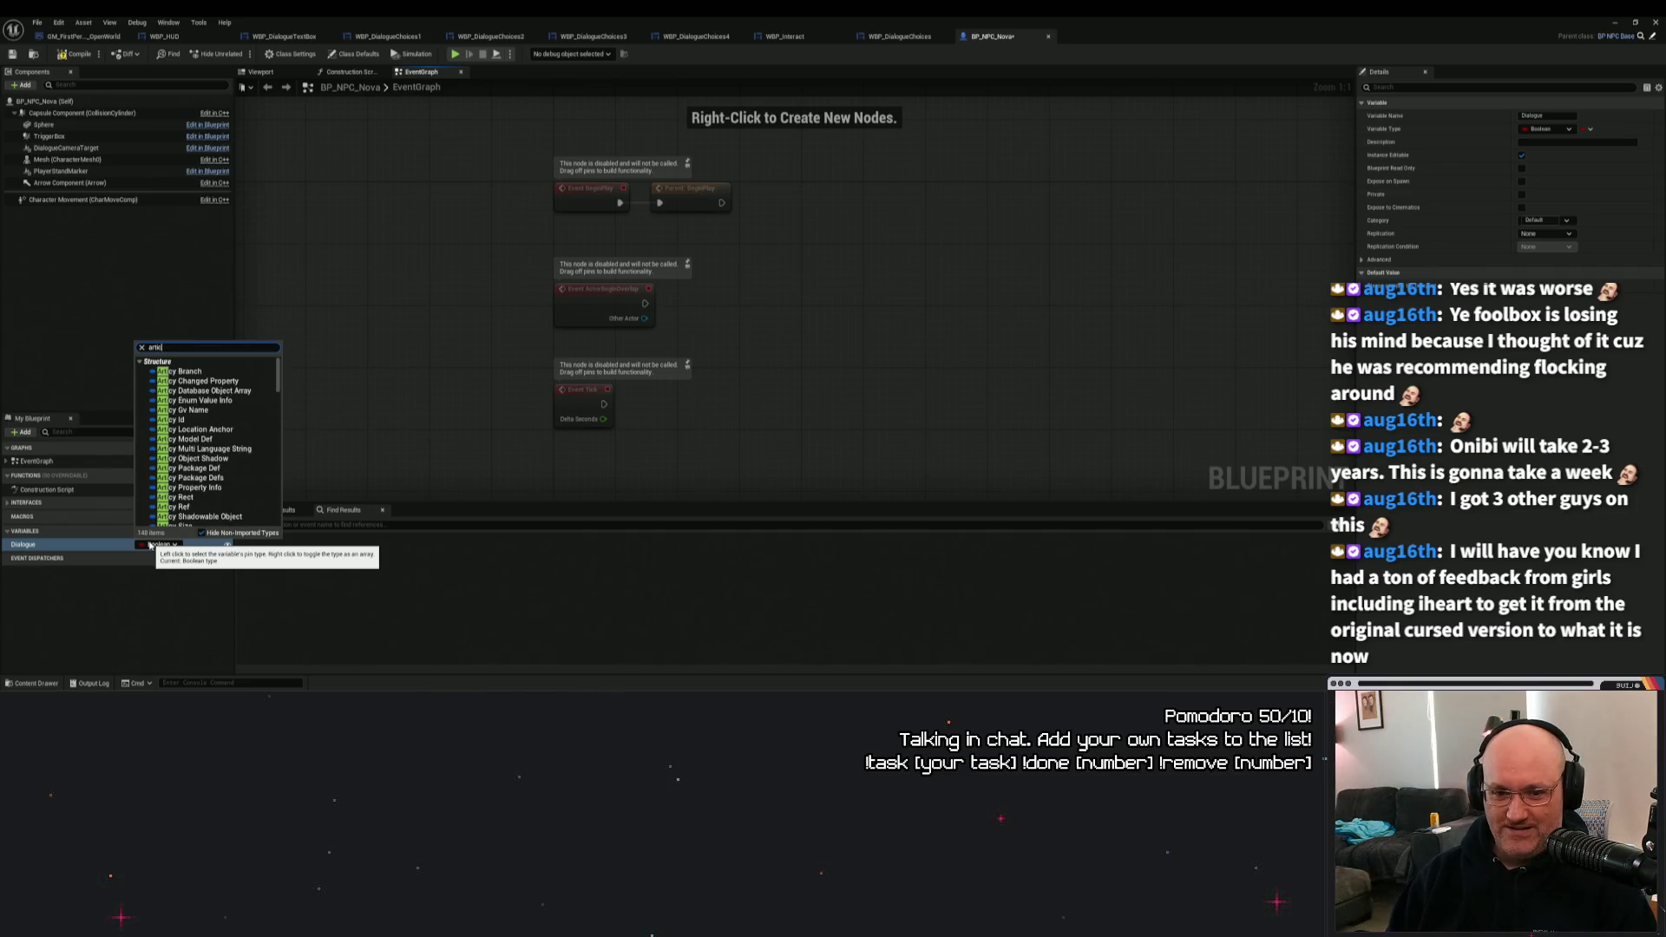
type("ef")
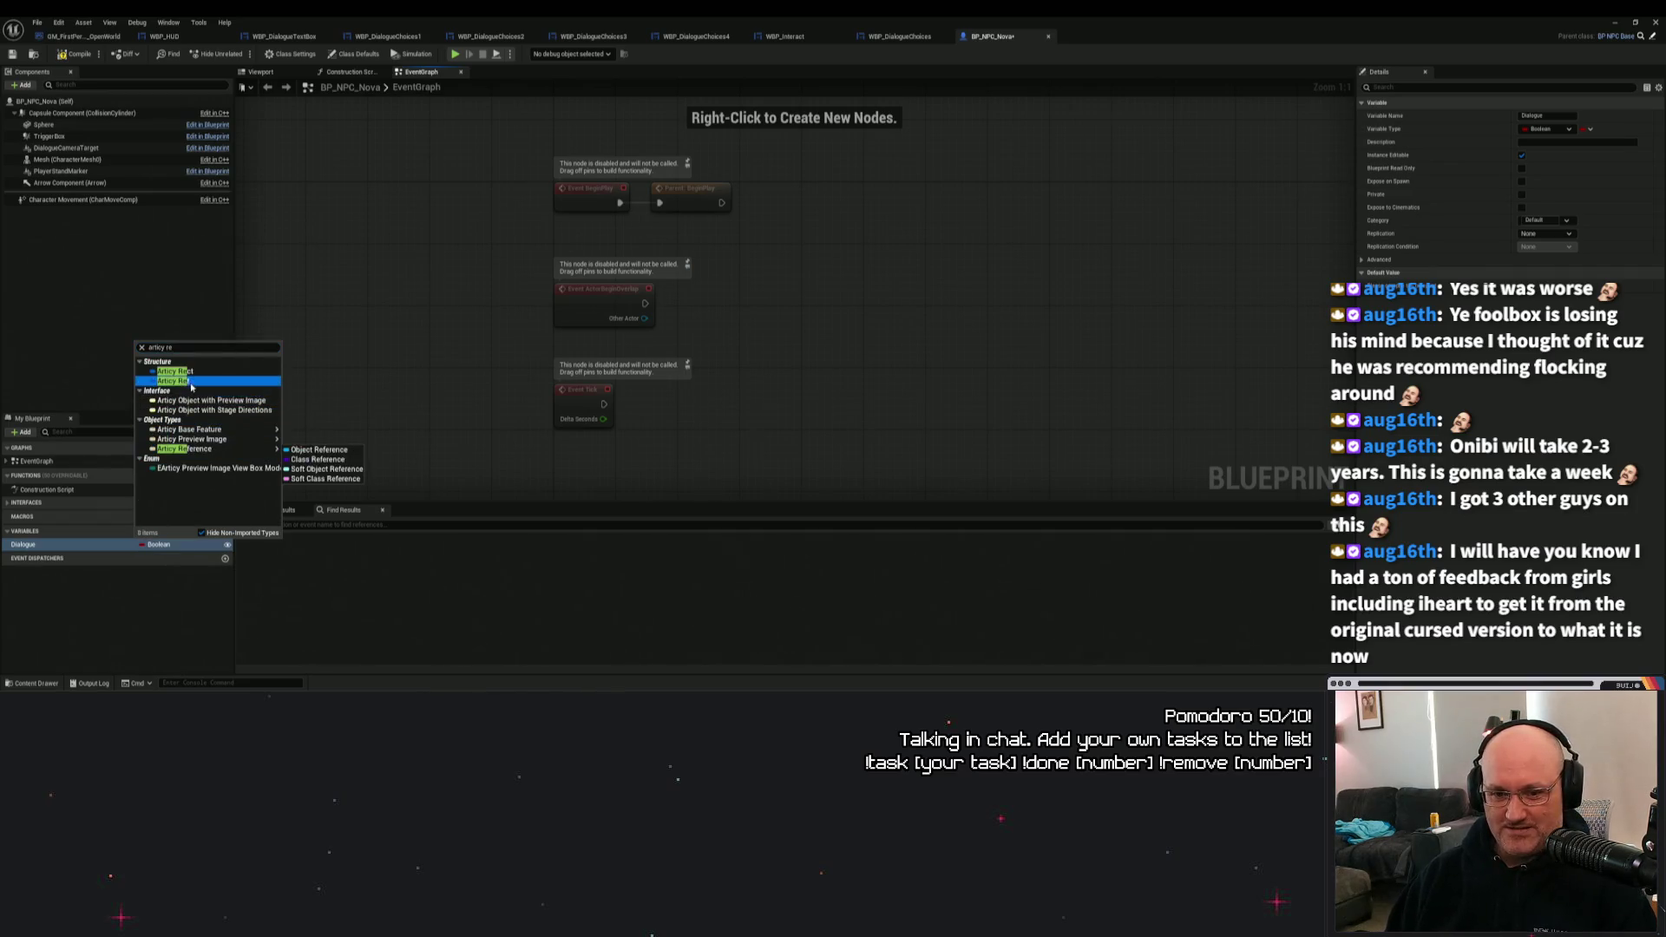
left_click(261, 384)
left_click(74, 54)
left_click(12, 54)
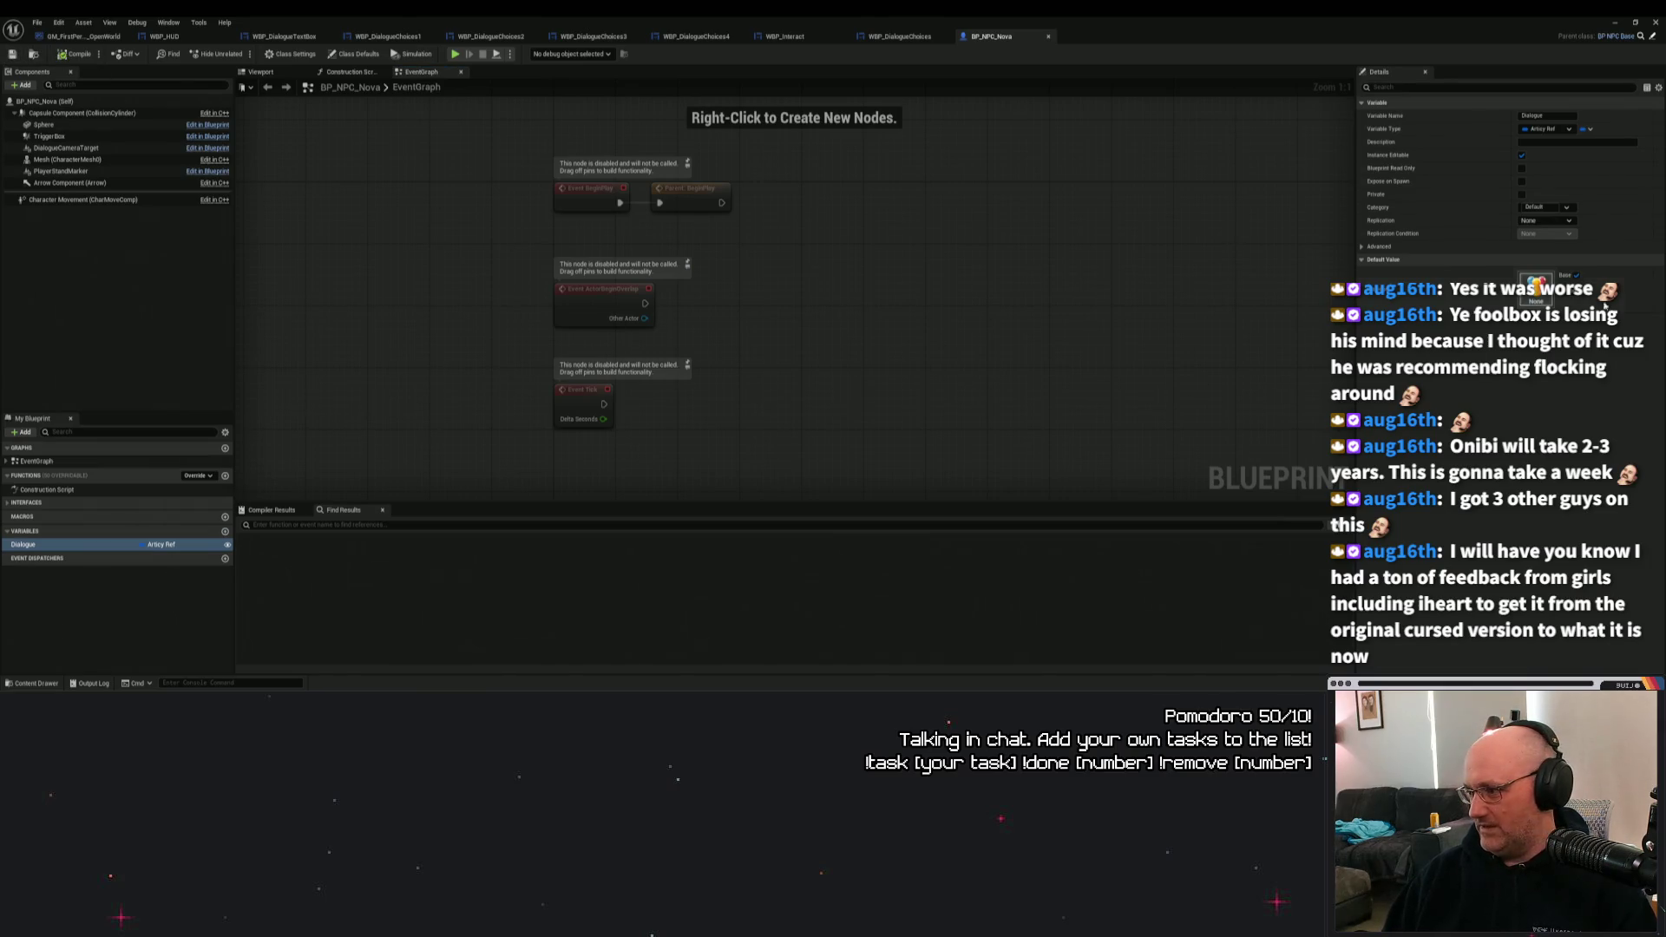
Set Dialogue's default value to Hi, I'm Nova, save, and return to the tutorial
left_click(1604, 301)
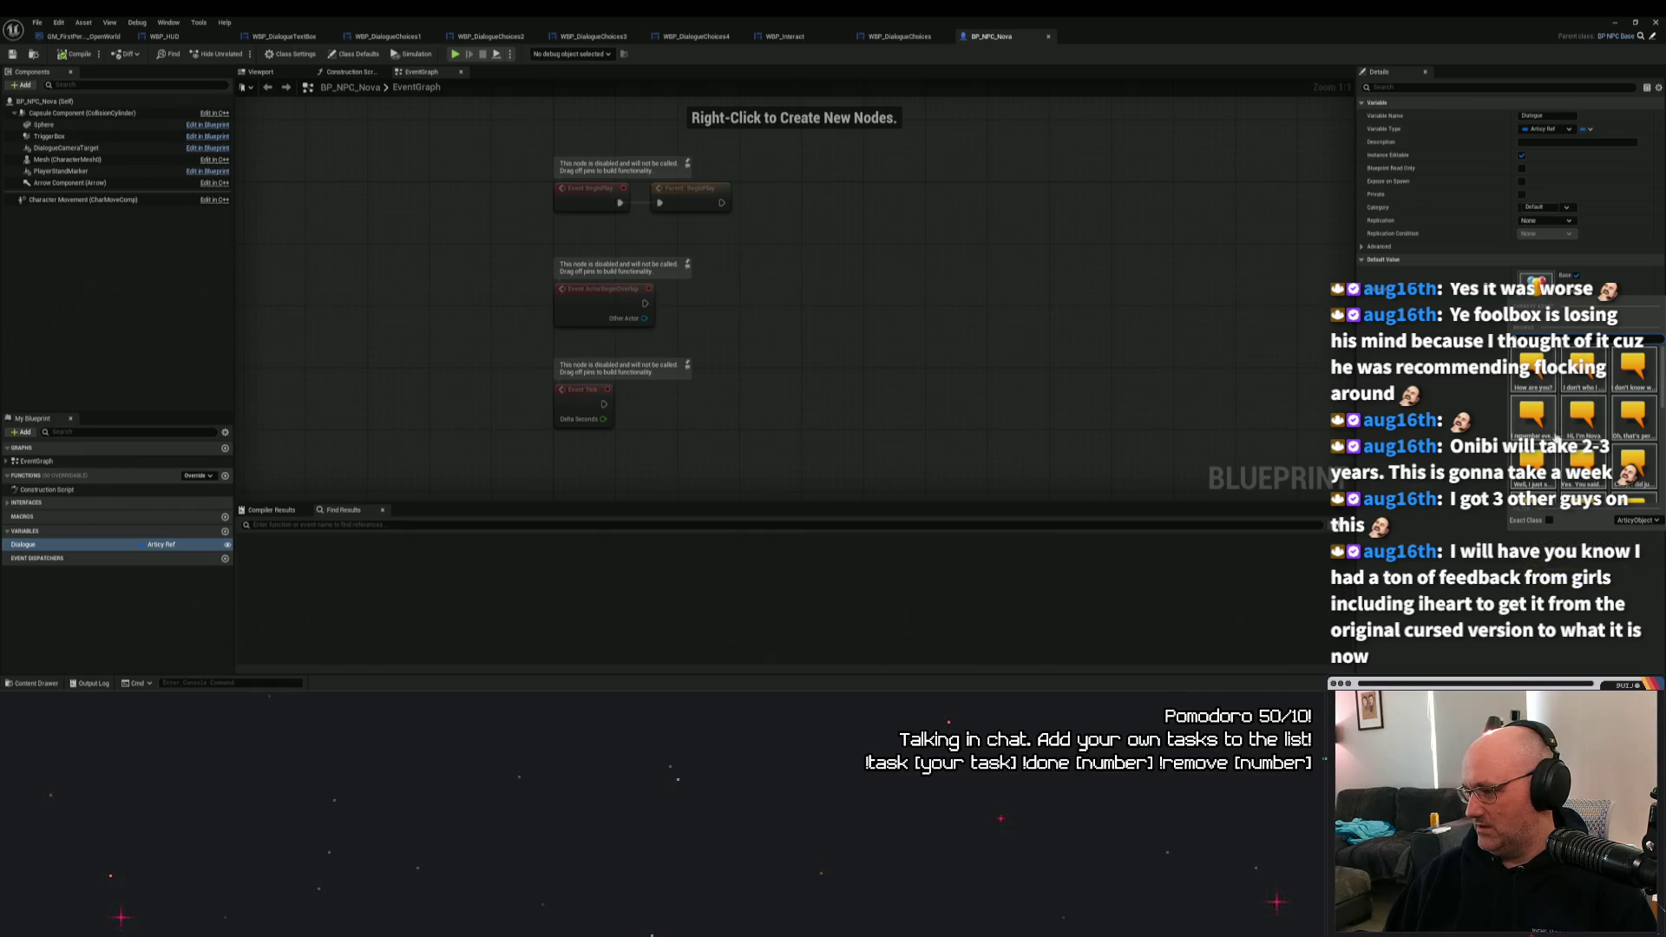
left_click(1586, 426)
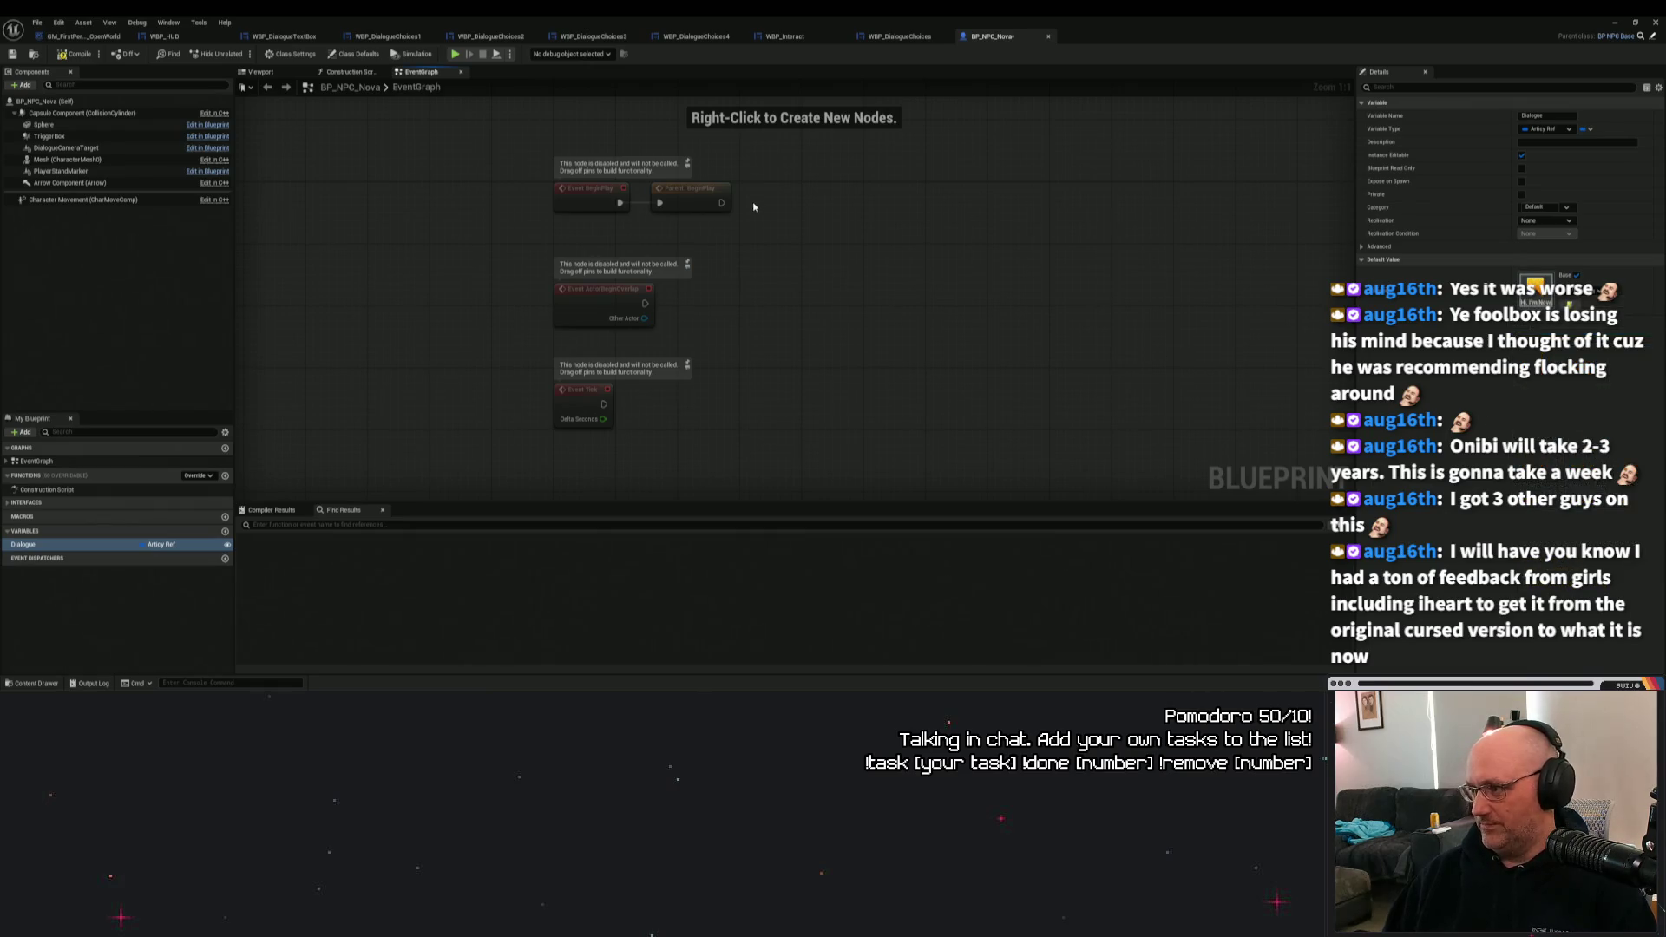
left_click(12, 54)
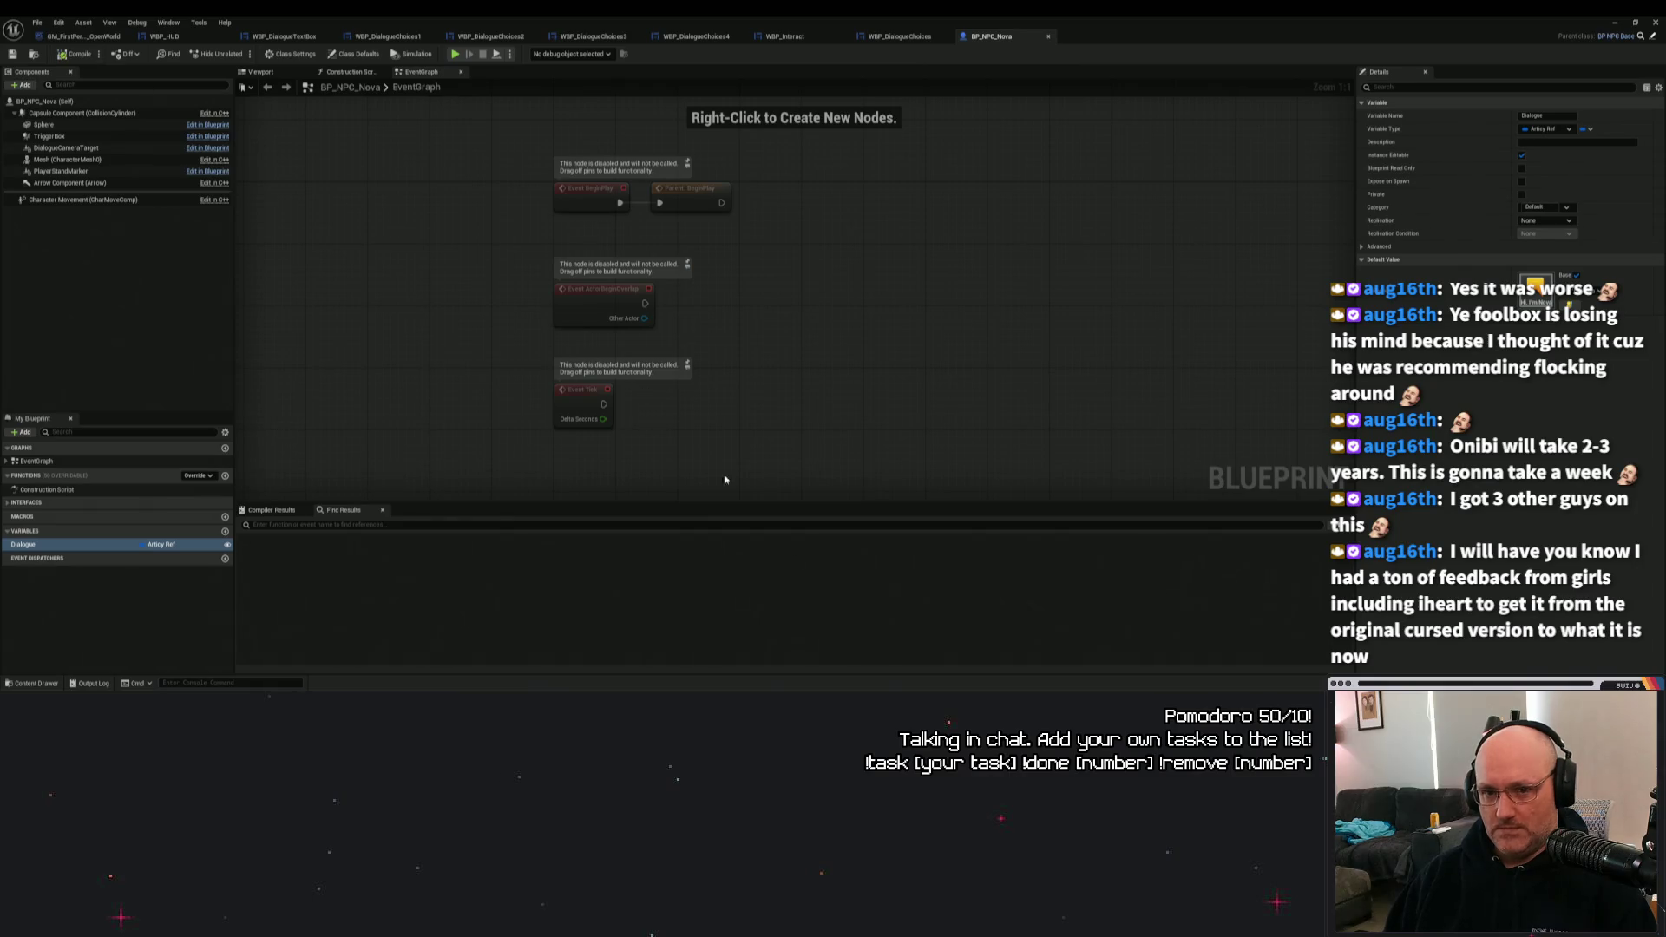
key("alt+Tab")
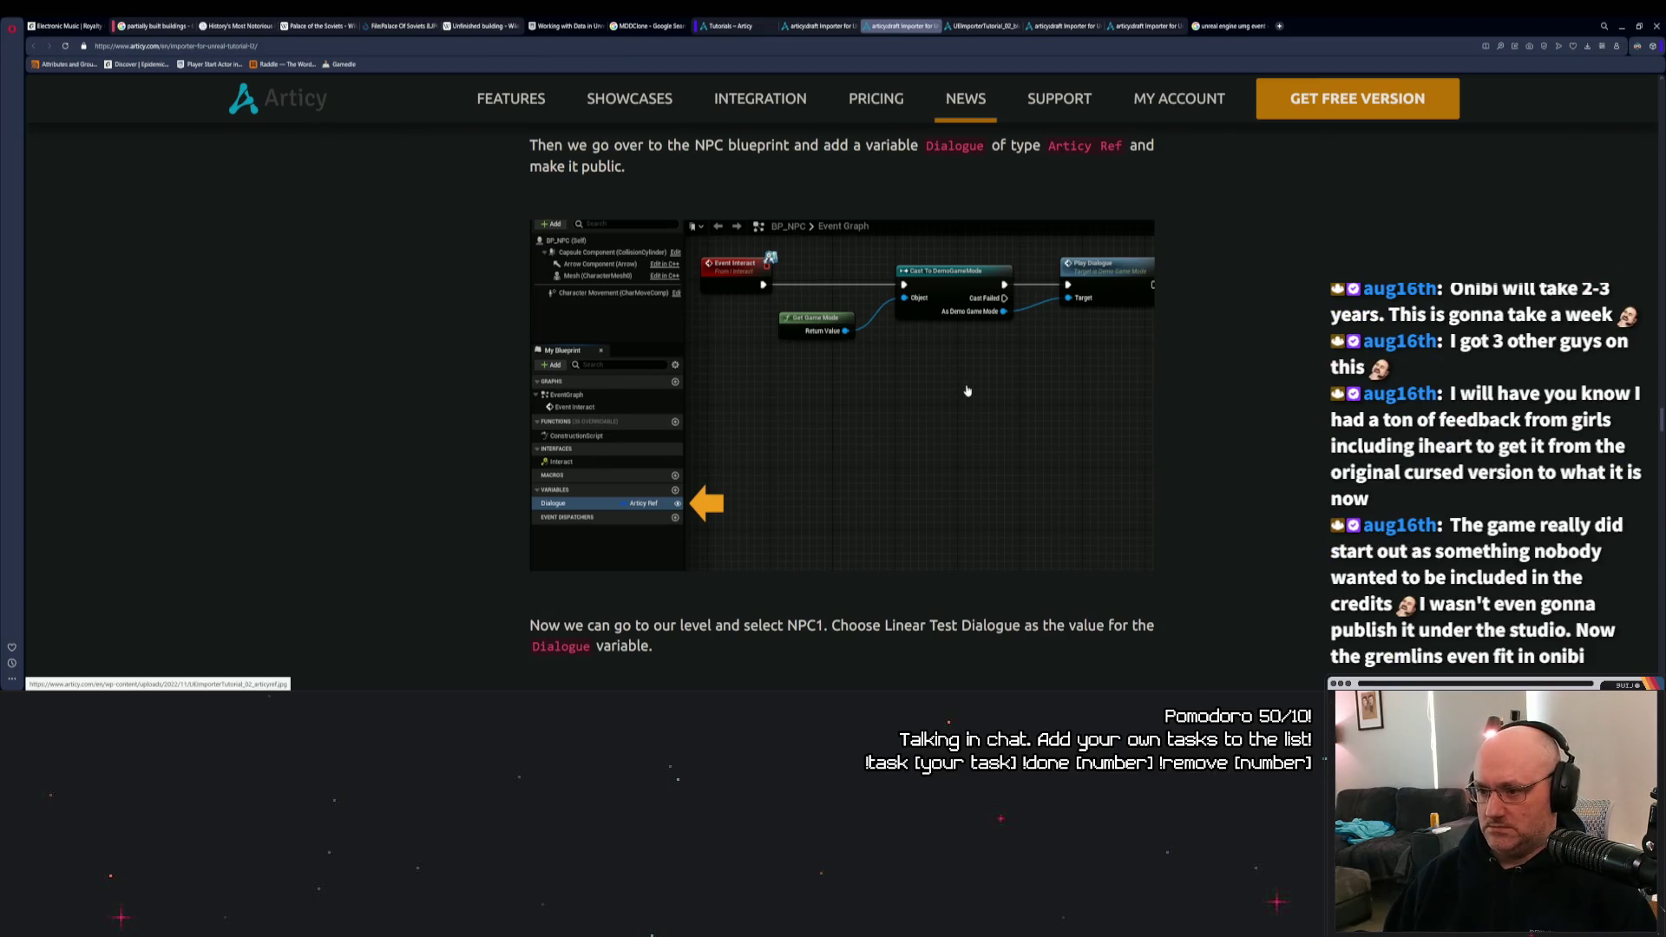
Scroll the Articy importer tutorial down to the Play Dialogue Articy Ref input section
scroll(968, 390, "down", 2)
scroll(1218, 415, "down", 1)
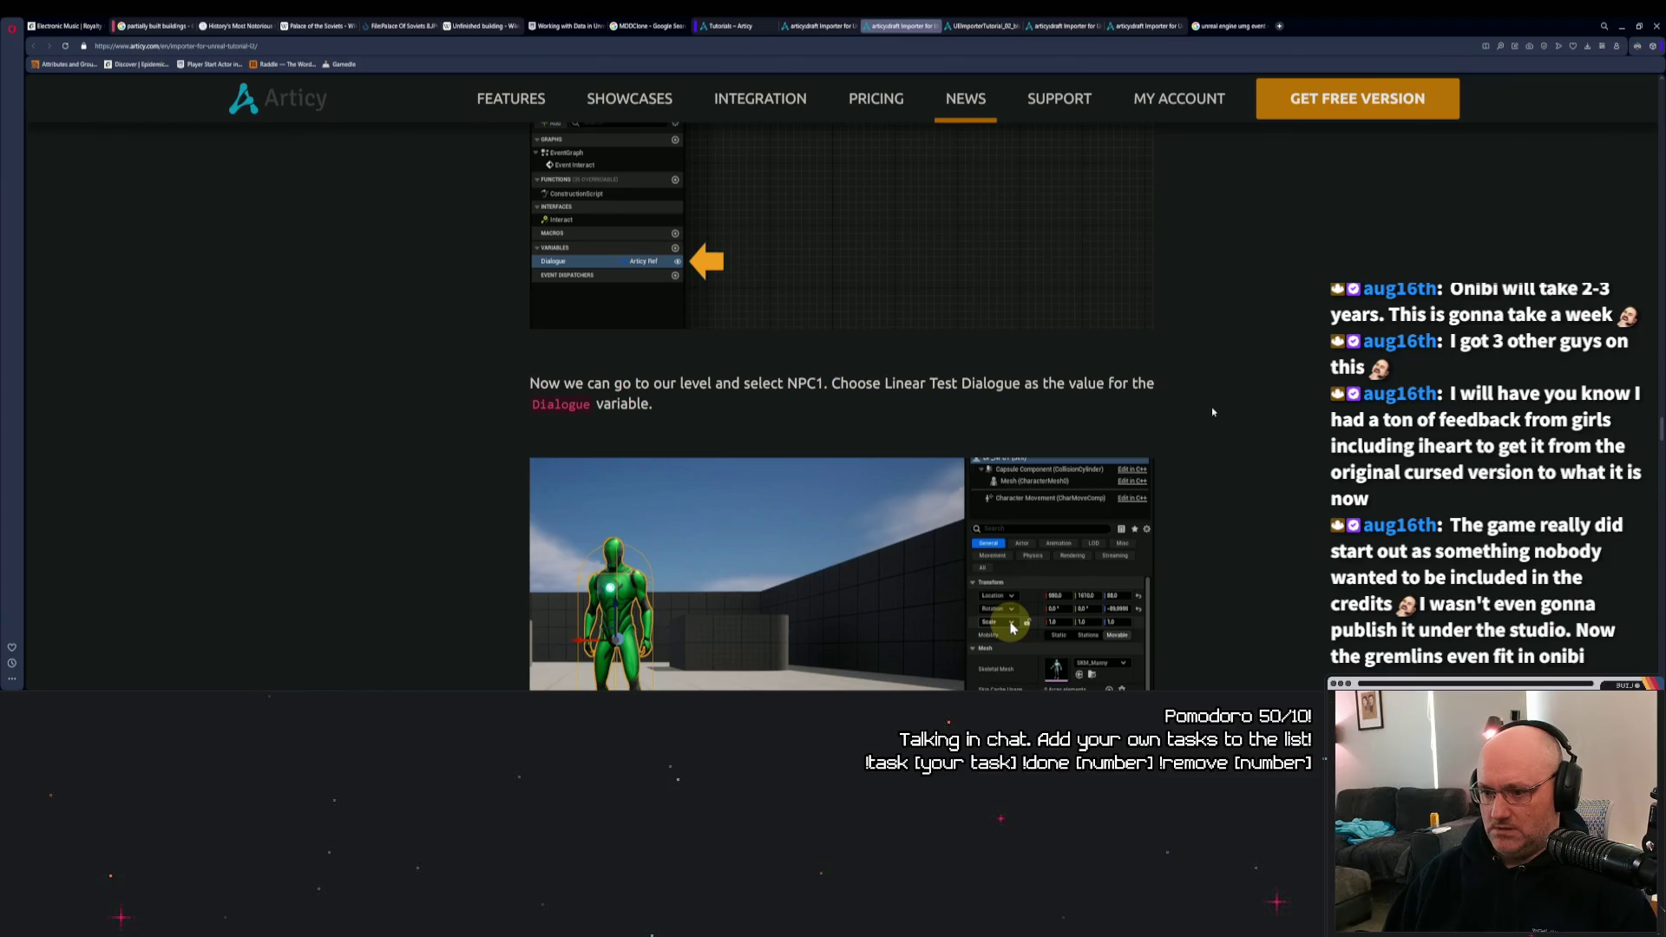
scroll(1212, 411, "down", 1)
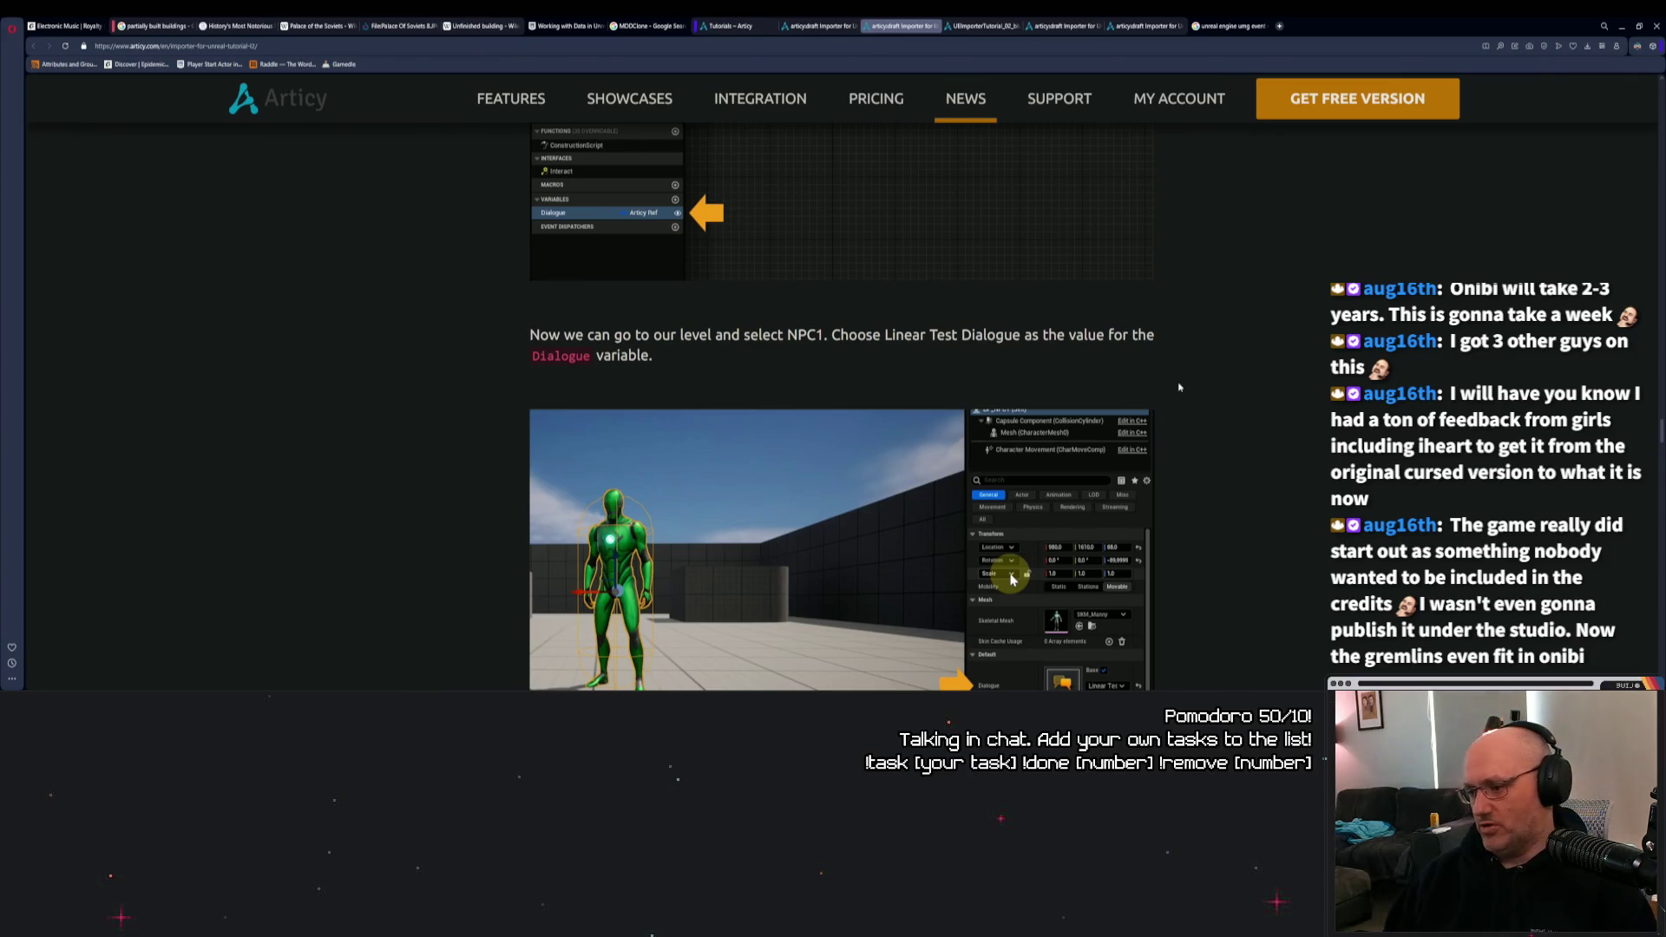
scroll(1208, 347, "down", 3)
scroll(1207, 334, "down", 2)
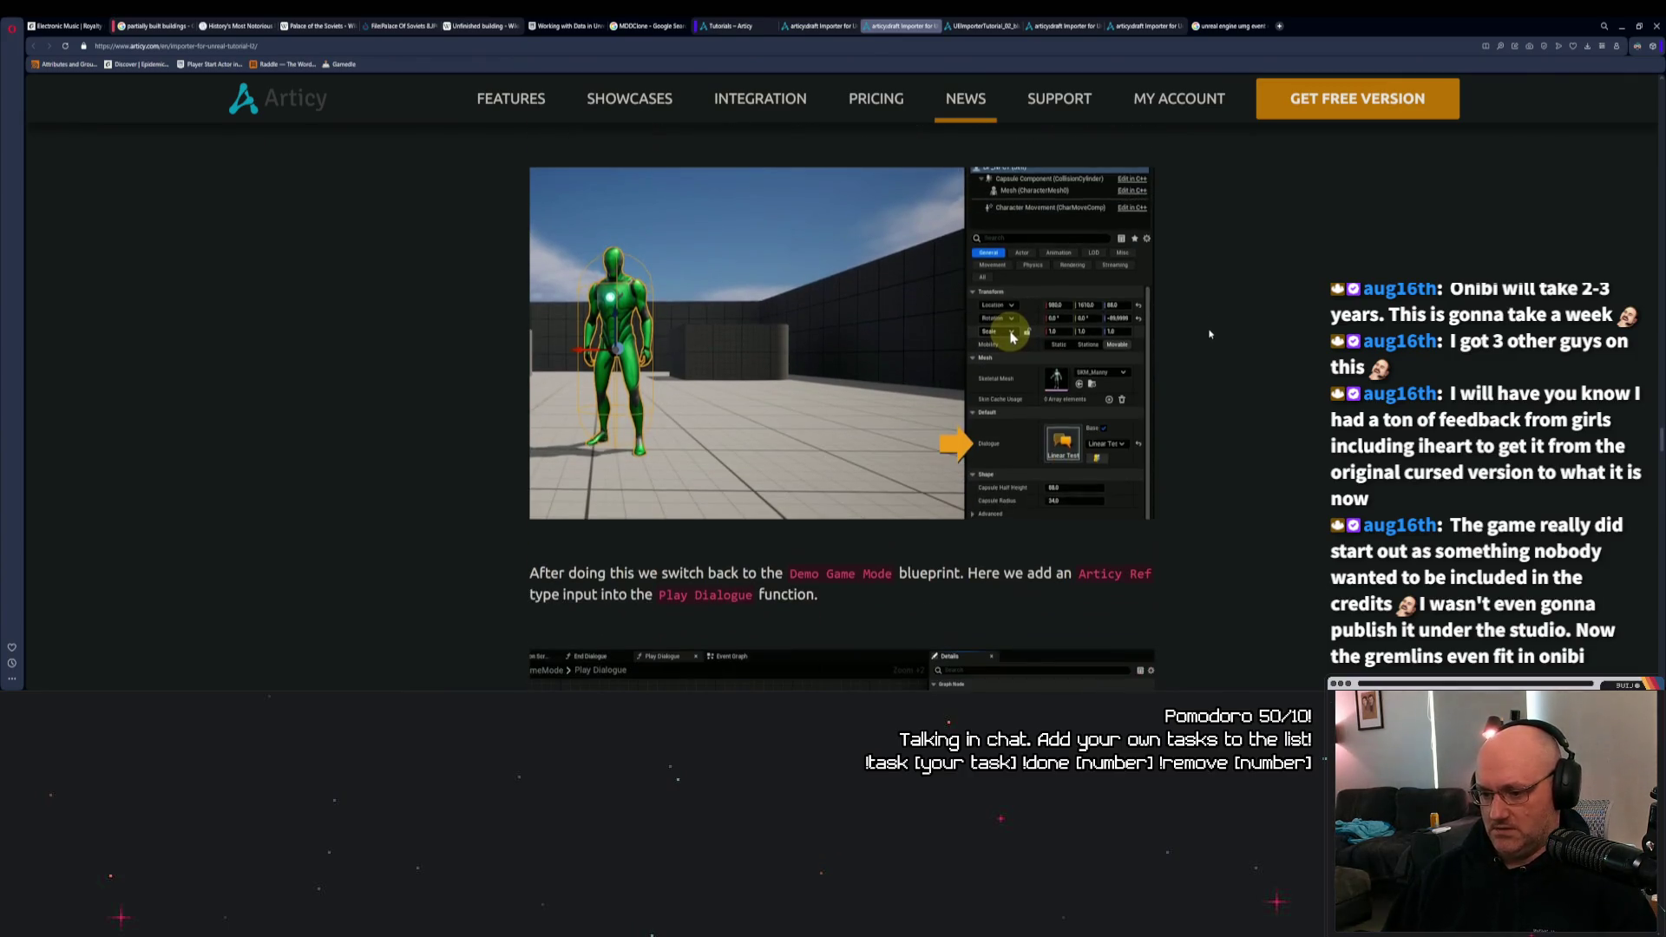
scroll(1209, 335, "down", 4)
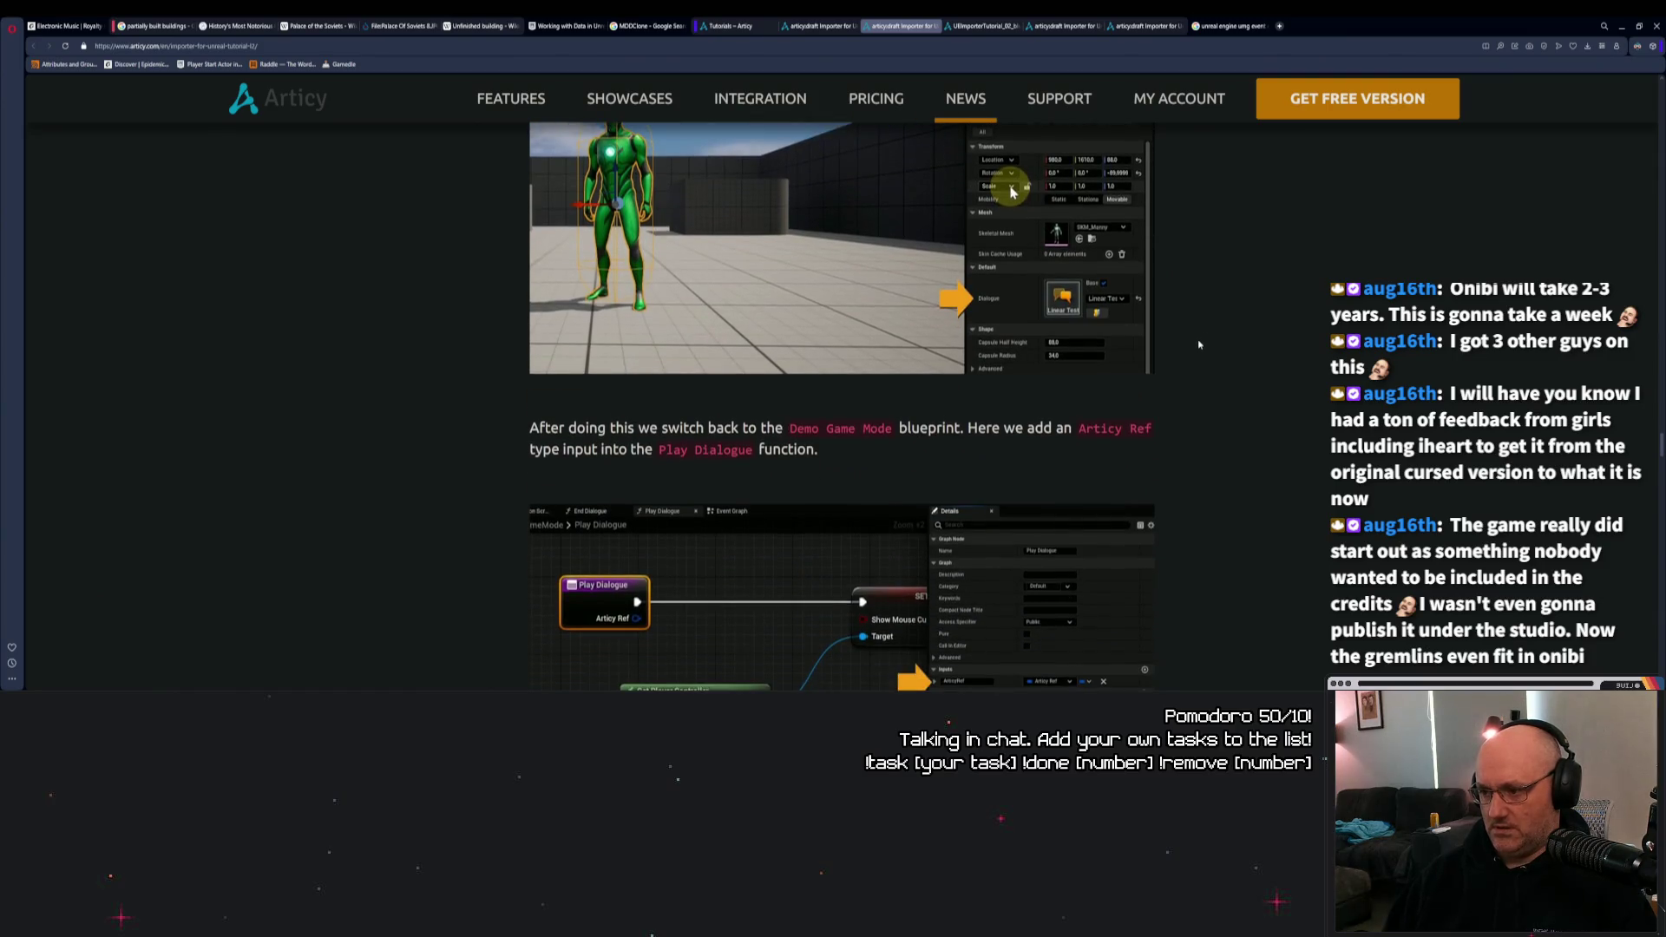
scroll(1198, 345, "down", 1)
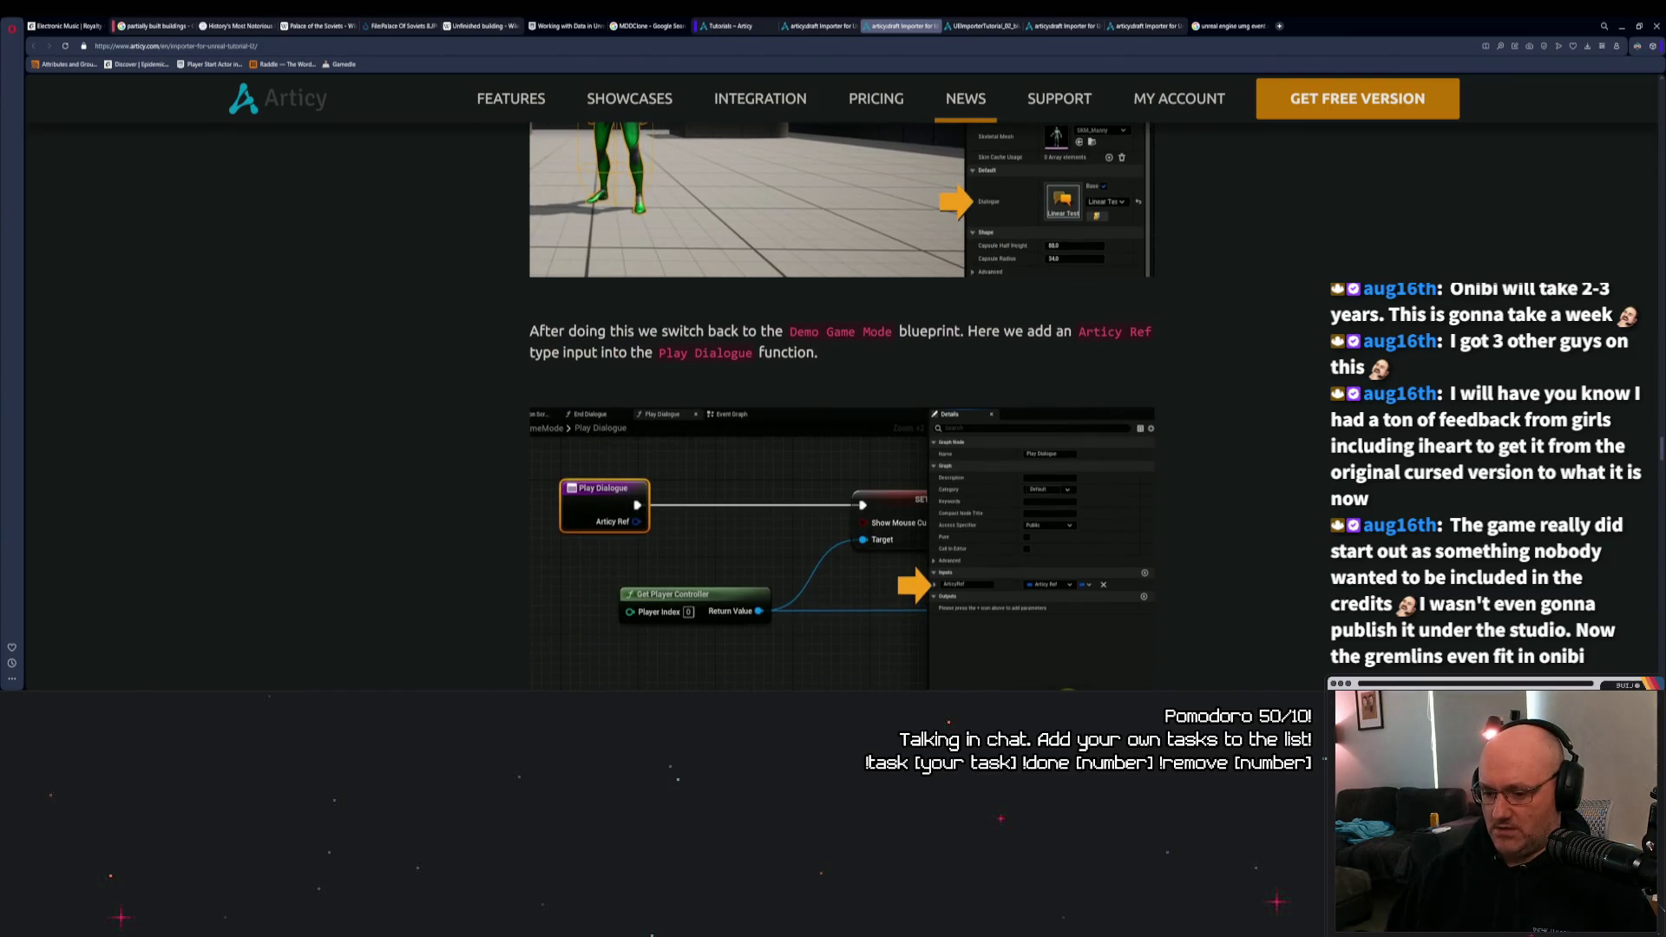
key("alt+Tab")
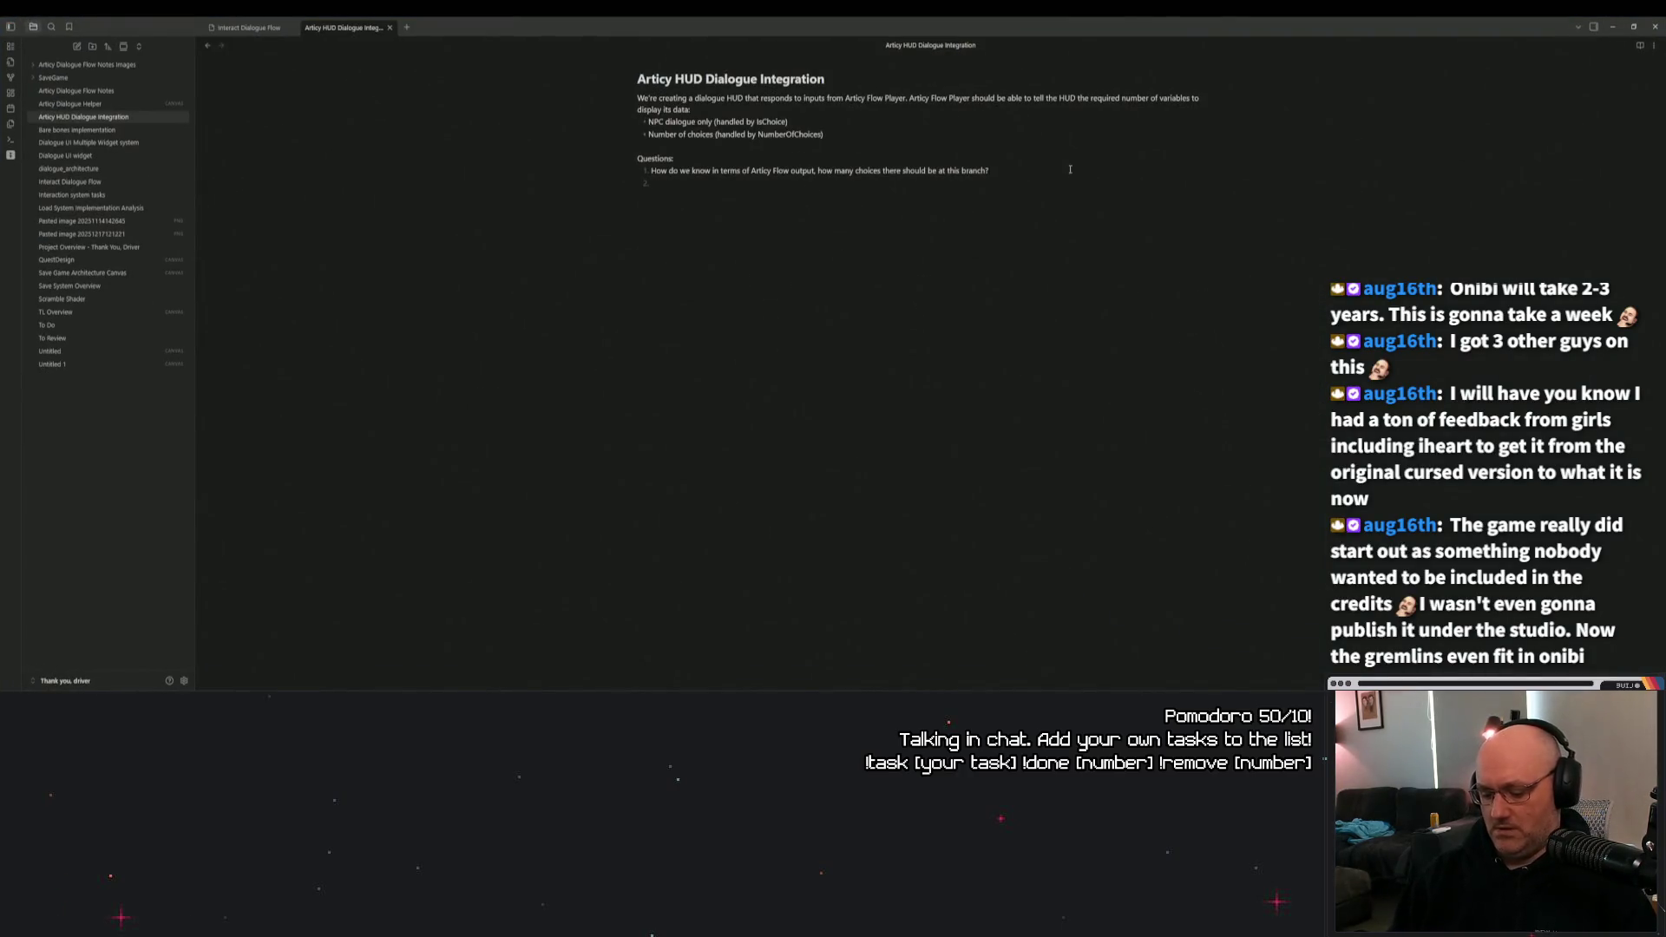
Finish question 2: does the NPC's Articy Ref starting variable depend on FlowPlayer states?
type("What is the ")
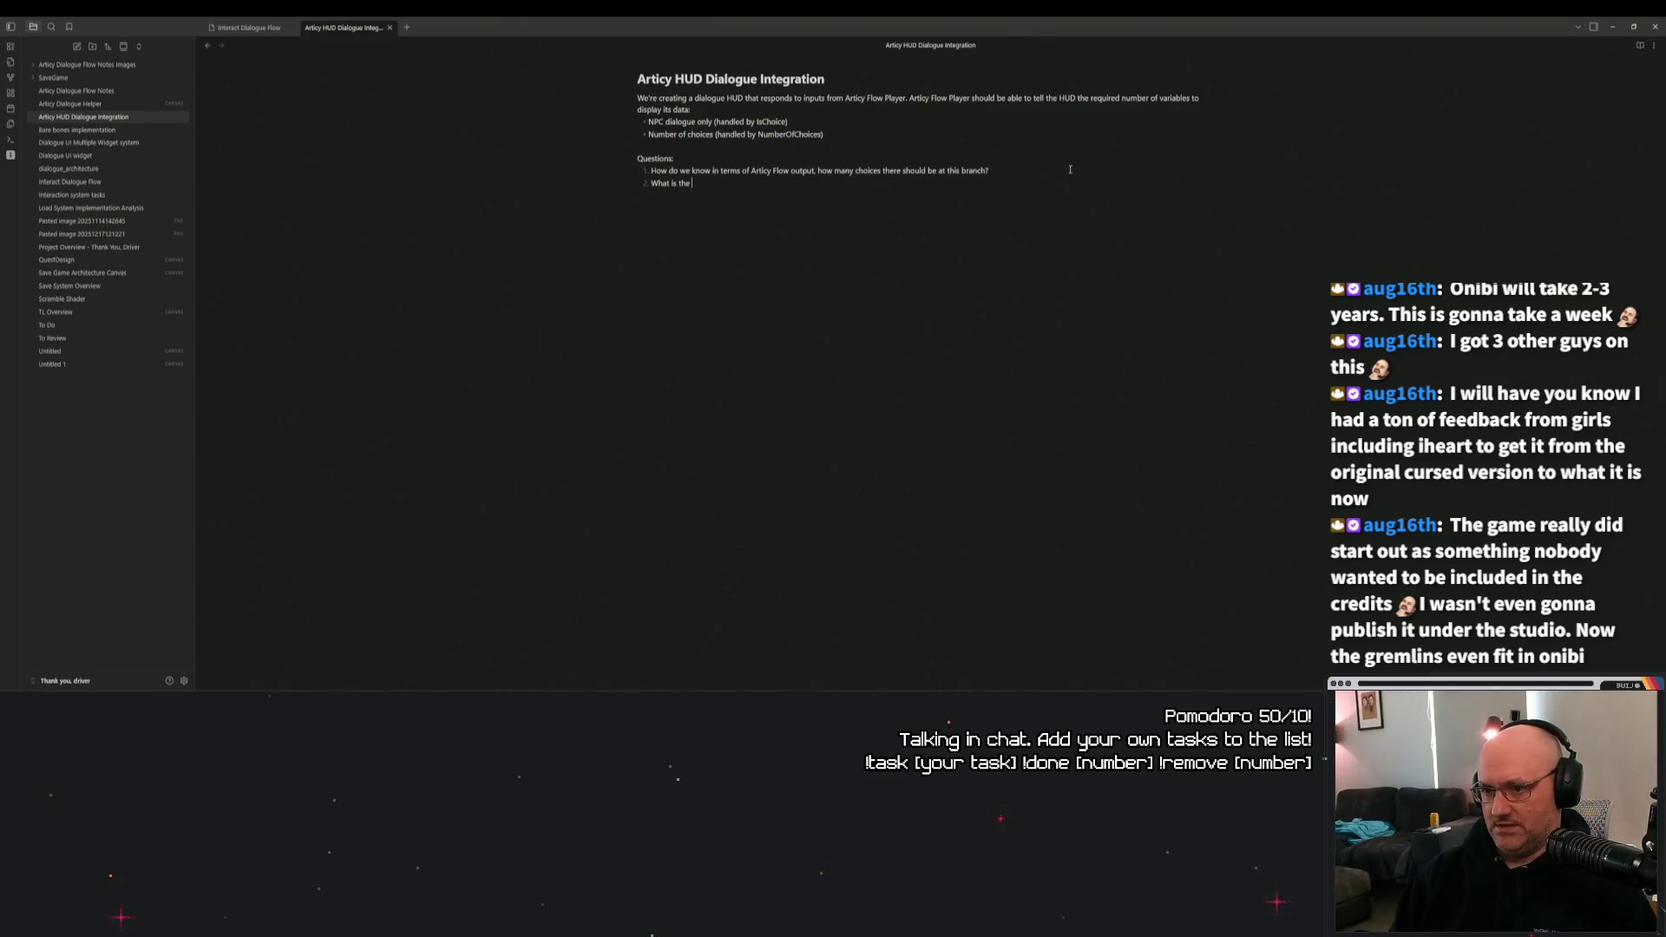
type("abstrac")
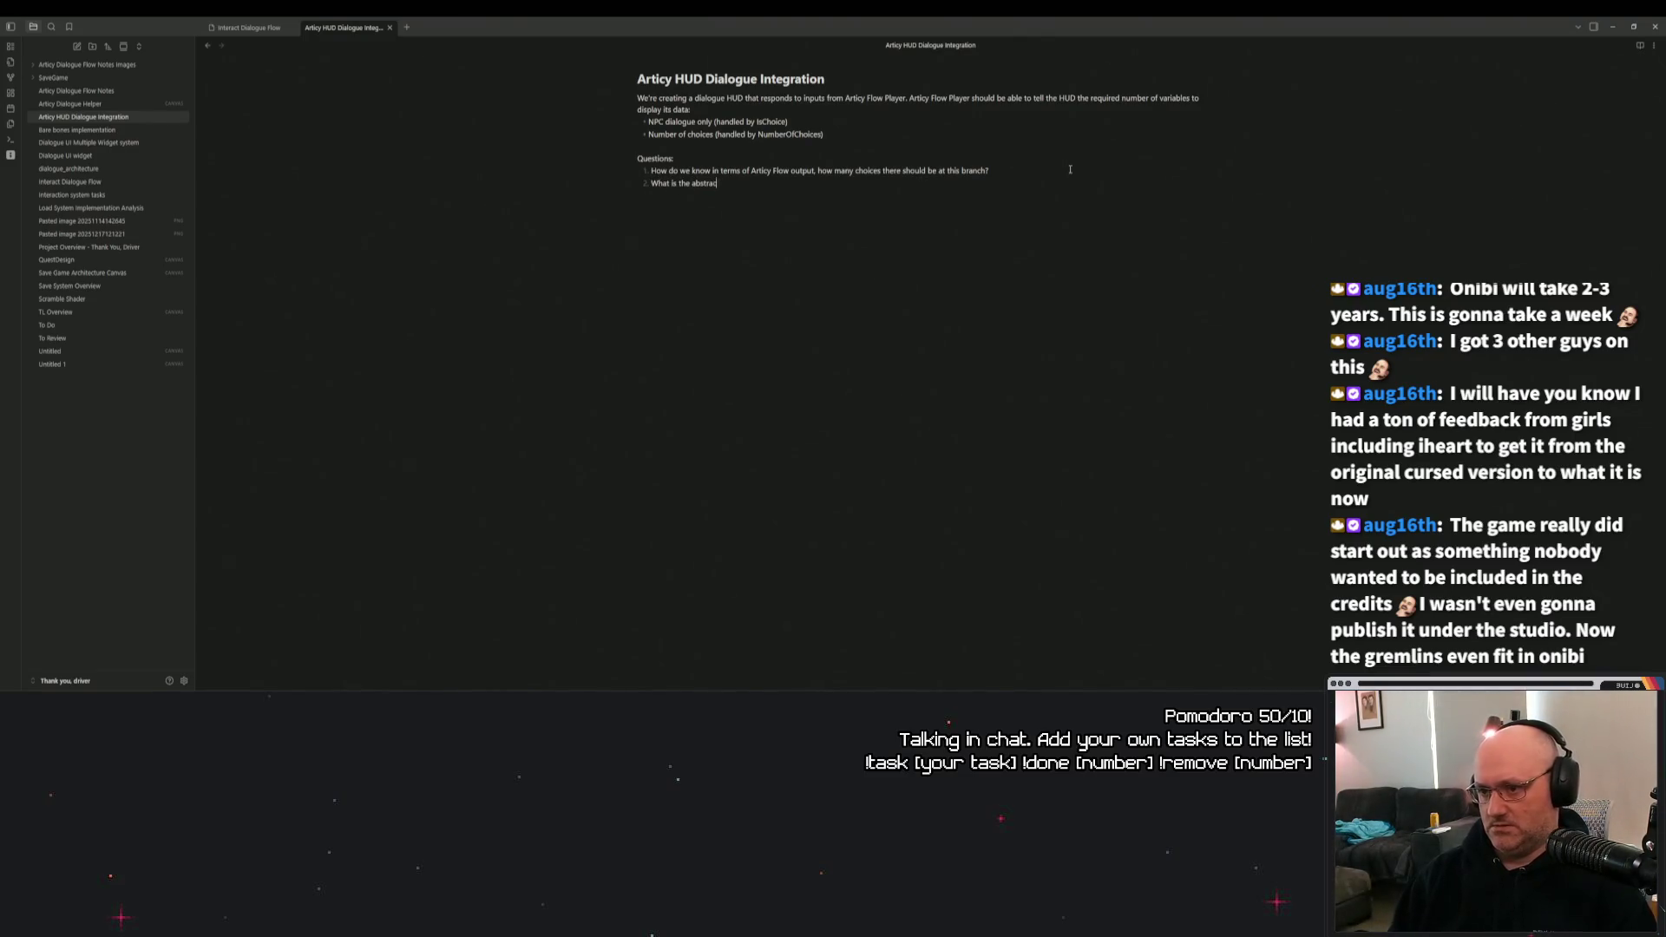
type("ted arting v")
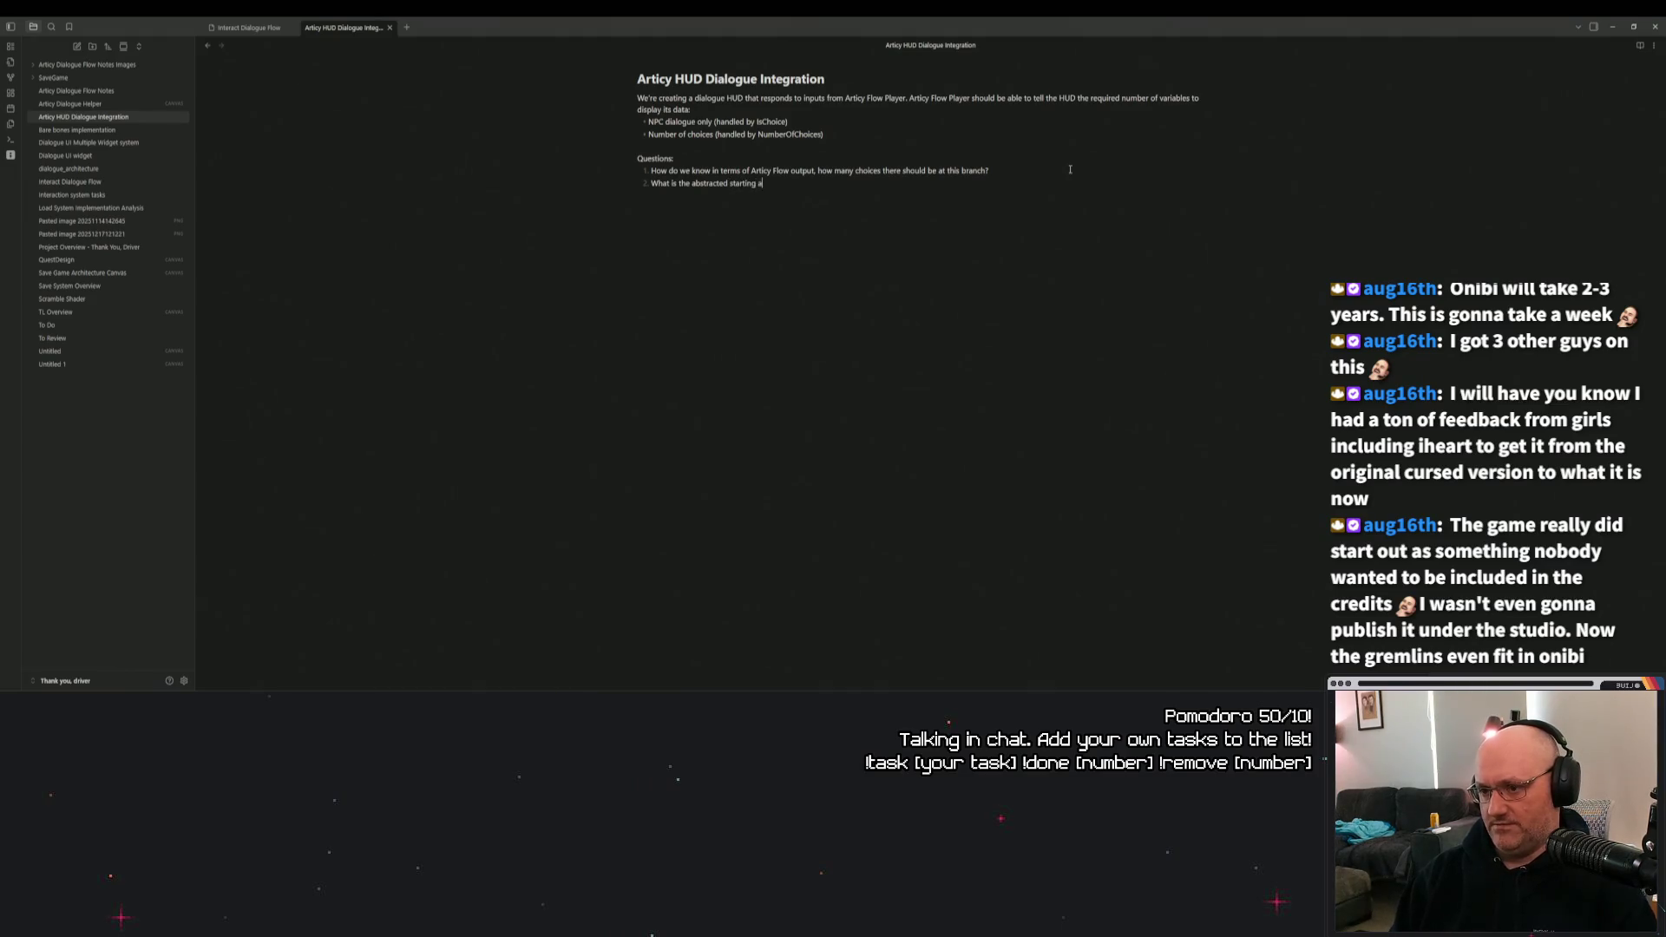
type("ariaiabl")
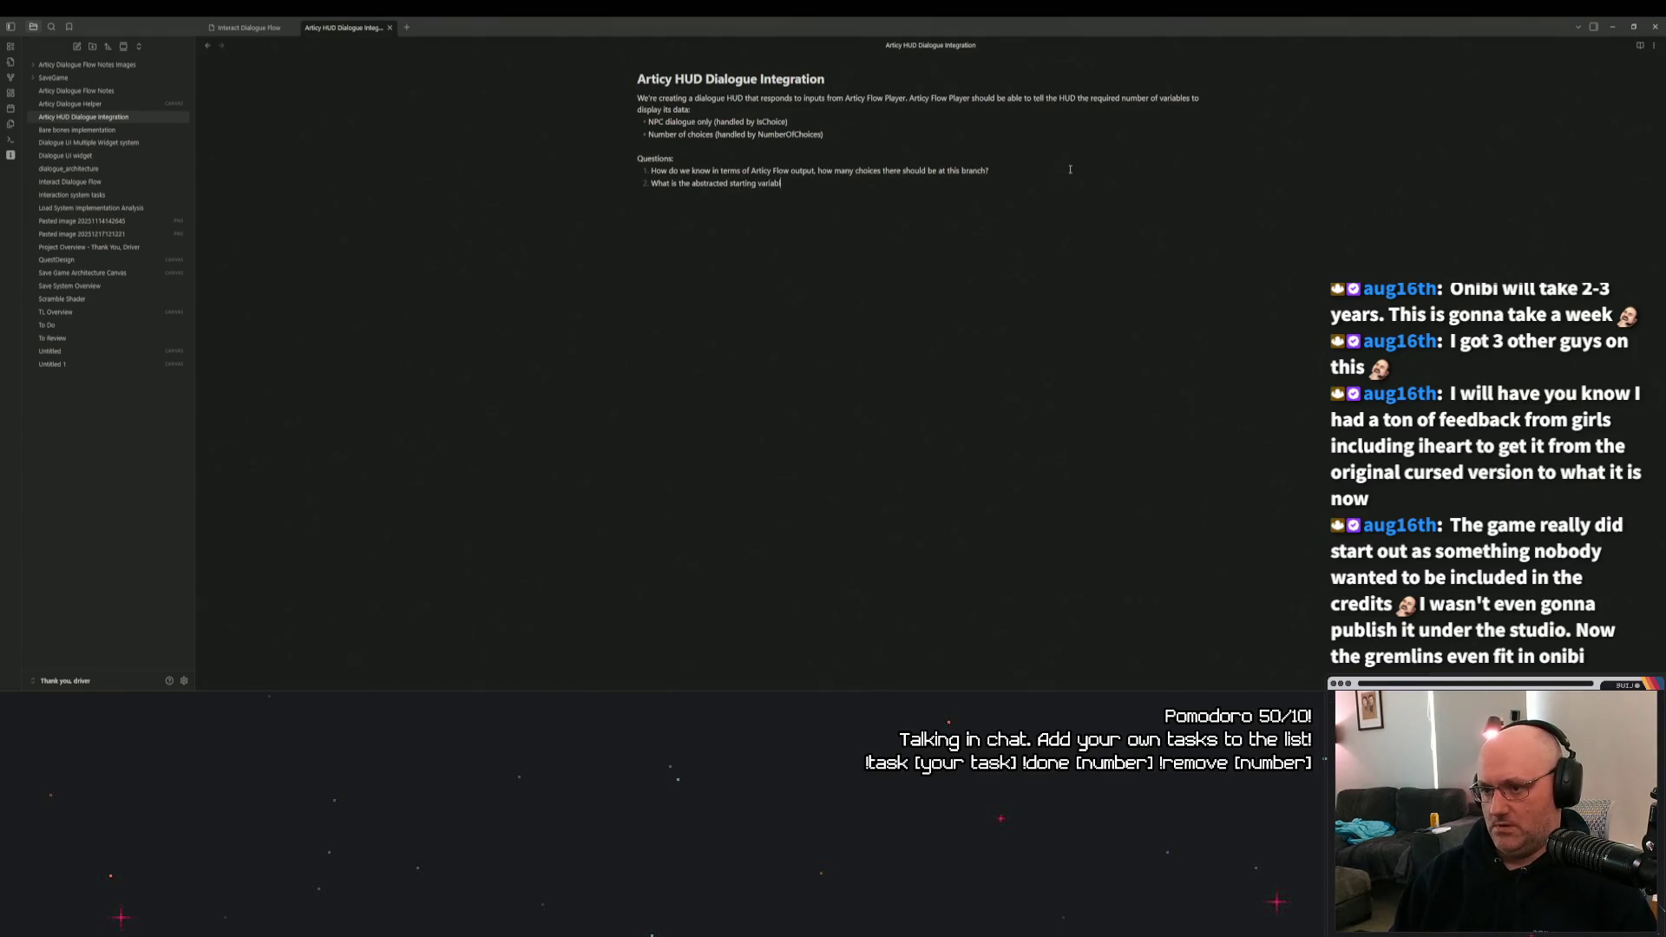
type("e for Articy Ref? Is it")
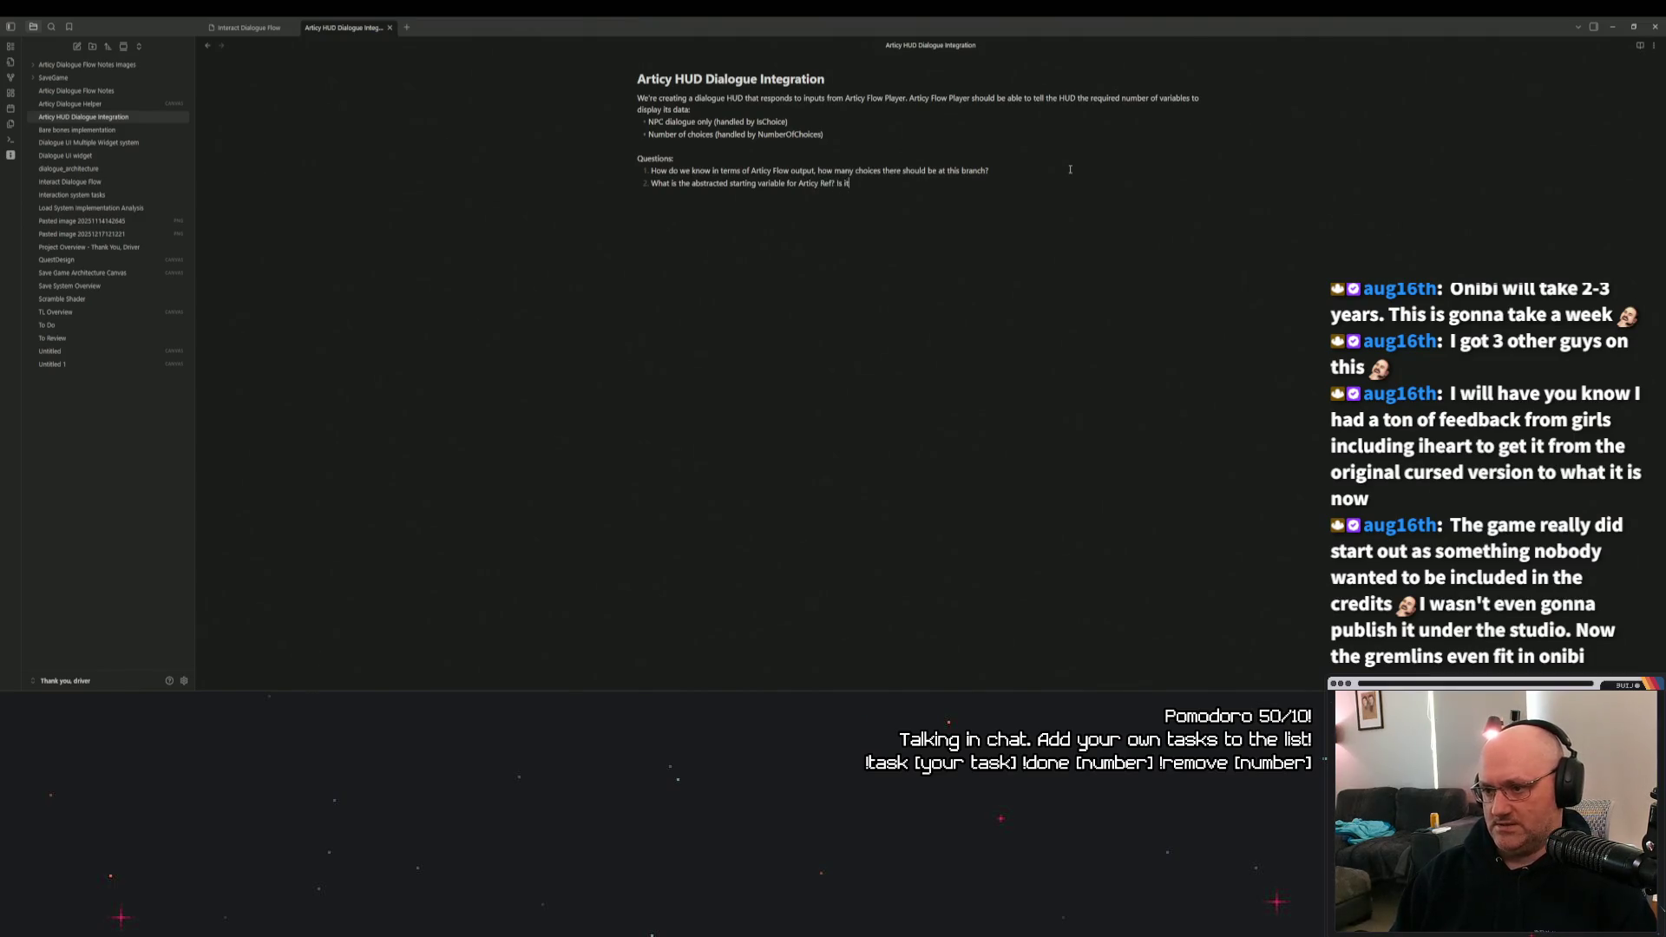
type(" on a per-")
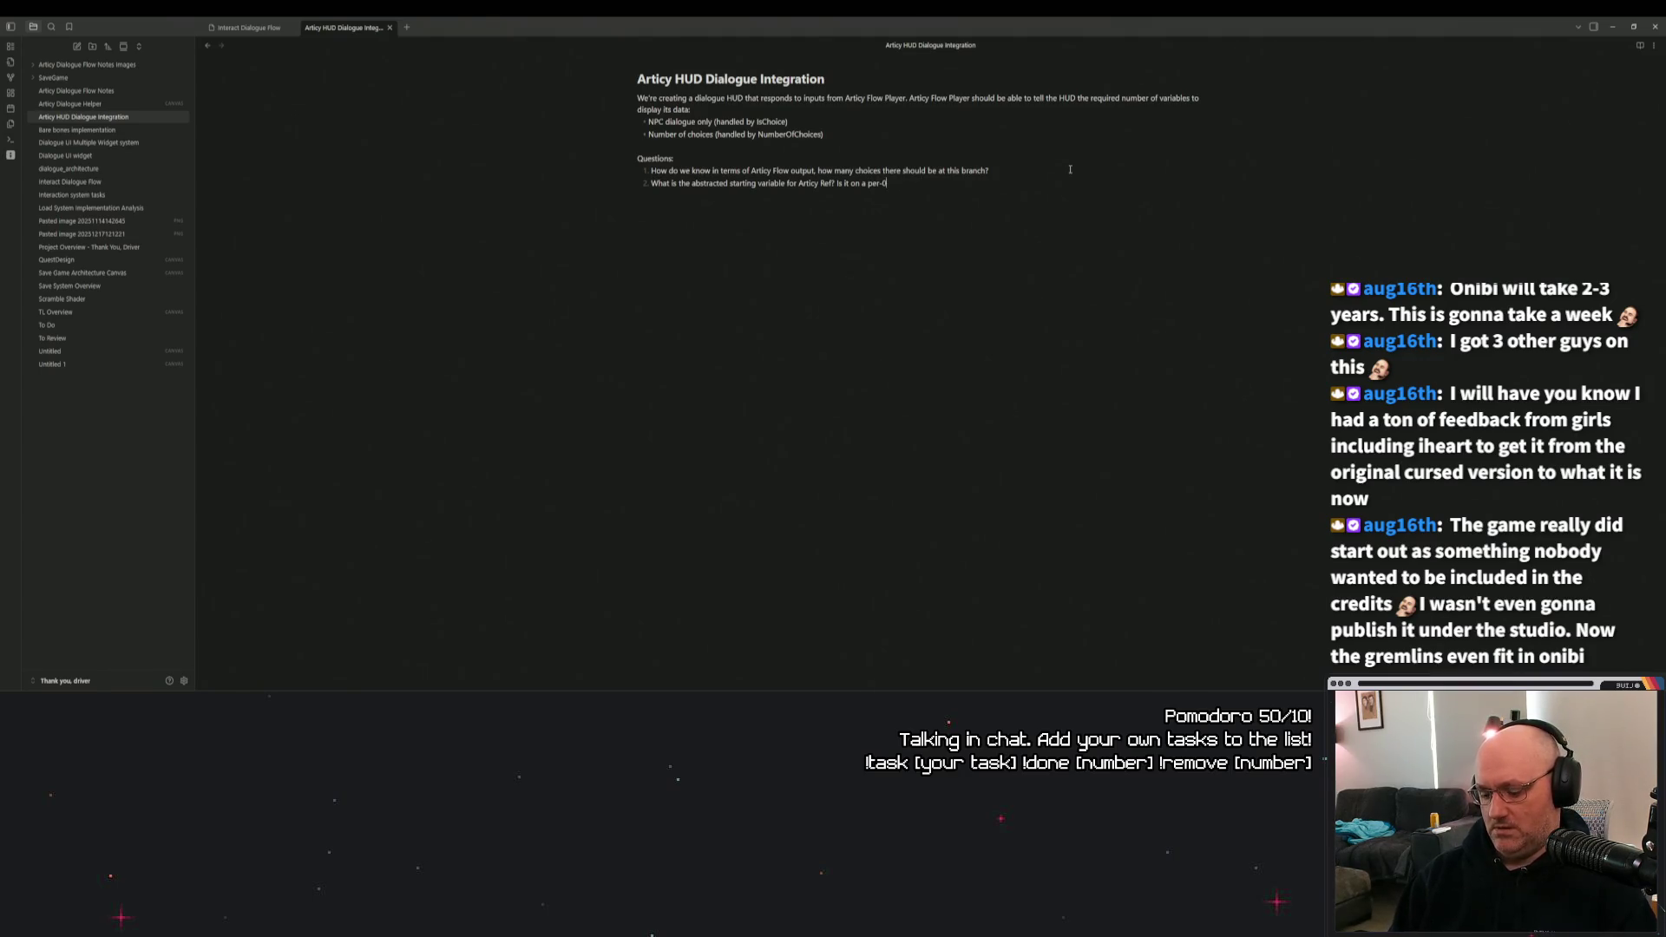
type("NPC bnas")
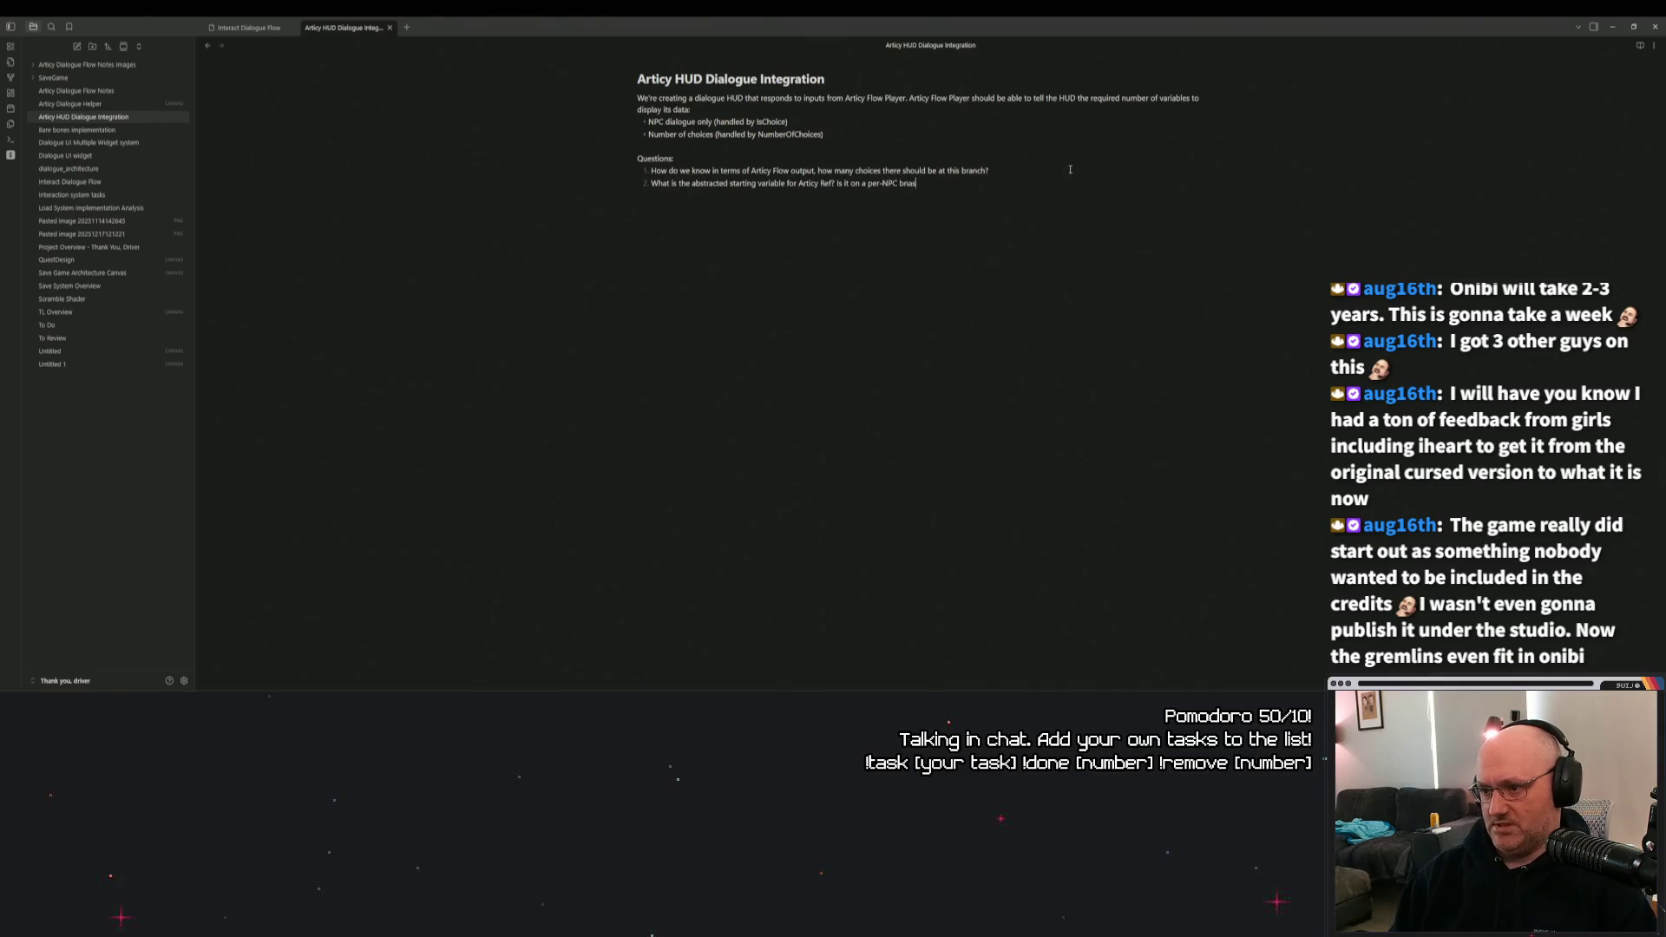
key("BackSpace")
key("BackSpace")
key("BackSpace")
type("asis depen")
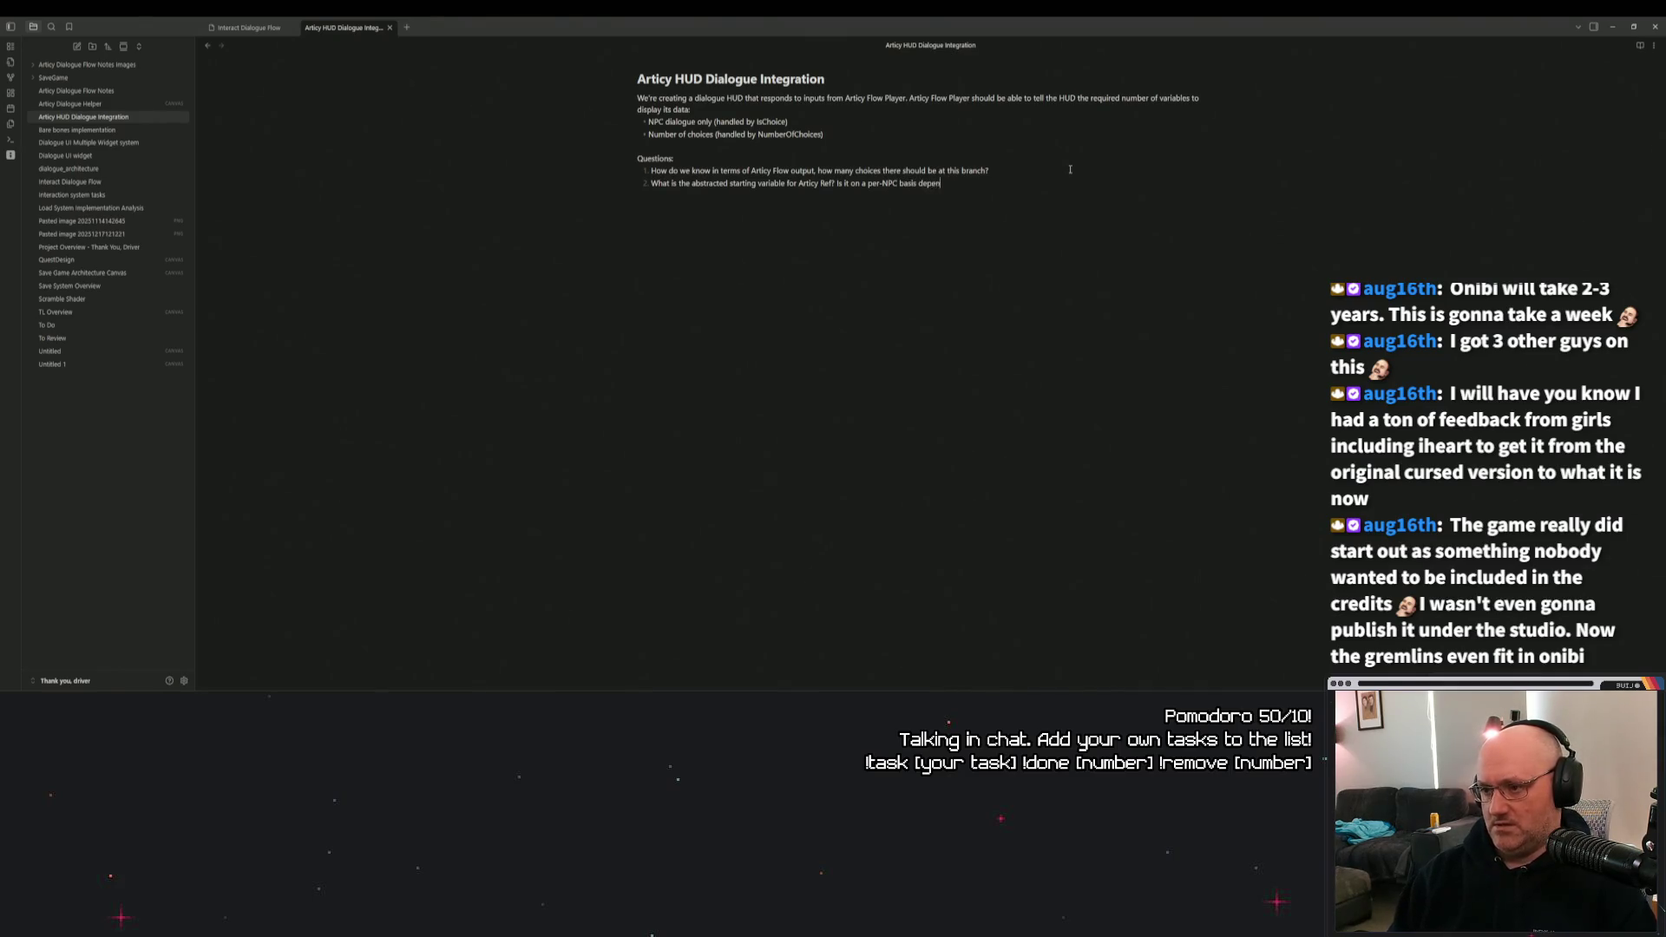
type("dinon the stg")
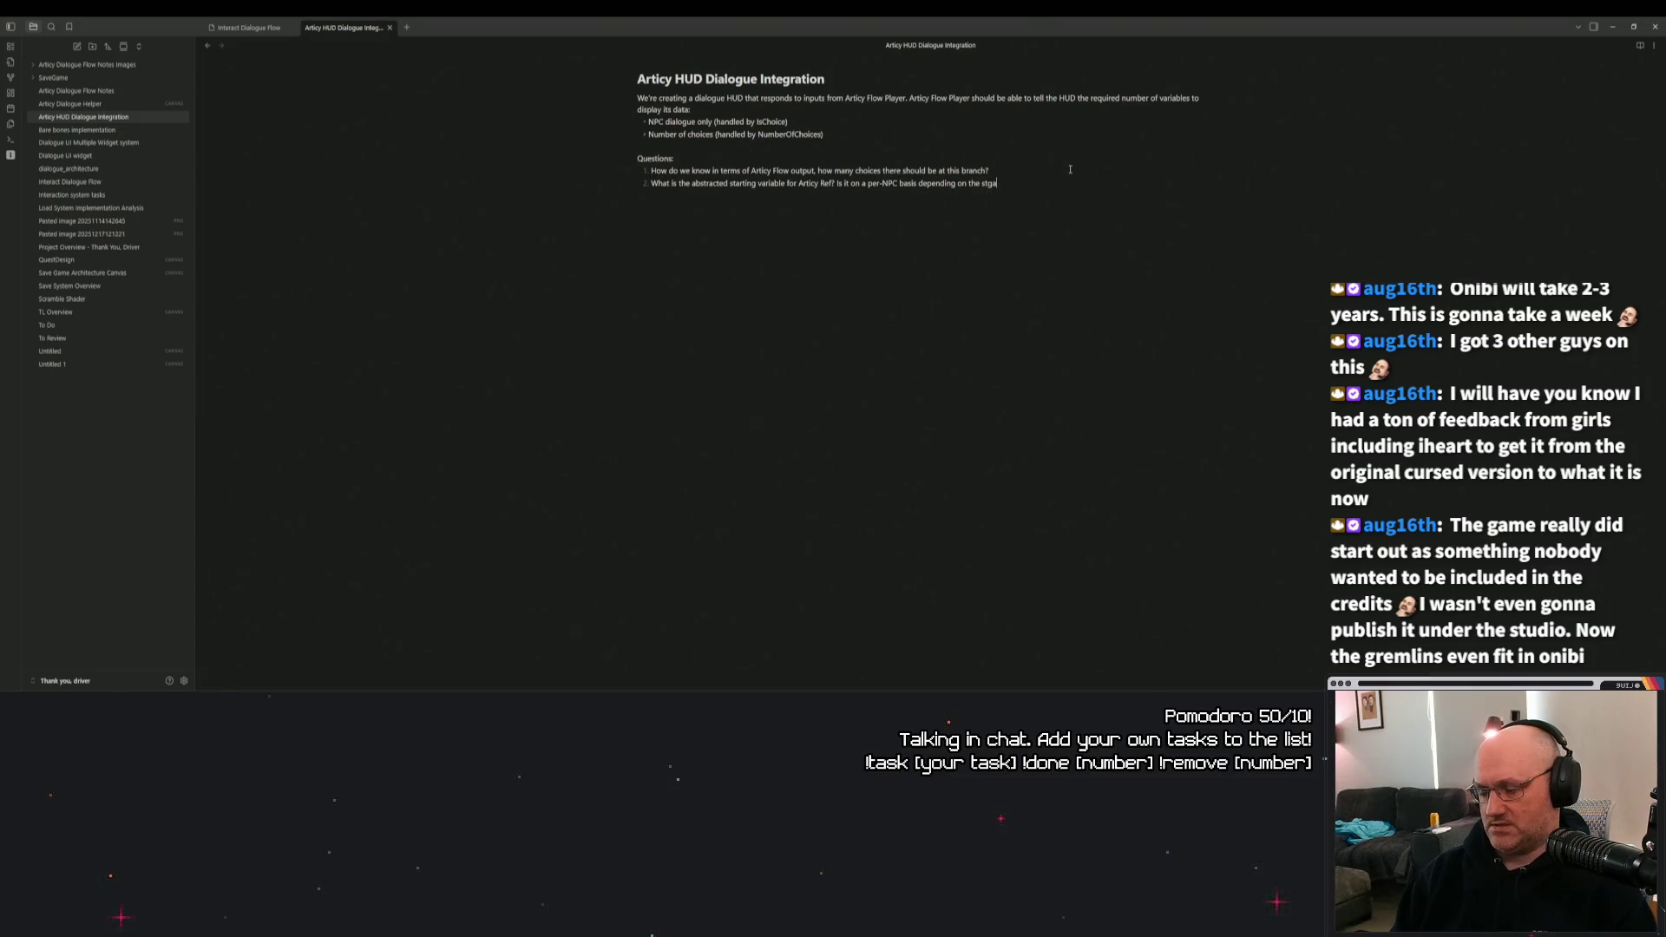
key("BackSpace")
type("ate")
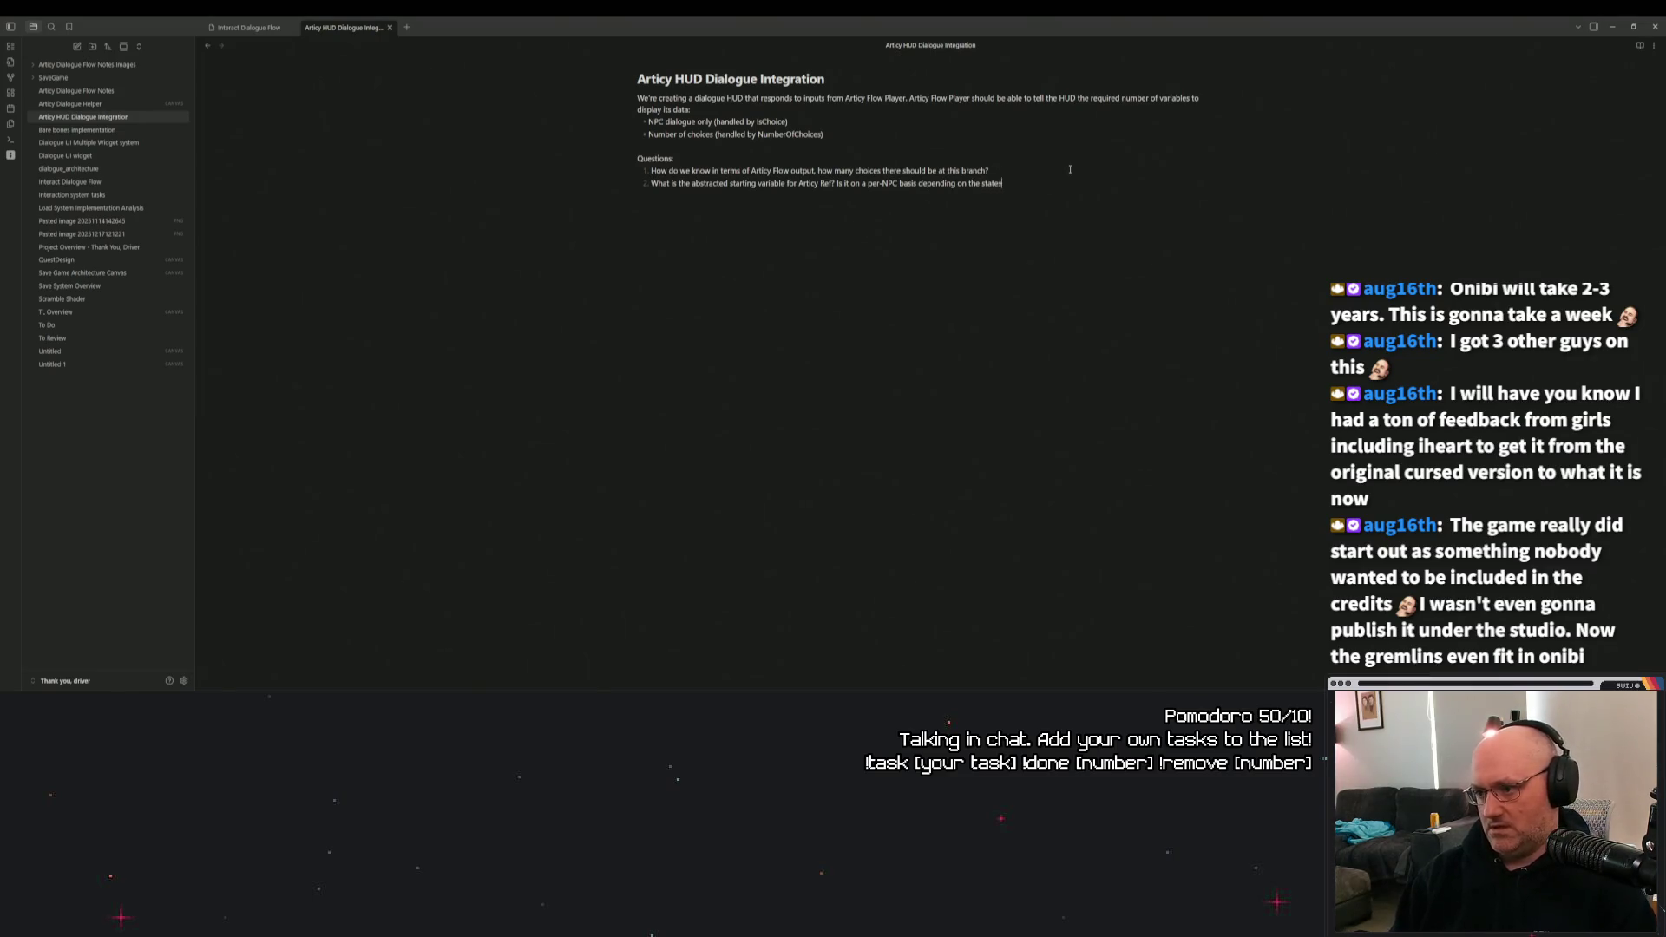
type("s in the Flow")
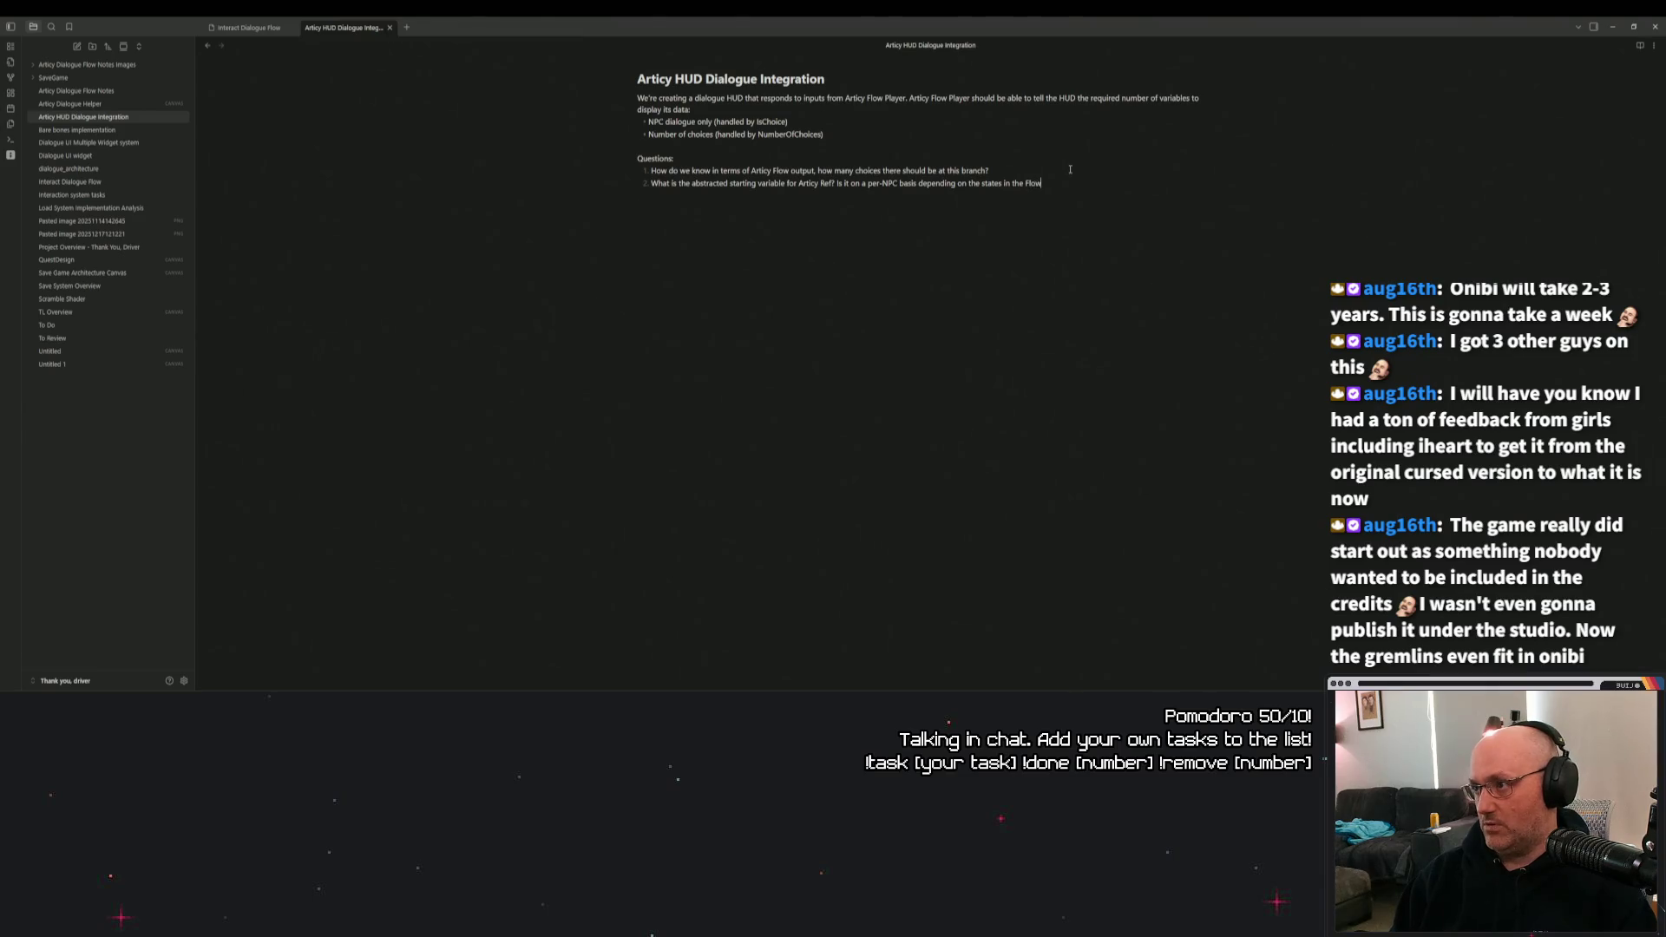
type("Player?")
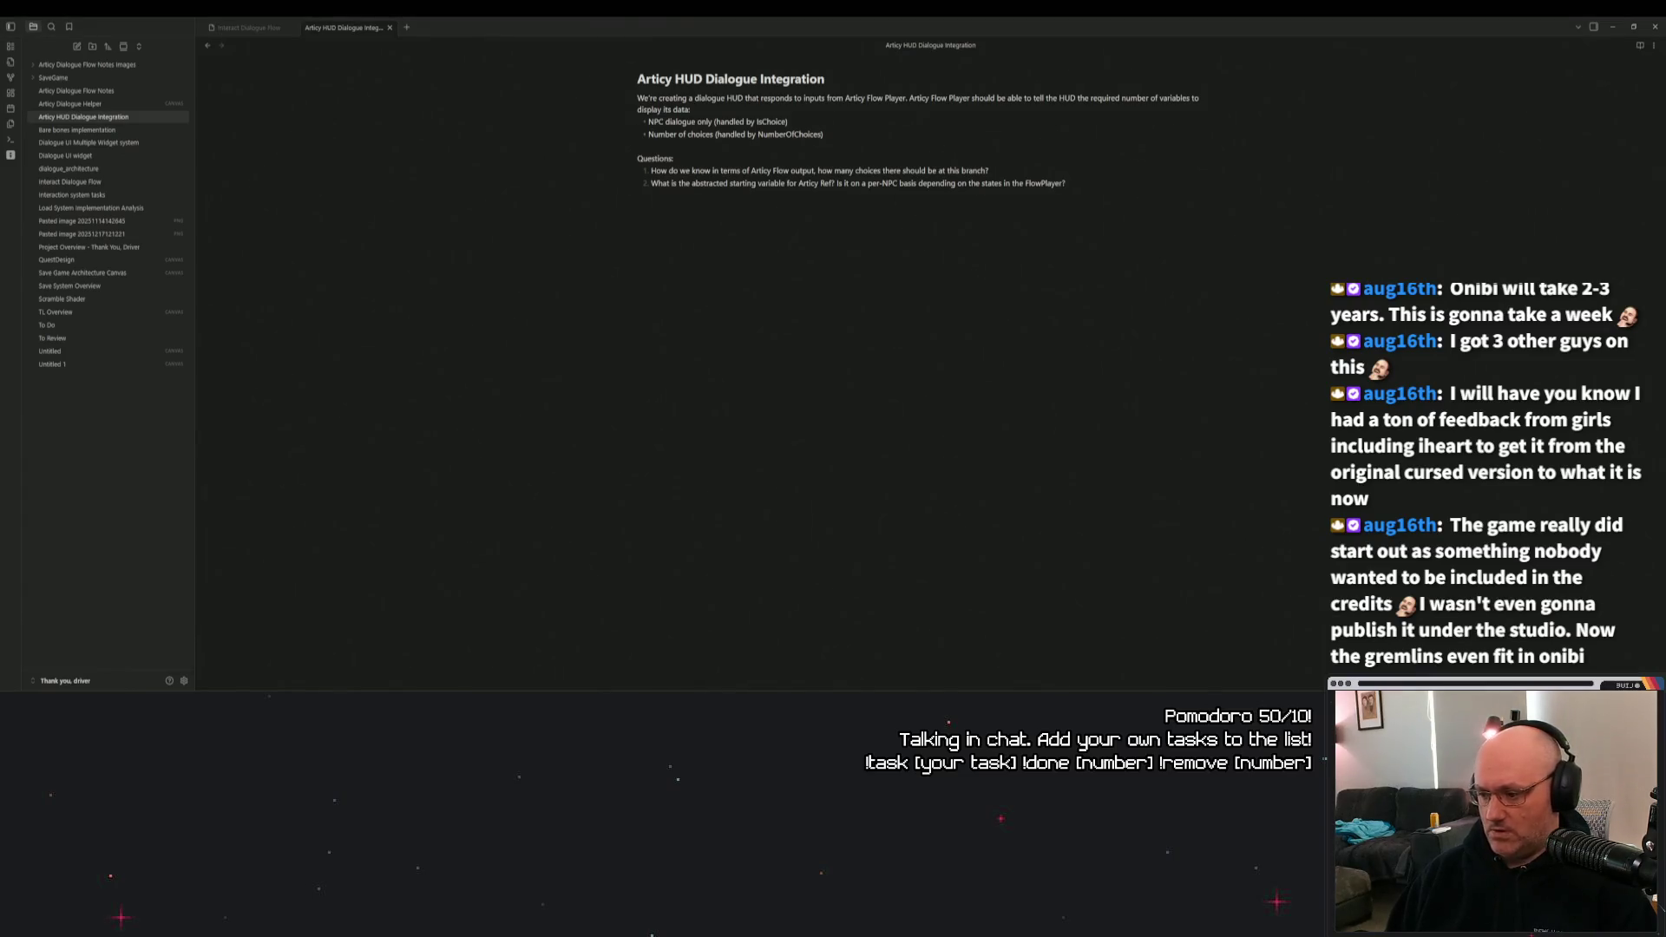
left_click(853, 665)
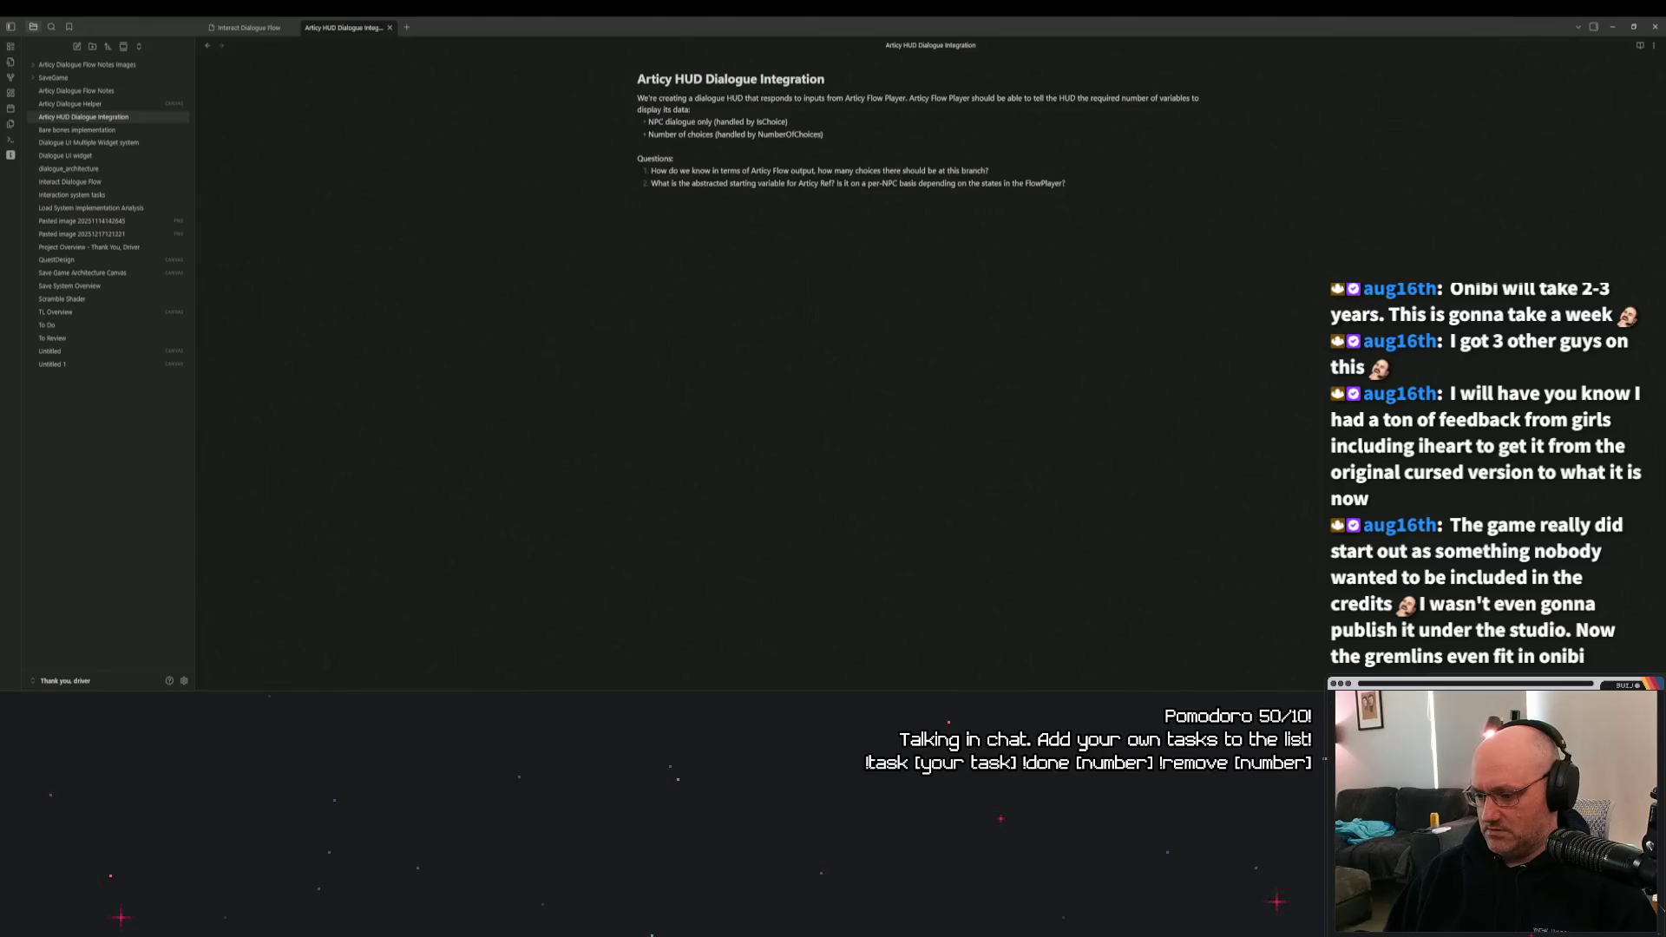
mouse_move(938, 690)
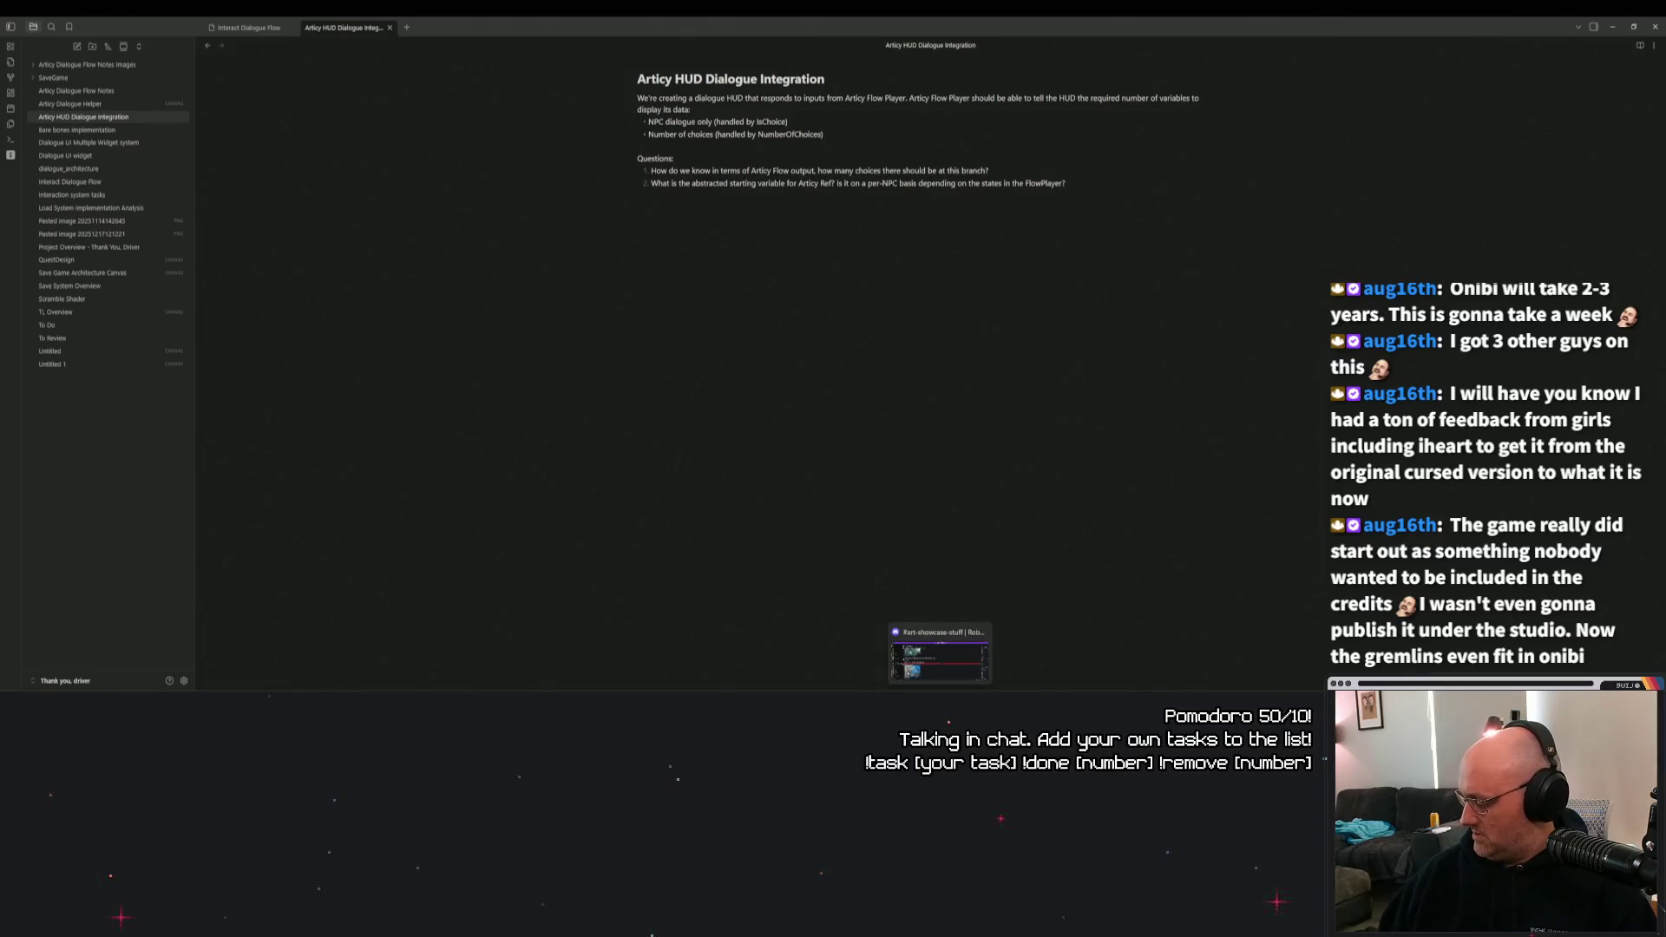
left_click(954, 688)
Inspect the BP_NPC_Nova Blueprint, then minimize it to reveal the OpenWorld level
mouse_move(959, 690)
left_click(908, 653)
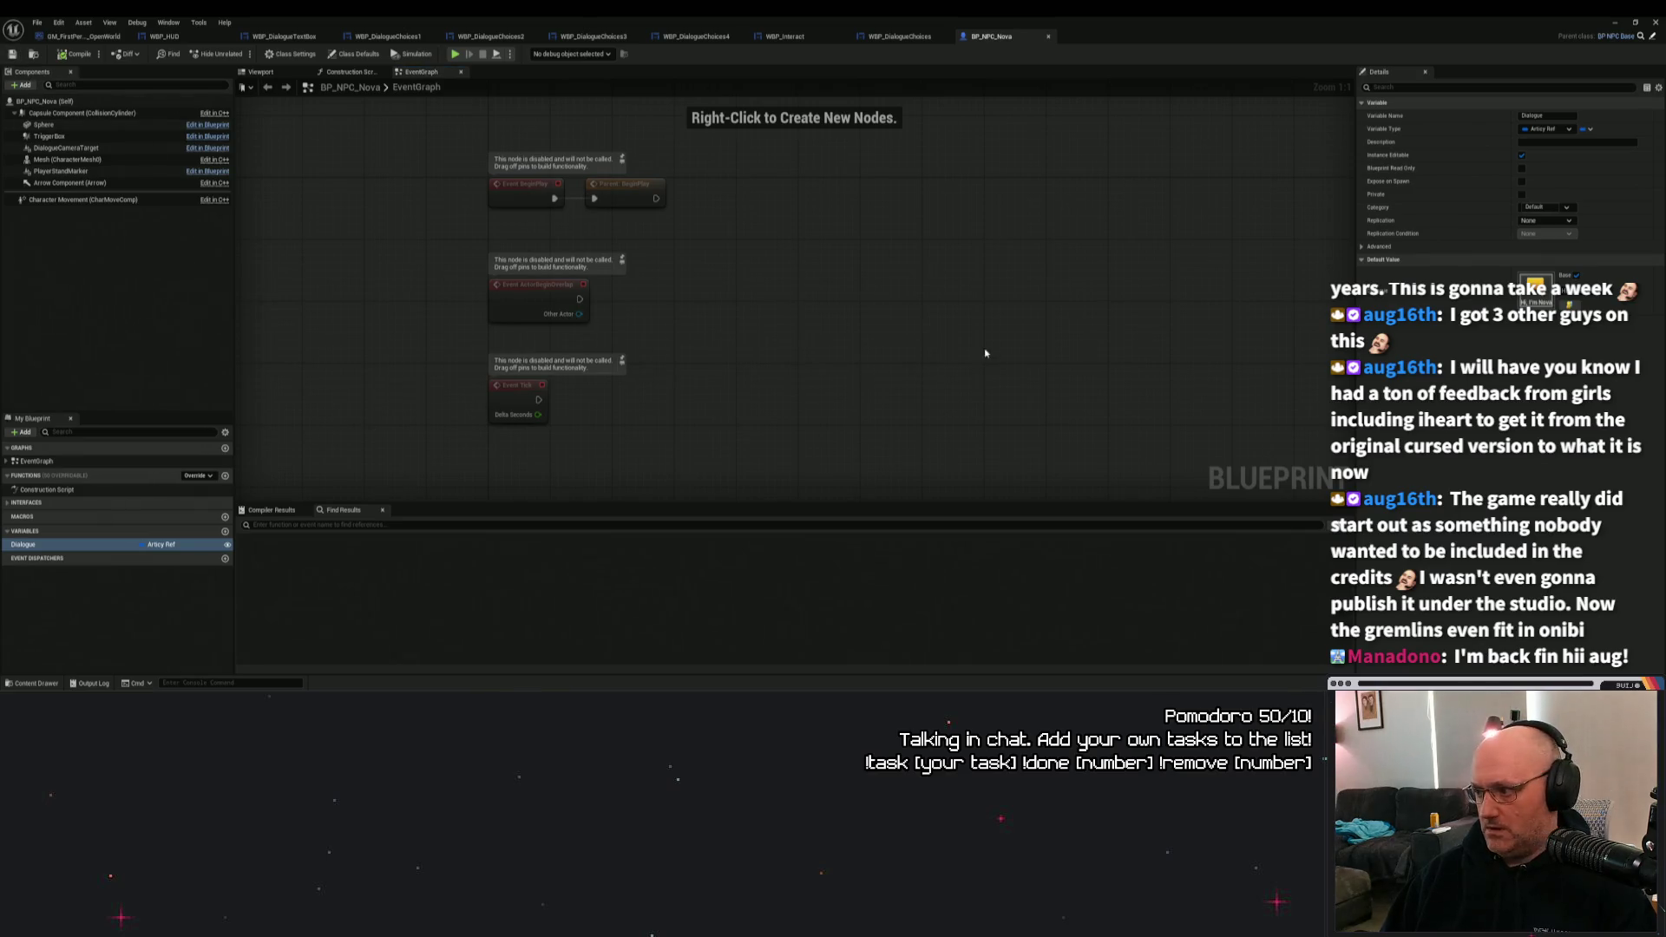
left_click(1610, 25)
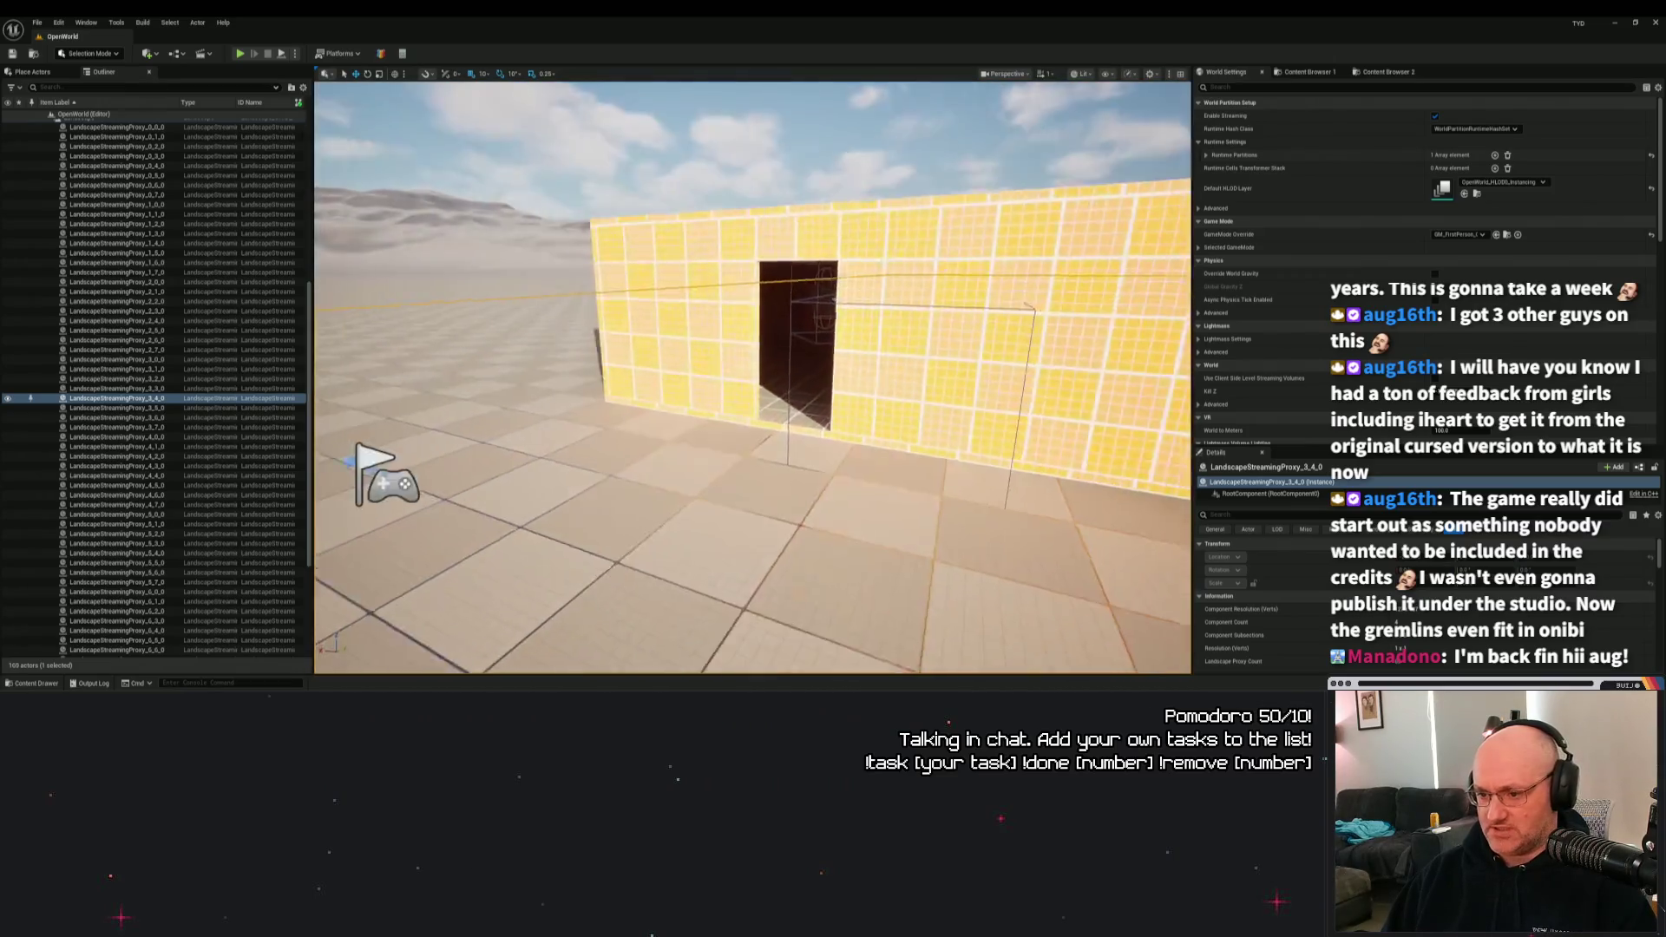
Fly the OpenWorld camera along the wall to view the doorway and PlayerStart
key("Left")
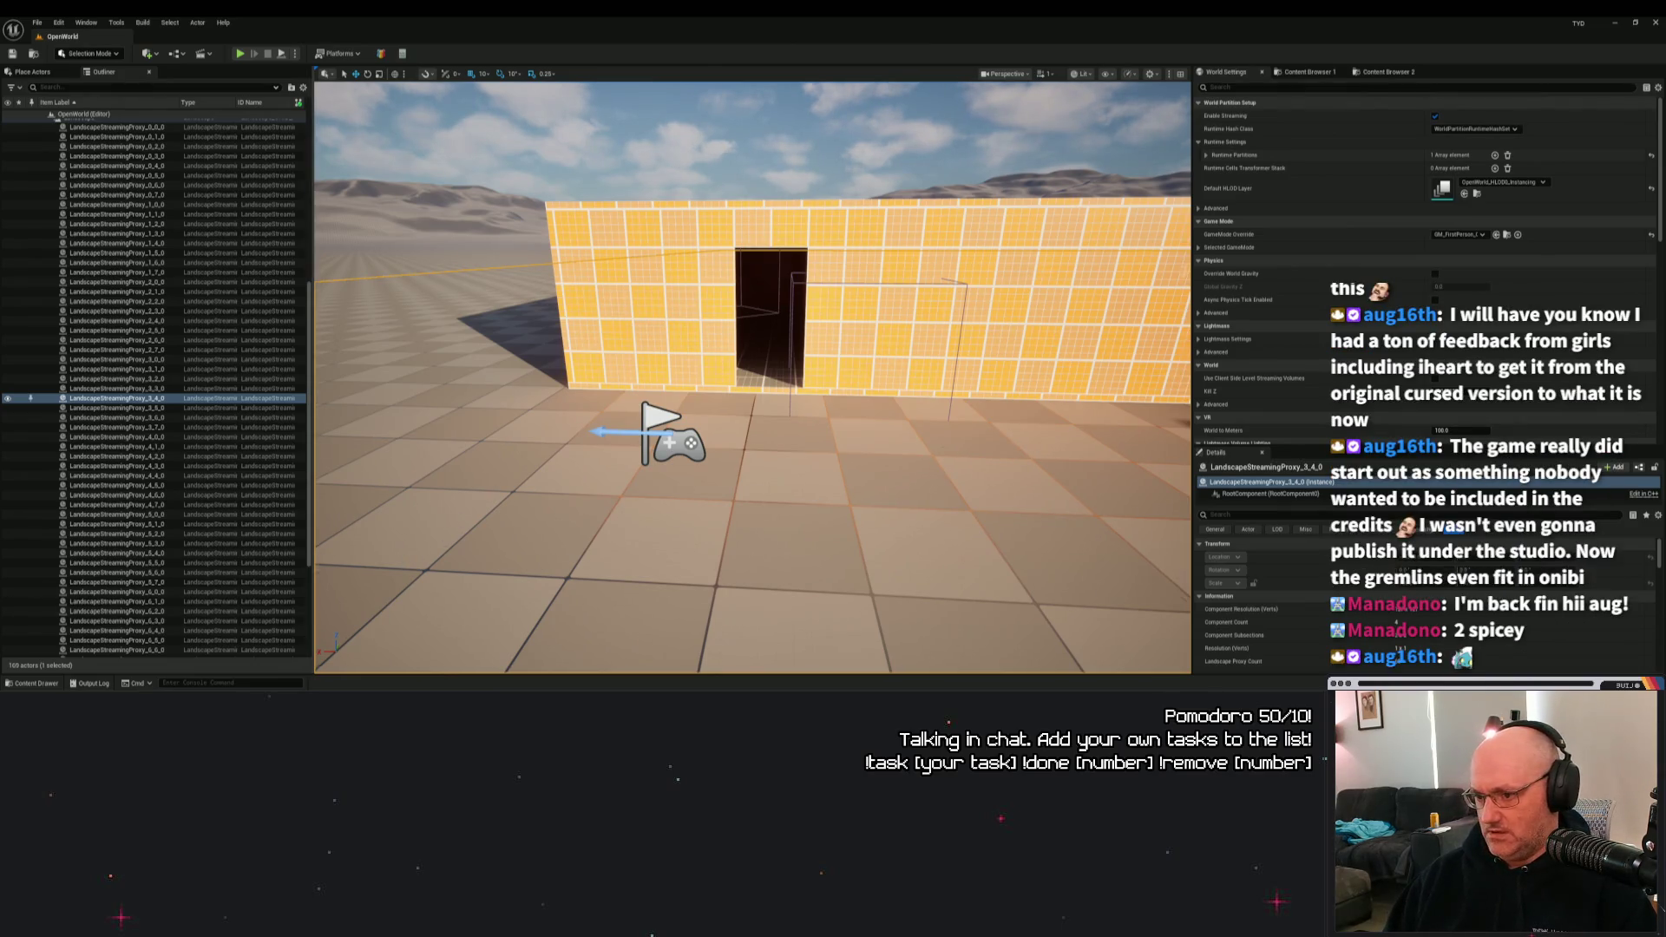
key("Right")
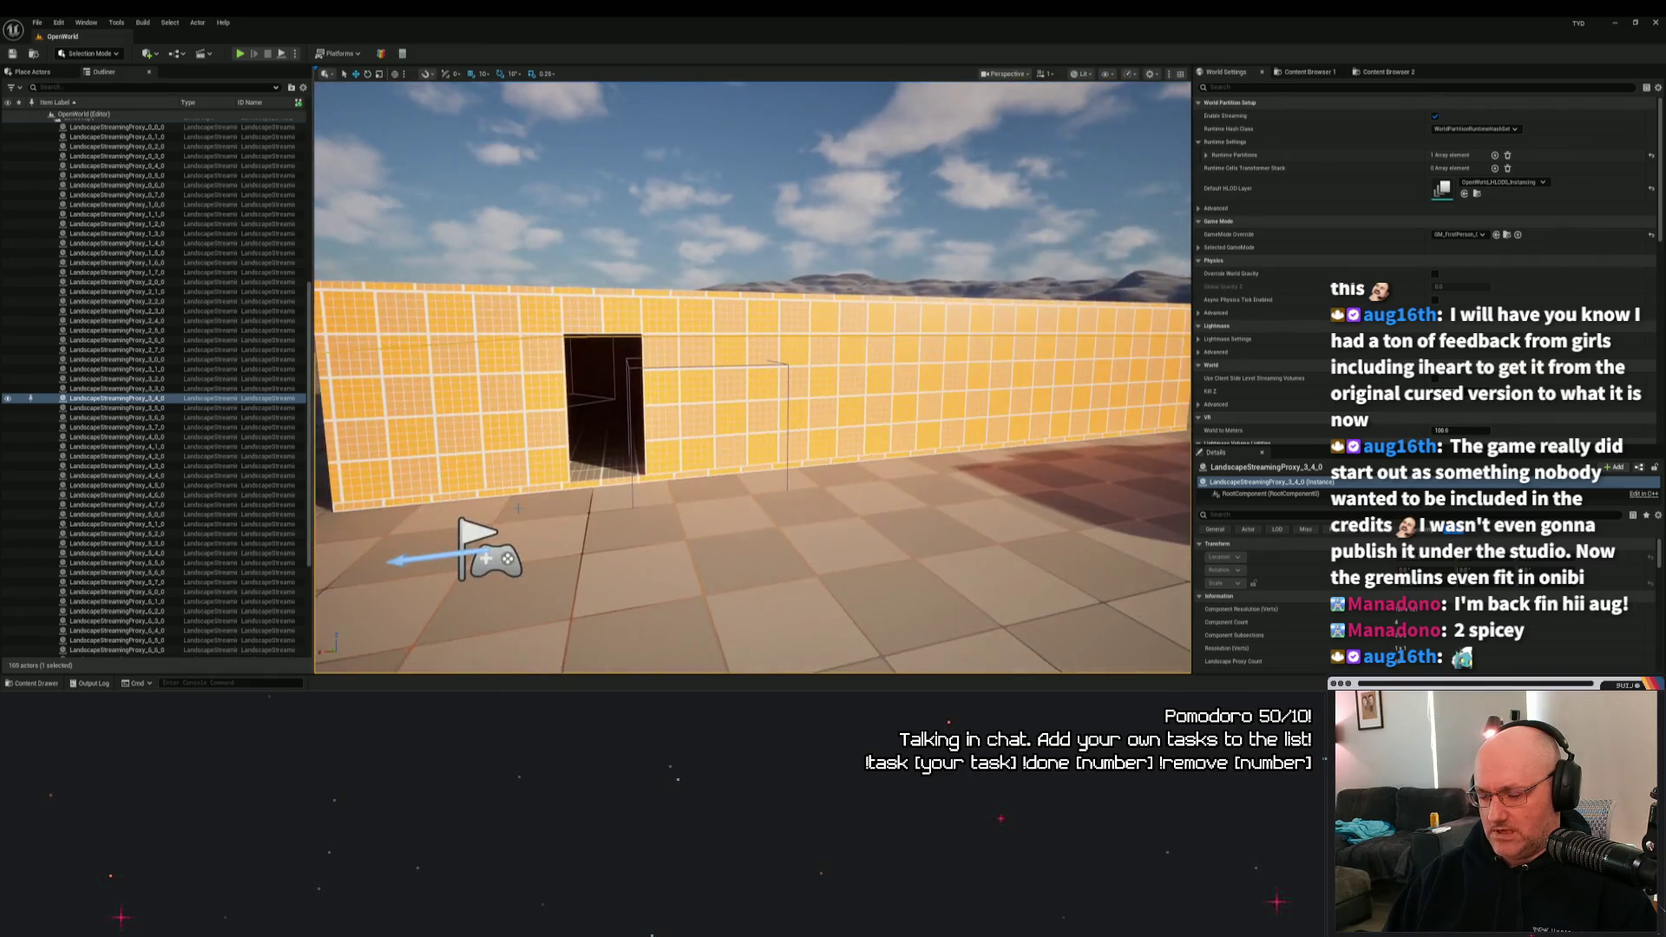
key("Up")
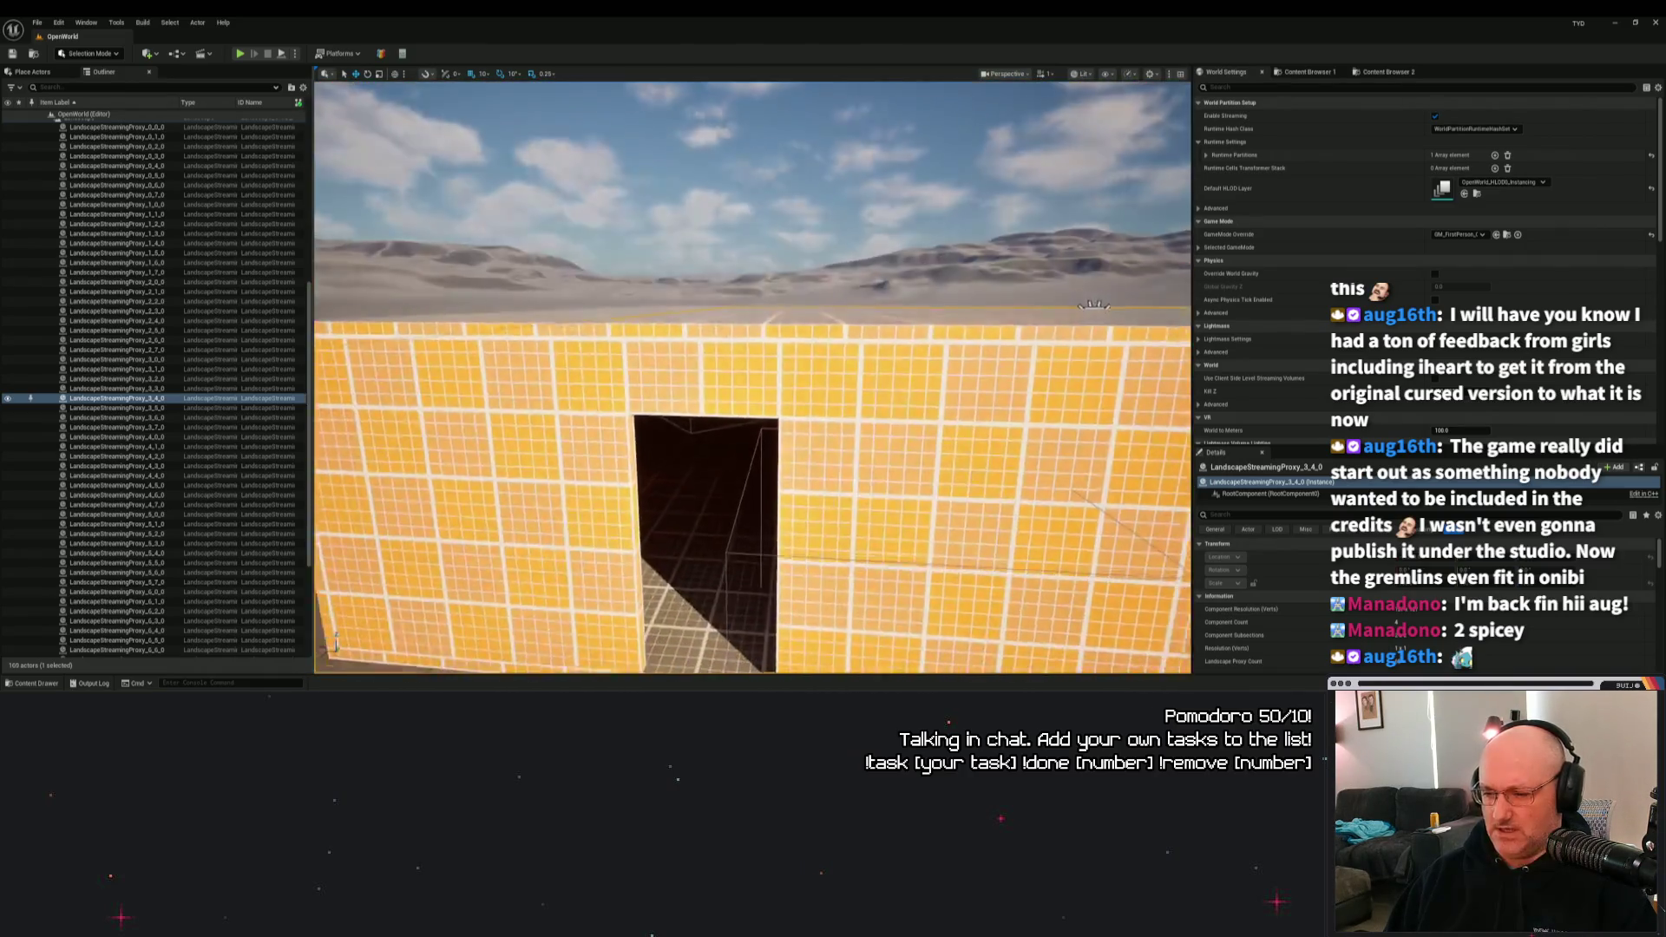
key("Right")
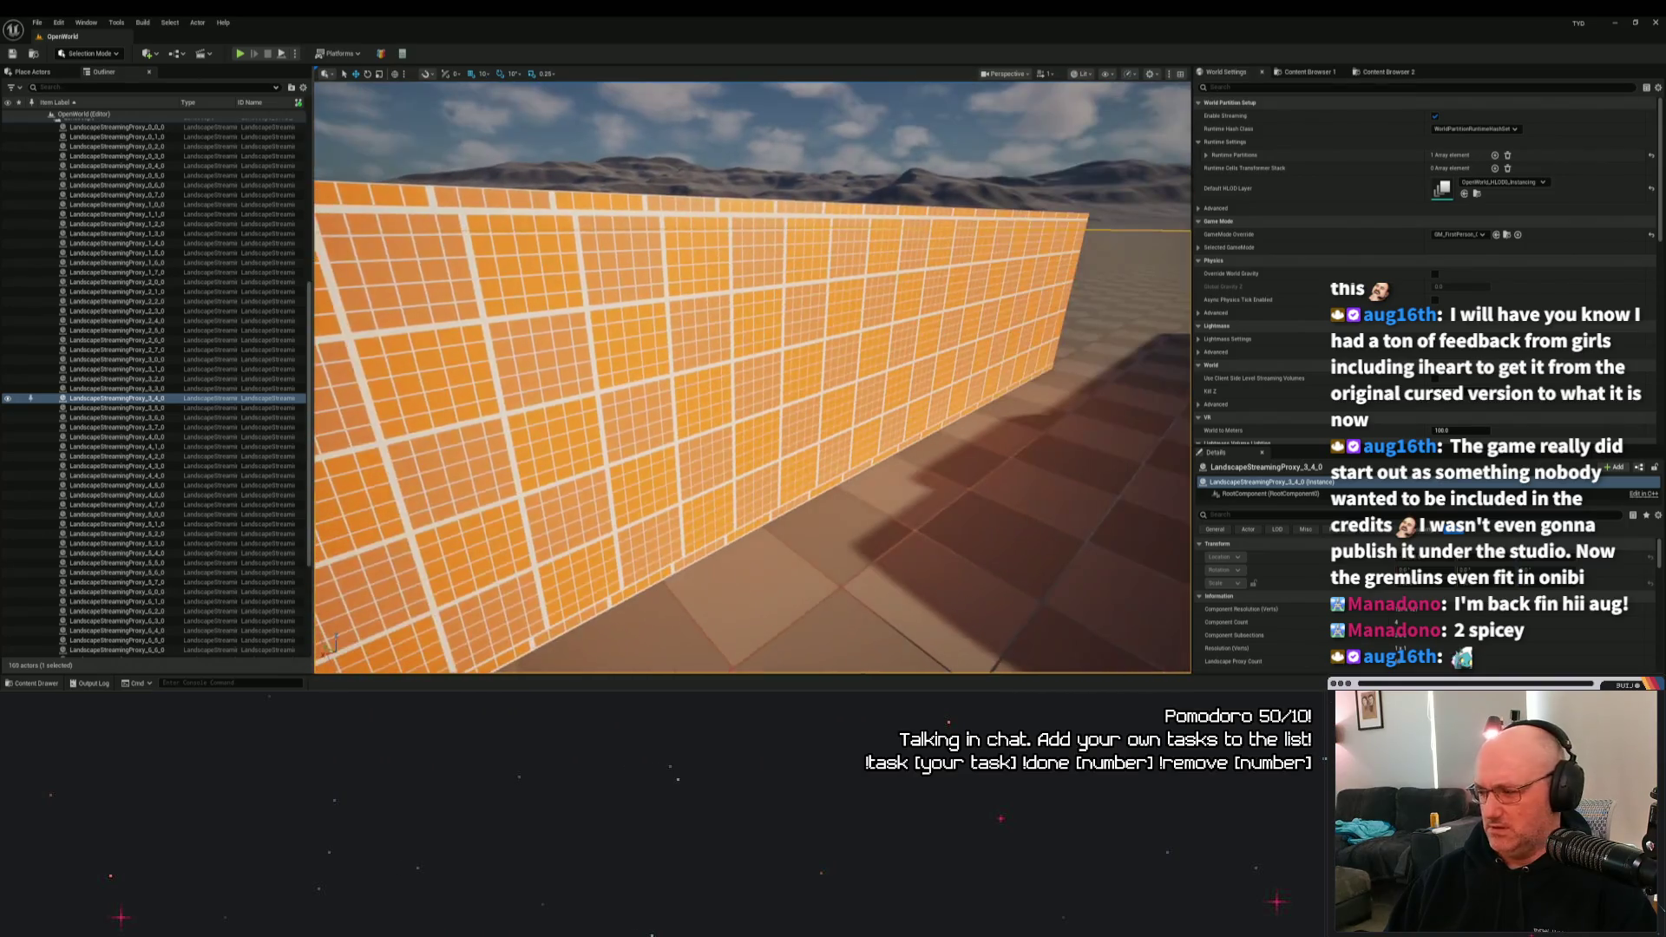
key("Down")
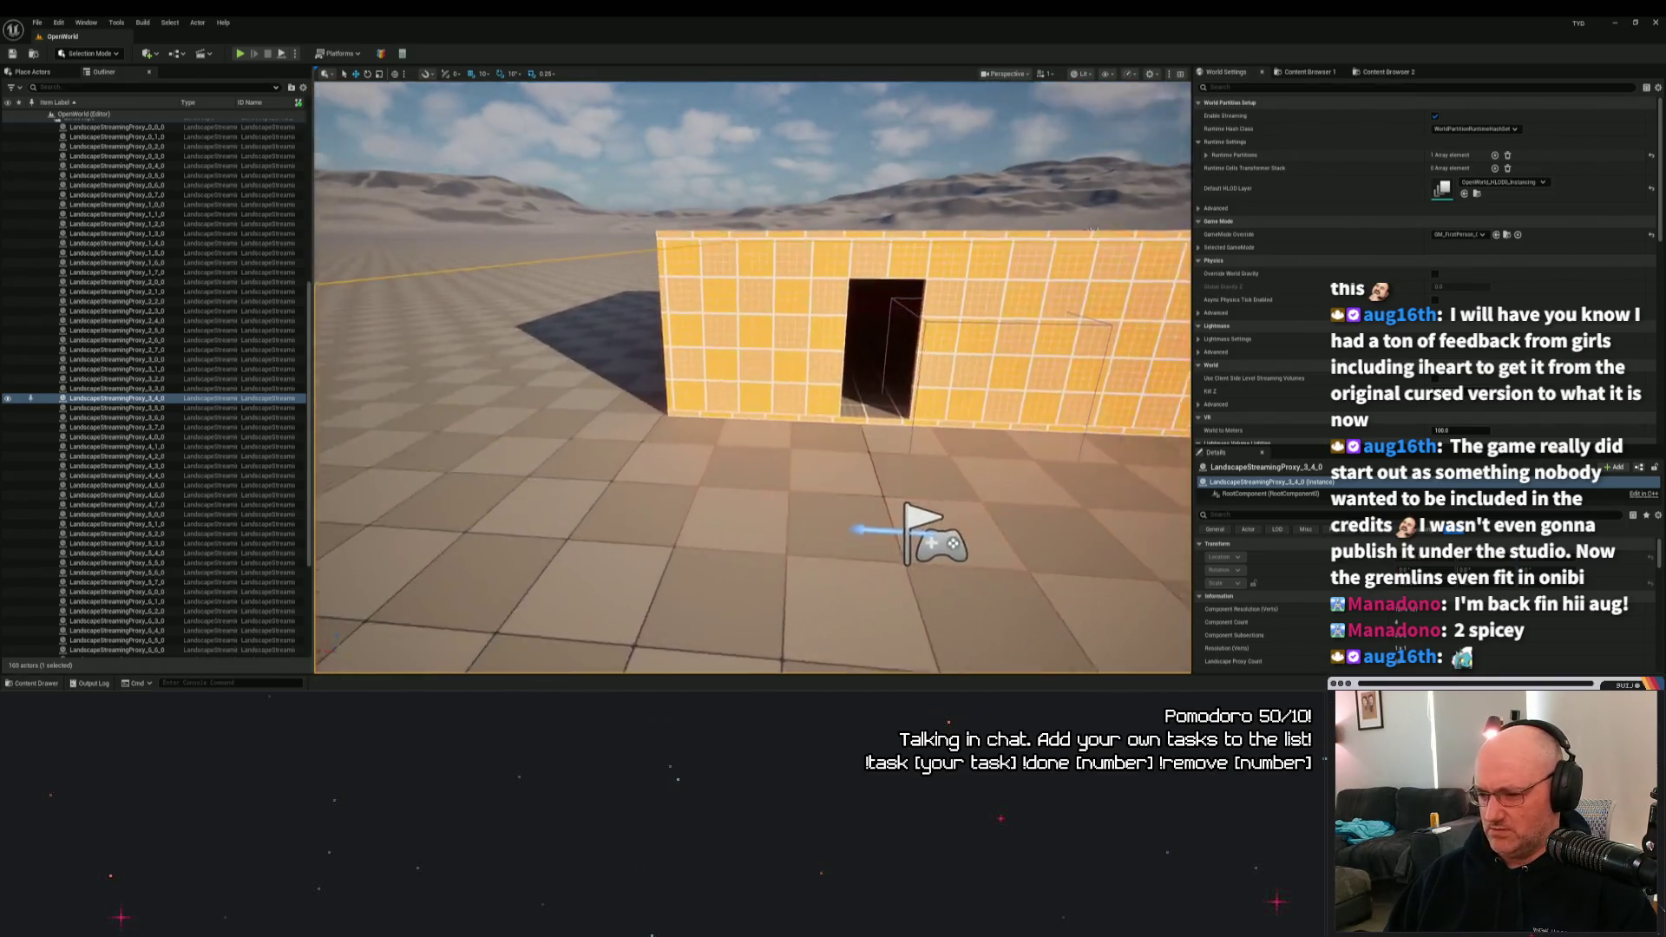
key("Up")
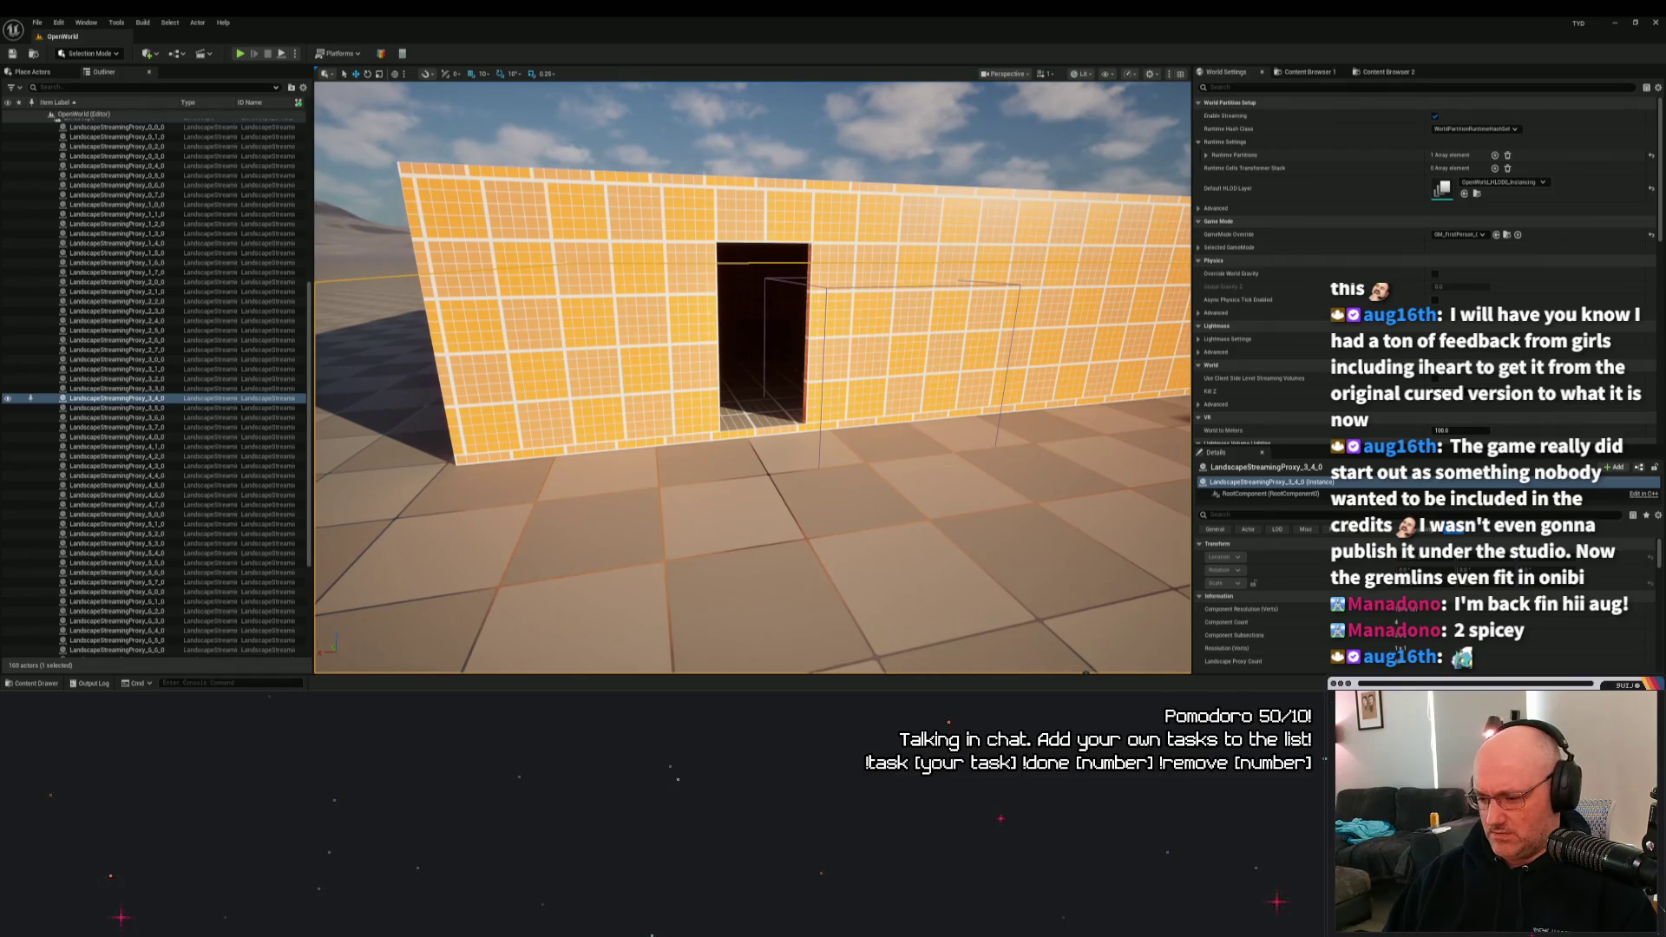
Reopen BP_NPC_Nova and orbit the tutorial's DemoMap scene, then return to the tutorial page
mouse_move(894, 690)
left_click(1033, 652)
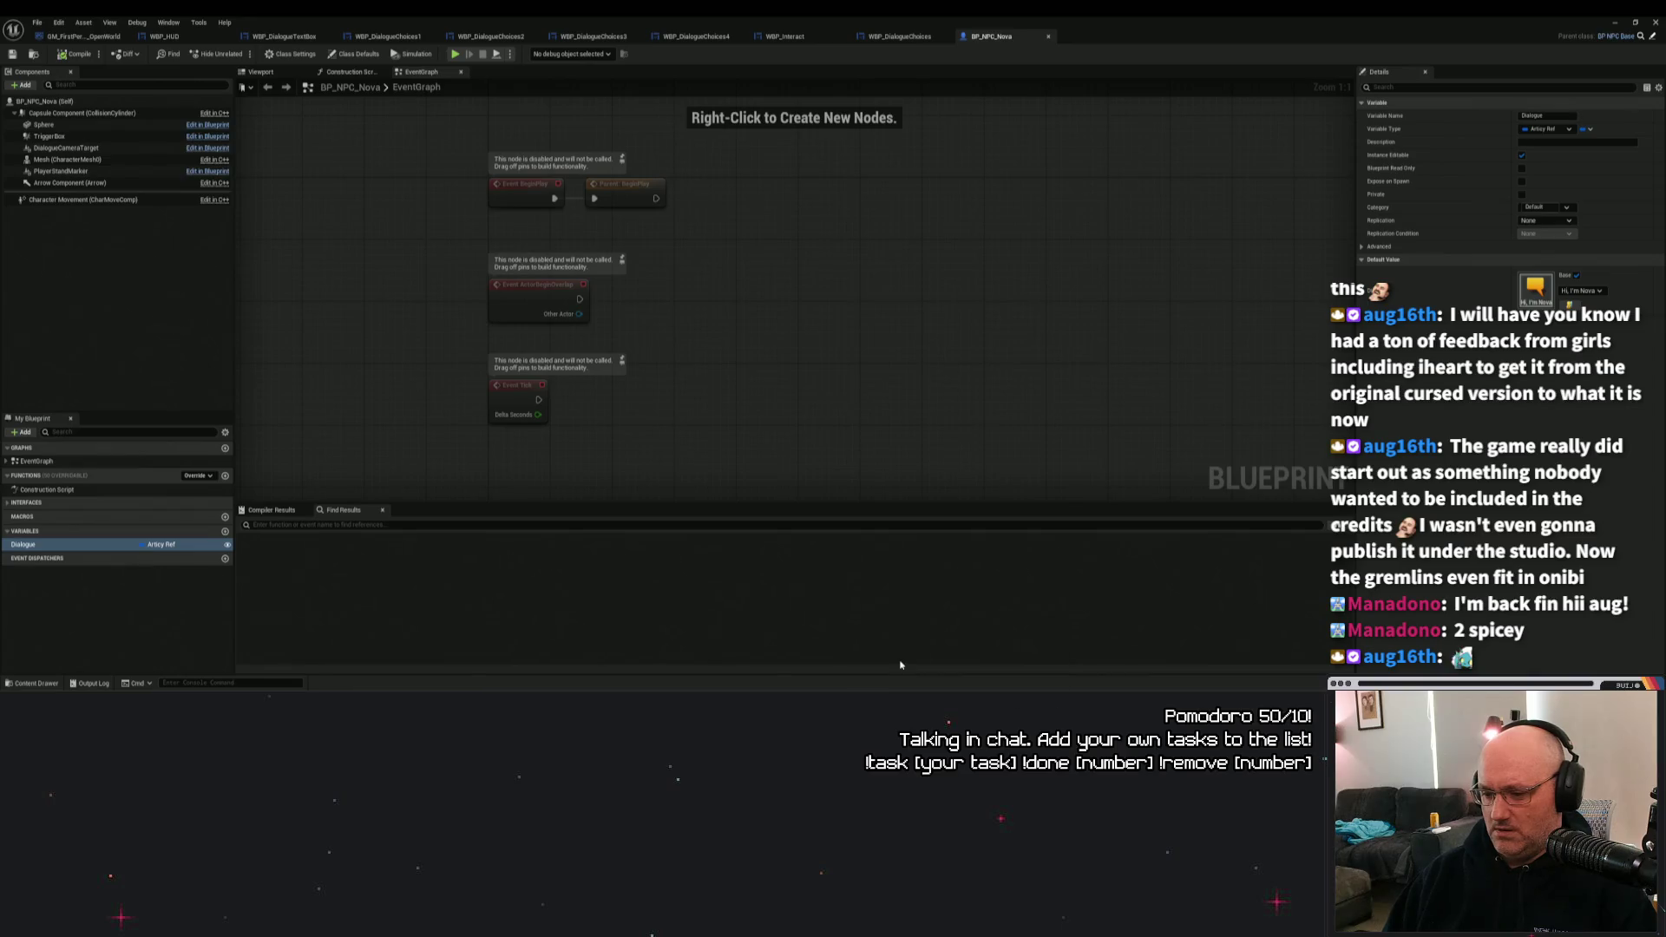
key("alt+Tab")
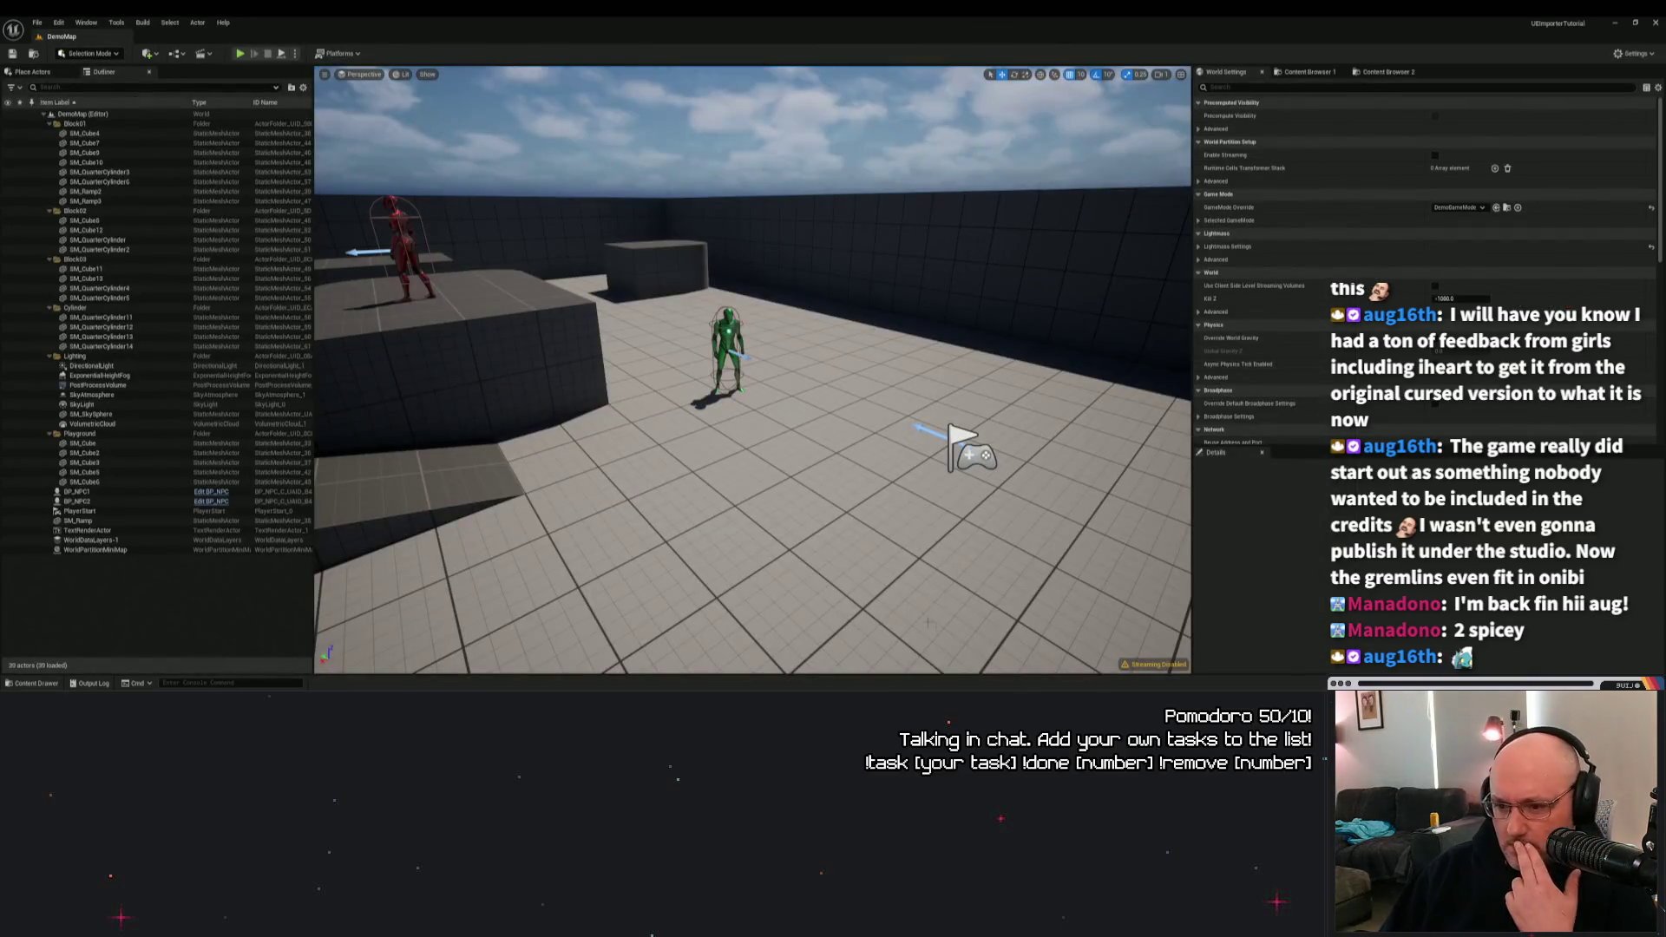
mouse_move(752, 370)
left_mouse_down()
mouse_move(837, 343)
mouse_move(824, 365)
mouse_move(790, 351)
left_mouse_up()
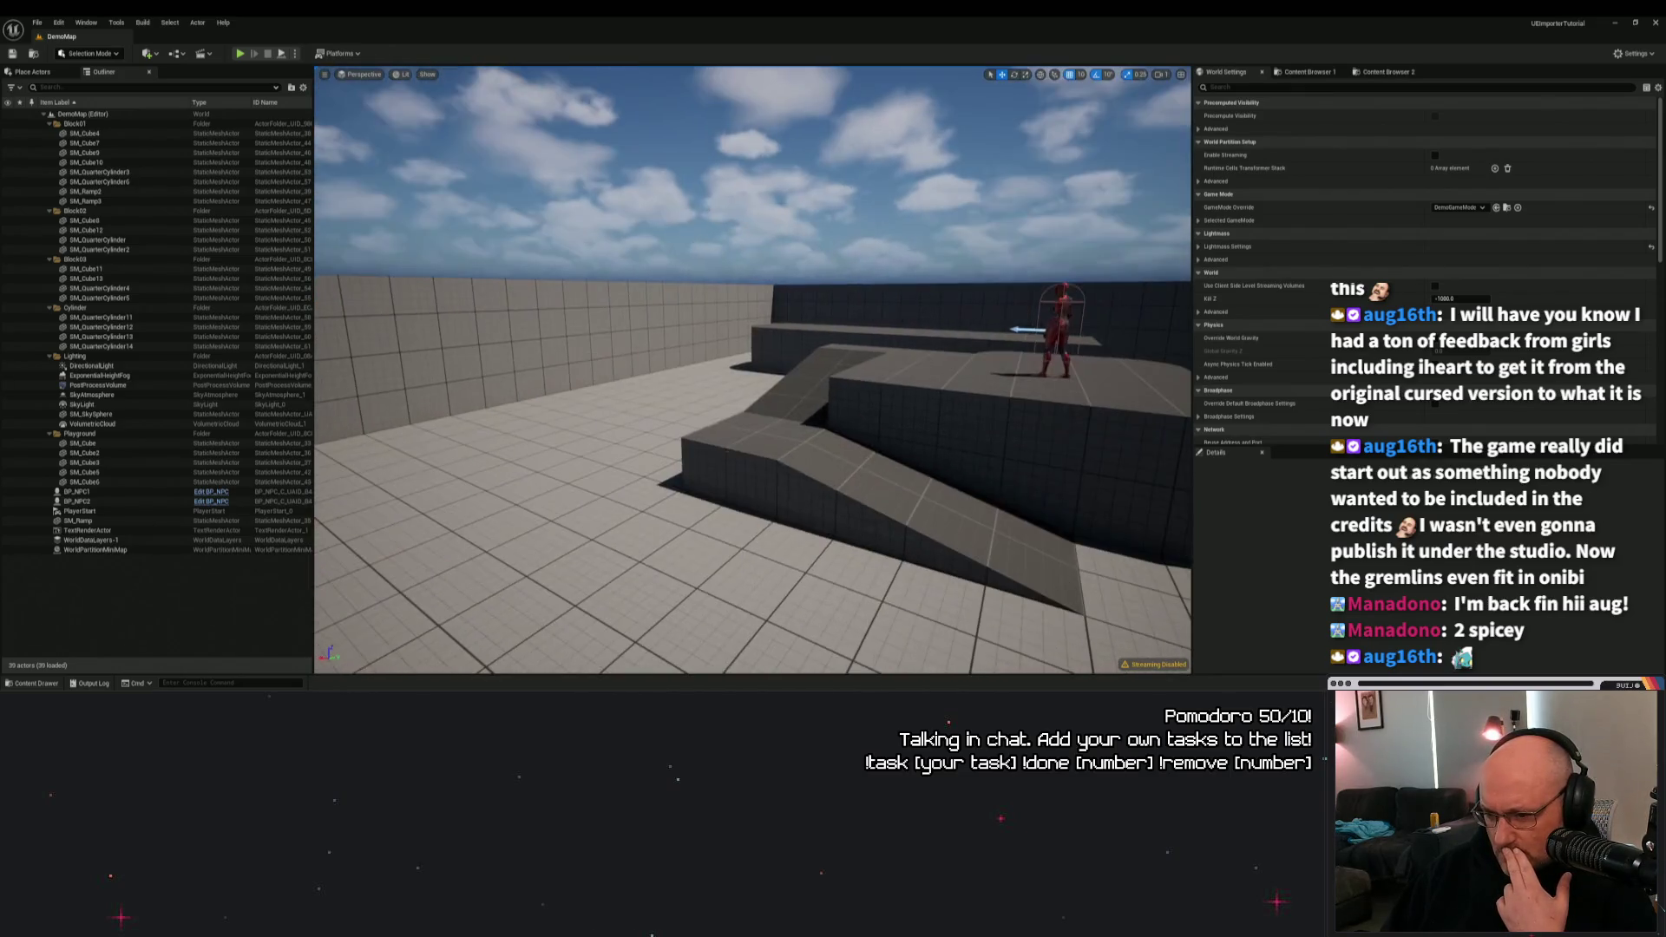
key("alt+Tab")
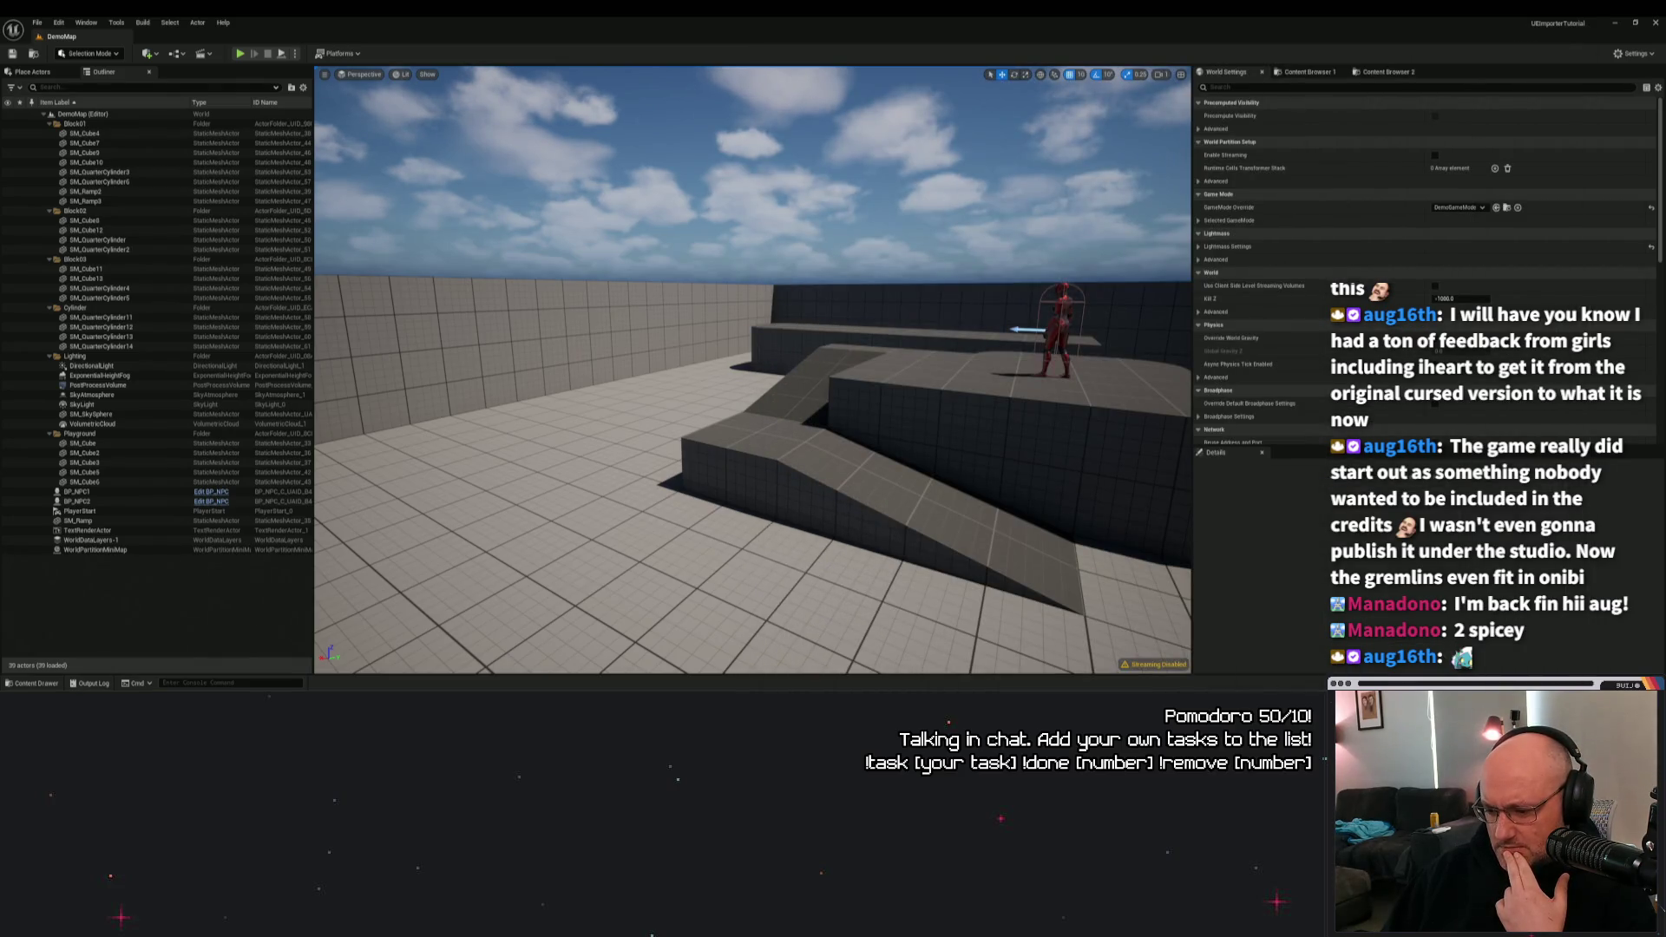
key("alt+Tab")
scroll(1177, 437, "up", 1)
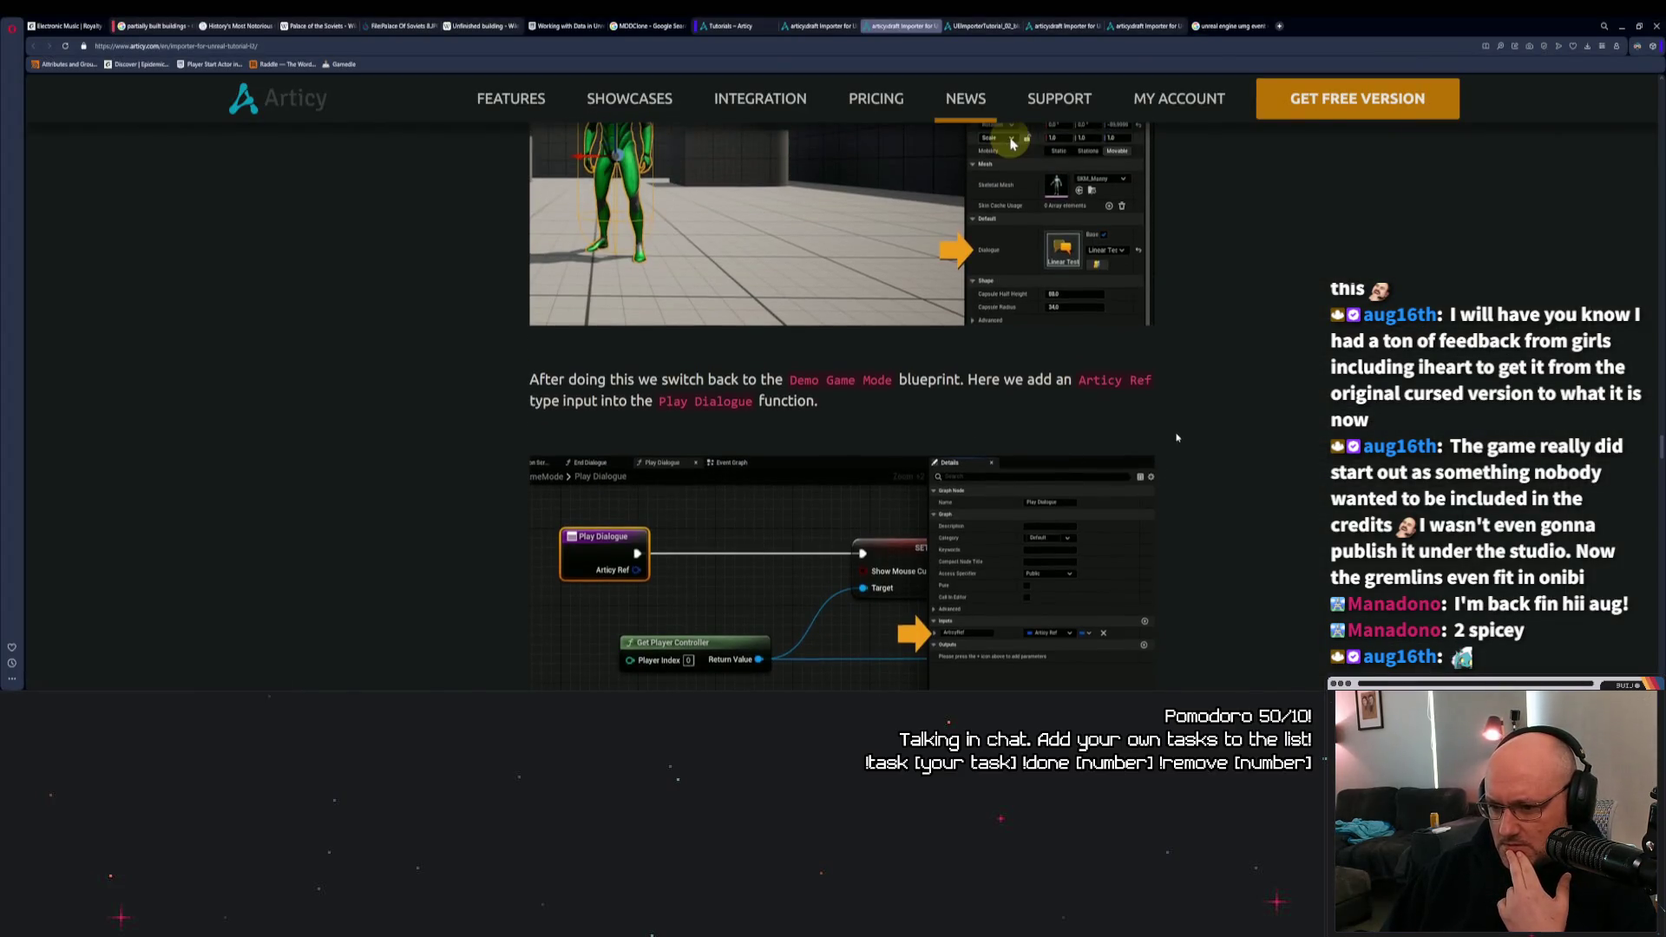
Read the Play Dialogue Articy Ref and Set Start Node sections, then begin a new note line
scroll(1177, 437, "down", 2)
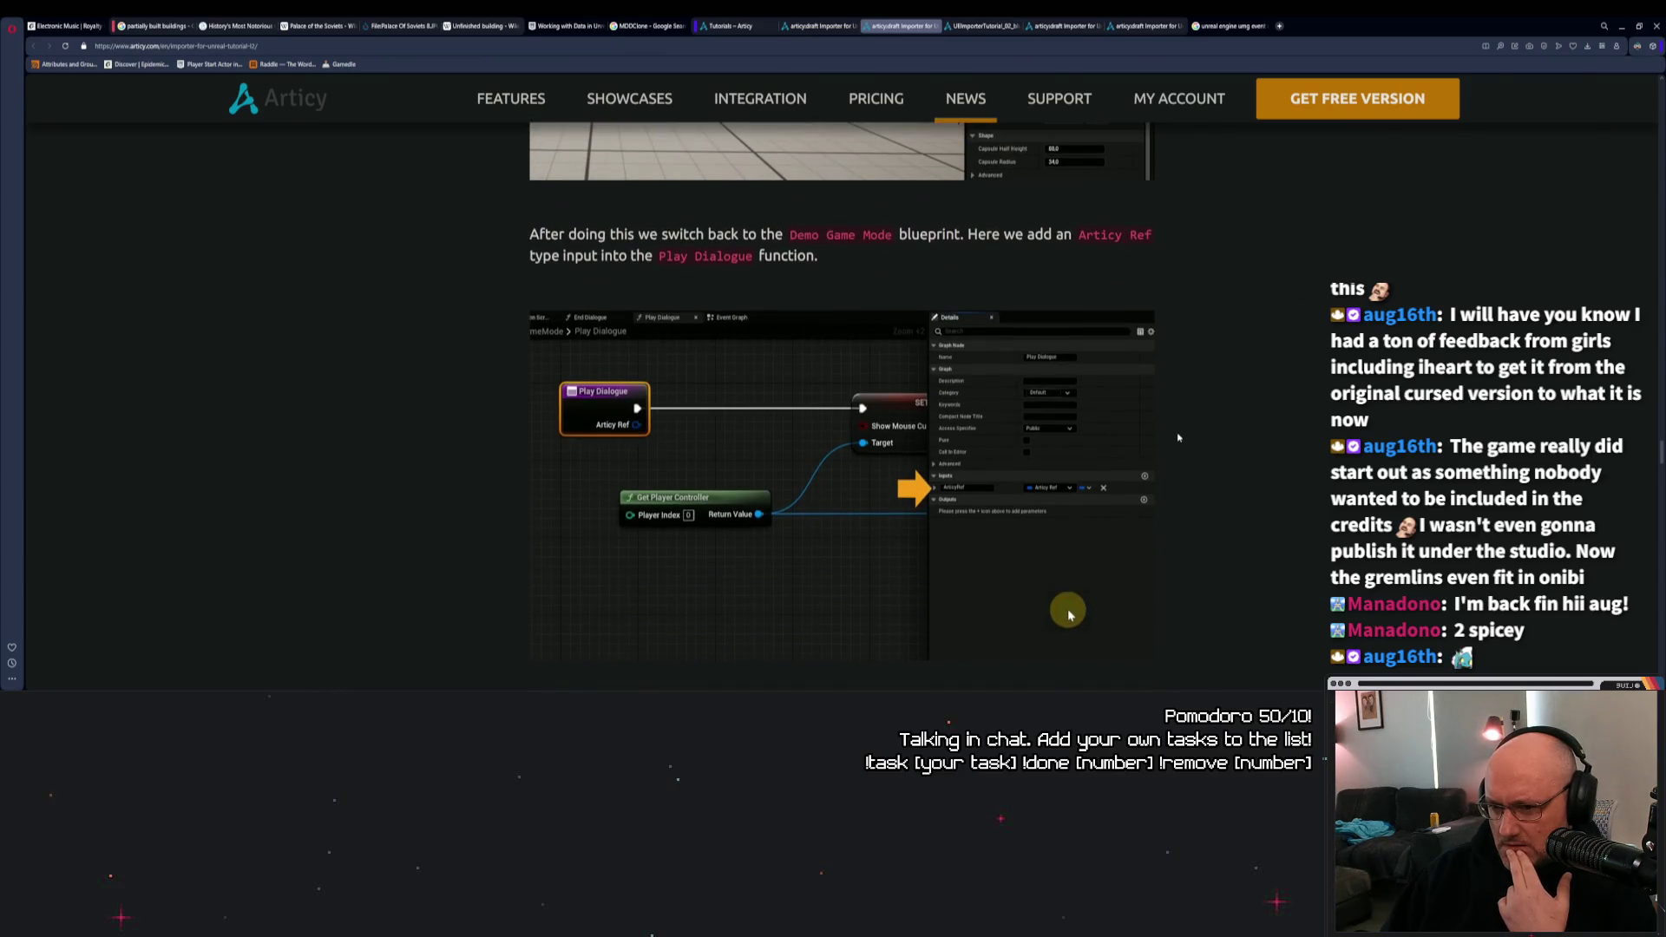
scroll(1177, 437, "down", 1)
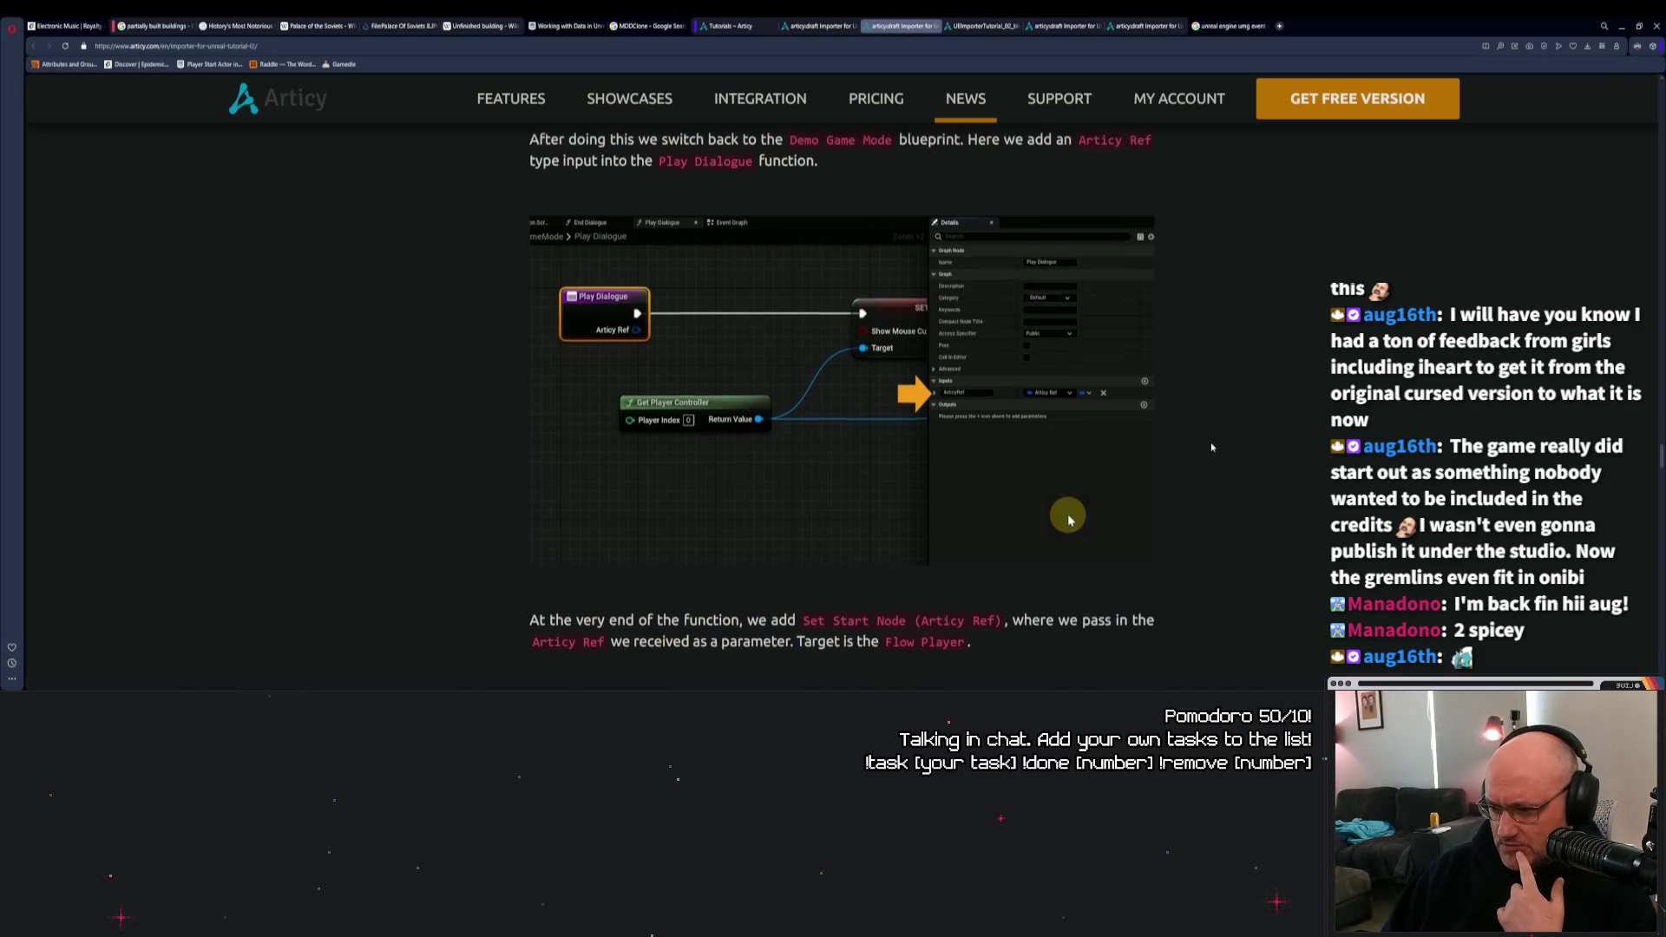
scroll(1212, 447, "up", 1)
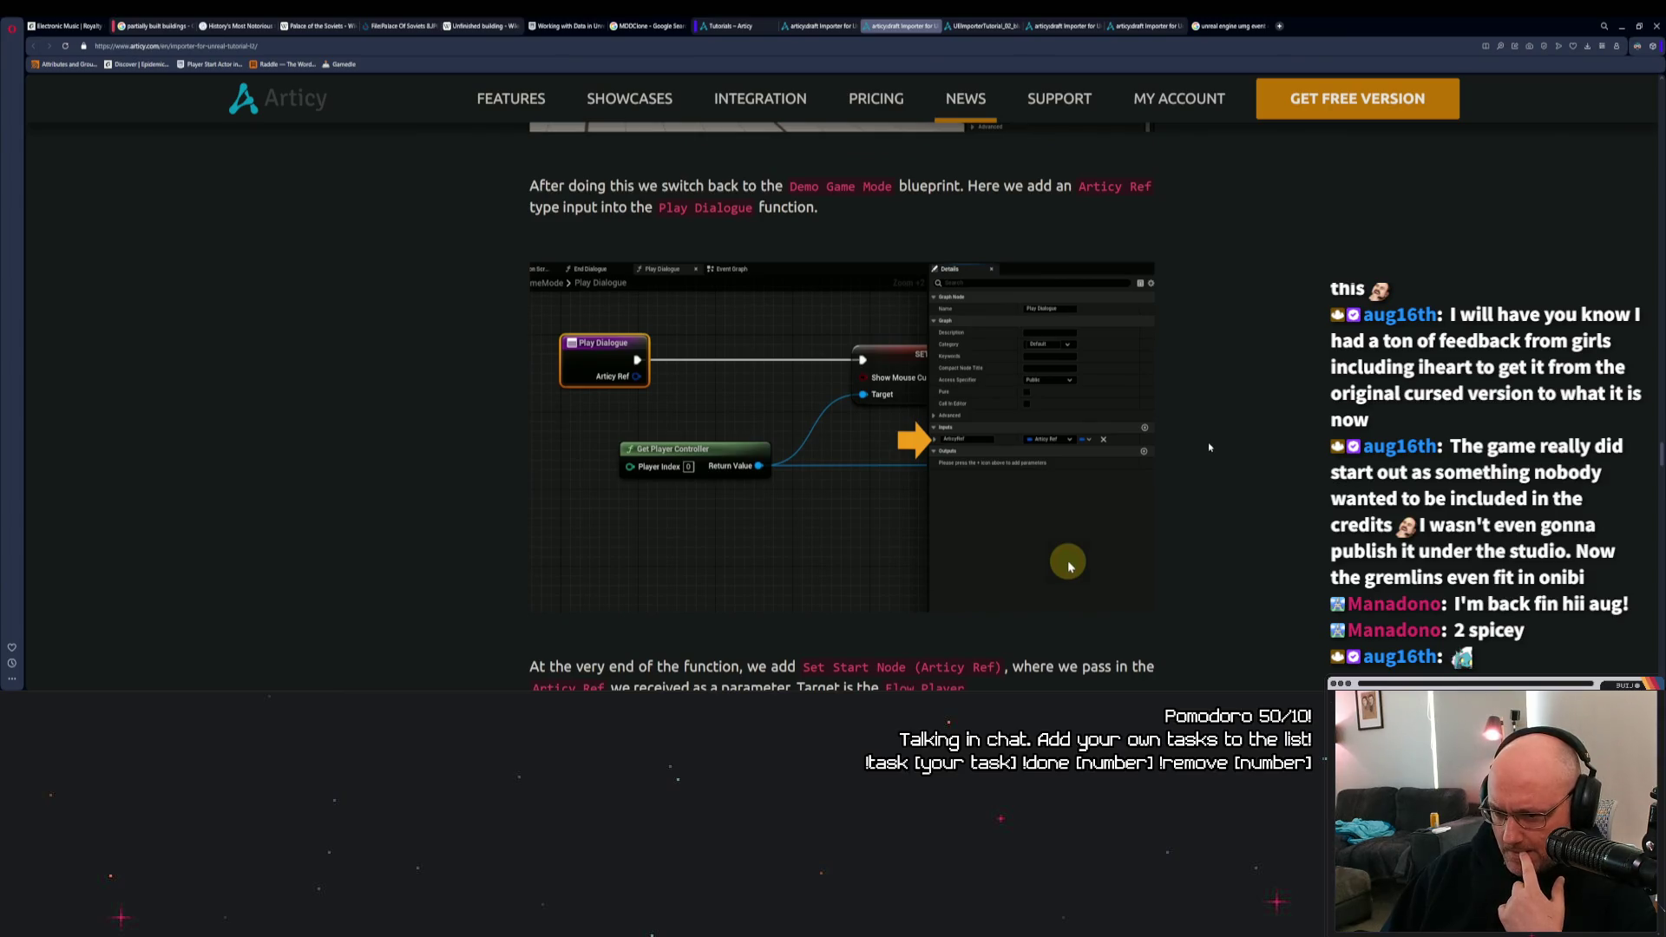
scroll(1208, 446, "down", 2)
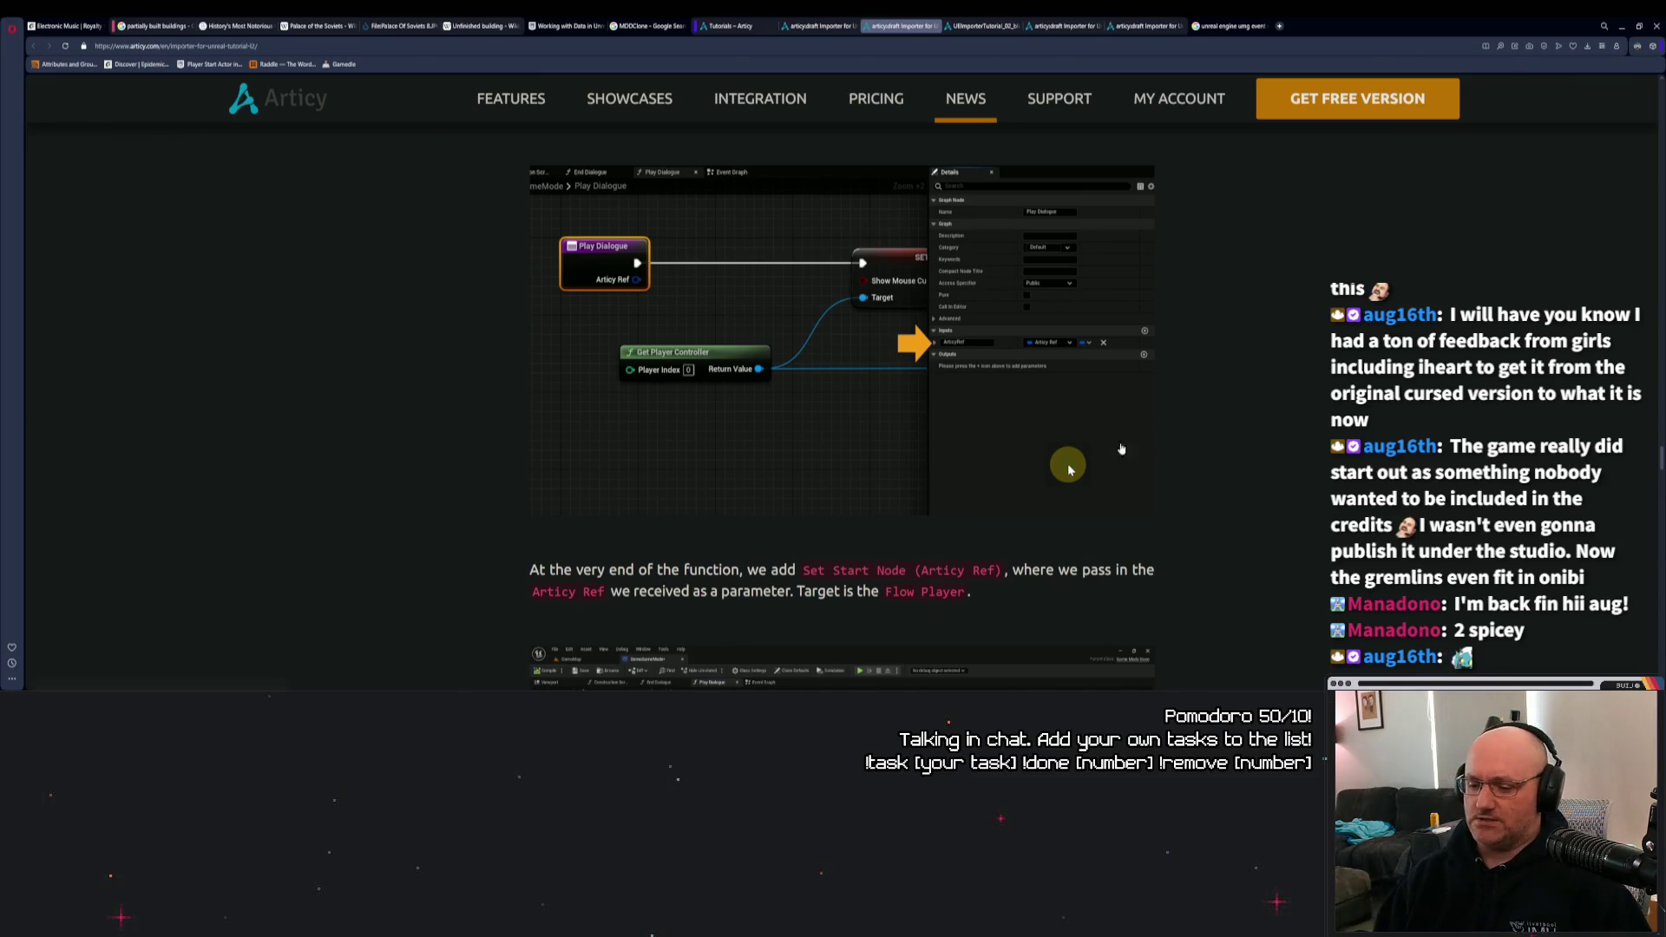
key("alt+Tab")
key("Return")
key("Return")
Add a to-do: NPC Name param on each dialogue trigger, reusing the plaintext interact dialogue name
type("T")
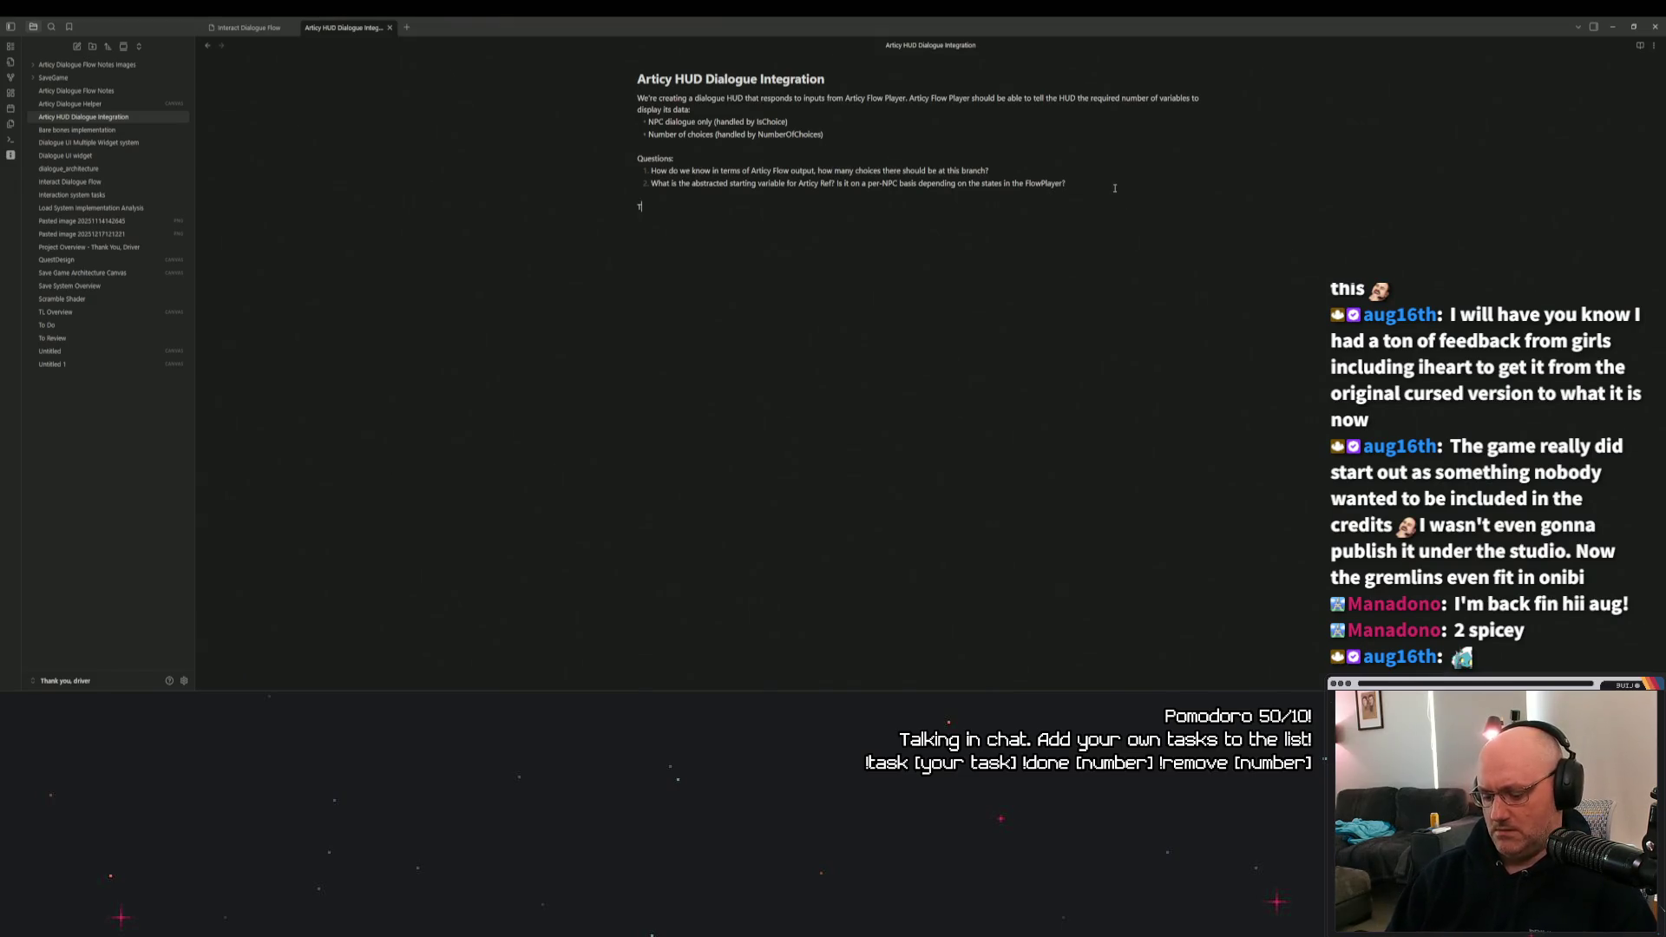
type("o-do-sort-of:")
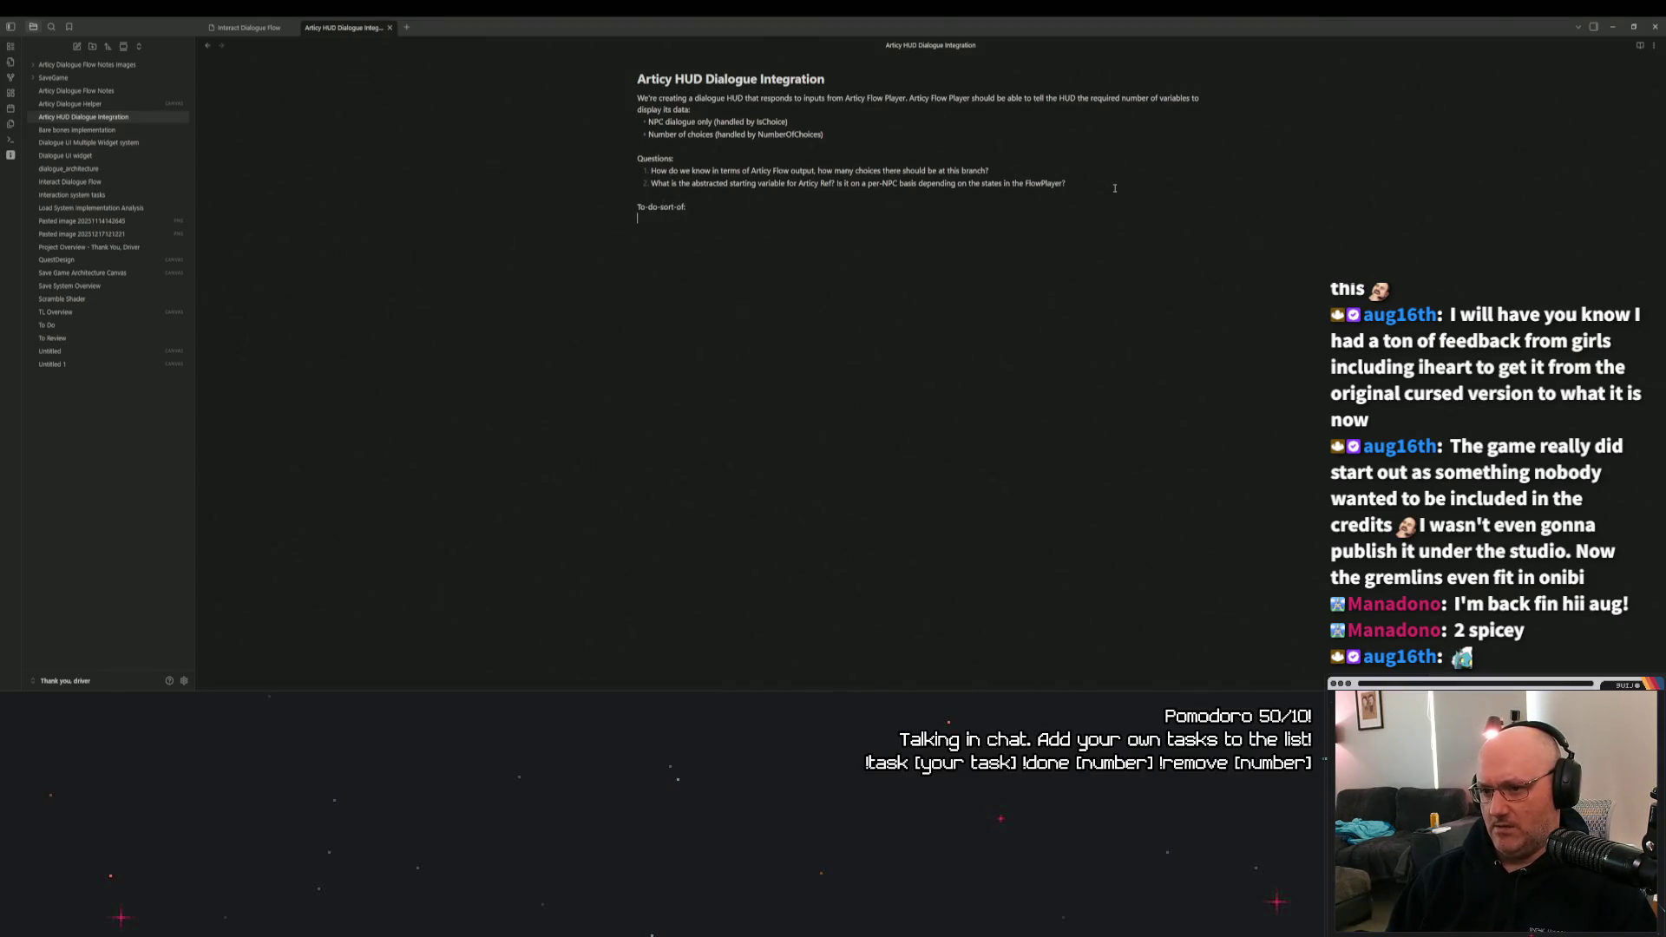
type(". ")
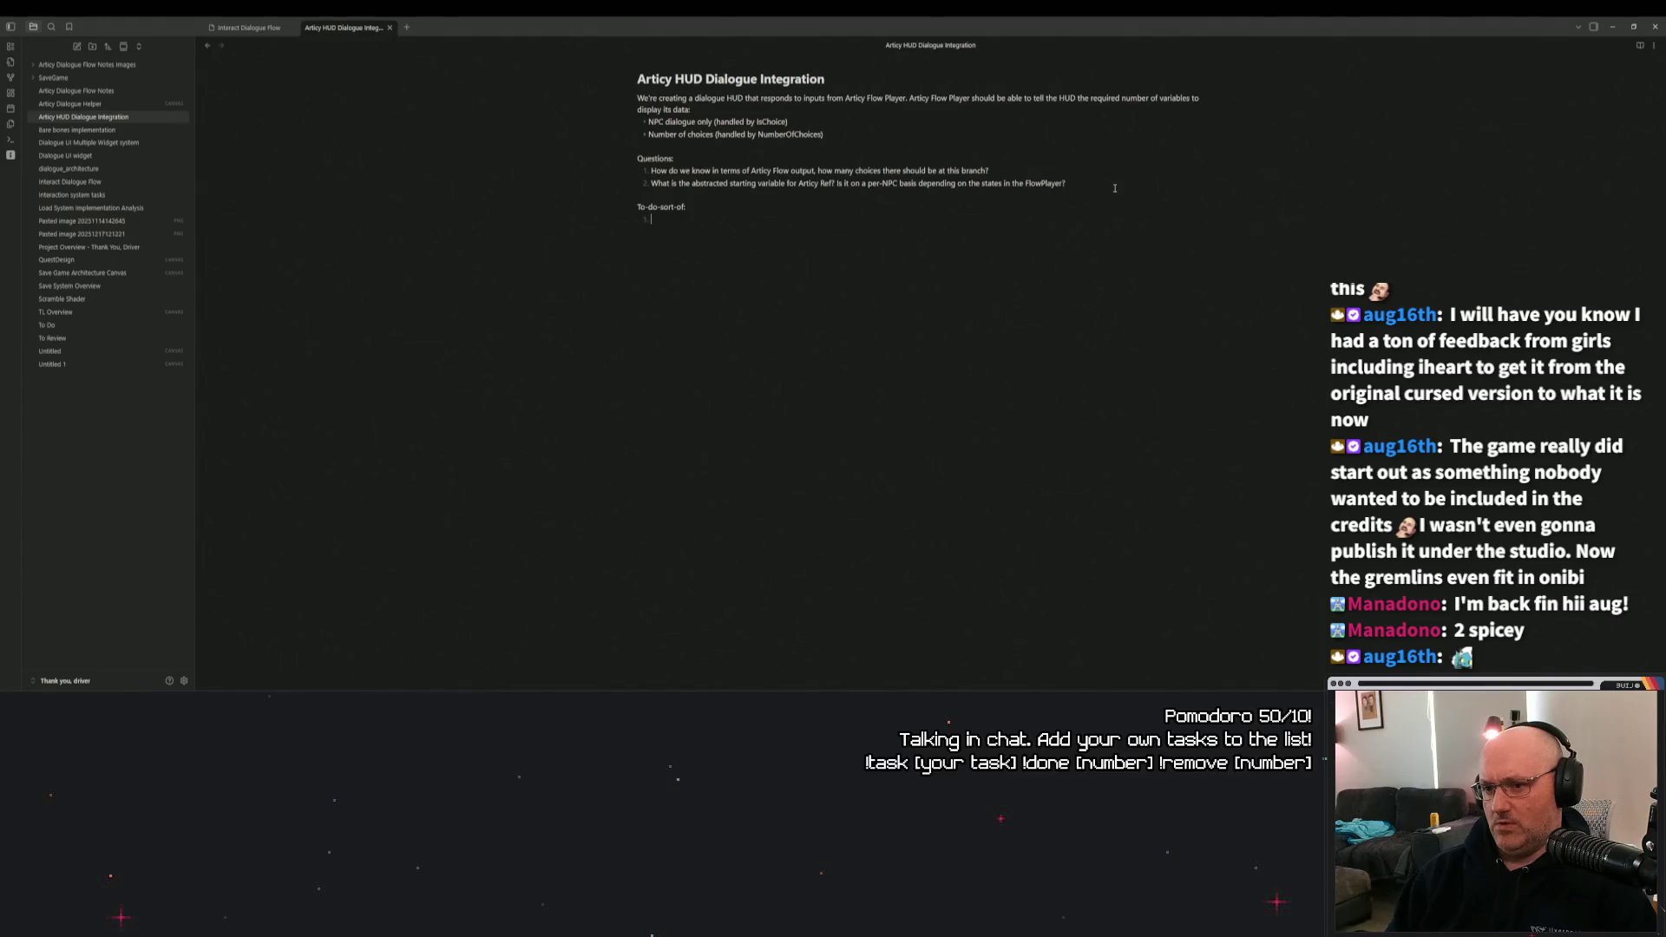
type("N P")
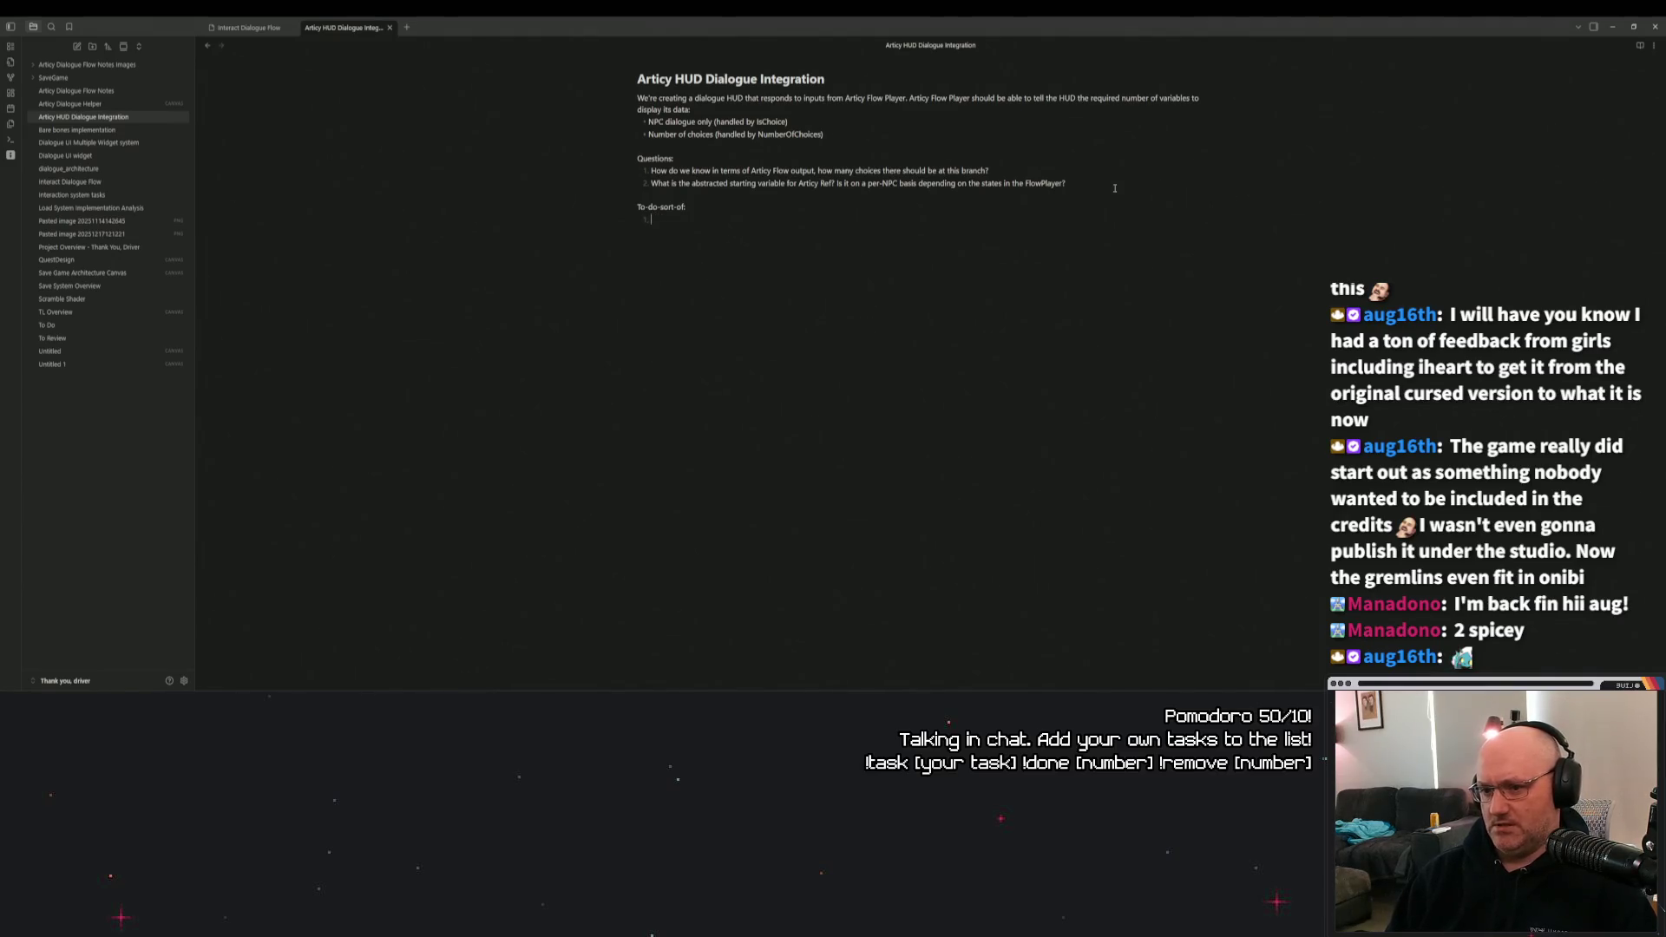
type("C Name v")
key("BackSpace")
type("param,")
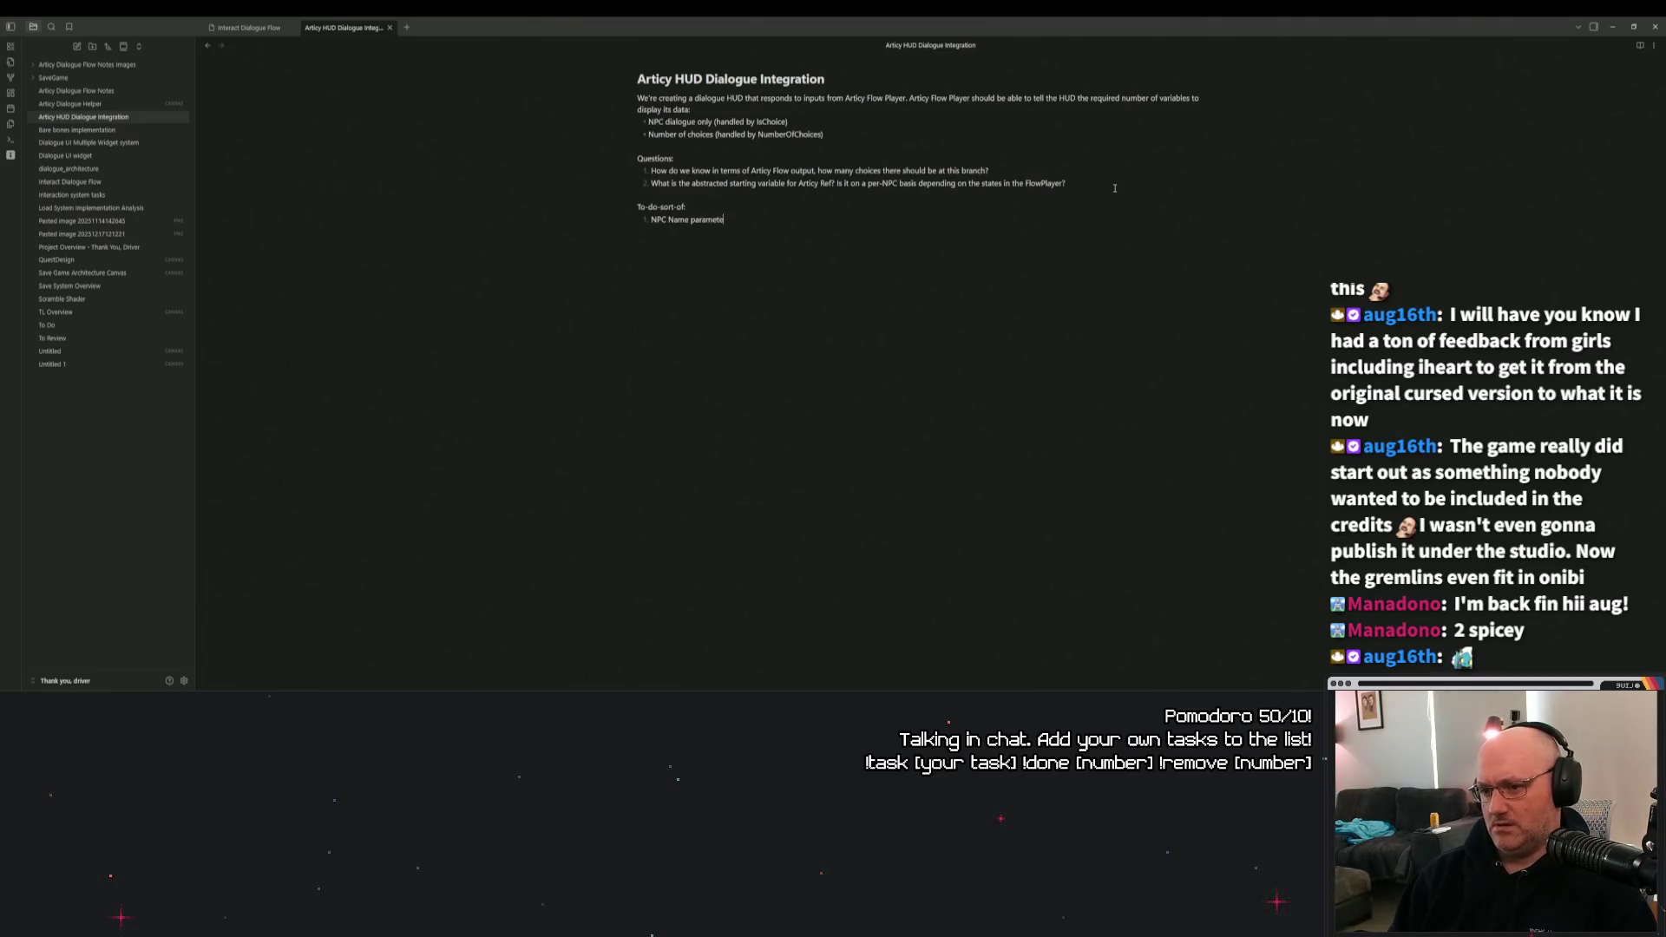
type("on e")
type("ach ")
type("dia")
type("logue trigger ")
type("(")
type("e")
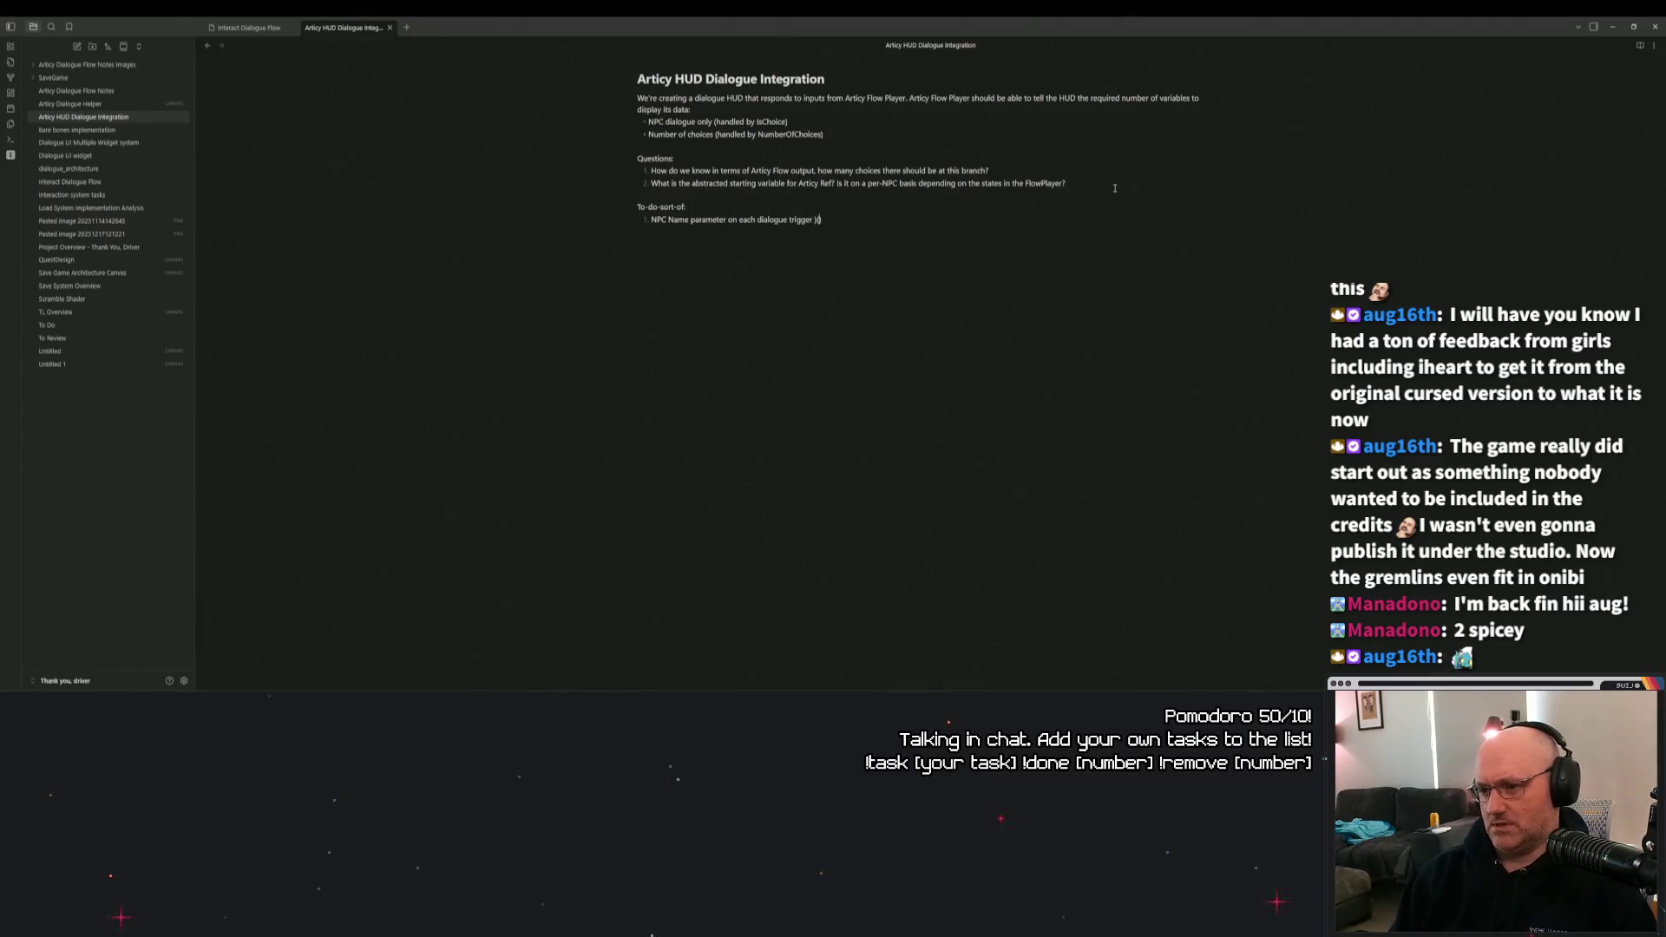
type("so")
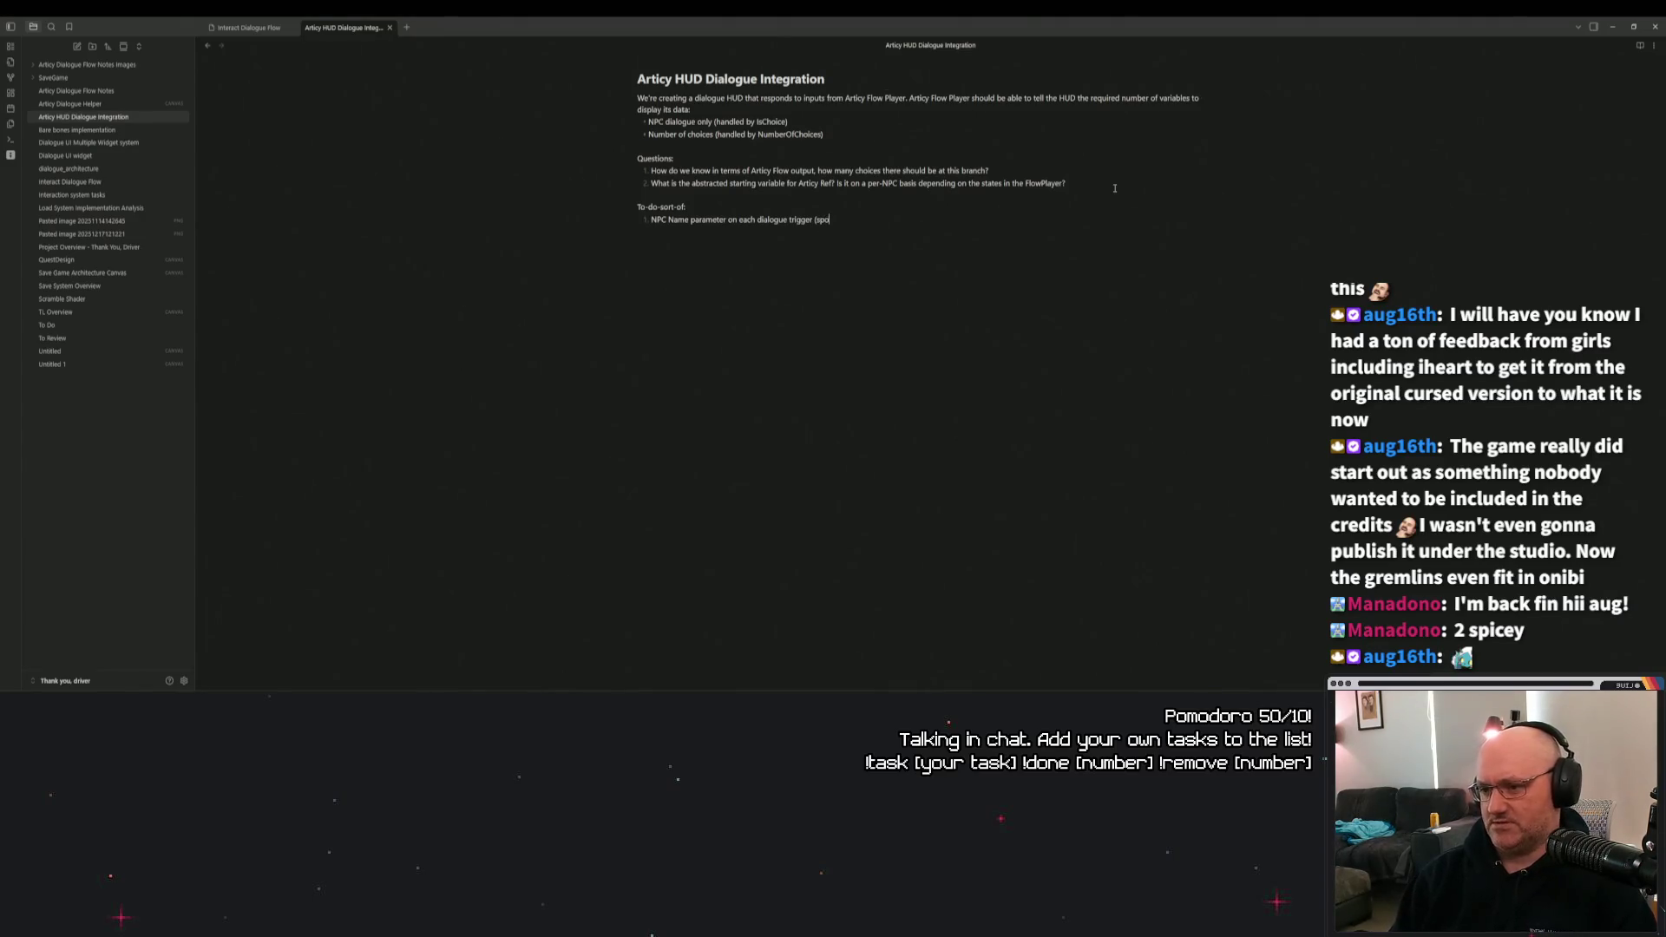
type(" t")
type("his")
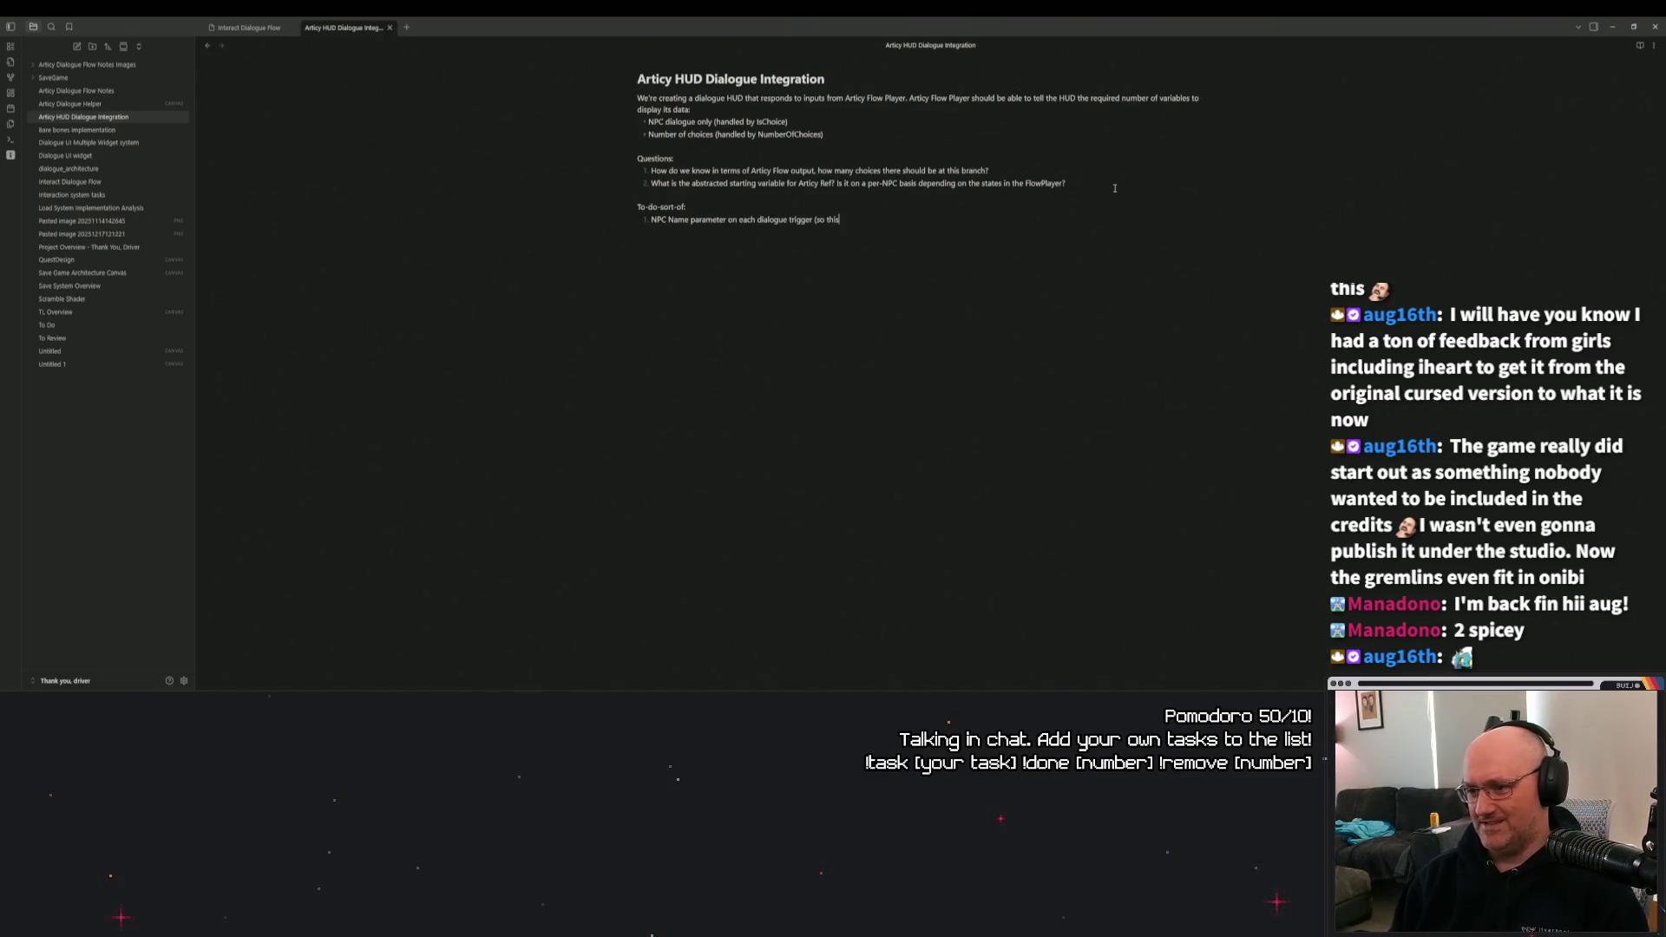
type(" should beasy becaus")
key("BackSpace")
type("we already have the plaintext ")
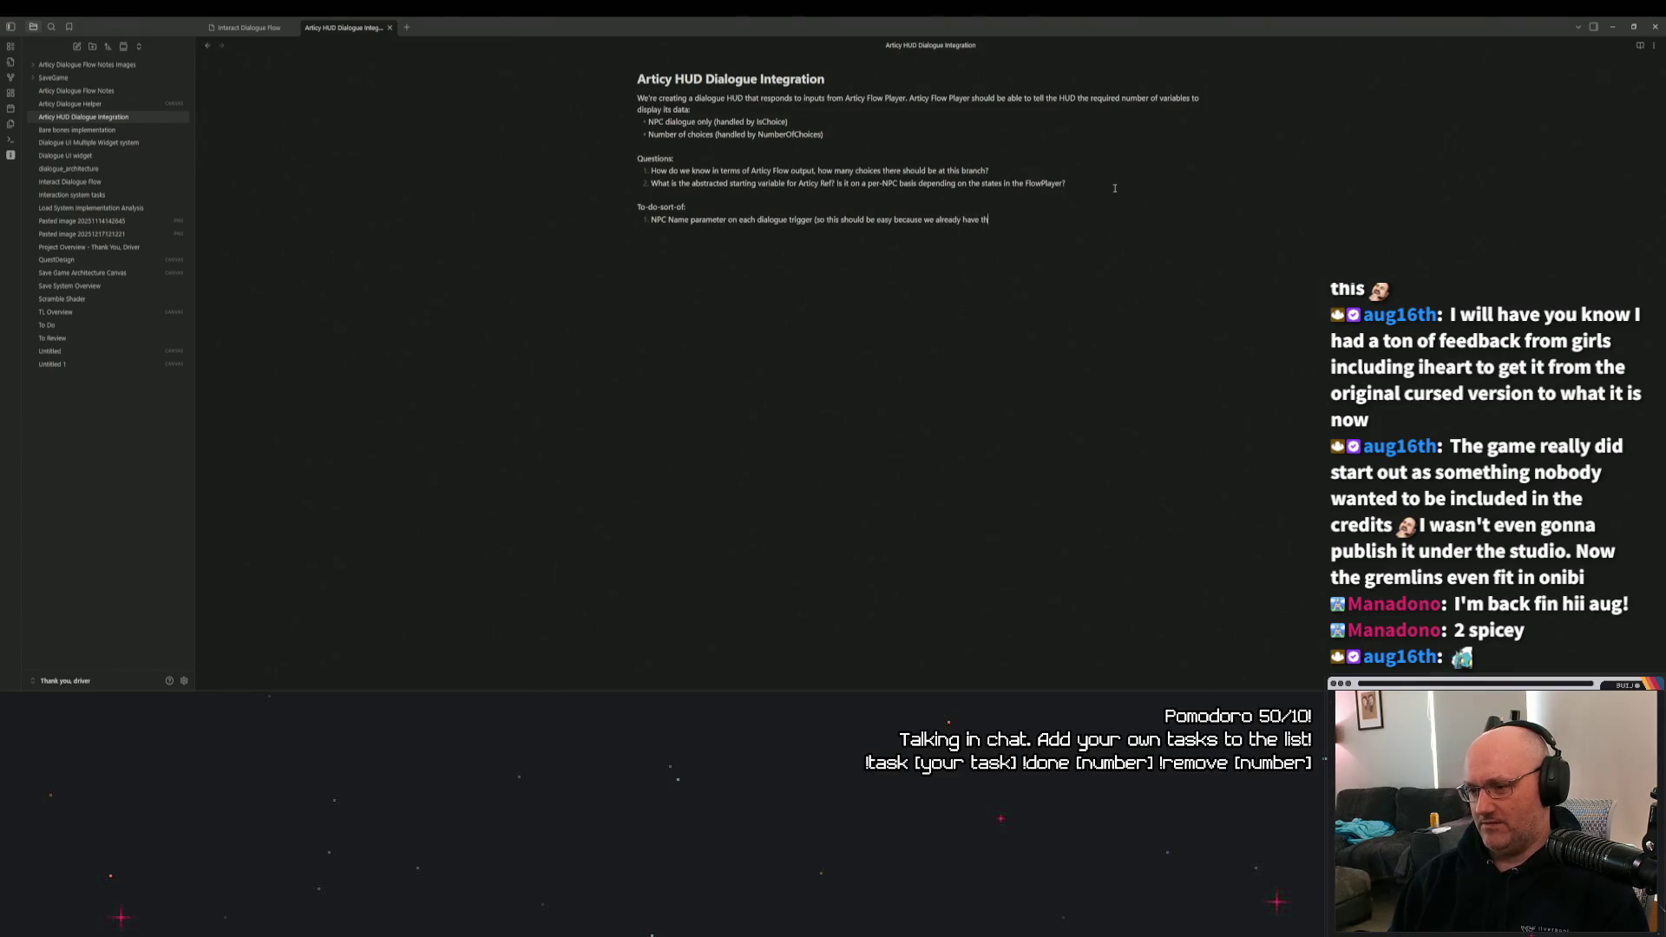
type("ver")
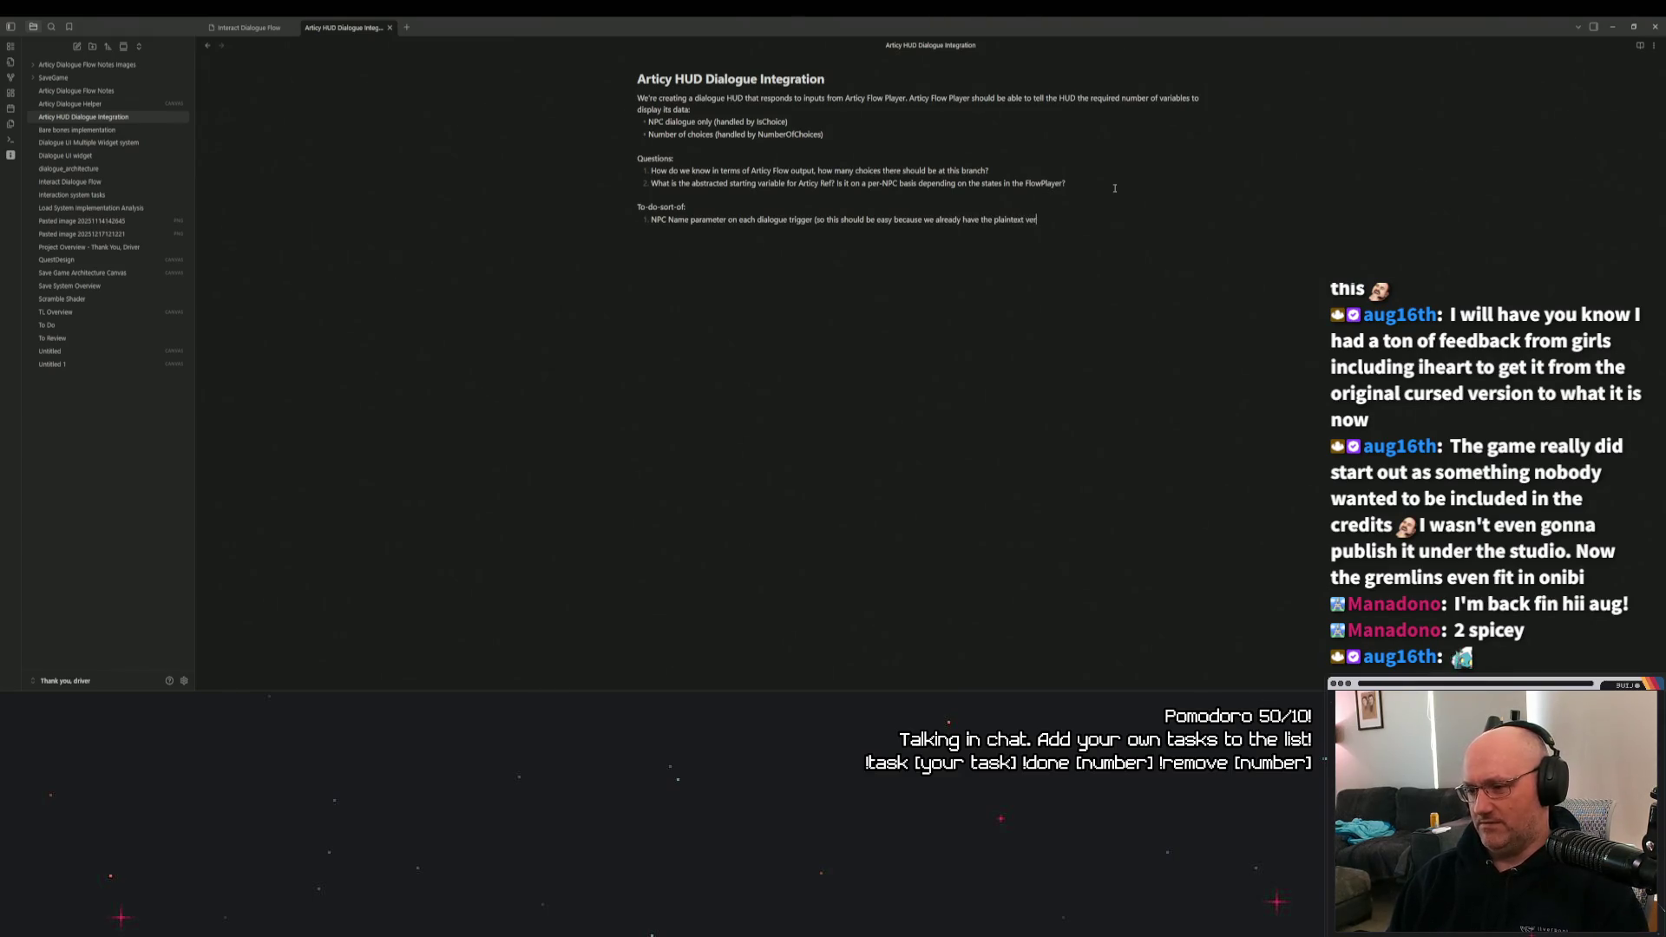
type("sion of the name for the interac")
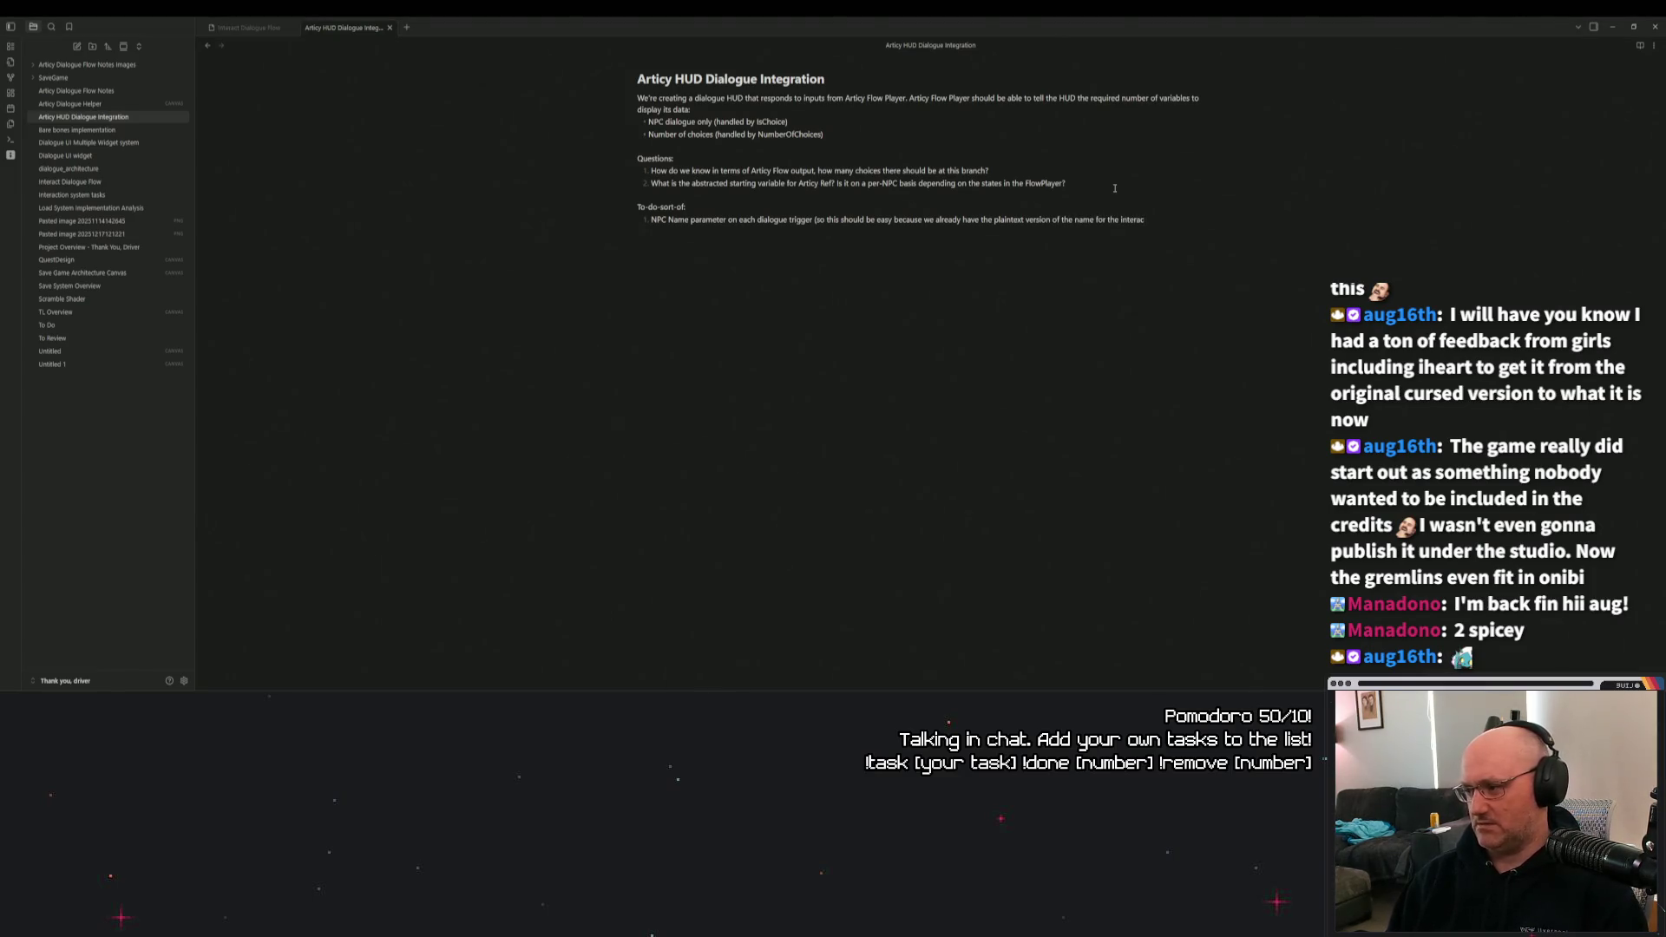
left_click(1235, 257)
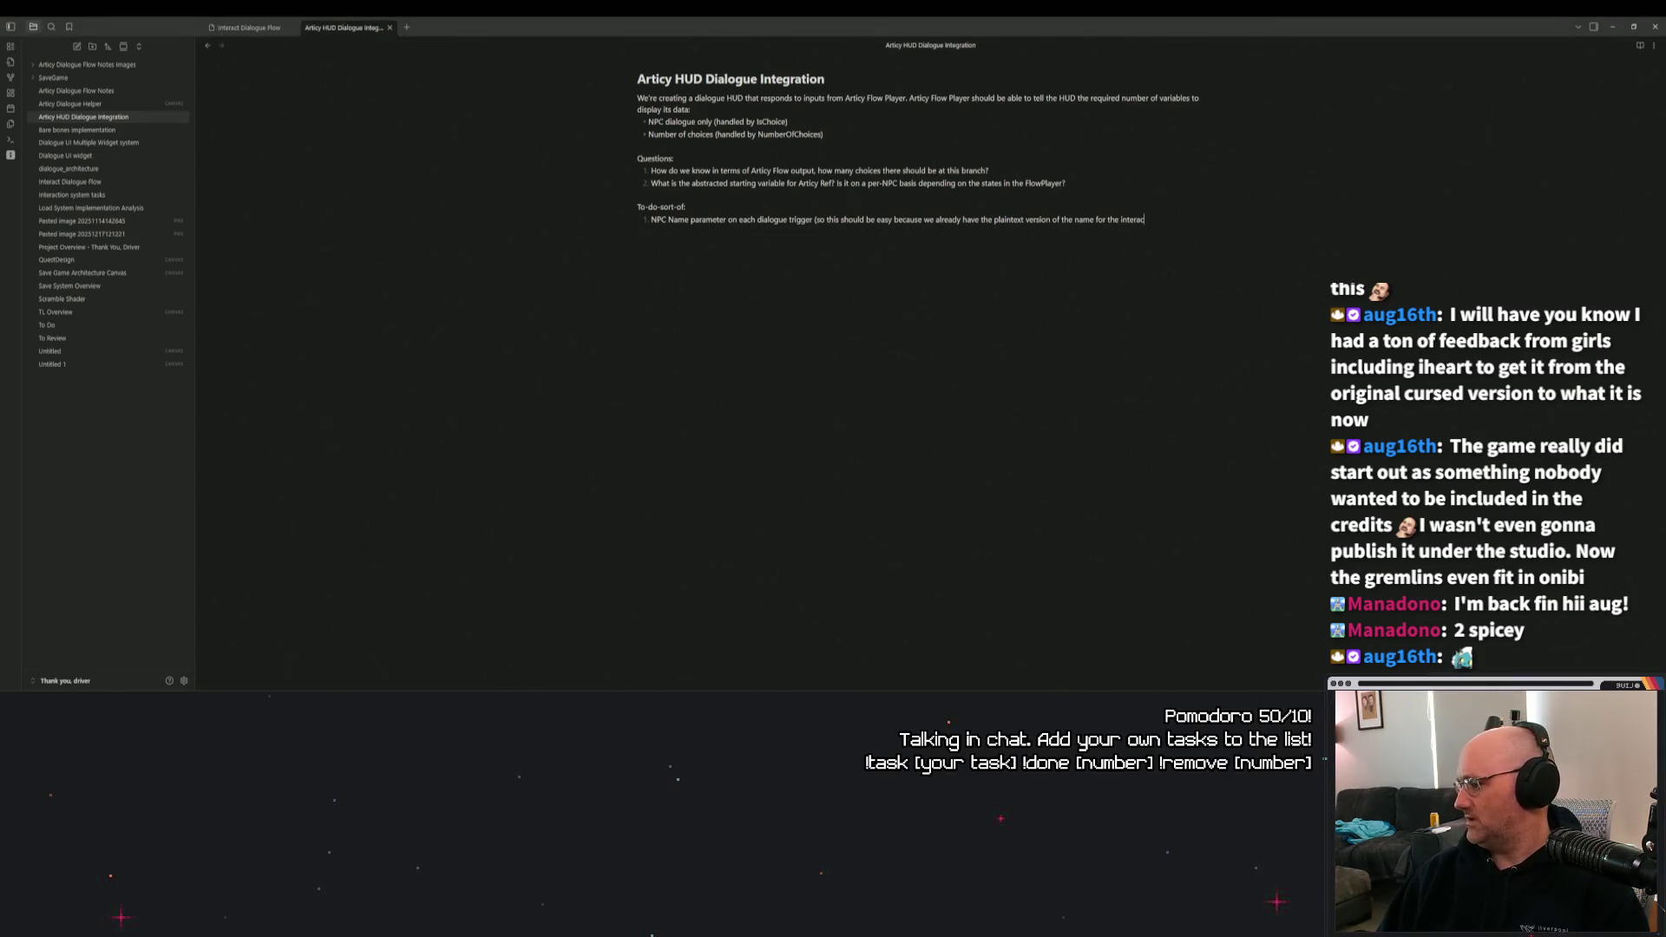
type("t dialogue")
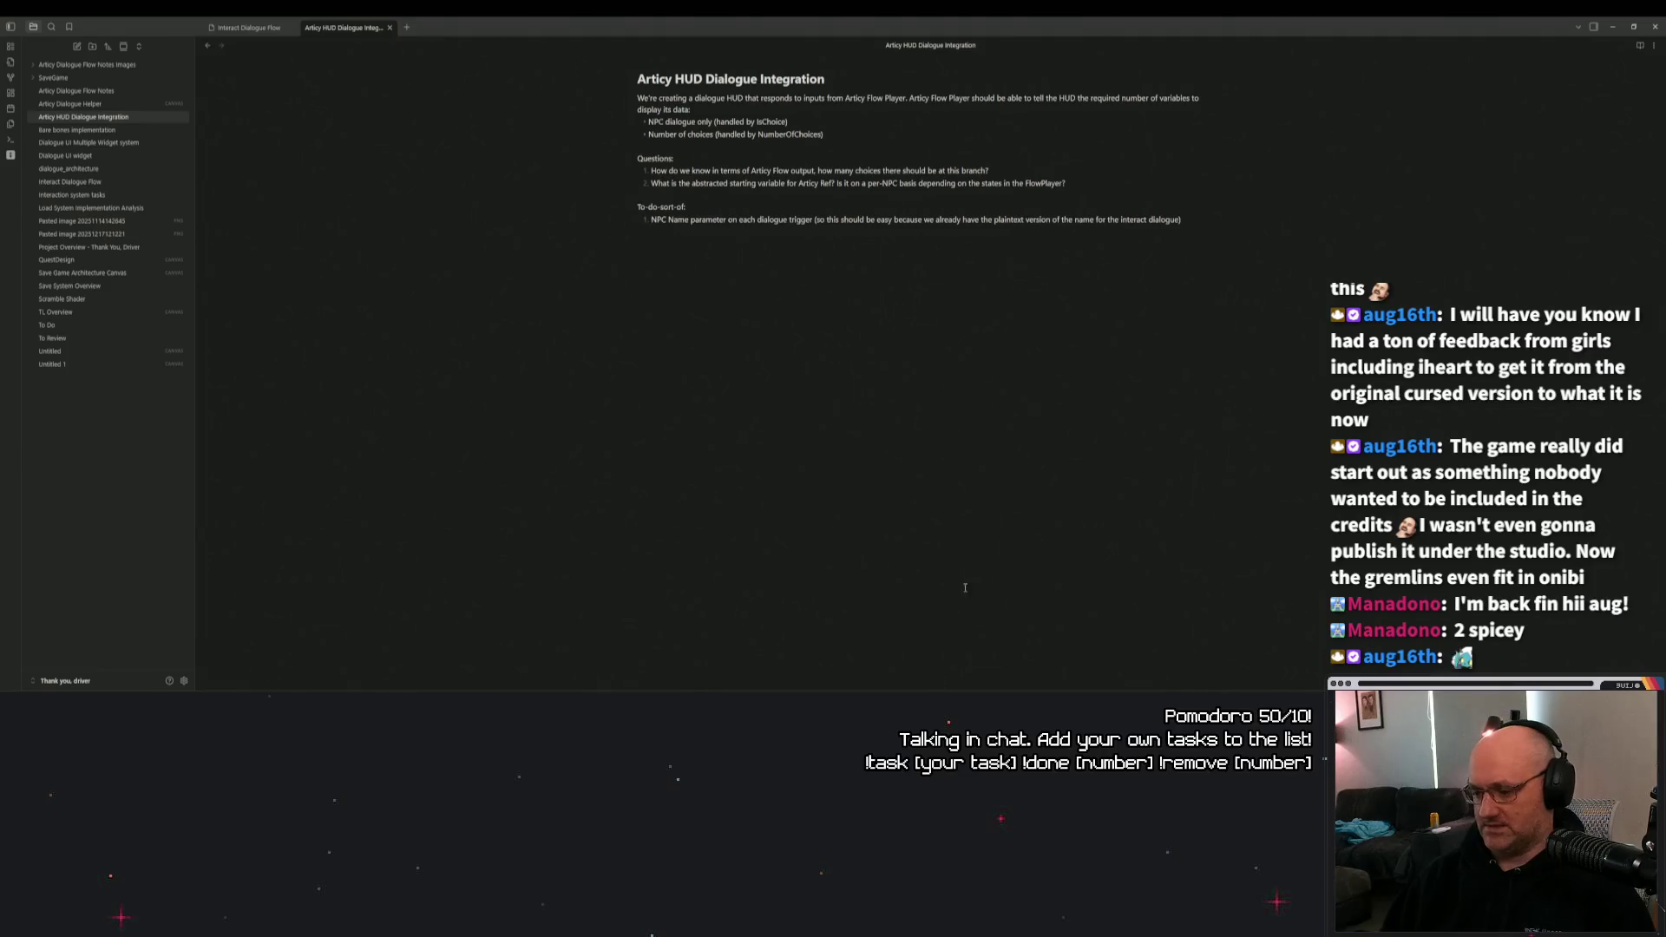
key("alt+Tab")
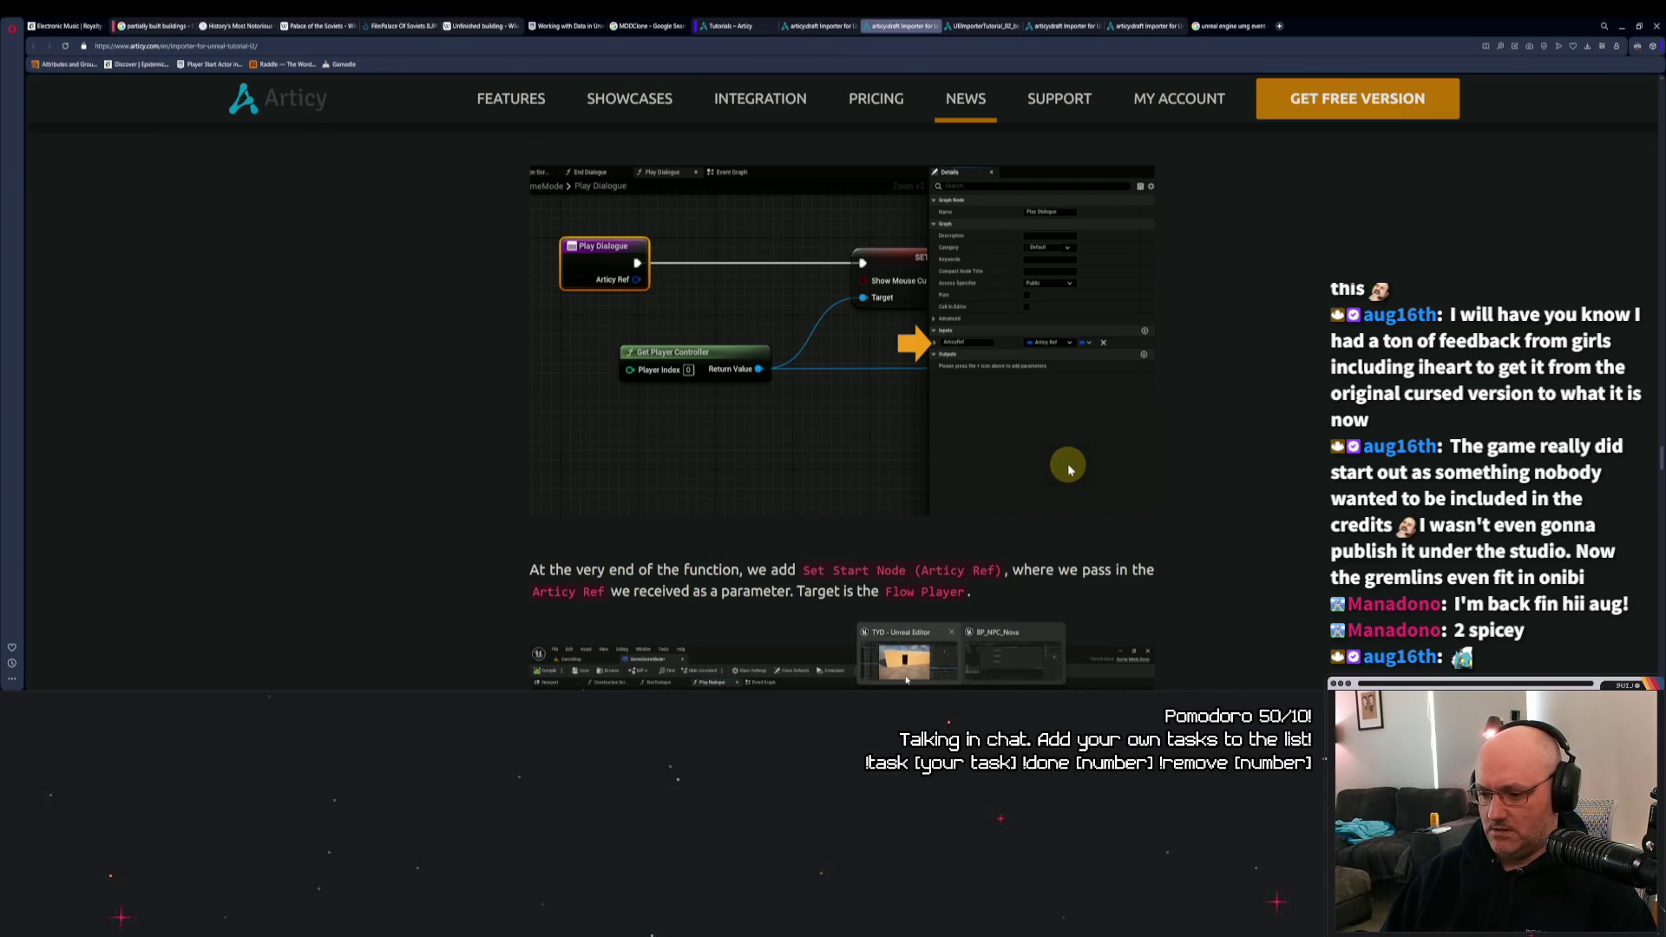
Open the GM_FirstPerson_OpenWorld event graph and center it on Event StartNPCDialogue
left_click(907, 679)
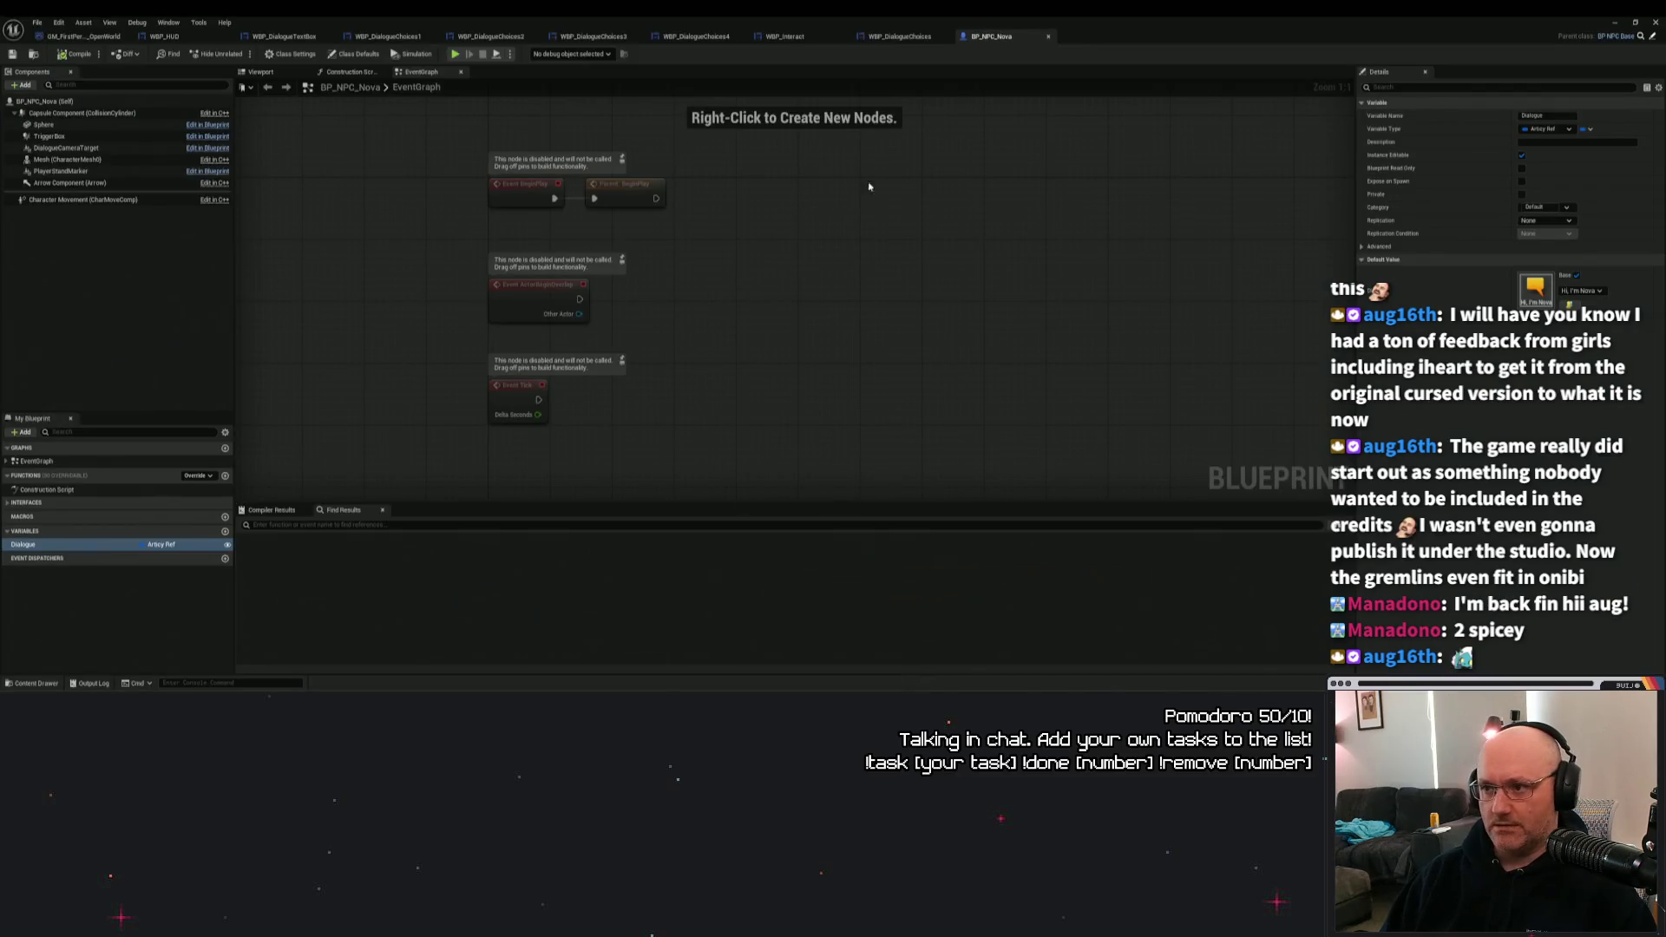
left_click(84, 37)
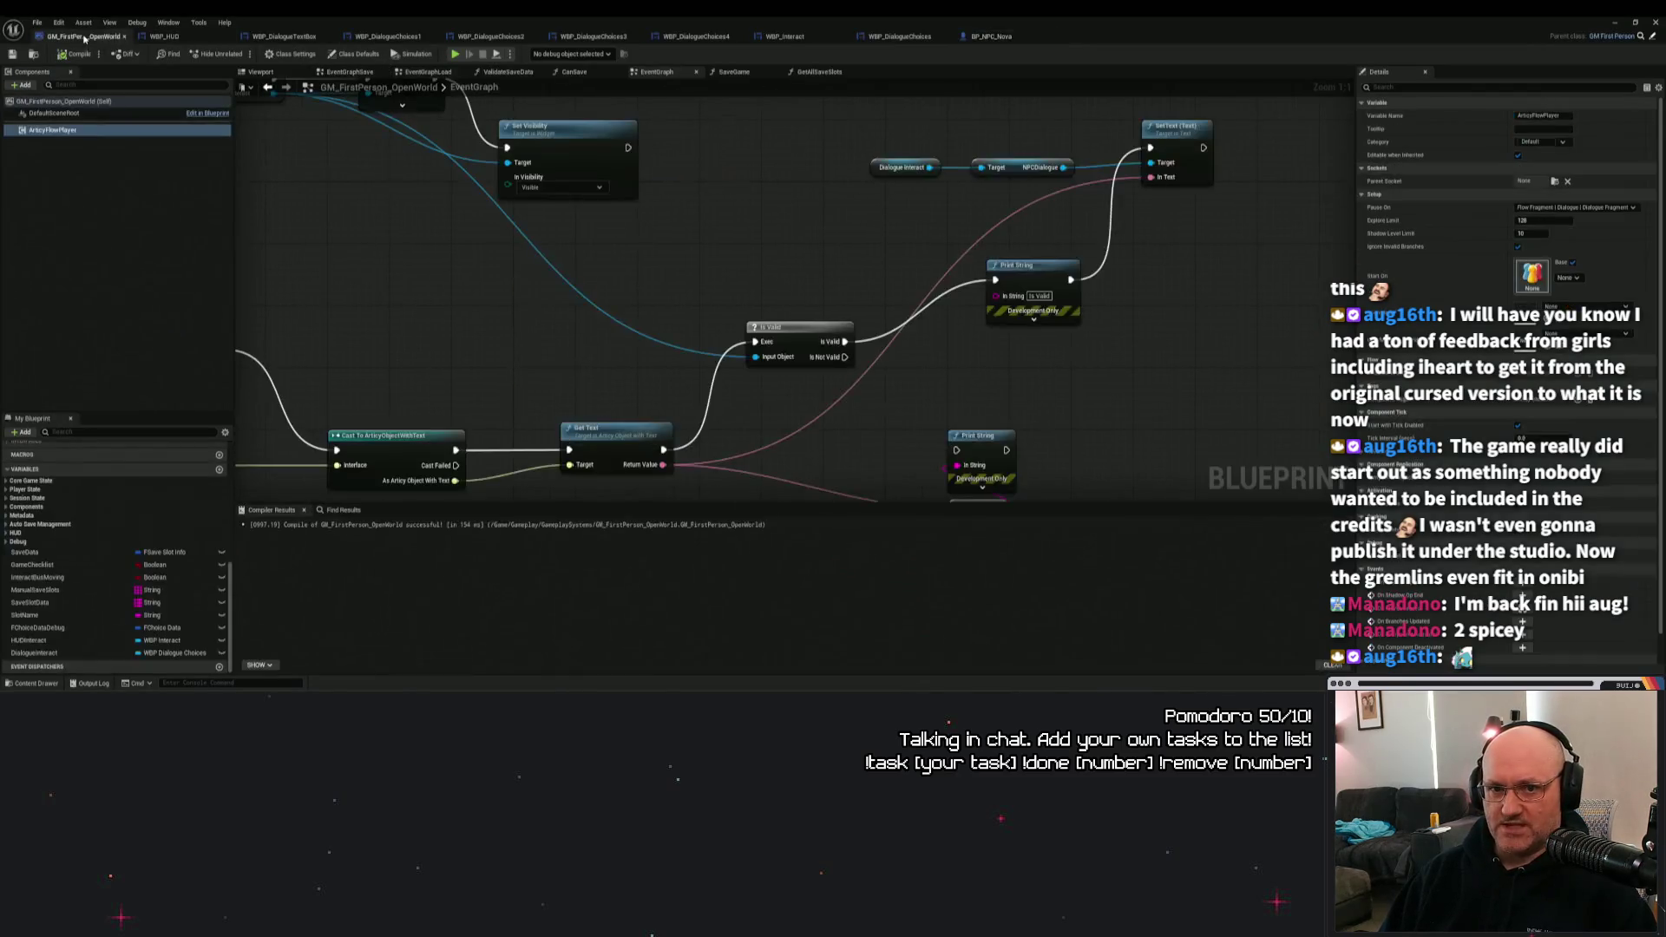
mouse_move(669, 268)
left_mouse_down()
mouse_move(651, 330)
mouse_move(633, 272)
mouse_move(559, 344)
left_mouse_up()
left_click(480, 214)
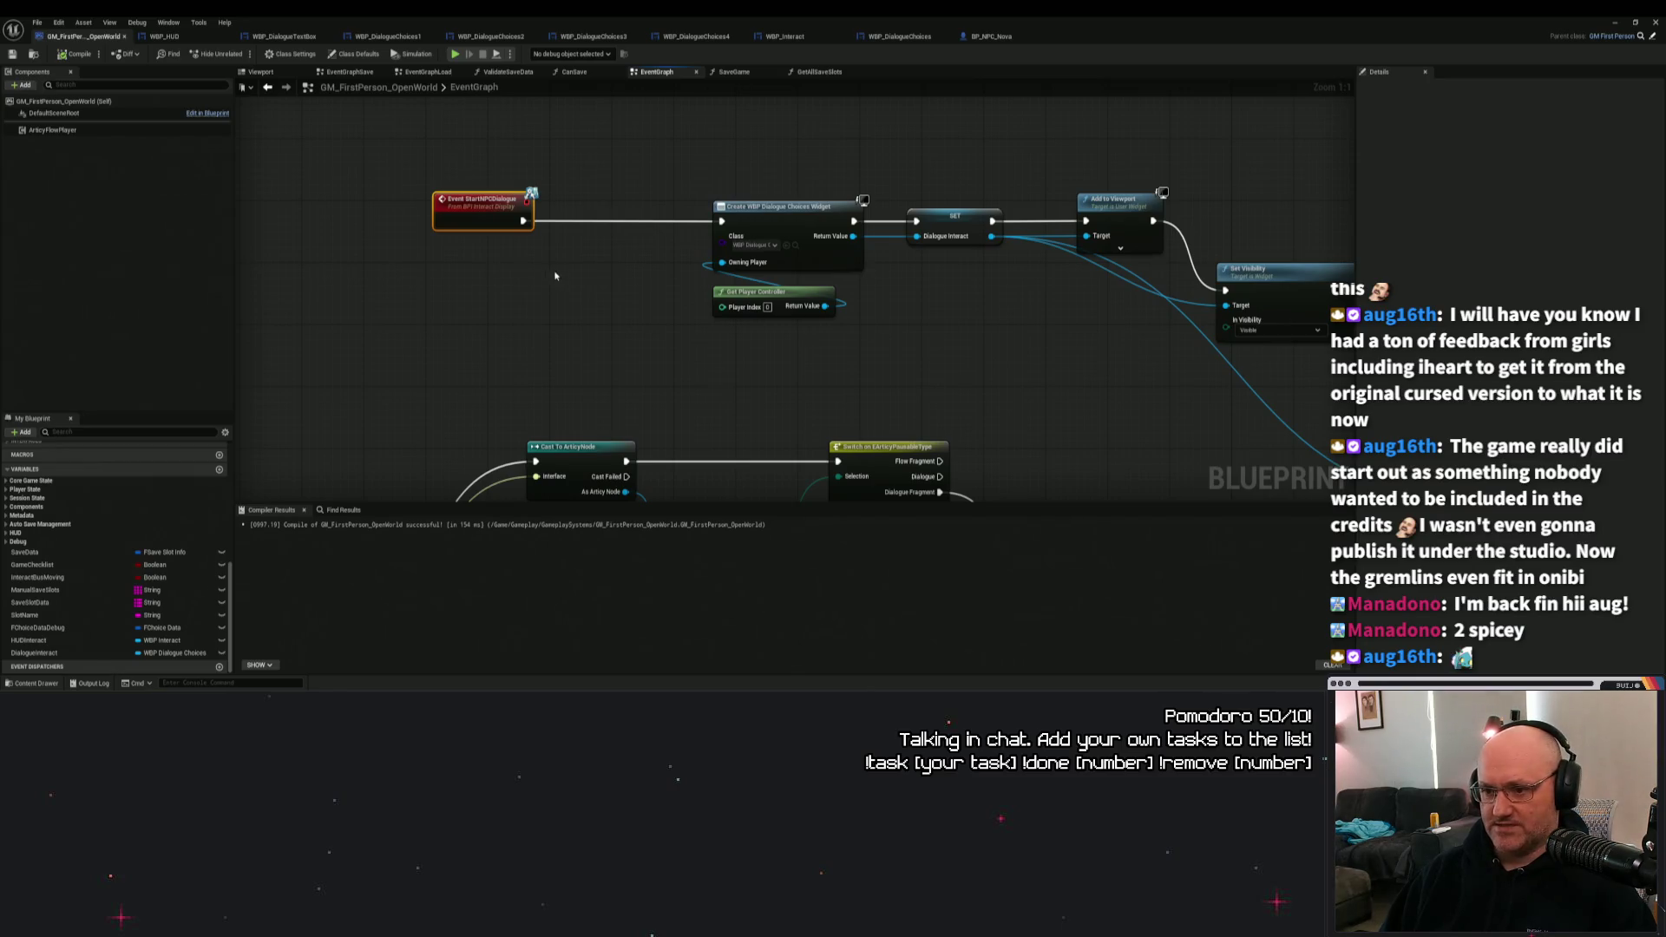
left_click_drag(555, 276, 487, 310)
left_click(428, 276)
left_click(417, 246)
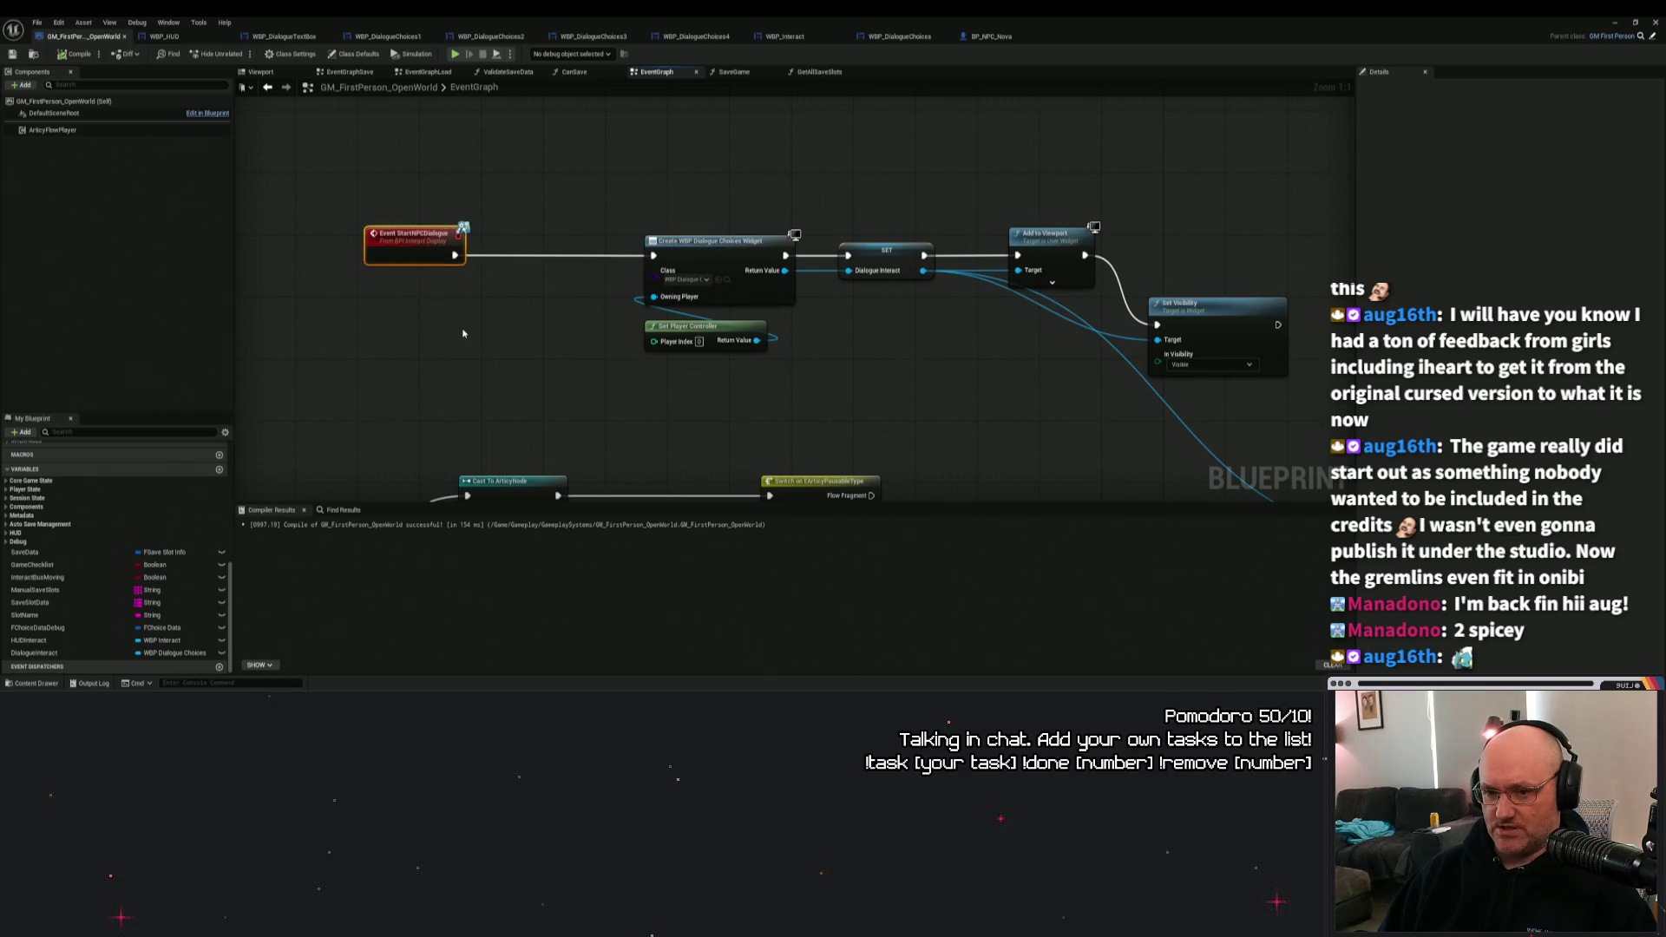
left_click_drag(505, 328, 549, 343)
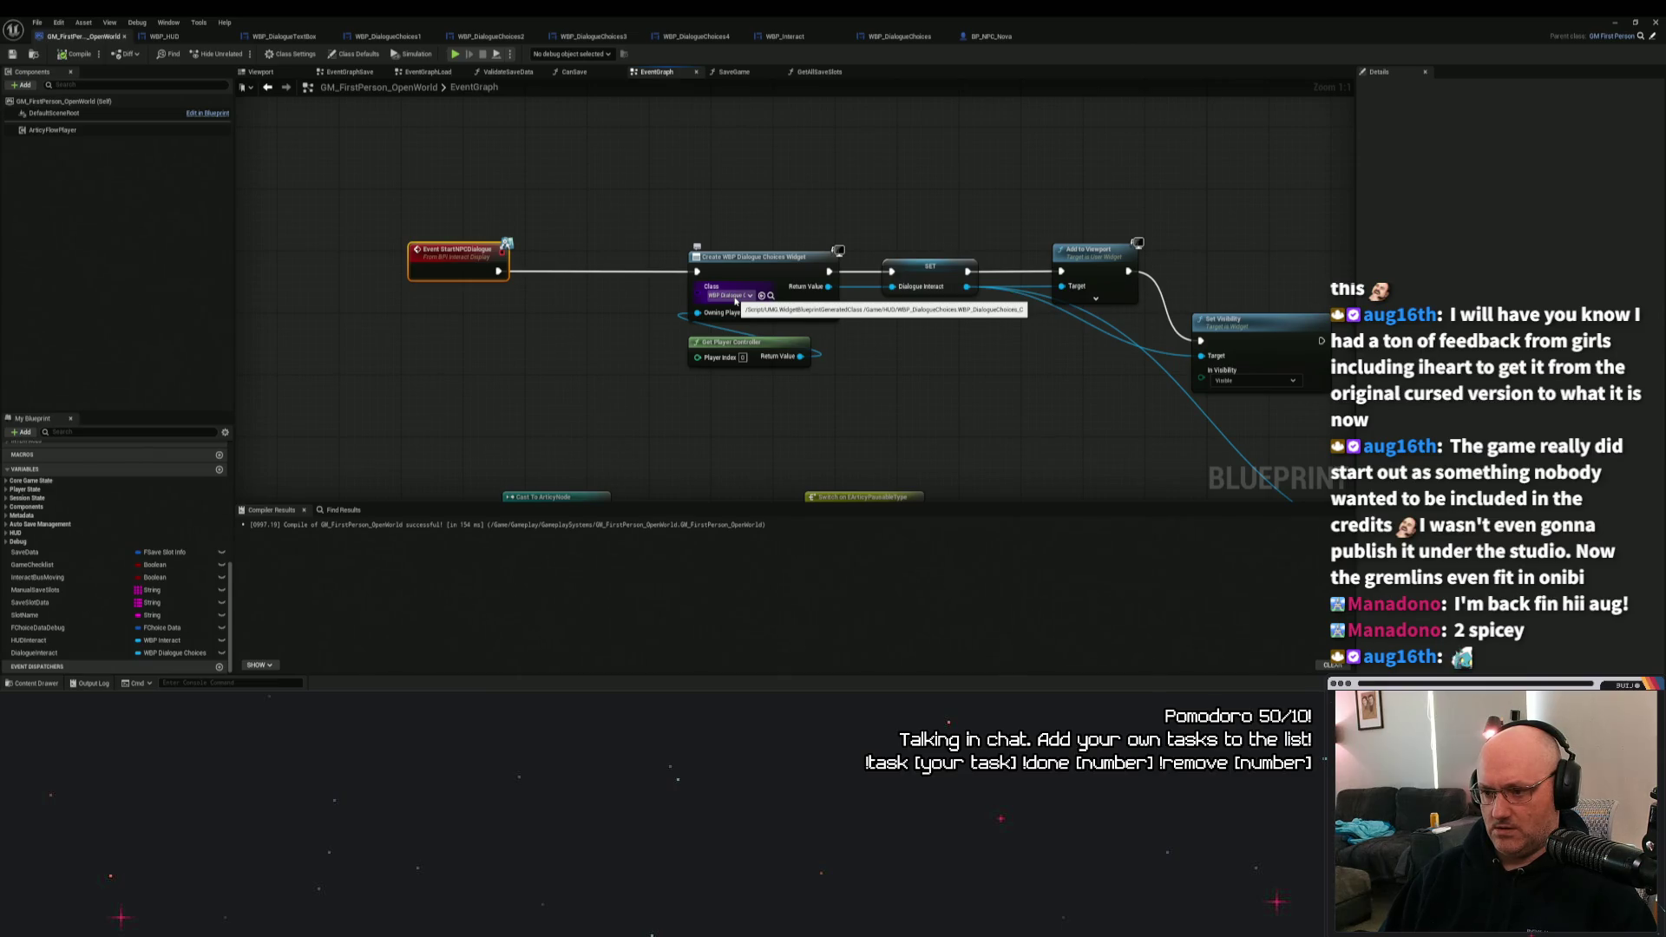
left_click(498, 330)
left_click_drag(425, 364, 444, 274)
Wrap StartNPCDialogue in a comment titled 'This is probably needing the signature which is the name'
left_click_drag(355, 145, 607, 260)
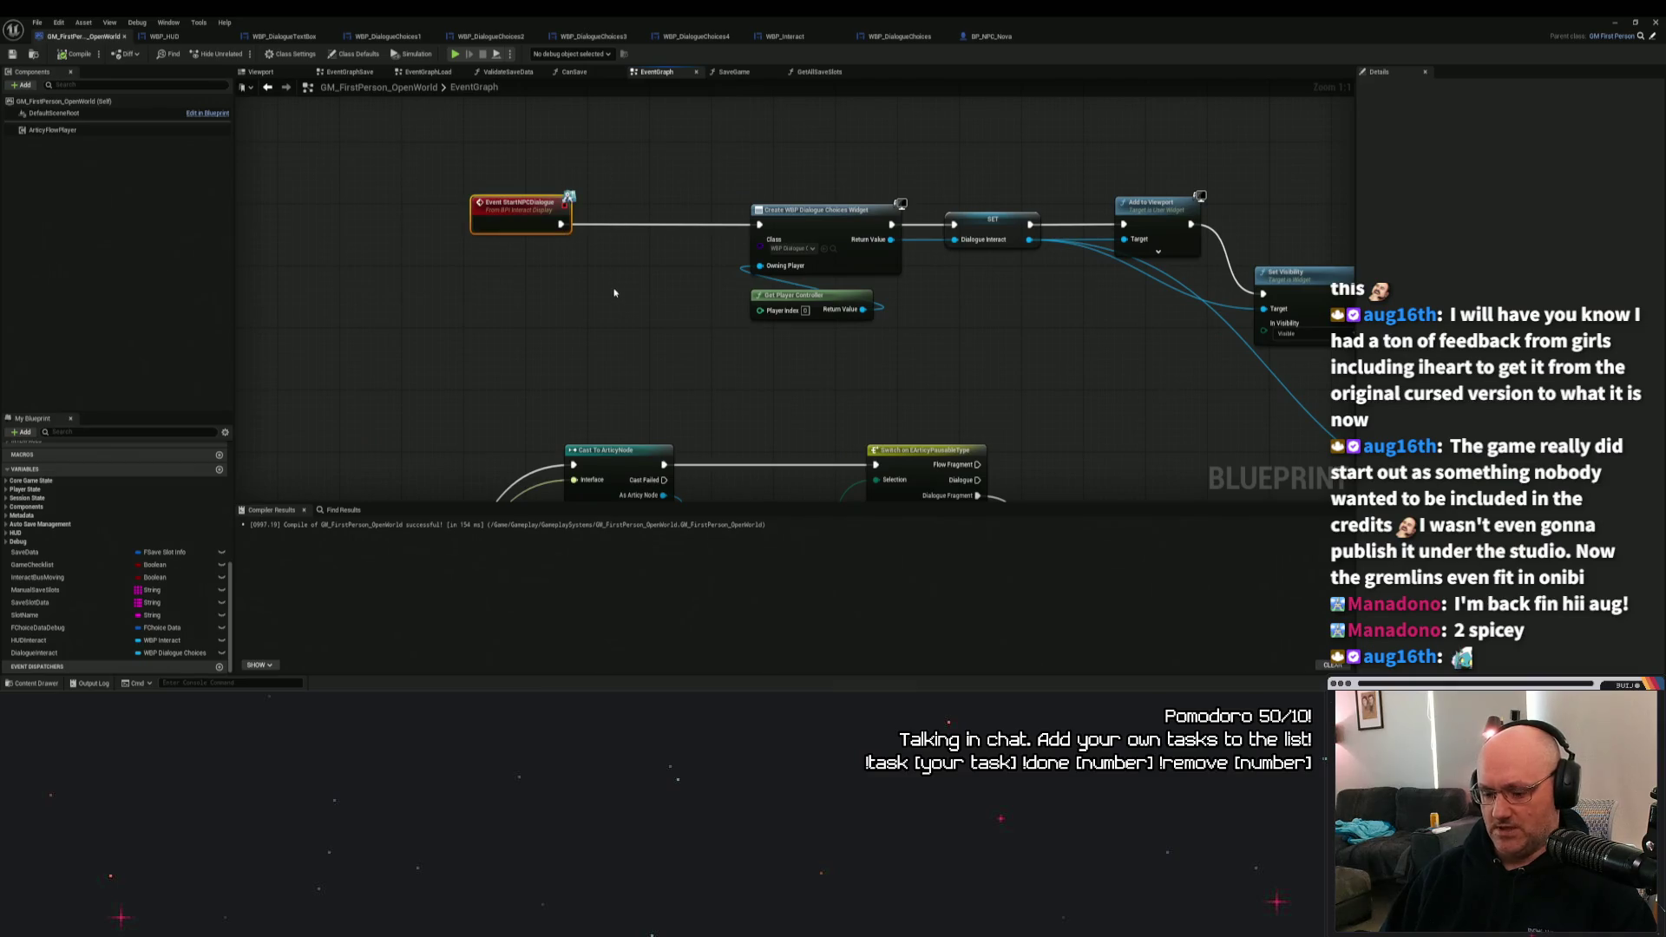
type("c")
type("This is prob")
type("ably")
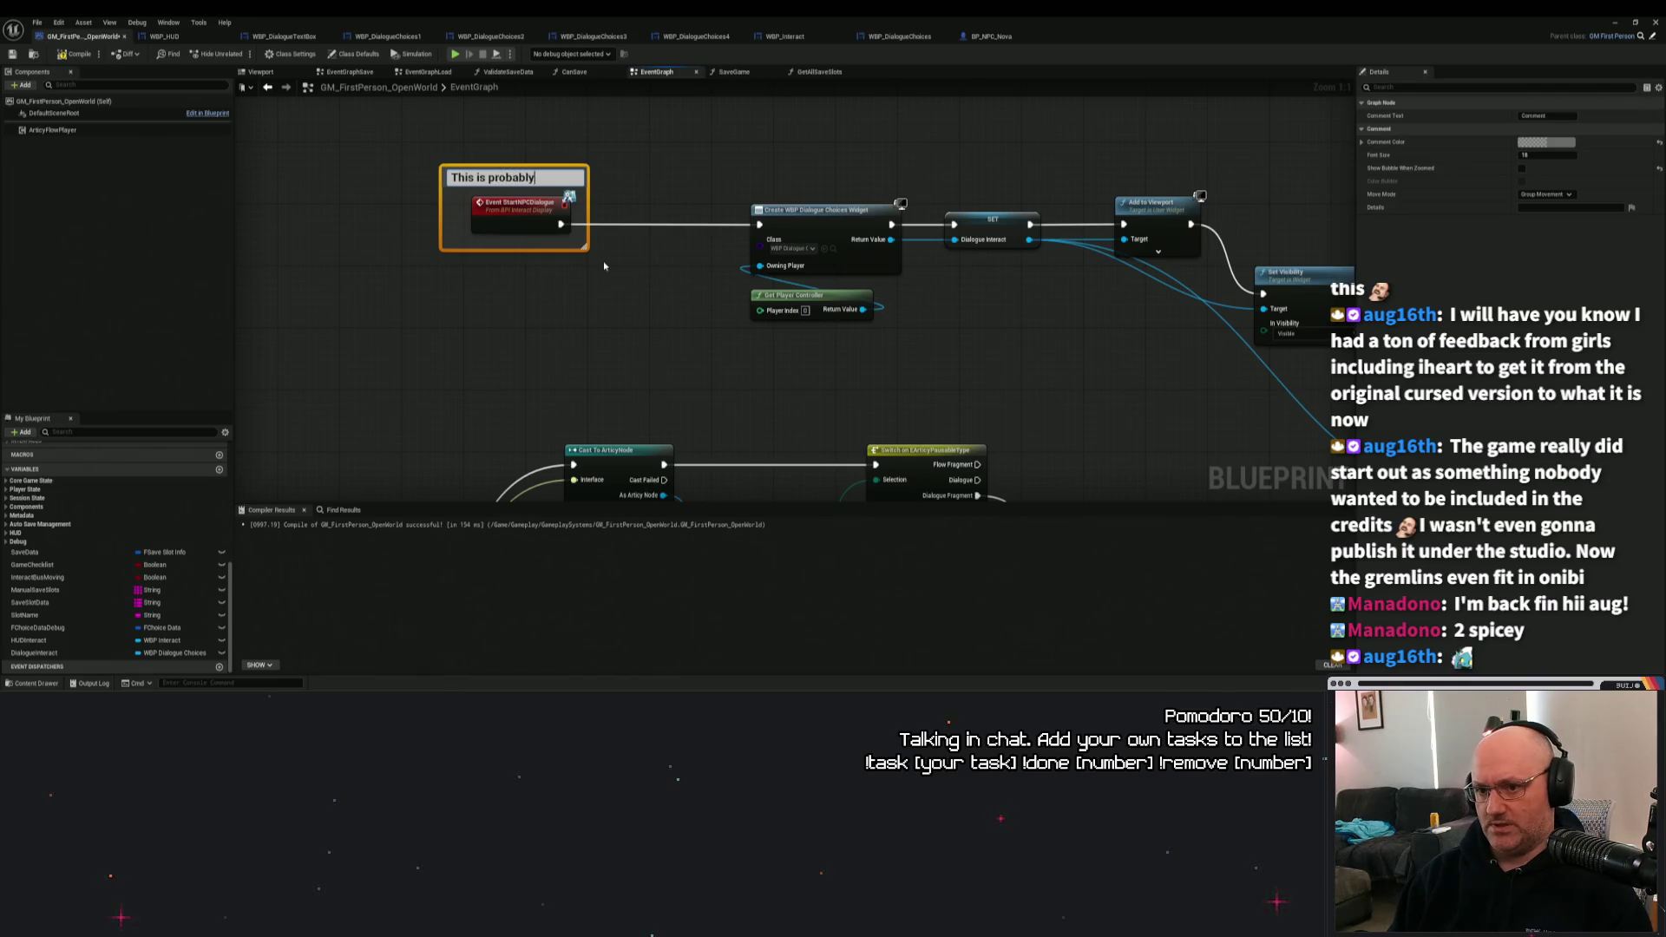
type(" needing he sign")
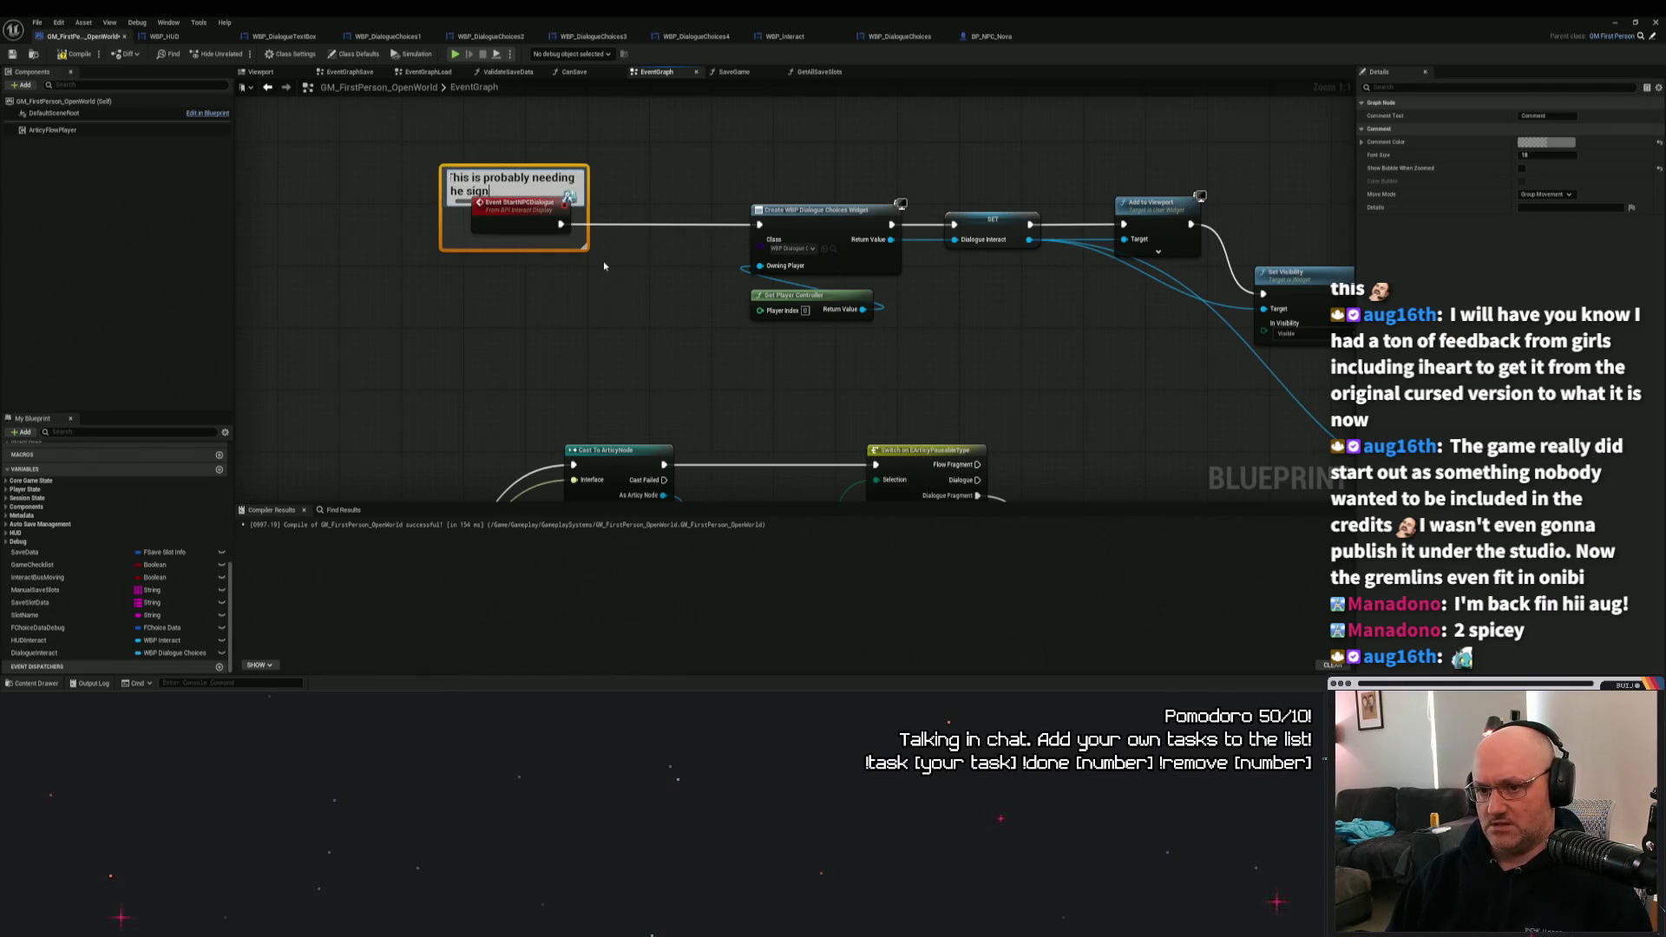
type("ature which is the N")
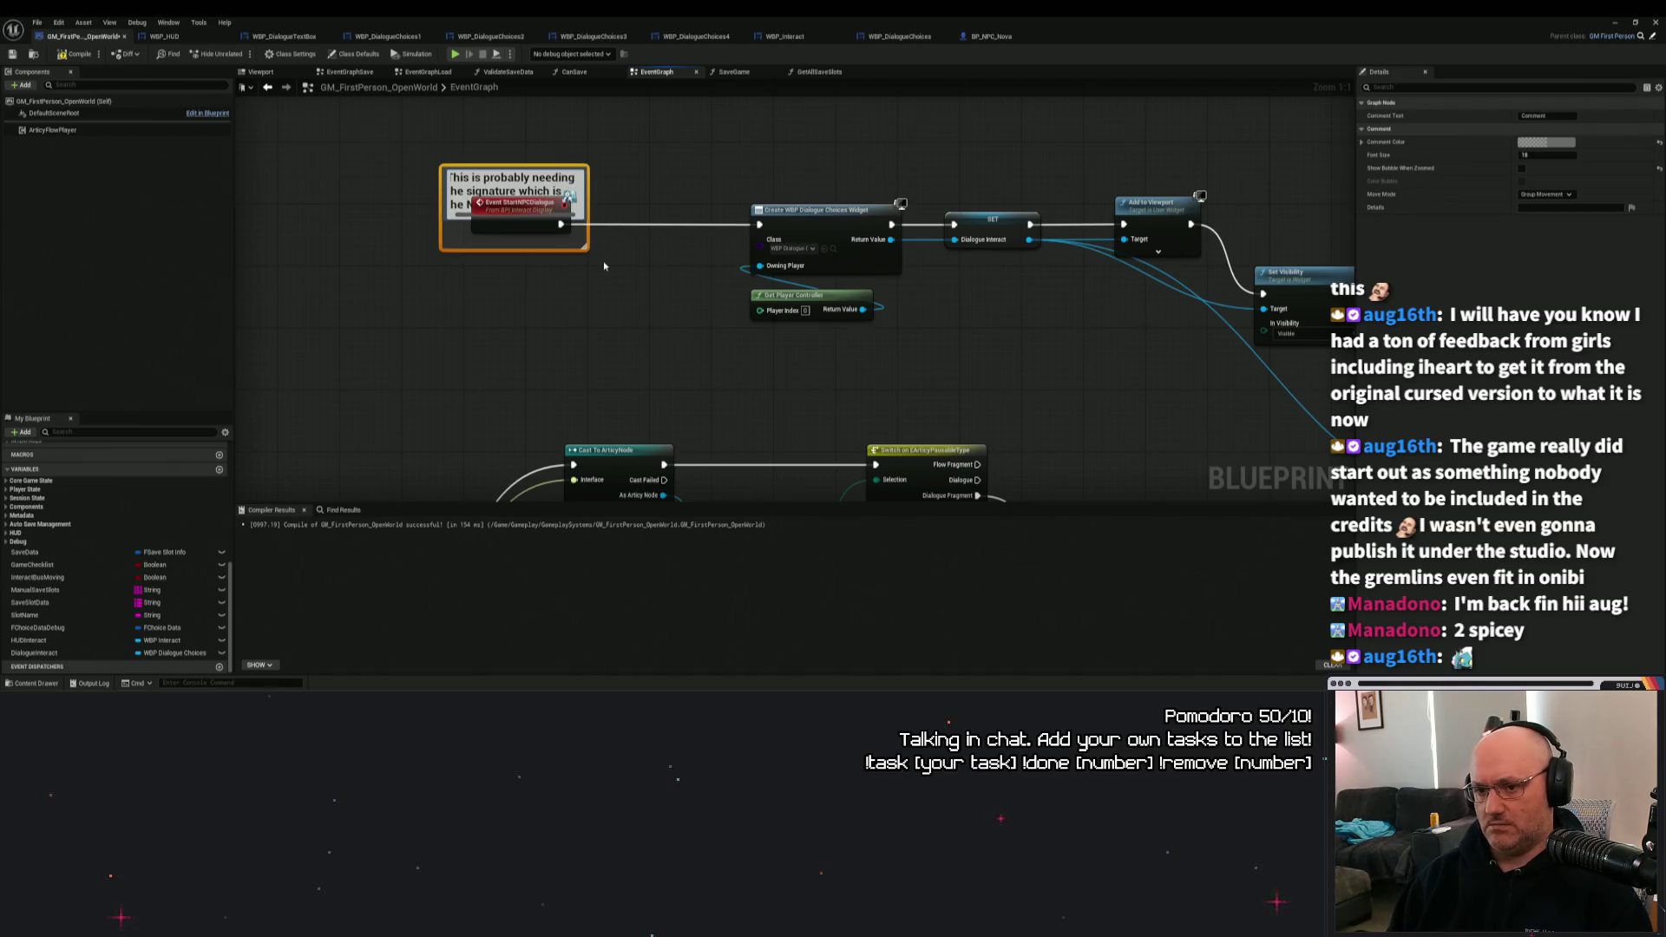
left_click(581, 249)
left_click_drag(583, 249, 583, 319)
left_click_drag(534, 213, 532, 251)
double_click(508, 202)
double_click(507, 202)
type("name")
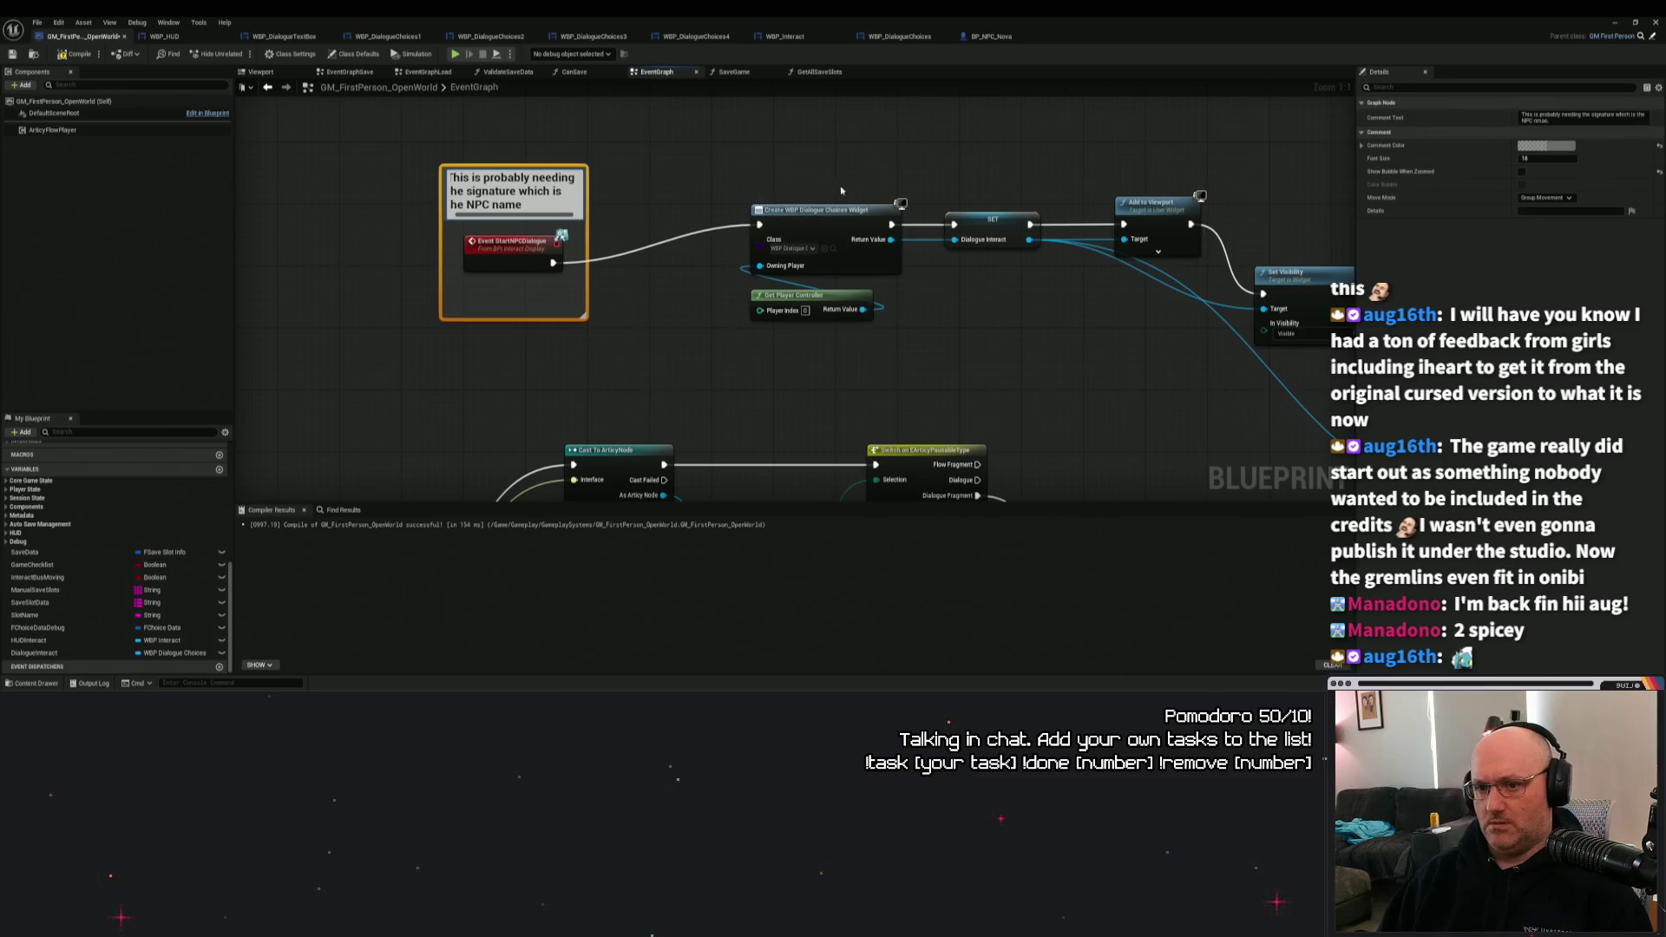
left_click(571, 154)
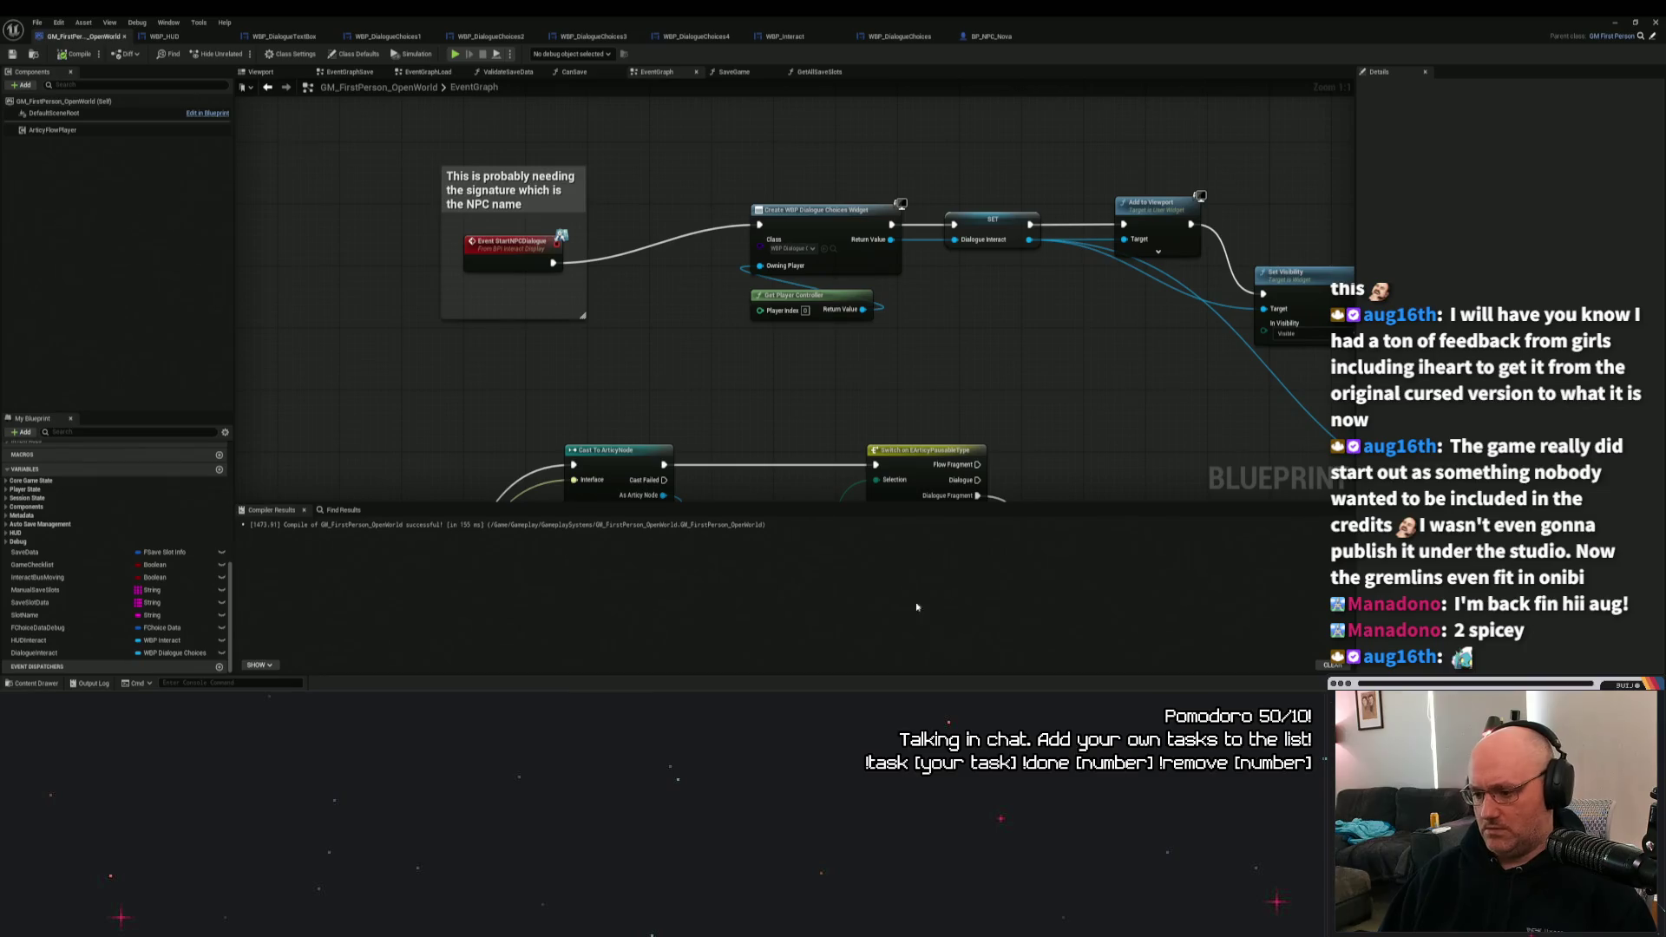
Nudge the NPC name comment upward and look further along the dialogue graph
key("alt+Tab")
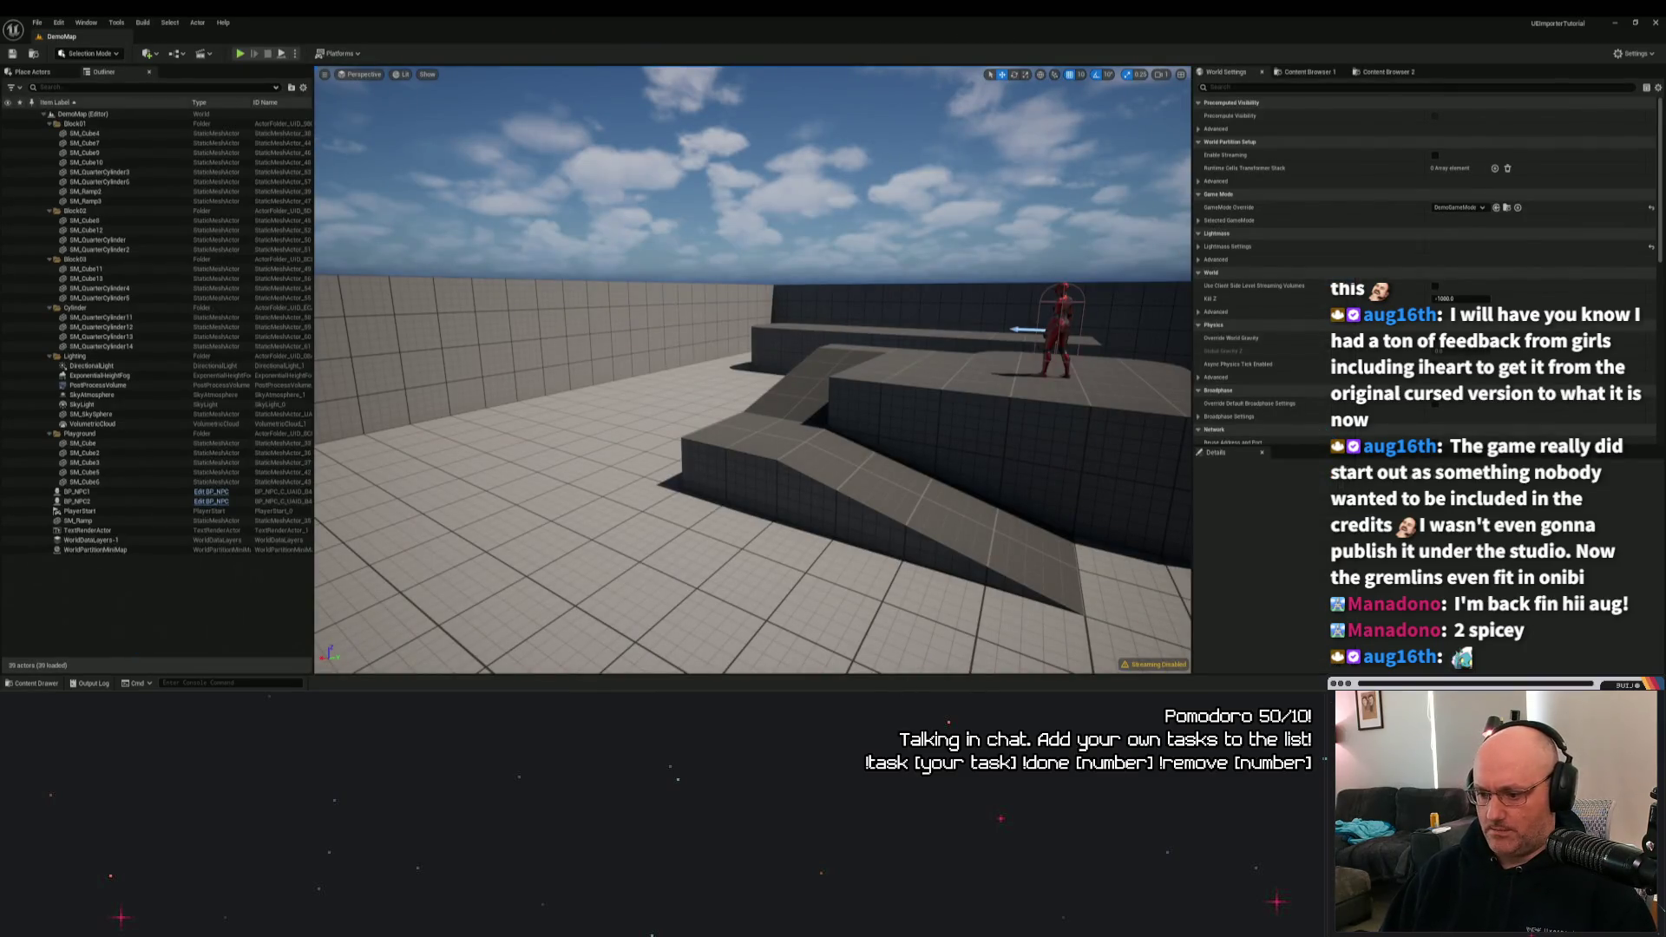
mouse_move(960, 687)
left_click(992, 657)
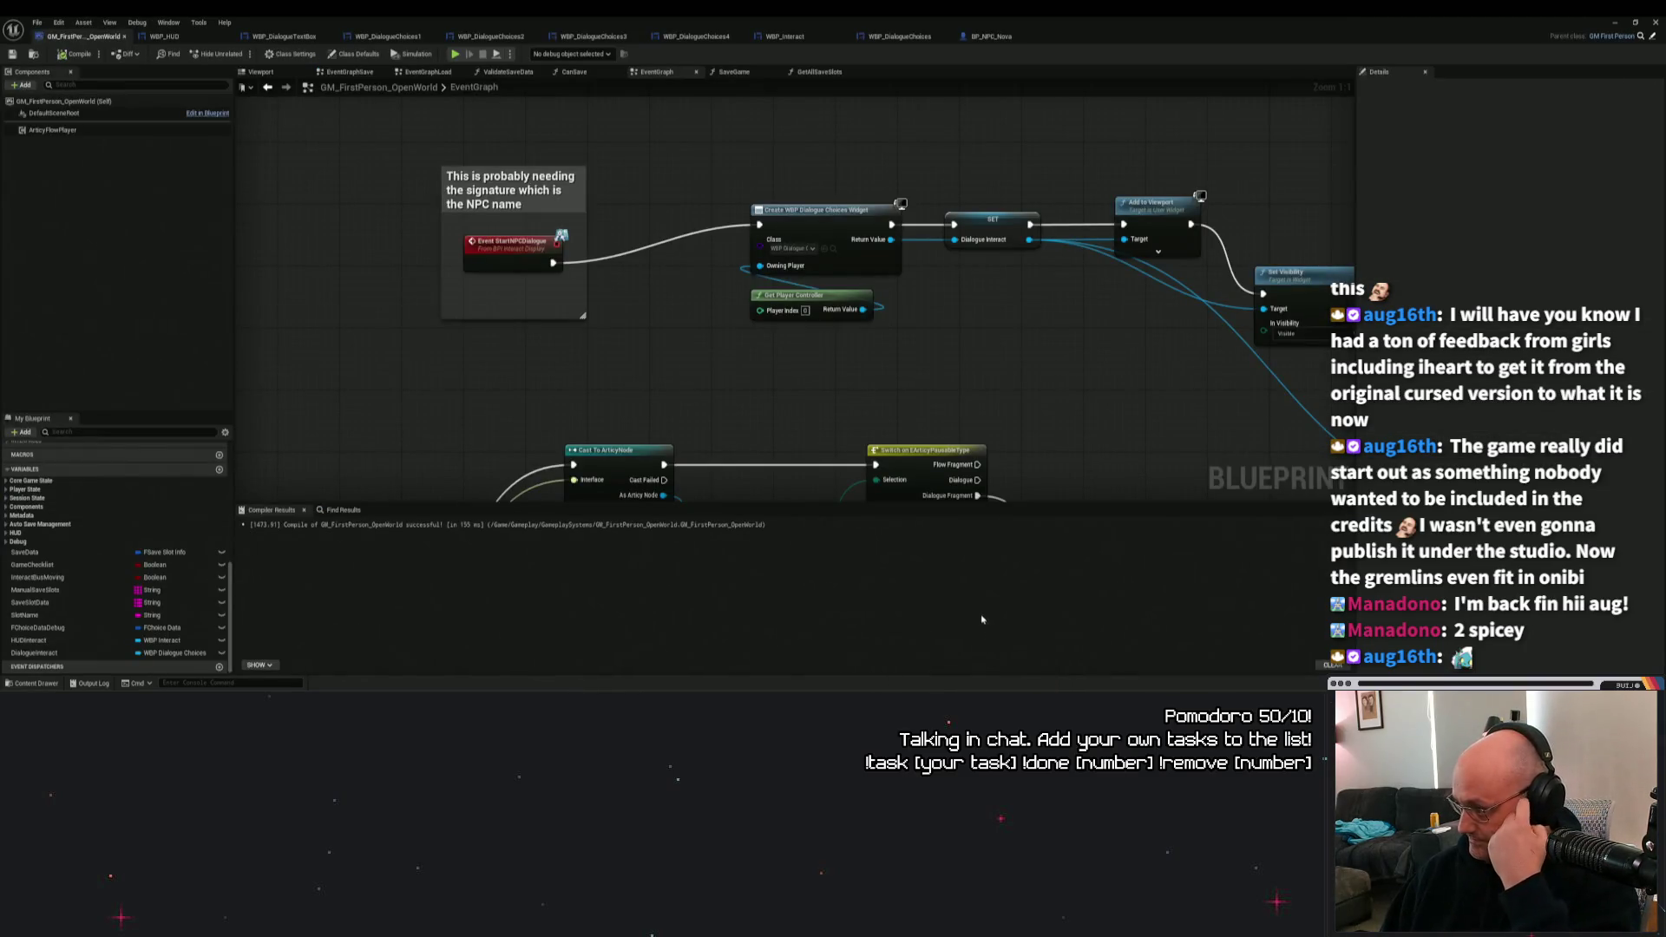
mouse_move(1005, 361)
left_mouse_down()
mouse_move(925, 351)
mouse_move(421, 408)
mouse_move(1151, 437)
mouse_move(1166, 482)
left_mouse_up()
left_click(441, 163)
left_click_drag(441, 163, 441, 140)
left_click_drag(1051, 404, 524, 308)
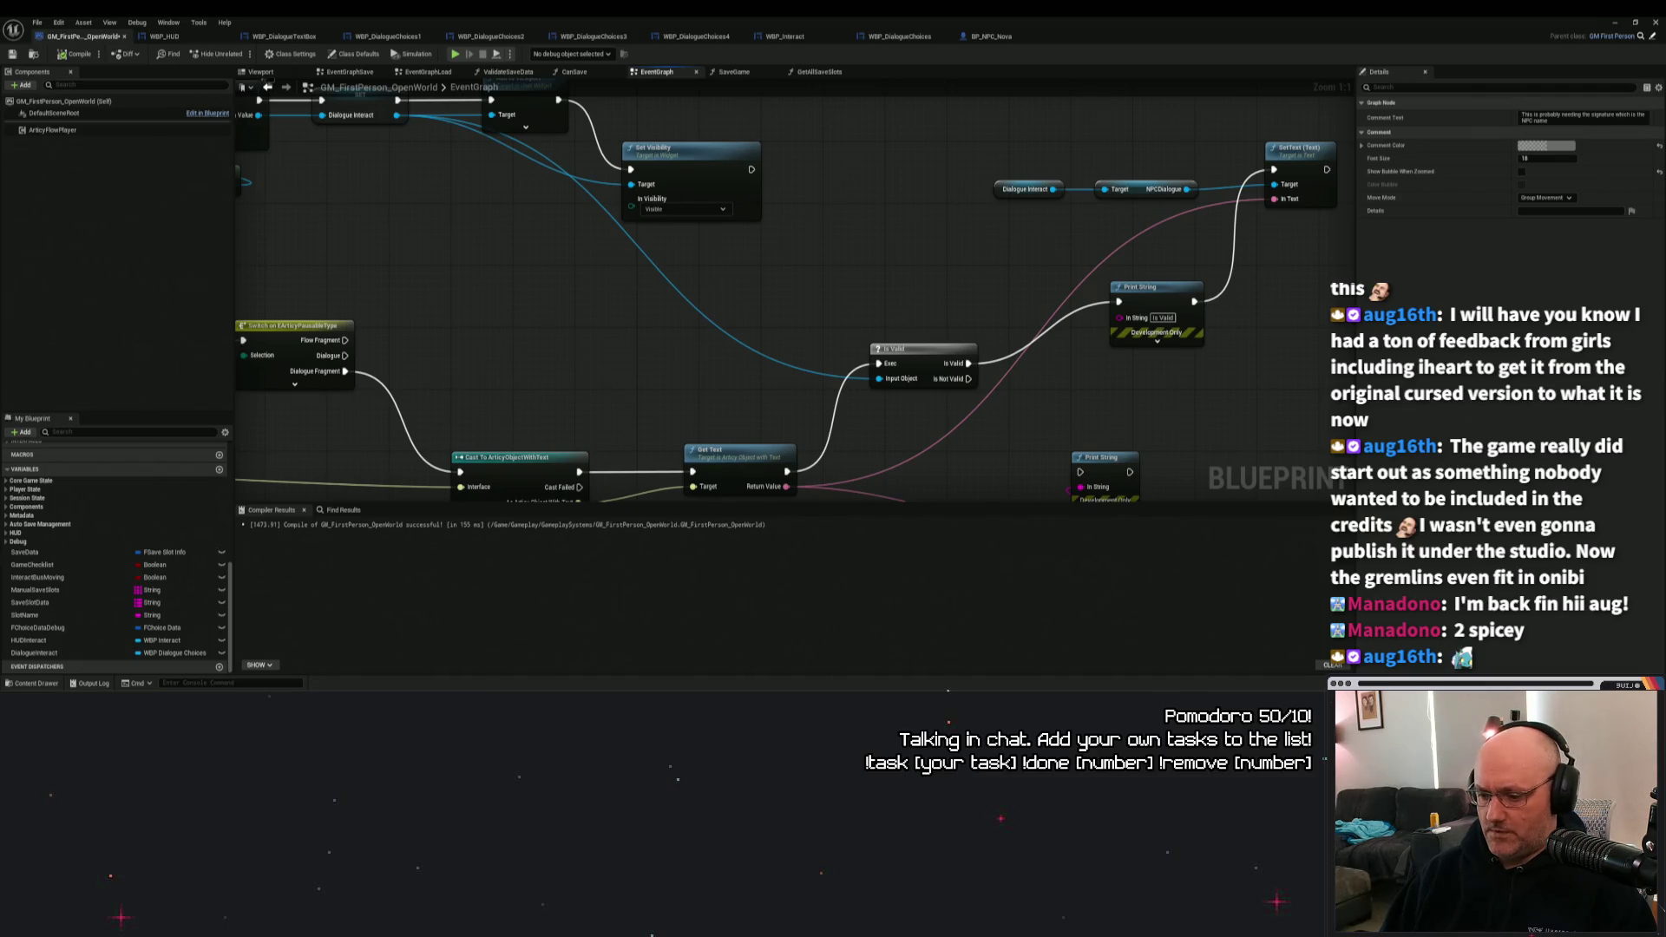
key("alt+Tab")
Scroll through the Articy tutorial's Set Start Node step
scroll(466, 396, "up", 2)
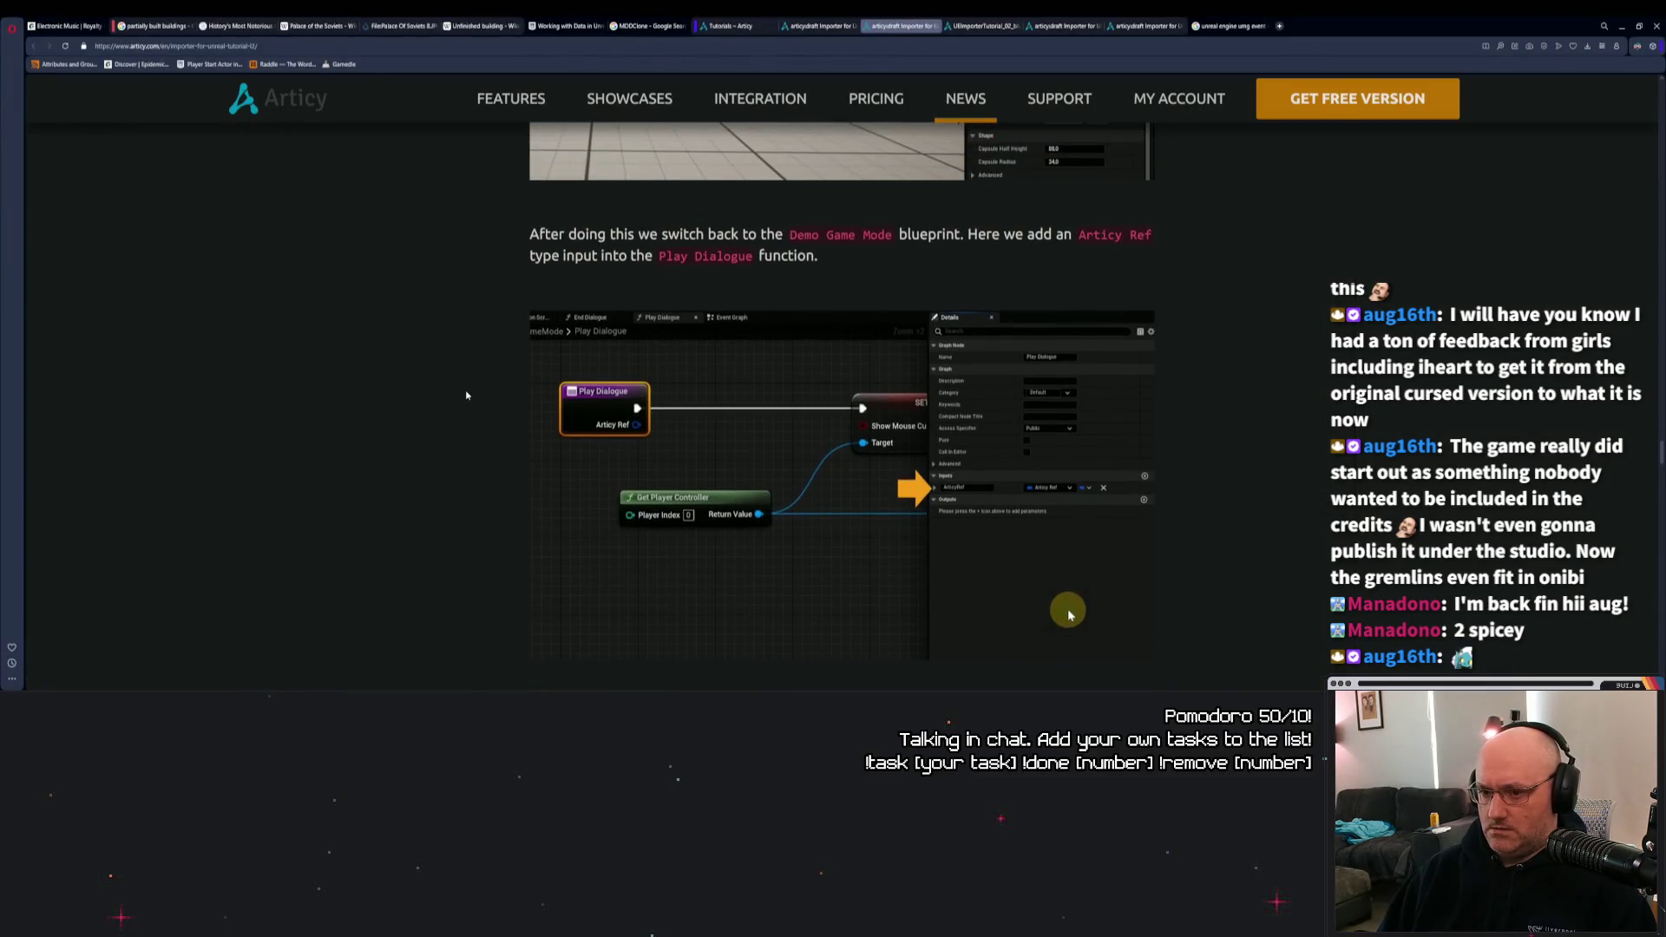
scroll(466, 396, "down", 1)
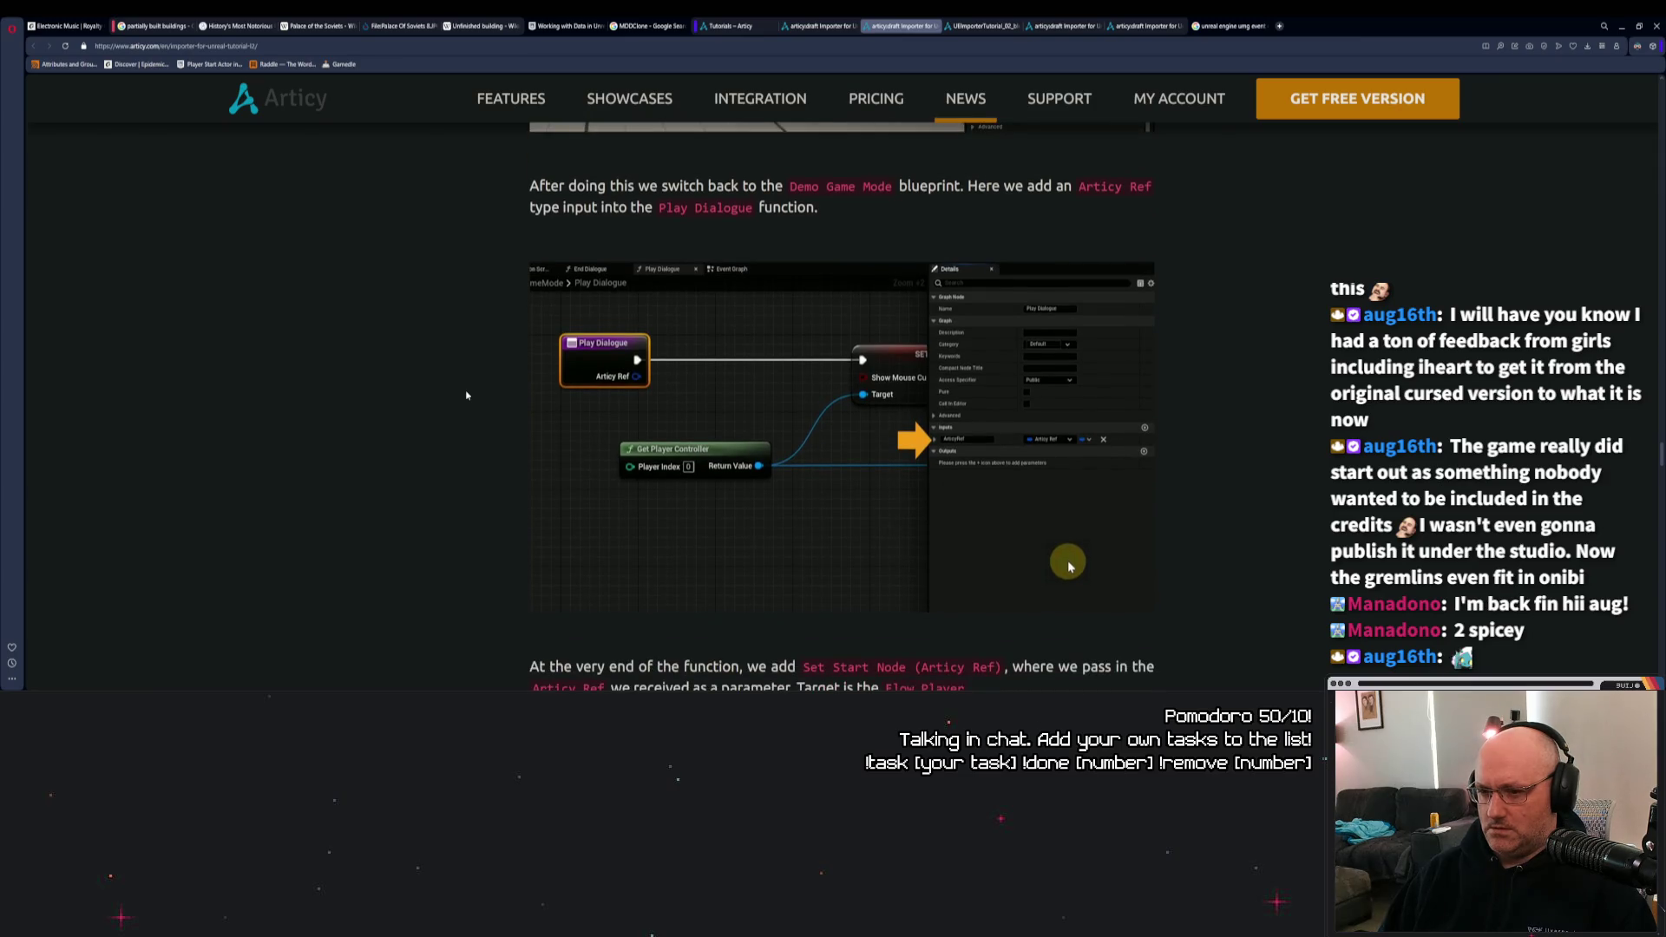
scroll(466, 396, "down", 3)
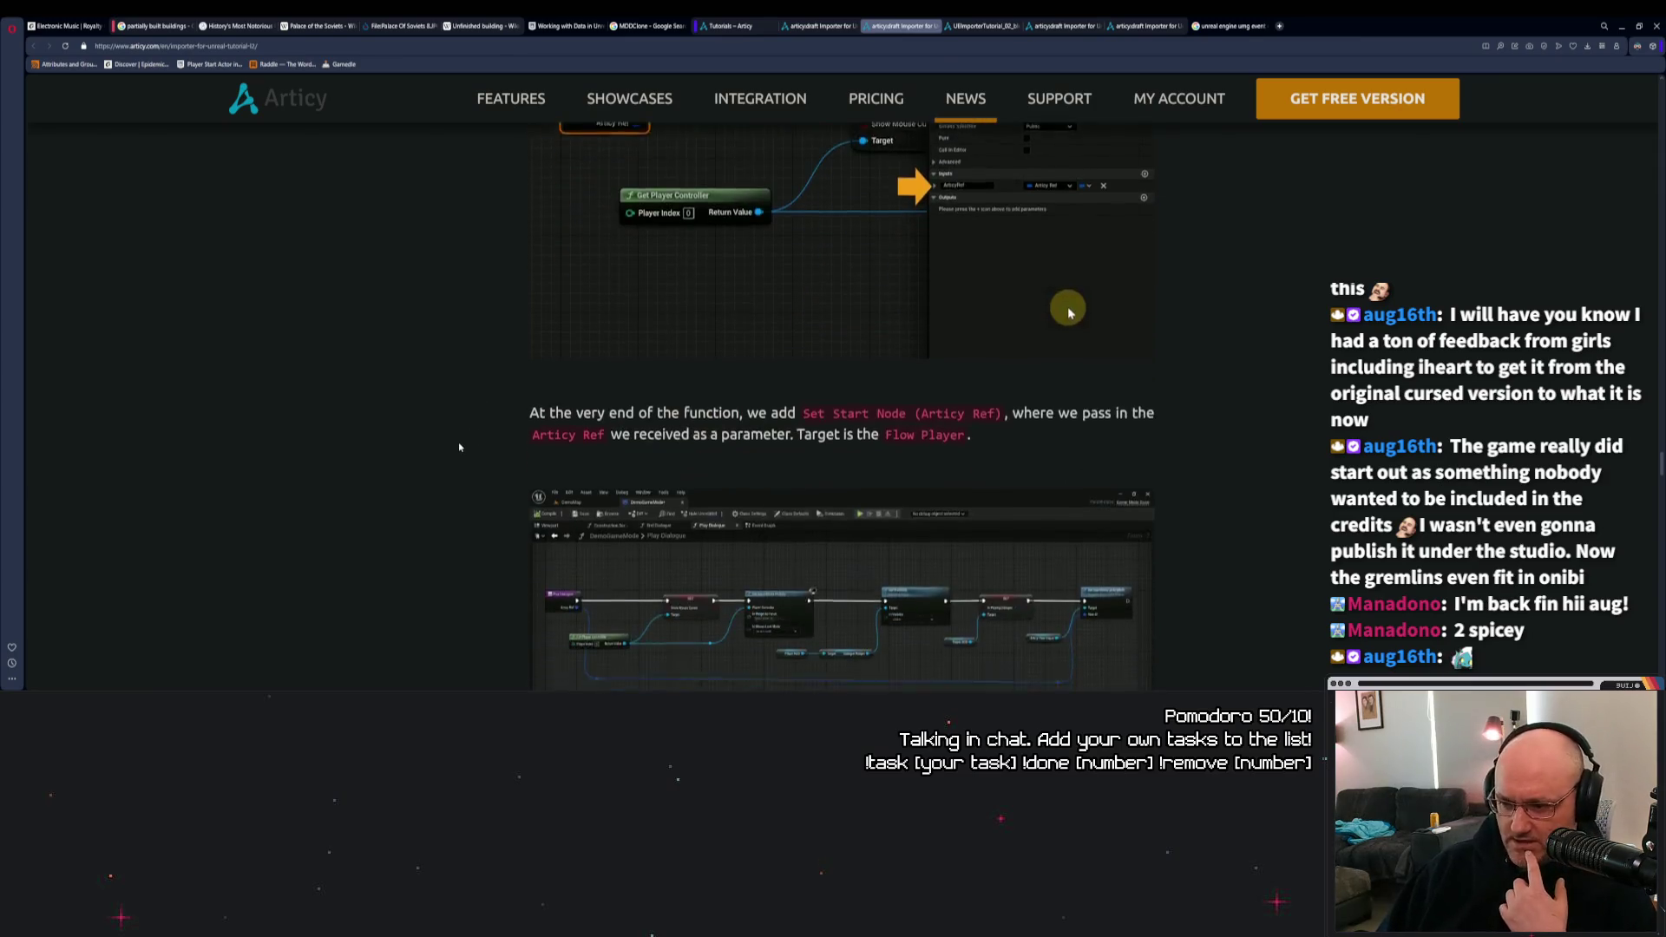
scroll(459, 447, "down", 2)
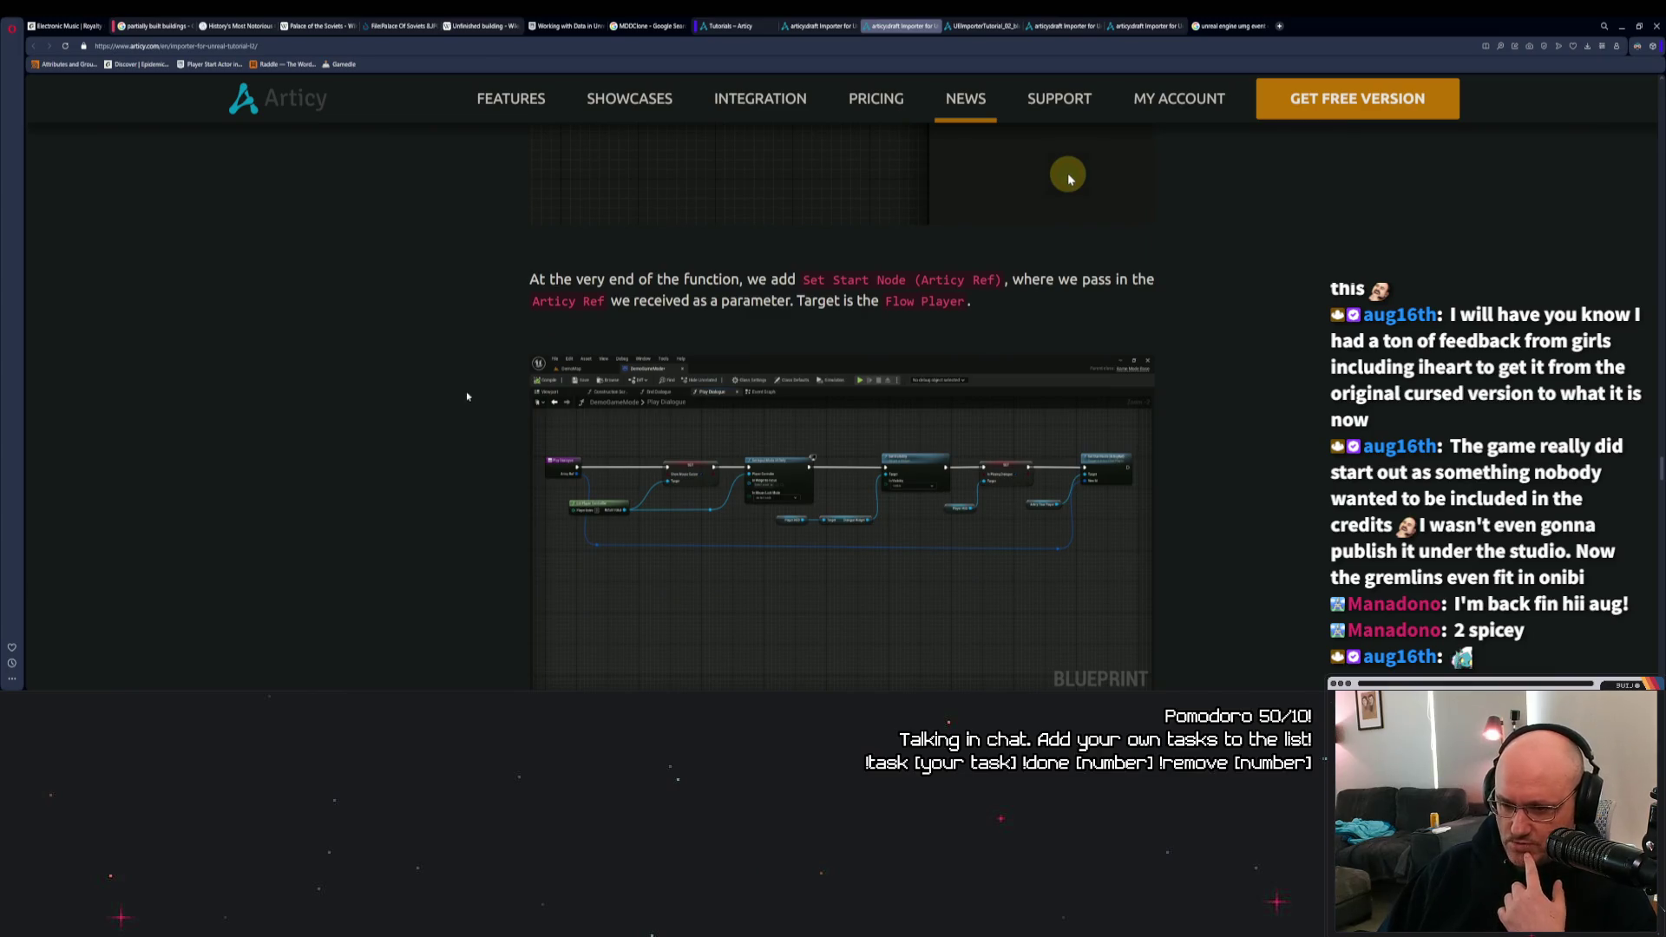
scroll(494, 391, "down", 1)
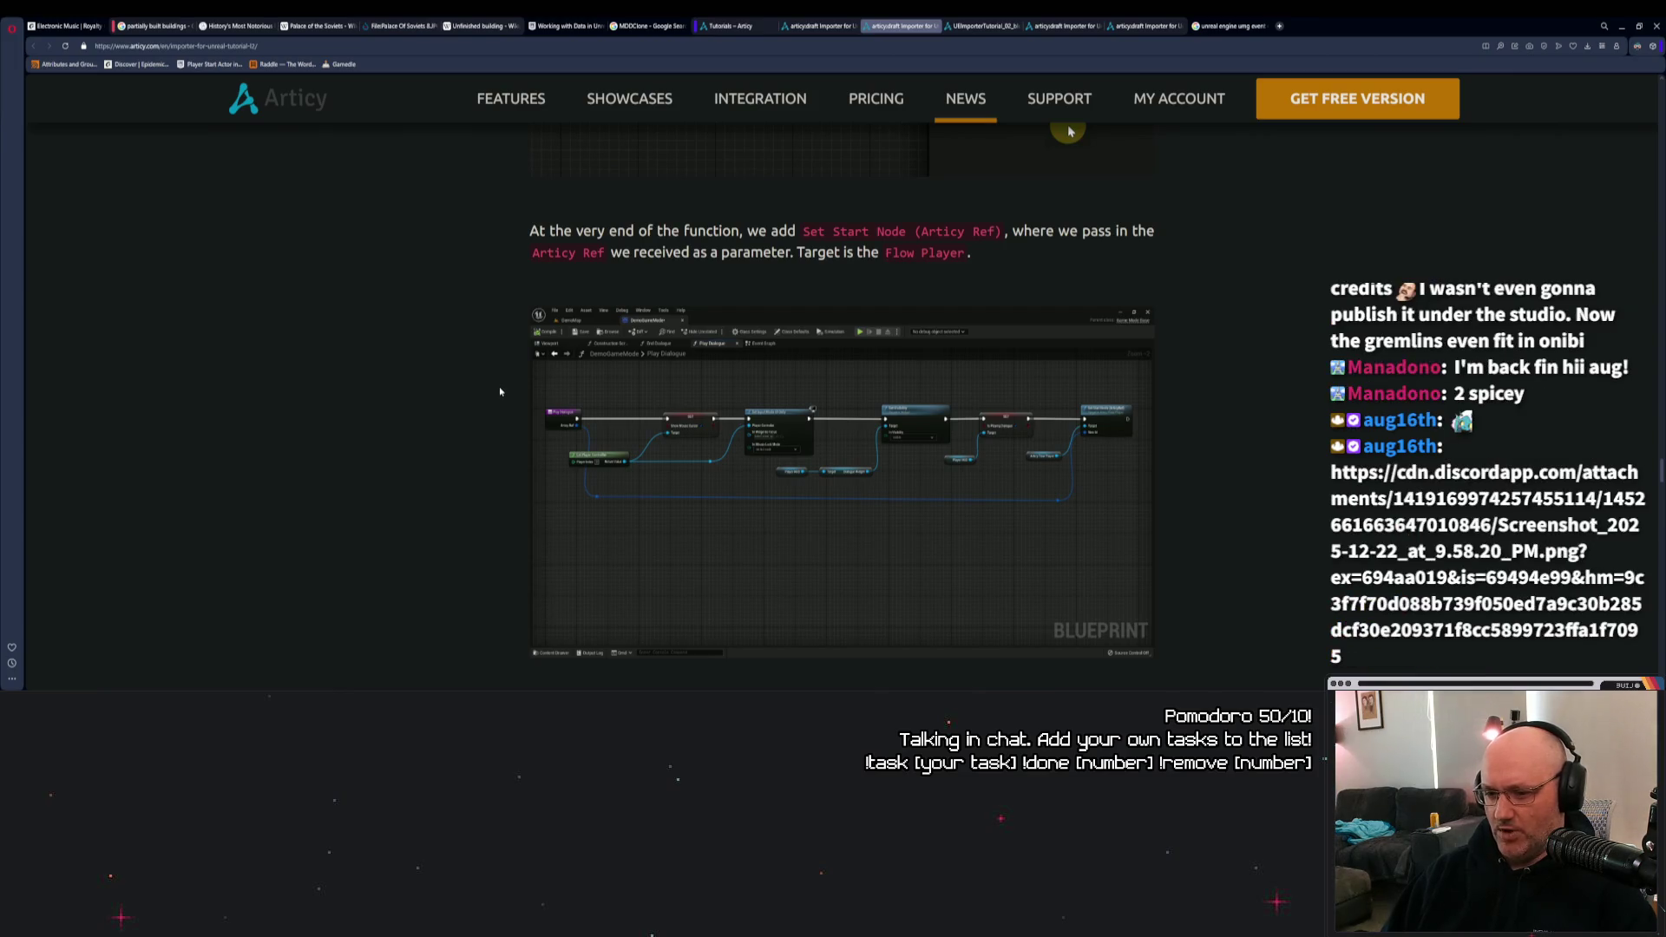
scroll(499, 391, "down", 1)
scroll(500, 391, "up", 1)
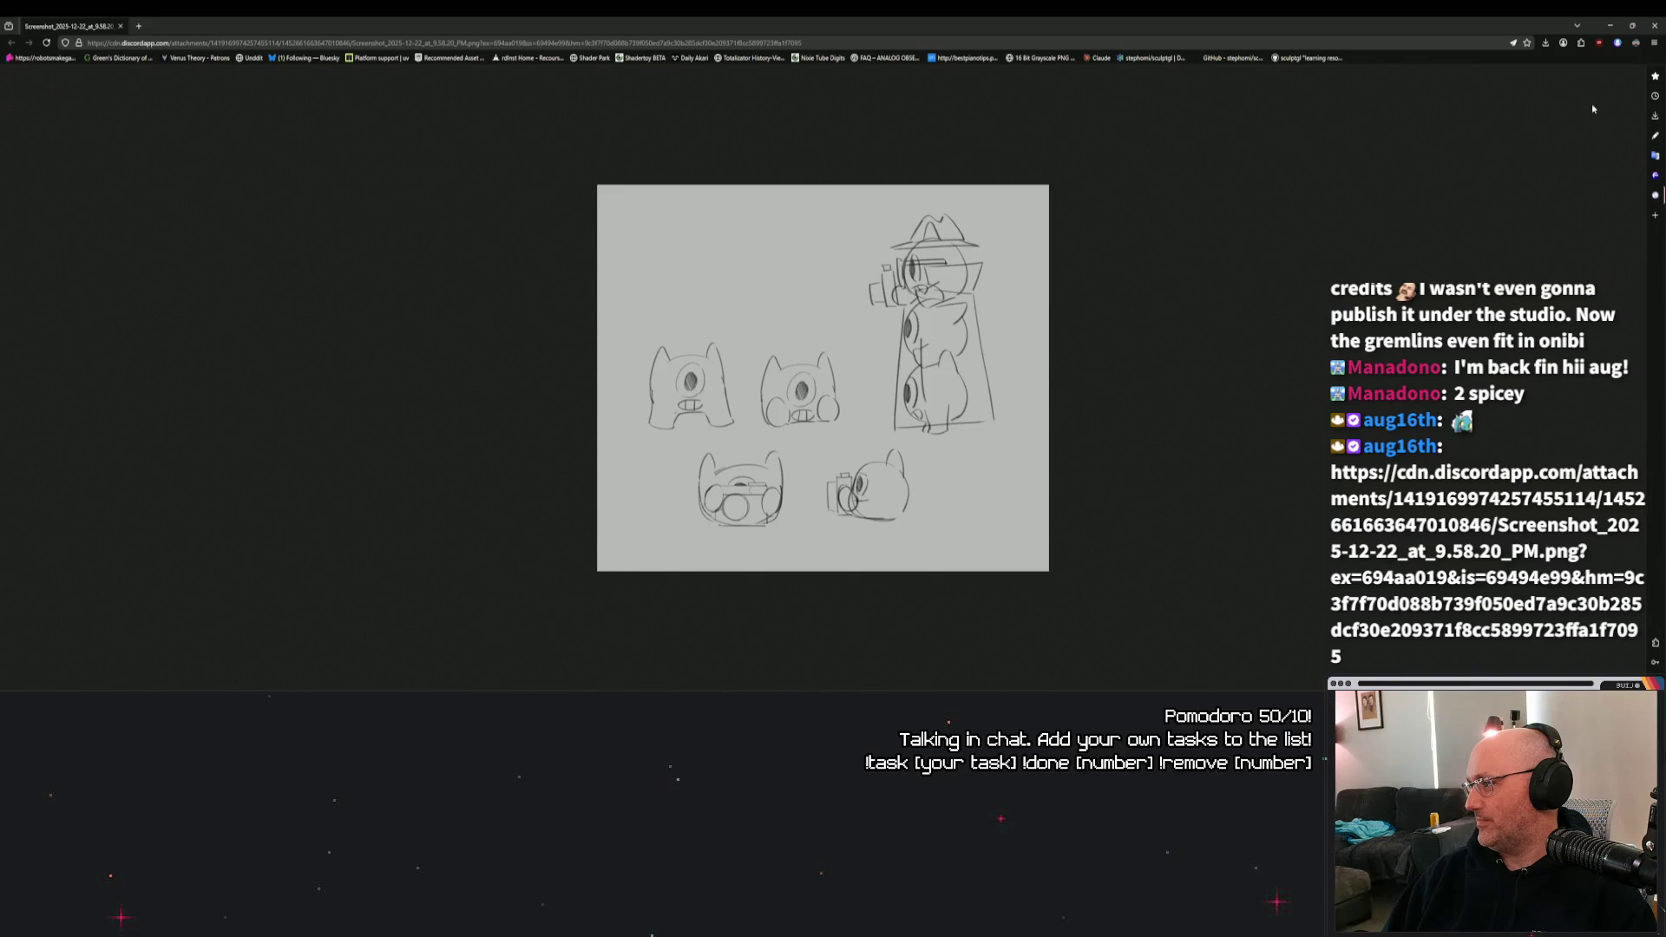
Close the browser window showing the shared creature sketch screenshot
left_click(1654, 25)
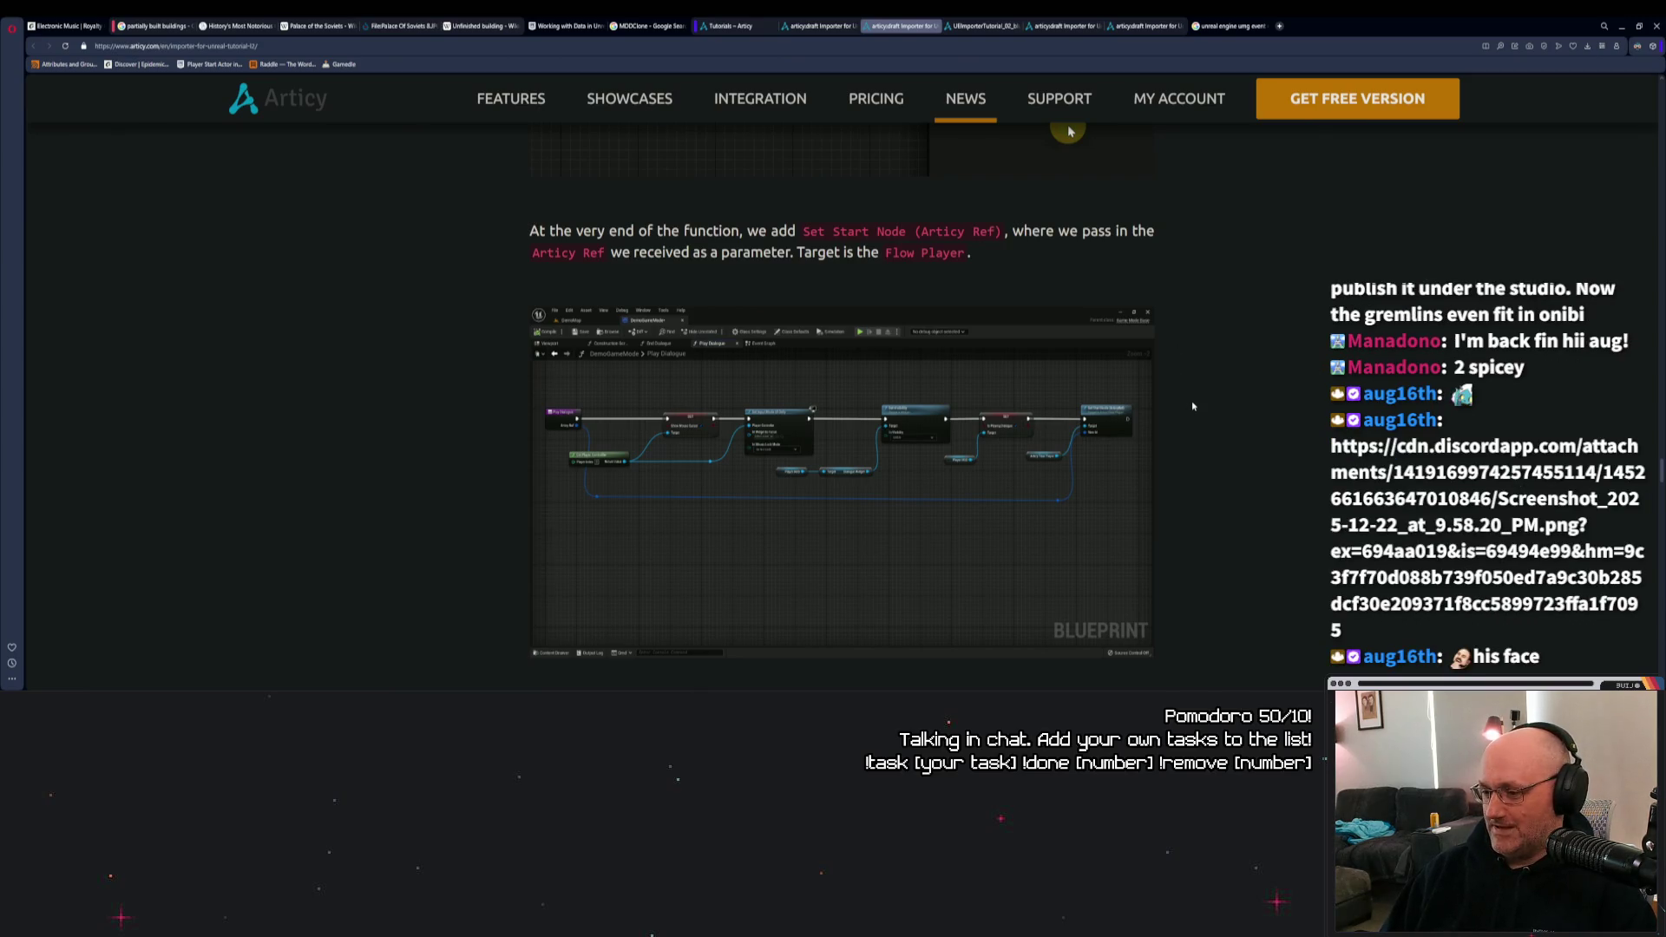
Scroll past the NPC blueprint screenshot to the 'If we now play the level' section
scroll(1039, 544, "down", 5)
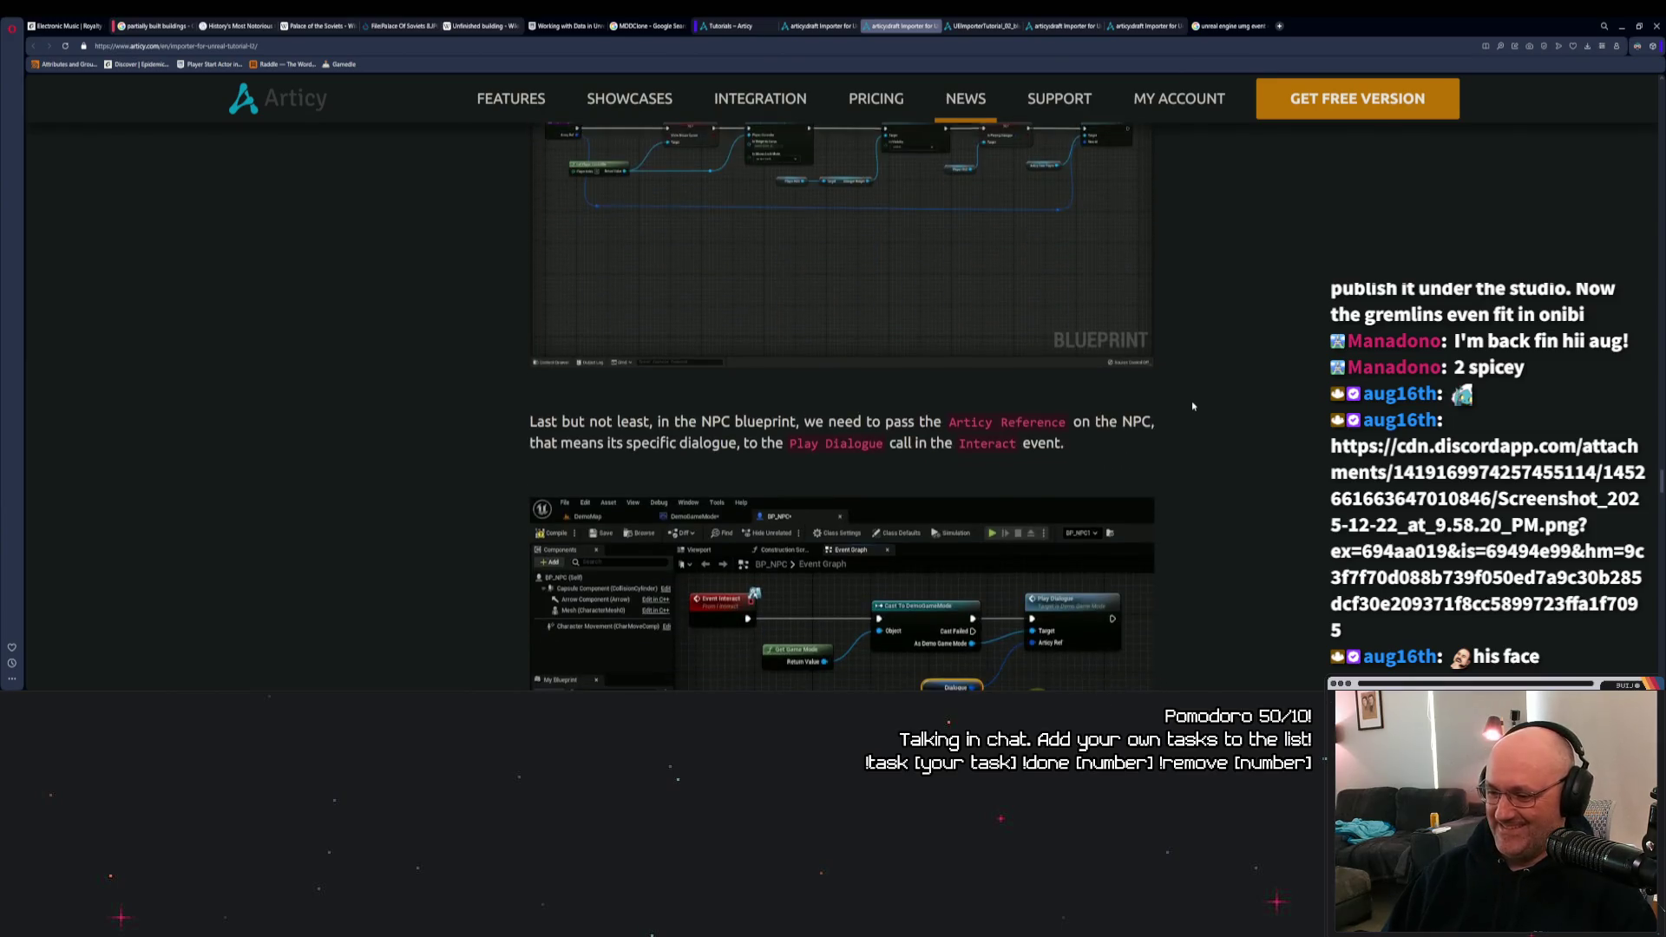
scroll(1192, 405, "down", 3)
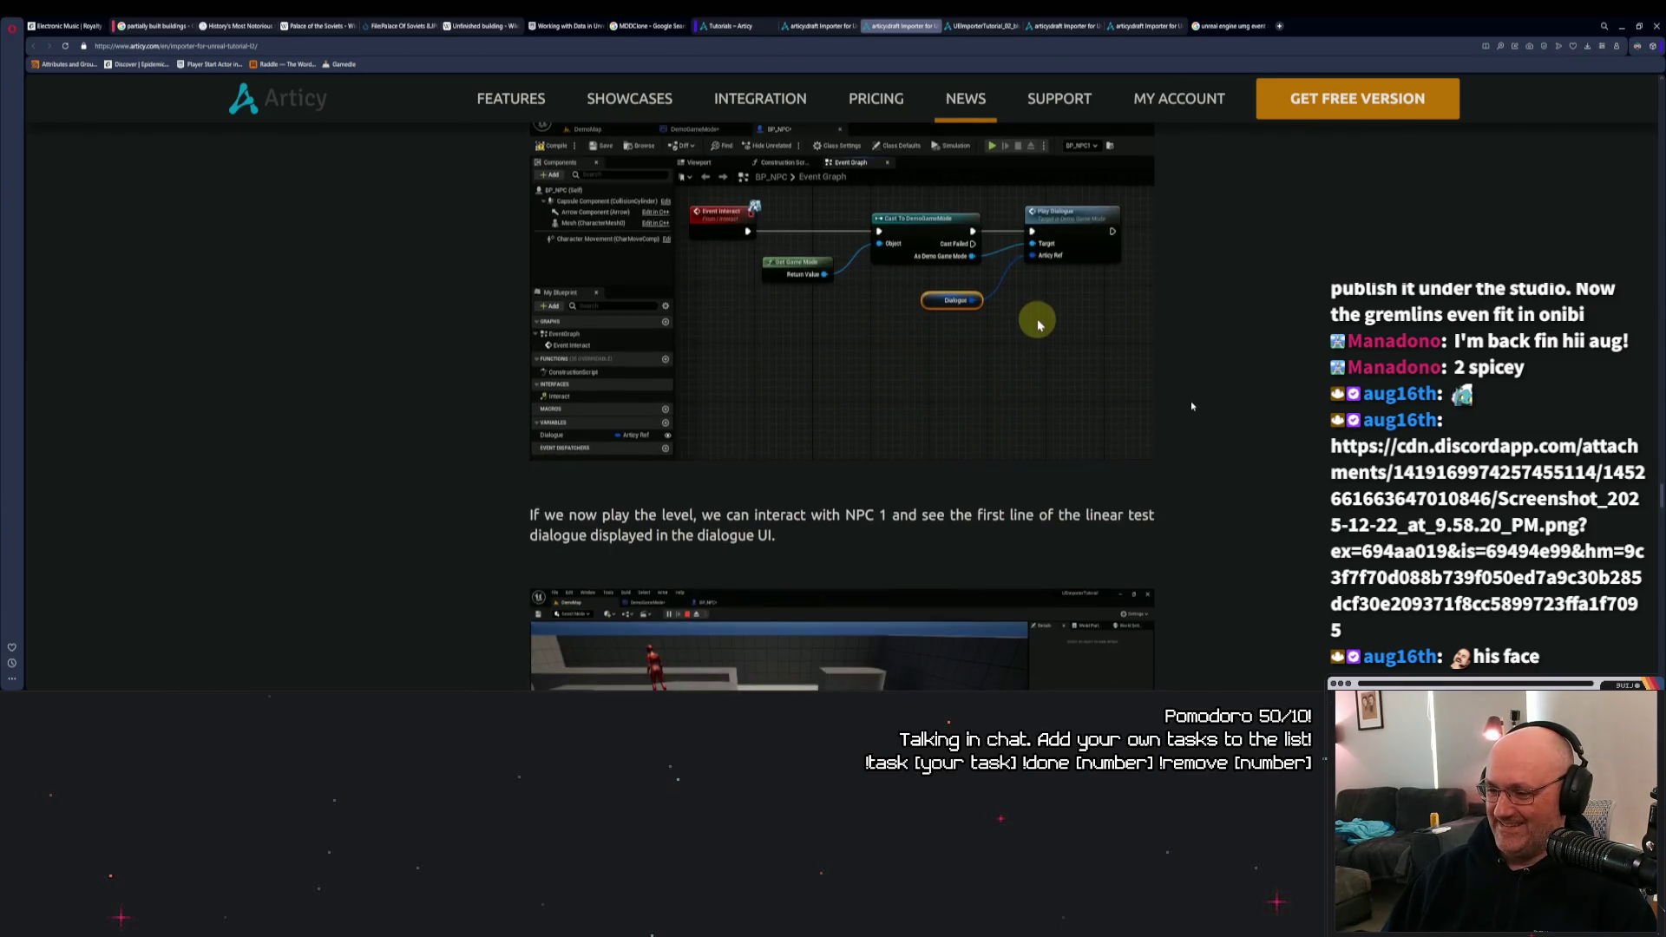
scroll(1168, 426, "down", 2)
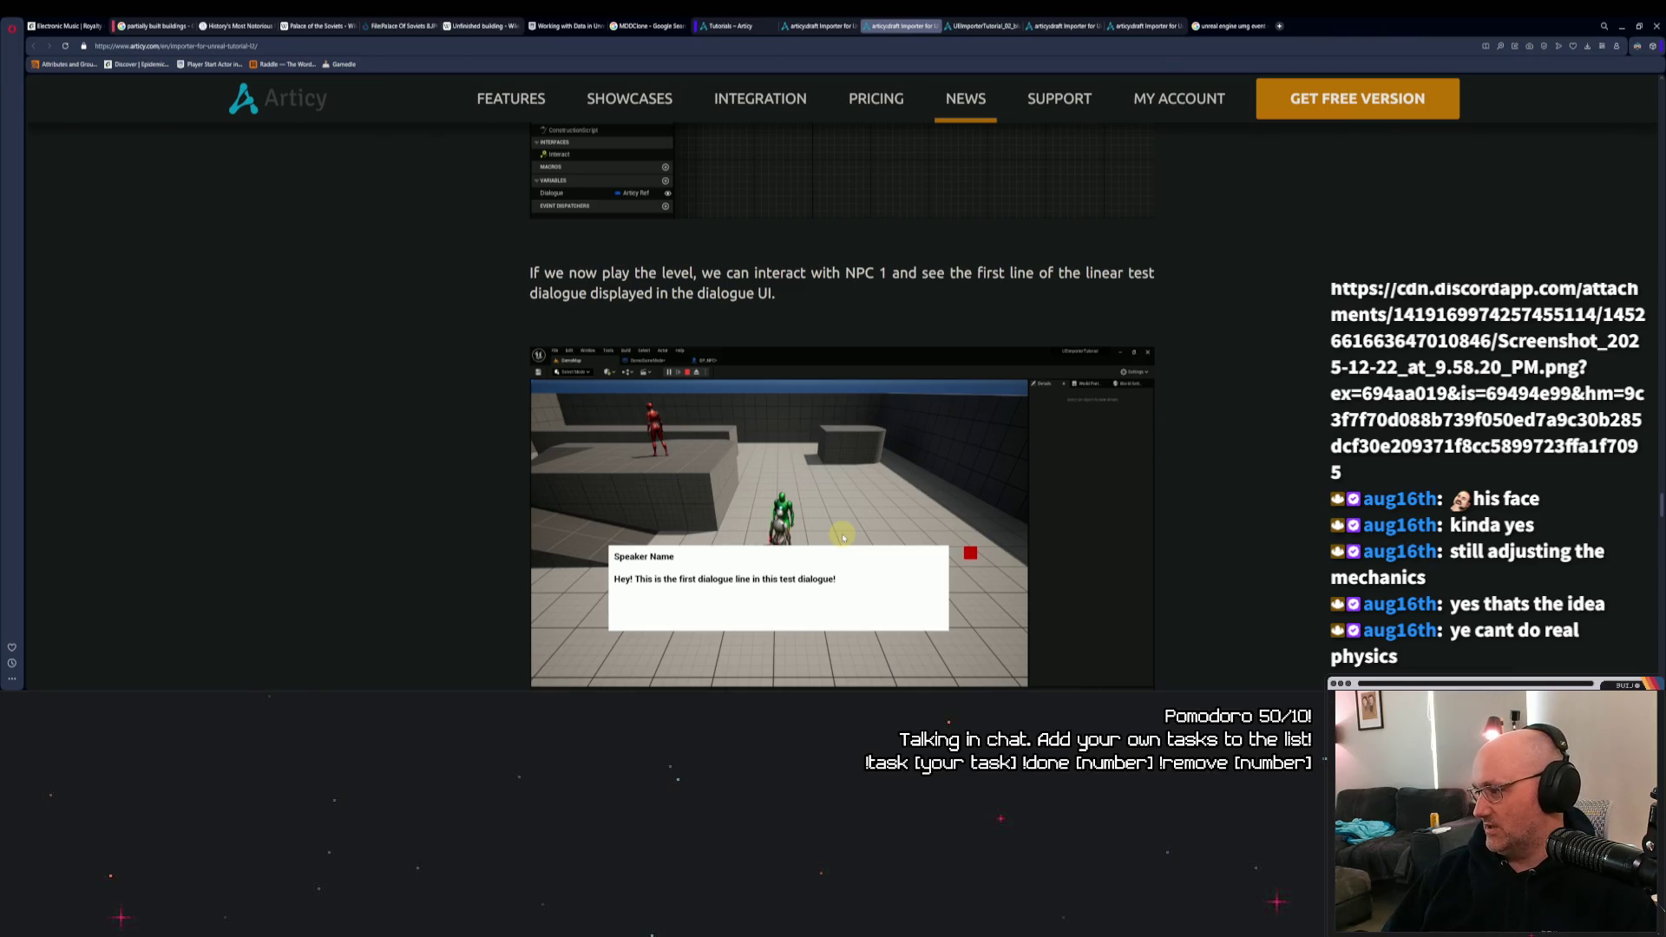
Drag the shared cartoon-creature sketch window onto the screen and maximize it
left_click_drag(1665, 105, 896, 106)
left_click(1164, 105)
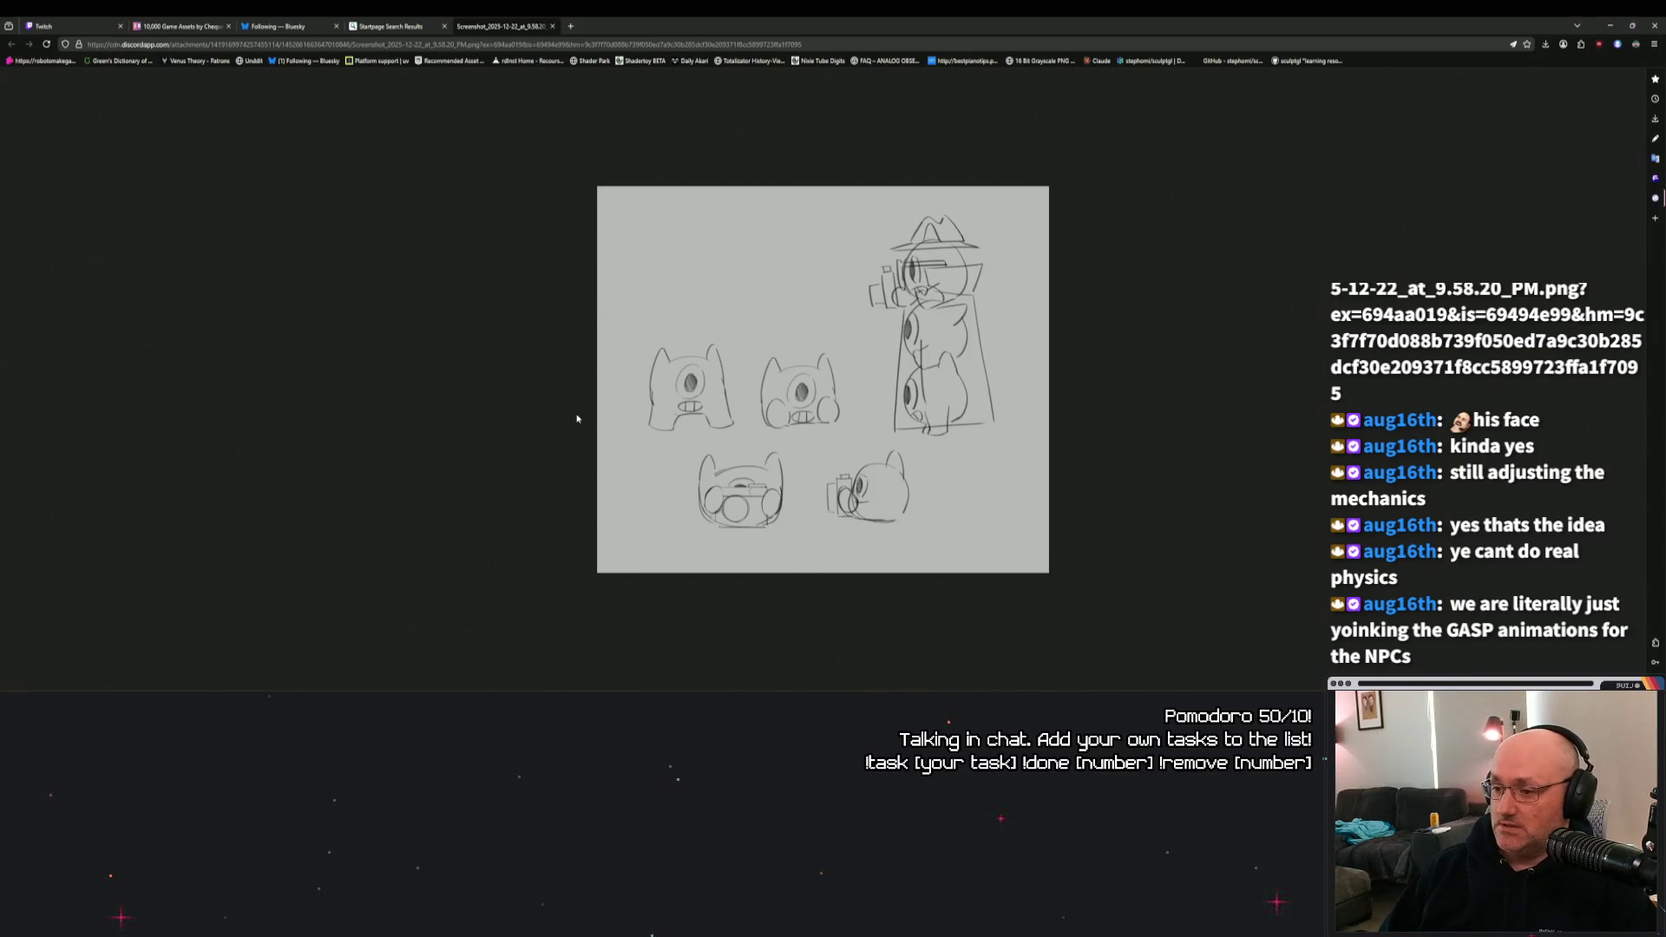
Close the sketch image tab and bring the Articy importer tutorial back into view
key("ctrl+w")
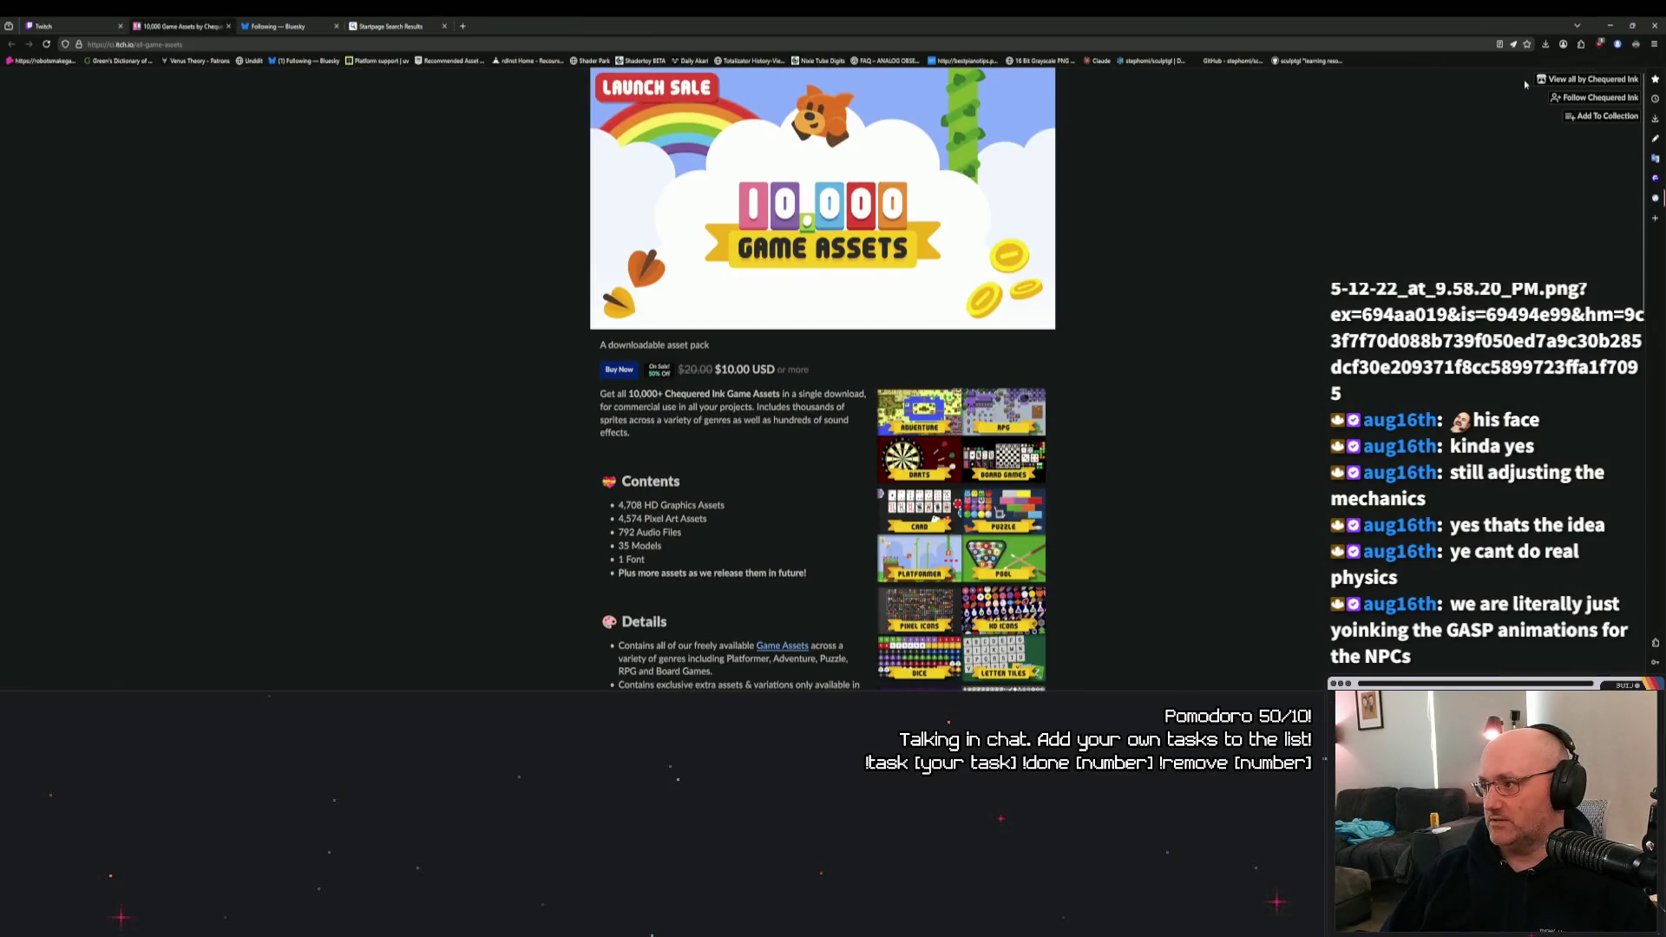
left_click(1610, 26)
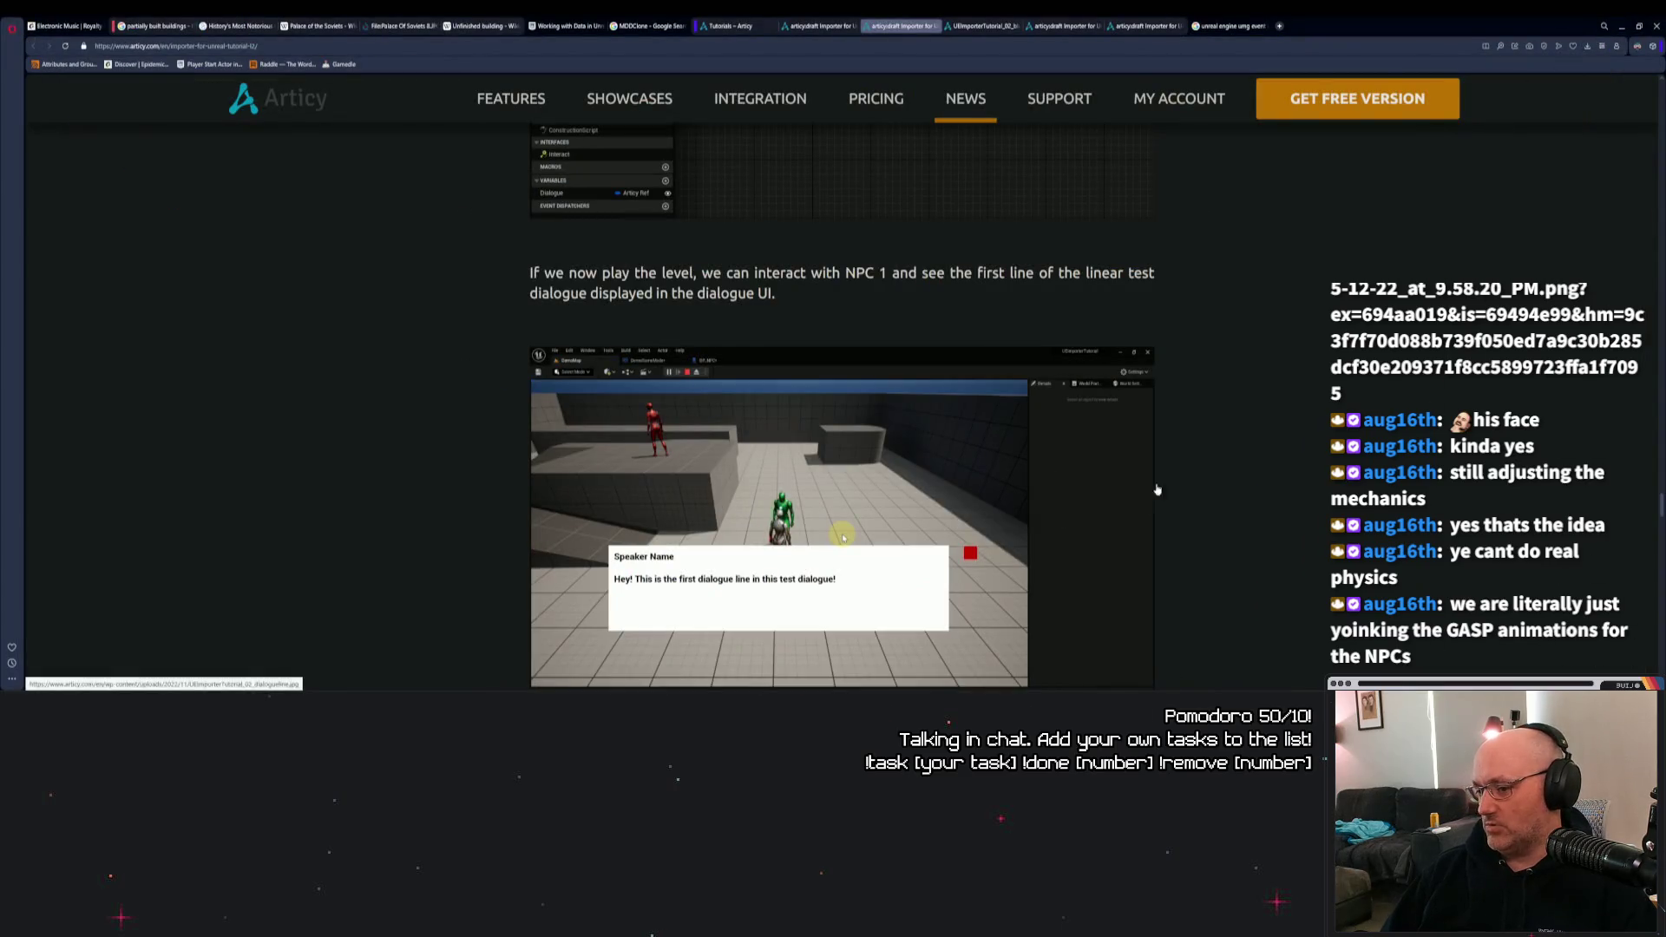
scroll(1161, 460, "up", 3)
scroll(1164, 439, "up", 5)
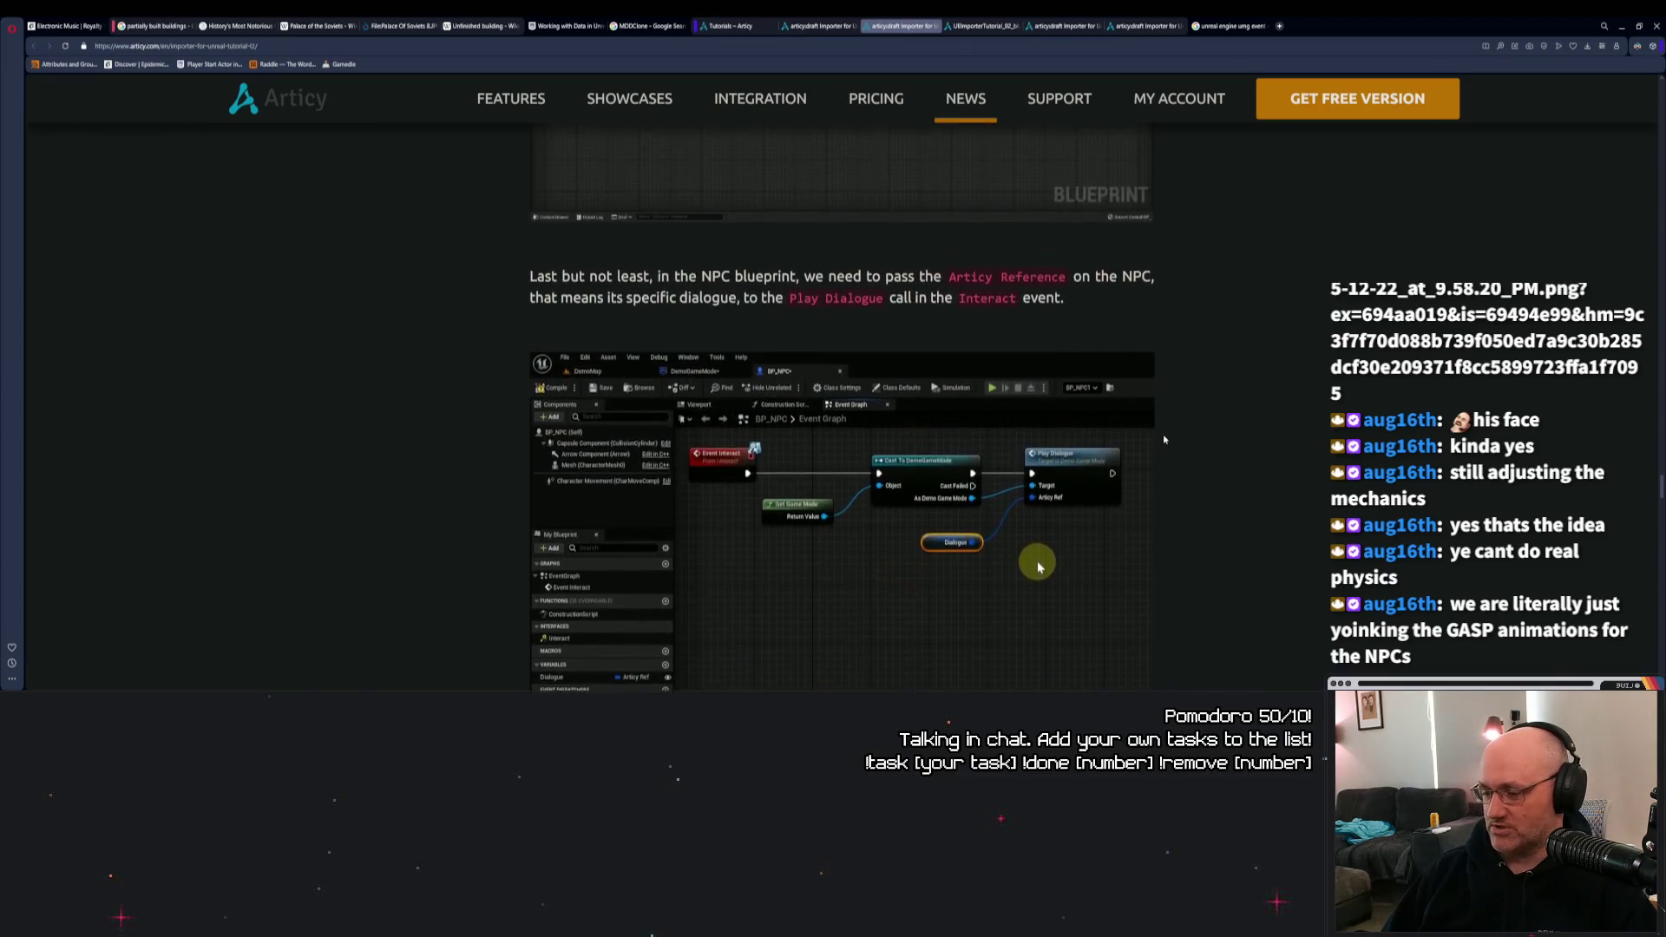
scroll(1163, 442, "down", 3)
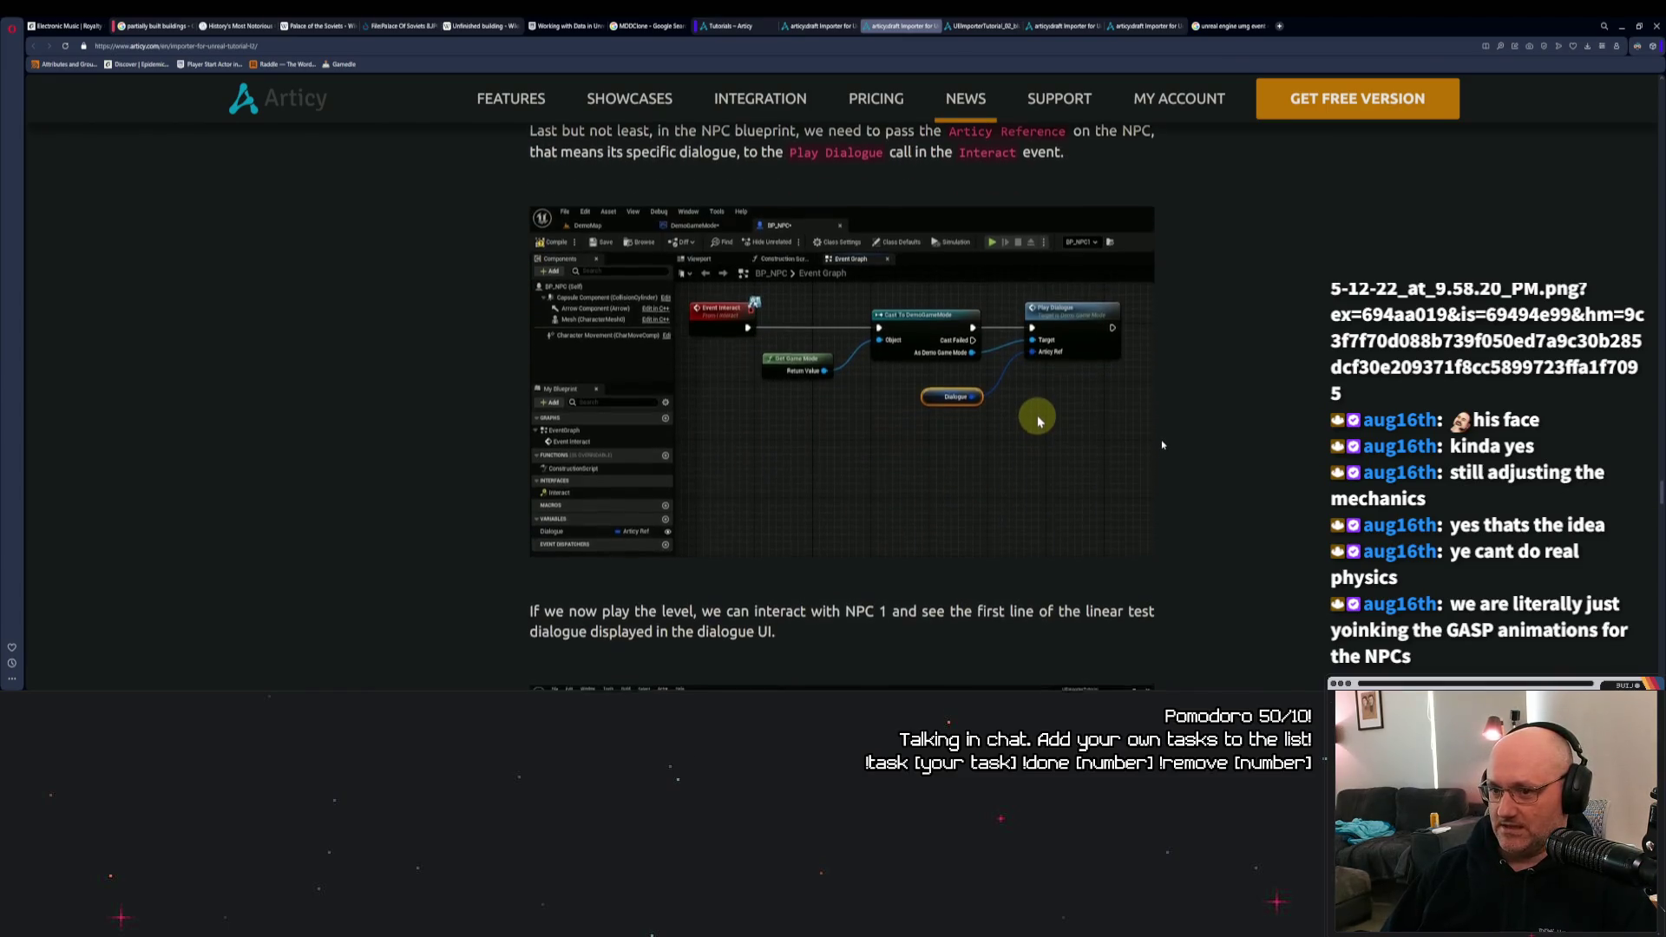
scroll(1163, 444, "down", 9)
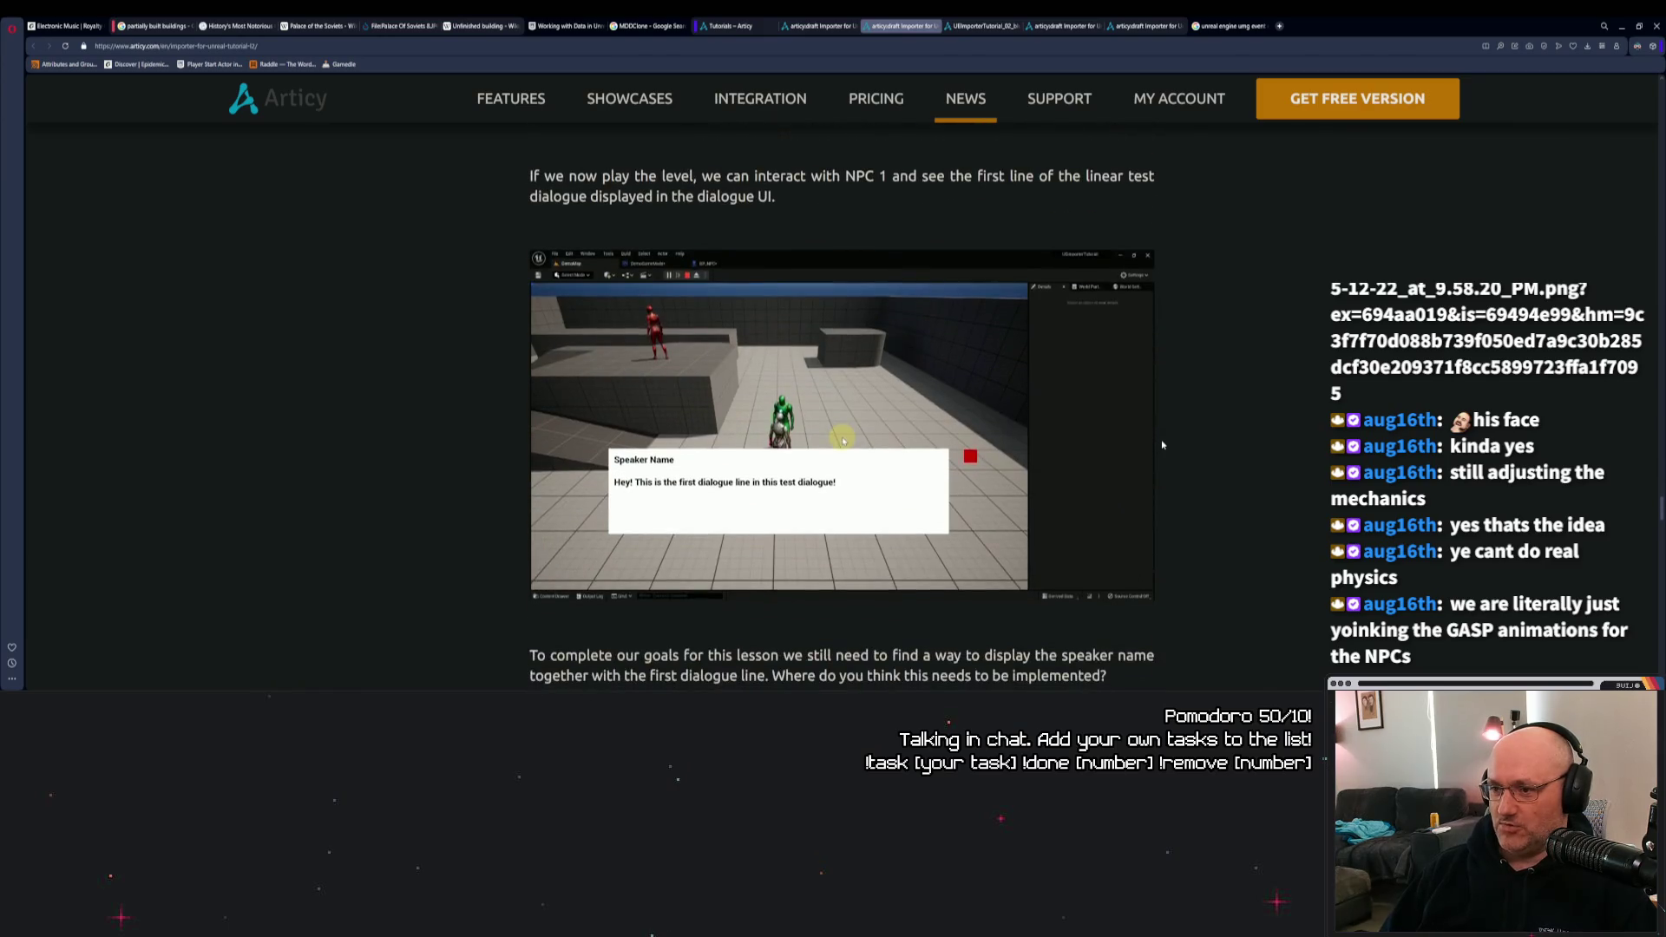
scroll(1162, 444, "down", 1)
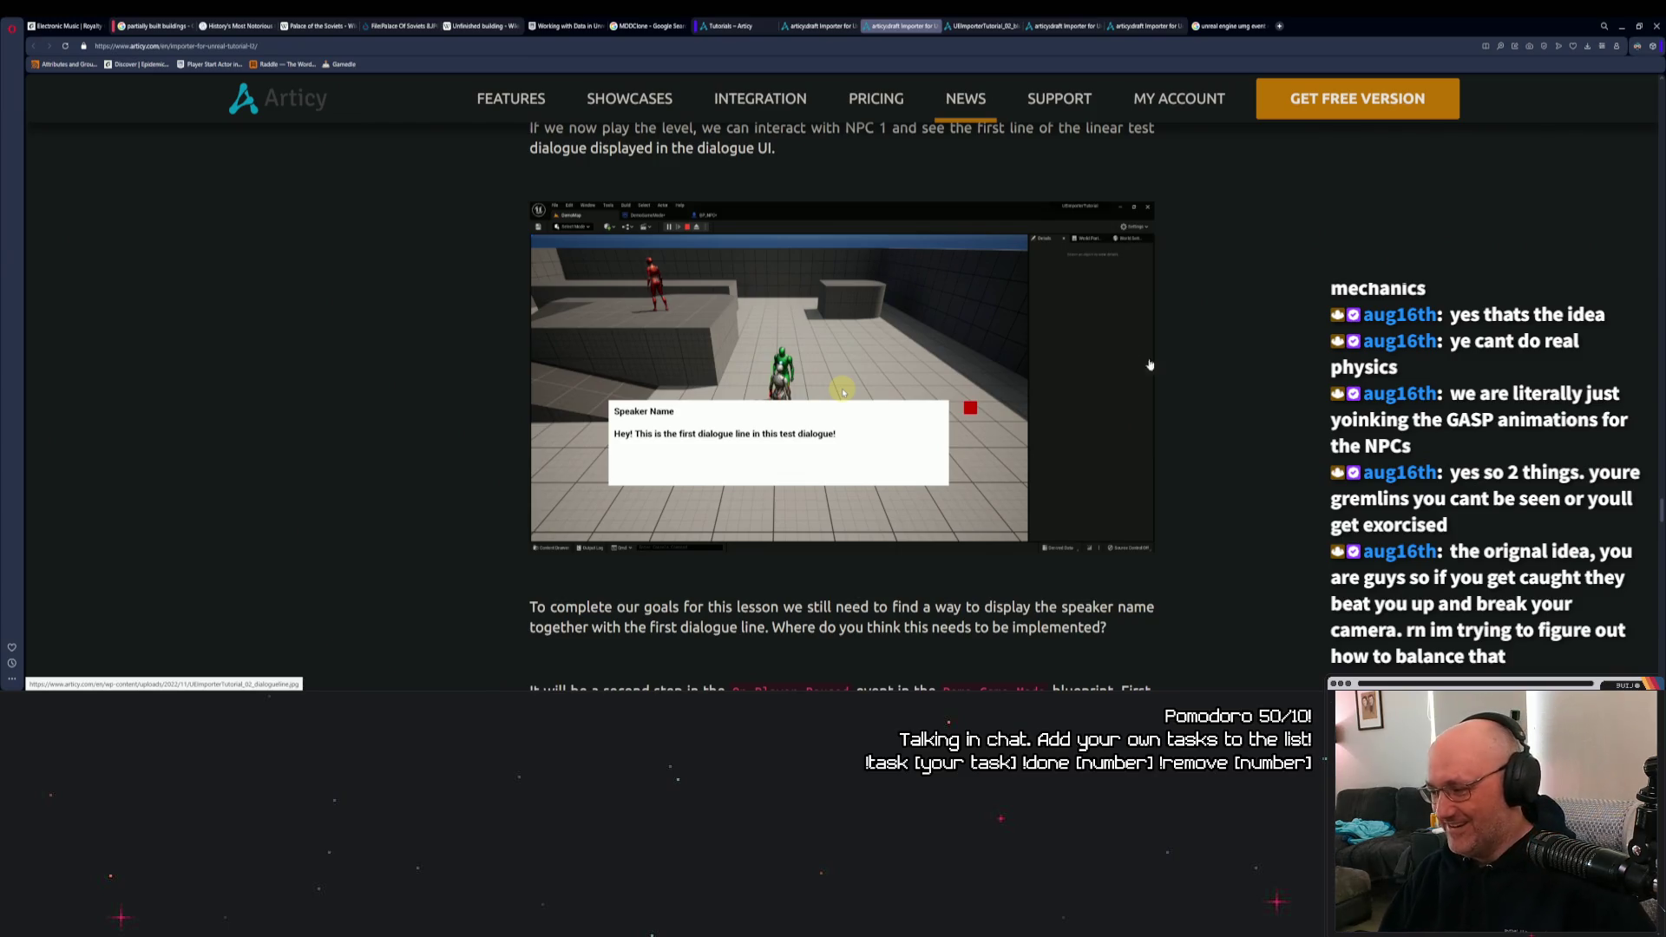
Scroll the tutorial up to the Demo Game Mode Play Dialogue section
scroll(1226, 400, "down", 3)
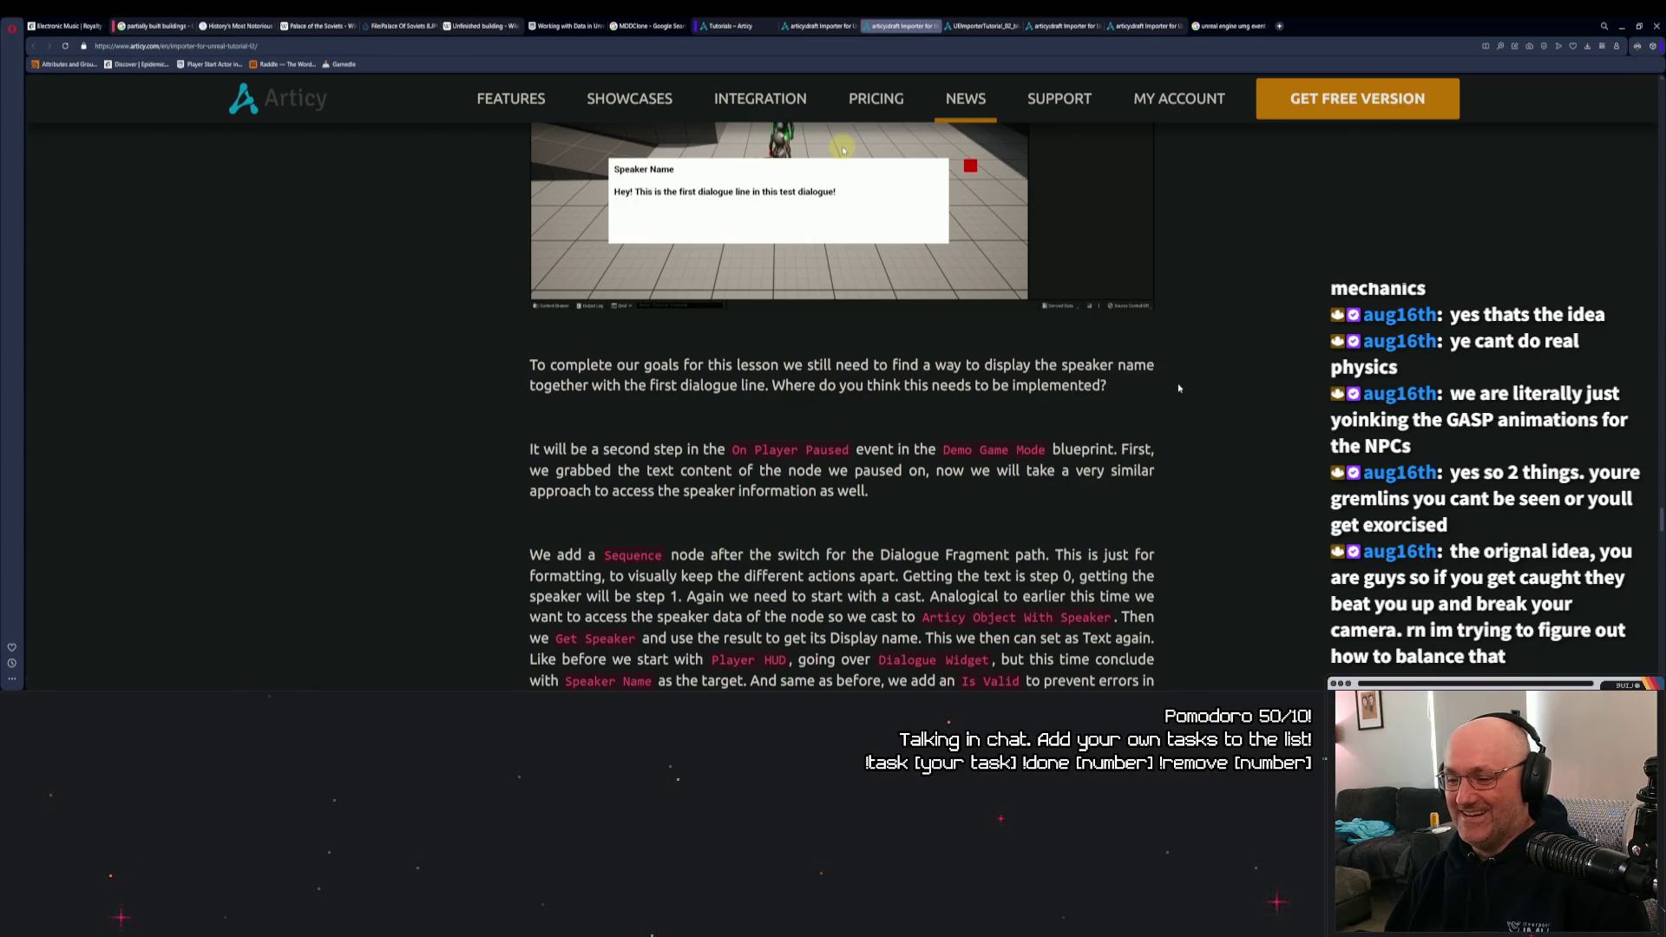
scroll(1178, 388, "up", 3)
scroll(1178, 388, "down", 1)
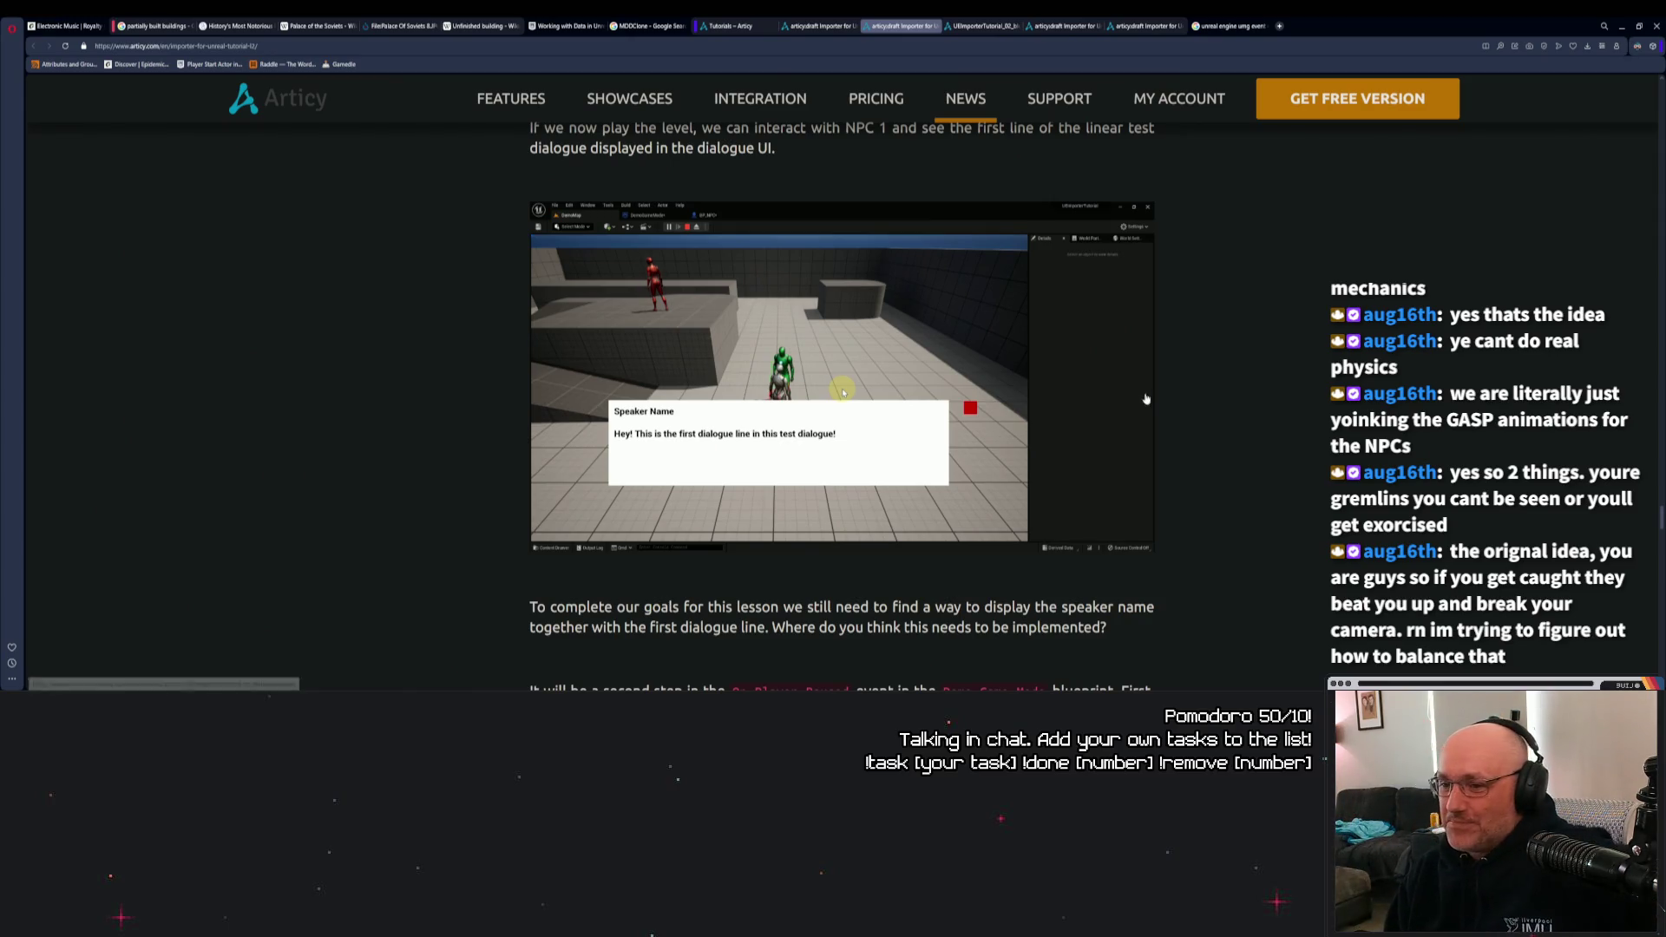
scroll(1168, 383, "up", 3)
scroll(1187, 446, "up", 2)
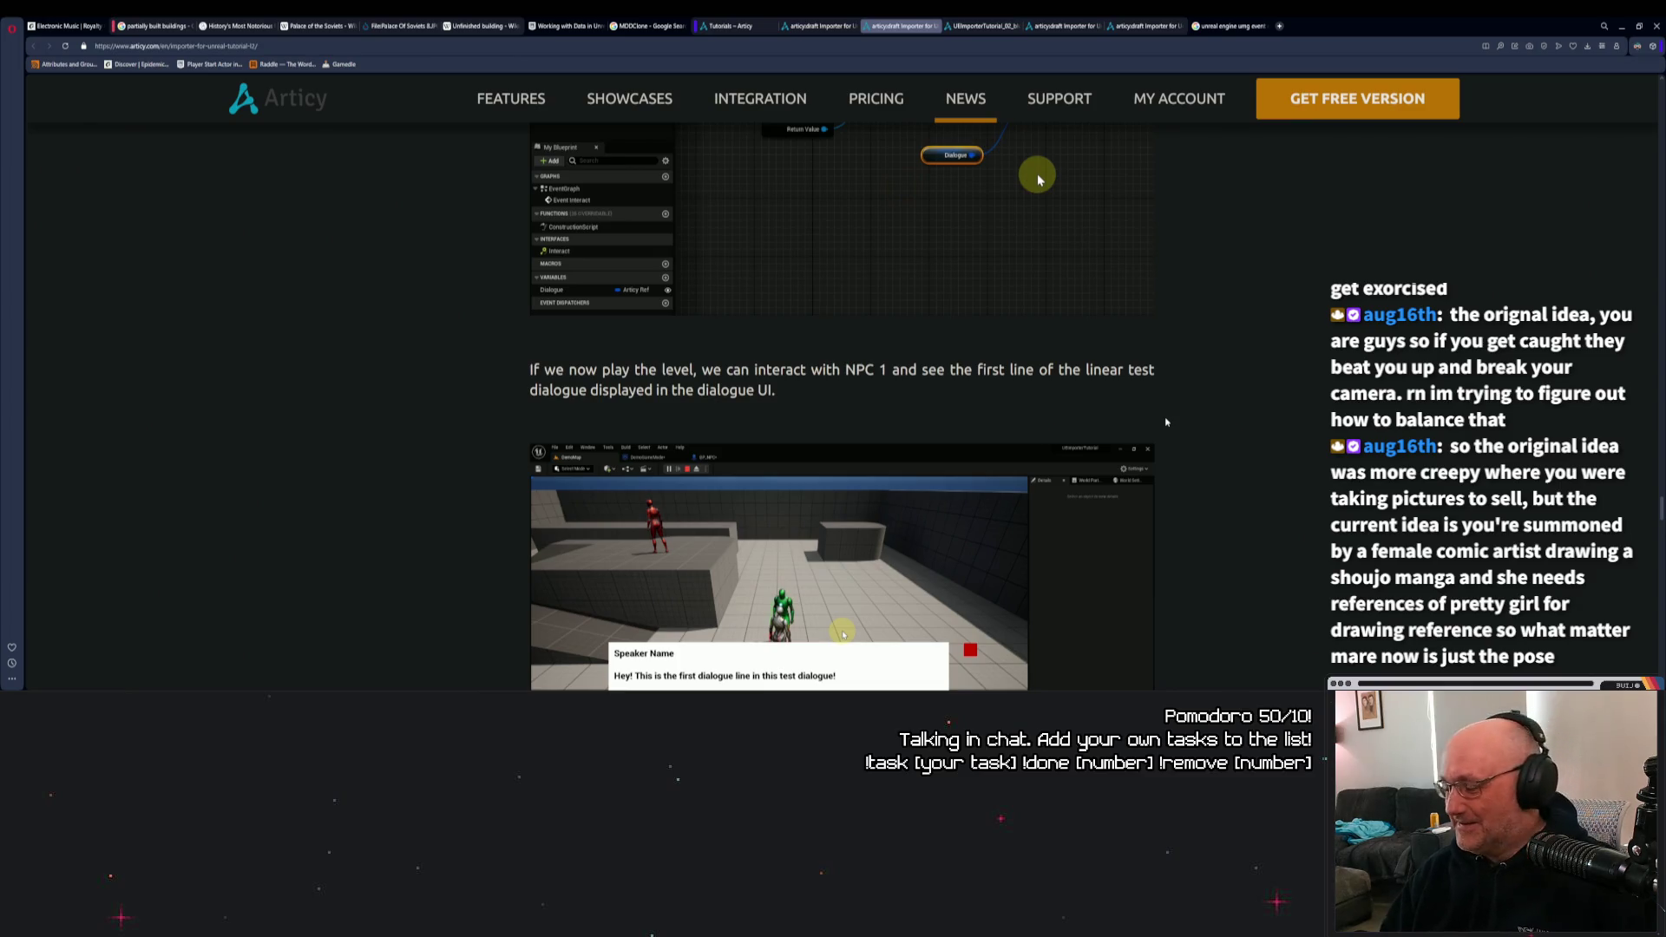
scroll(1173, 407, "up", 2)
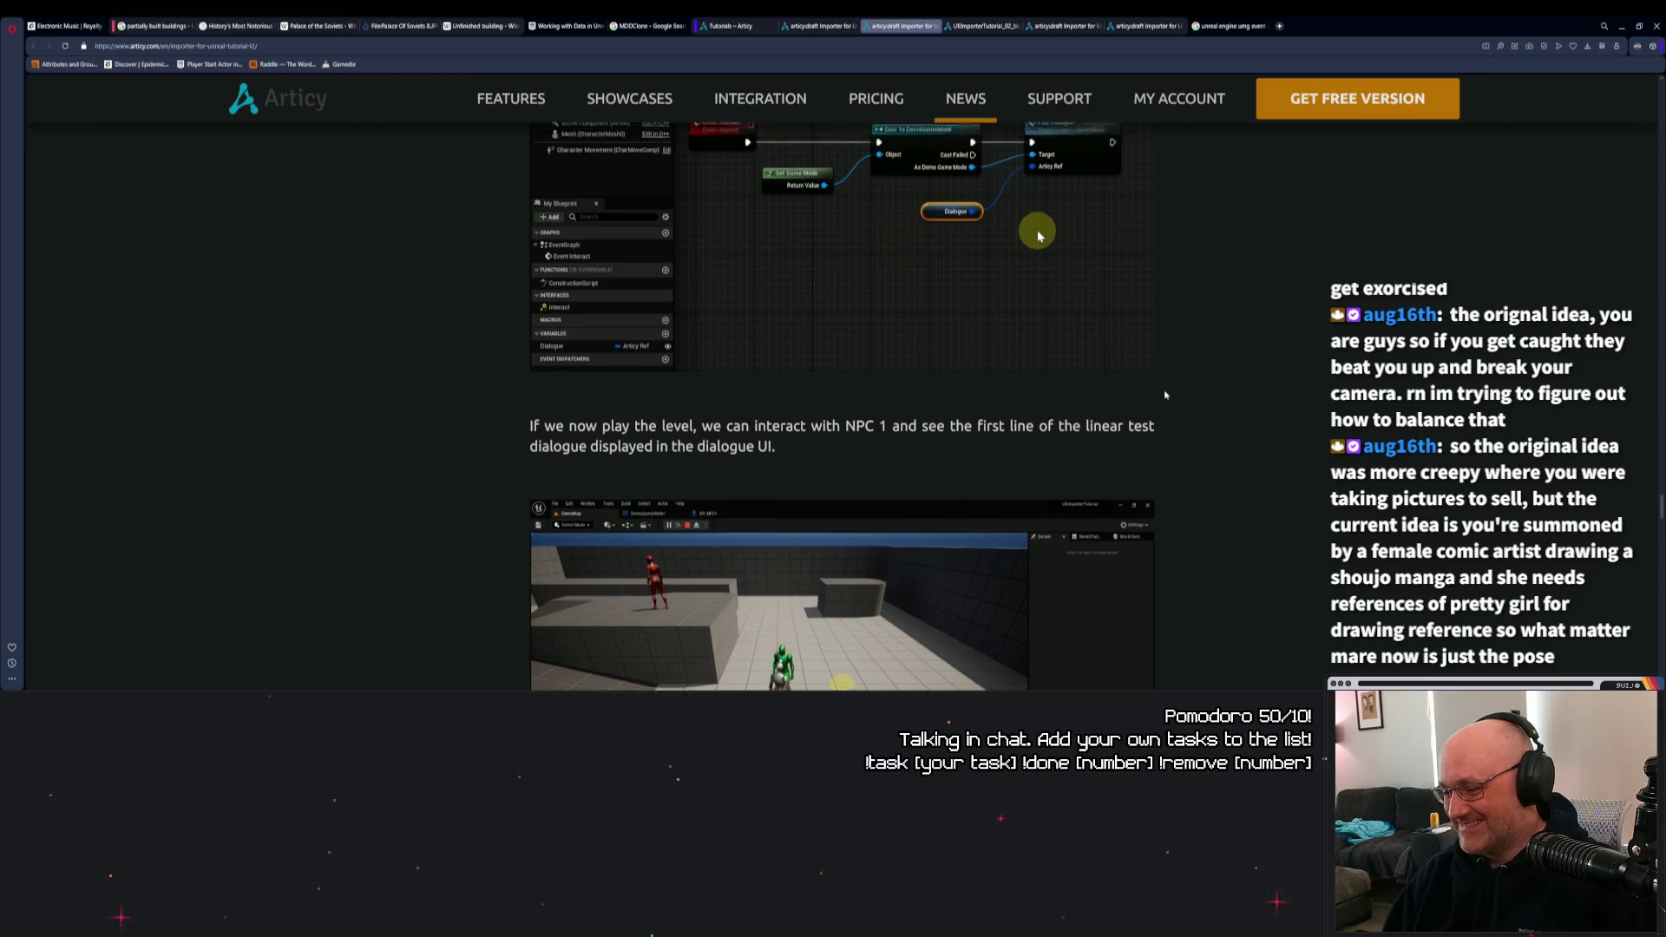
scroll(1166, 395, "down", 2)
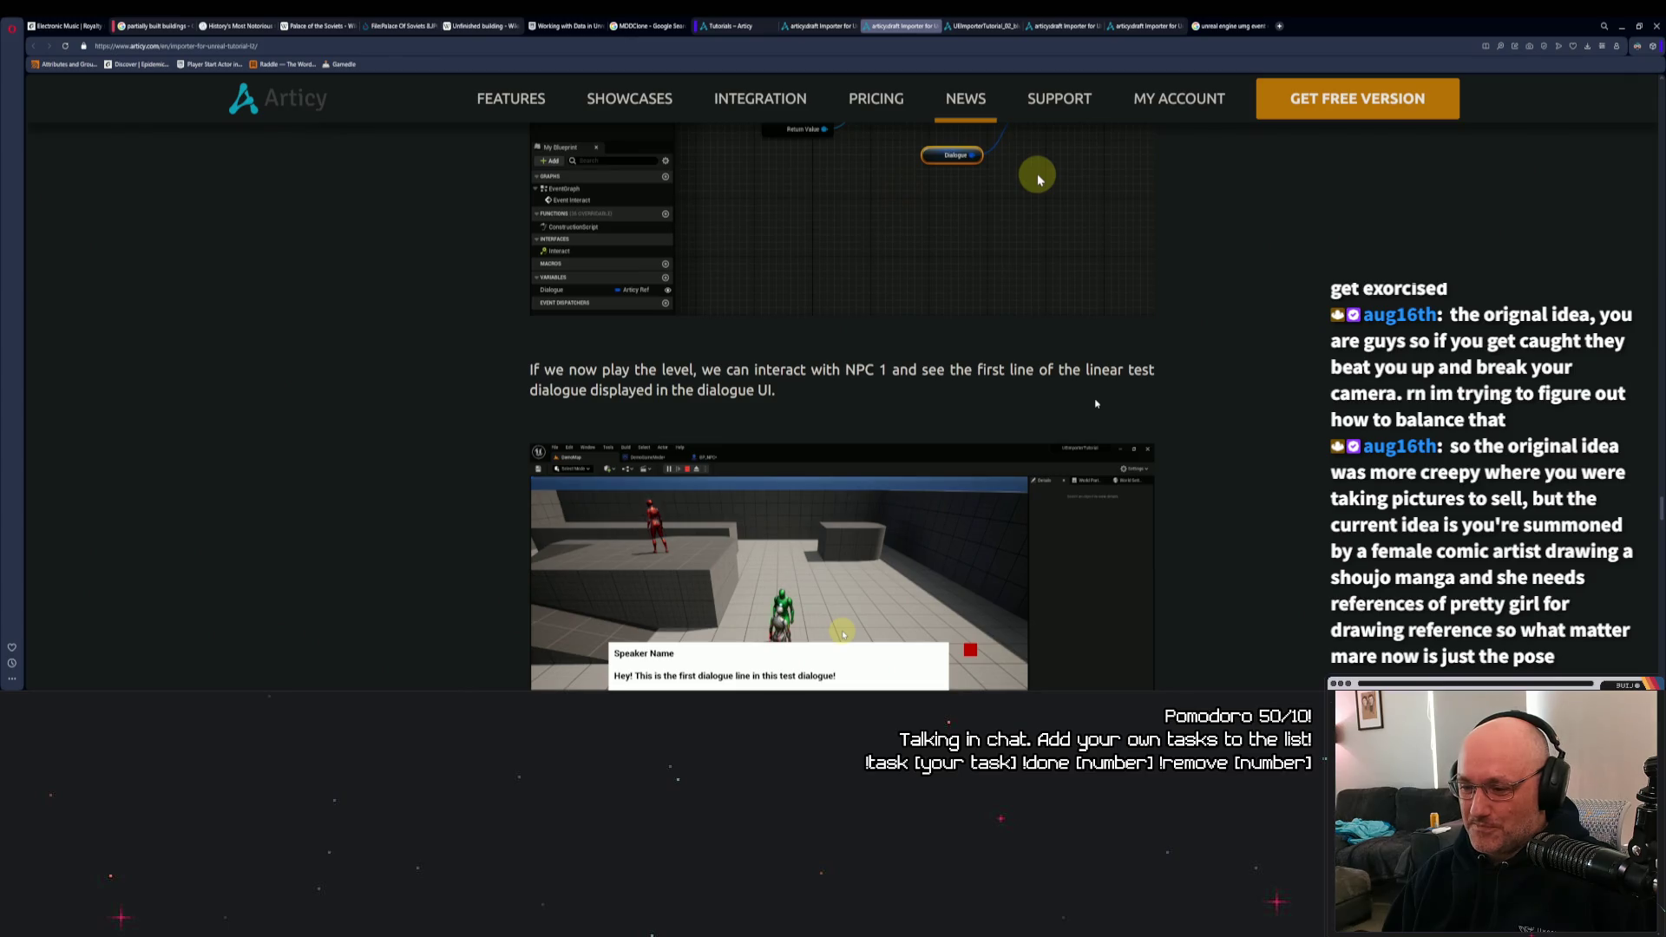
scroll(1166, 408, "up", 7)
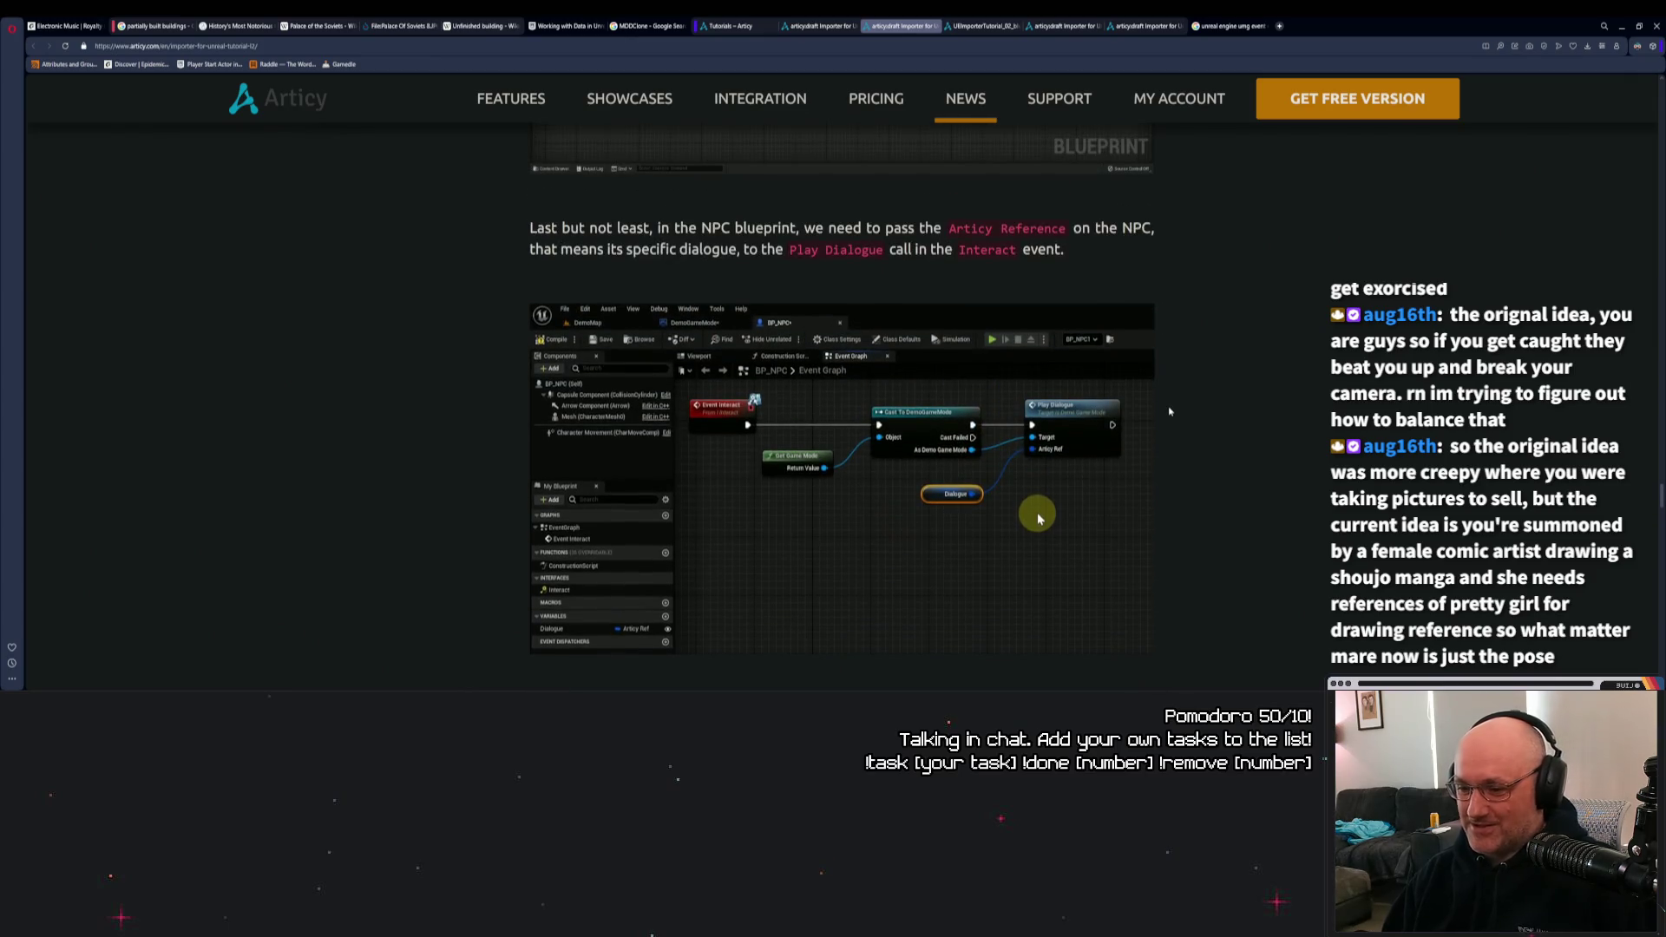
scroll(1169, 413, "up", 6)
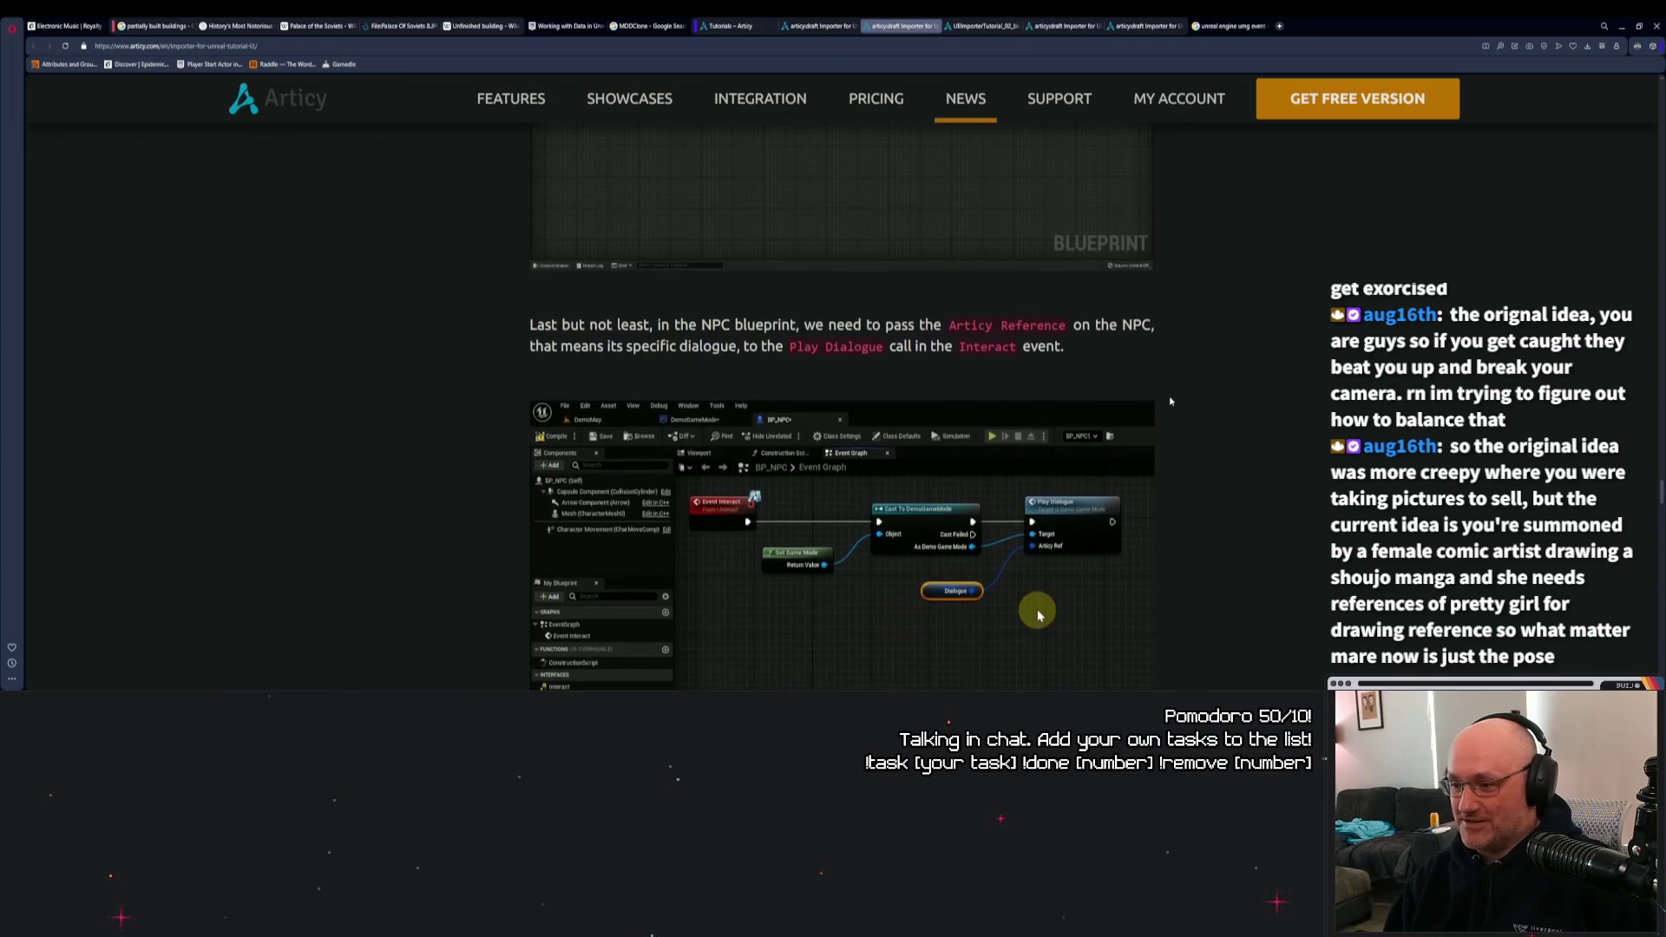
scroll(1169, 415, "up", 11)
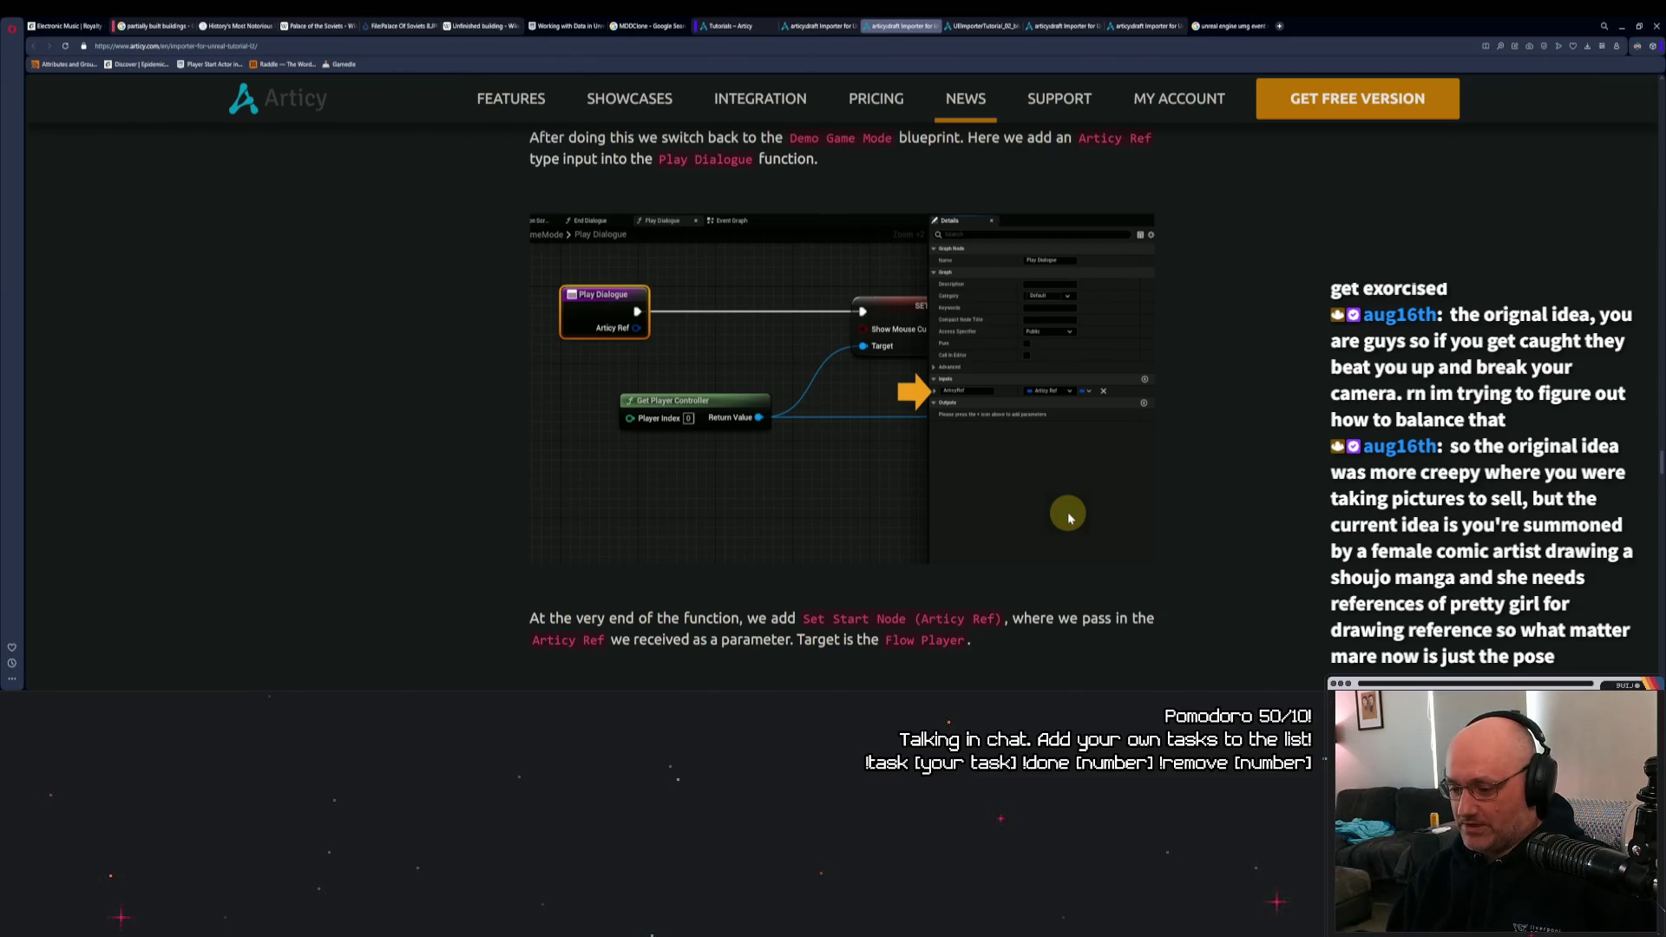
Glance at the game mode blueprint in Unreal, then return to the tutorial
left_click(940, 685)
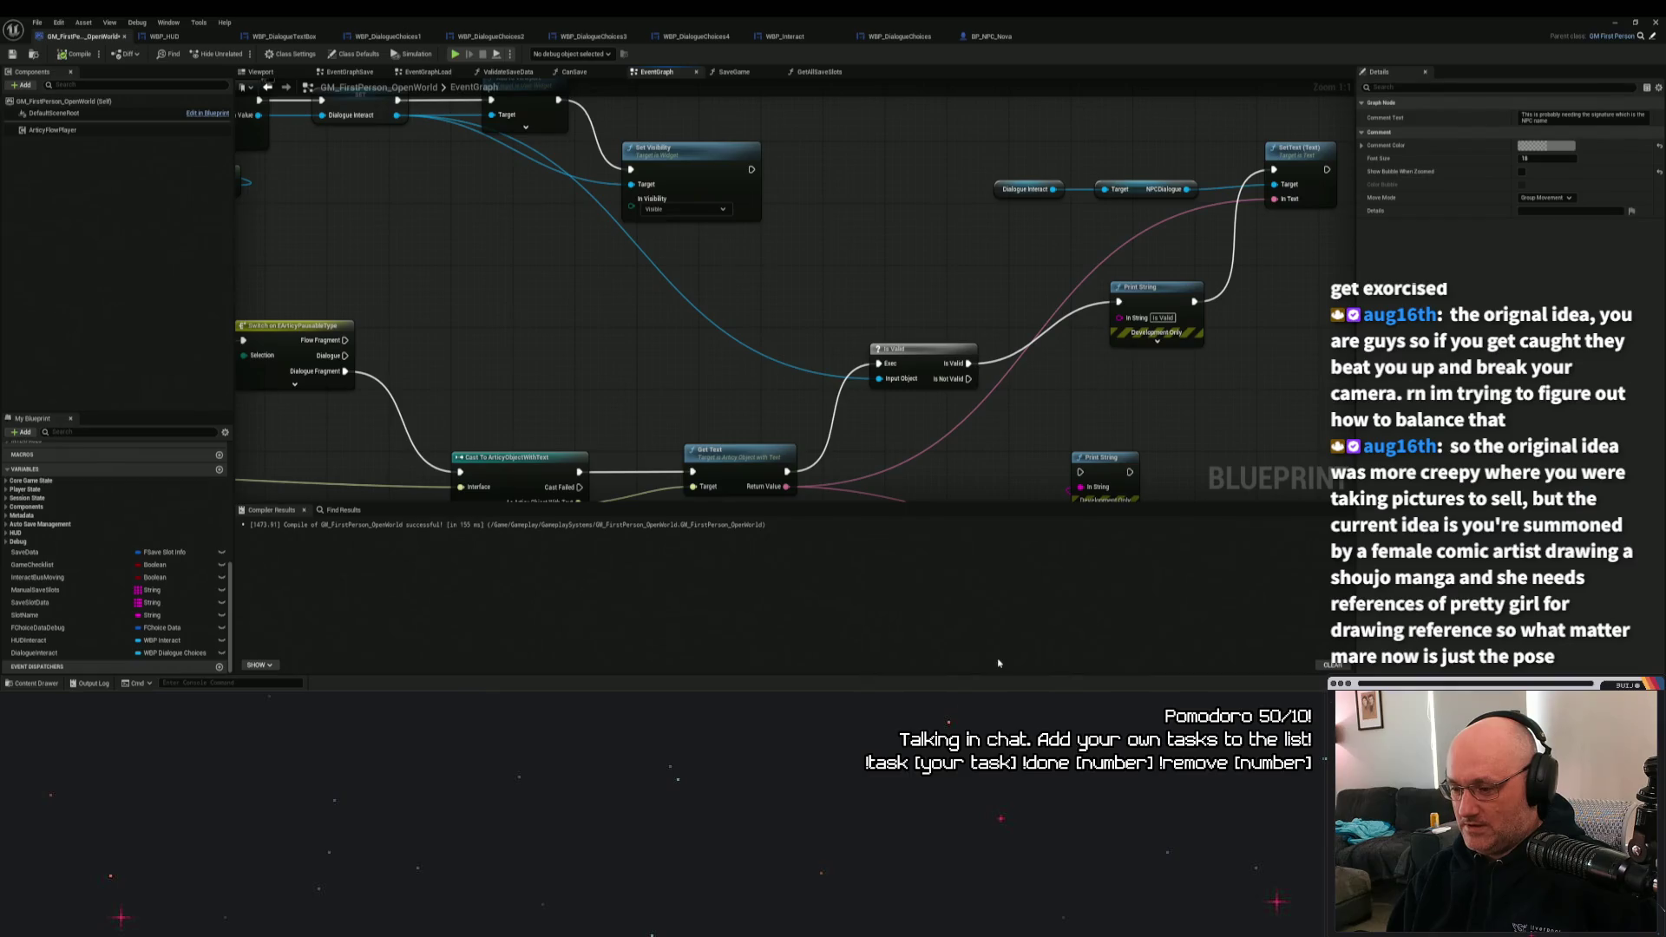
scroll(1069, 394, "down", 2)
scroll(974, 372, "up", 2)
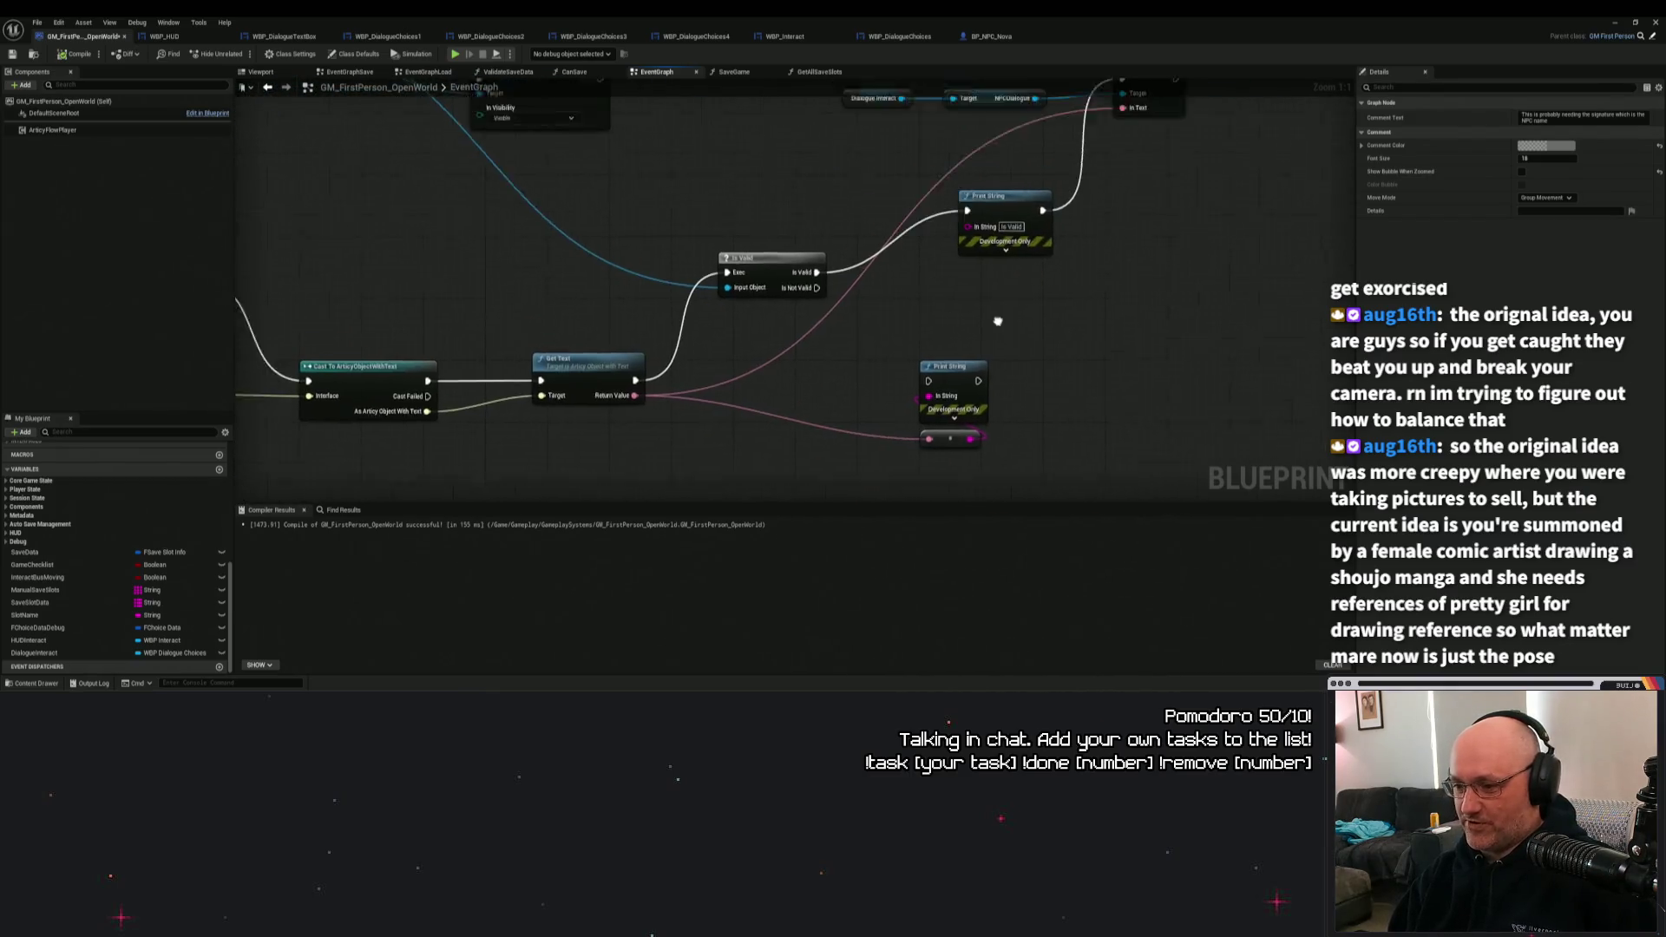
scroll(1076, 392, "down", 4)
scroll(1041, 434, "up", 2)
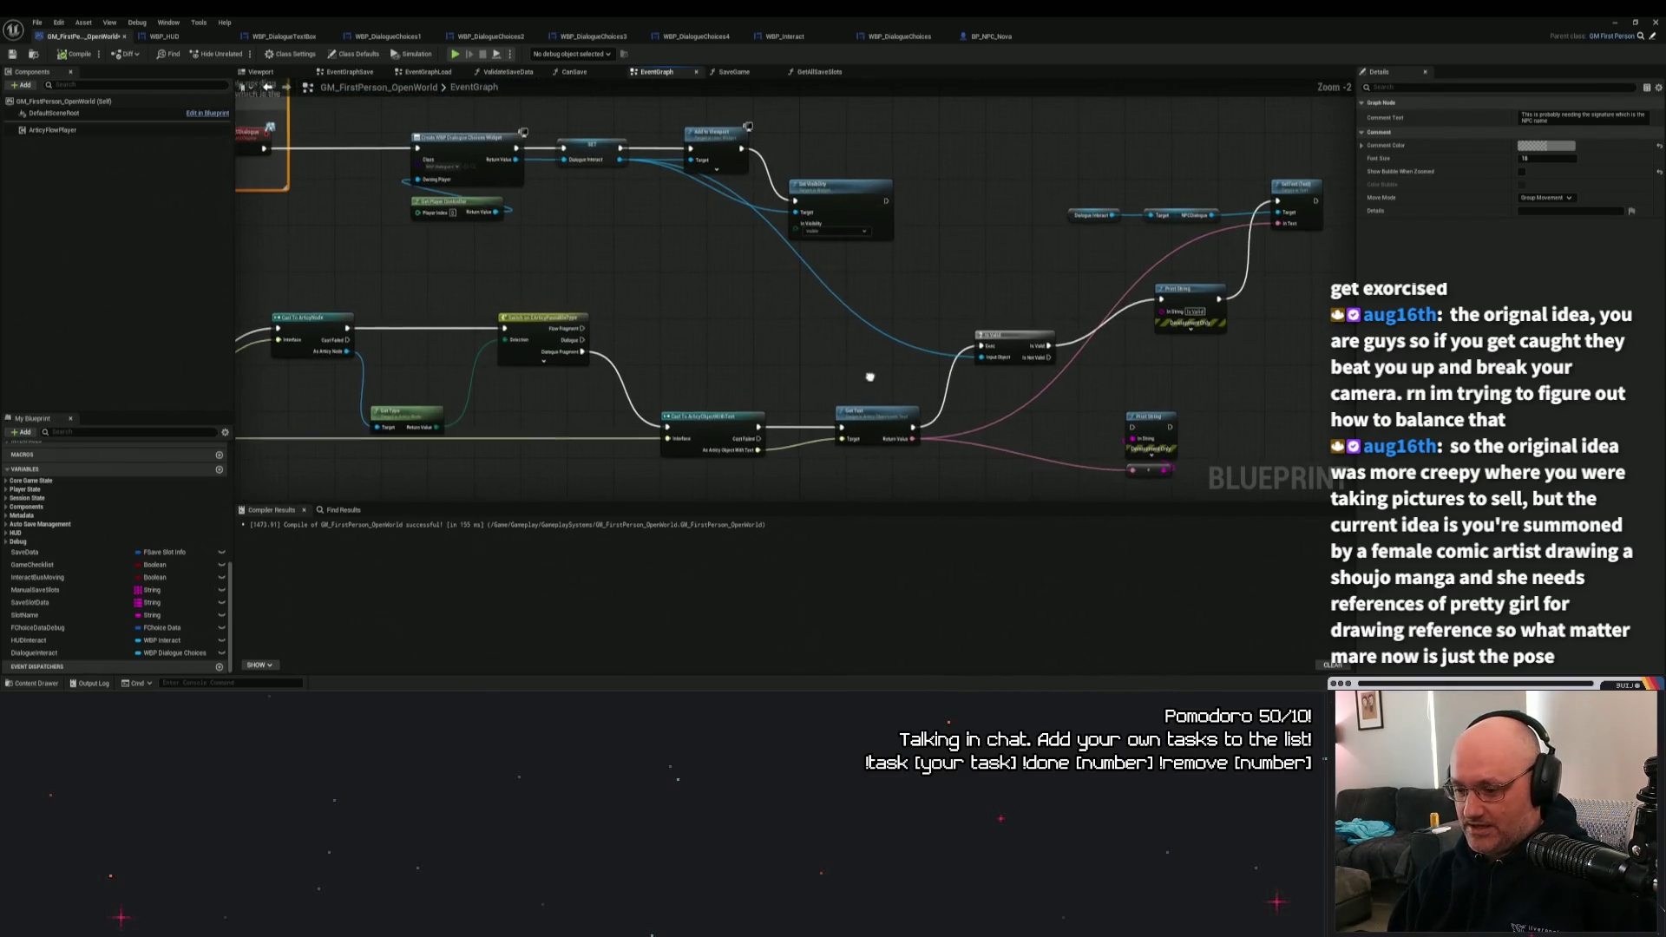
key("alt+Tab")
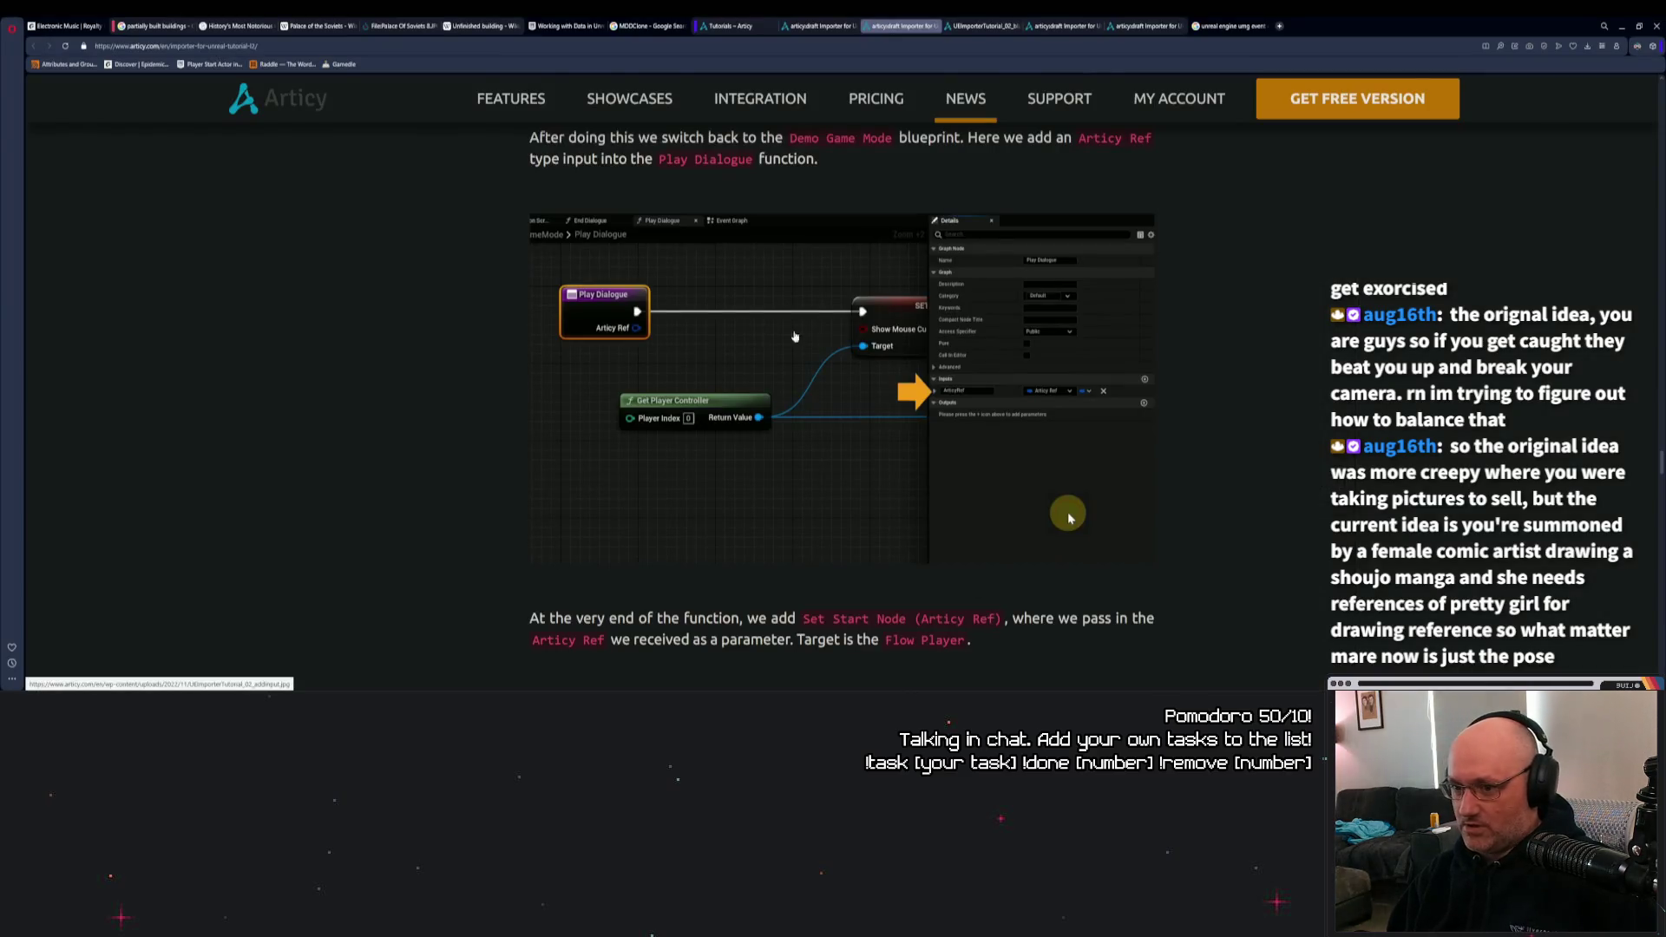
Scroll the tutorial to the Play Dialogue Articy Ref section and open a blank tab
scroll(1140, 369, "up", 3)
scroll(1140, 369, "up", 2)
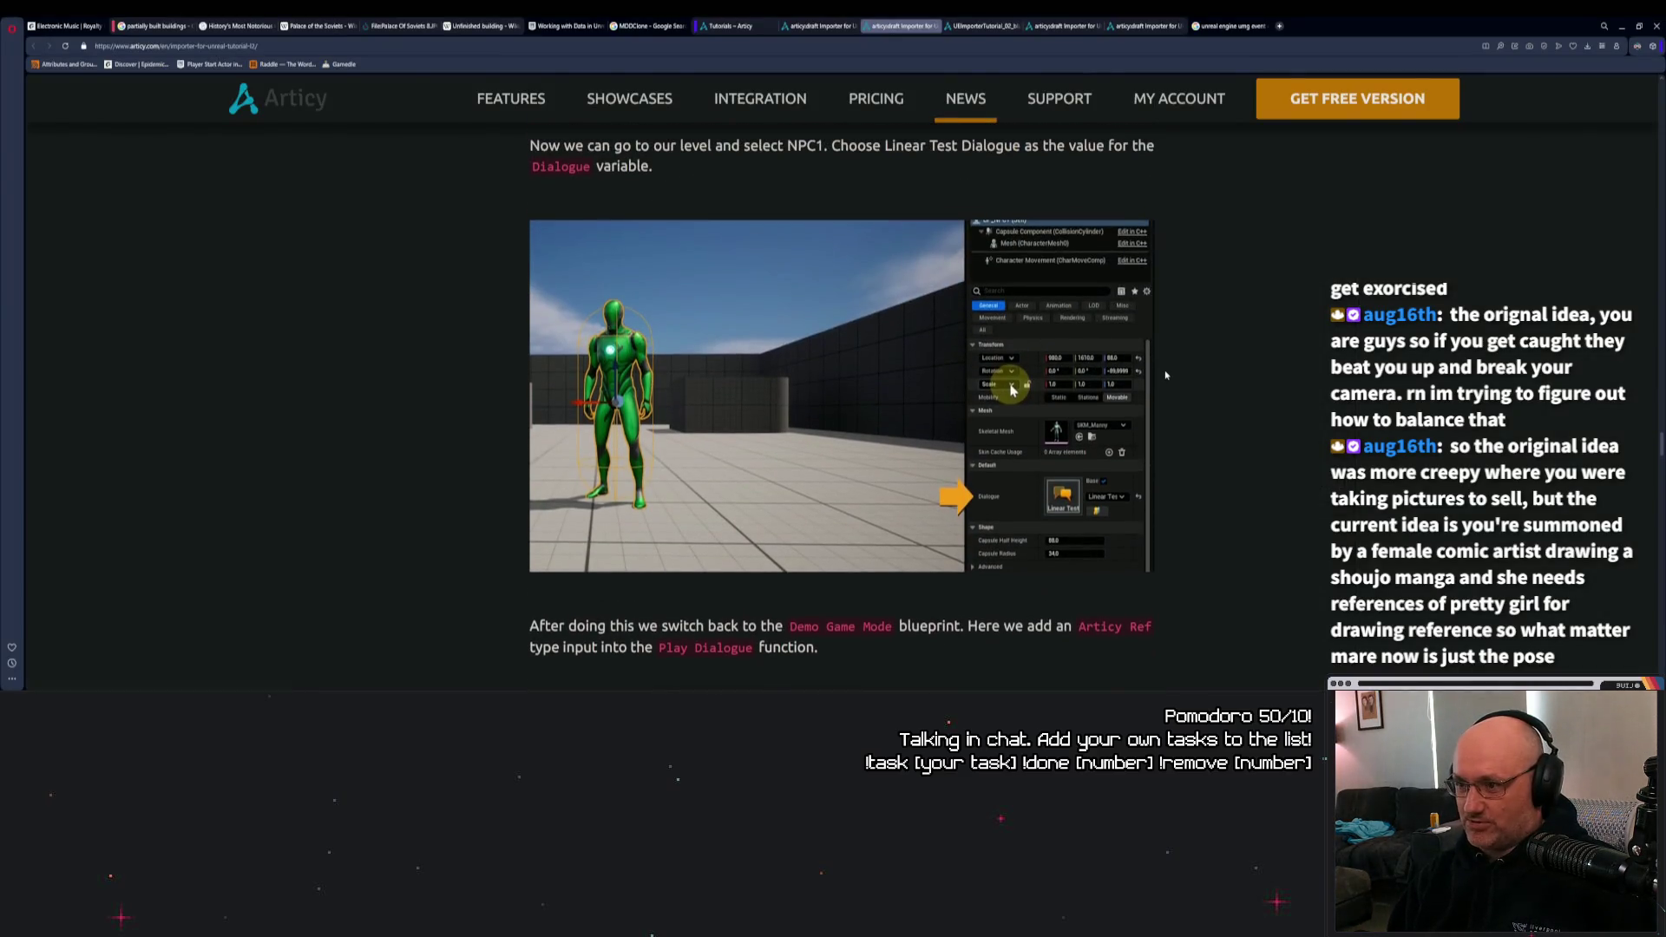
scroll(1162, 374, "up", 2)
scroll(1166, 375, "up", 2)
scroll(1166, 378, "down", 6)
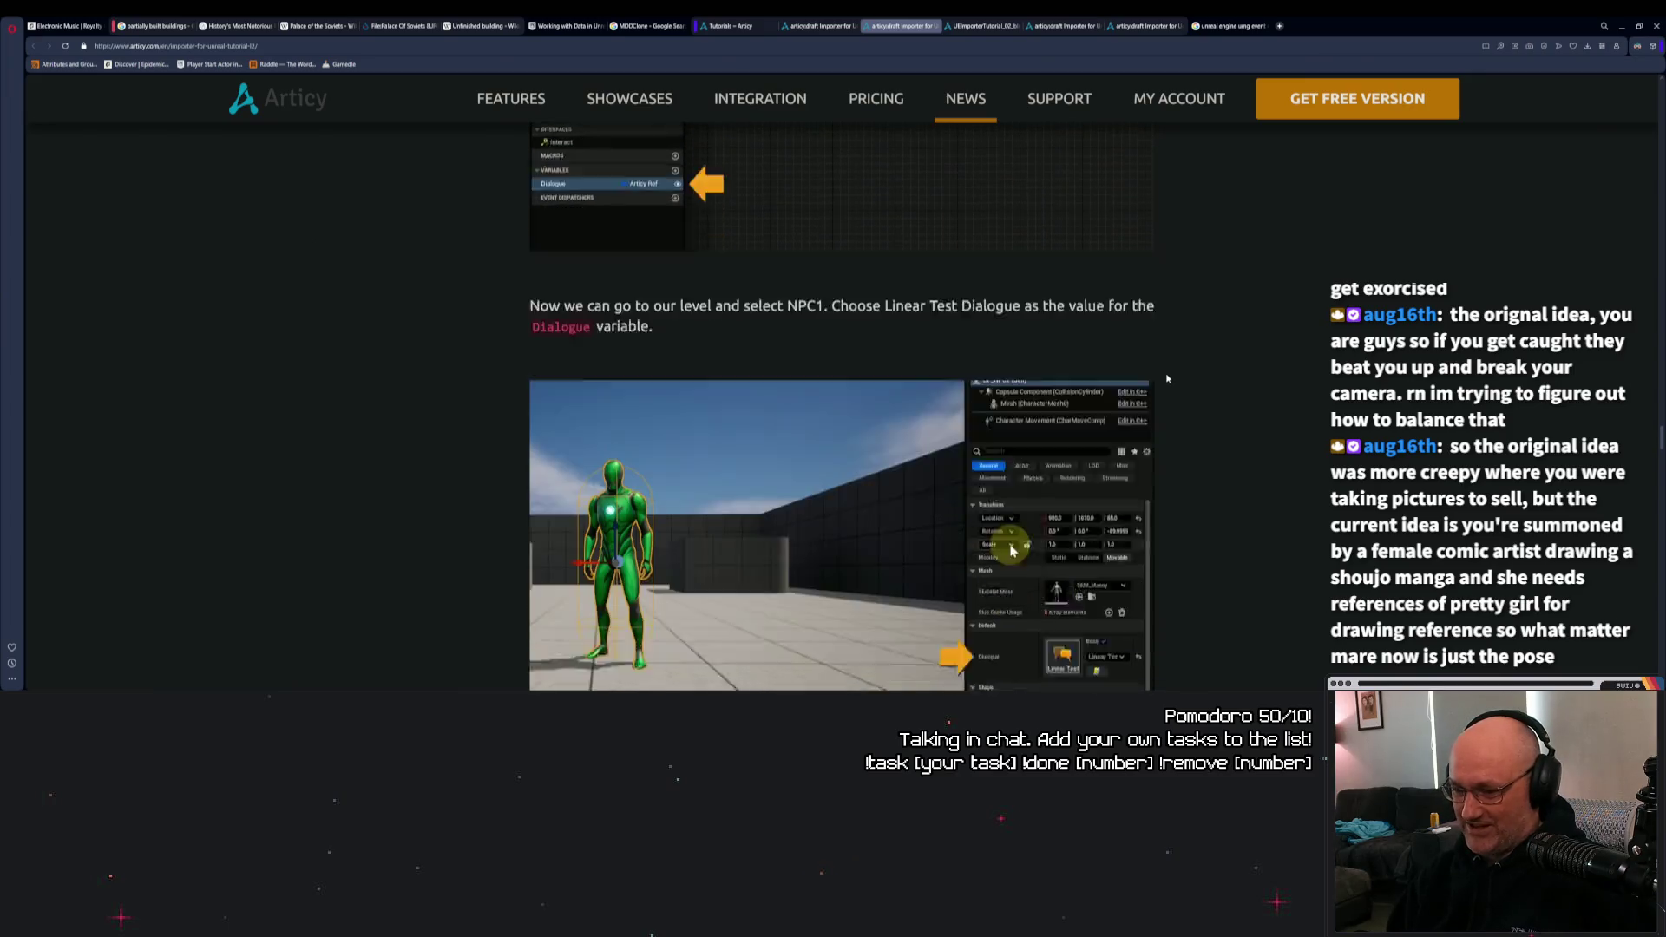
scroll(1168, 380, "down", 2)
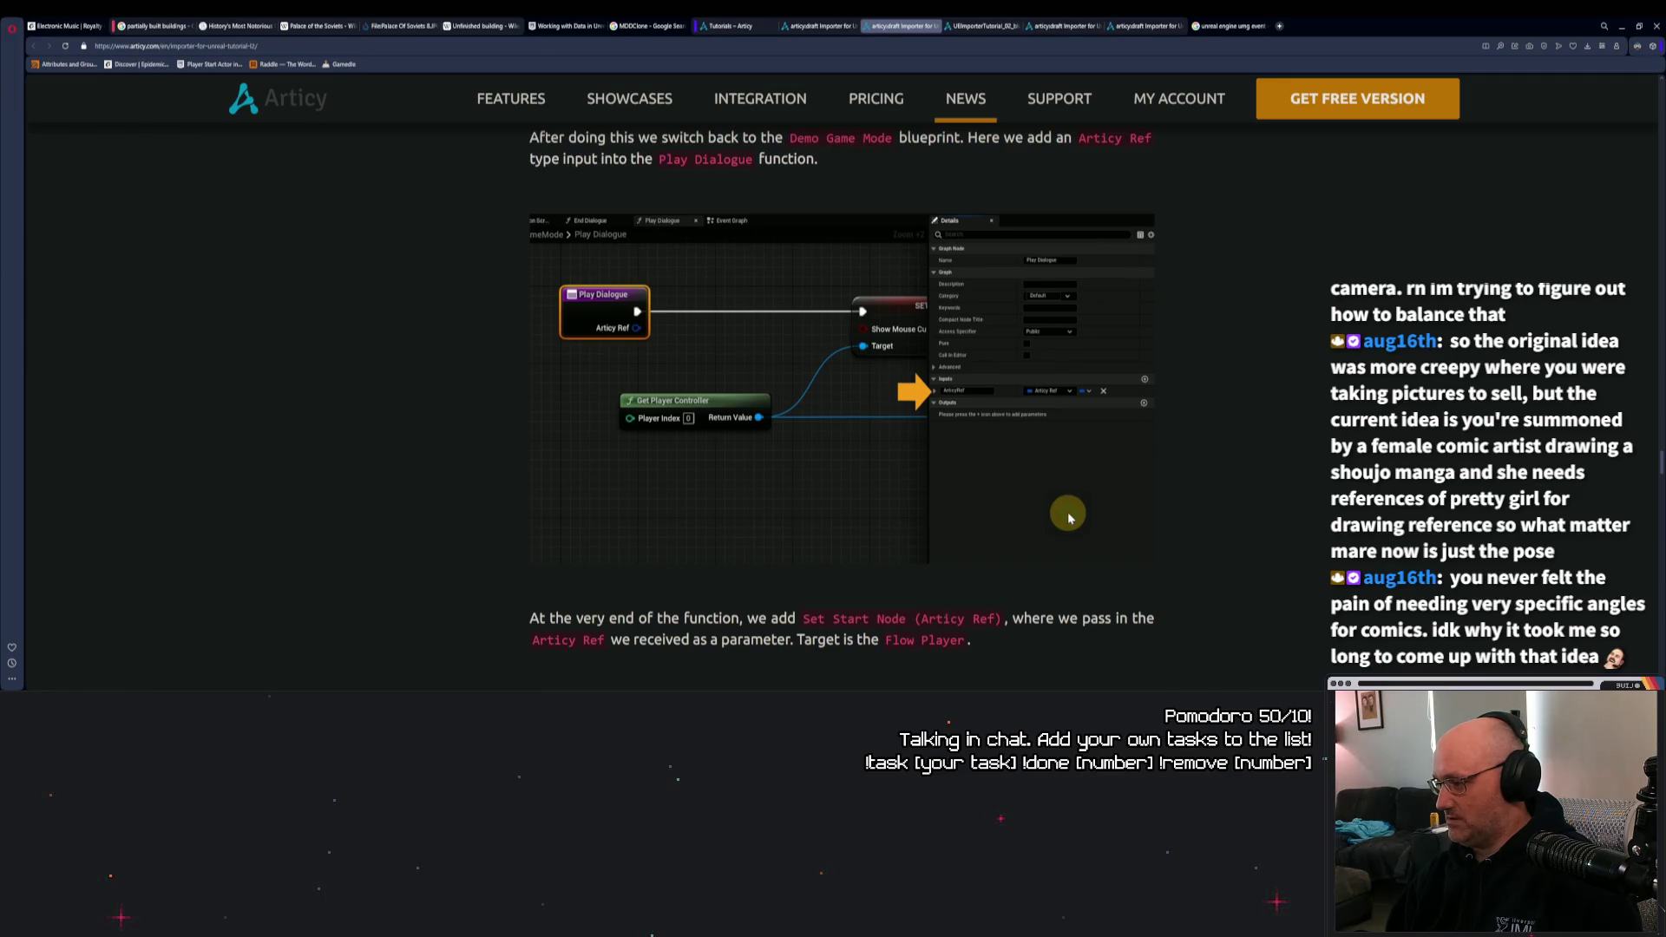
left_click(1279, 26)
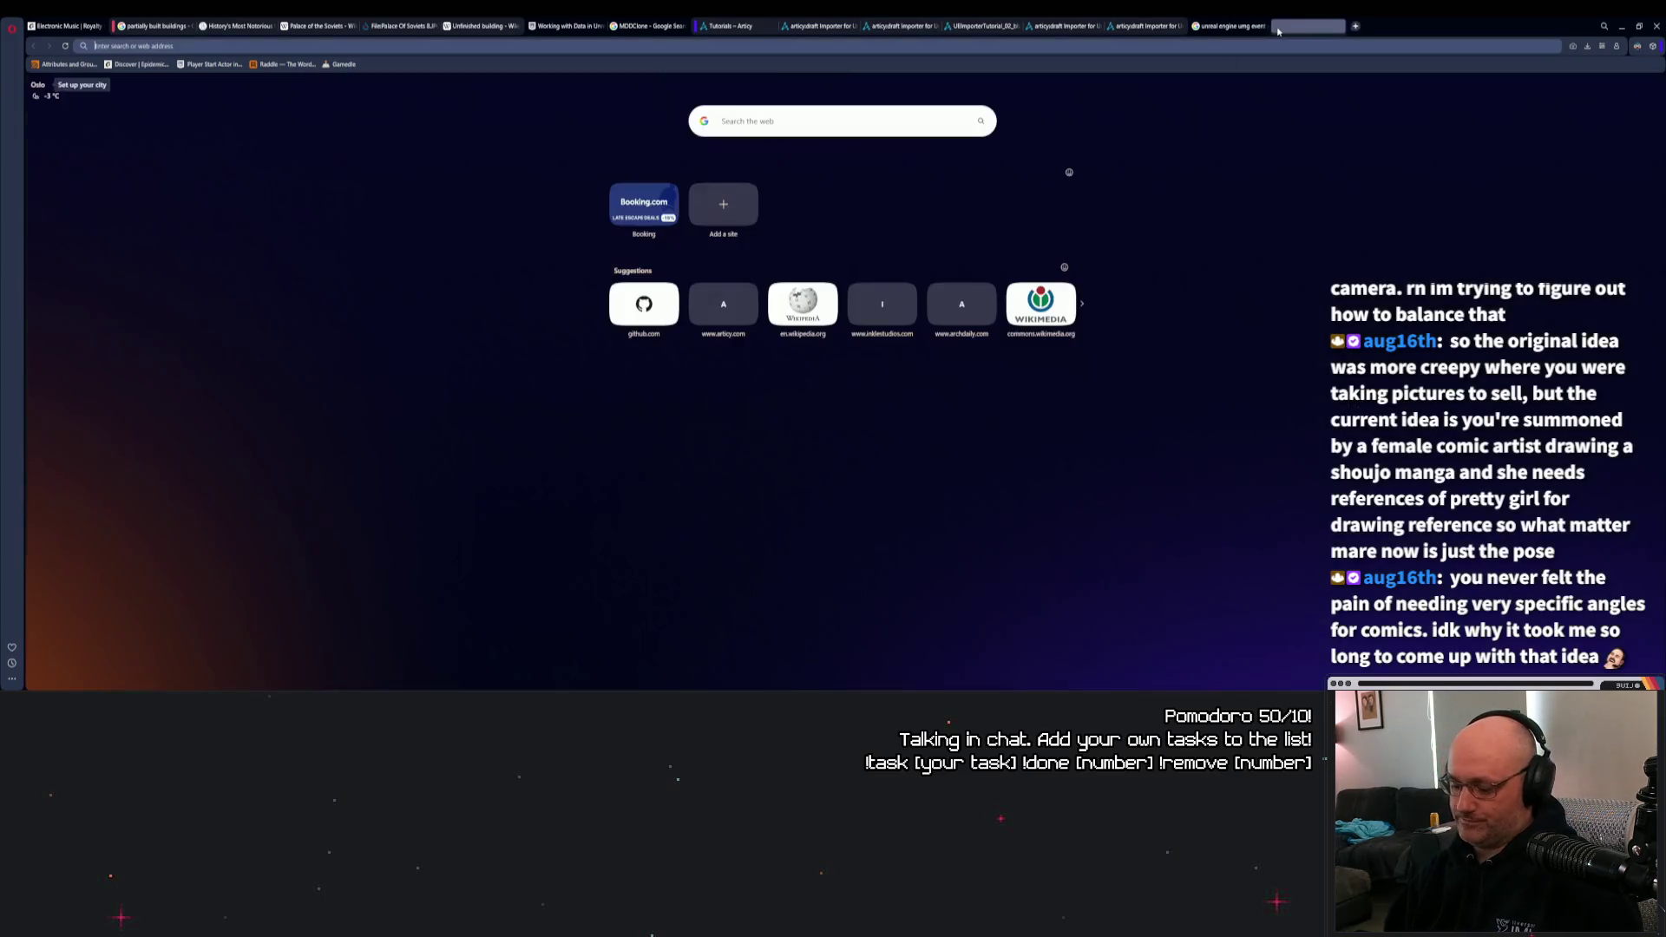
Search Google for 'poser 13', fixing the misspelled 'poeser' query
type("poeser")
key("Return")
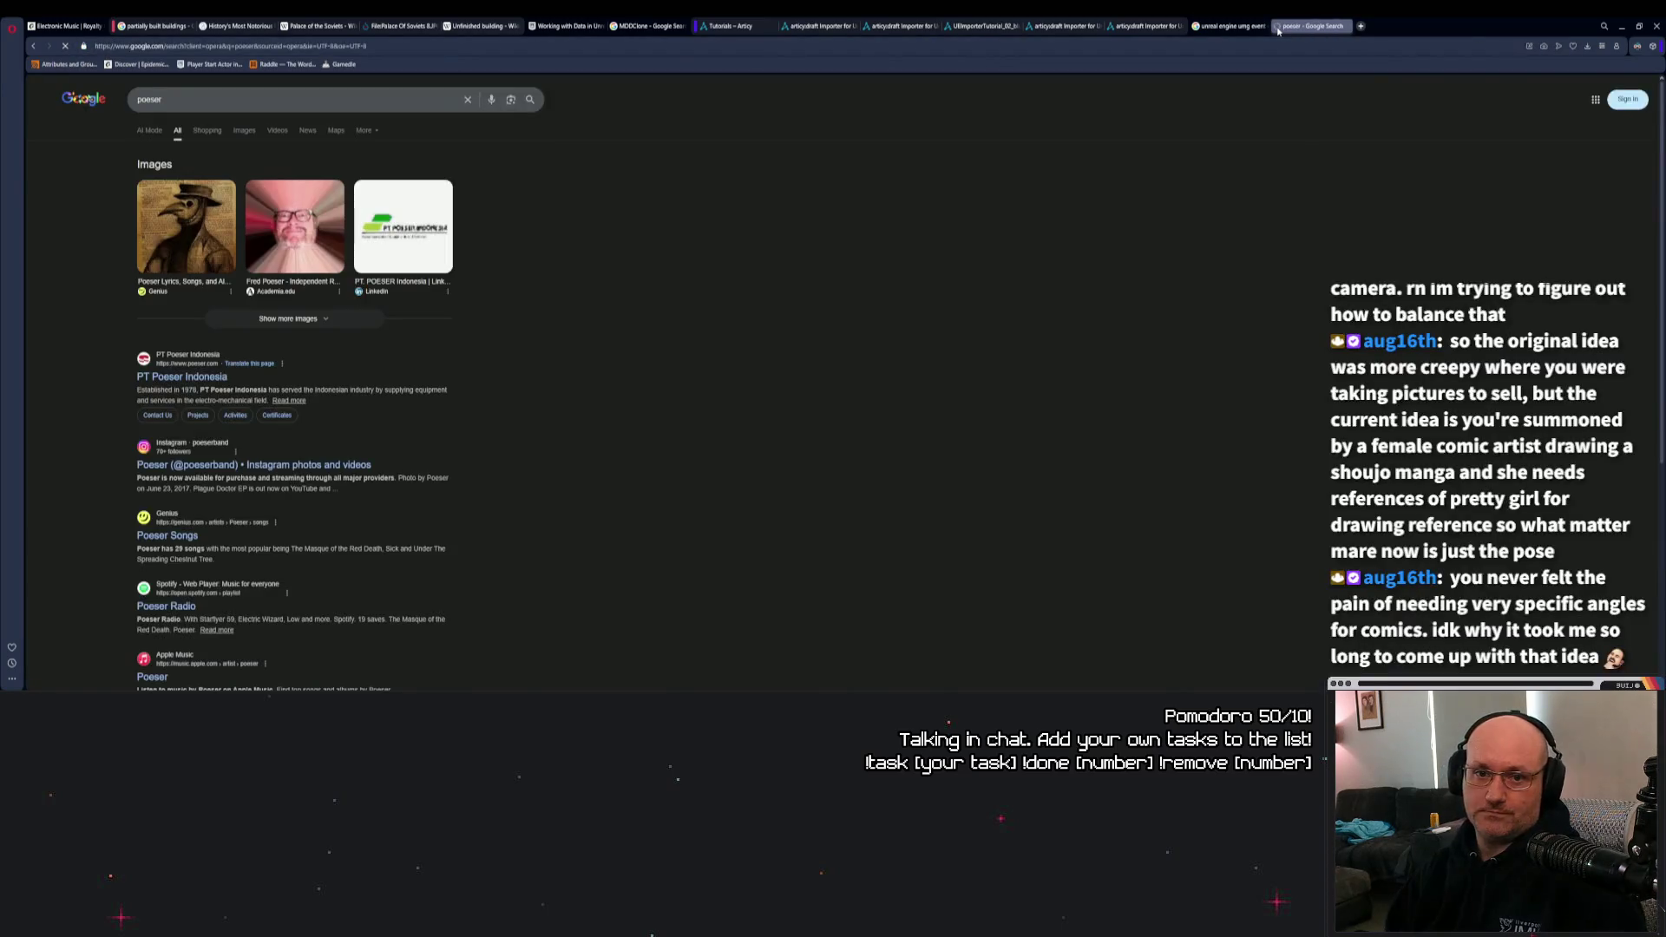
left_click(182, 98)
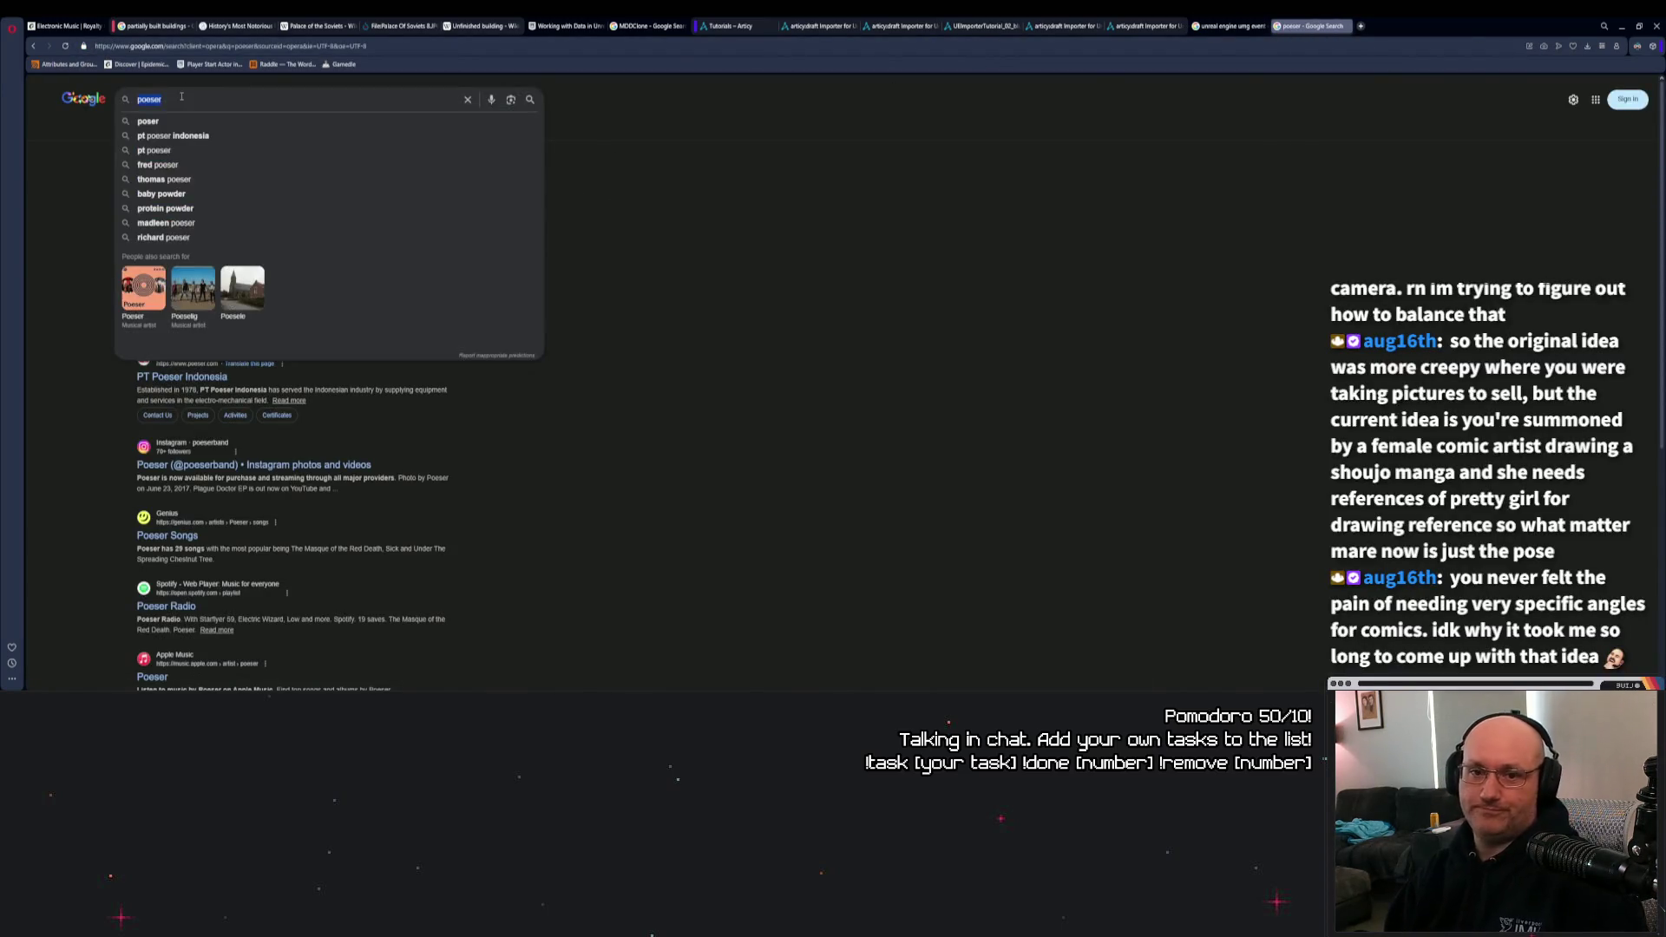
key("BackSpace")
key("BackSpace")
key("BackSpace")
type("oe")
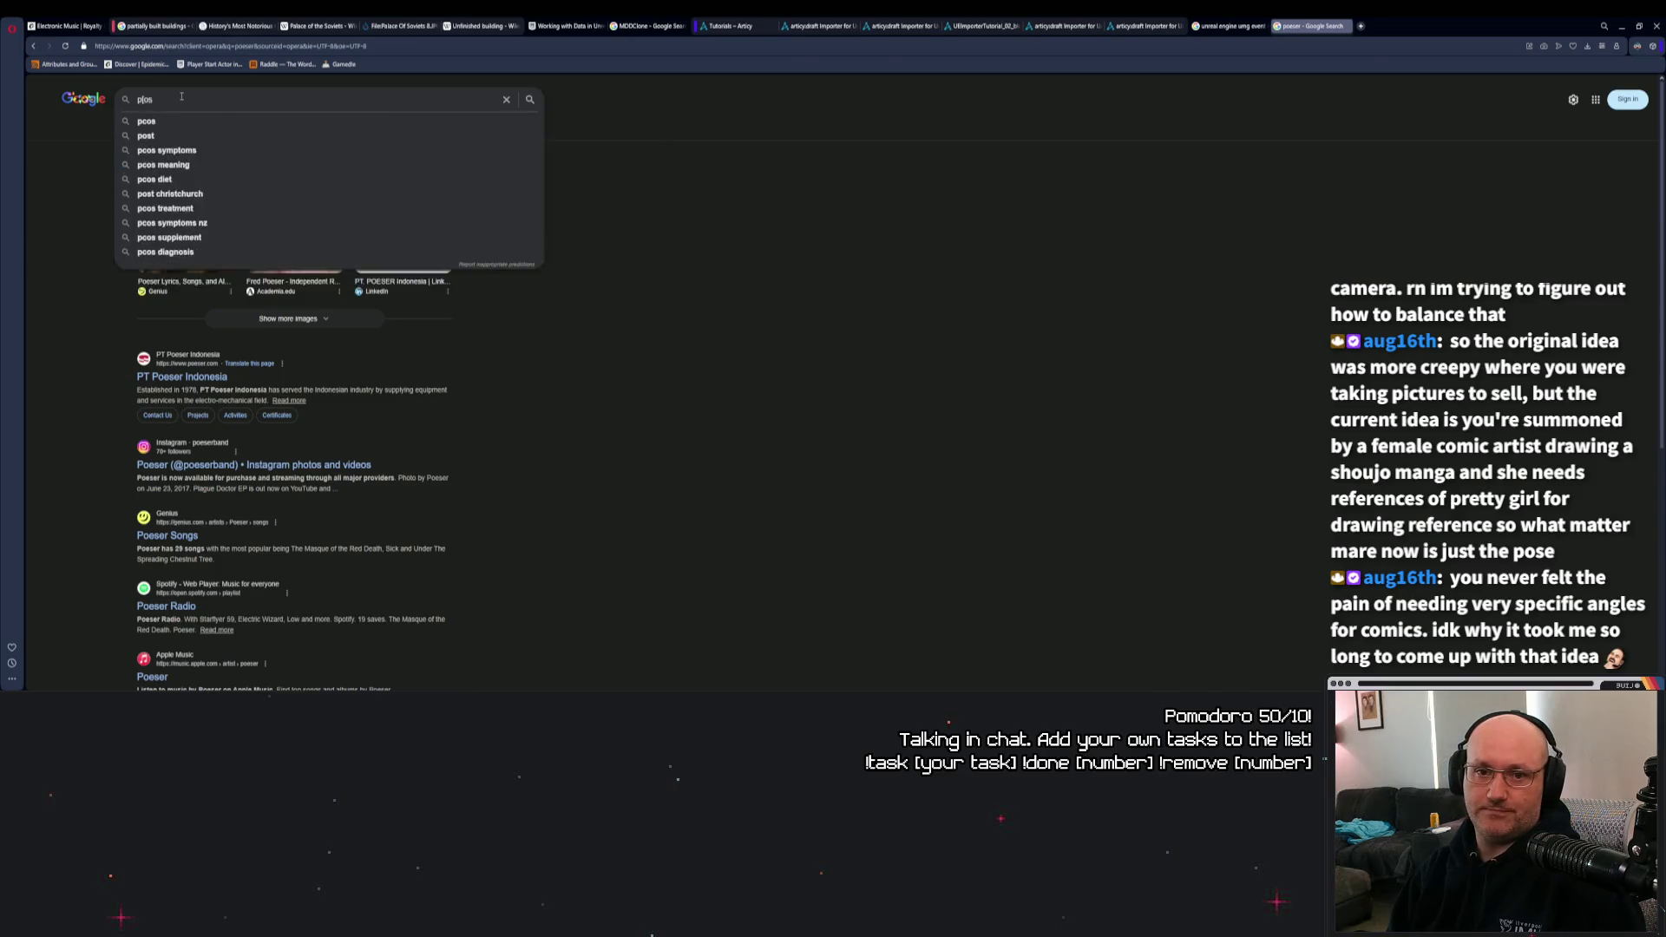
key("BackSpace")
type("ser 12")
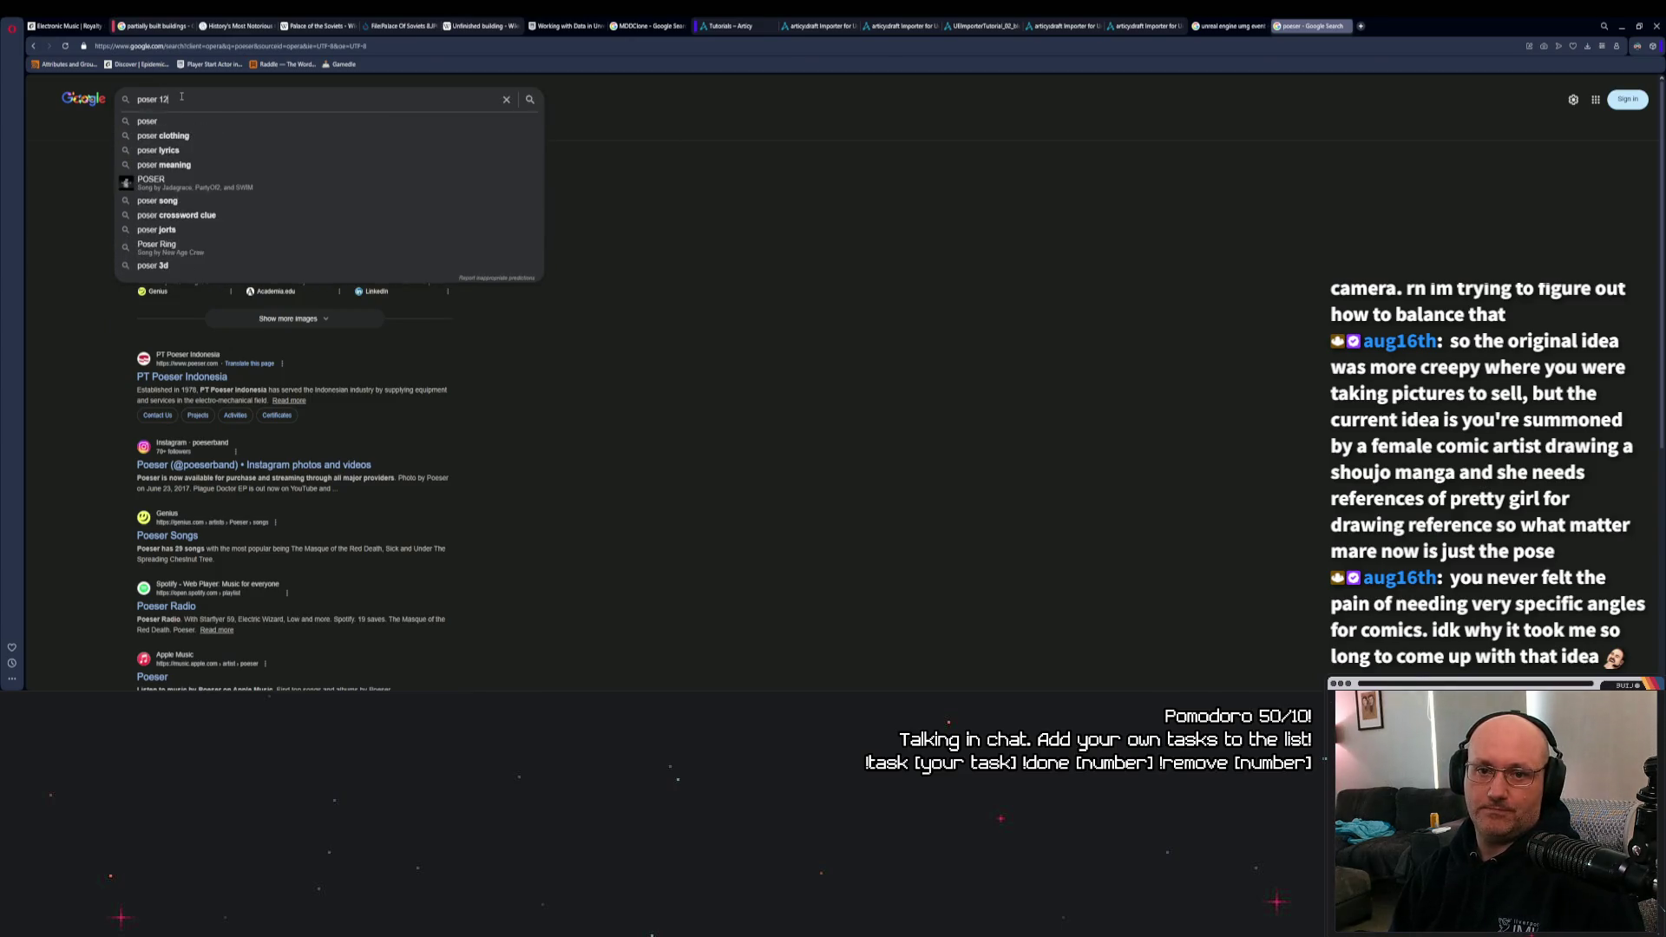
key("BackSpace")
type("3")
key("Return")
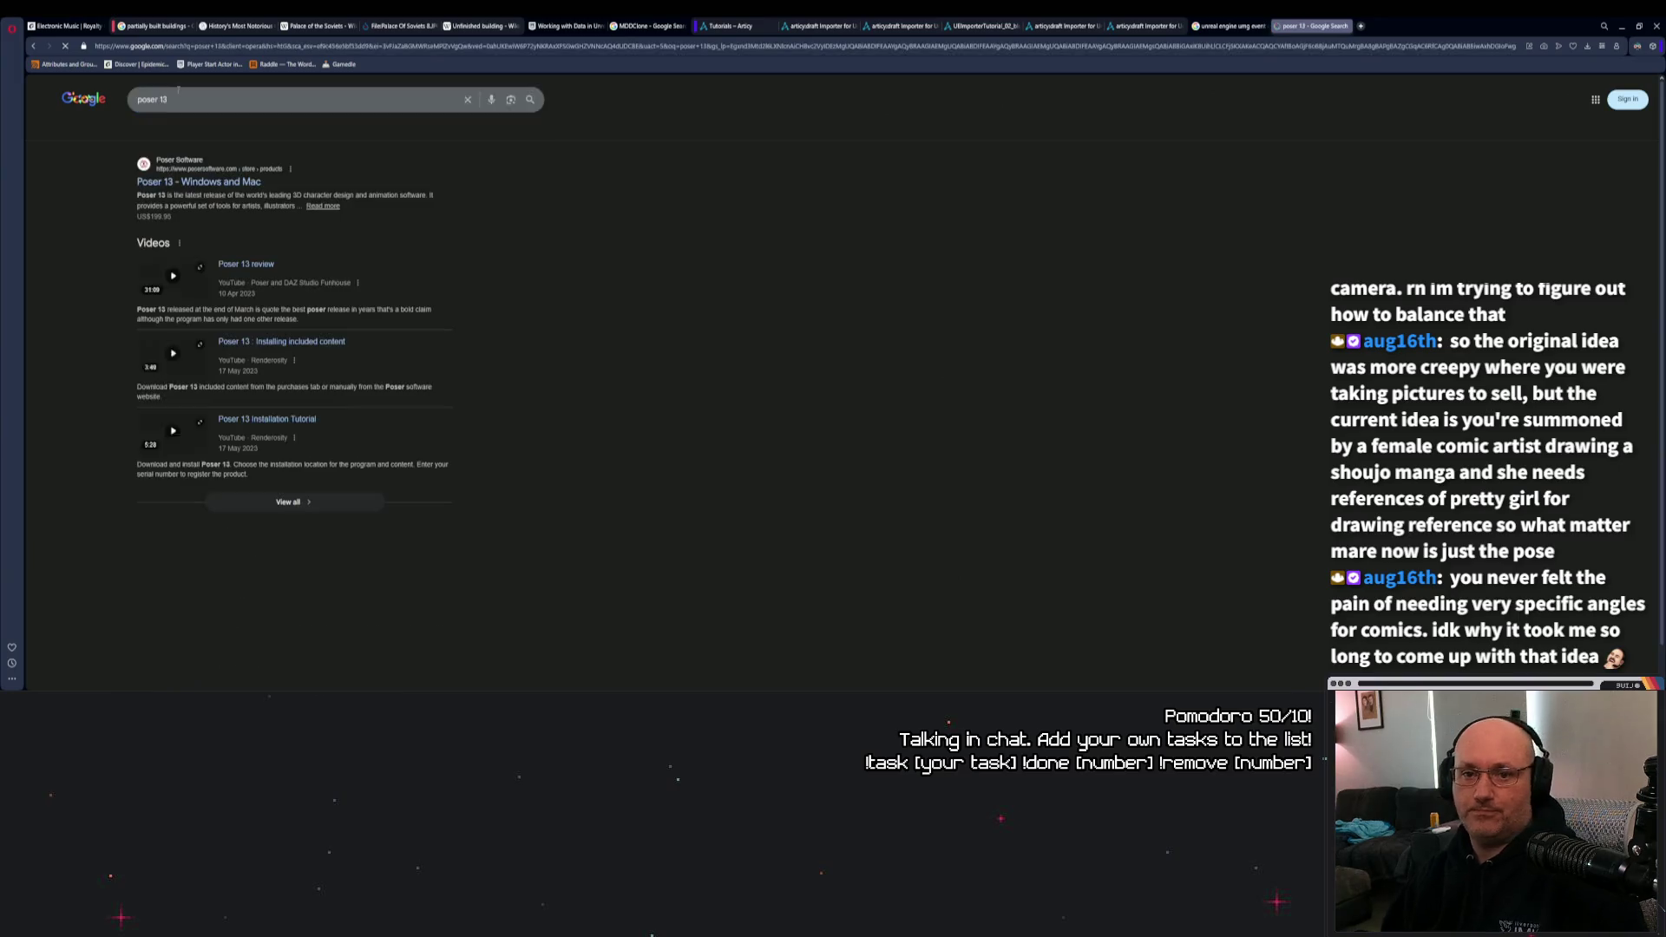
Open the Poser 13 store page, read its features and system requirements, then close it
right_click(232, 191)
left_click(345, 229)
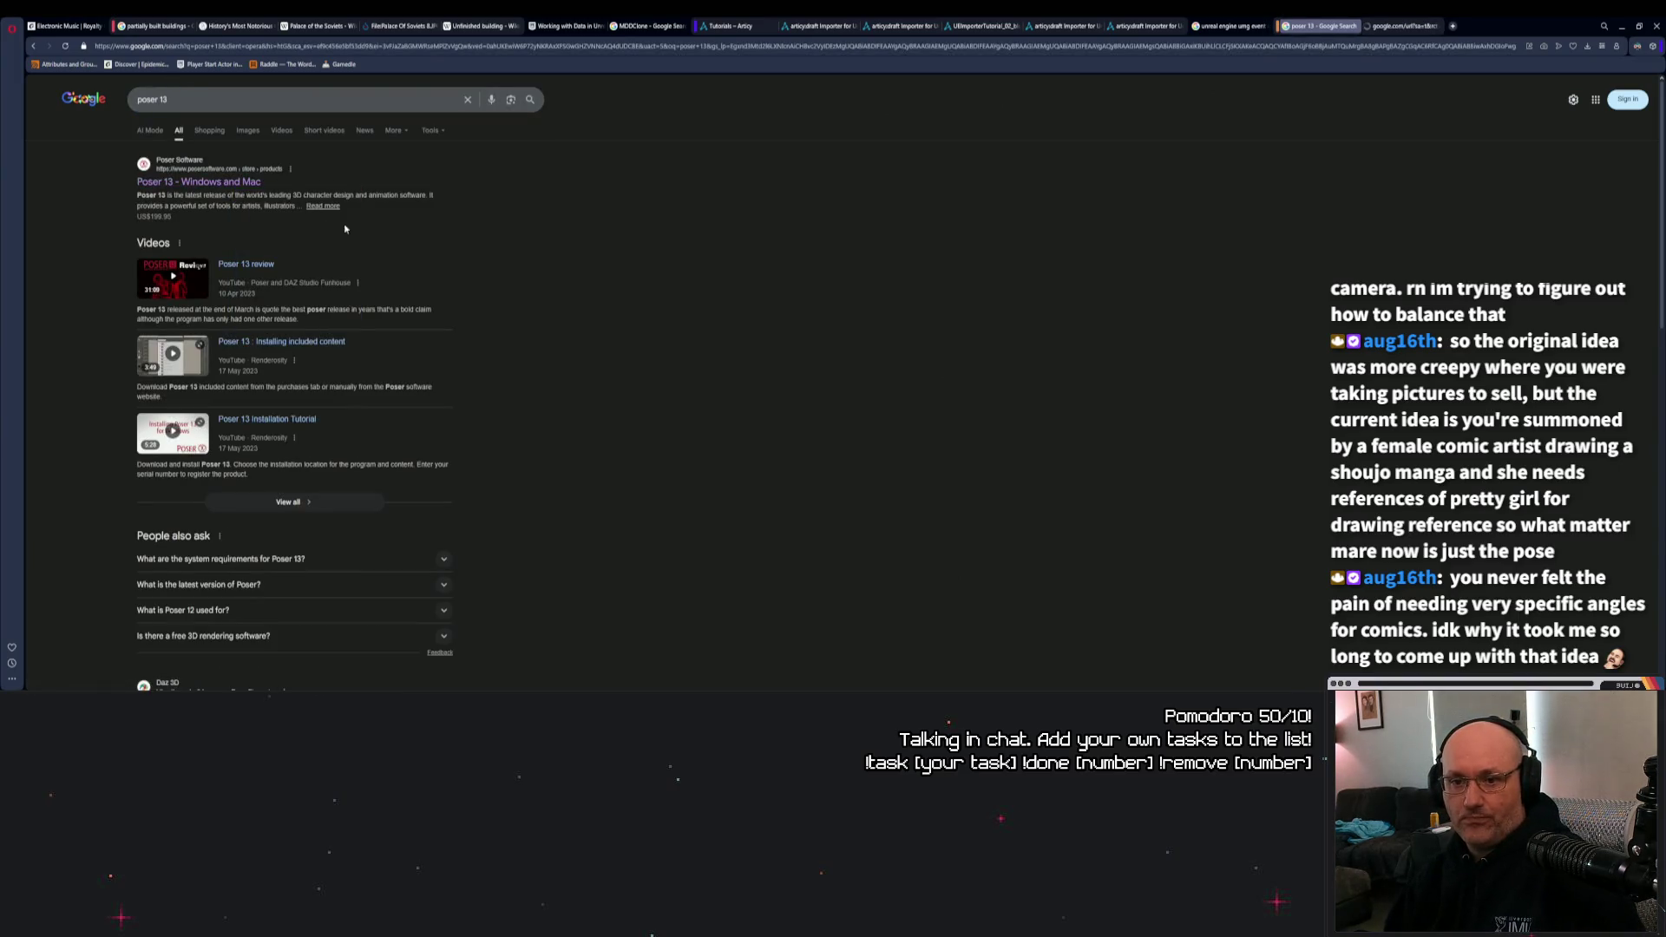
left_click(1384, 23)
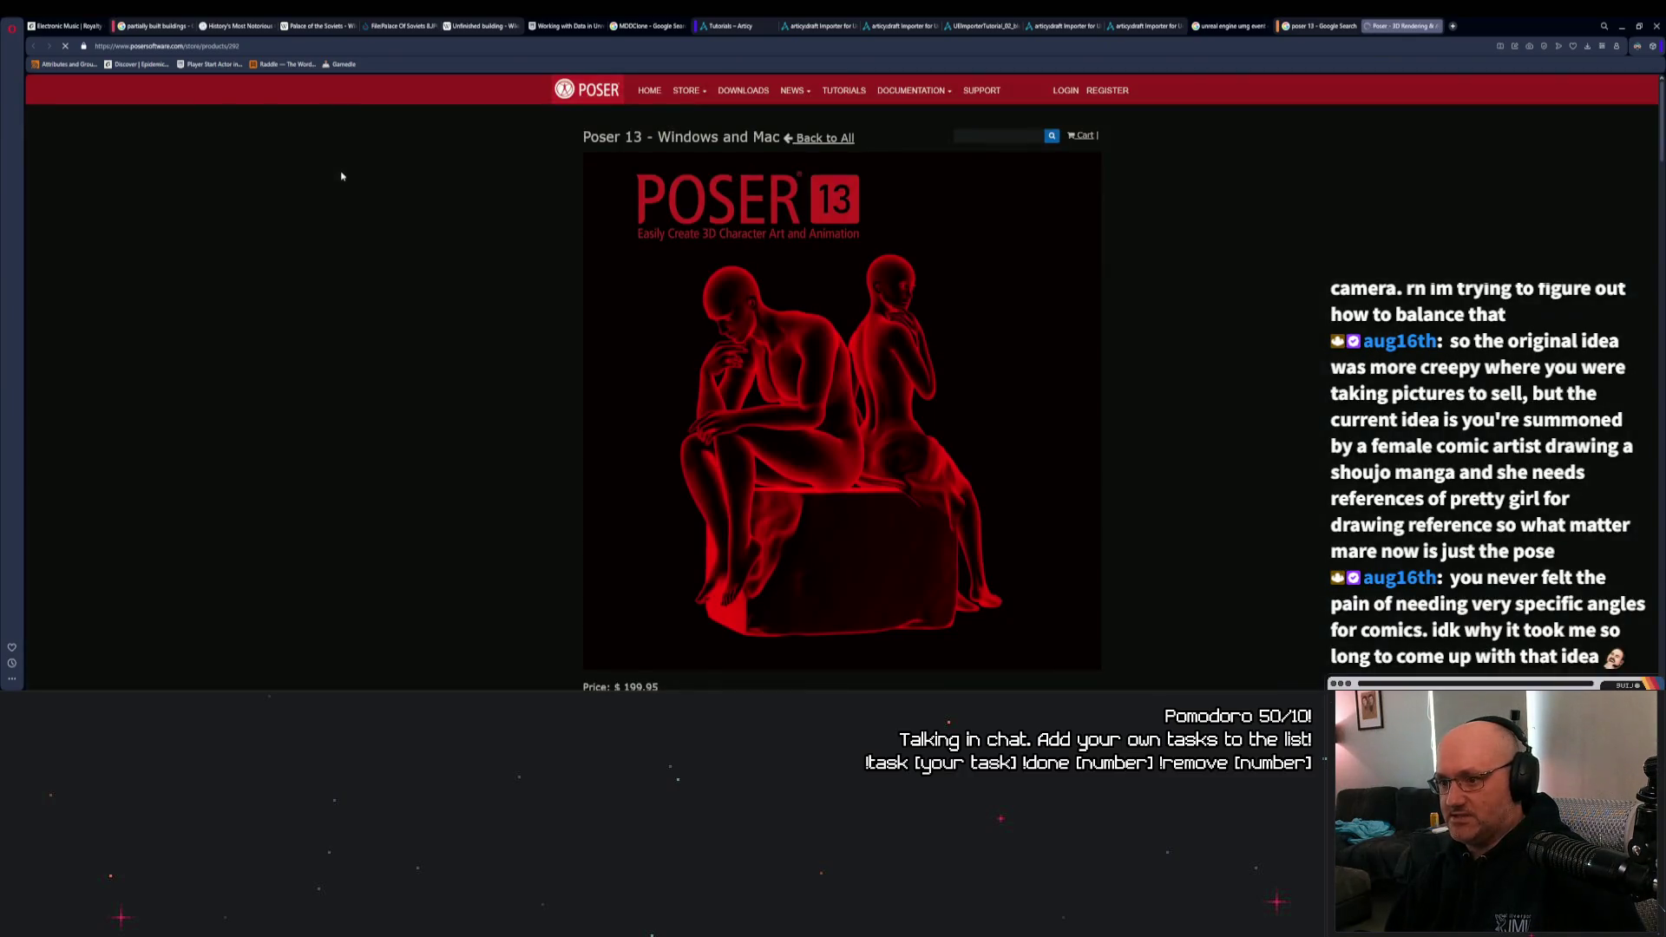
scroll(1173, 293, "down", 2)
scroll(1171, 291, "up", 2)
mouse_move(690, 92)
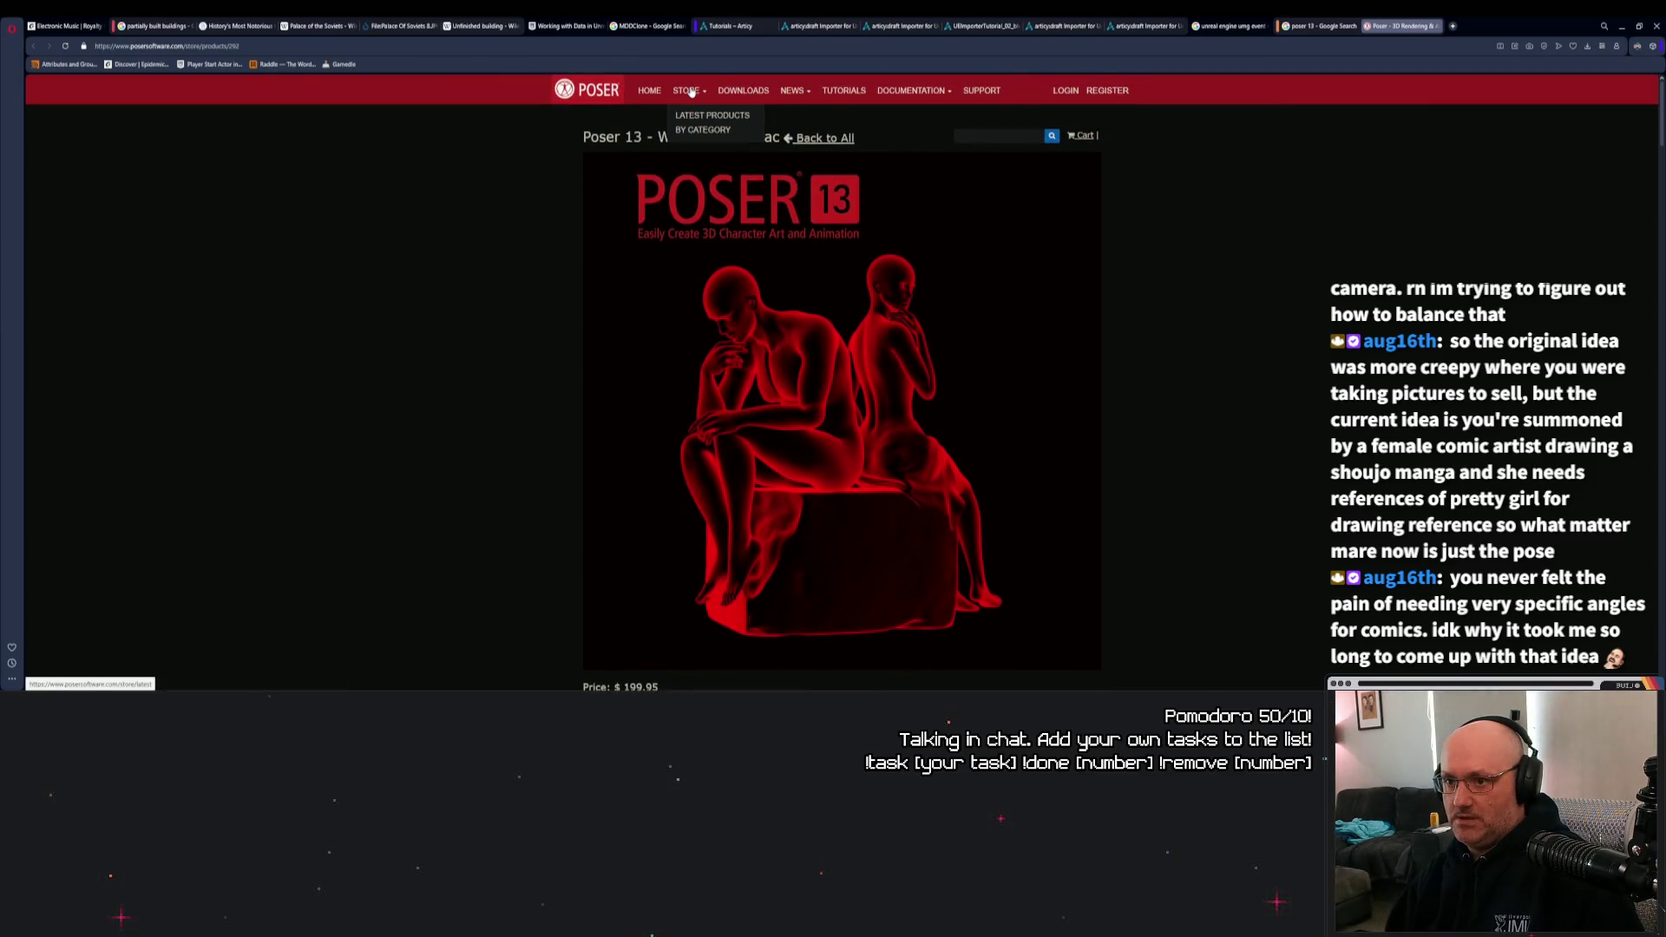
scroll(1171, 330, "down", 10)
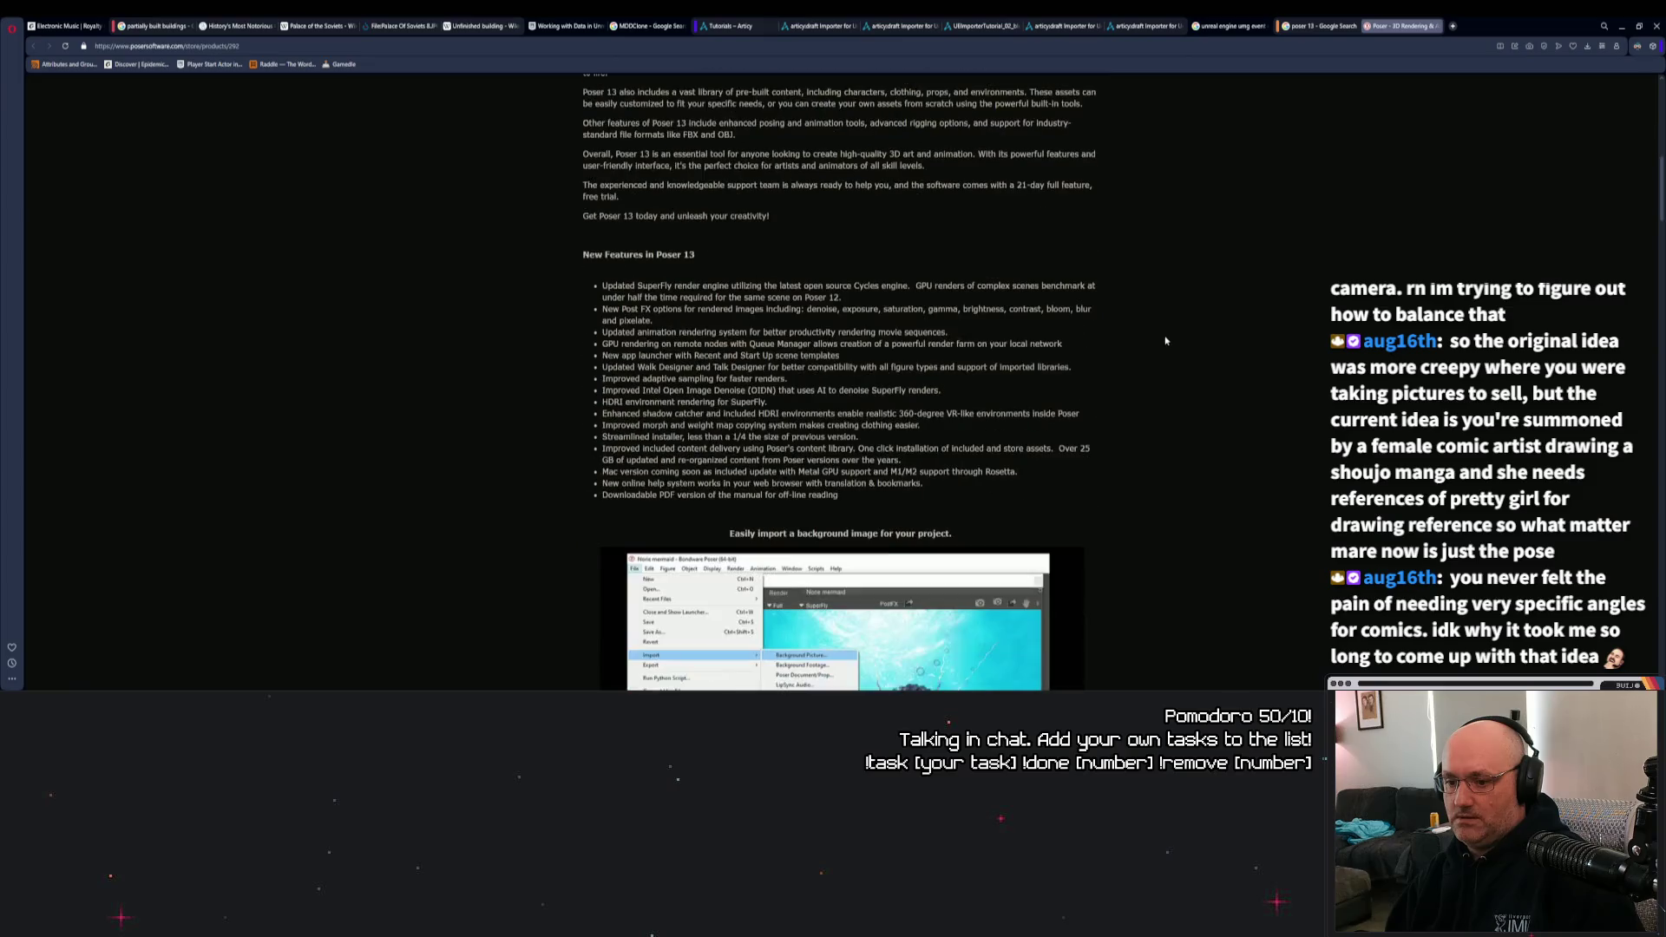
scroll(1165, 341, "down", 5)
scroll(1165, 341, "down", 7)
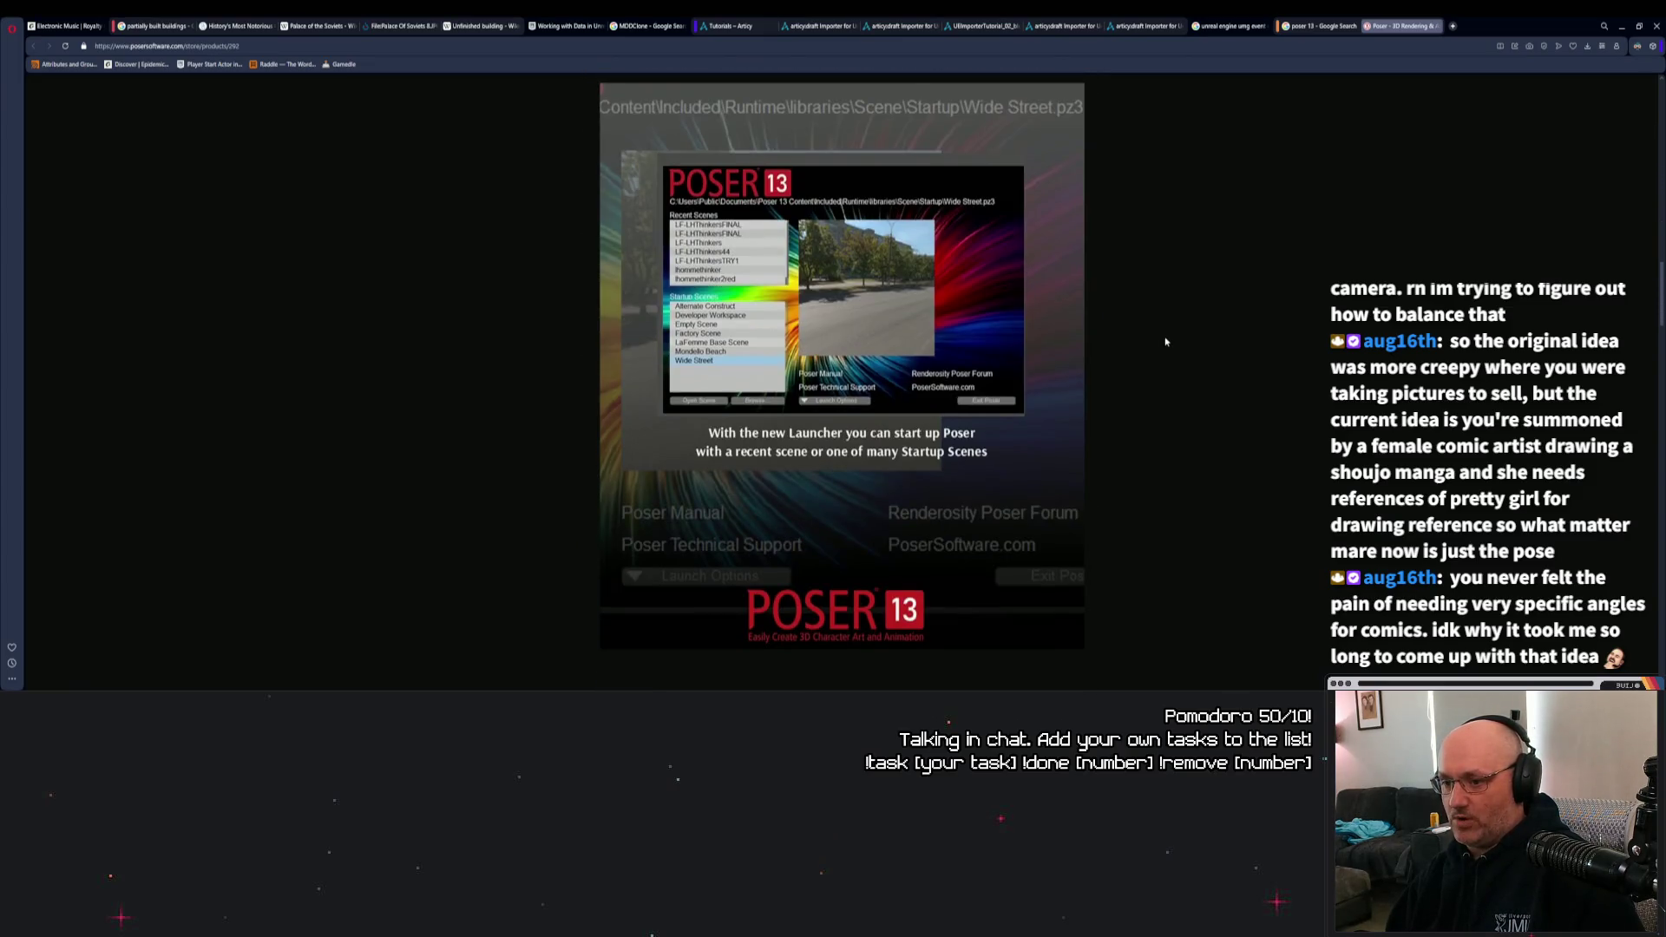
scroll(1165, 341, "down", 11)
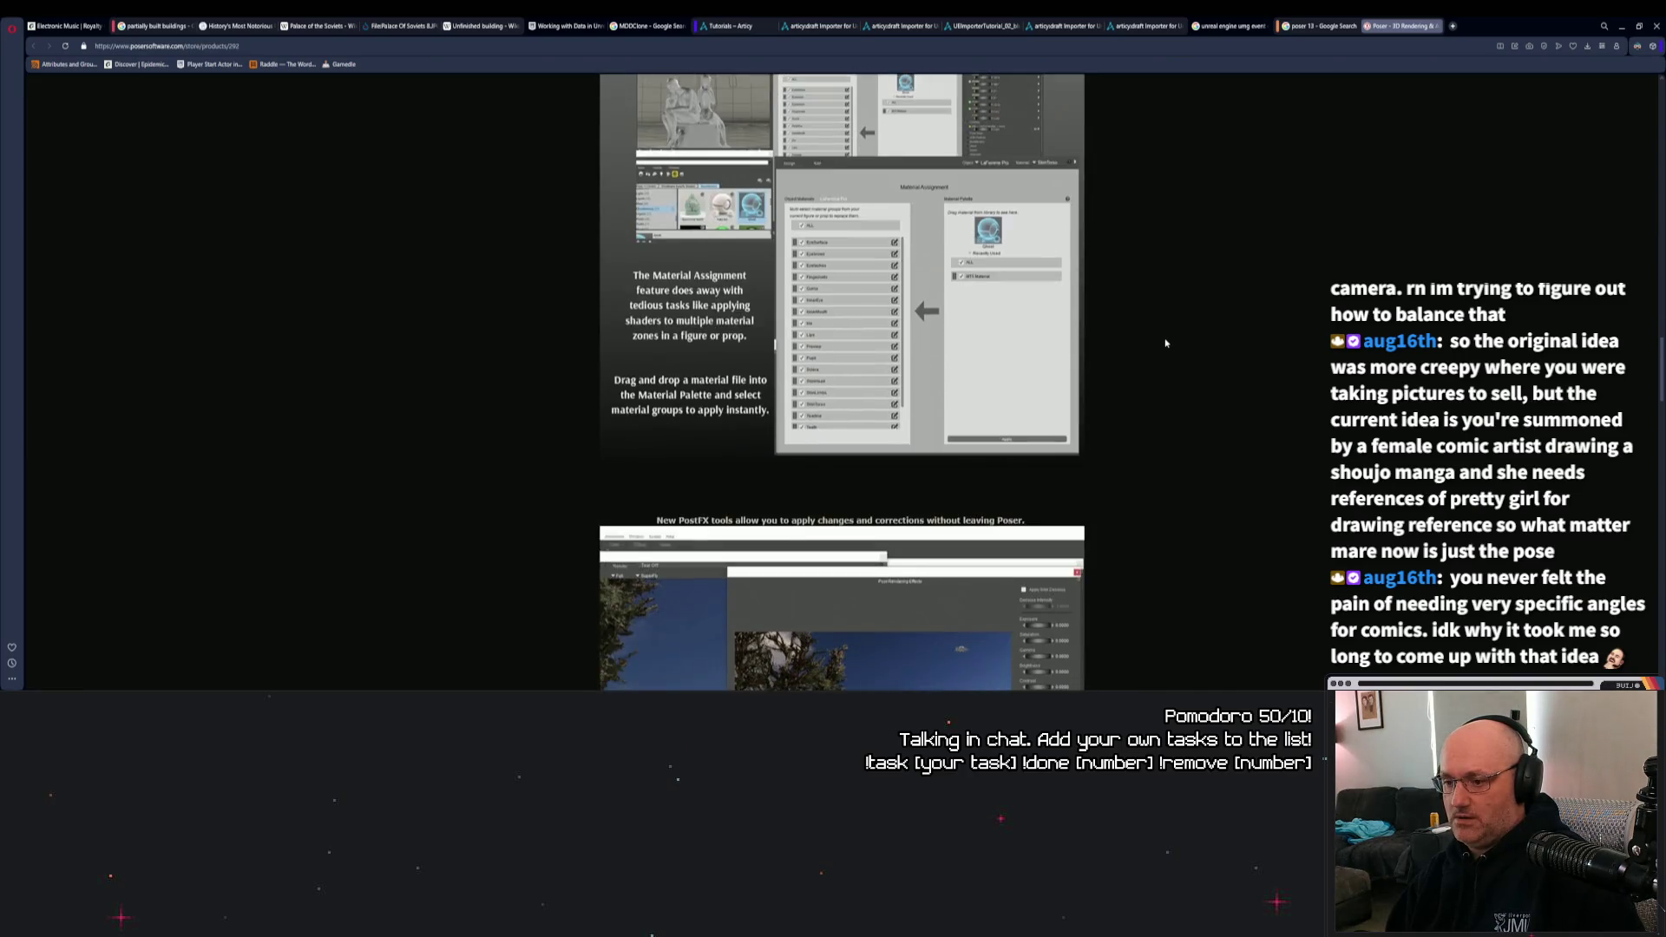
scroll(1165, 342, "down", 8)
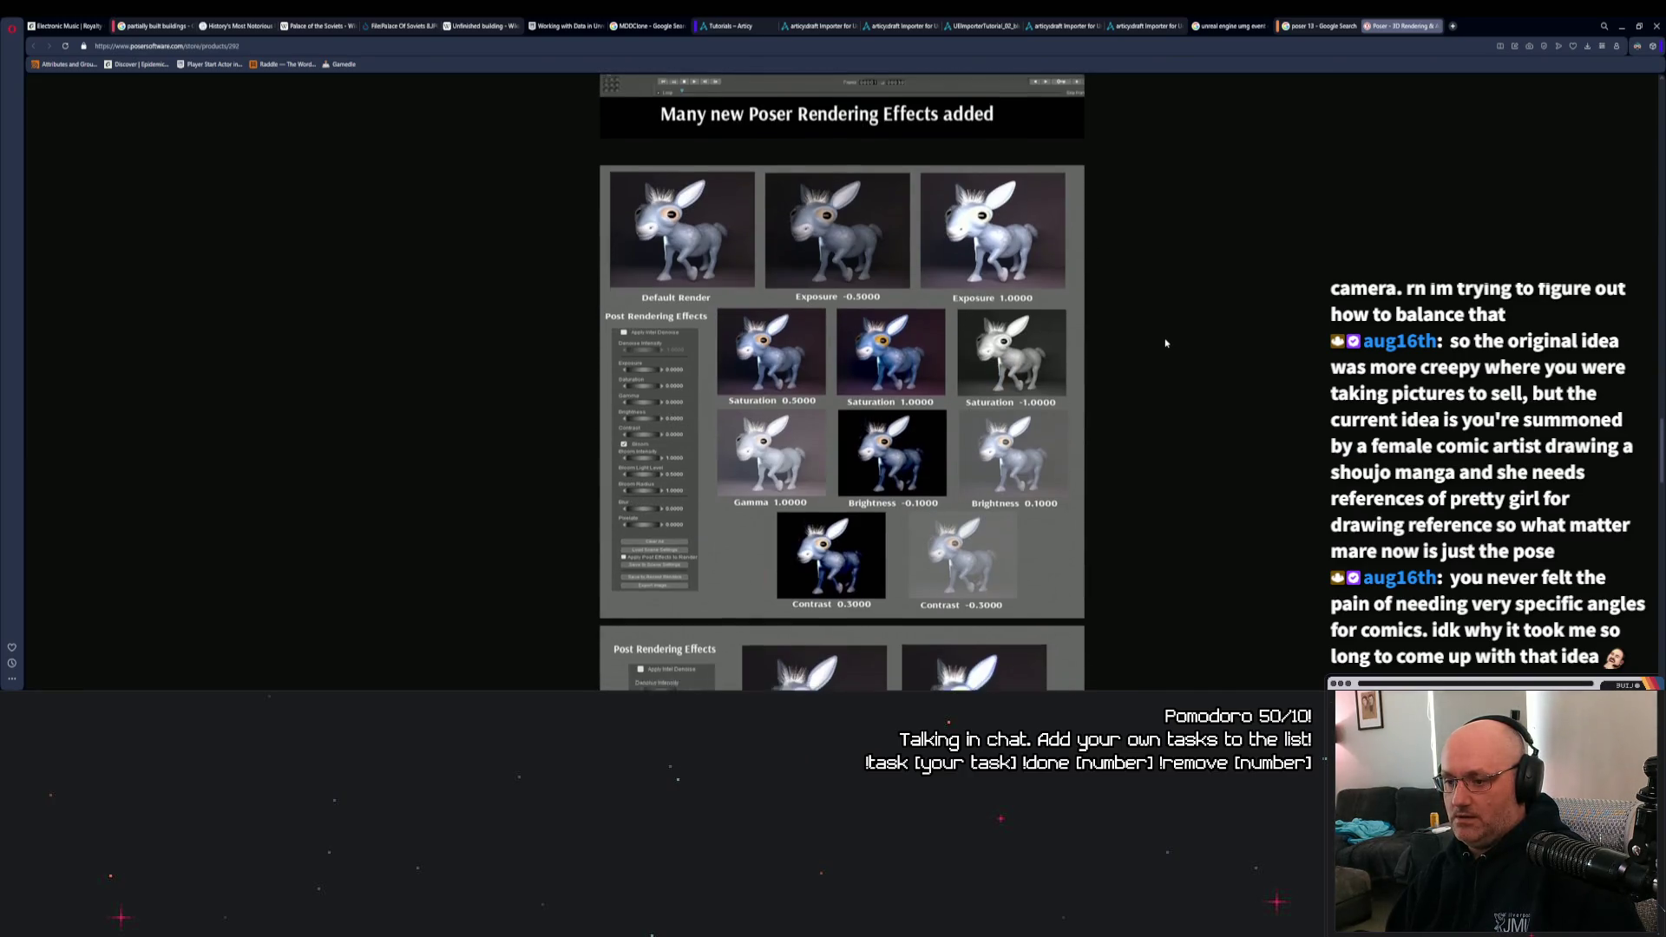
scroll(1165, 342, "down", 13)
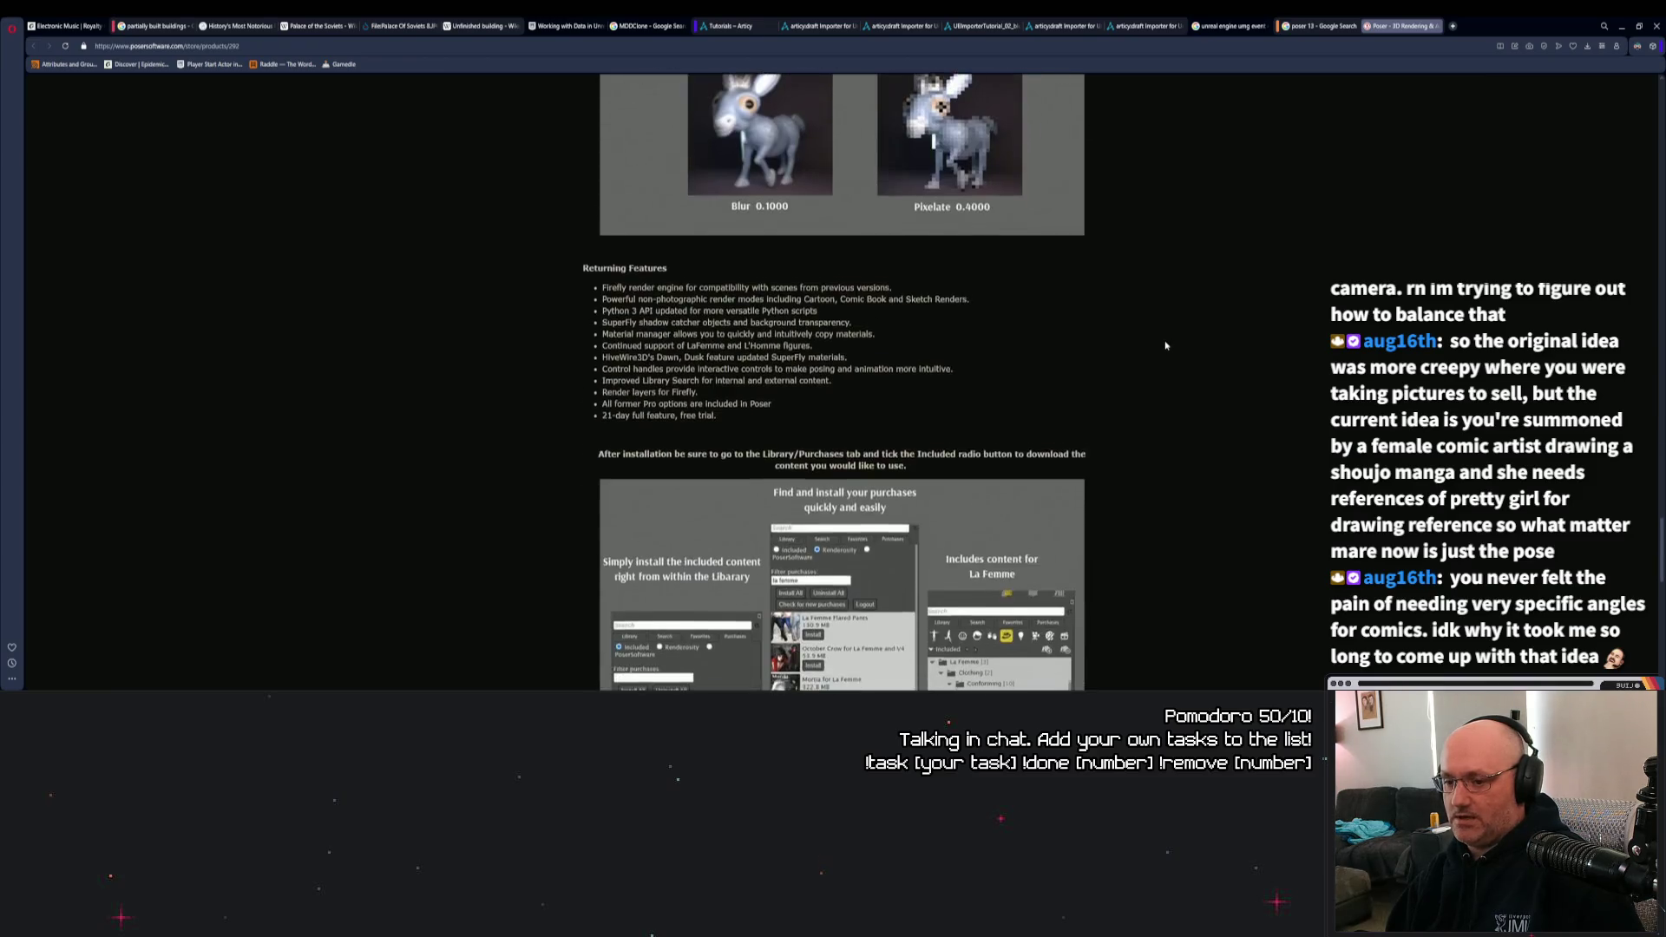
scroll(1165, 346, "down", 10)
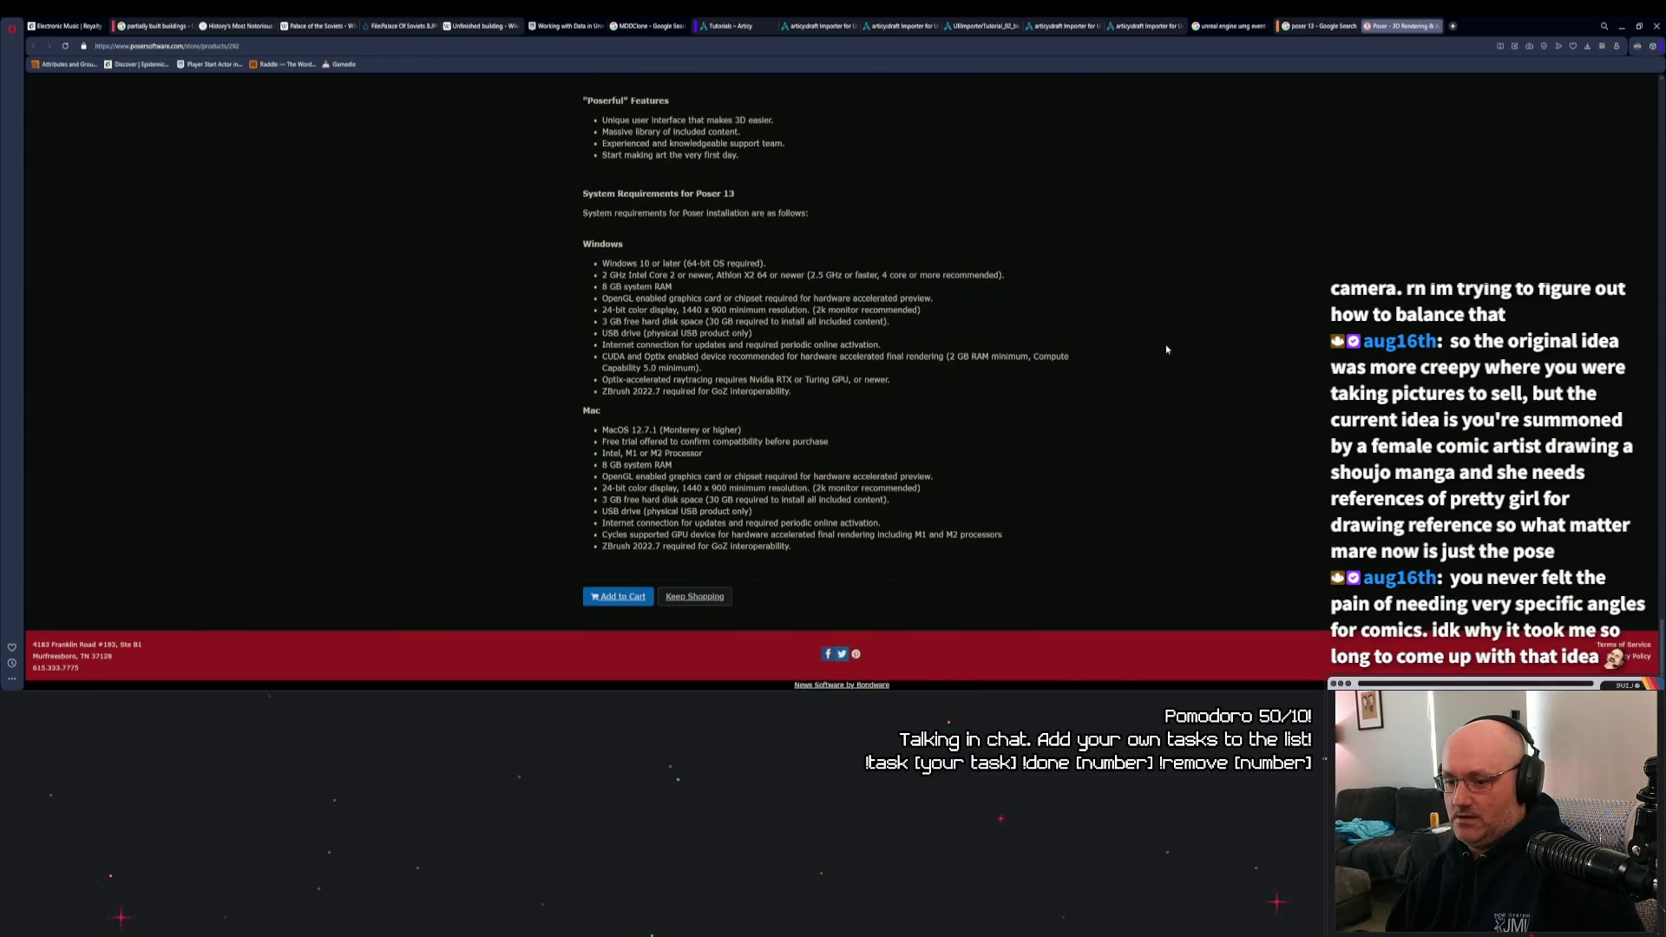
key("ctrl+w")
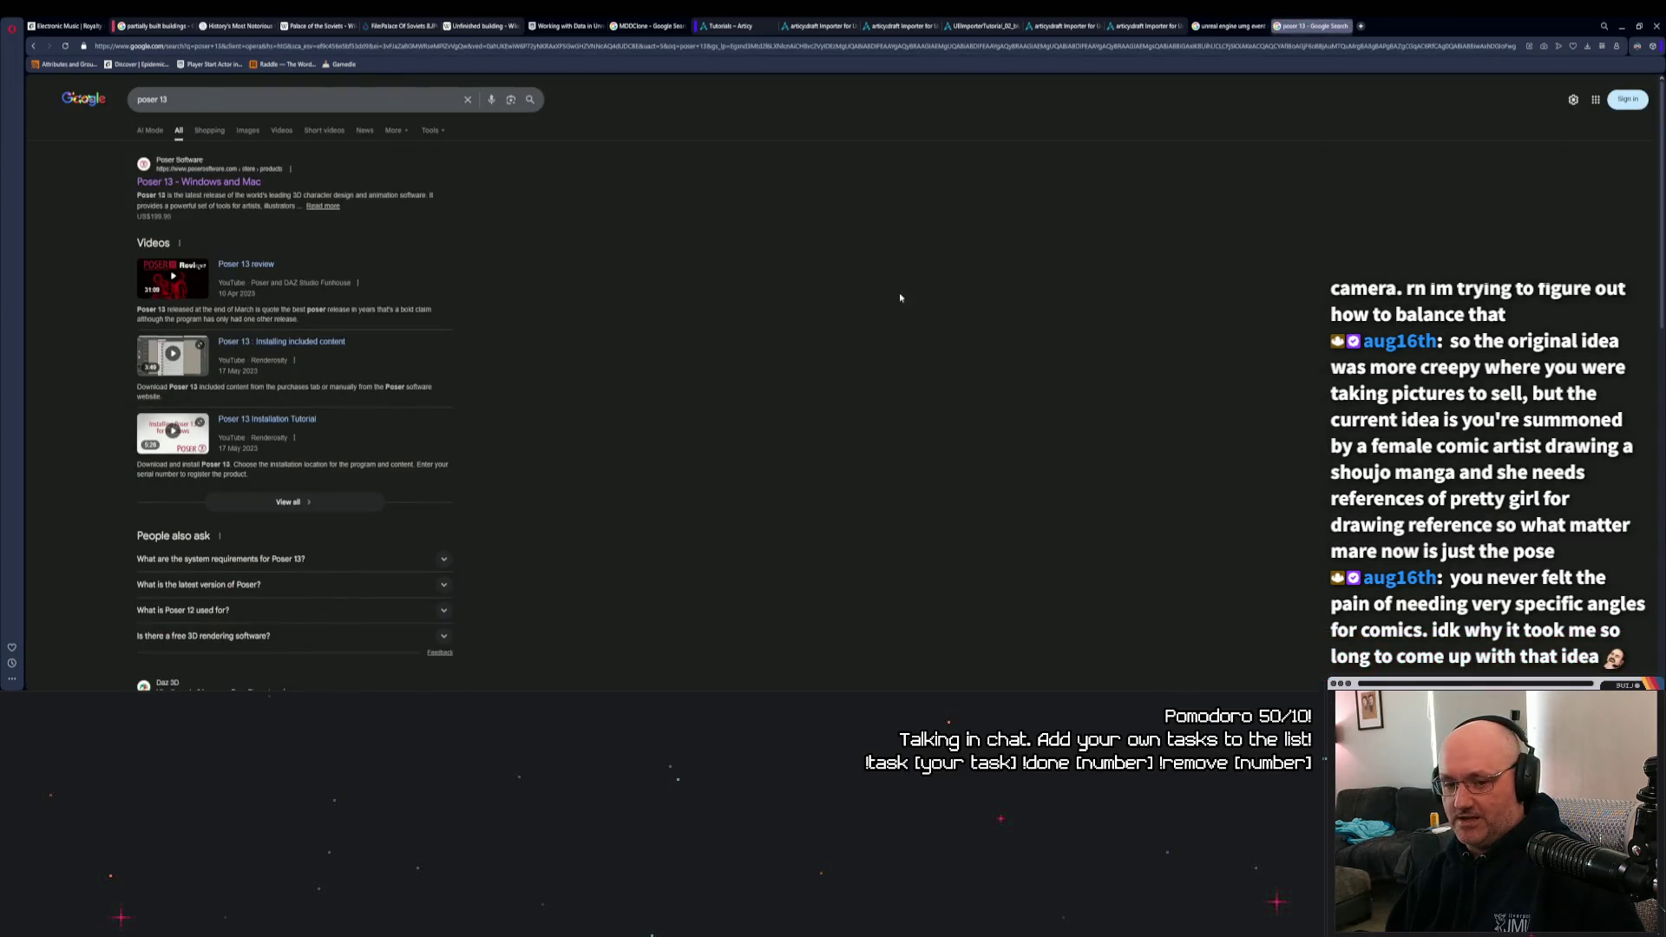
Close the poser 13 results and return to the tutorial's Play Dialogue Articy Ref step
scroll(560, 273, "down", 3)
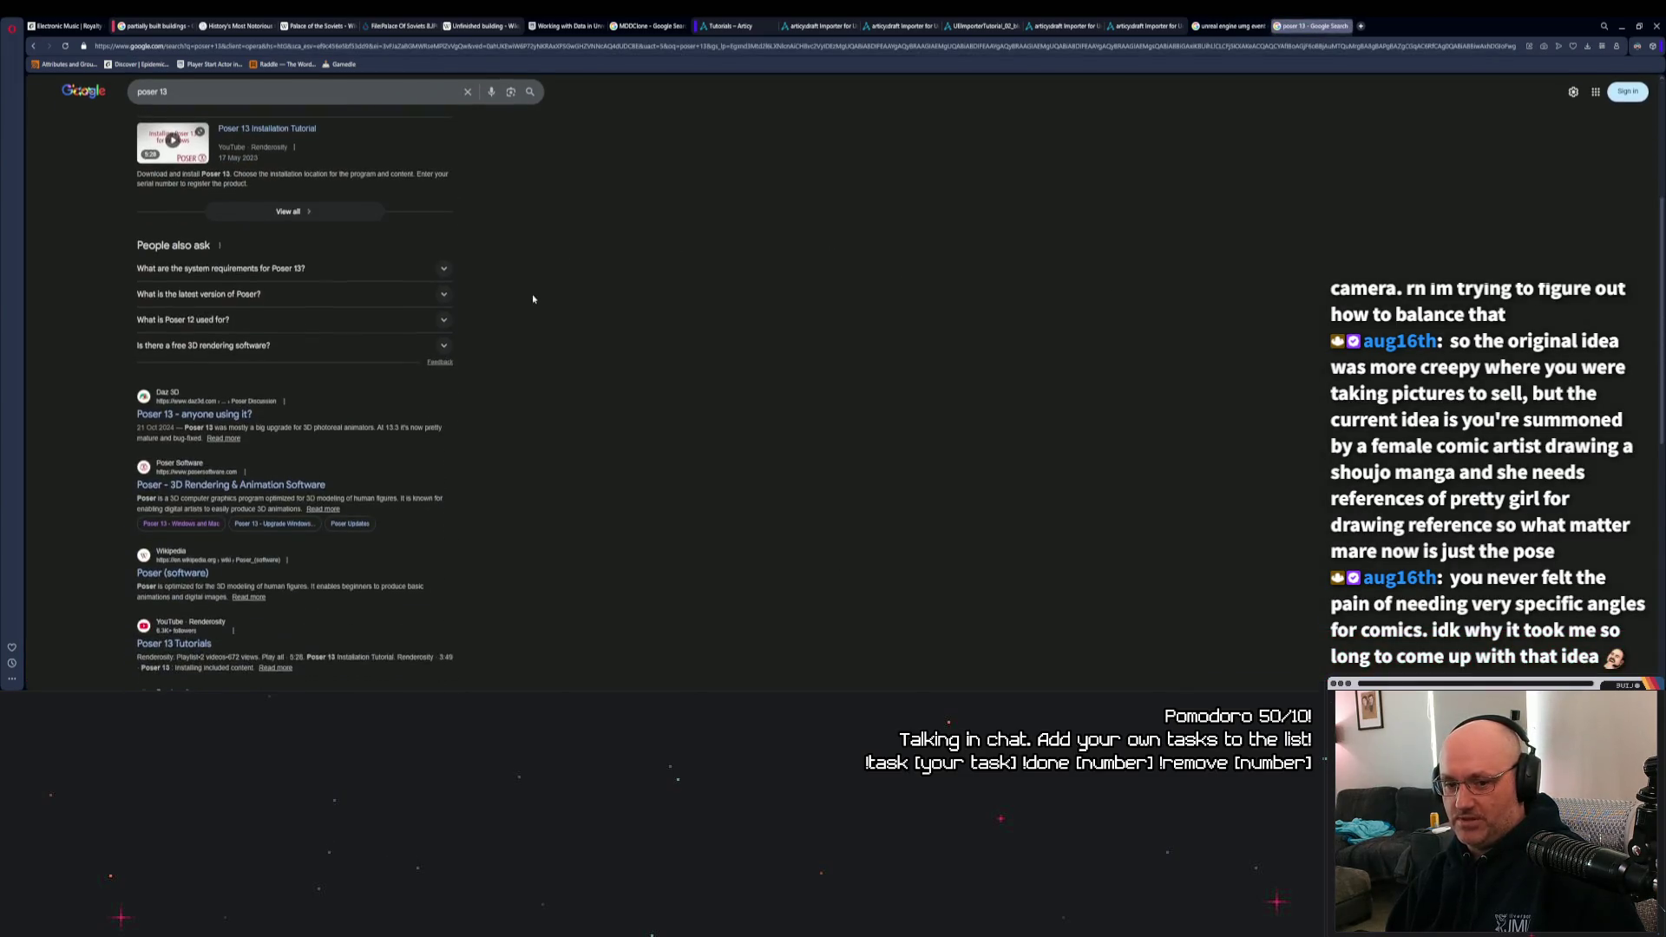
scroll(520, 300, "down", 1)
scroll(512, 329, "up", 4)
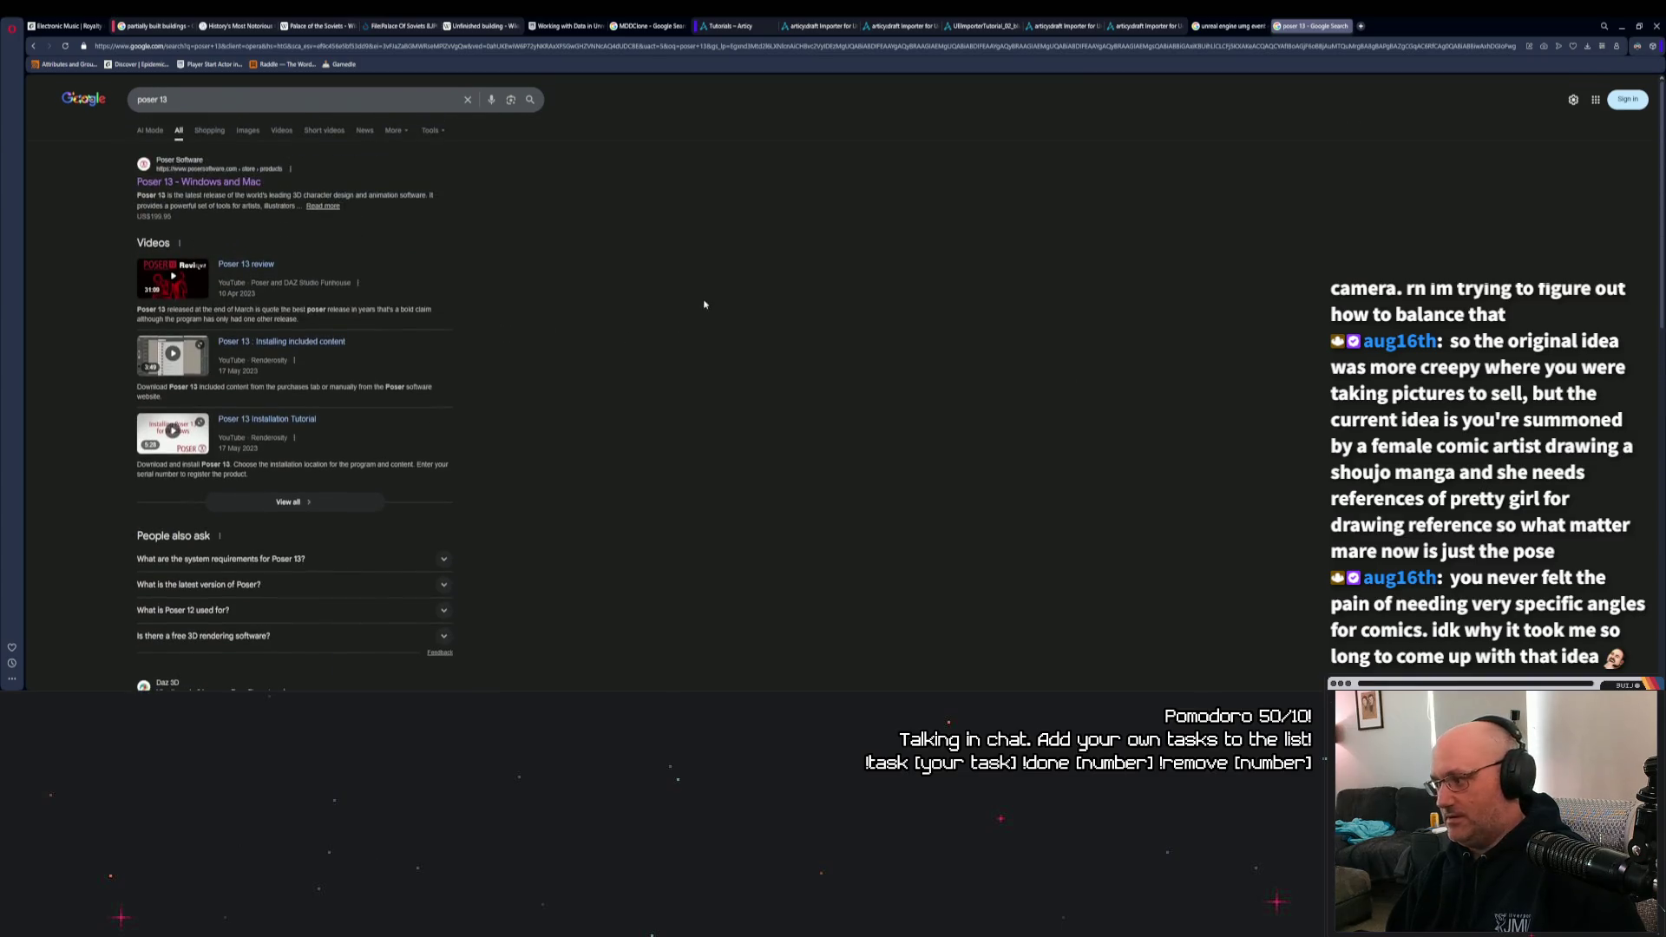
key("ctrl+w")
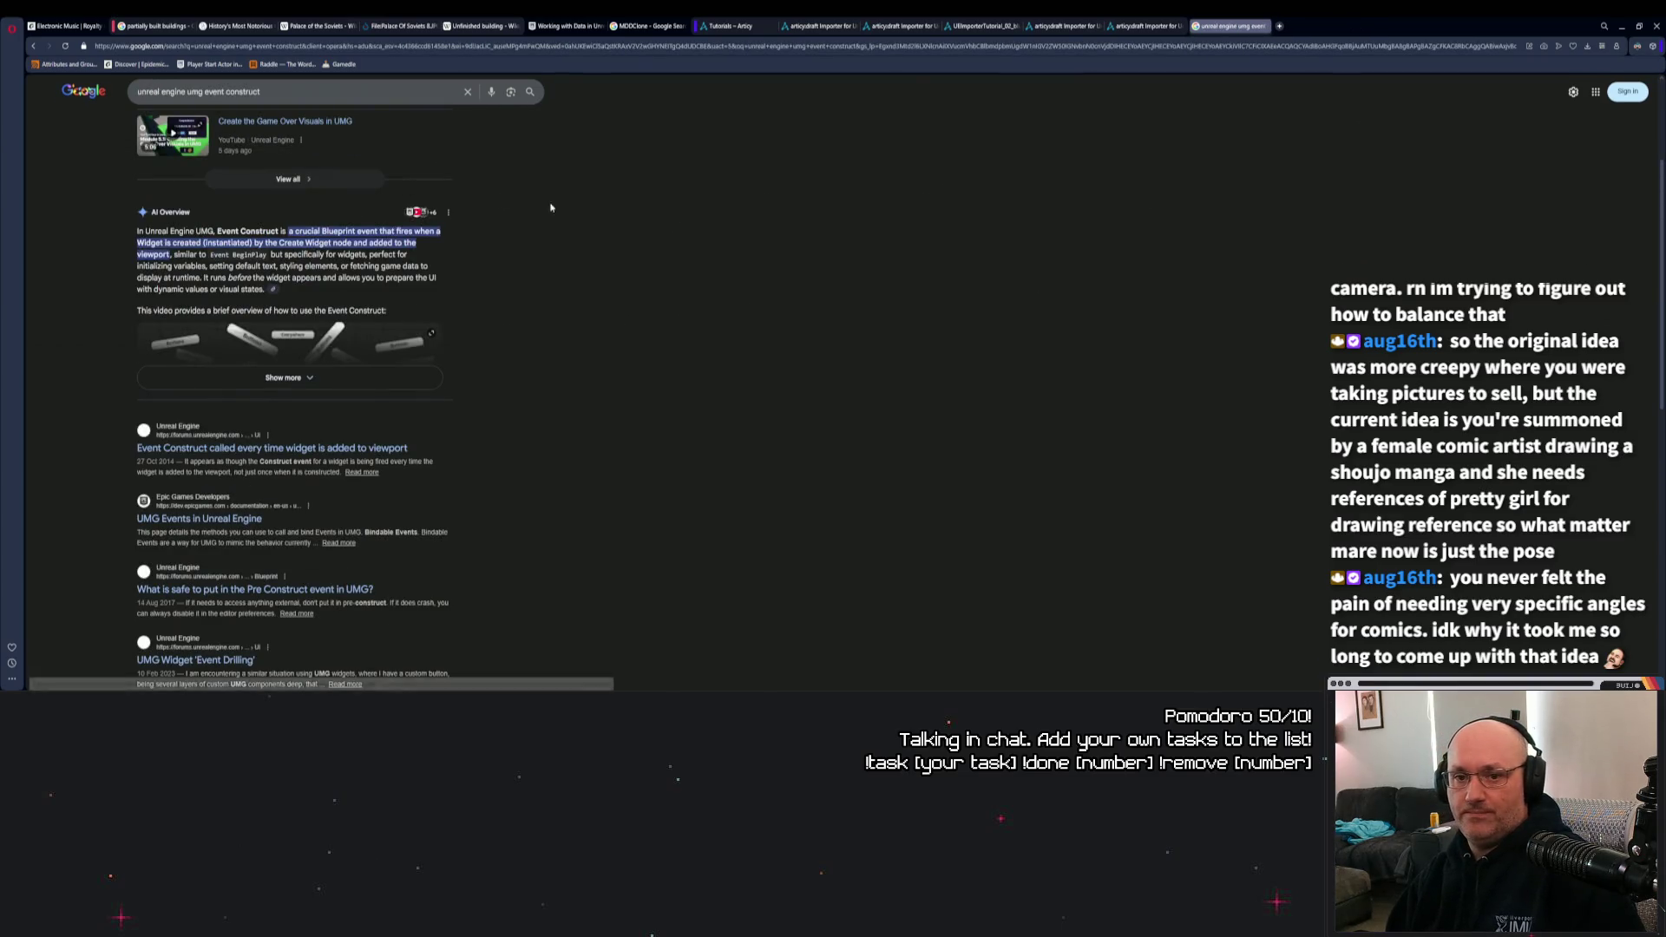
scroll(548, 211, "up", 2)
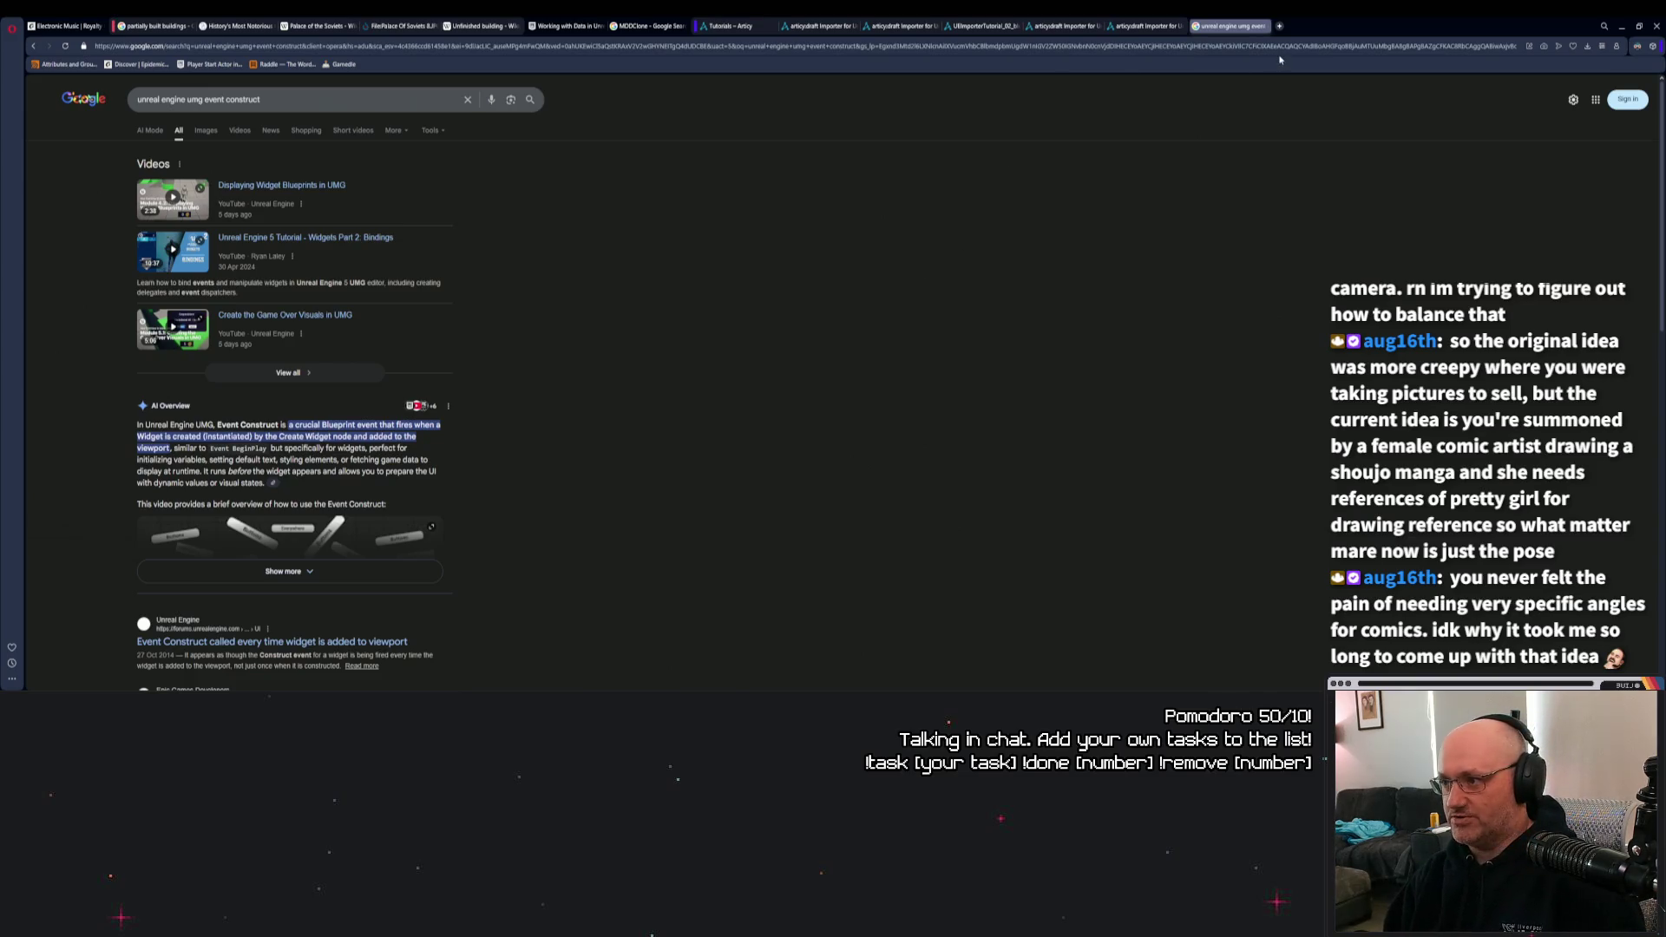
left_click(902, 25)
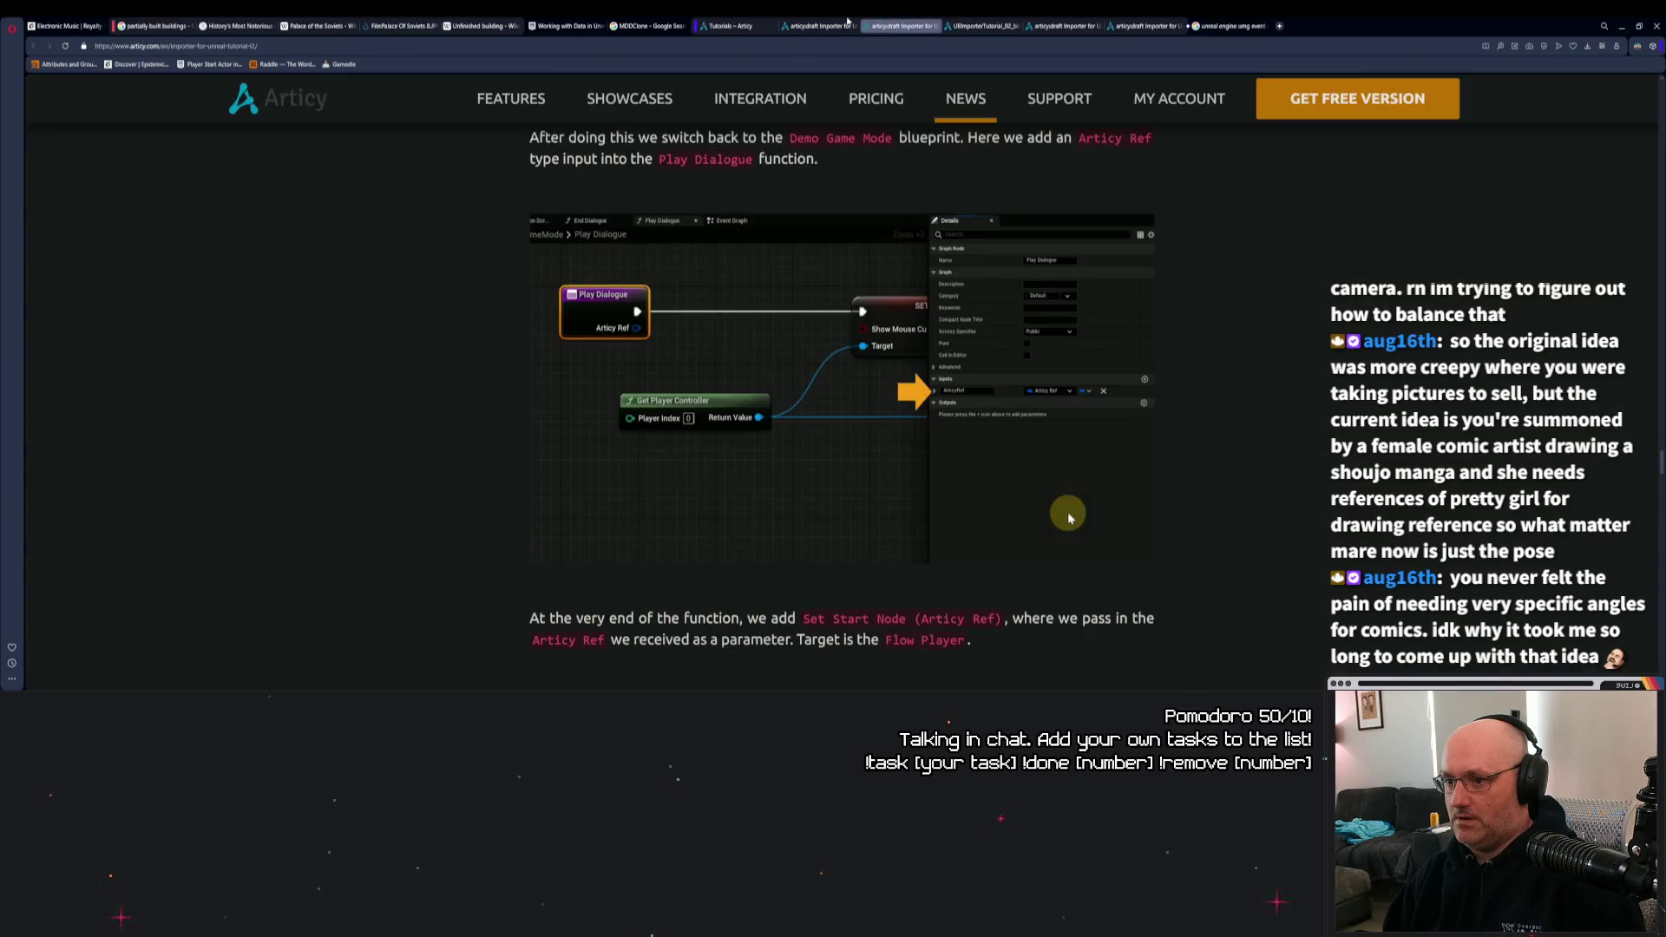